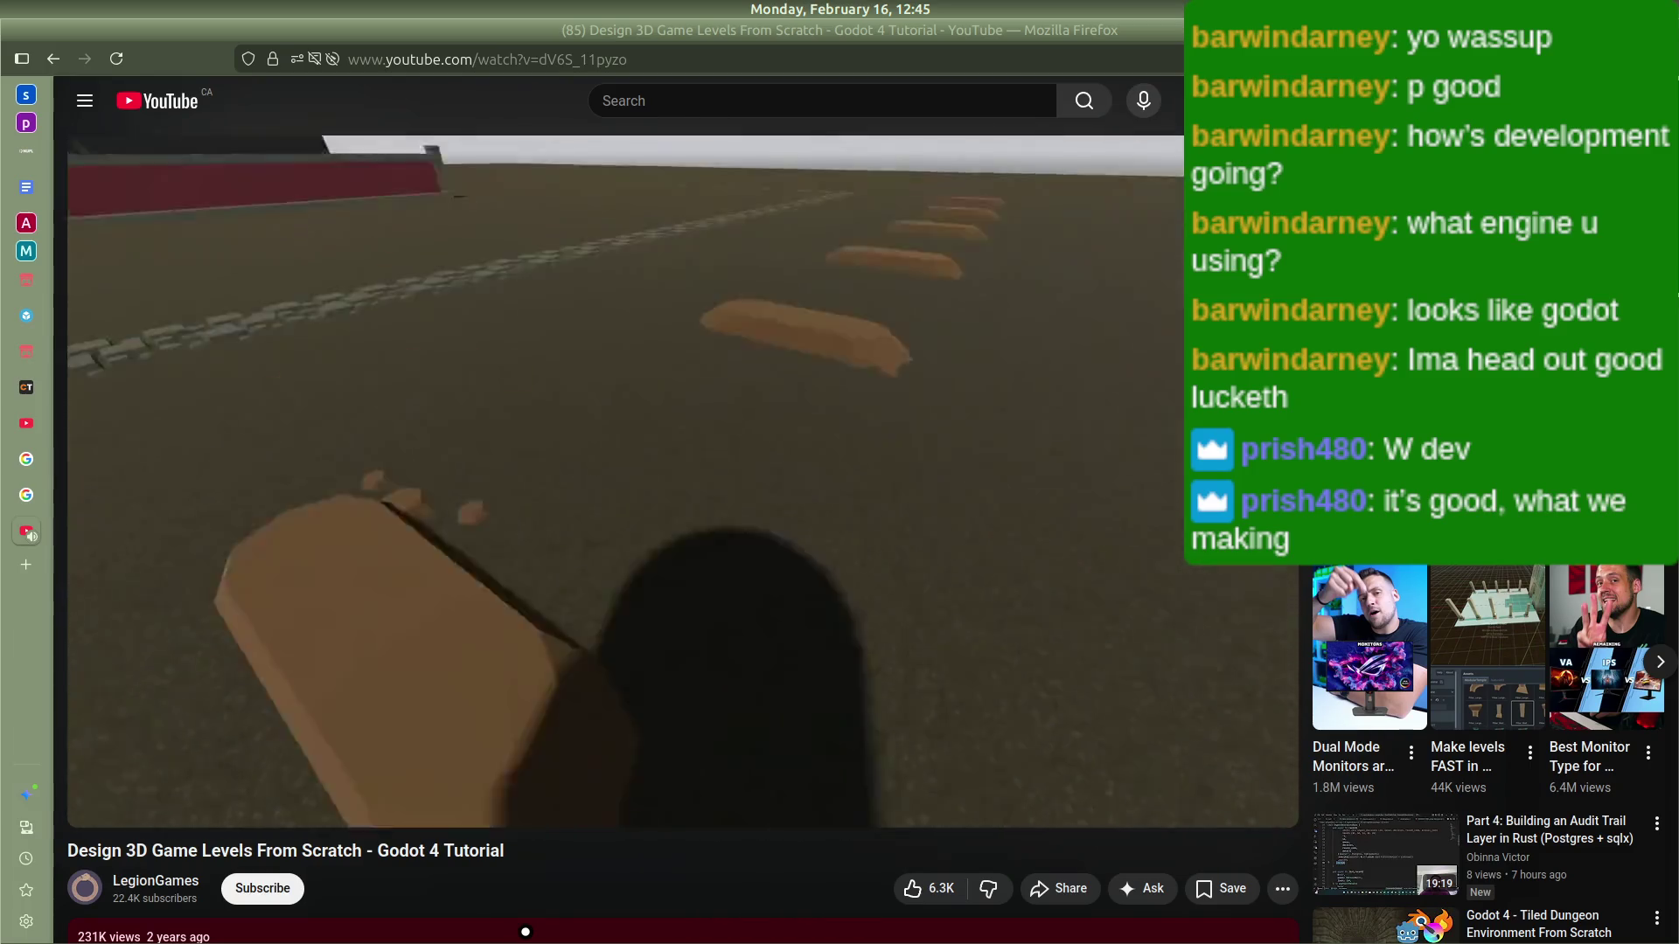
Step: Play the Godot 4 level-design tutorial through and pause it at 10:49 of 11:03
{"action": "left_click", "coordinate": [965, 494]}
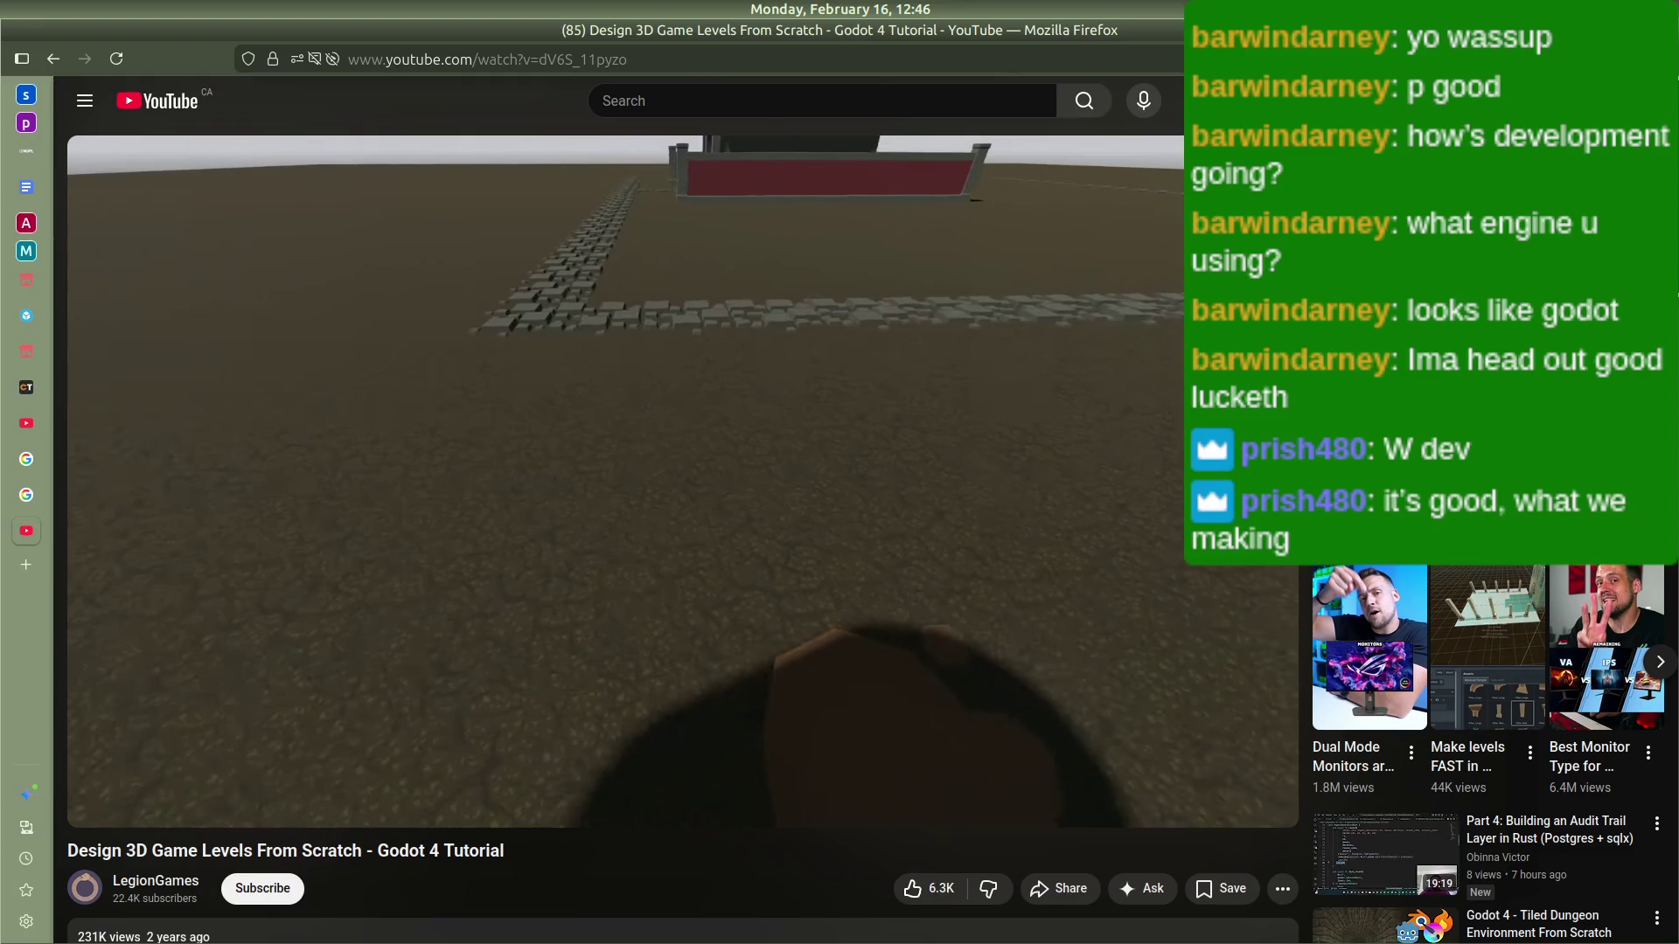
{"action": "left_click", "coordinate": [700, 329]}
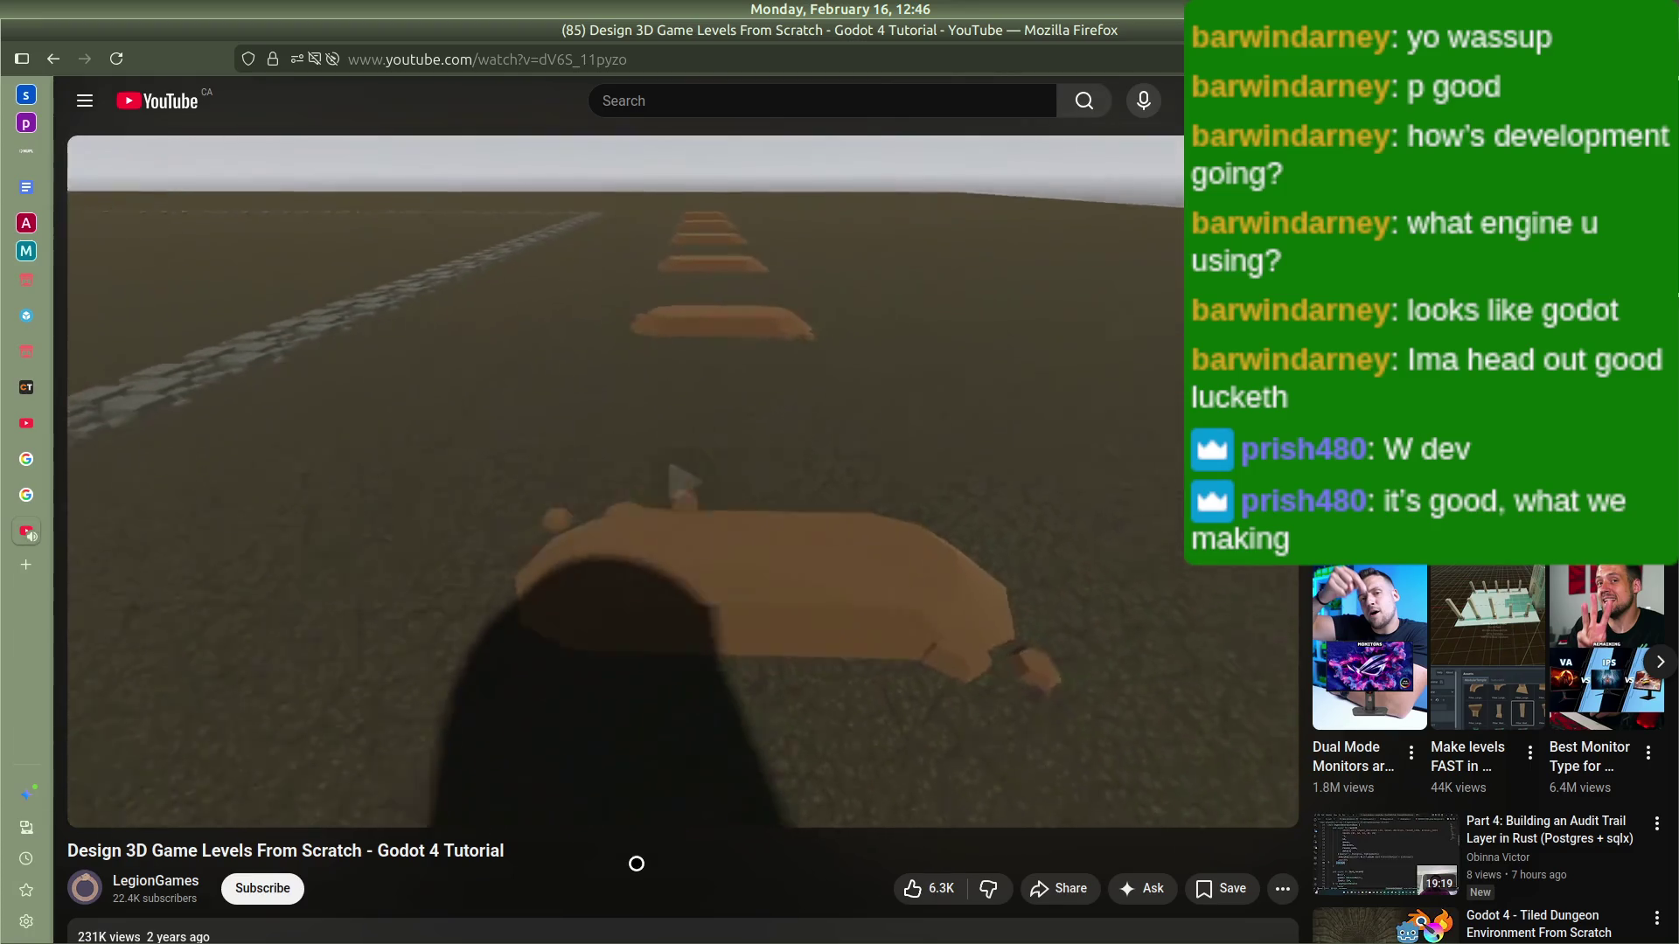
{"action": "left_click", "coordinate": [793, 510]}
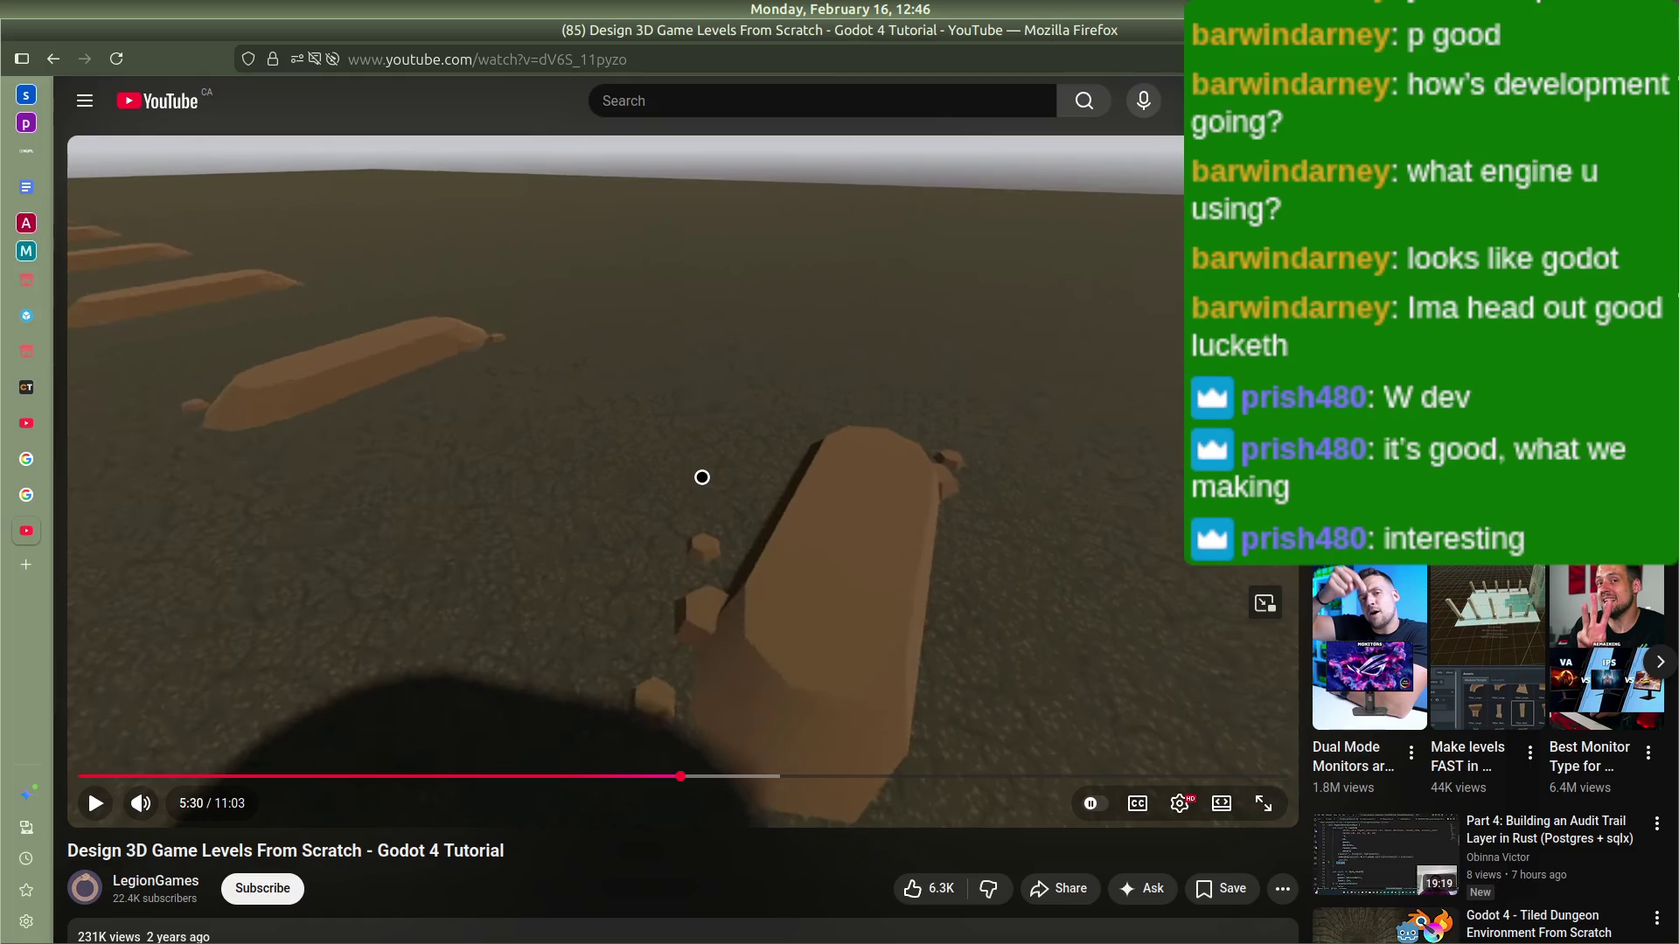
{"action": "left_click", "coordinate": [703, 477]}
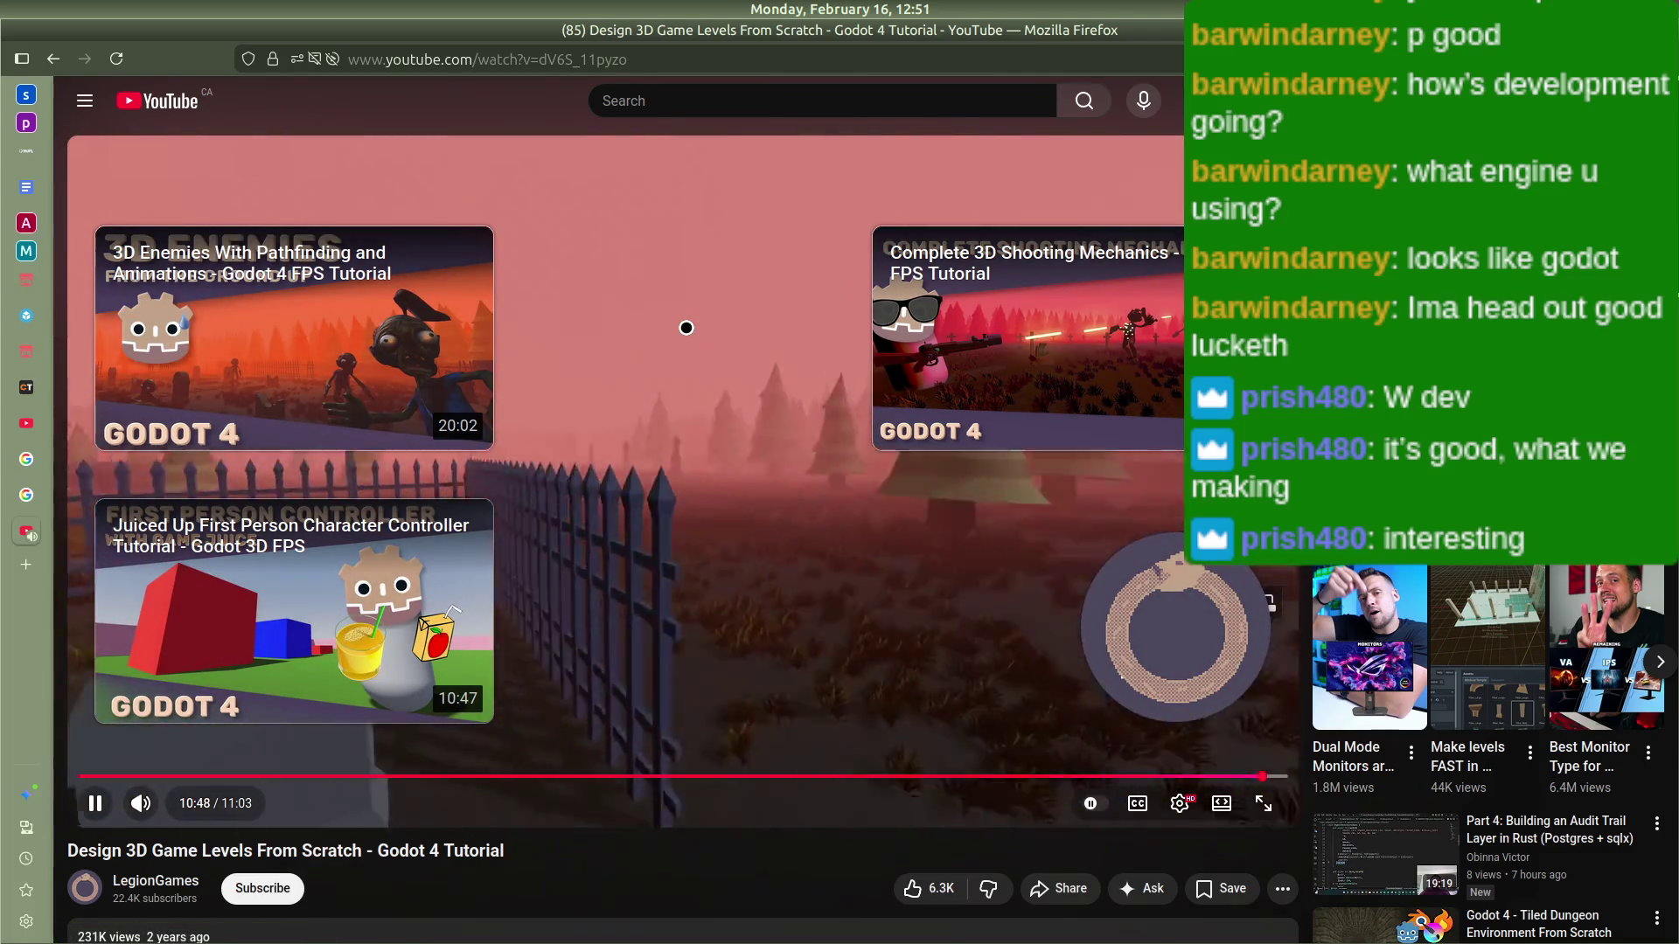
{"action": "left_click", "coordinate": [682, 326]}
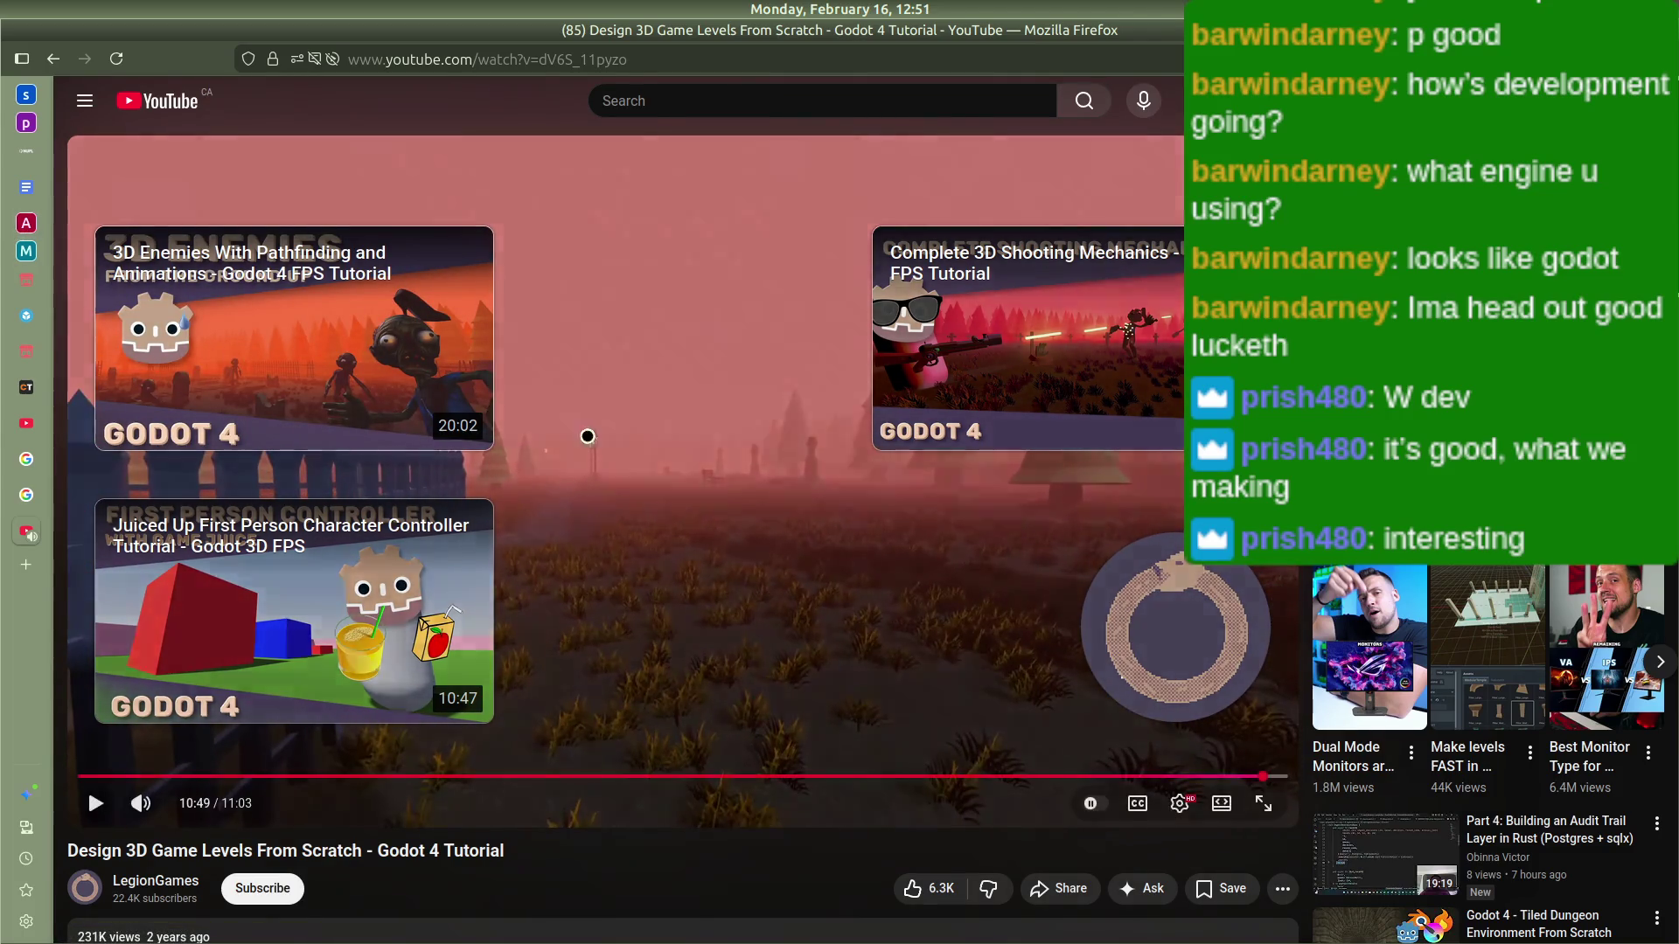
Step: Look over the Sketchfab, CC0 Textures and itch.io free 3D assets tabs
{"action": "scroll", "coordinate": [536, 431], "scroll_direction": "down", "scroll_amount": 5}
{"action": "scroll", "coordinate": [549, 589], "scroll_direction": "up", "scroll_amount": 5}
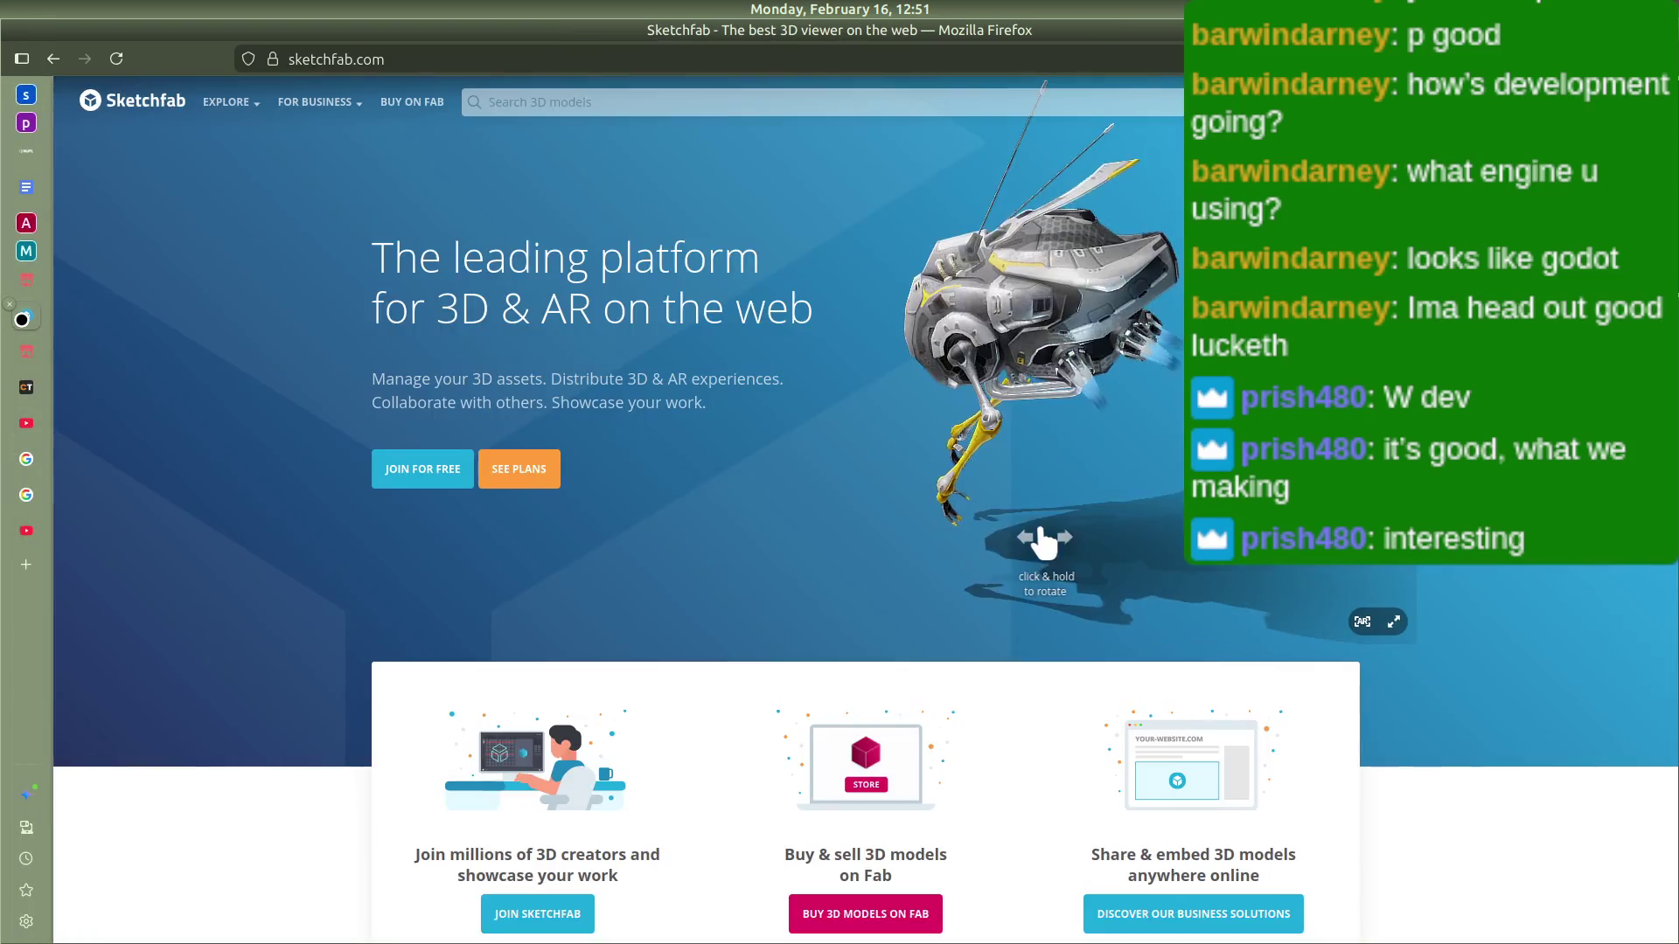
{"action": "left_click", "coordinate": [26, 316]}
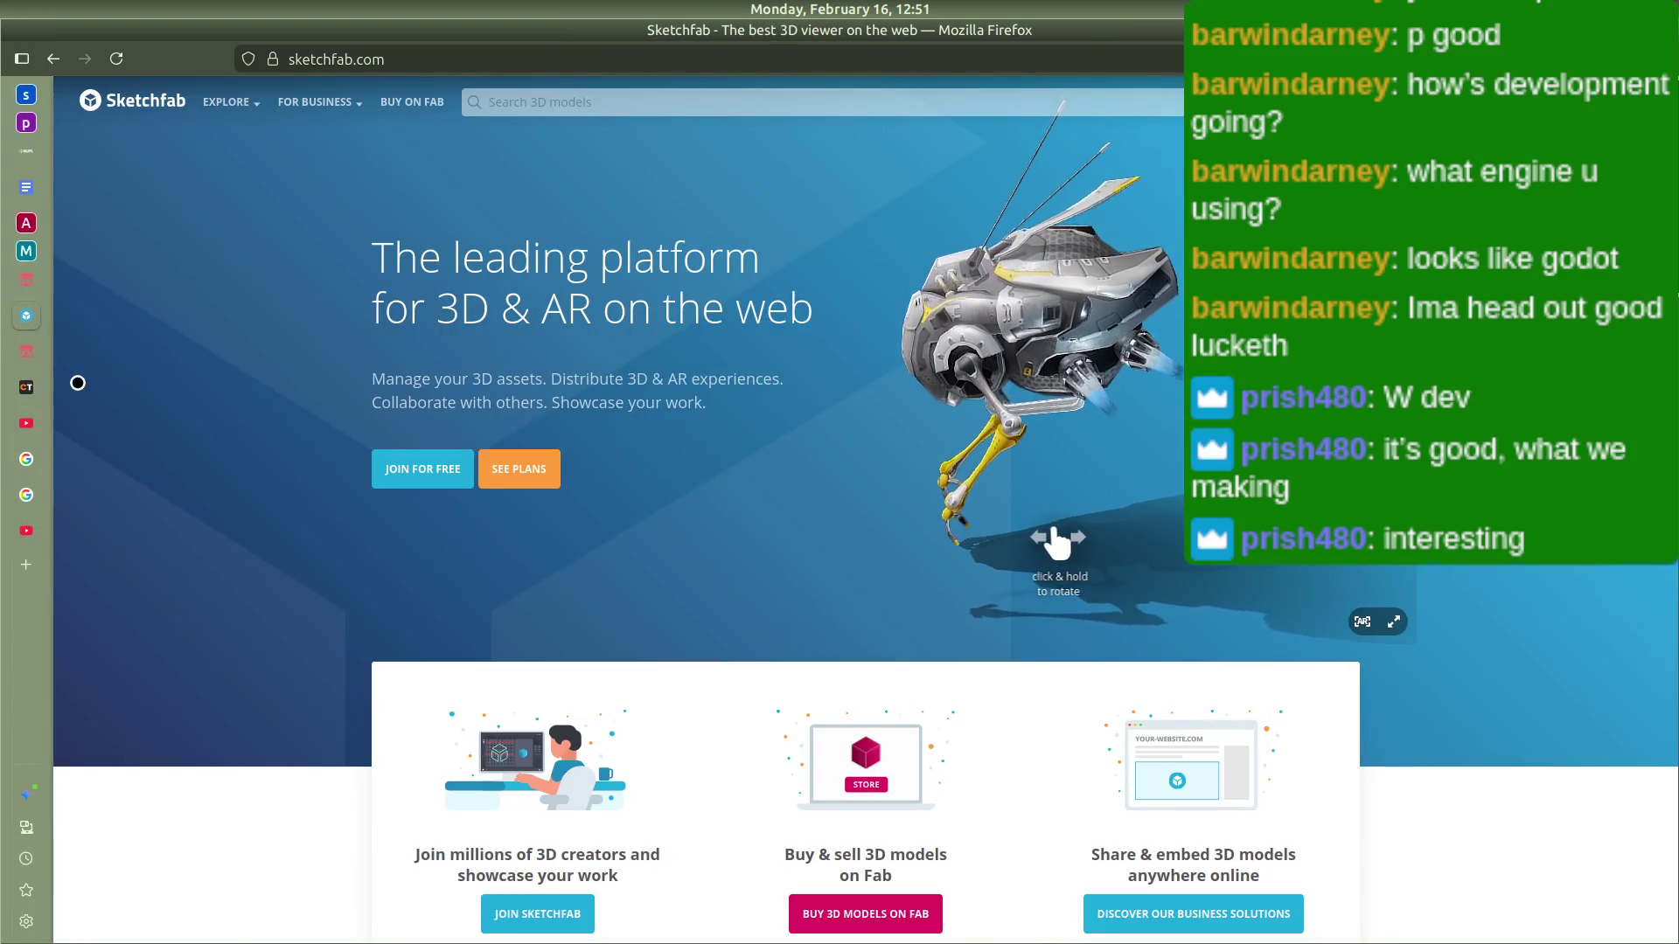
{"action": "left_click", "coordinate": [26, 388]}
{"action": "left_click", "coordinate": [33, 354]}
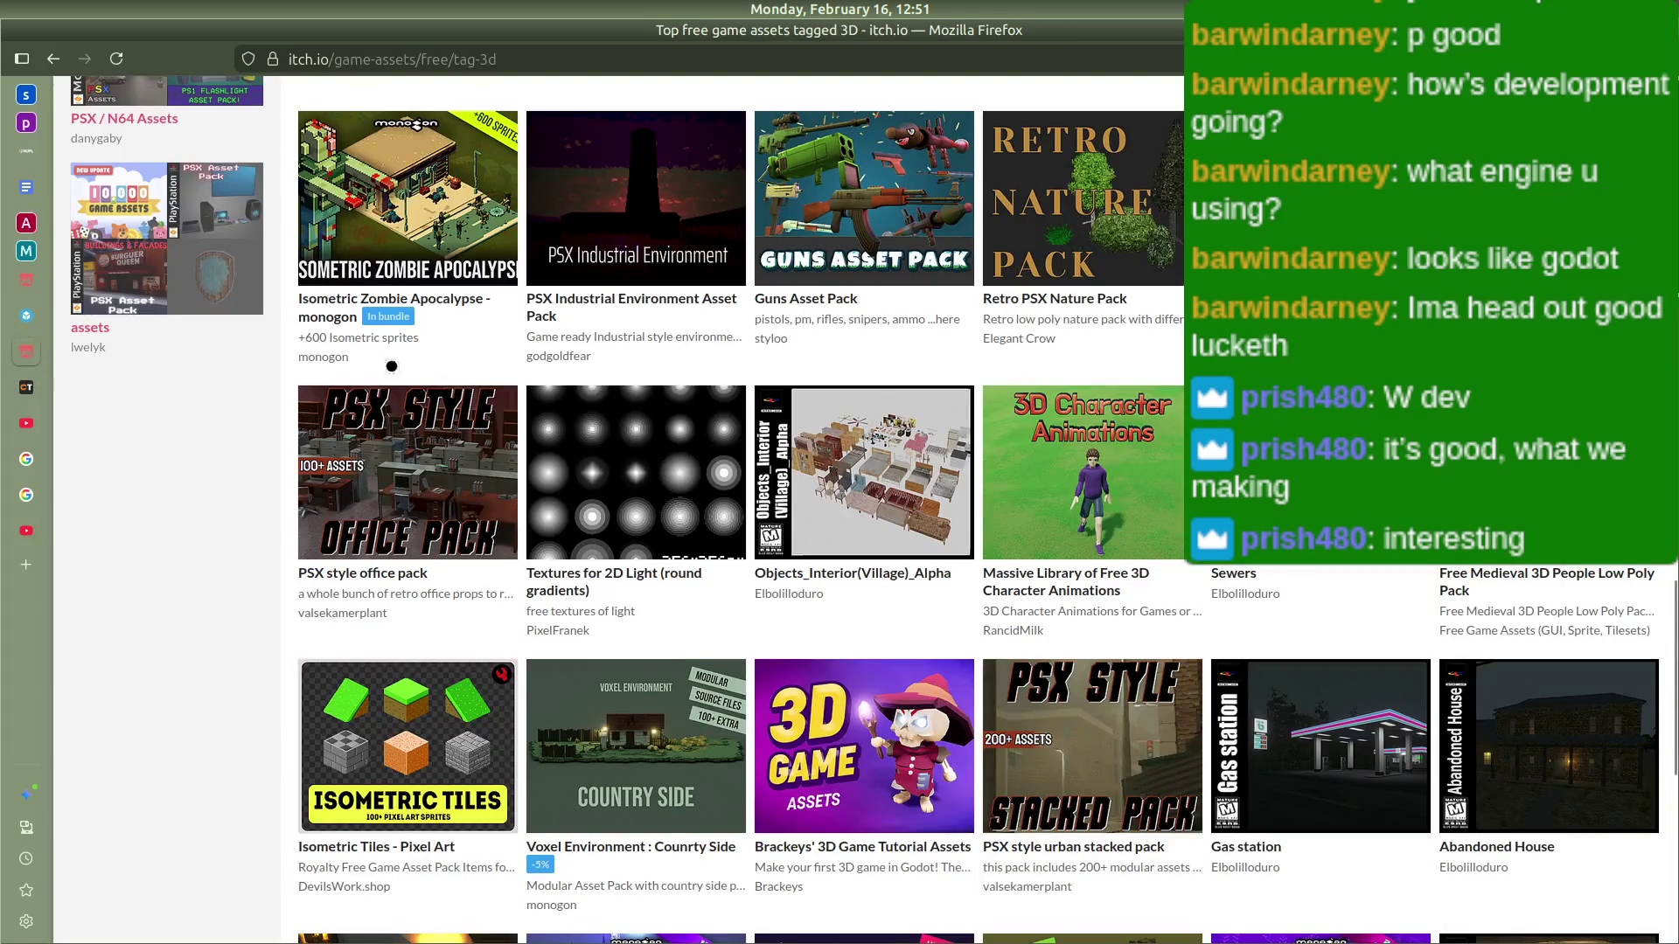
{"action": "scroll", "coordinate": [338, 367], "scroll_direction": "up", "scroll_amount": 6}
{"action": "scroll", "coordinate": [525, 366], "scroll_direction": "down", "scroll_amount": 4}
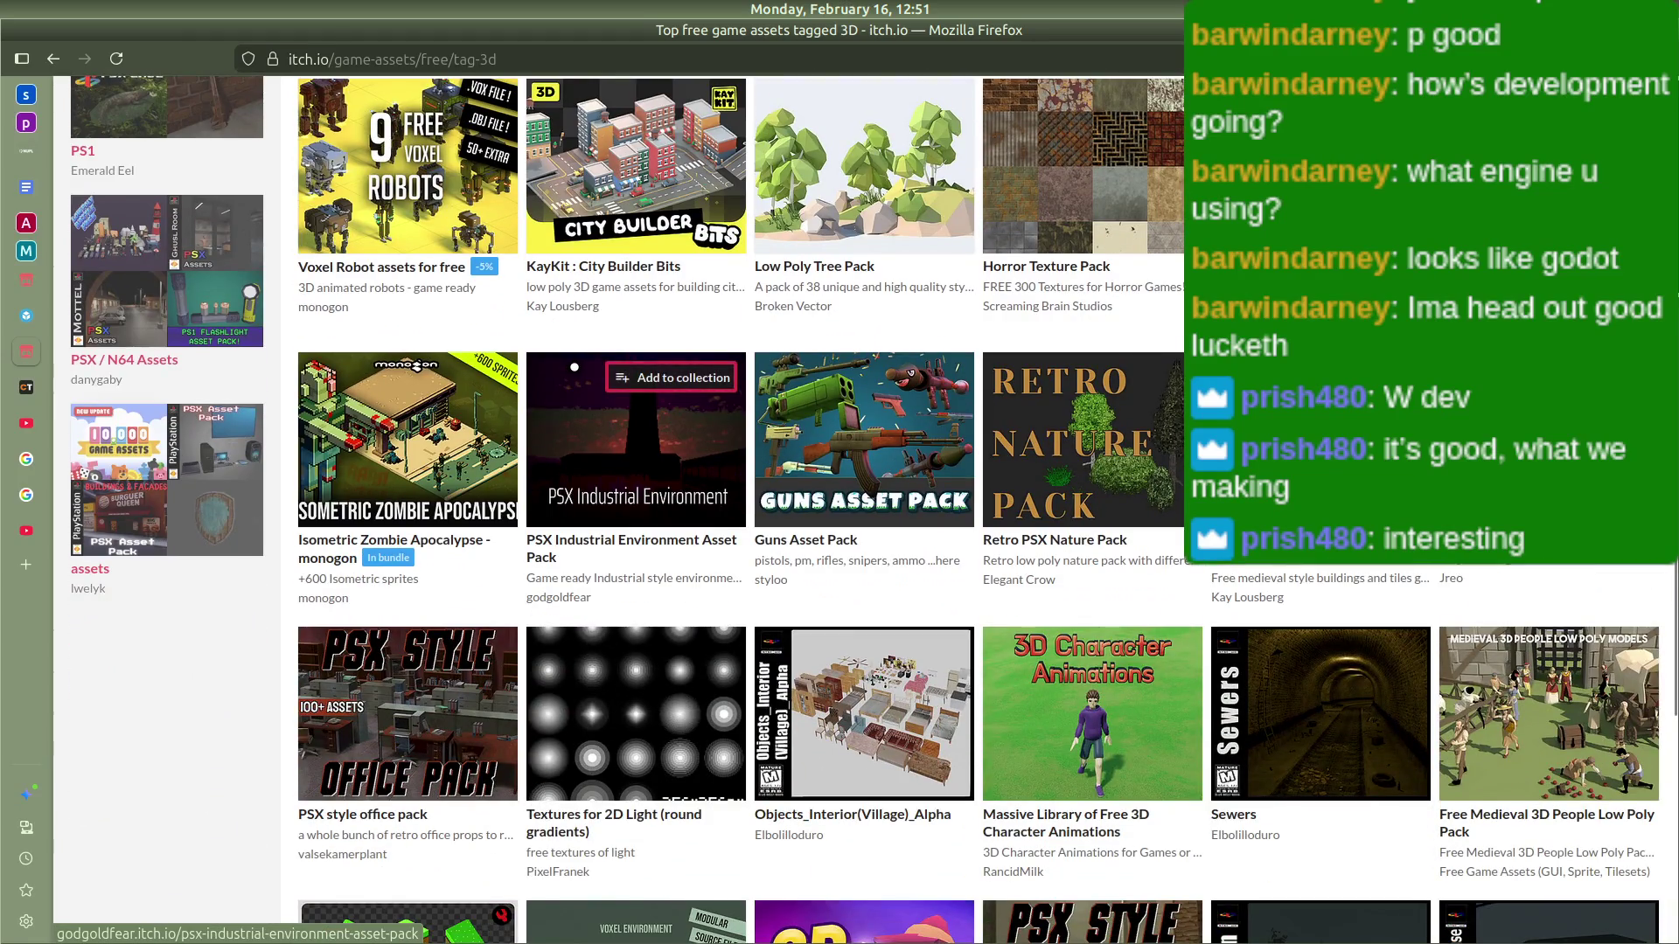
Step: Search the web for 'kenney assets' in a new tab and open the Kenney assets page
{"action": "key", "text": "ctrl+t"}
{"action": "type", "text": "kenney"}
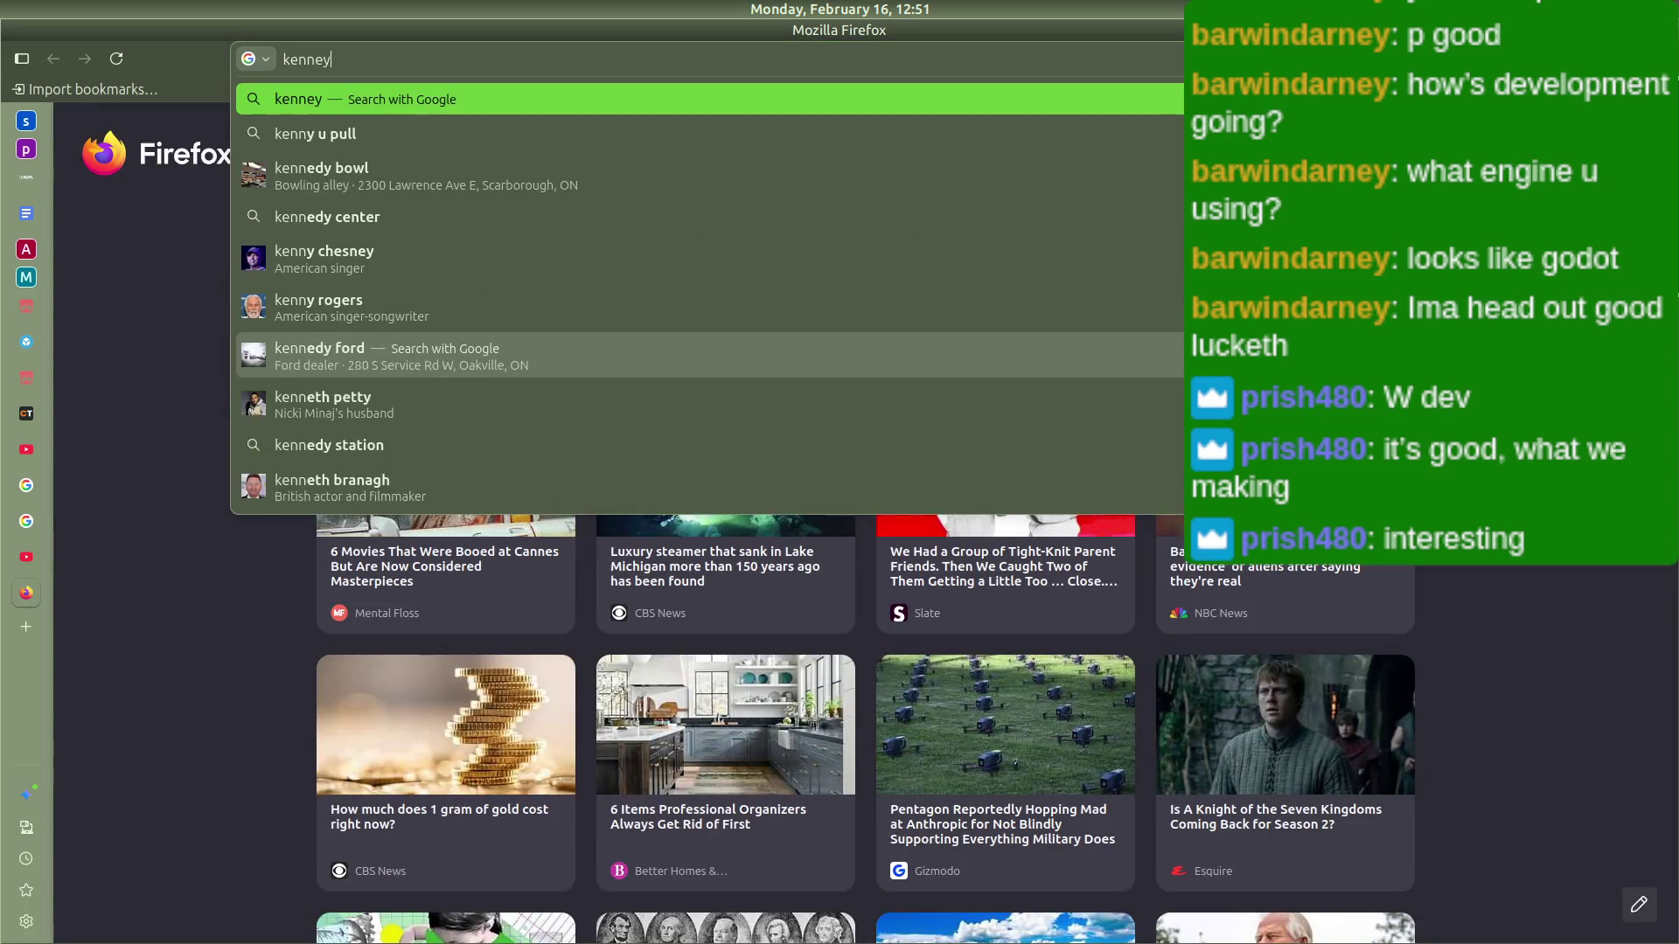
{"action": "type", "text": " assets"}
{"action": "key", "text": "Return"}
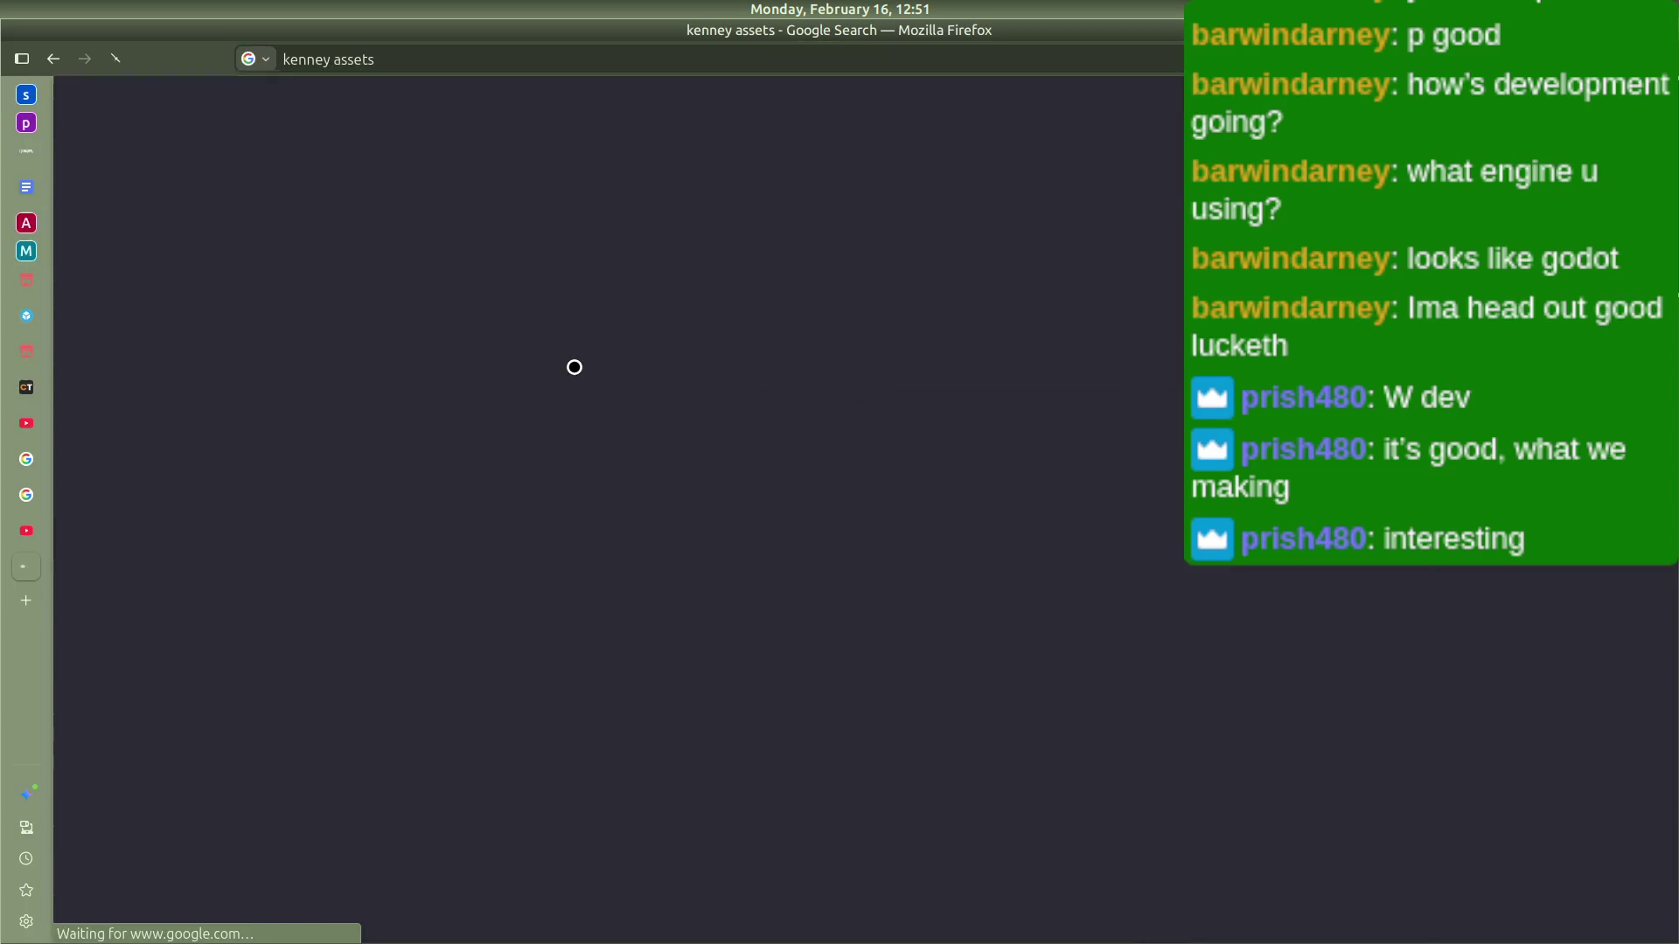
{"action": "left_click", "coordinate": [282, 270]}
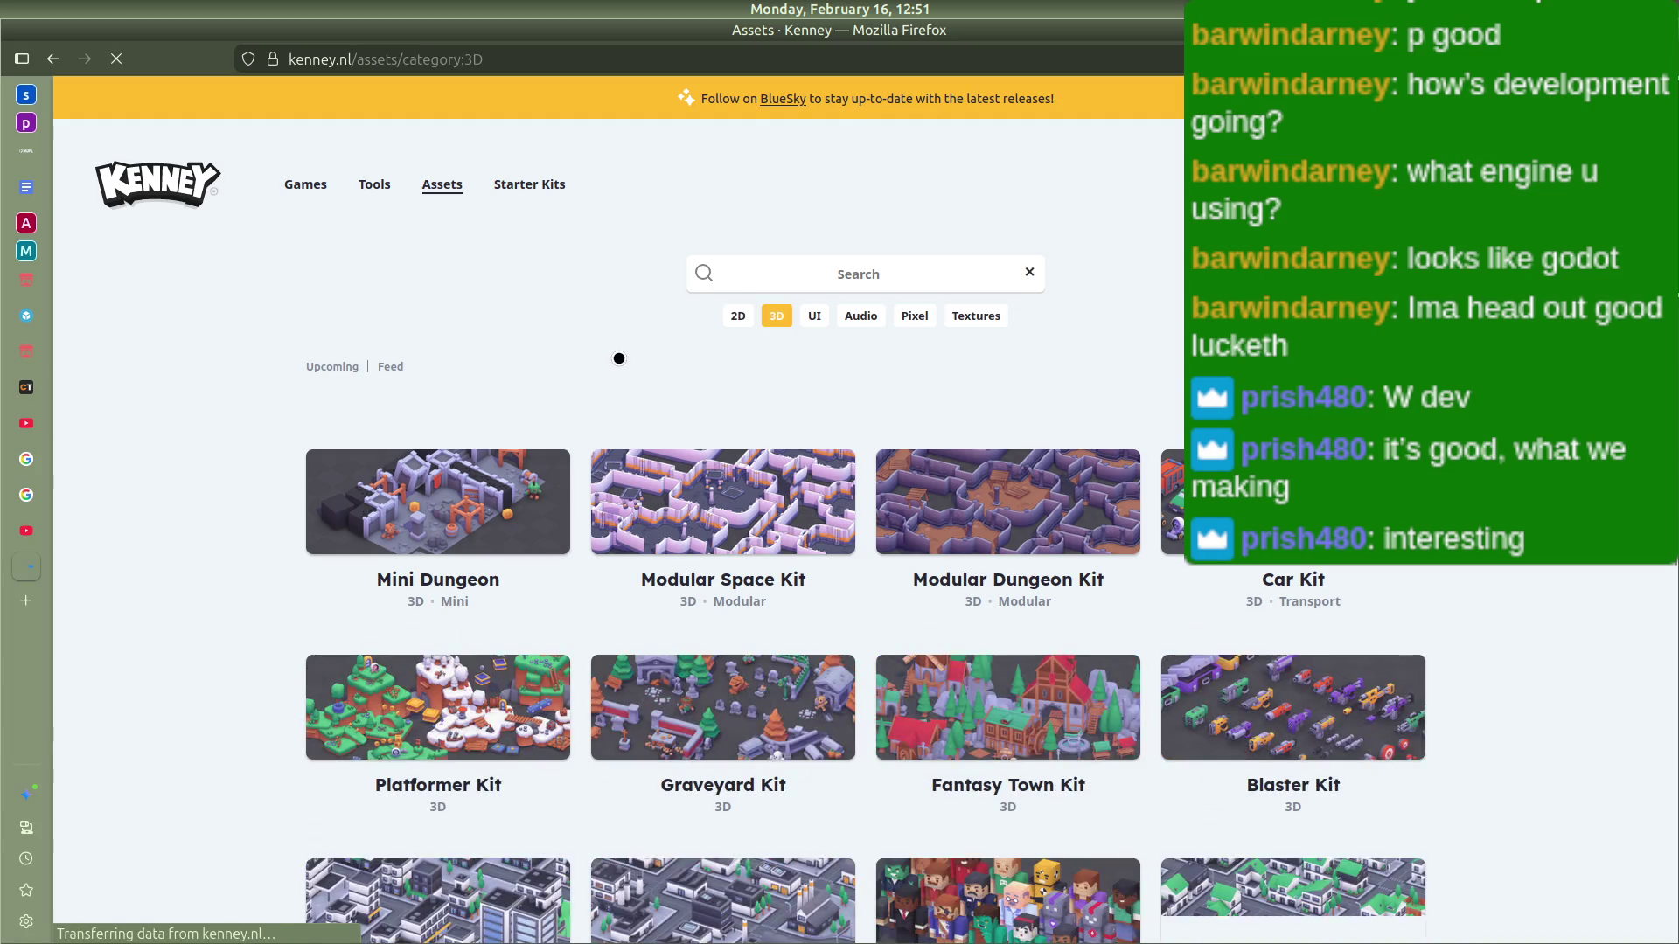
Step: Page through Kenney's 3D kits to page 2, then on to the last page 3
{"action": "scroll", "coordinate": [621, 364], "scroll_direction": "down", "scroll_amount": 5}
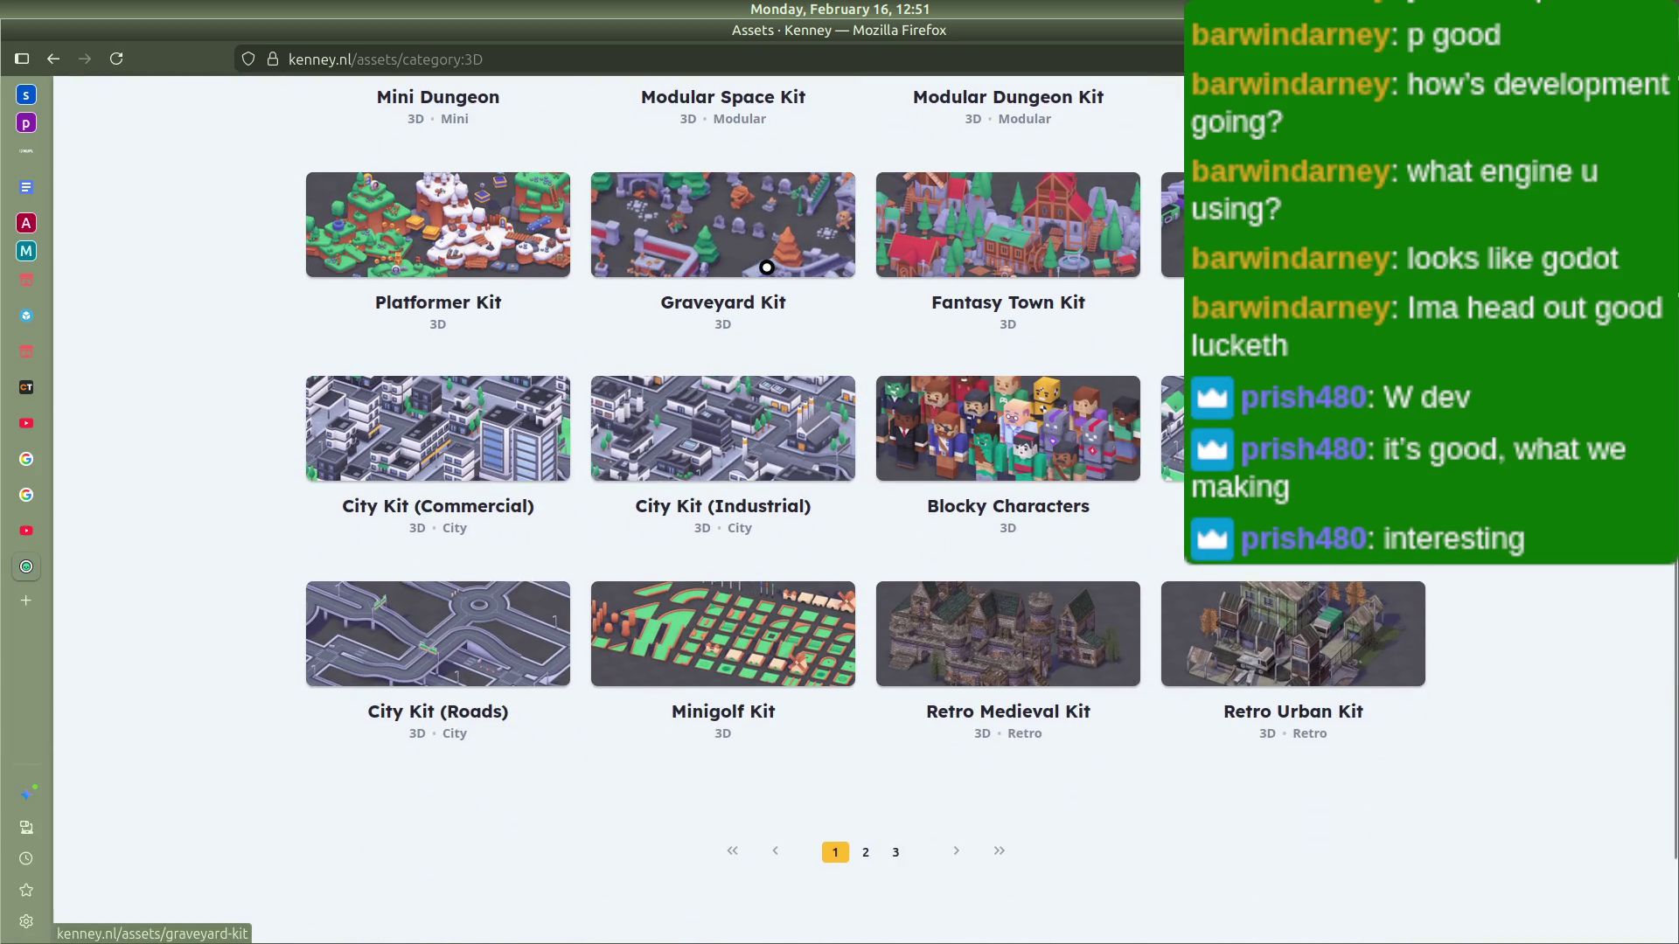
{"action": "scroll", "coordinate": [589, 338], "scroll_direction": "up", "scroll_amount": 3}
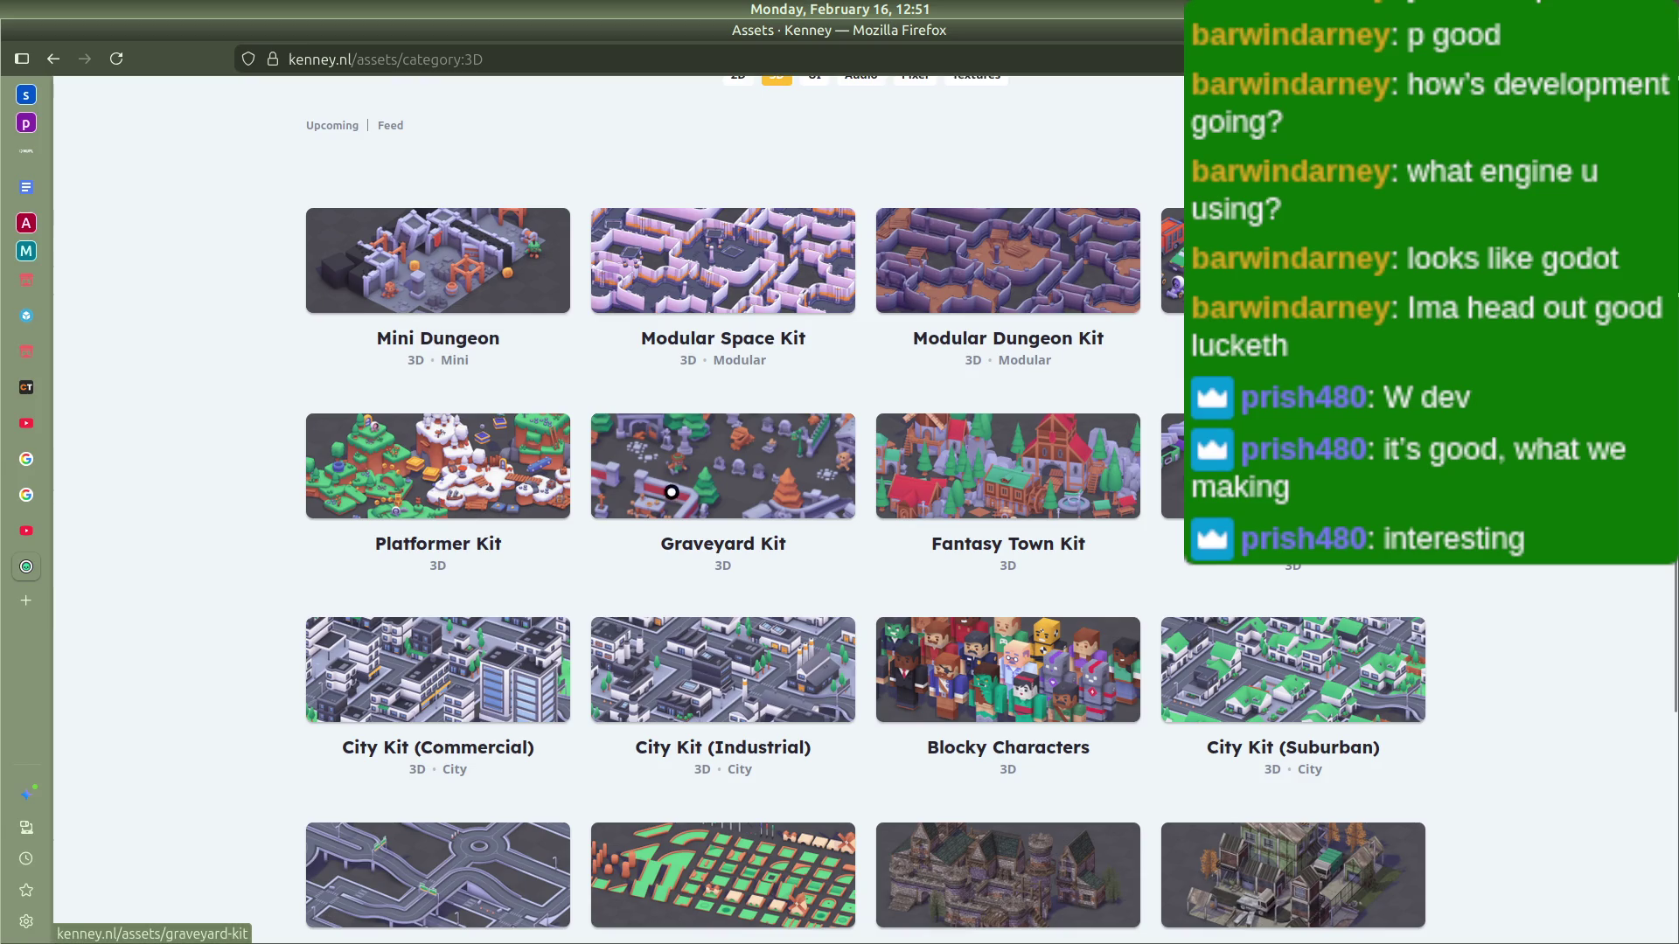
{"action": "scroll", "coordinate": [752, 569], "scroll_direction": "down", "scroll_amount": 3}
{"action": "scroll", "coordinate": [832, 640], "scroll_direction": "up", "scroll_amount": 4}
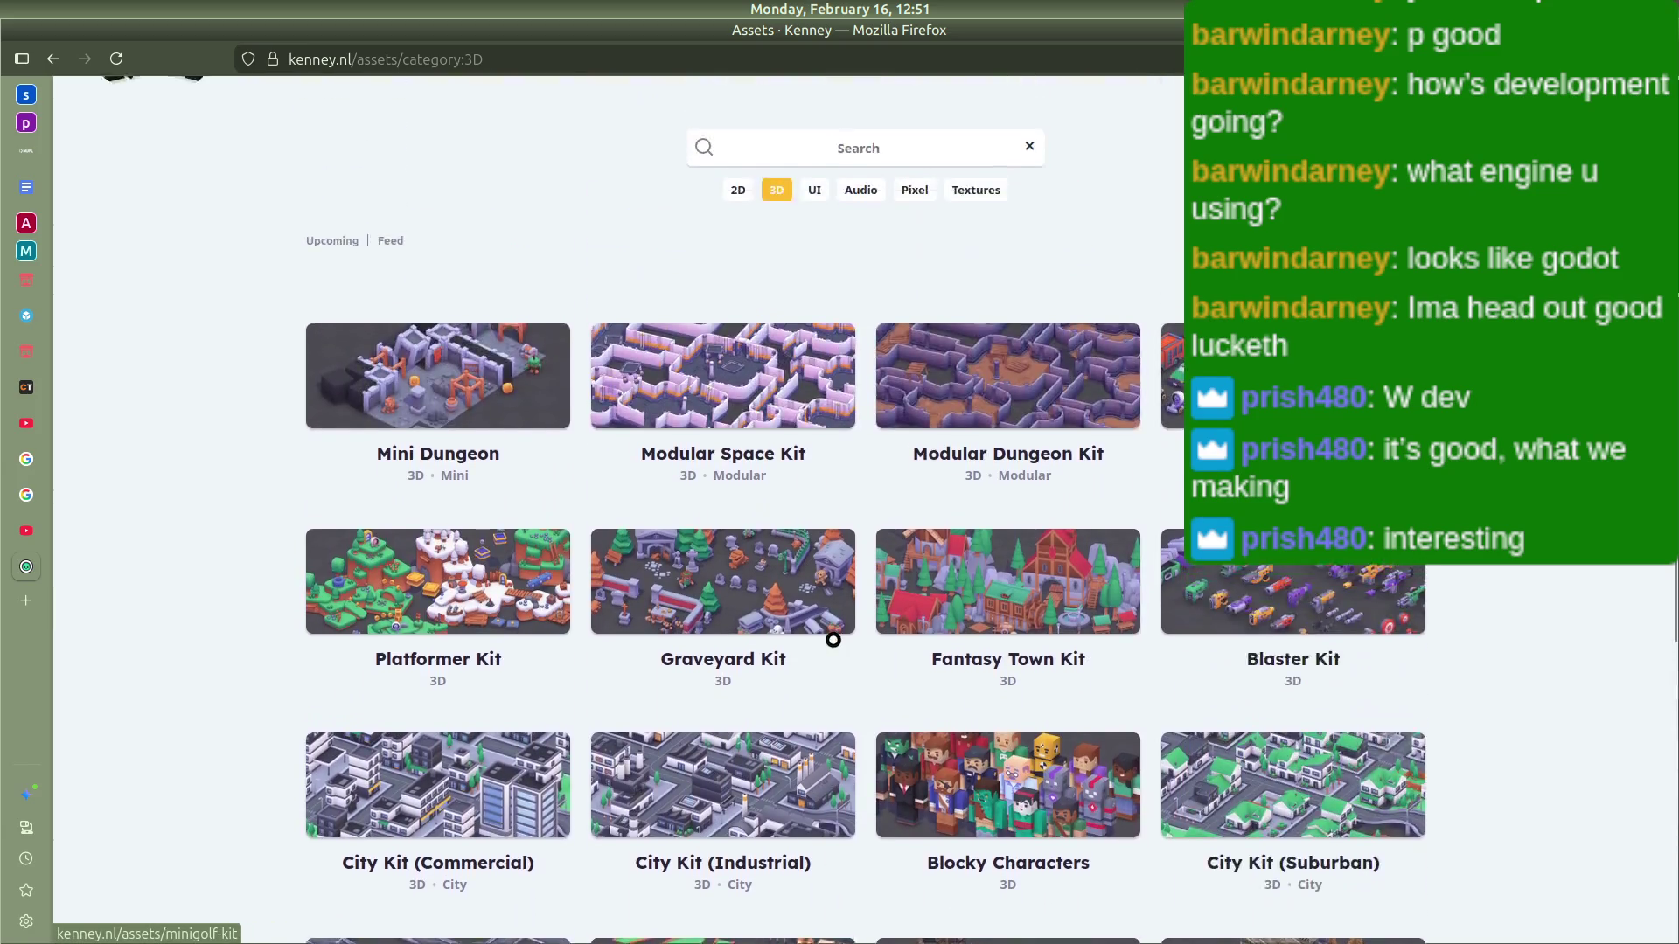
{"action": "scroll", "coordinate": [832, 640], "scroll_direction": "down", "scroll_amount": 5}
{"action": "scroll", "coordinate": [529, 575], "scroll_direction": "up", "scroll_amount": 3}
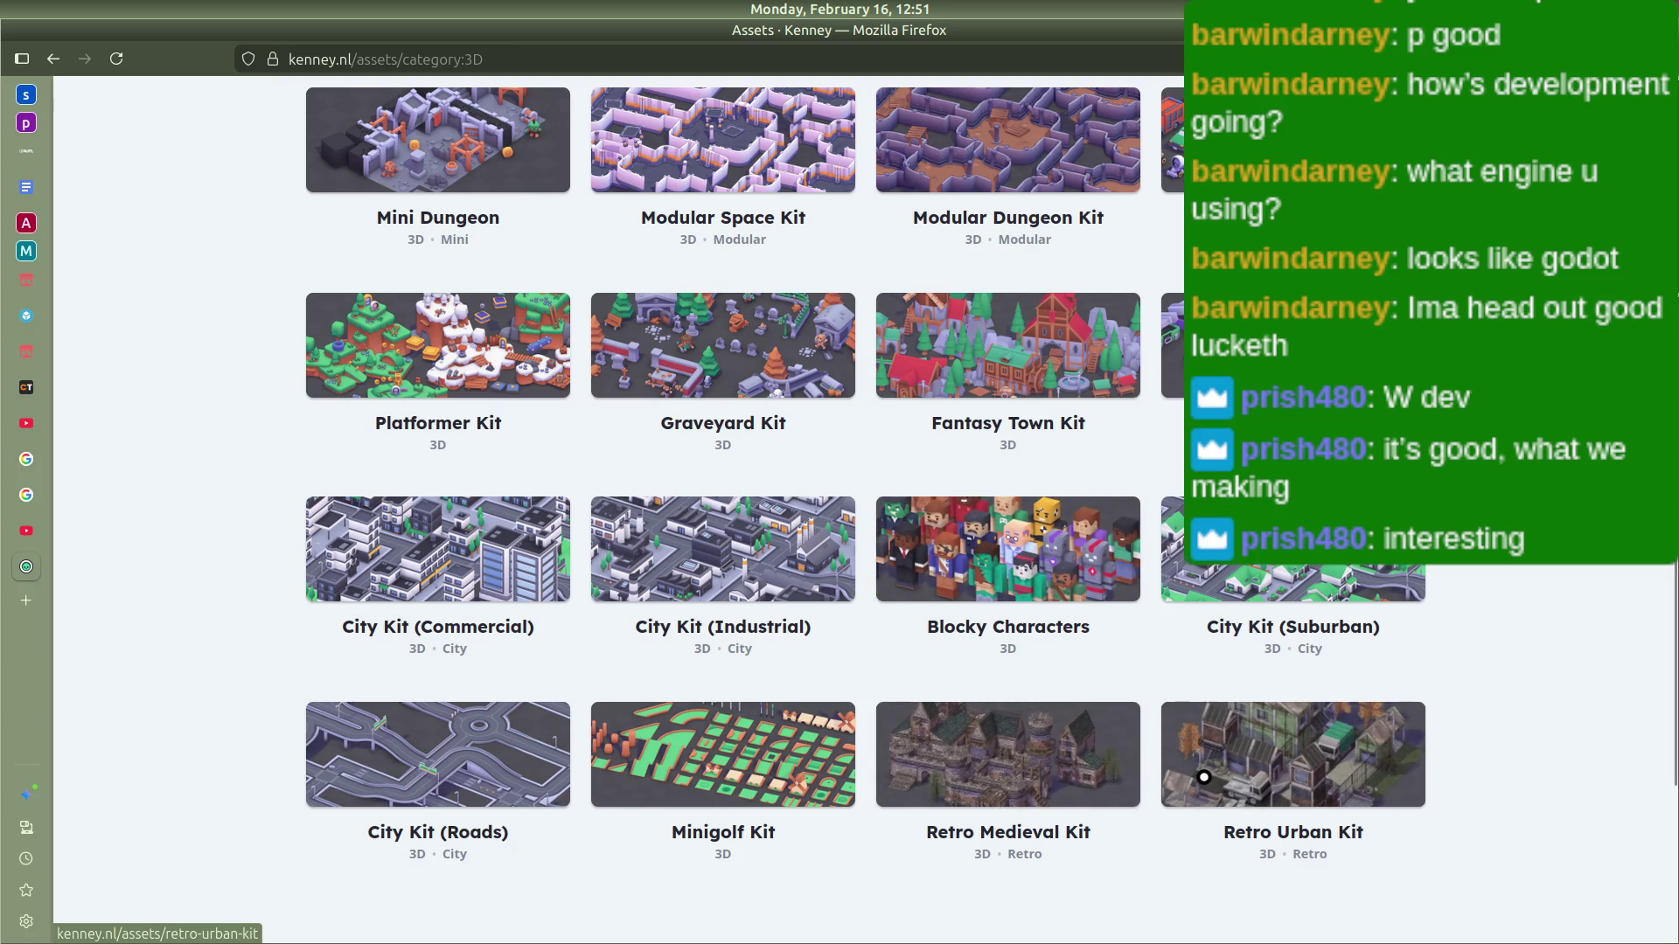
{"action": "scroll", "coordinate": [1143, 624], "scroll_direction": "up", "scroll_amount": 5}
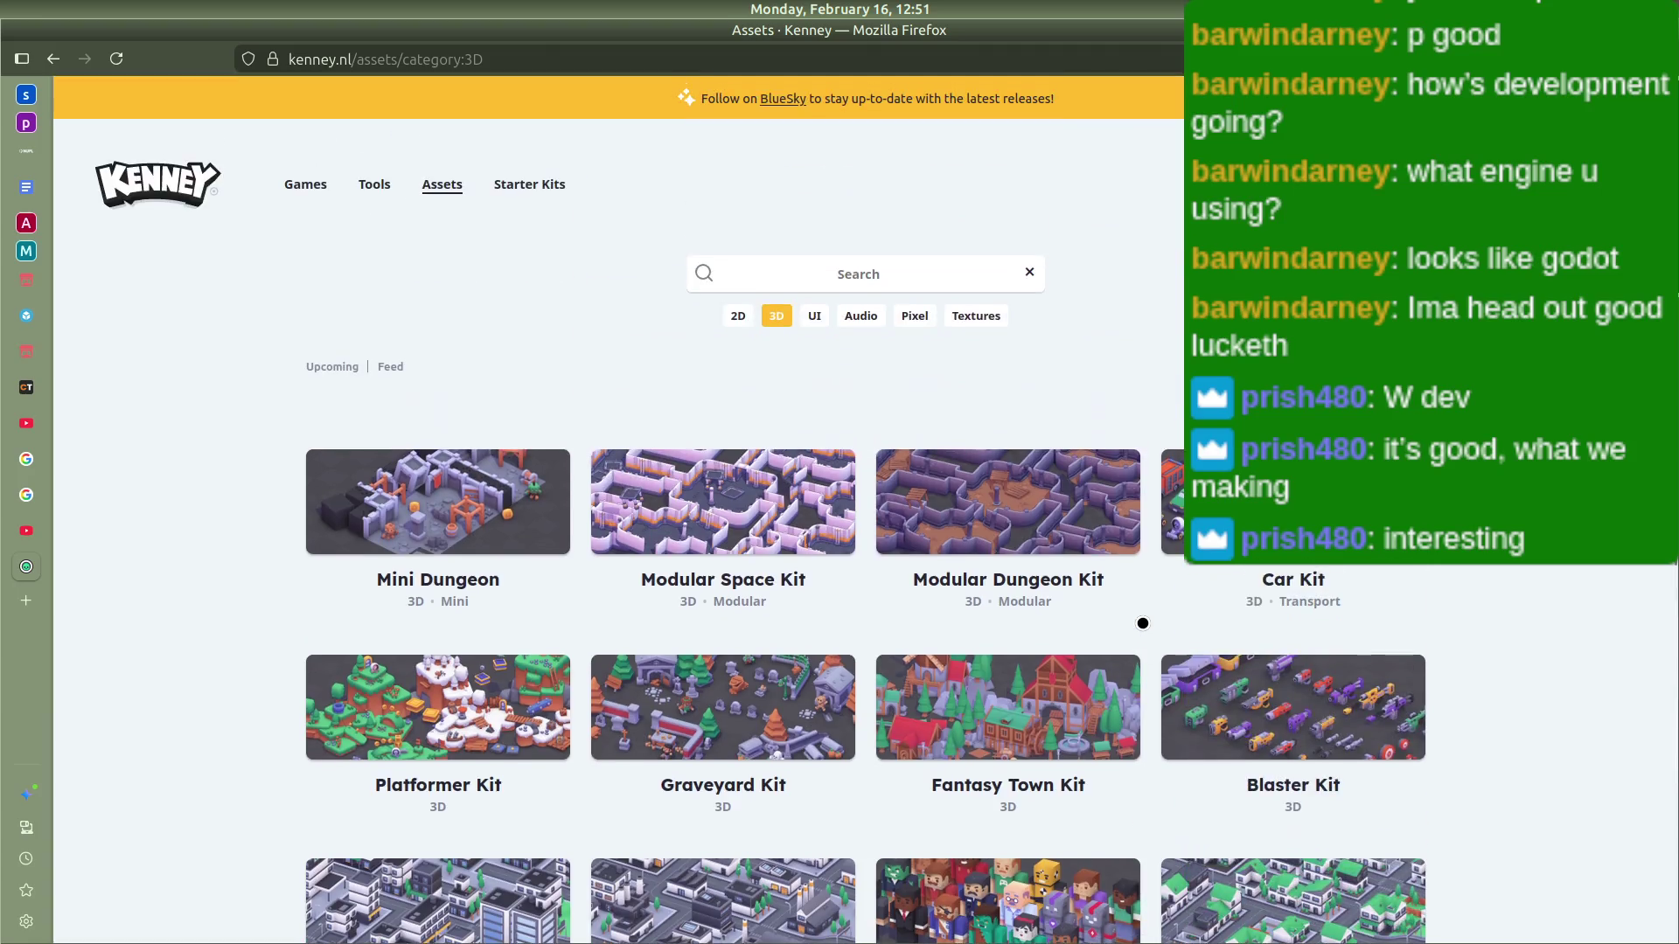
{"action": "scroll", "coordinate": [1143, 624], "scroll_direction": "down", "scroll_amount": 10}
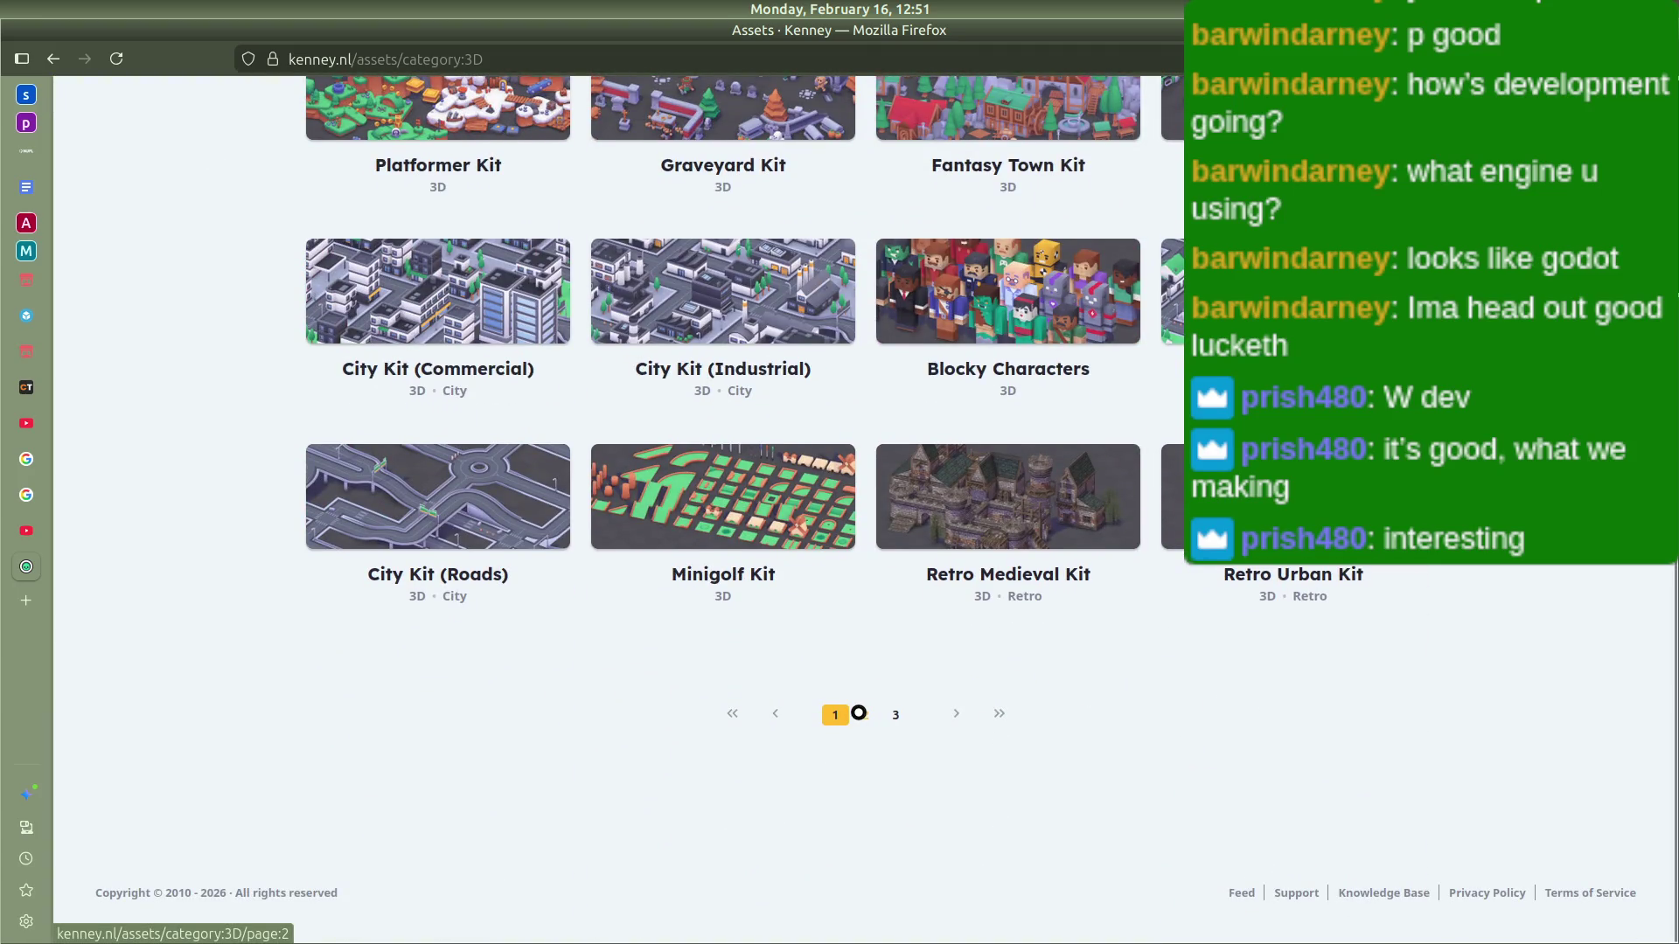
{"action": "left_click", "coordinate": [858, 713]}
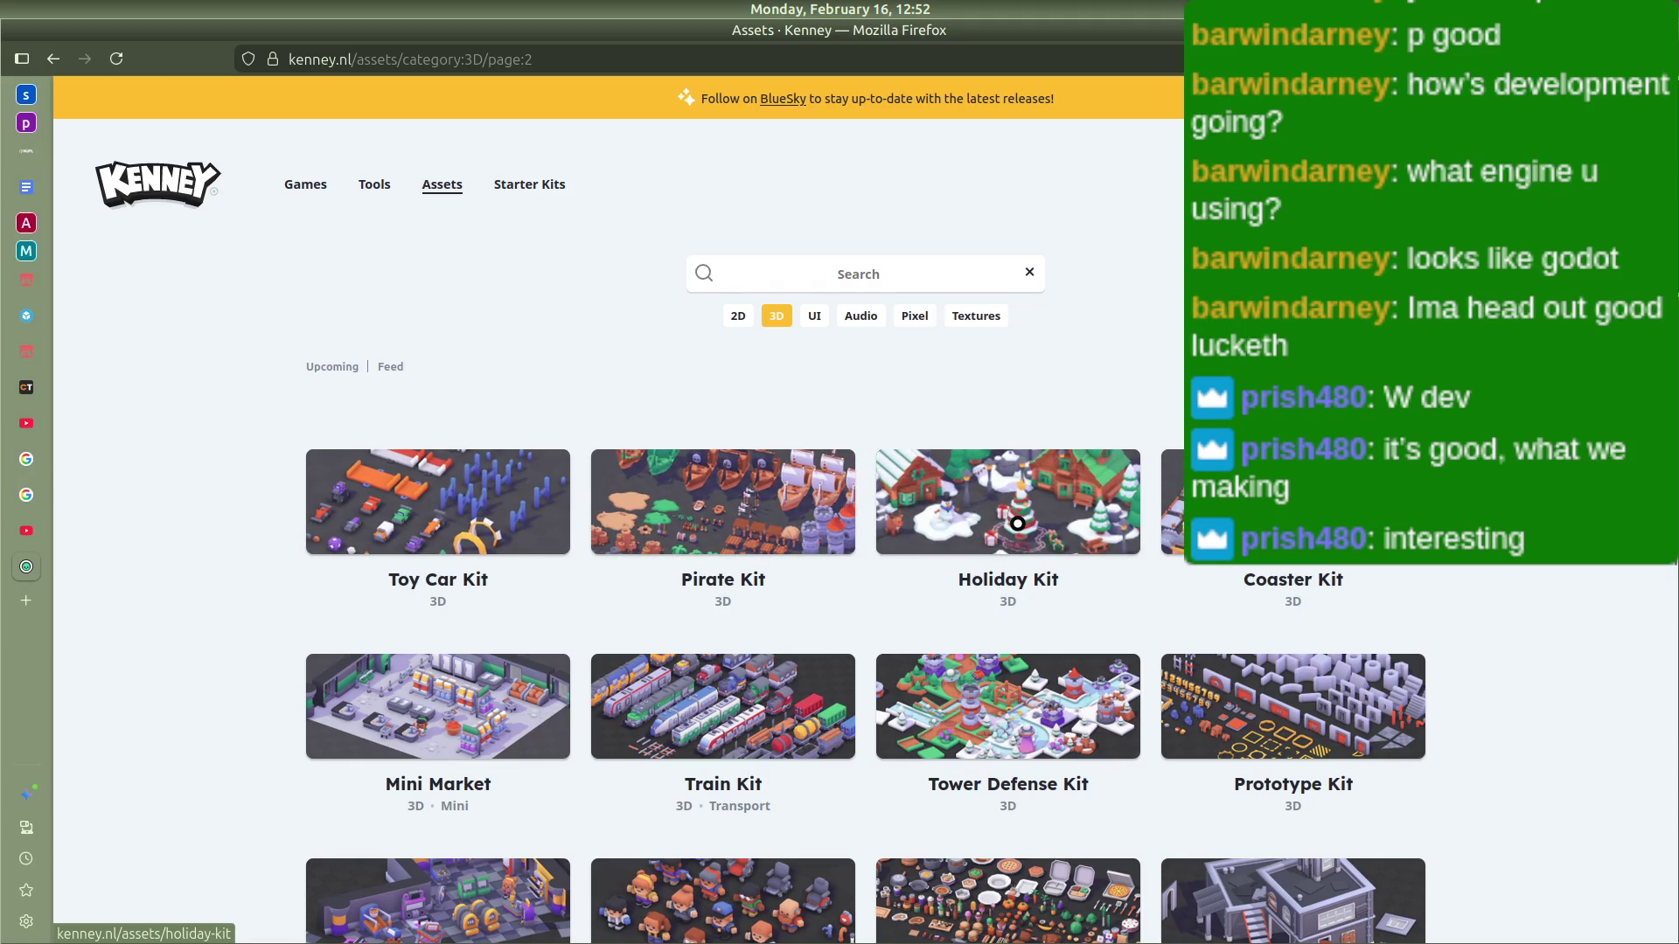
{"action": "scroll", "coordinate": [1018, 523], "scroll_direction": "down", "scroll_amount": 5}
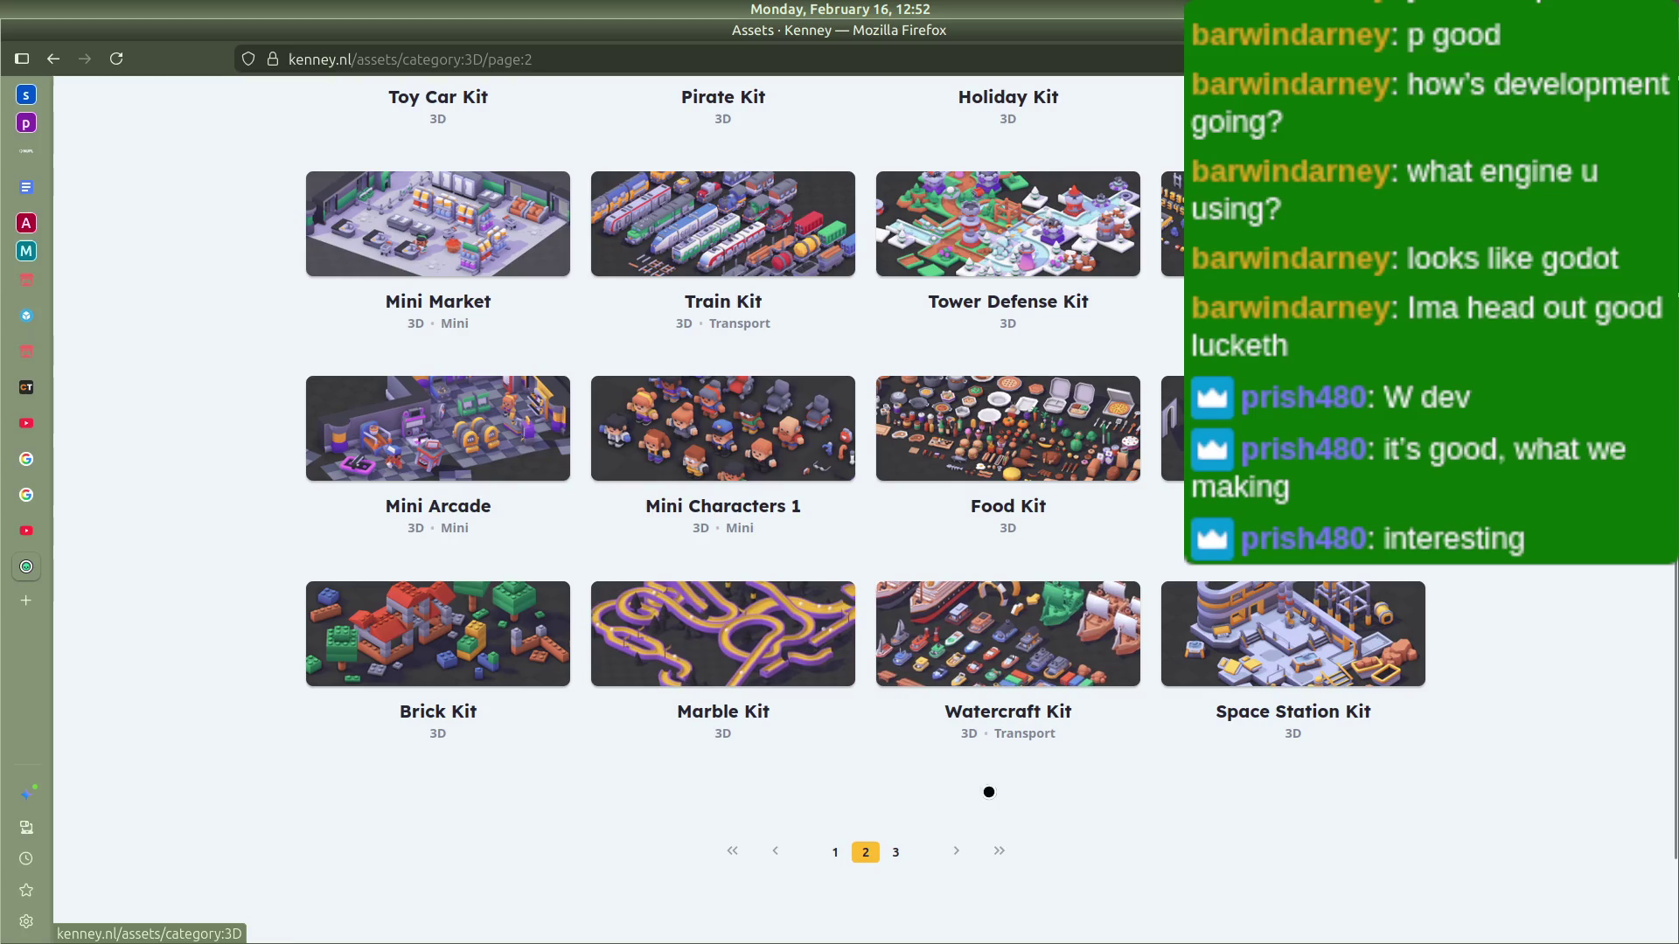
{"action": "left_click", "coordinate": [1000, 850]}
Step: Open the Animated Characters 3 kit in a new tab and view its page
{"action": "scroll", "coordinate": [961, 802], "scroll_direction": "down", "scroll_amount": 5}
{"action": "scroll", "coordinate": [921, 742], "scroll_direction": "up", "scroll_amount": 1}
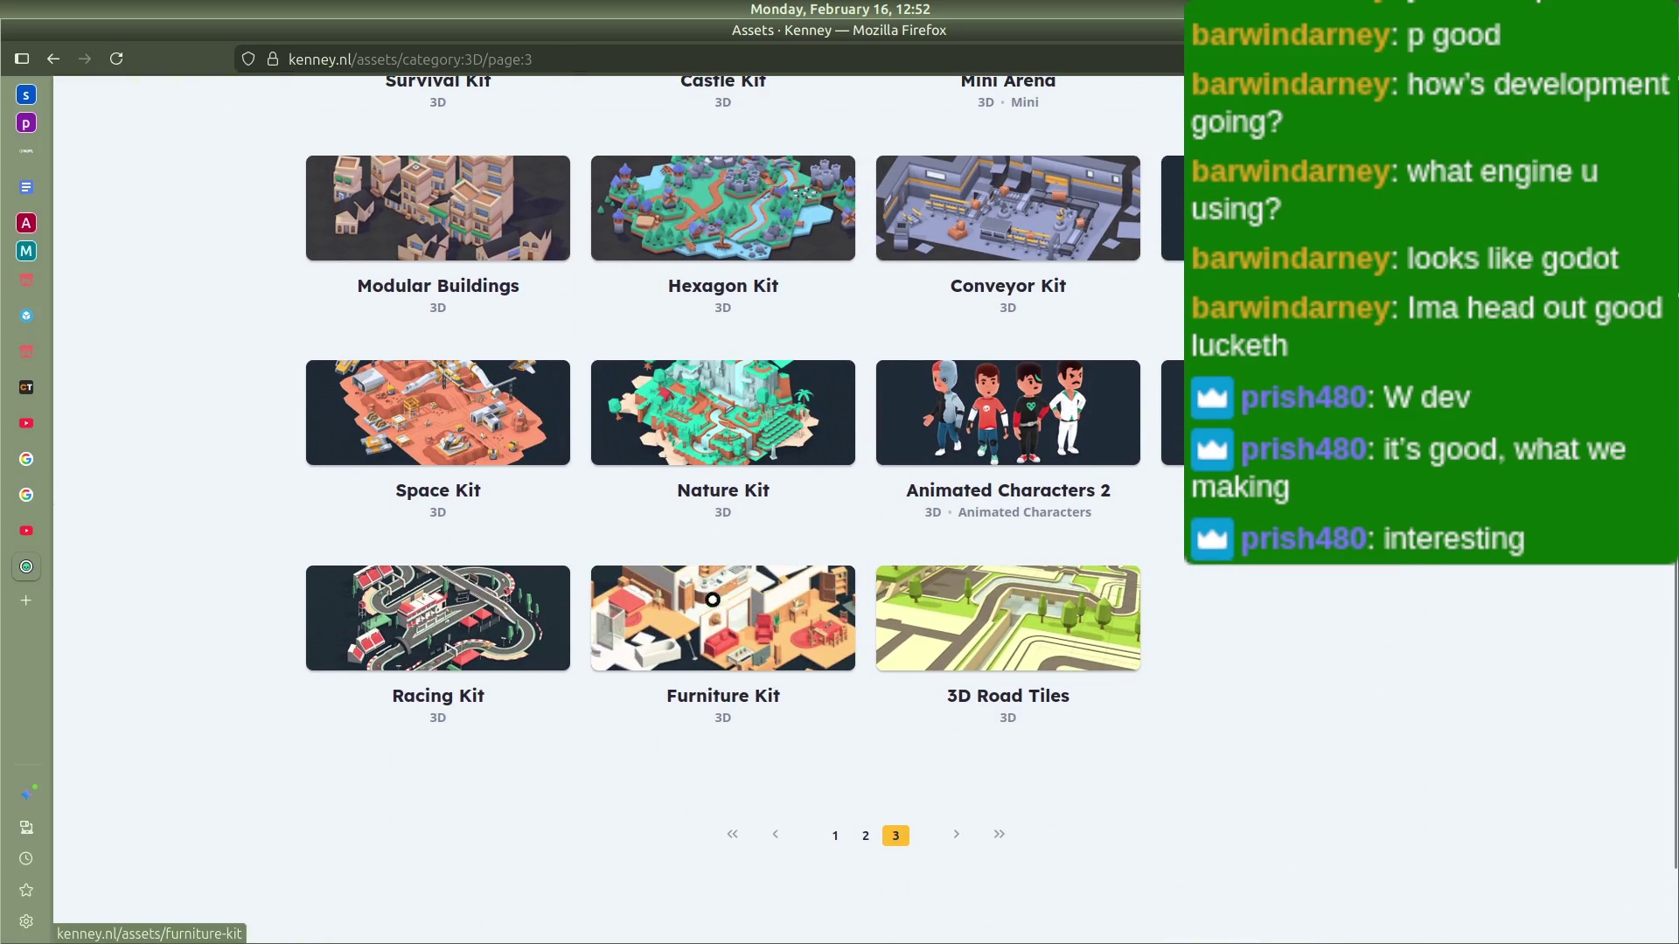
{"action": "scroll", "coordinate": [722, 612], "scroll_direction": "up", "scroll_amount": 2}
{"action": "scroll", "coordinate": [798, 405], "scroll_direction": "up", "scroll_amount": 3}
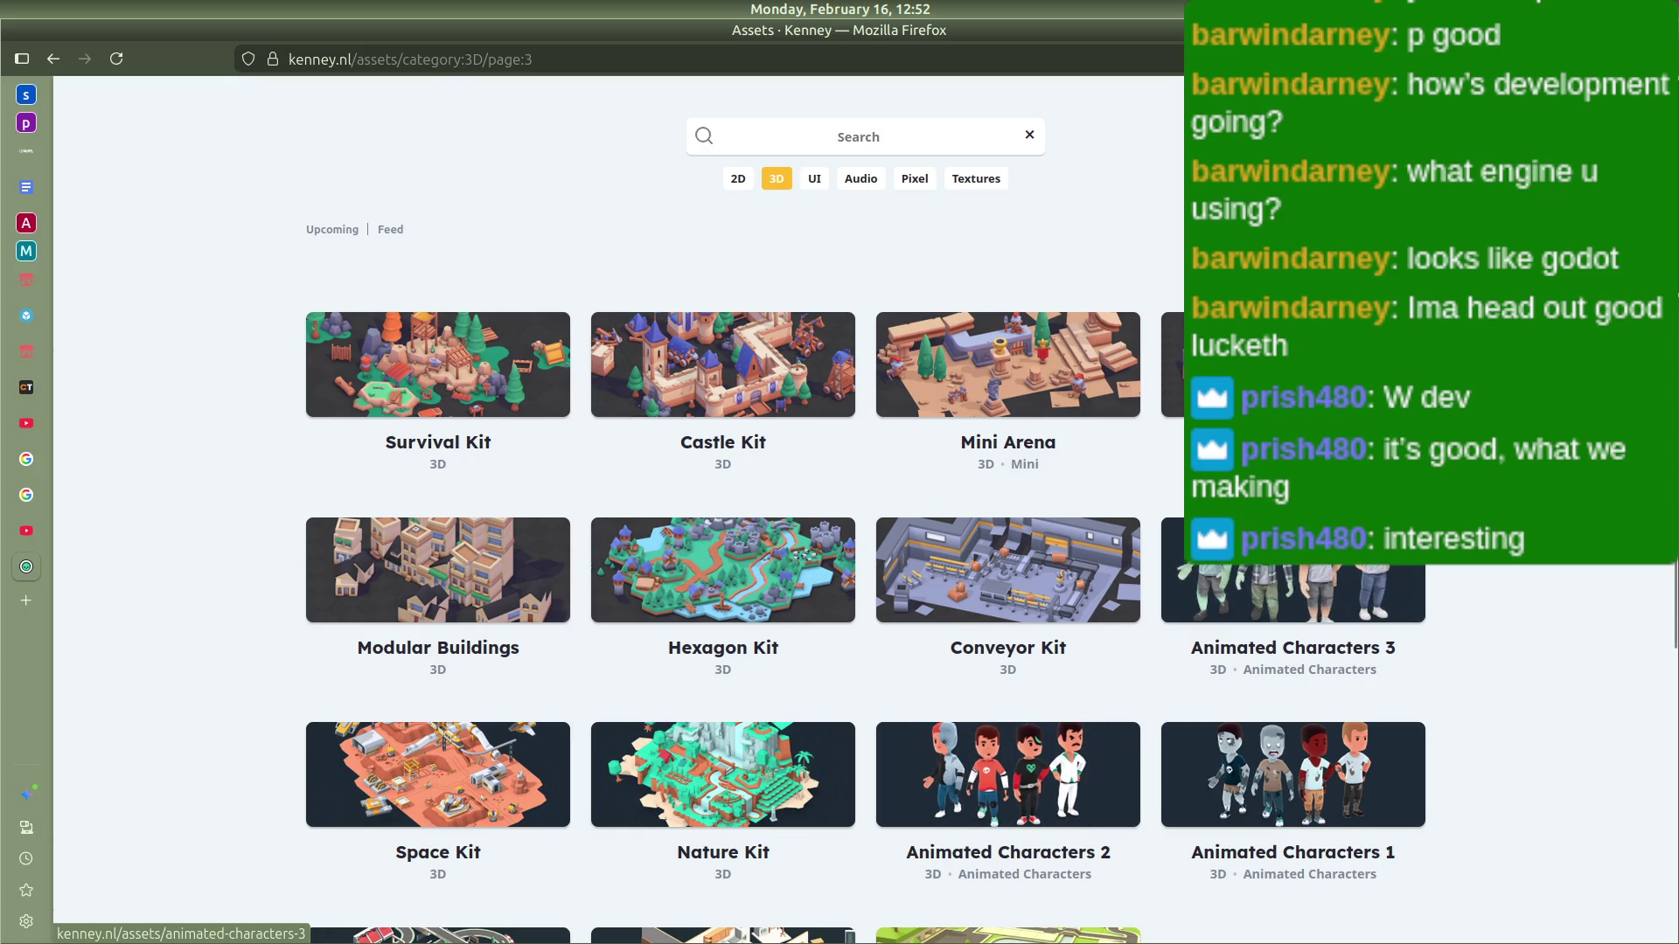
{"action": "middle_click", "coordinate": [1149, 562]}
{"action": "left_click", "coordinate": [18, 602]}
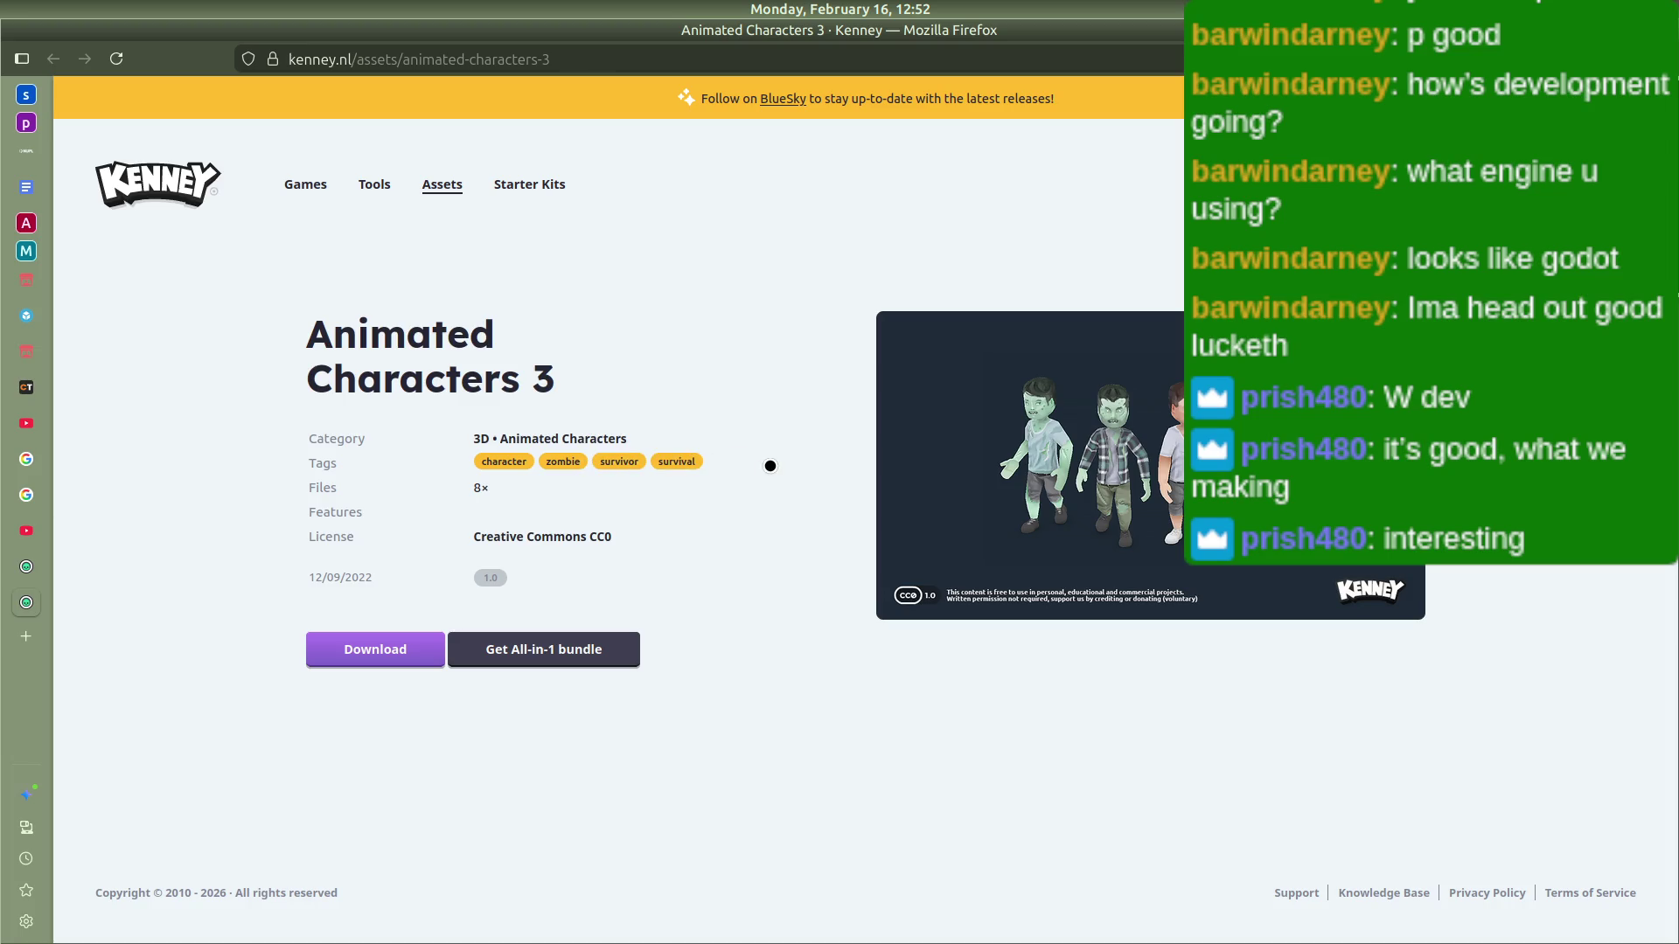
Step: Go back to the 3D kit list and close the extra Kenney tab
{"action": "key", "text": "alt+Left"}
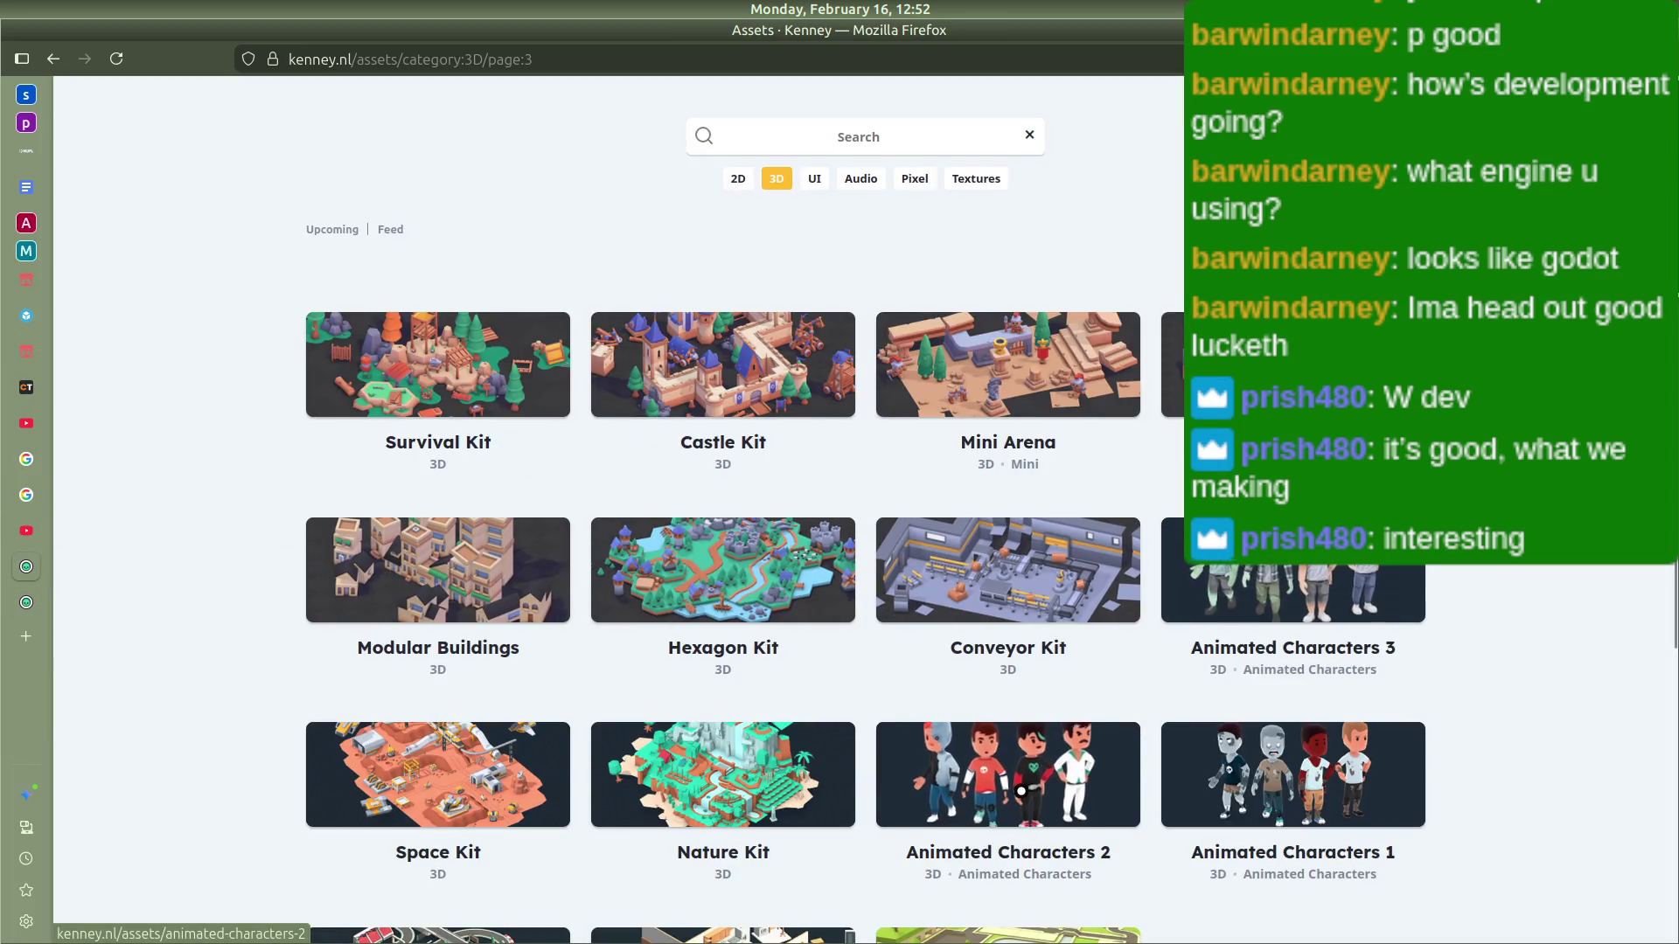
{"action": "scroll", "coordinate": [1225, 569], "scroll_direction": "down", "scroll_amount": 3}
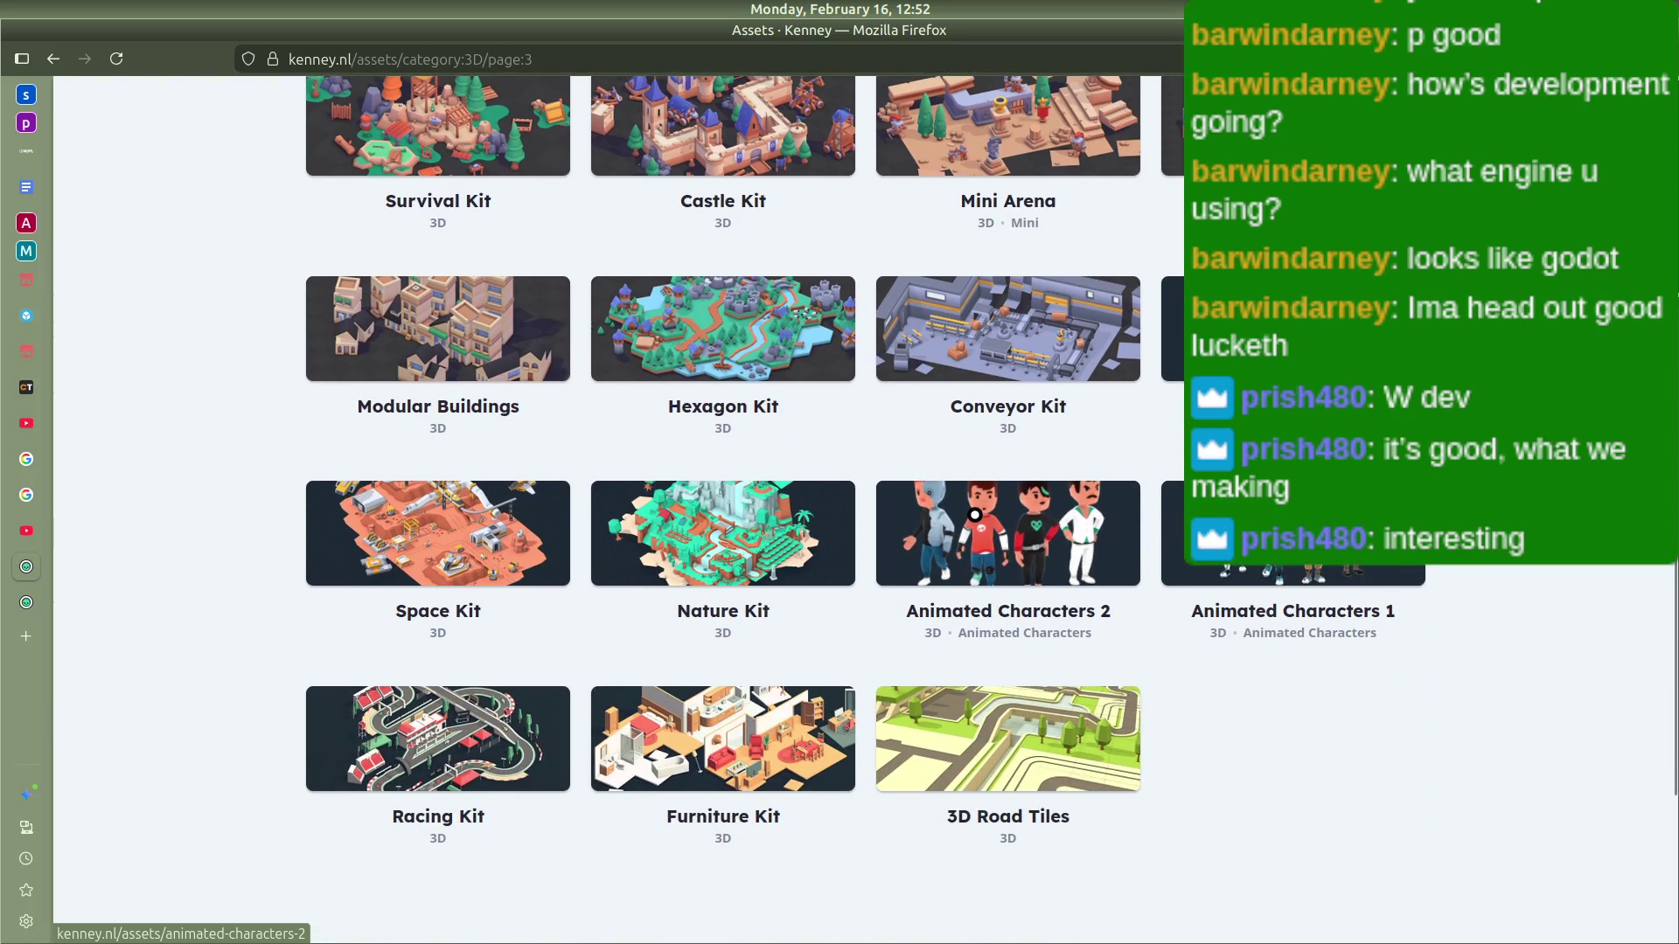
{"action": "scroll", "coordinate": [1152, 425], "scroll_direction": "up", "scroll_amount": 2}
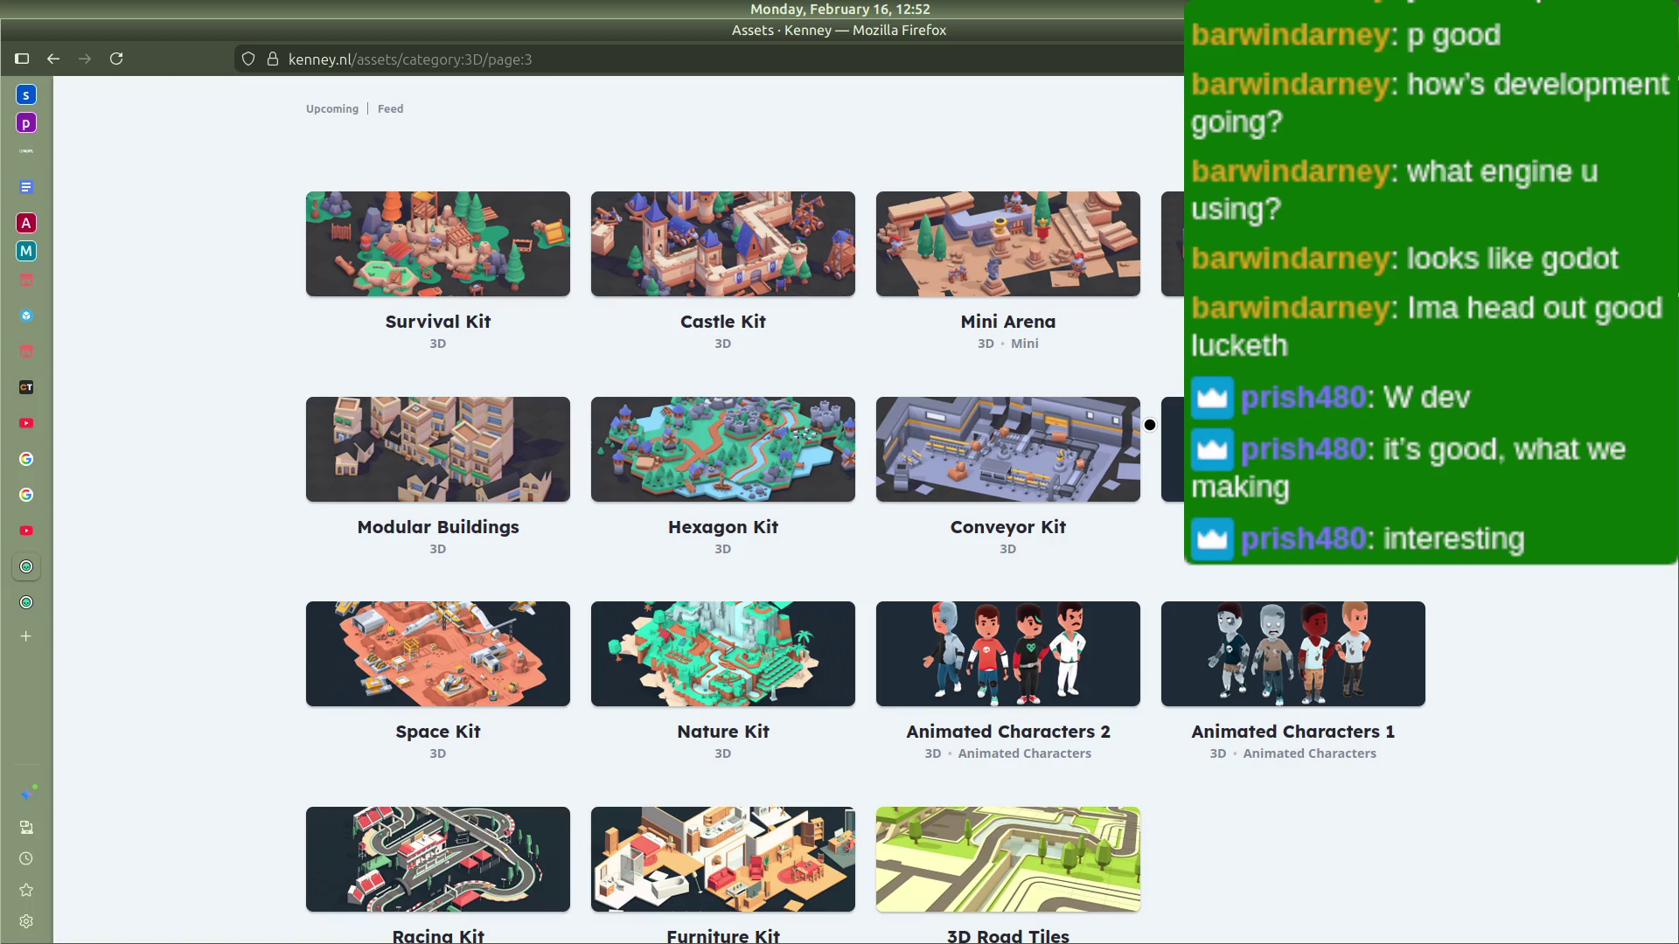
{"action": "middle_click", "coordinate": [21, 608]}
Step: Flip to page 2 and back to page 1, then open Blocky Characters in a new tab
{"action": "scroll", "coordinate": [401, 648], "scroll_direction": "down", "scroll_amount": 5}
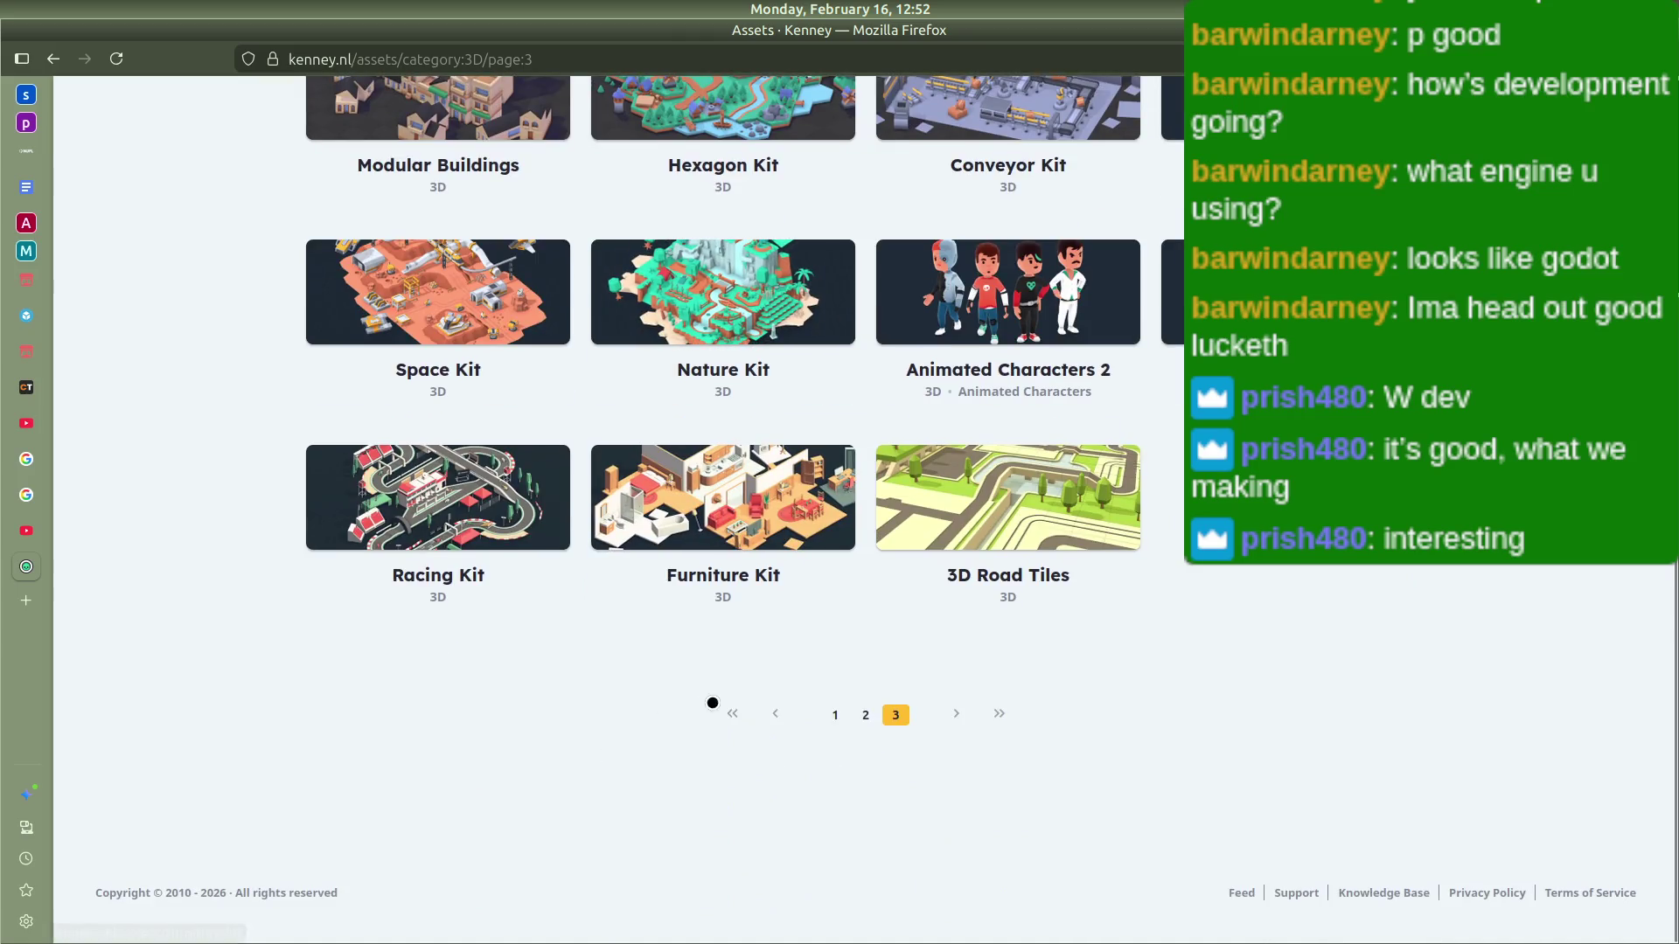
{"action": "left_click", "coordinate": [773, 717]}
{"action": "scroll", "coordinate": [787, 726], "scroll_direction": "down", "scroll_amount": 5}
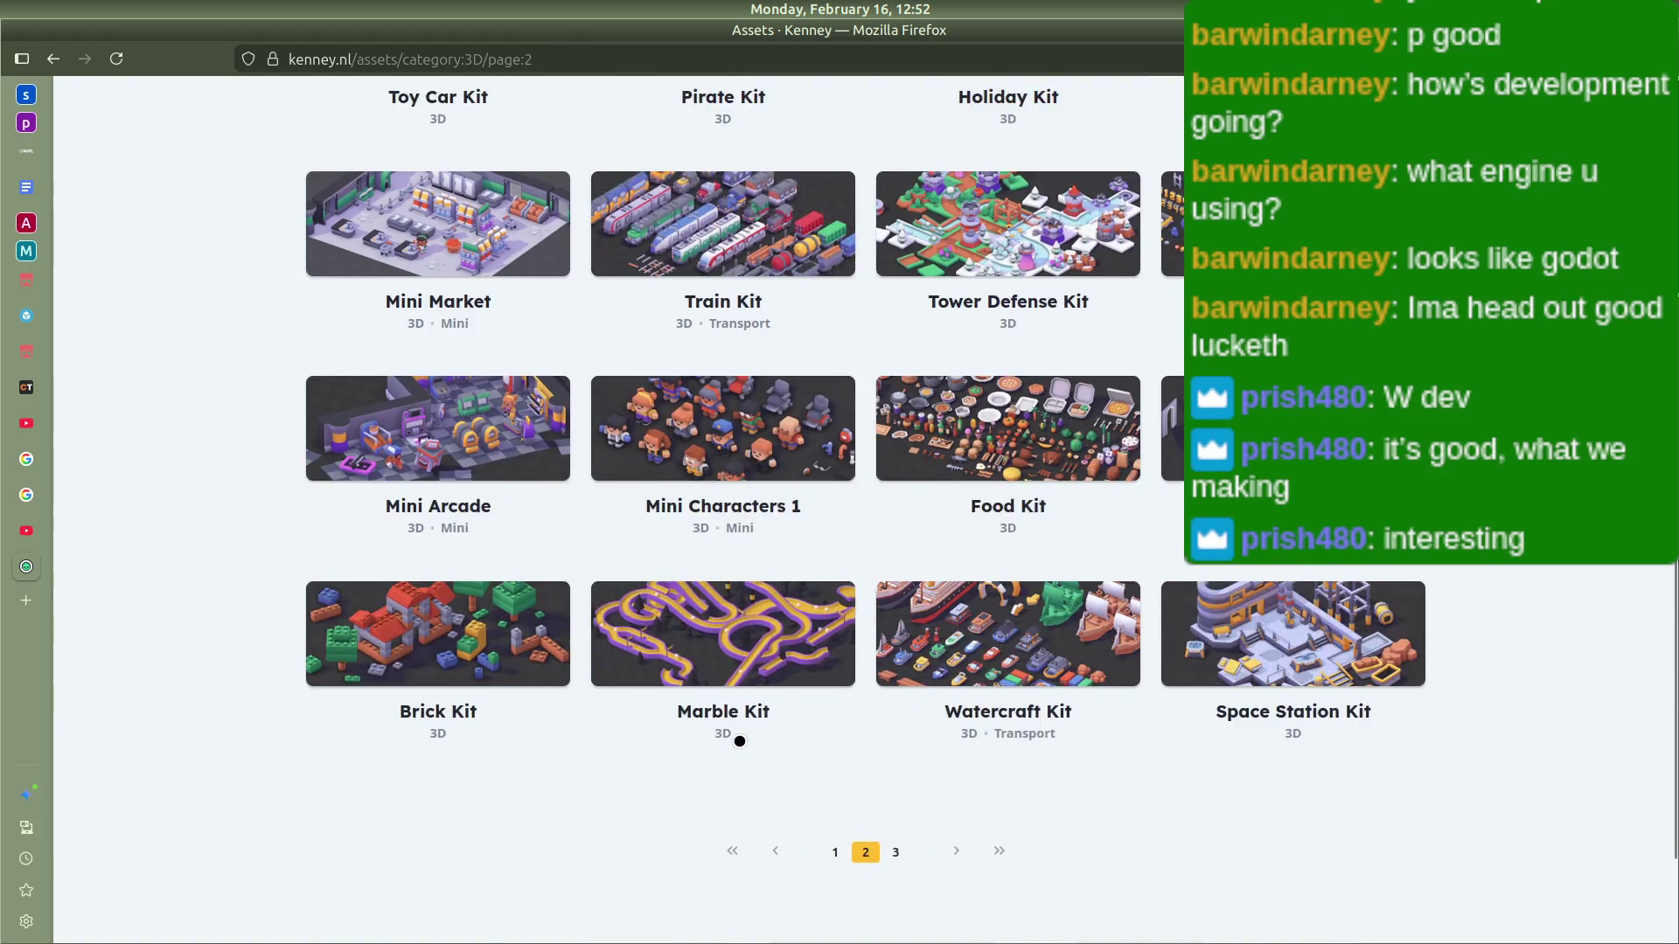
{"action": "left_click", "coordinate": [832, 717]}
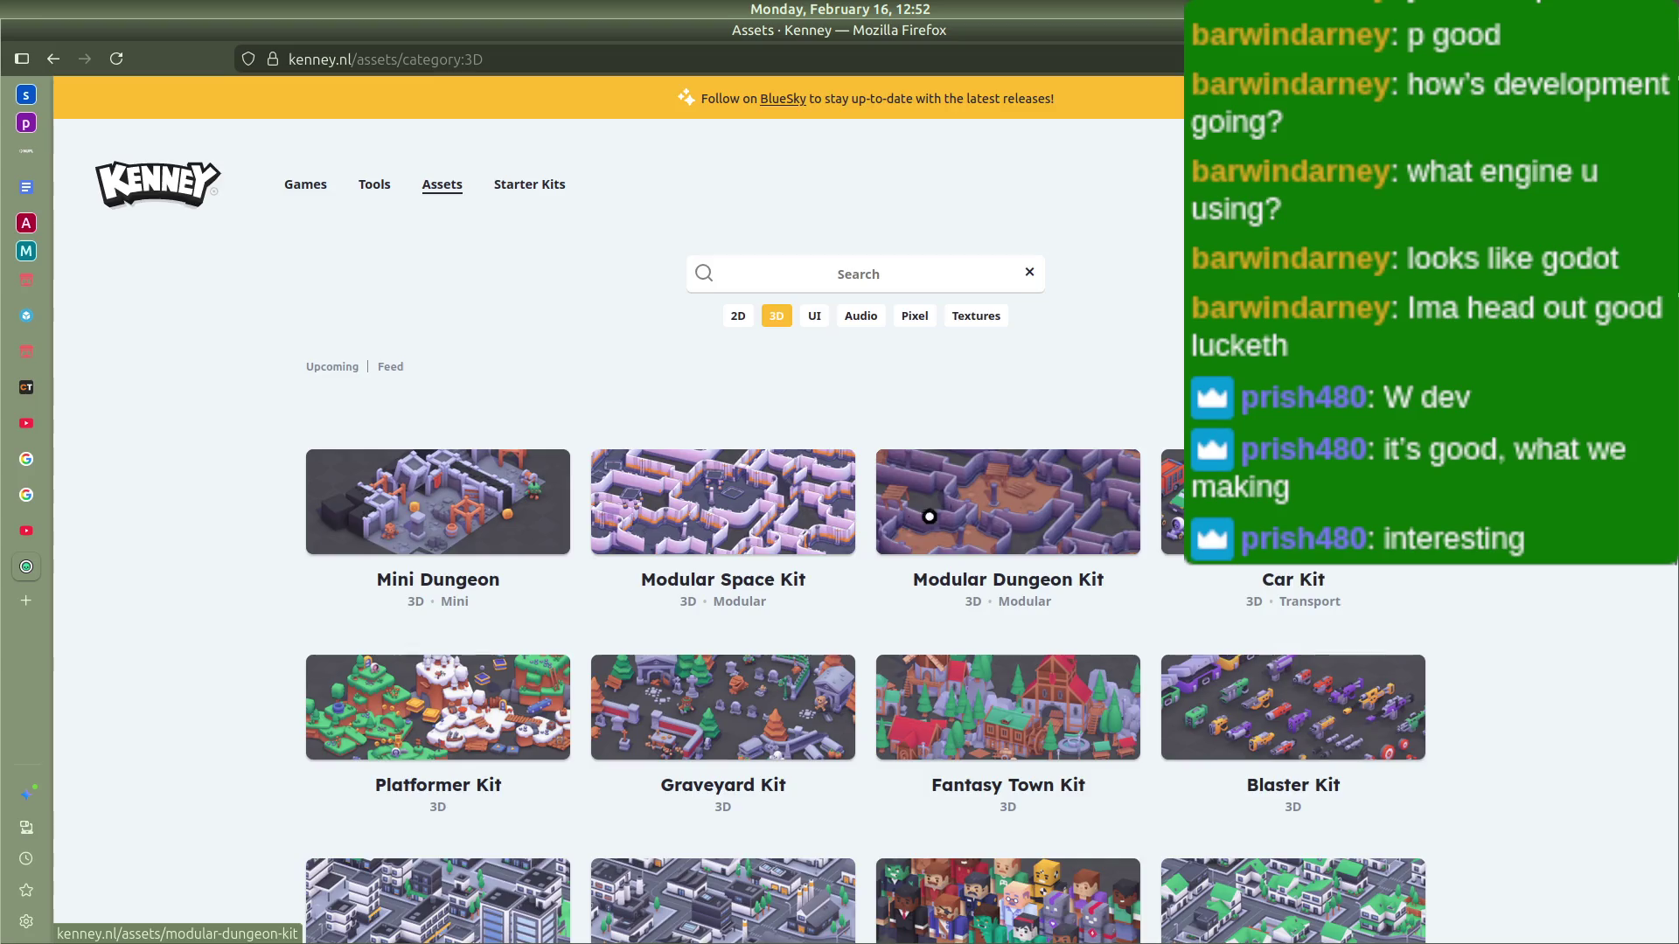
{"action": "scroll", "coordinate": [937, 513], "scroll_direction": "down", "scroll_amount": 5}
{"action": "scroll", "coordinate": [884, 524], "scroll_direction": "up", "scroll_amount": 4}
{"action": "scroll", "coordinate": [862, 416], "scroll_direction": "down", "scroll_amount": 5}
{"action": "scroll", "coordinate": [711, 273], "scroll_direction": "up", "scroll_amount": 3}
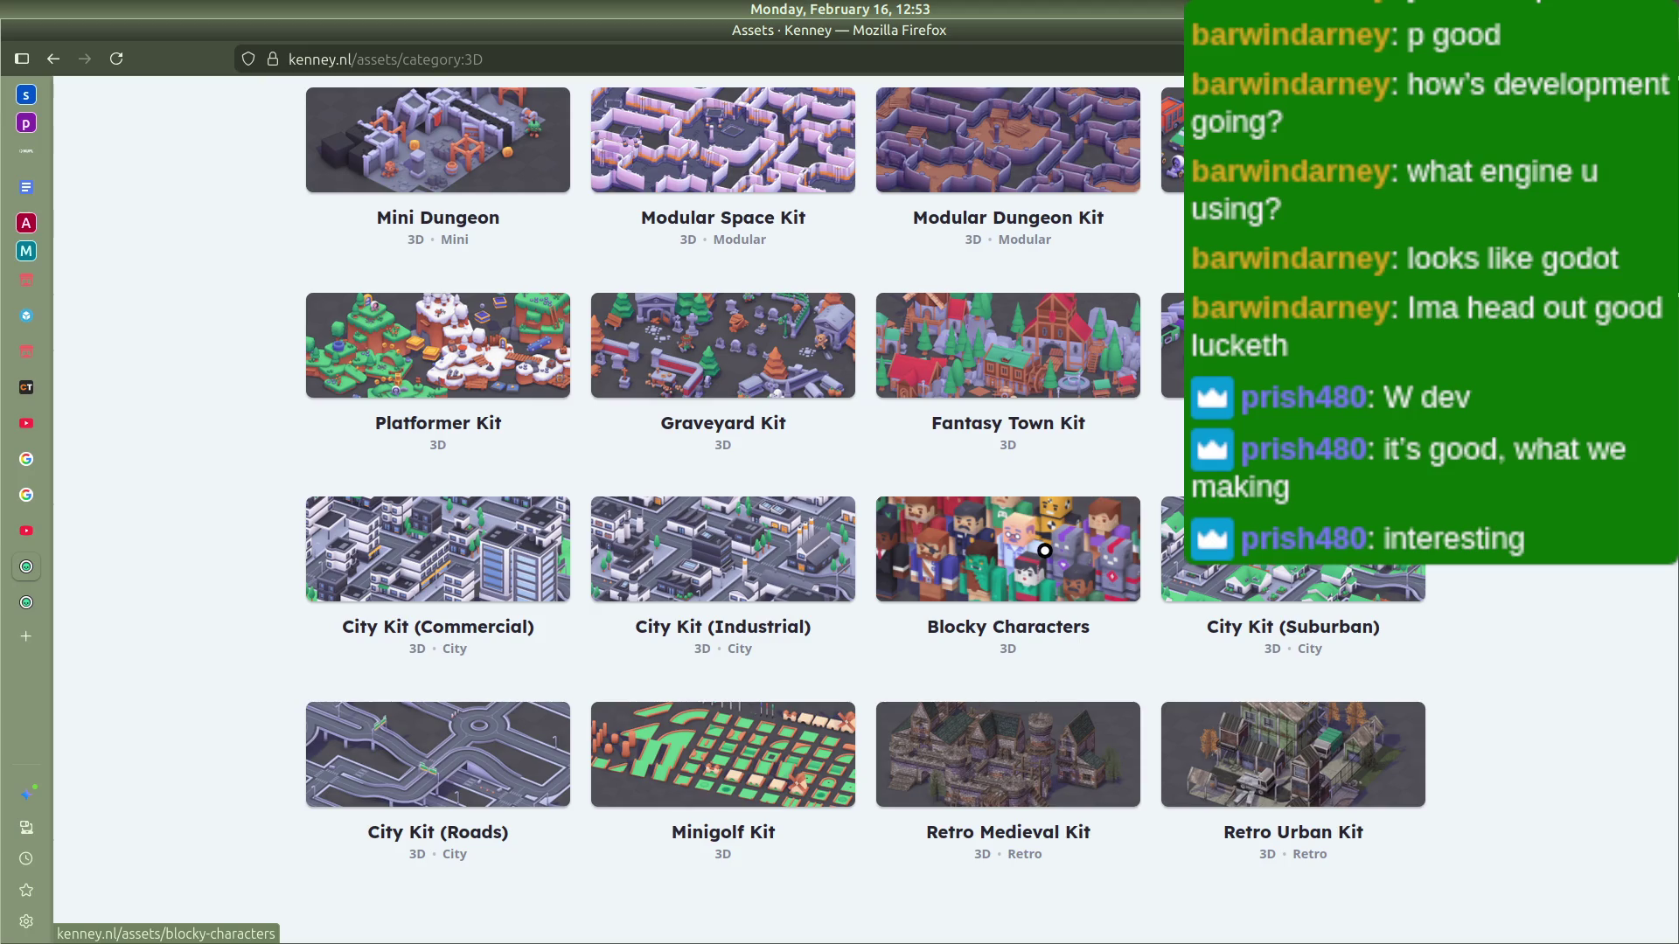
{"action": "middle_click", "coordinate": [1044, 551]}
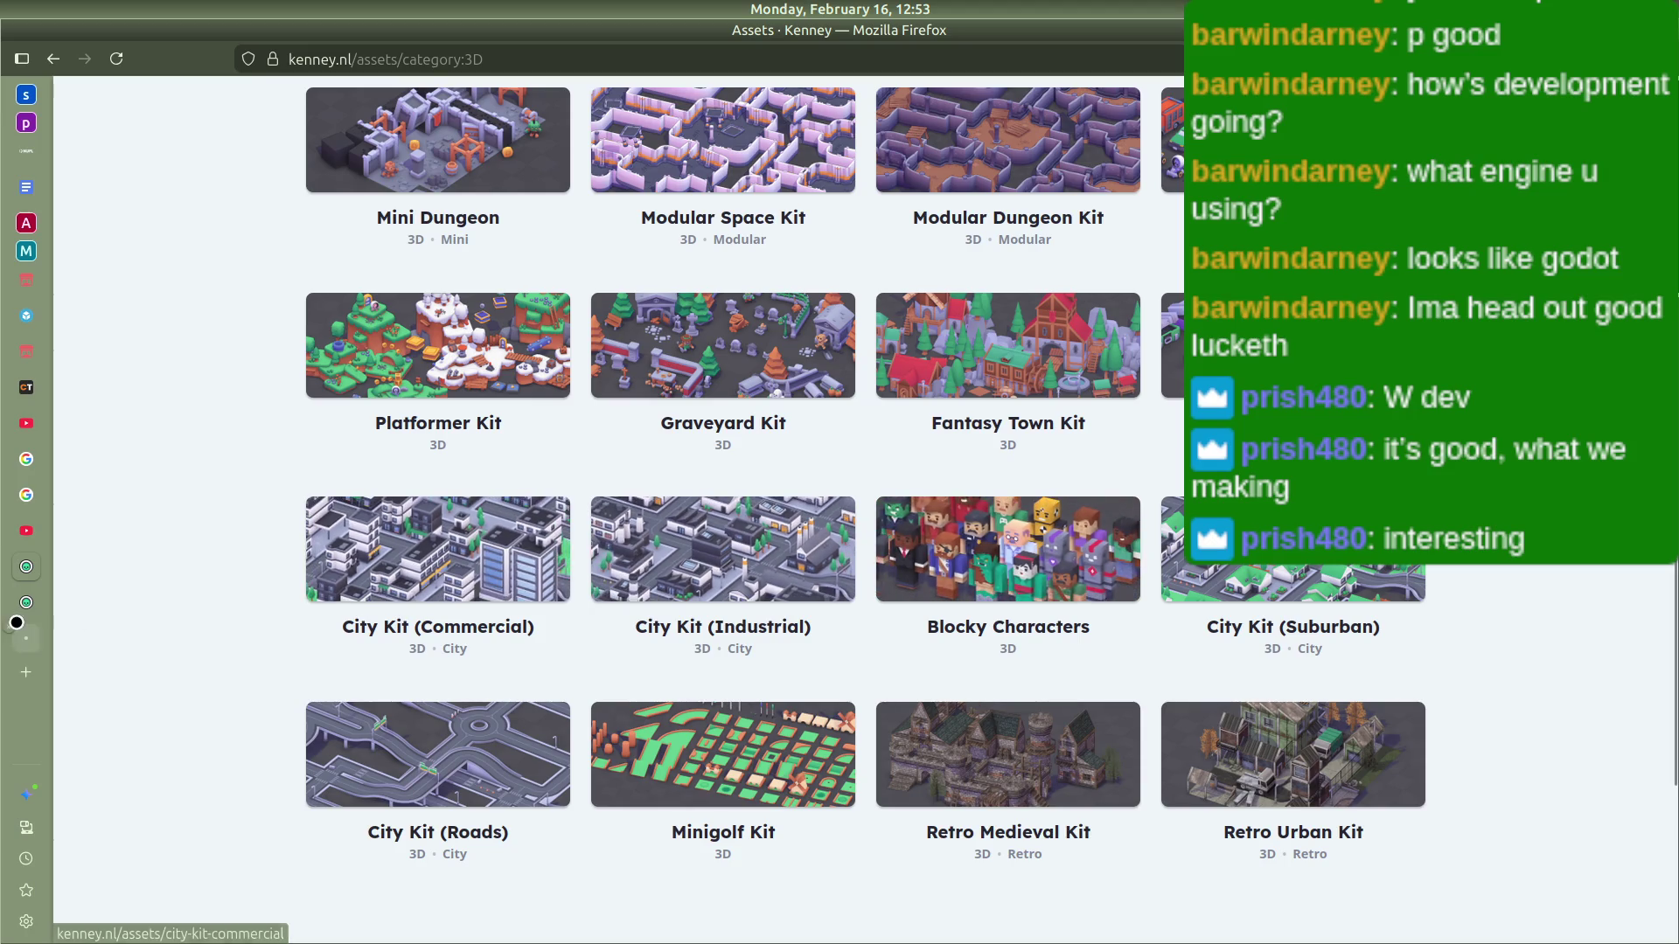
Step: Check the Blocky Characters and Graveyard Kit tabs, return to the 3D grid, then view the City Kit tab
{"action": "left_click", "coordinate": [26, 639]}
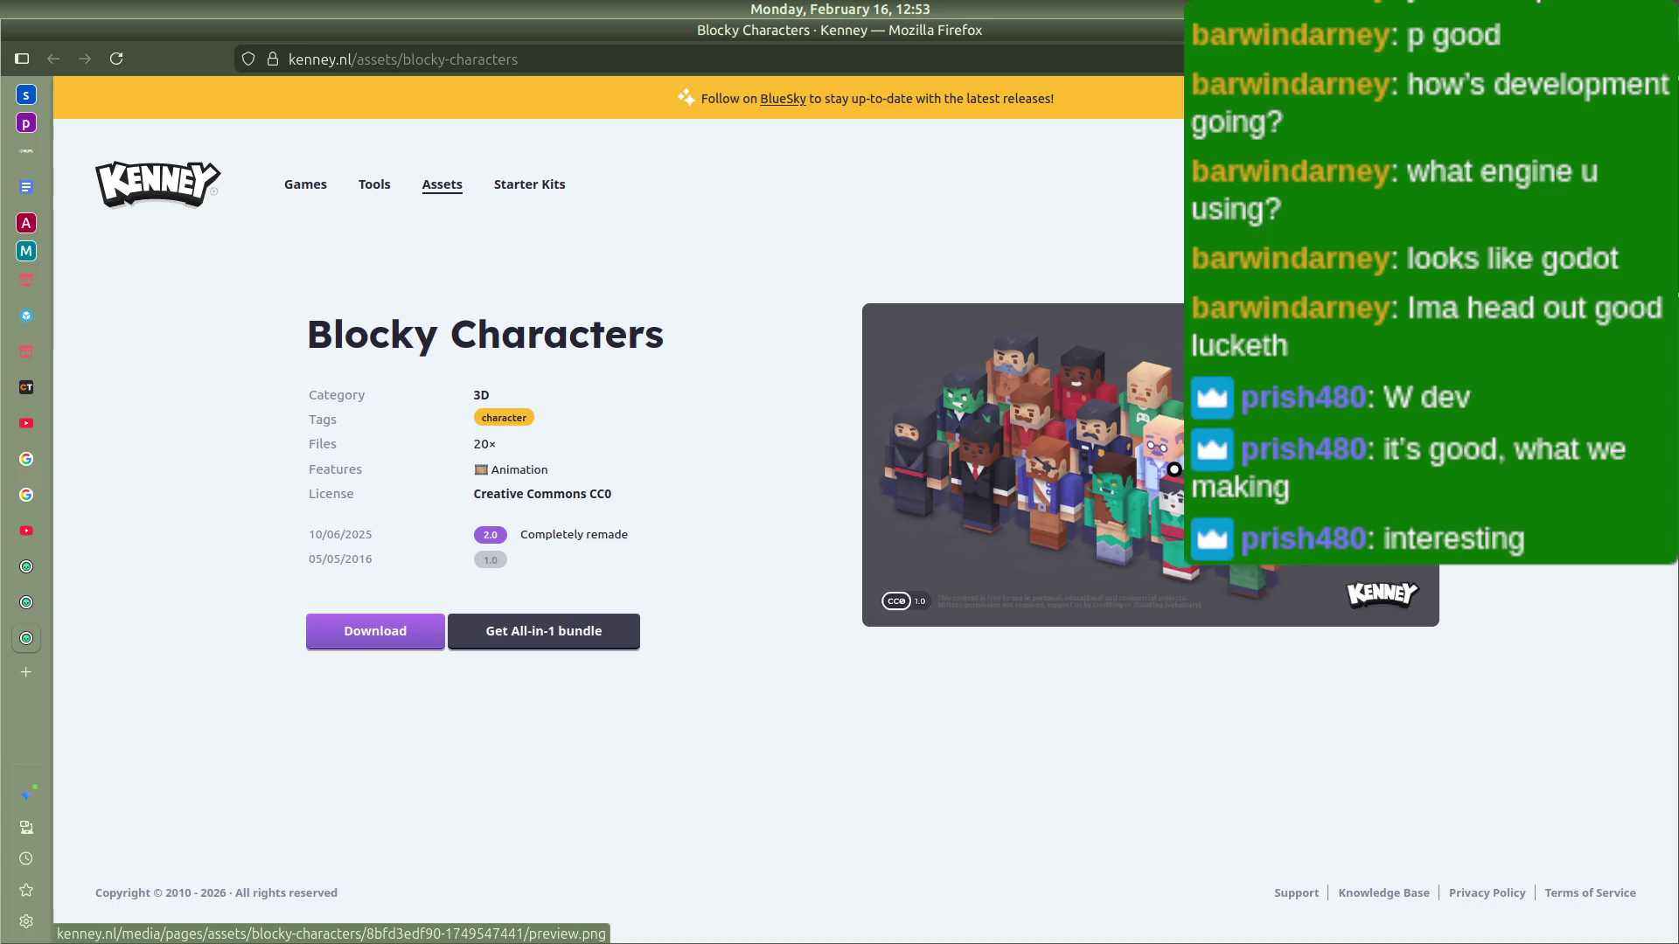
{"action": "left_click", "coordinate": [36, 601]}
{"action": "left_click", "coordinate": [28, 567]}
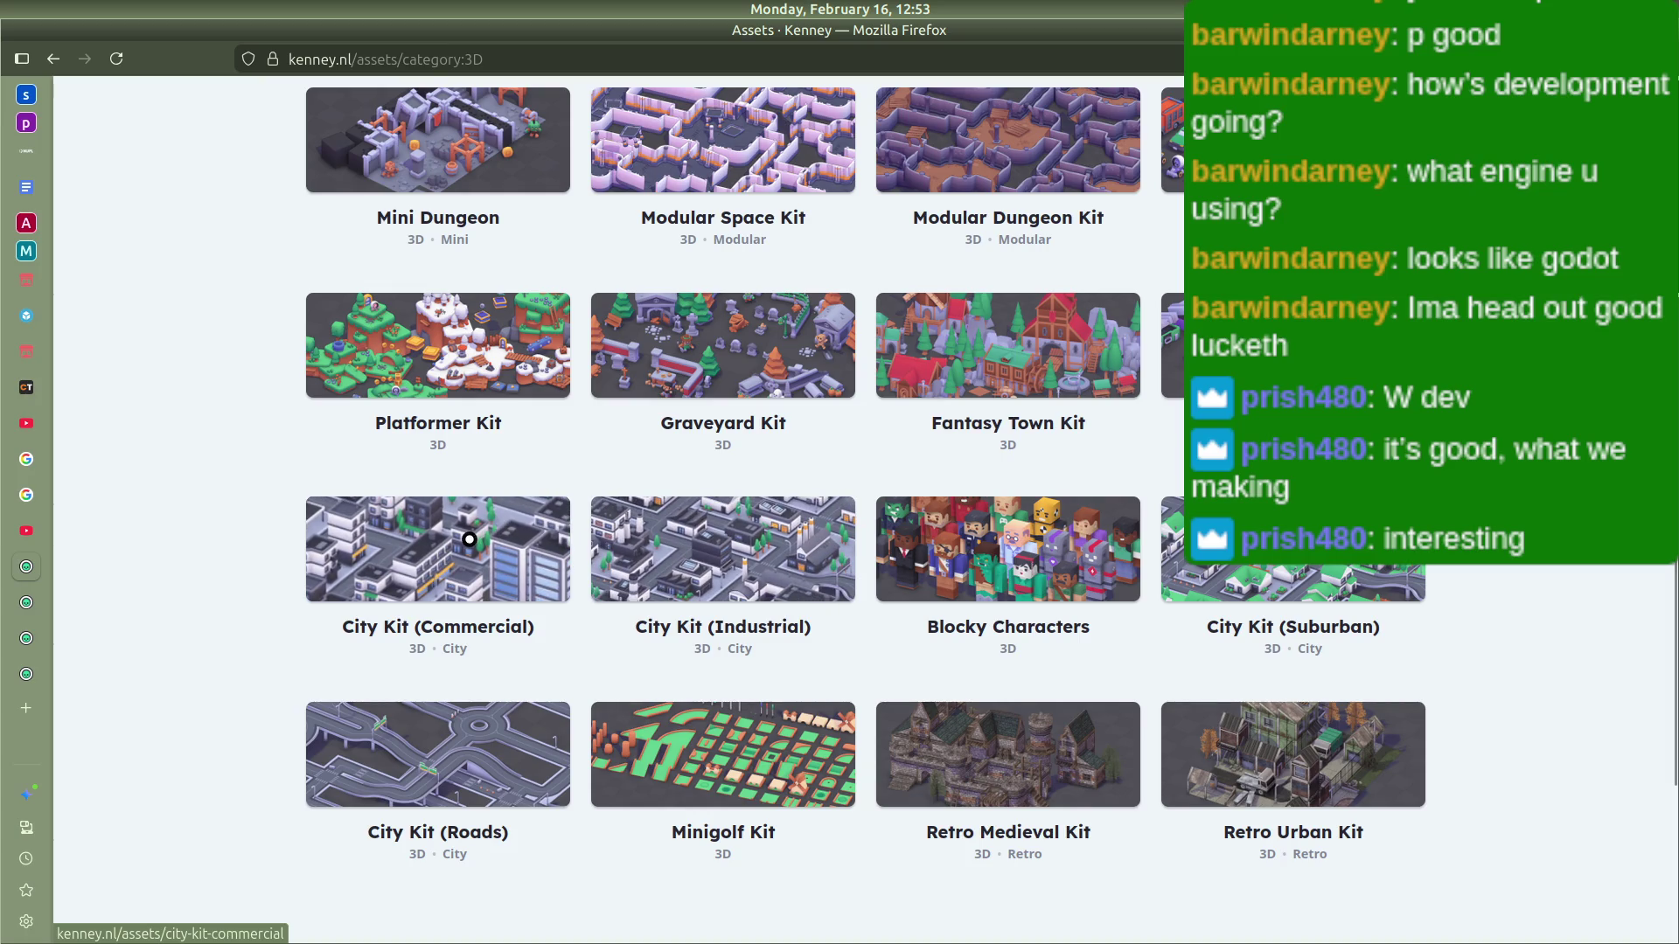
{"action": "left_click", "coordinate": [39, 633]}
Step: Cycle through the opened kit tabs, then return to the 3D grid and open page 2
{"action": "key", "text": "ctrl+Tab"}
{"action": "key", "text": "ctrl+Tab"}
{"action": "key", "text": "ctrl+Tab"}
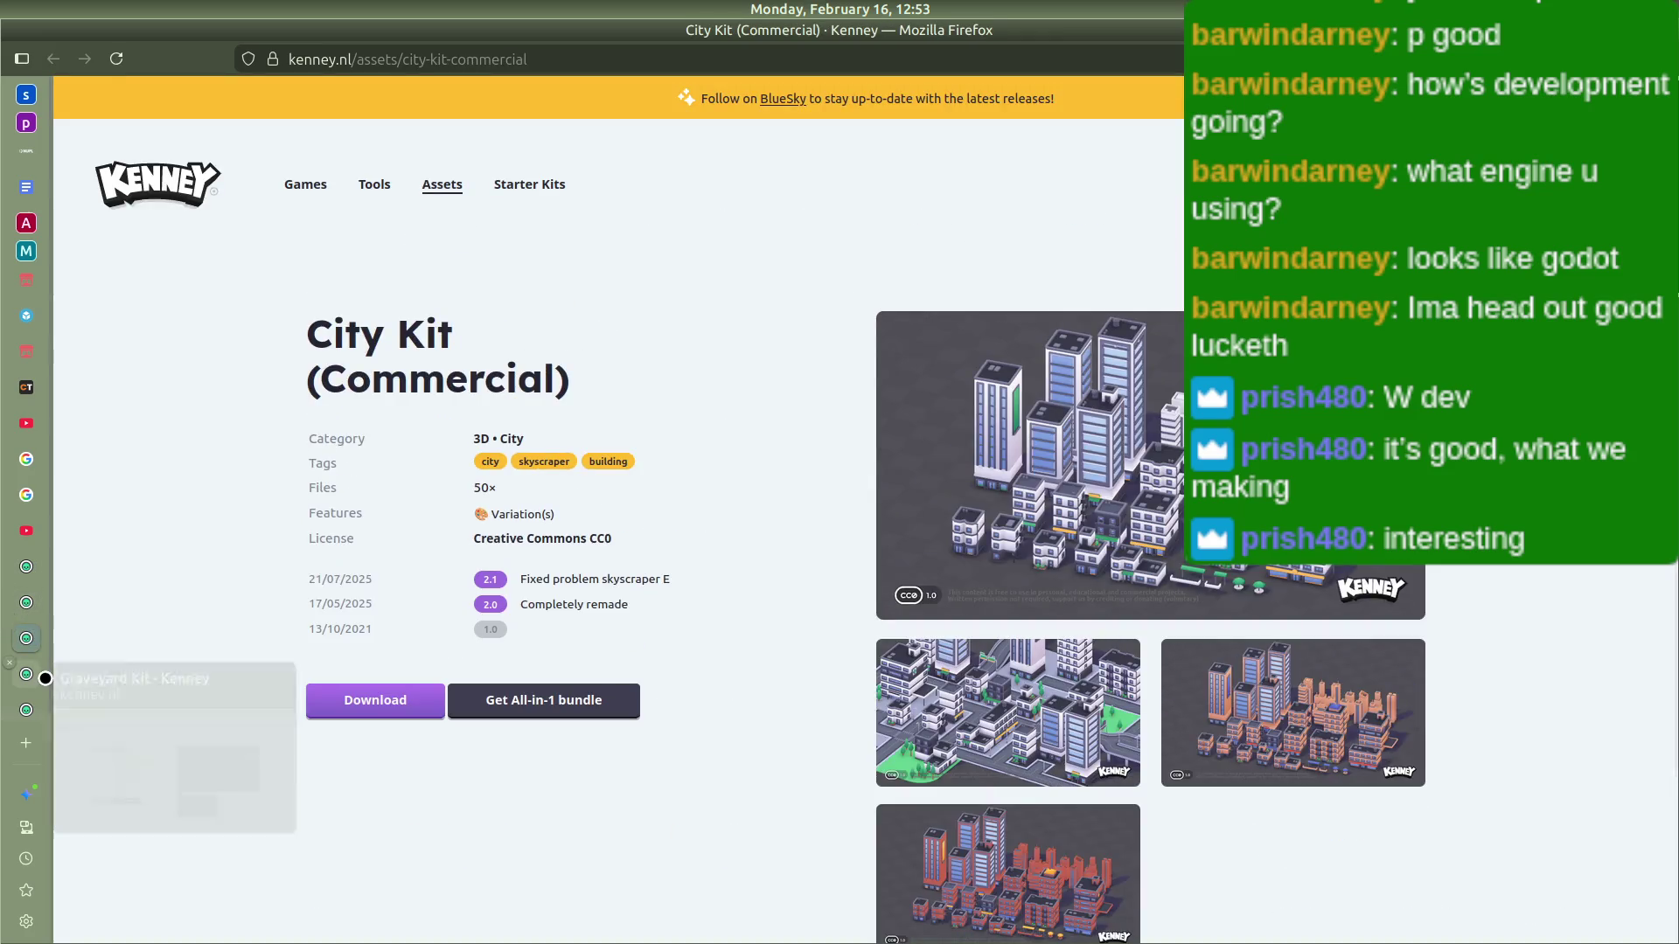
{"action": "left_click", "coordinate": [27, 560]}
{"action": "key", "text": "alt+Left"}
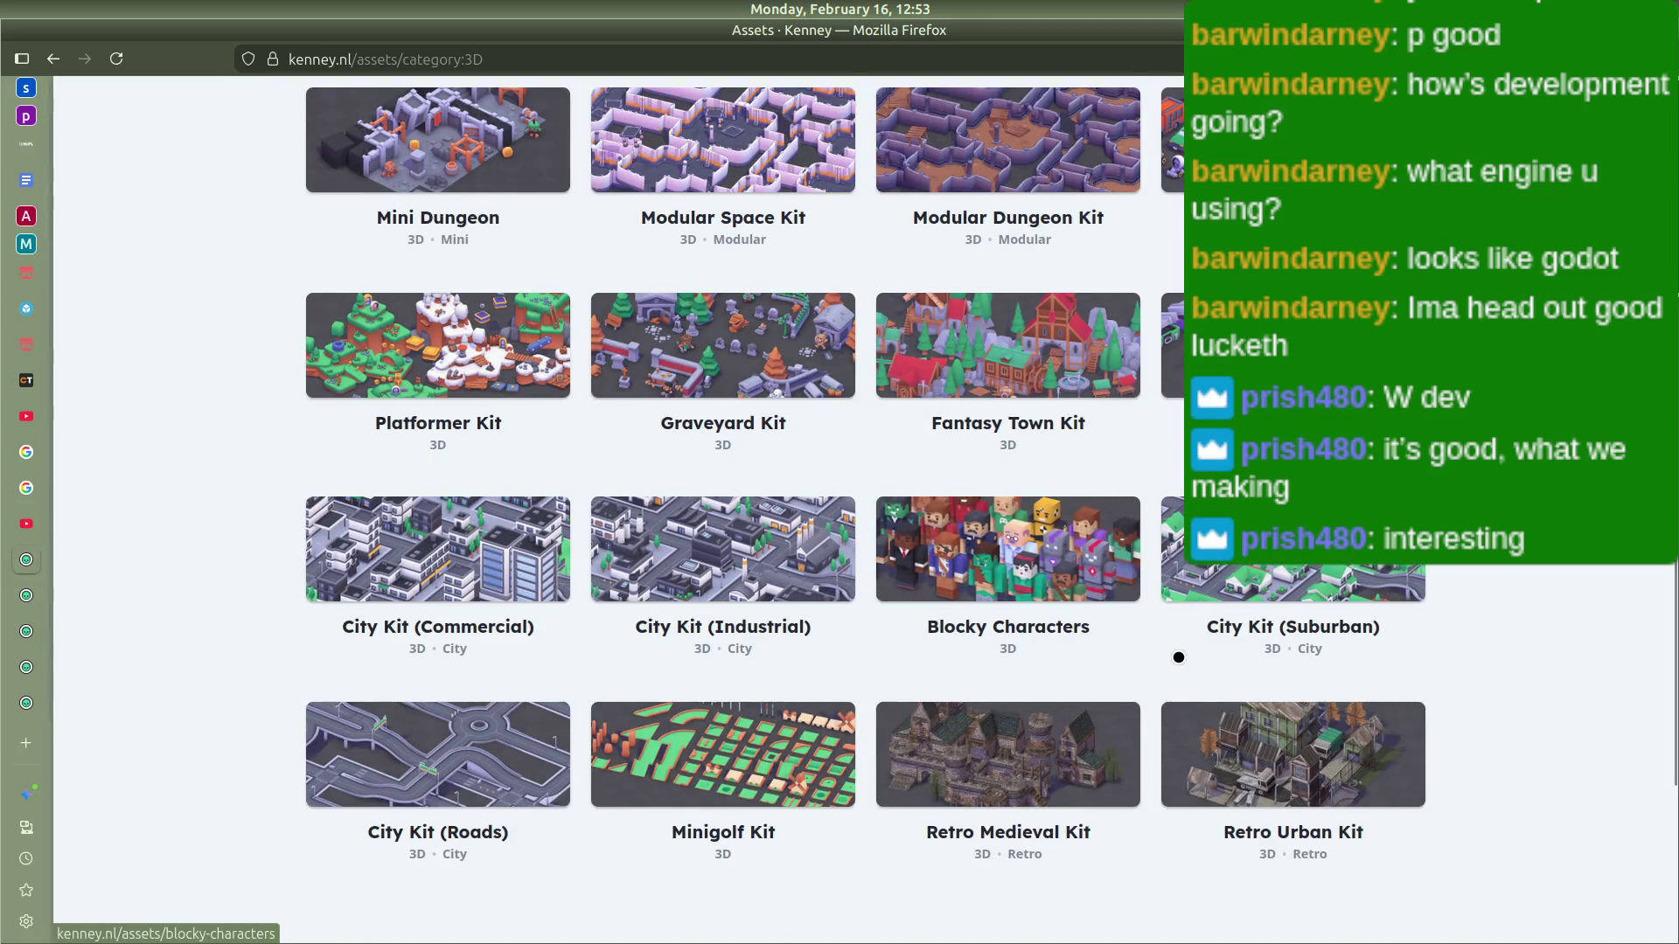
{"action": "scroll", "coordinate": [1178, 657], "scroll_direction": "down", "scroll_amount": 2}
{"action": "scroll", "coordinate": [912, 841], "scroll_direction": "up", "scroll_amount": 5}
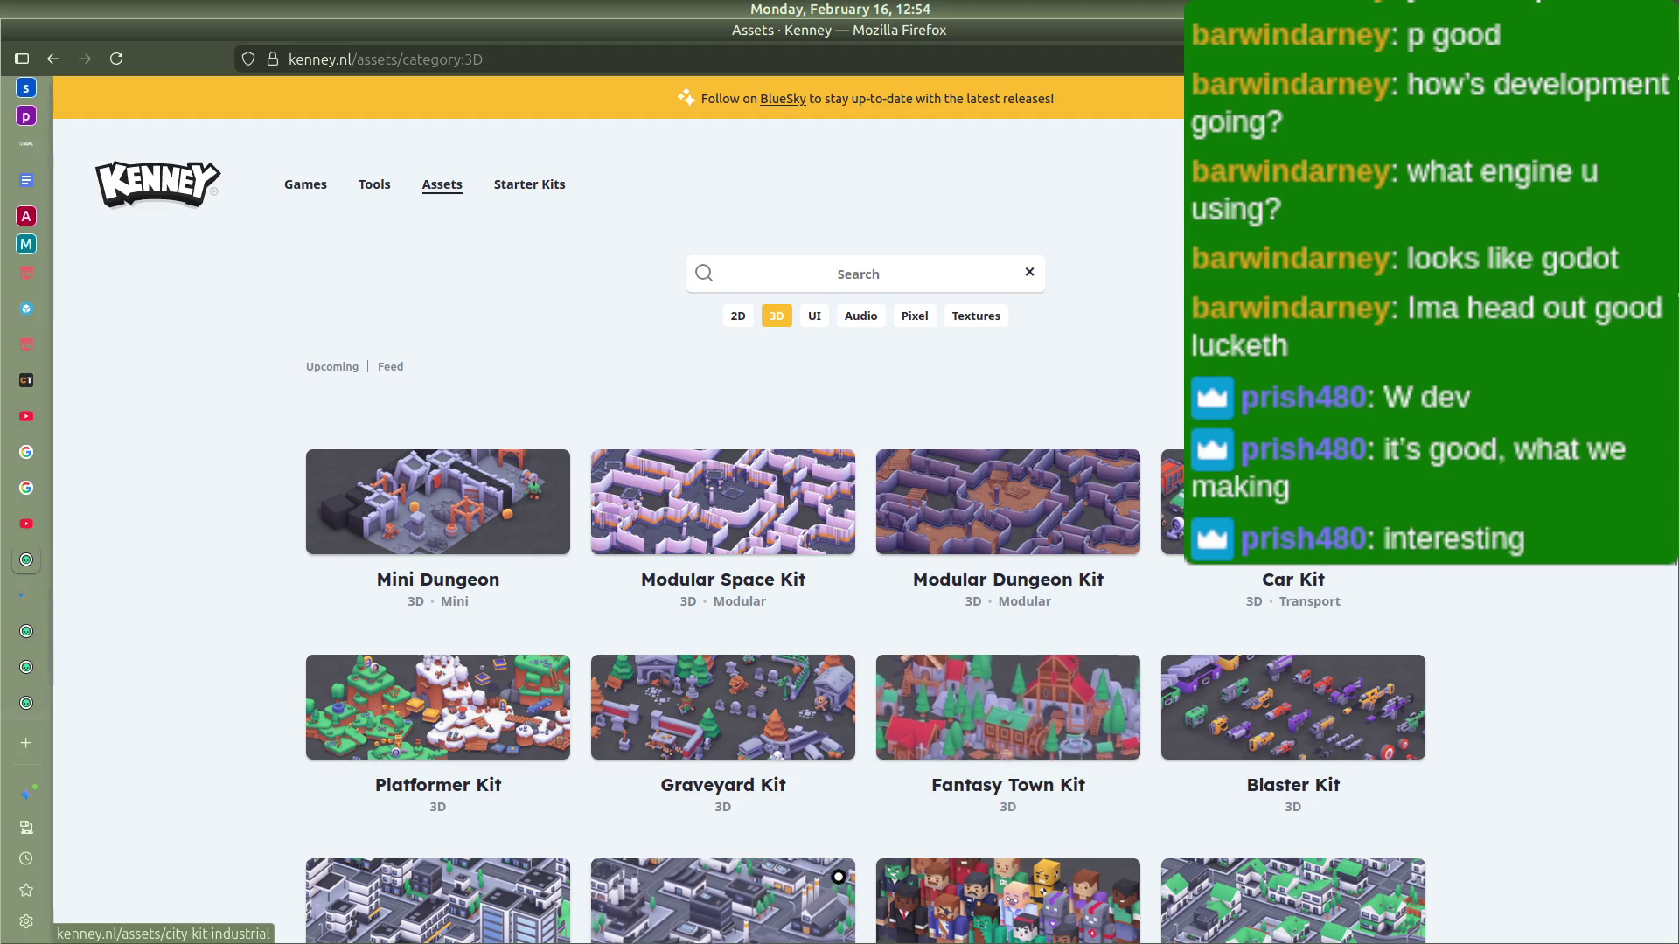
{"action": "scroll", "coordinate": [1323, 693], "scroll_direction": "down", "scroll_amount": 3}
{"action": "scroll", "coordinate": [866, 787], "scroll_direction": "down", "scroll_amount": 5}
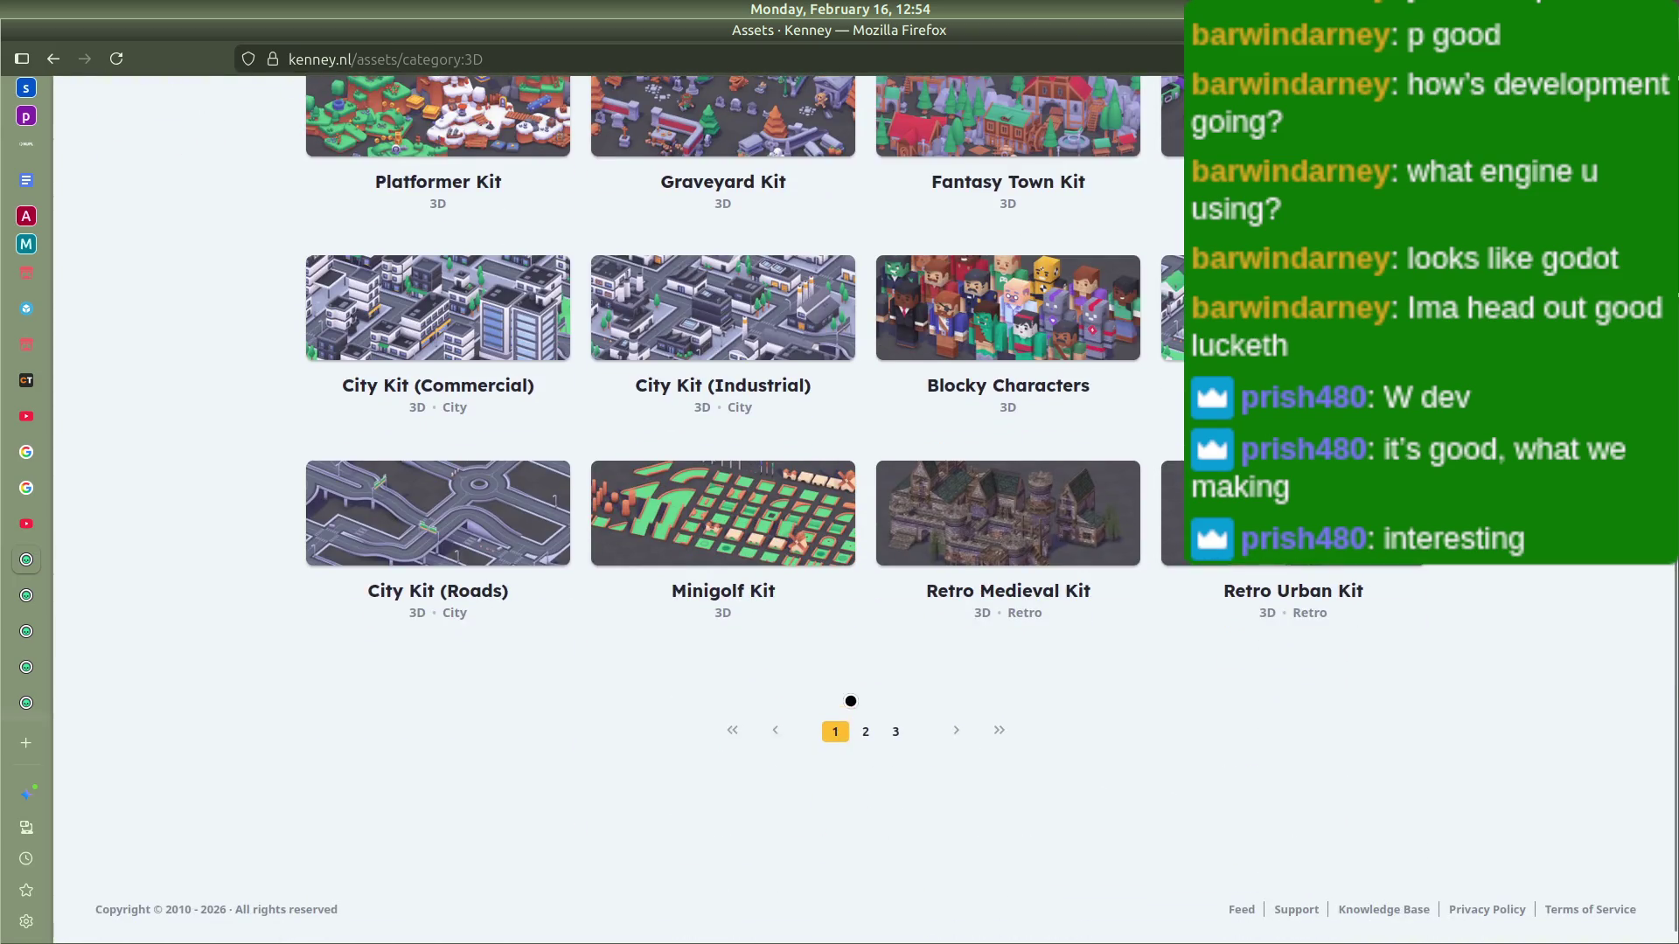
{"action": "left_click", "coordinate": [879, 722]}
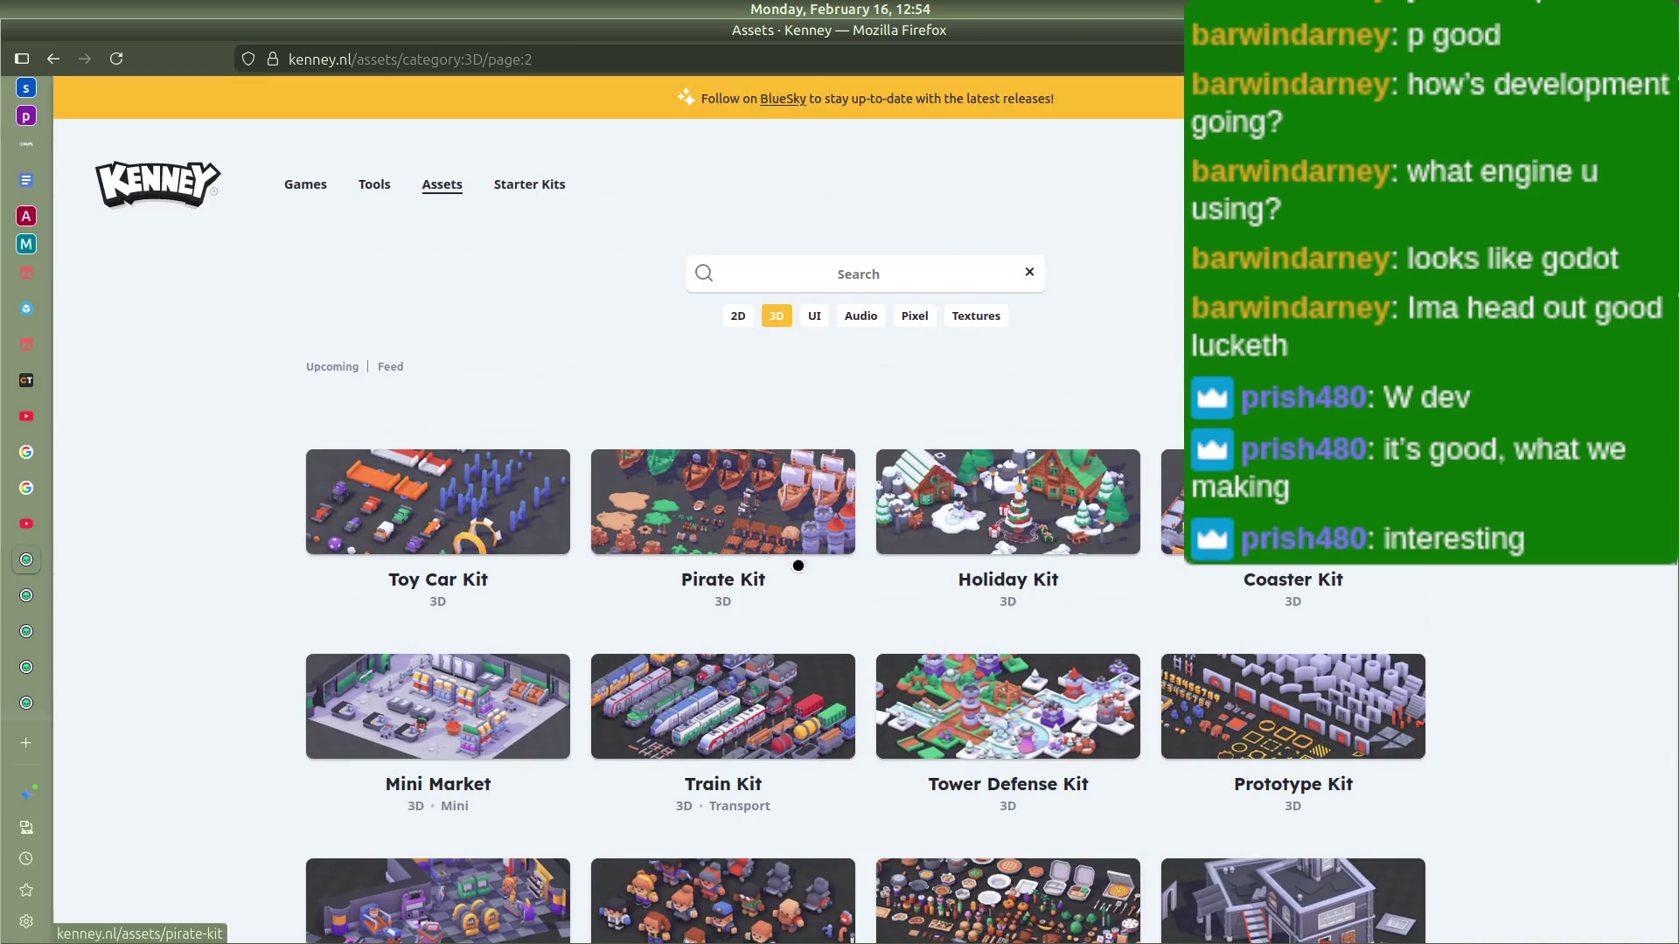
Step: Scroll through page 2 of the 3D kits and move on to page 3
{"action": "scroll", "coordinate": [691, 480], "scroll_direction": "down", "scroll_amount": 2}
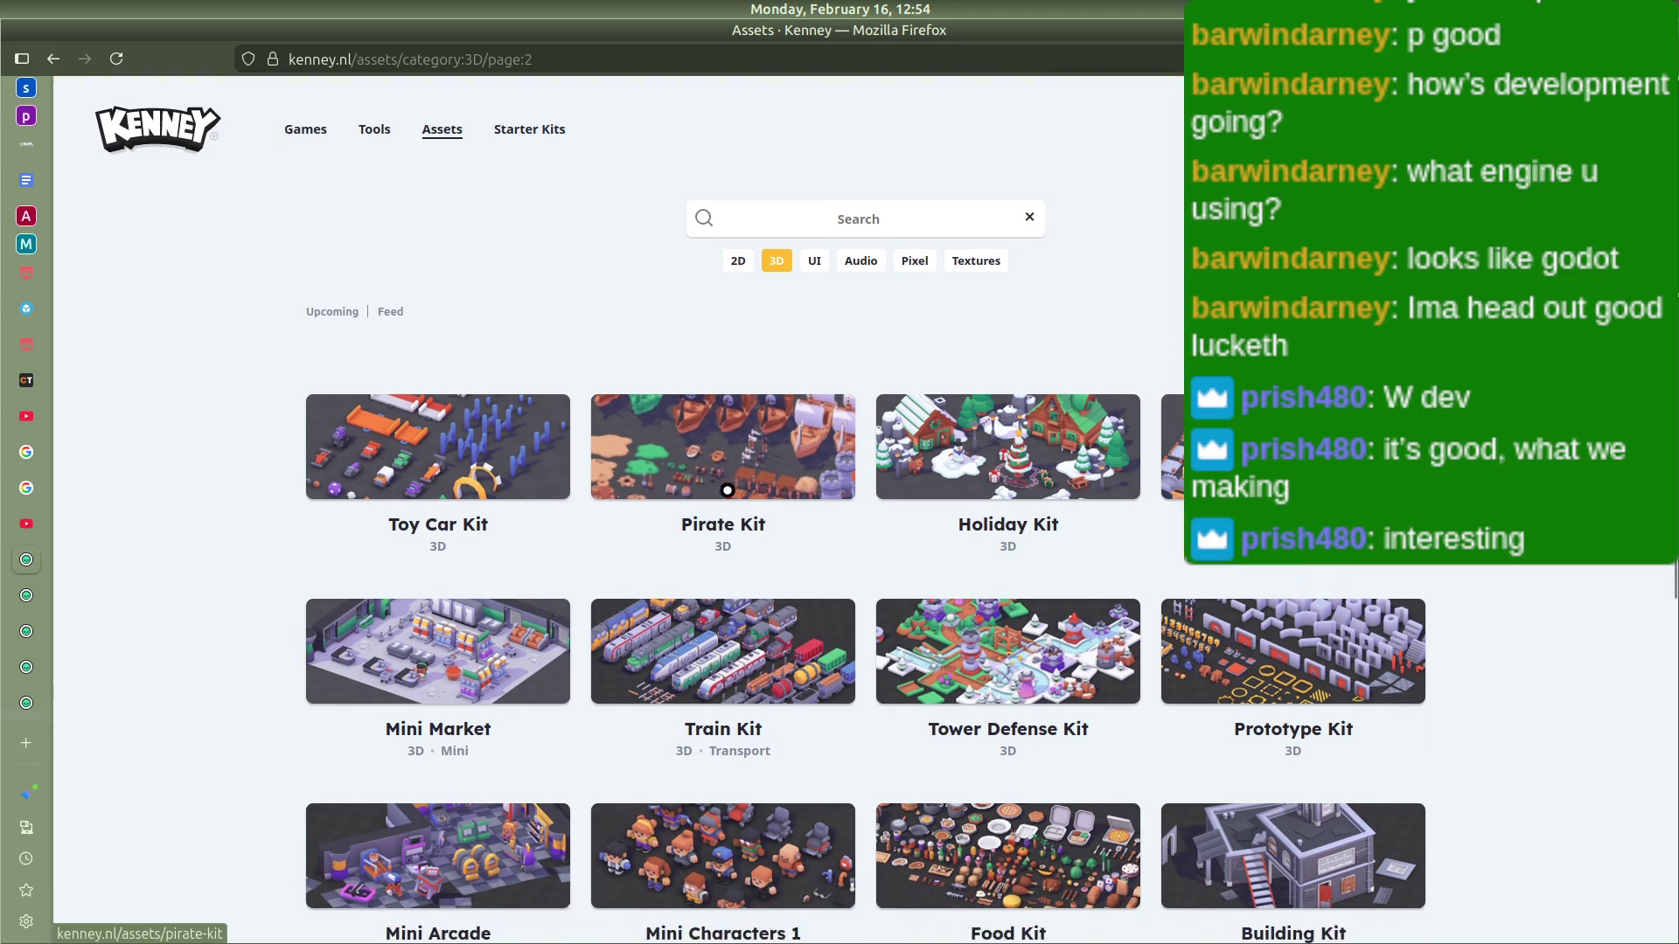
{"action": "scroll", "coordinate": [1214, 567], "scroll_direction": "down", "scroll_amount": 4}
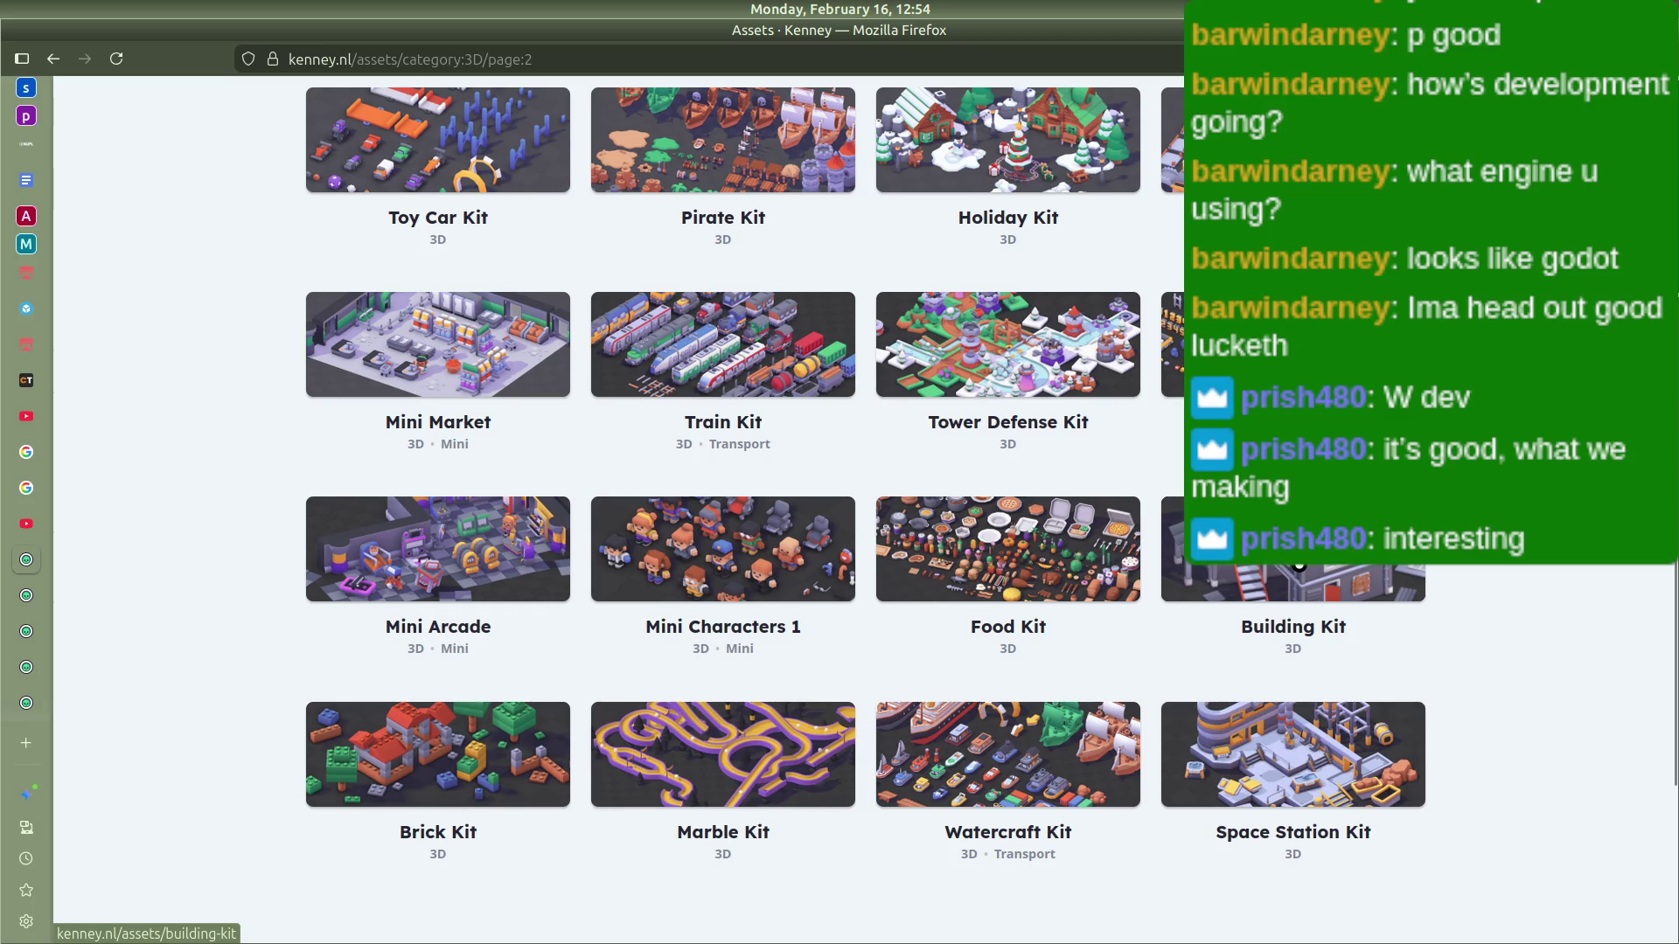
{"action": "scroll", "coordinate": [1293, 570], "scroll_direction": "up", "scroll_amount": 2}
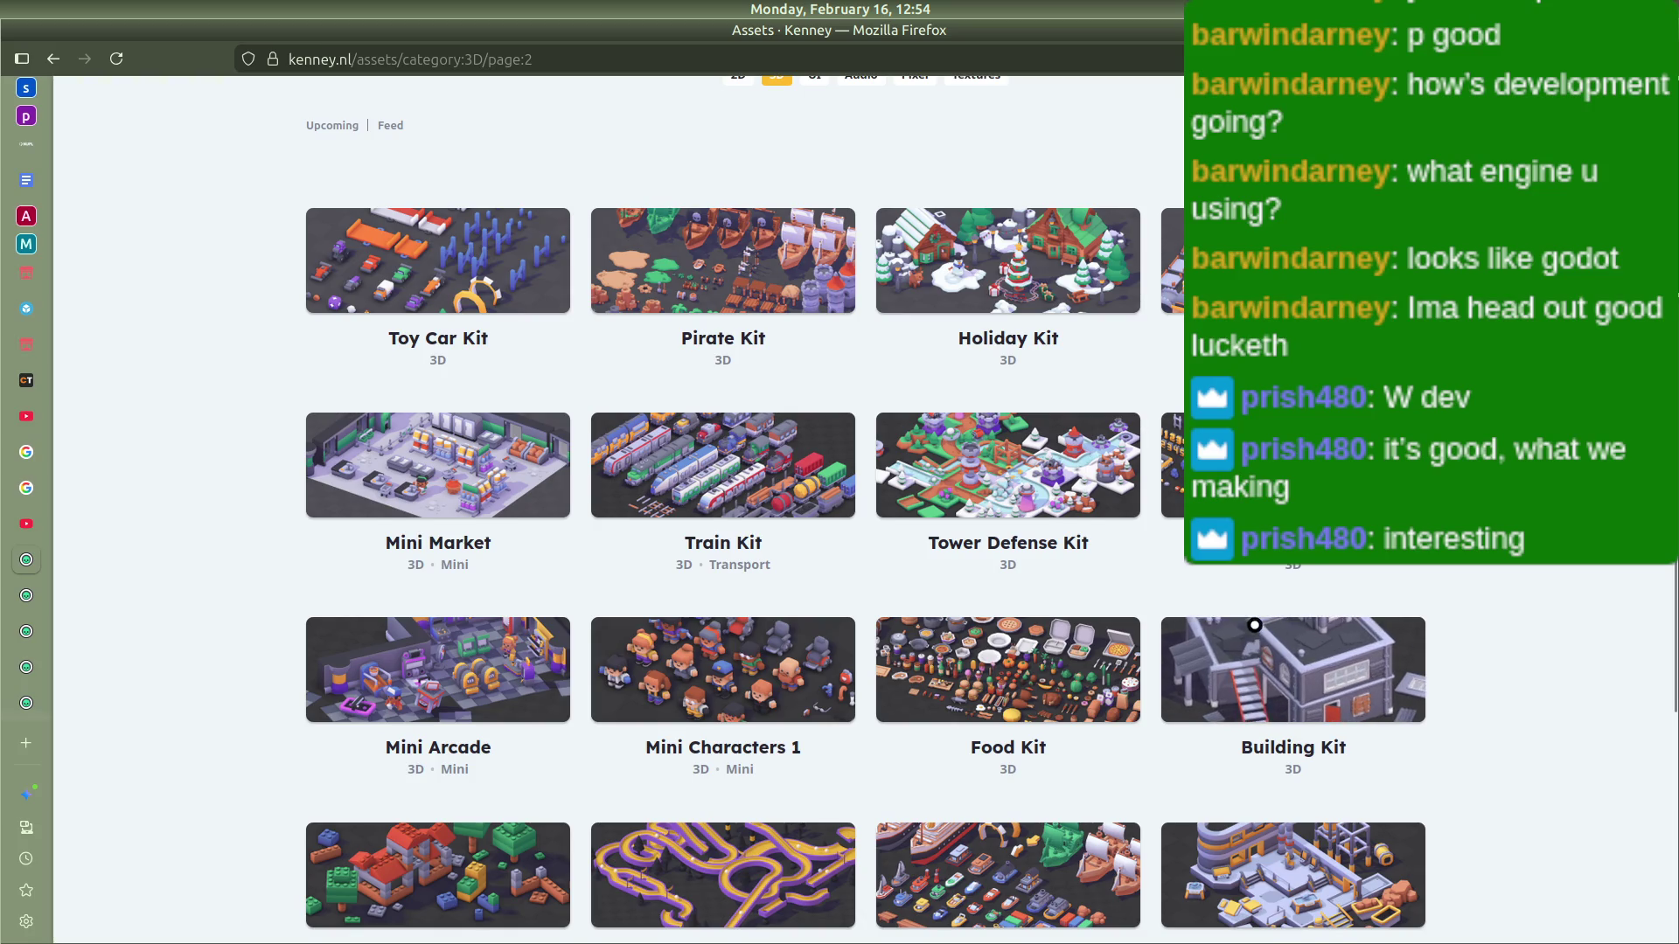
{"action": "scroll", "coordinate": [1184, 569], "scroll_direction": "down", "scroll_amount": 2}
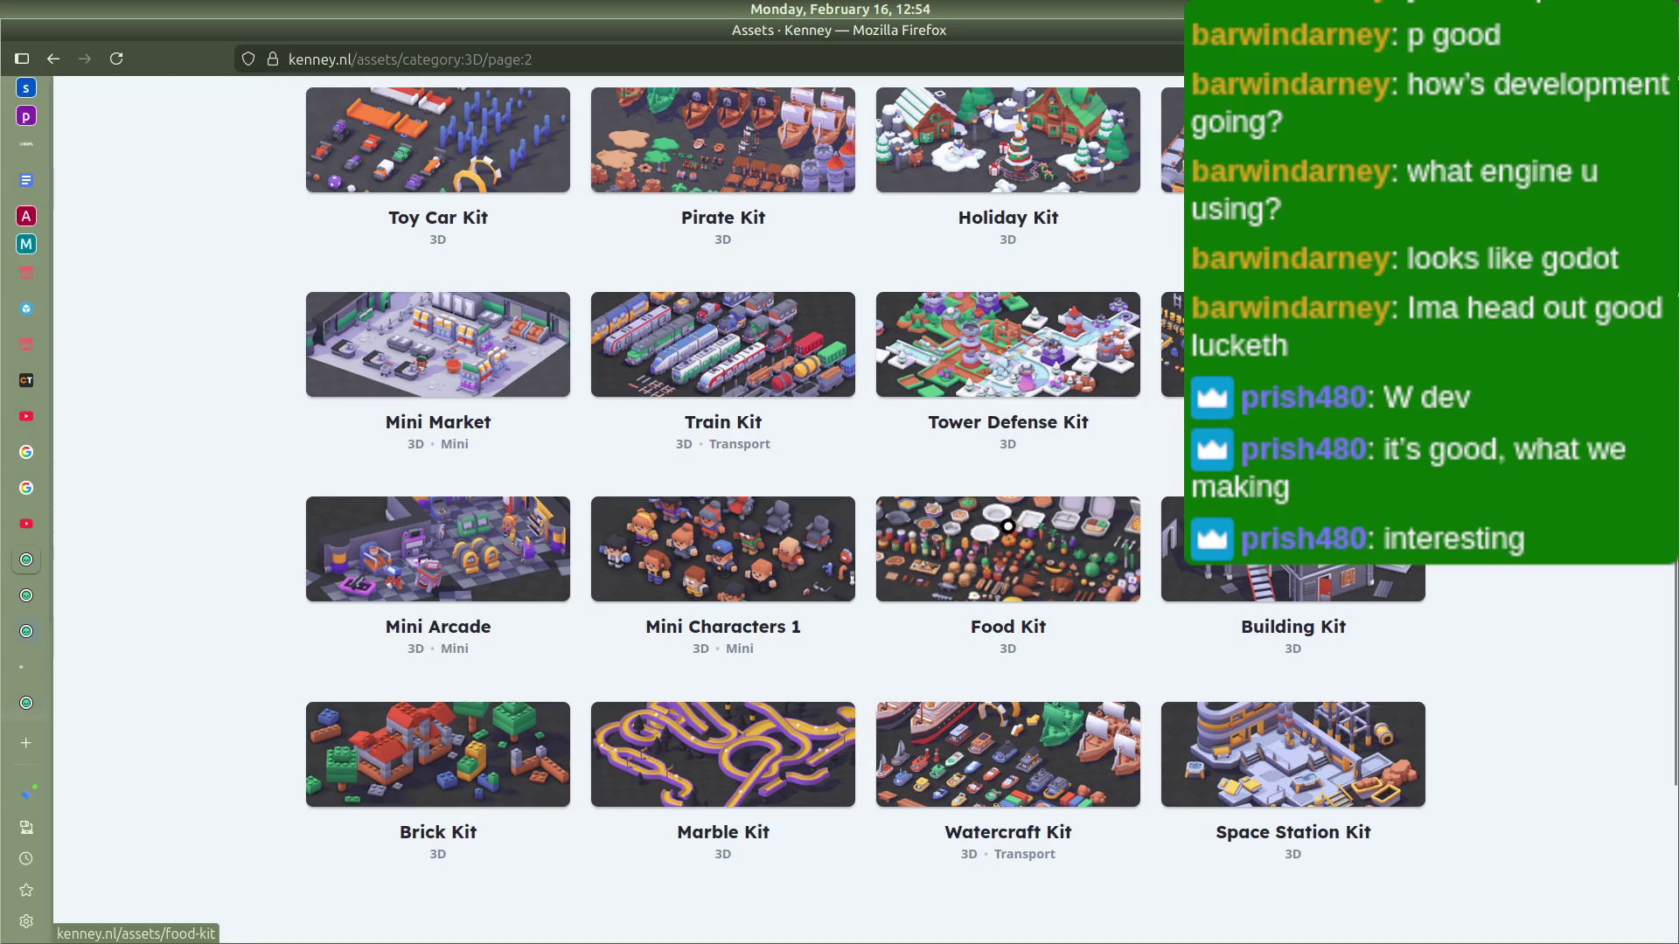
{"action": "scroll", "coordinate": [1023, 726], "scroll_direction": "down", "scroll_amount": 3}
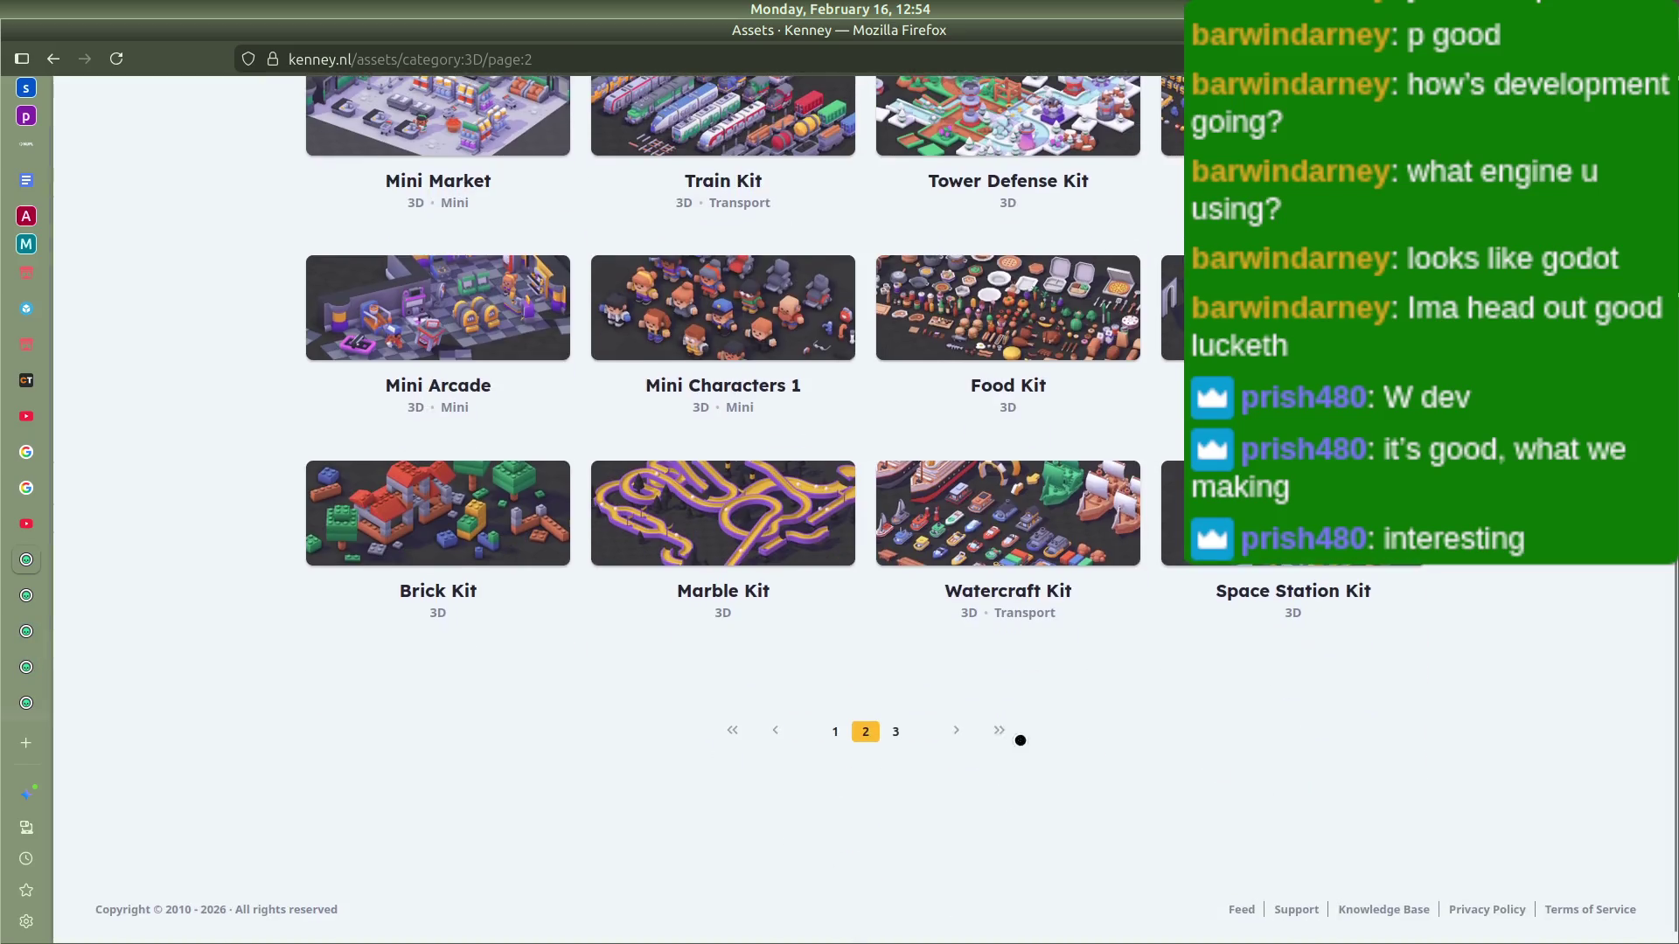
{"action": "left_click", "coordinate": [895, 731]}
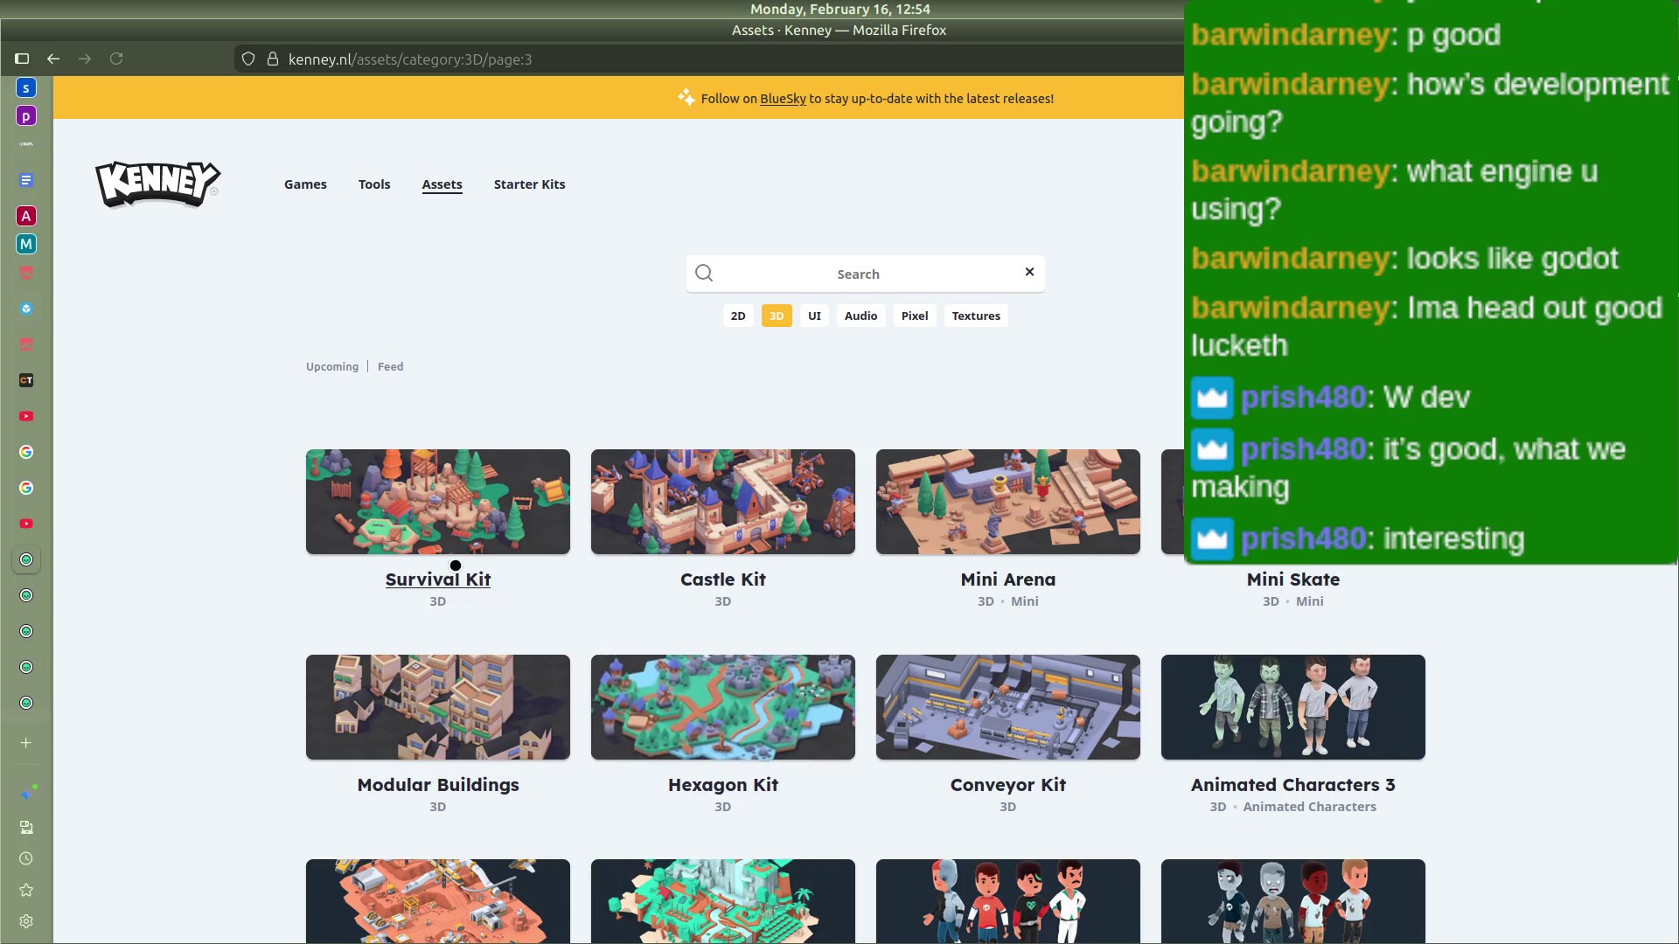
{"action": "scroll", "coordinate": [927, 564], "scroll_direction": "down", "scroll_amount": 1}
{"action": "scroll", "coordinate": [519, 745], "scroll_direction": "down", "scroll_amount": 3}
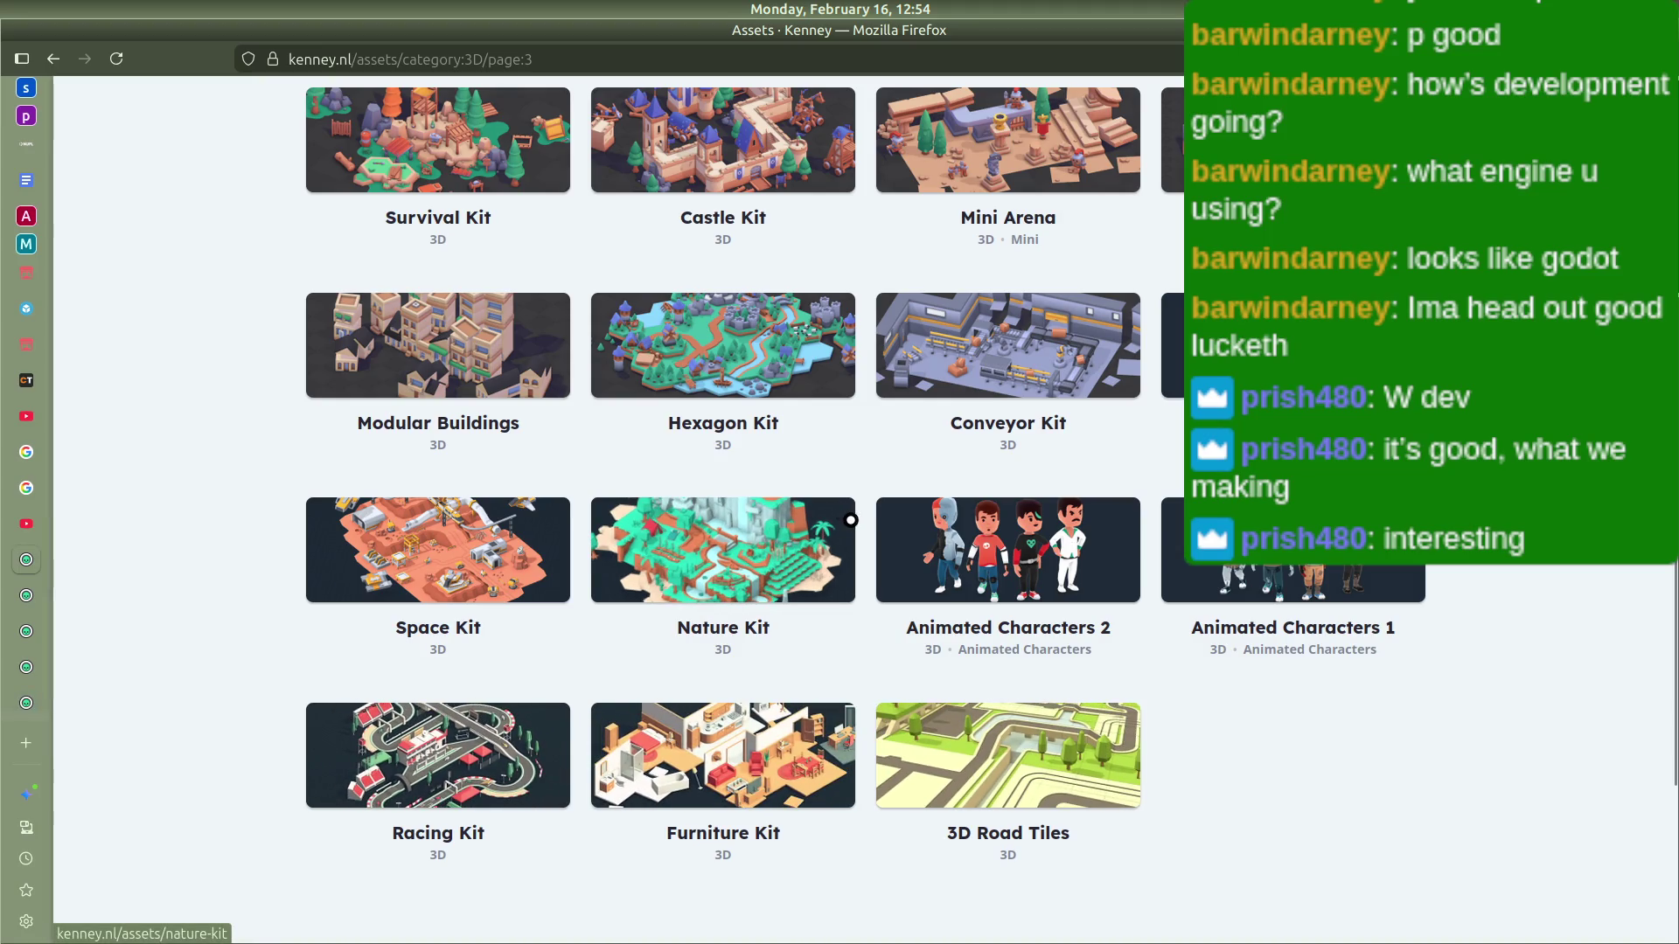
{"action": "scroll", "coordinate": [821, 508], "scroll_direction": "up", "scroll_amount": 4}
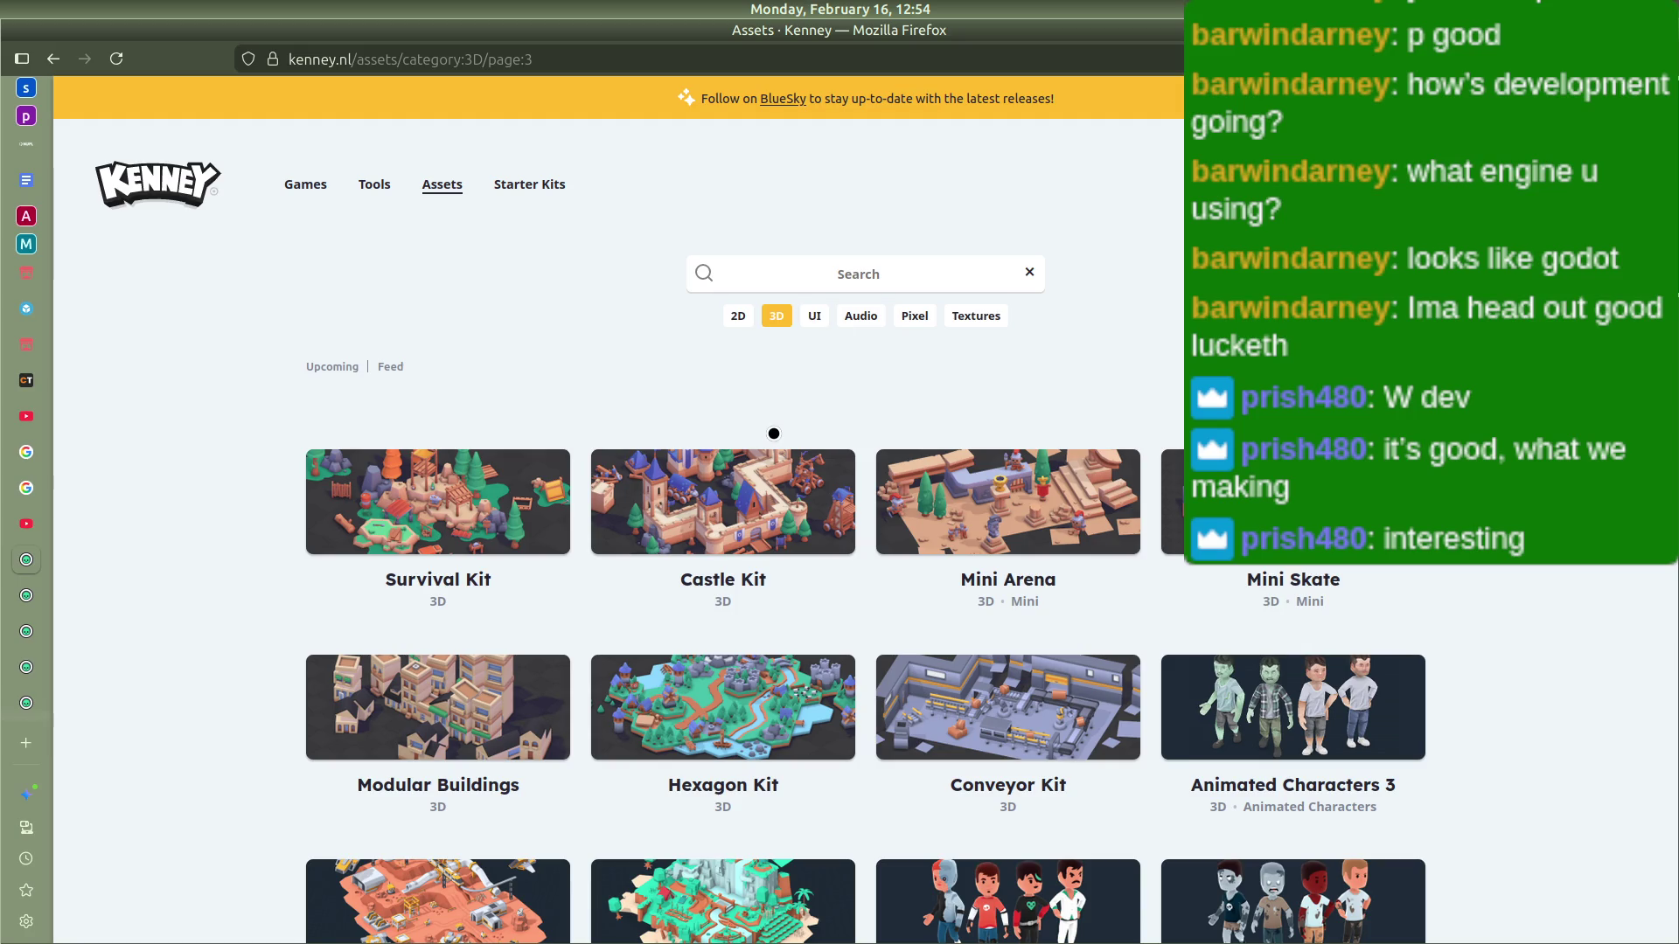
{"action": "mouse_move", "coordinate": [6, 687]}
{"action": "scroll", "coordinate": [17, 682], "scroll_direction": "down", "scroll_amount": 4}
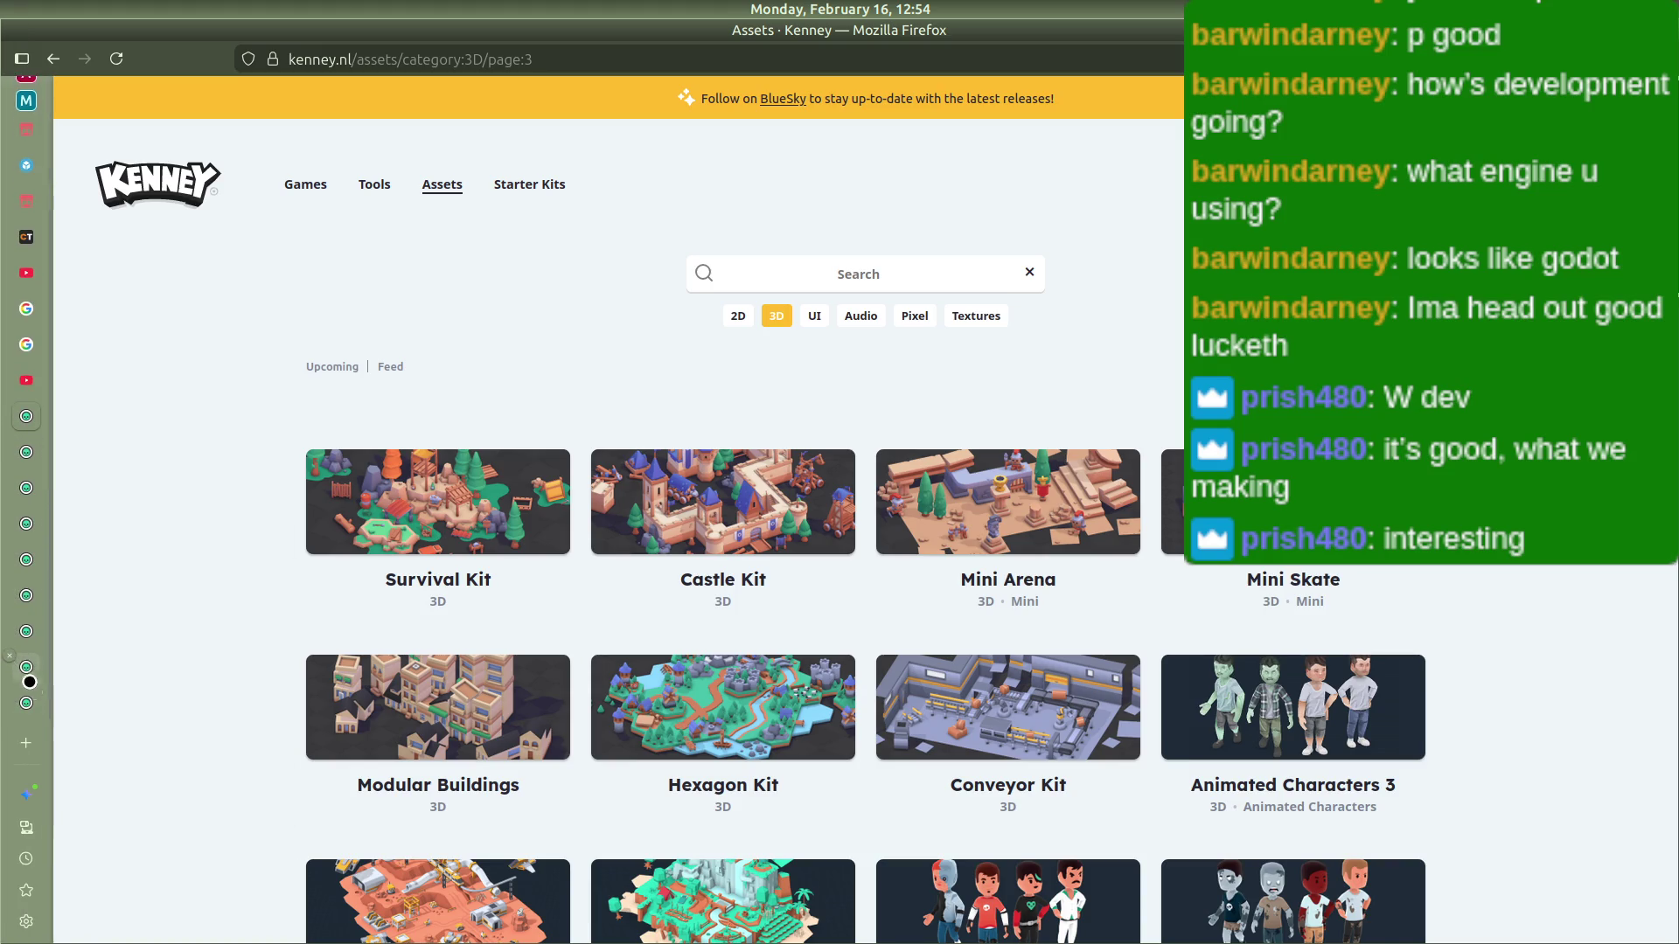
{"action": "mouse_move", "coordinate": [44, 636]}
{"action": "mouse_move", "coordinate": [27, 600]}
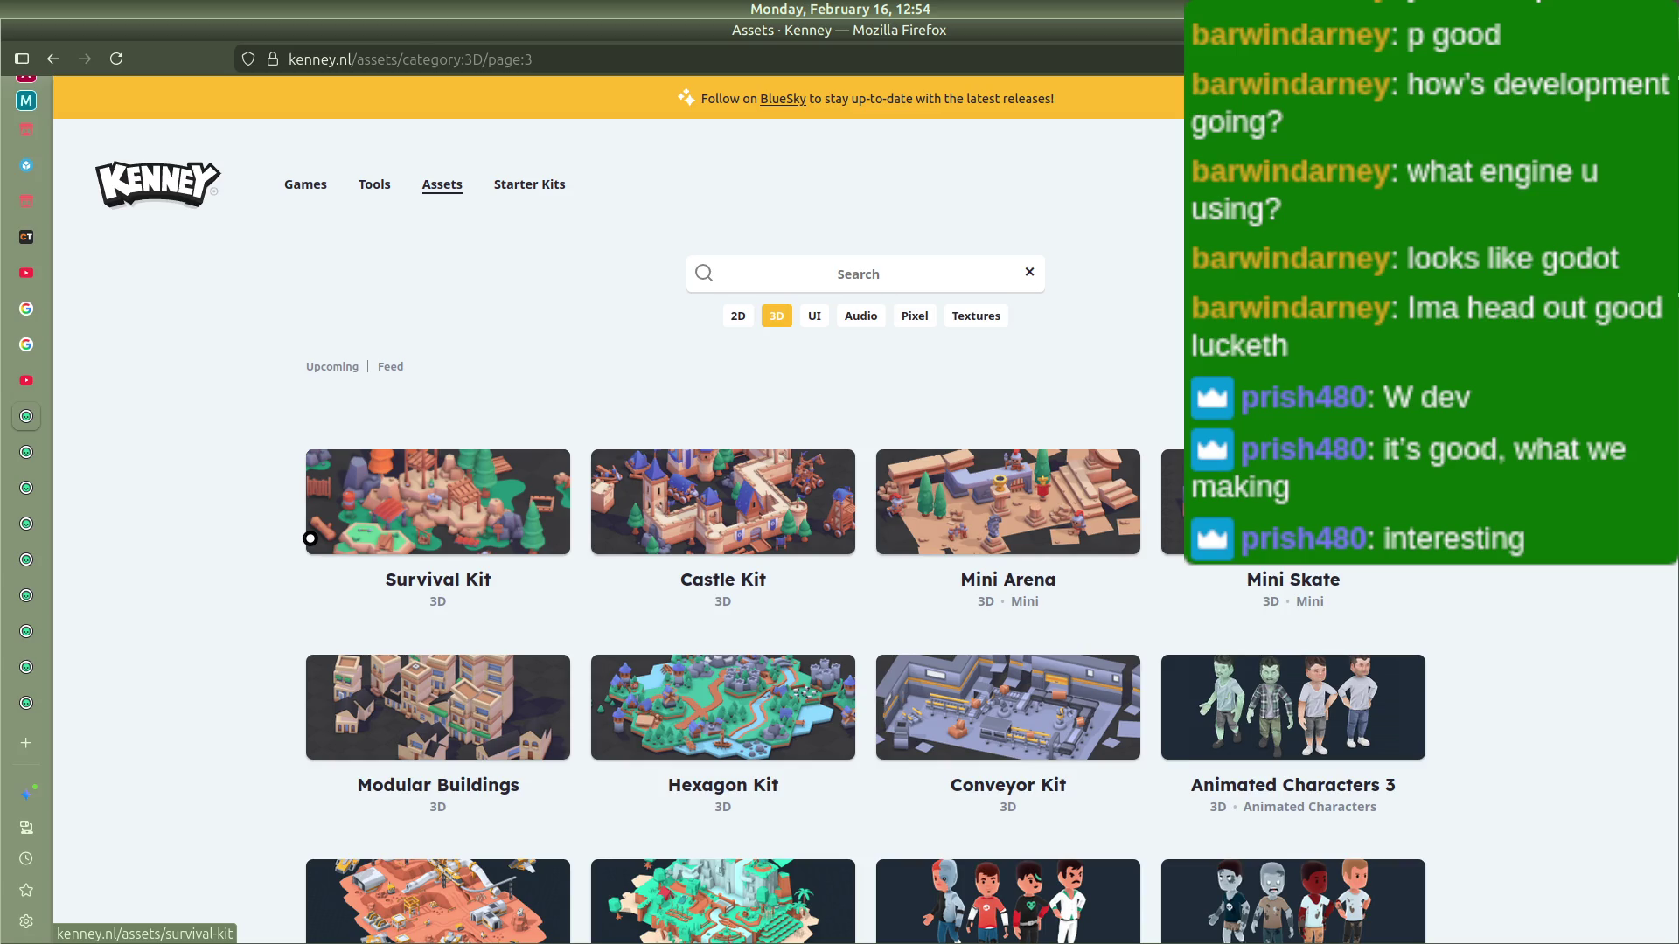
Step: Download the Blocky Characters and Graveyard Kit zips, continuing without donating
{"action": "left_click", "coordinate": [26, 703]}
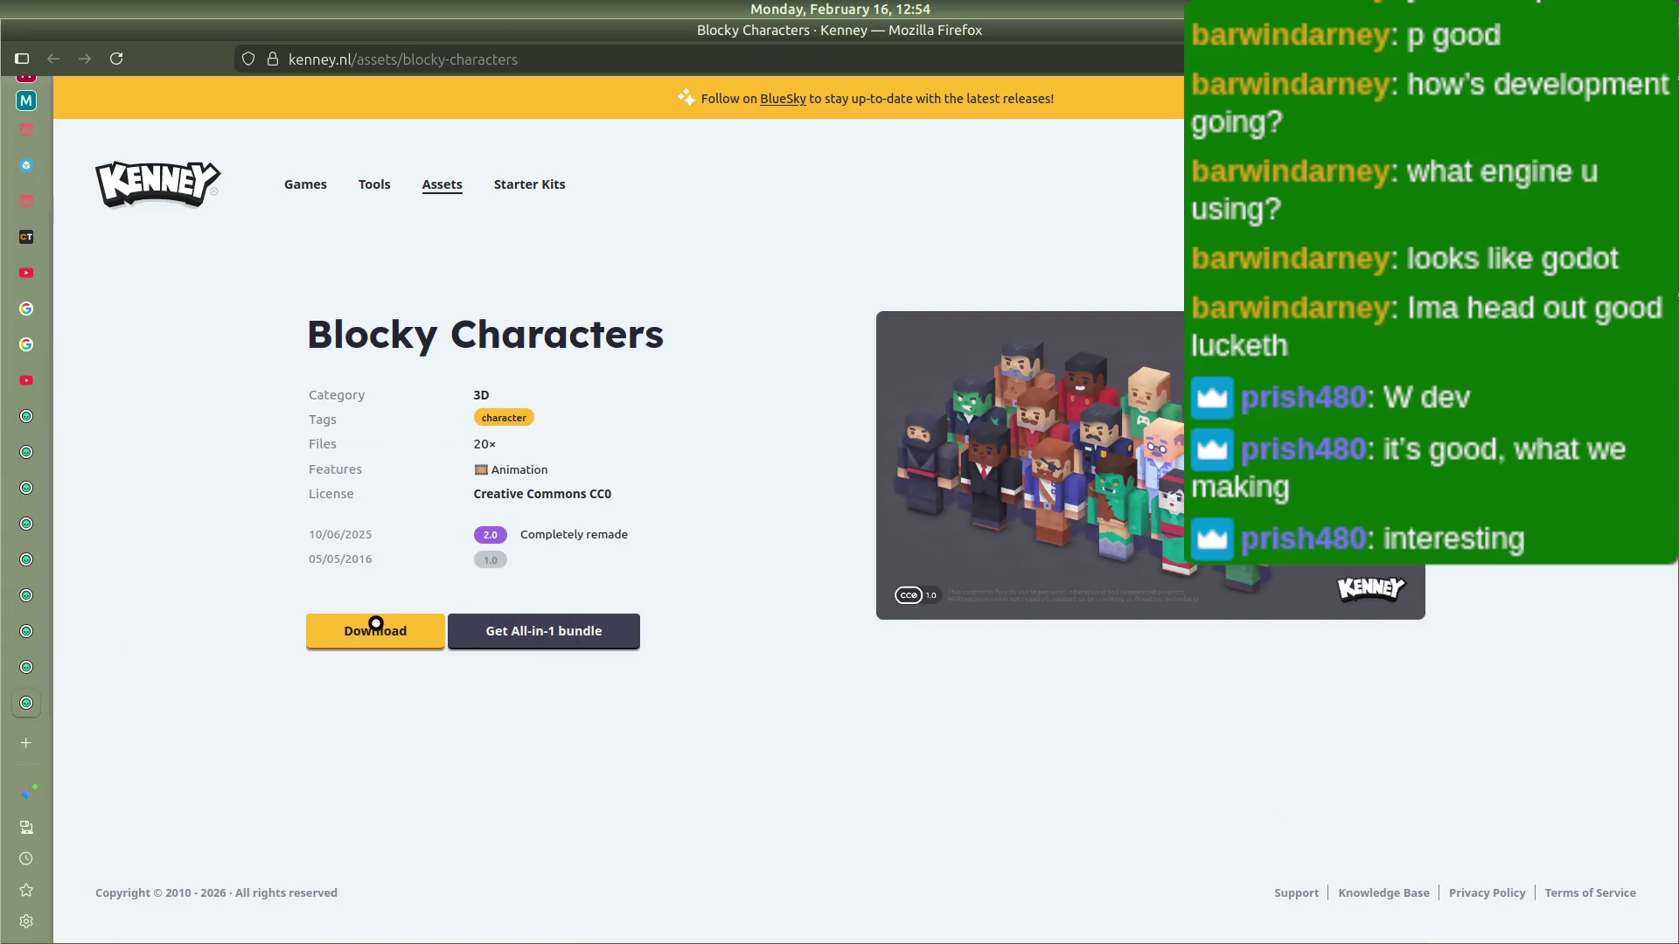
{"action": "left_click", "coordinate": [376, 623]}
{"action": "left_click", "coordinate": [862, 623]}
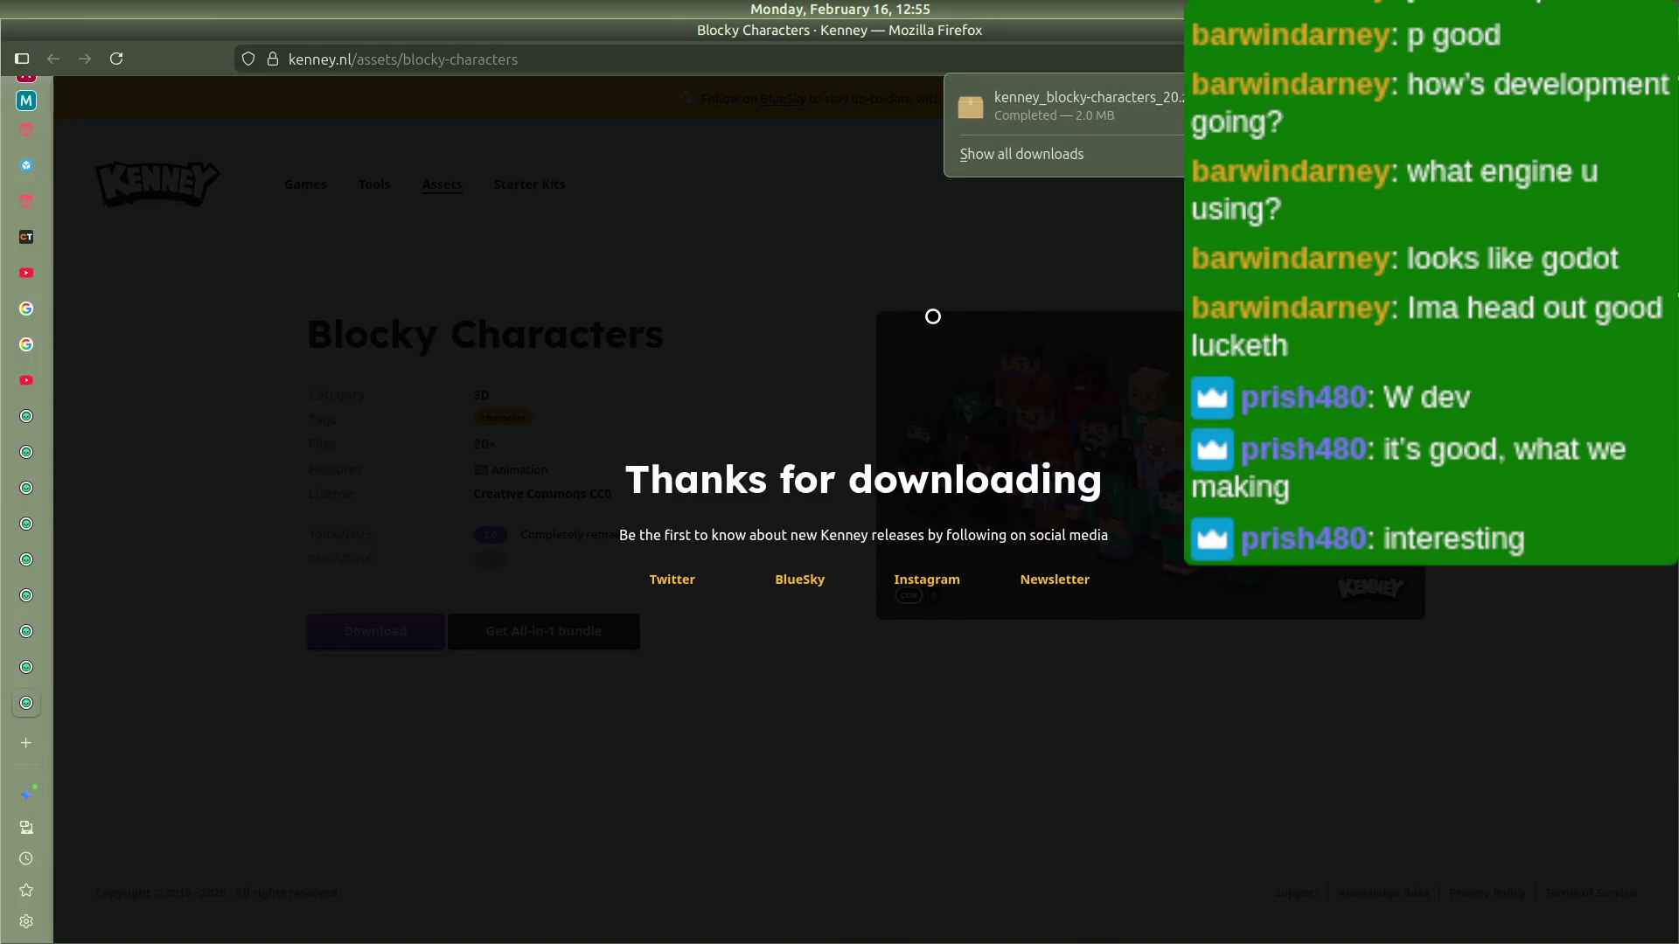
{"action": "left_click", "coordinate": [829, 310]}
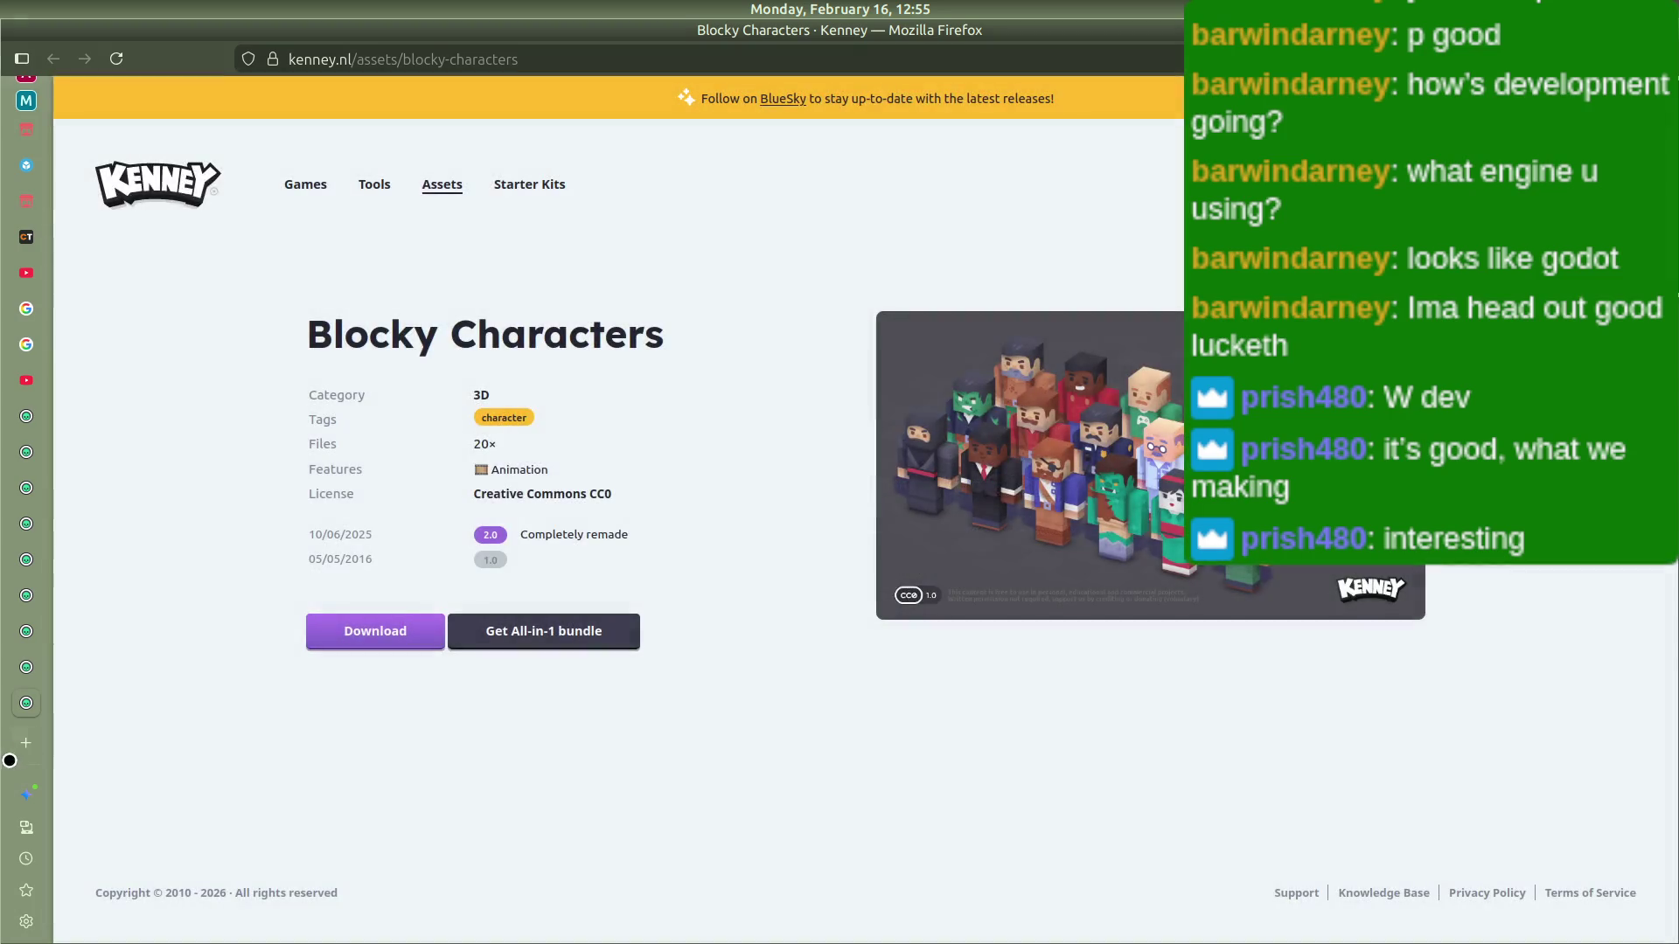
{"action": "left_click", "coordinate": [26, 667]}
{"action": "left_click", "coordinate": [385, 681]}
{"action": "left_click", "coordinate": [863, 612]}
Step: Download the City Kit (Commercial) zip, backing out of the donation page to skip donating
{"action": "left_click", "coordinate": [28, 630]}
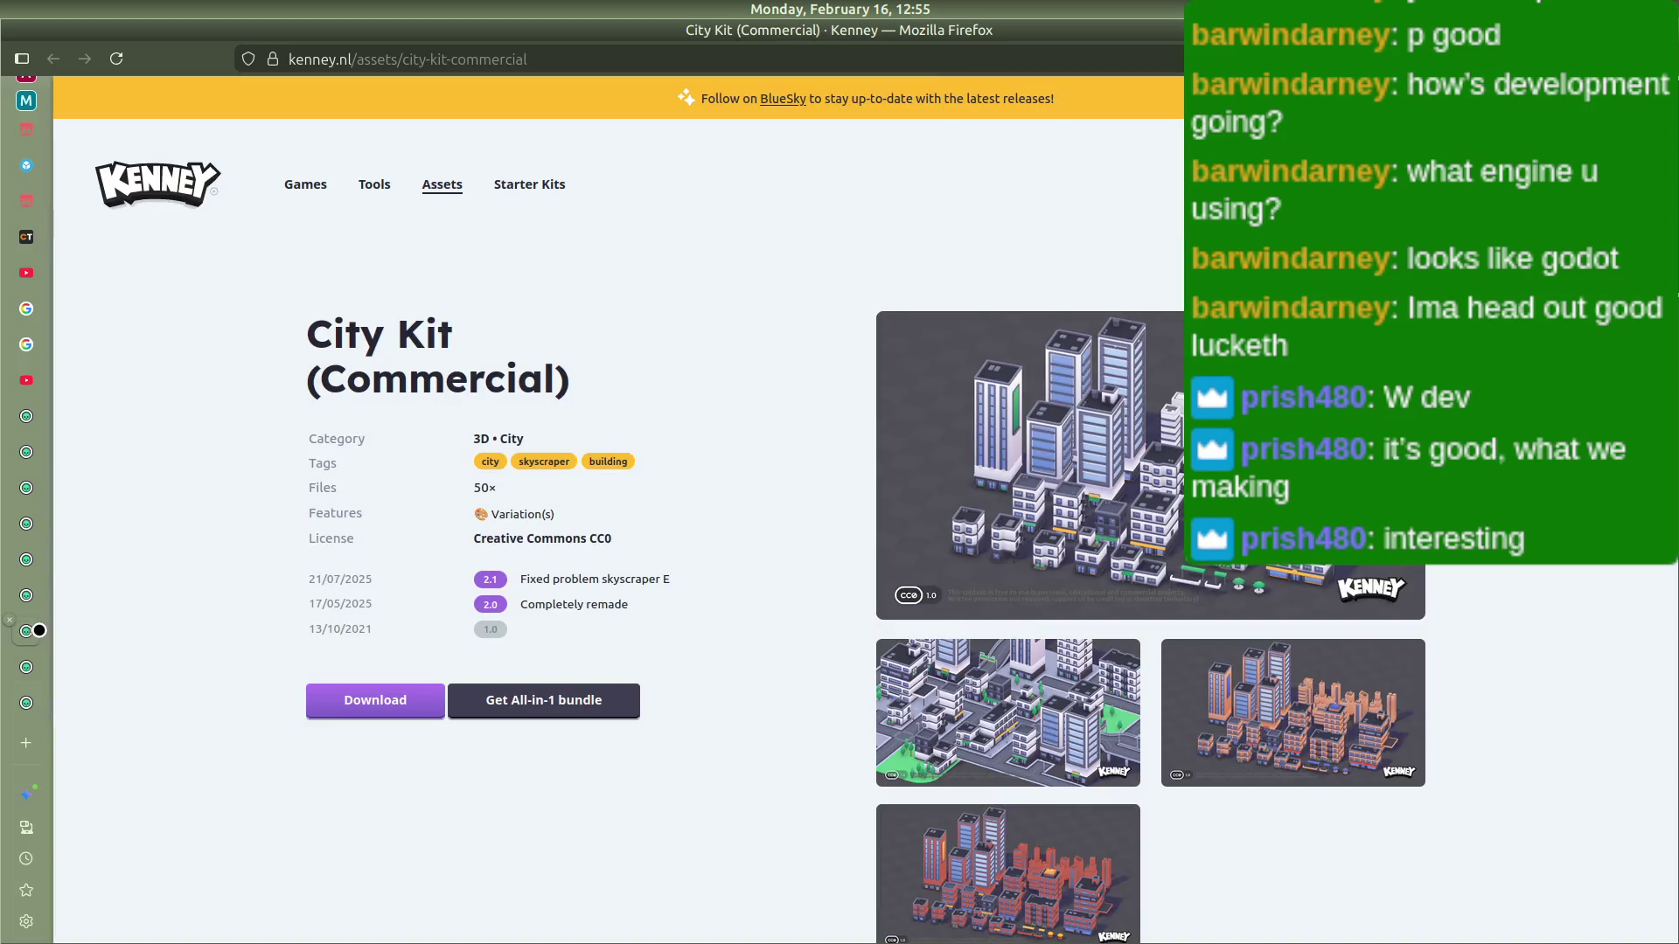
{"action": "left_click", "coordinate": [409, 695]}
{"action": "left_click", "coordinate": [881, 541]}
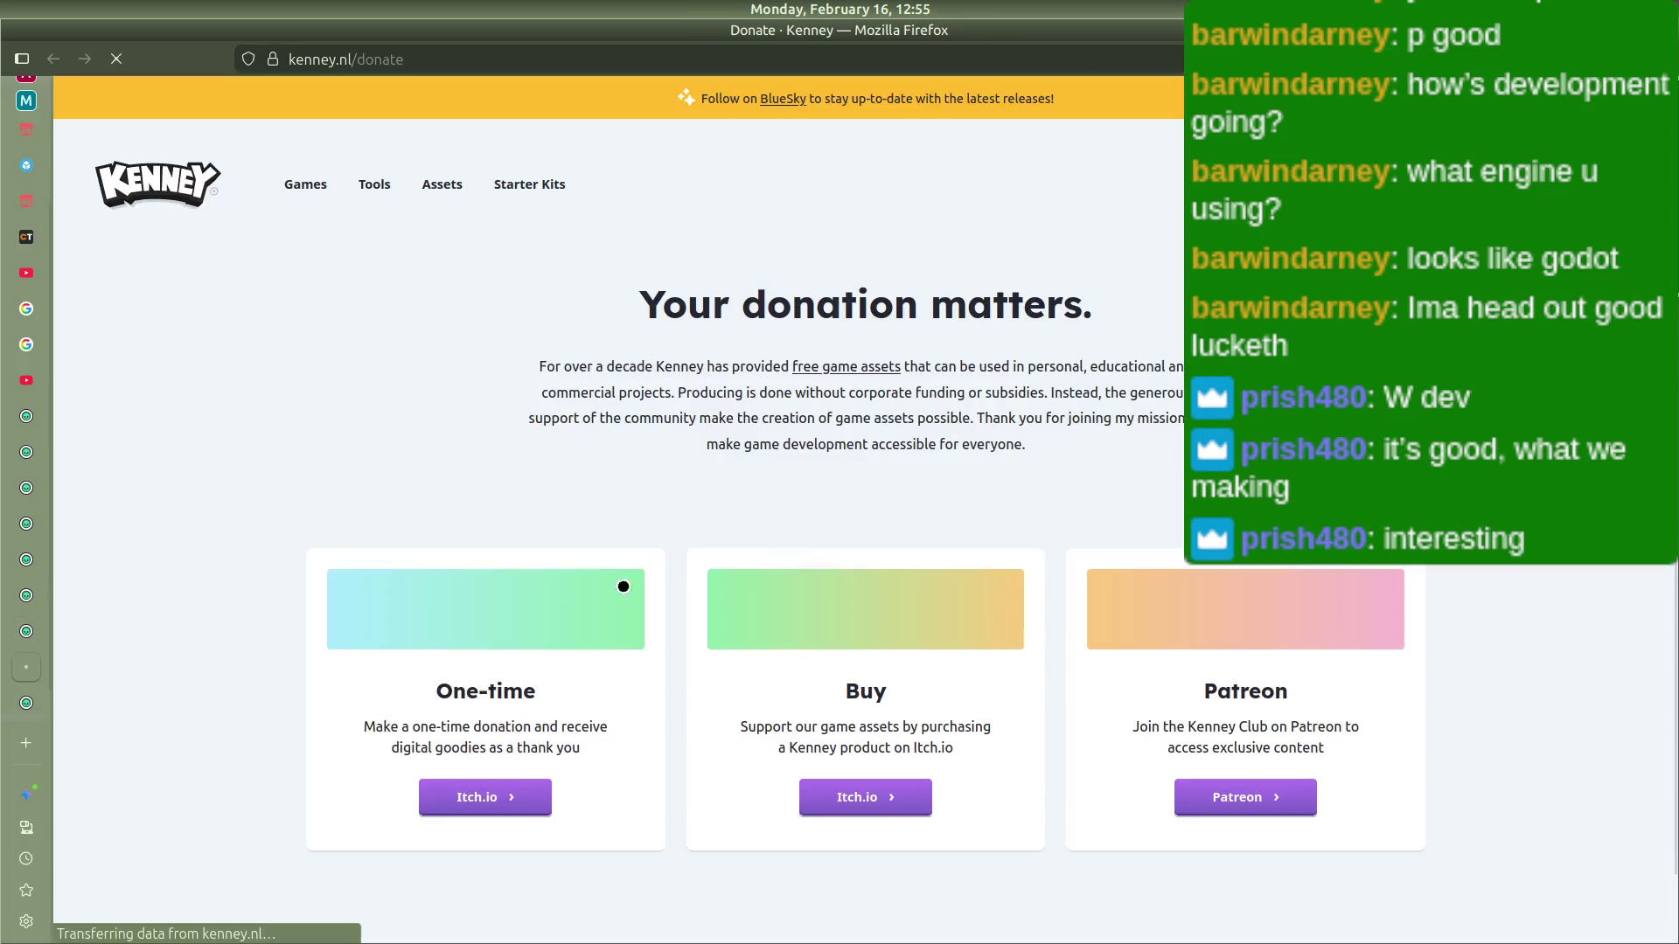
{"action": "scroll", "coordinate": [407, 620], "scroll_direction": "down", "scroll_amount": 2}
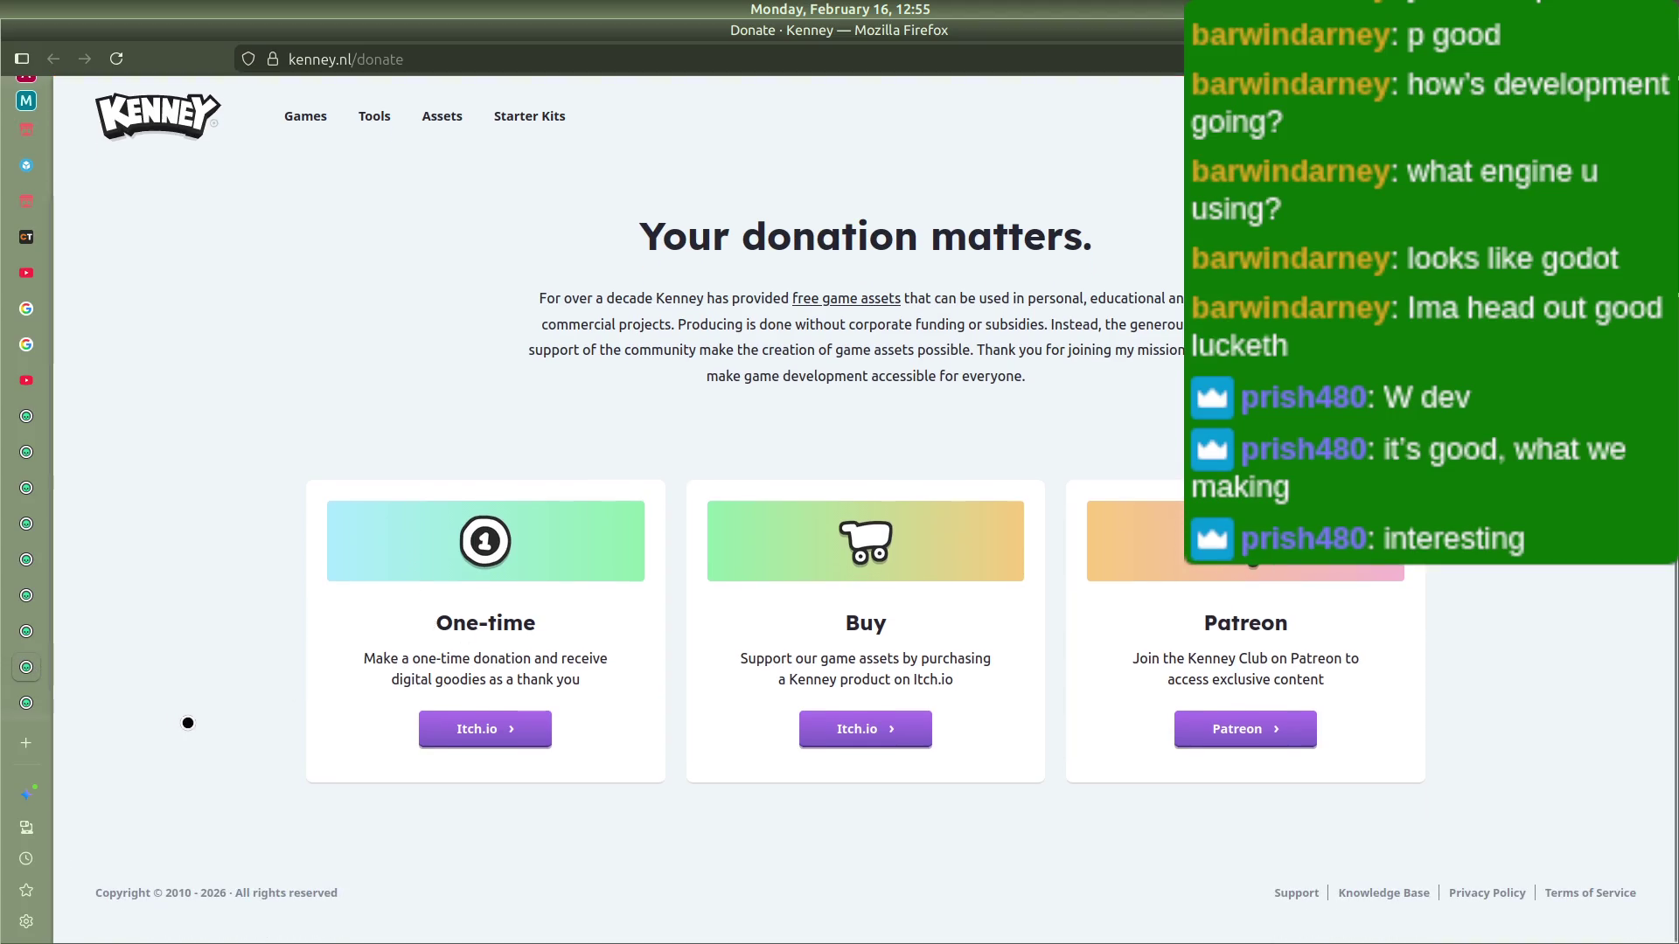
{"action": "scroll", "coordinate": [199, 676], "scroll_direction": "up", "scroll_amount": 2}
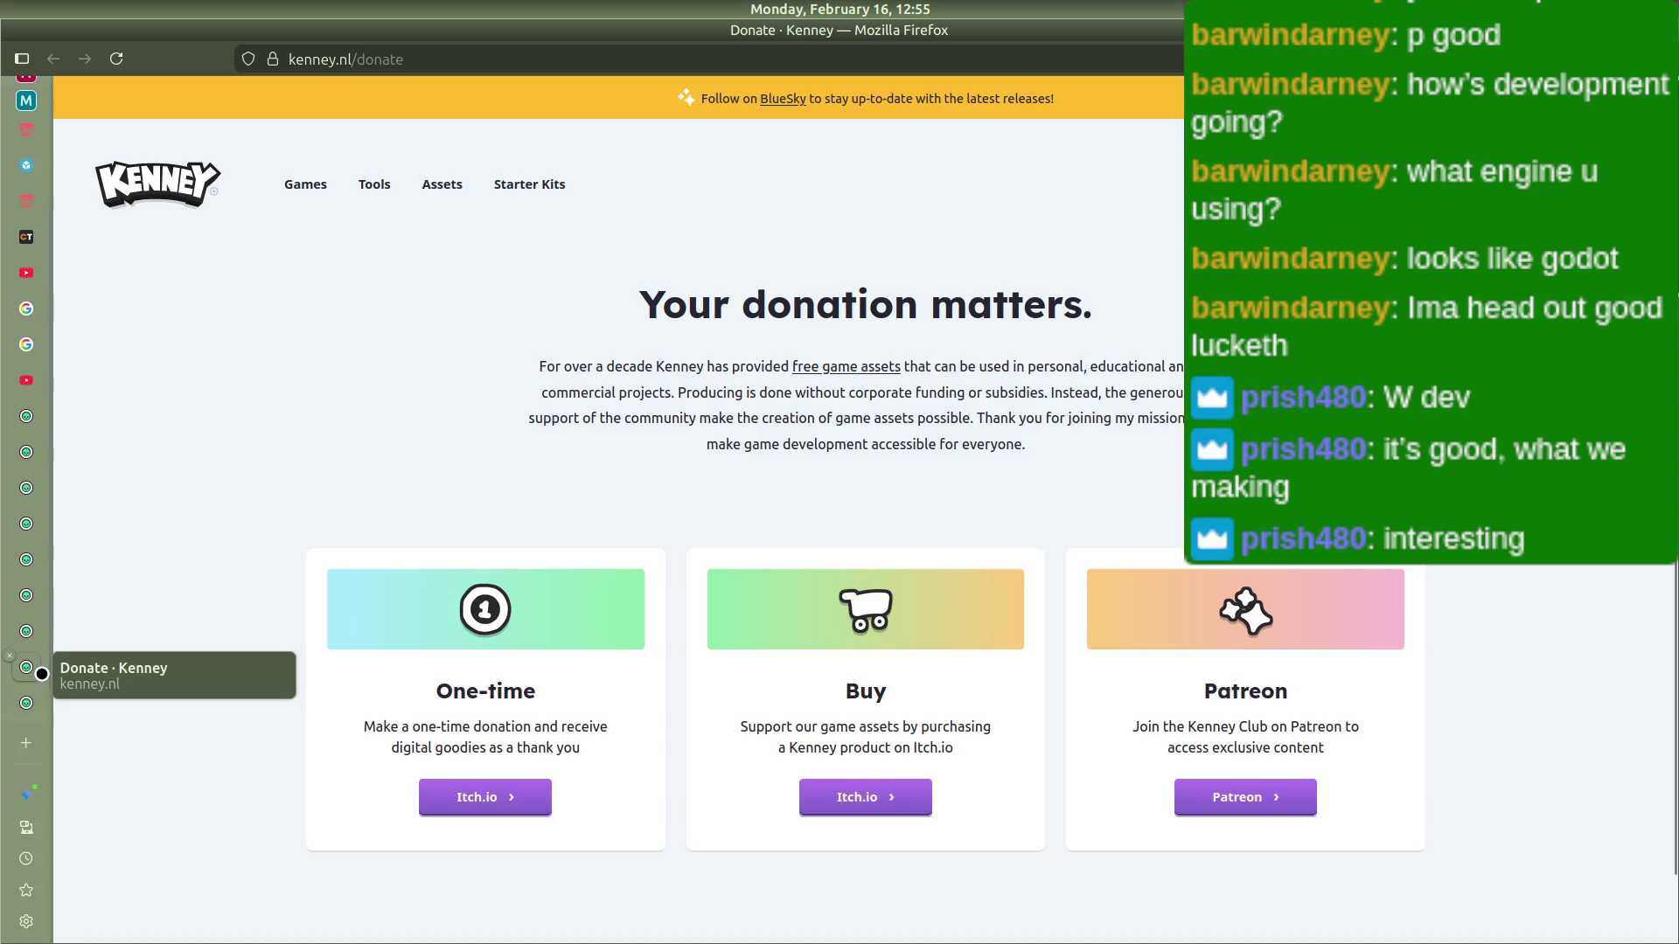
{"action": "left_click", "coordinate": [42, 633]}
{"action": "left_click", "coordinate": [797, 615]}
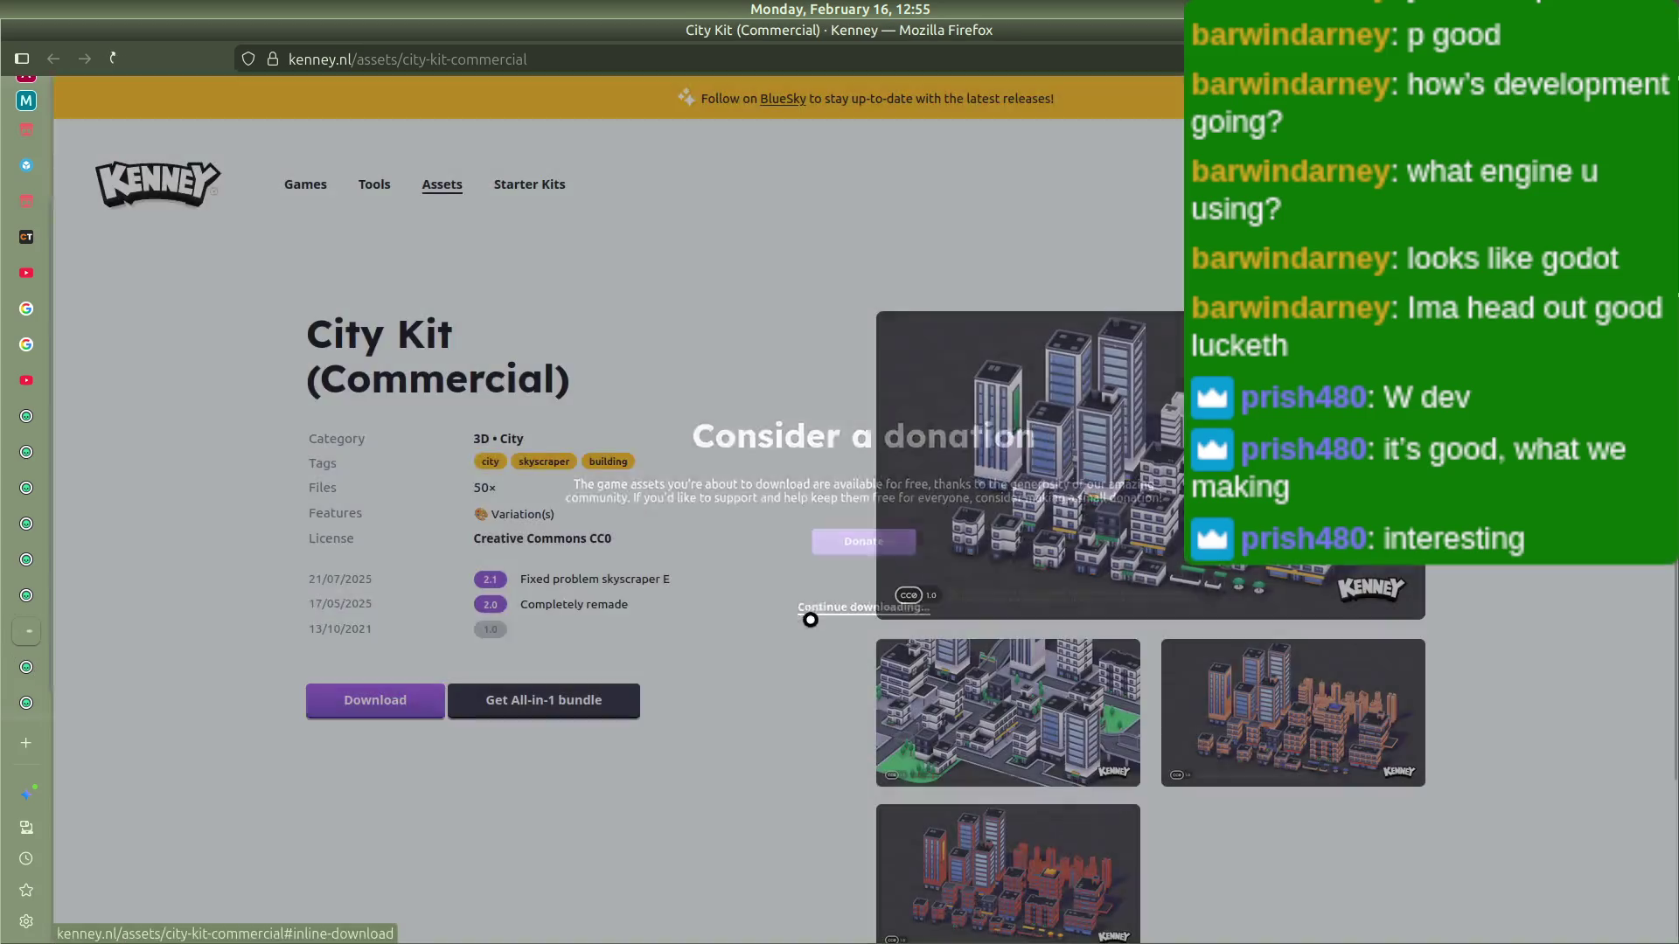
Step: Download the City Kit (Roads), Furniture Kit and Food Kit zips without donating
{"action": "left_click", "coordinate": [38, 585]}
{"action": "left_click", "coordinate": [407, 626]}
{"action": "left_click", "coordinate": [829, 620]}
{"action": "left_click", "coordinate": [26, 559]}
{"action": "left_click", "coordinate": [333, 606]}
{"action": "left_click", "coordinate": [798, 615]}
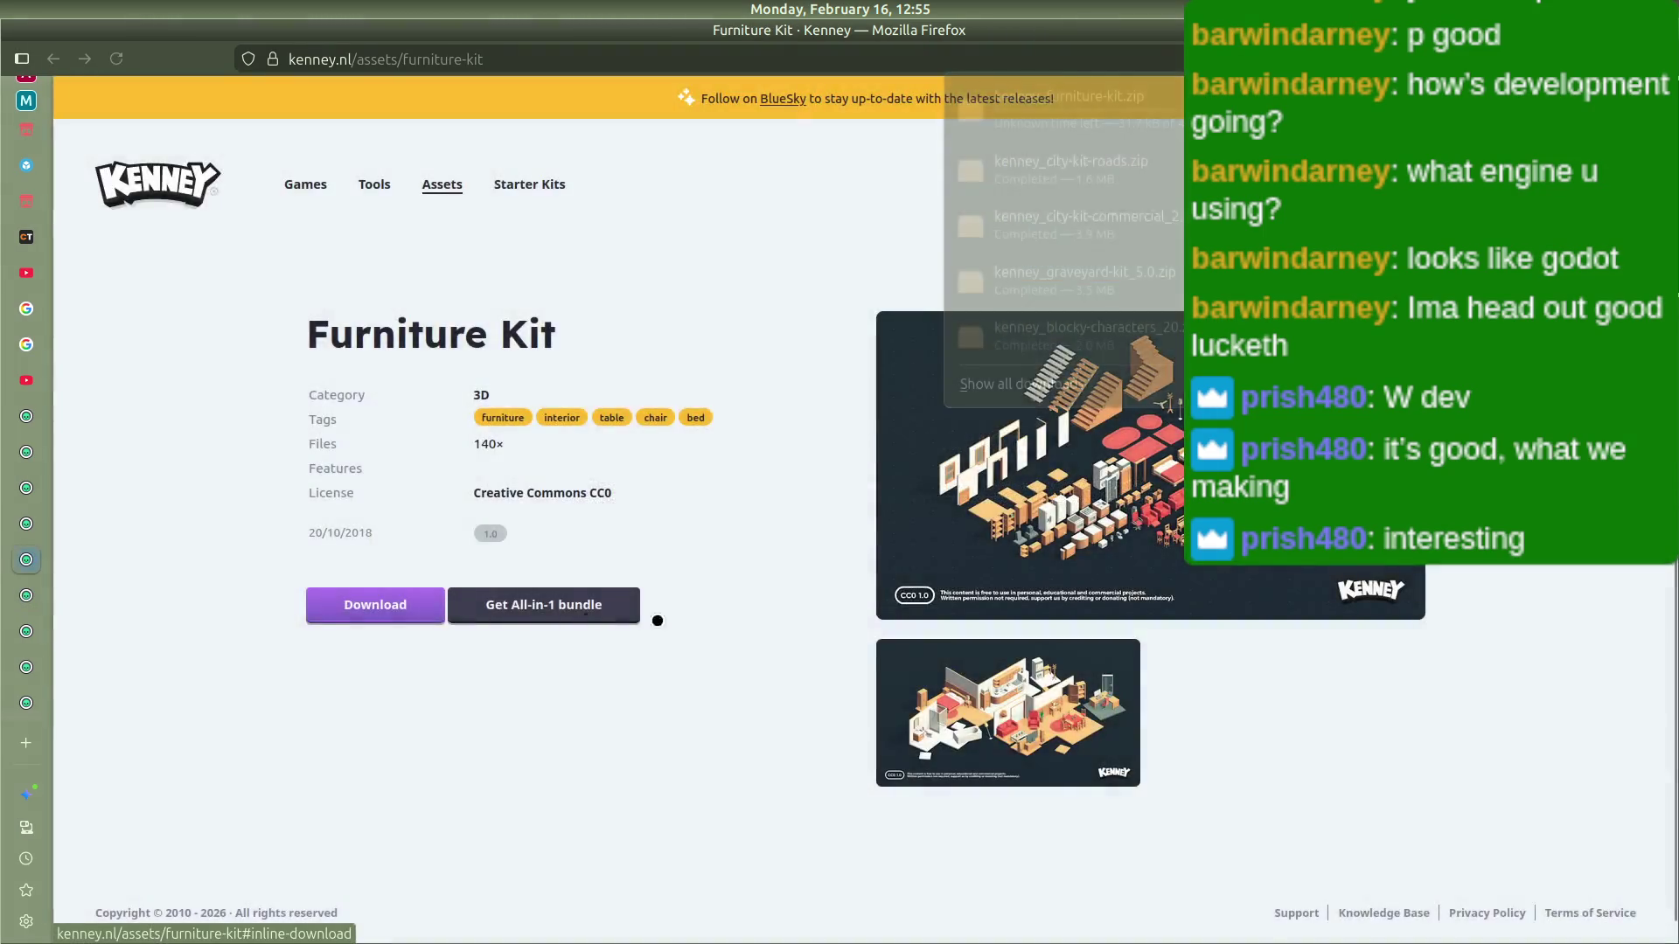
{"action": "left_click", "coordinate": [26, 524]}
{"action": "left_click", "coordinate": [416, 630]}
{"action": "left_click", "coordinate": [787, 624]}
Step: Download the Building Kit and Car Kit zips, then bring up the full downloads list
{"action": "left_click", "coordinate": [32, 494]}
{"action": "left_click", "coordinate": [375, 607]}
{"action": "left_click", "coordinate": [588, 609]}
{"action": "left_click", "coordinate": [26, 453]}
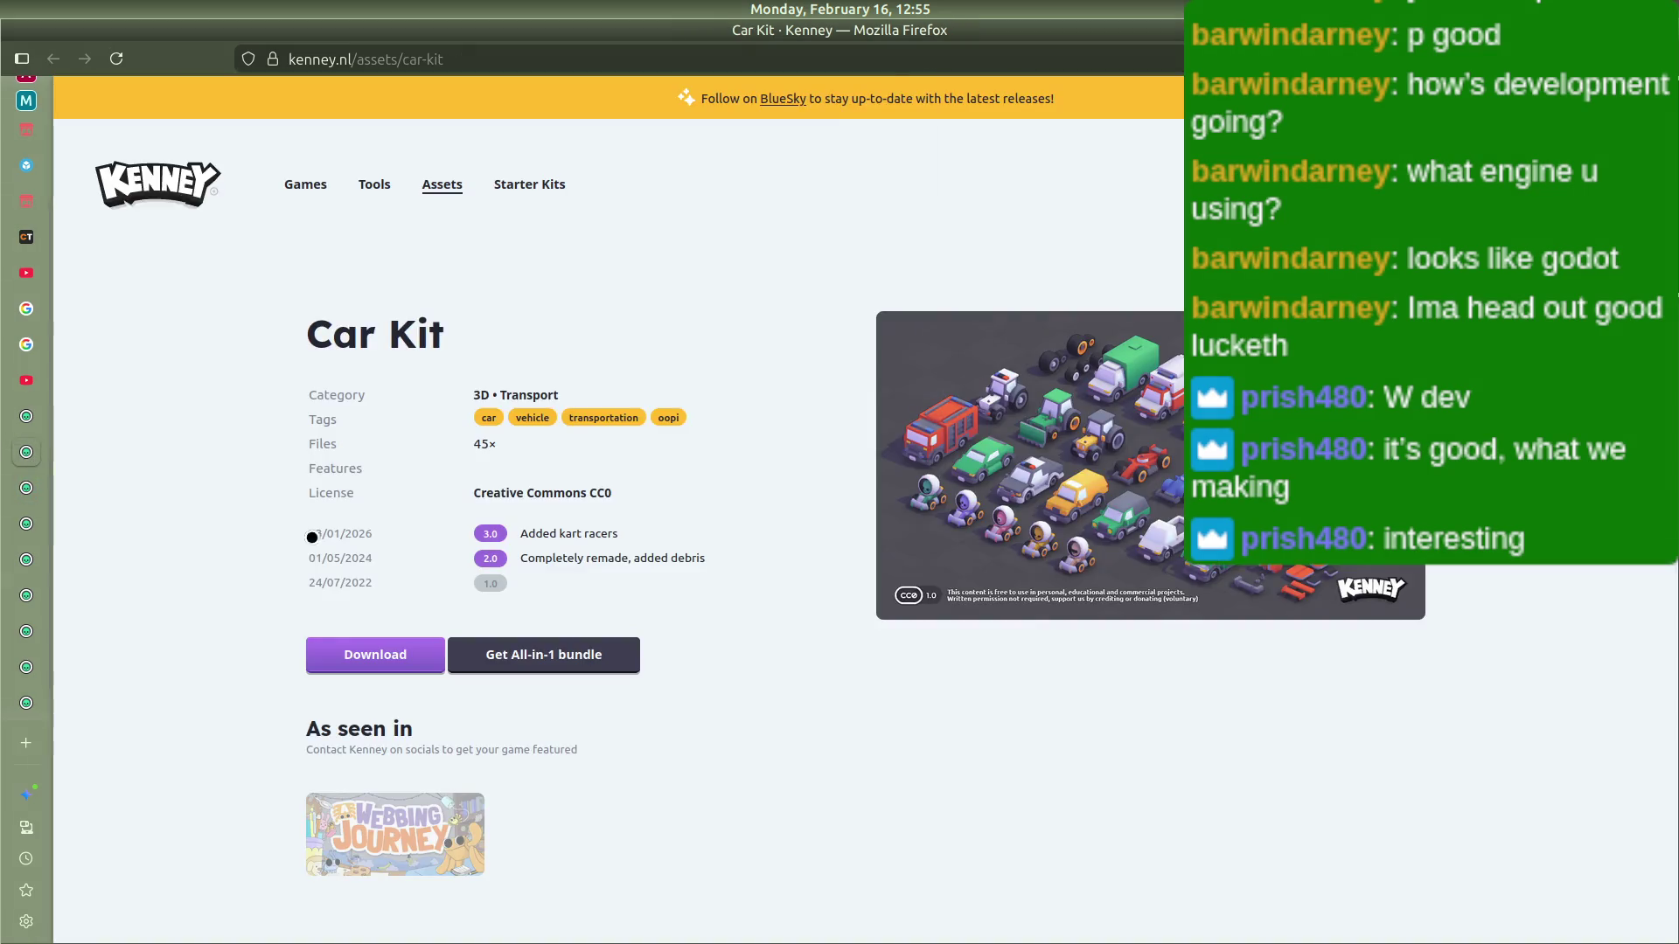
{"action": "left_click", "coordinate": [375, 654]}
{"action": "left_click", "coordinate": [879, 620]}
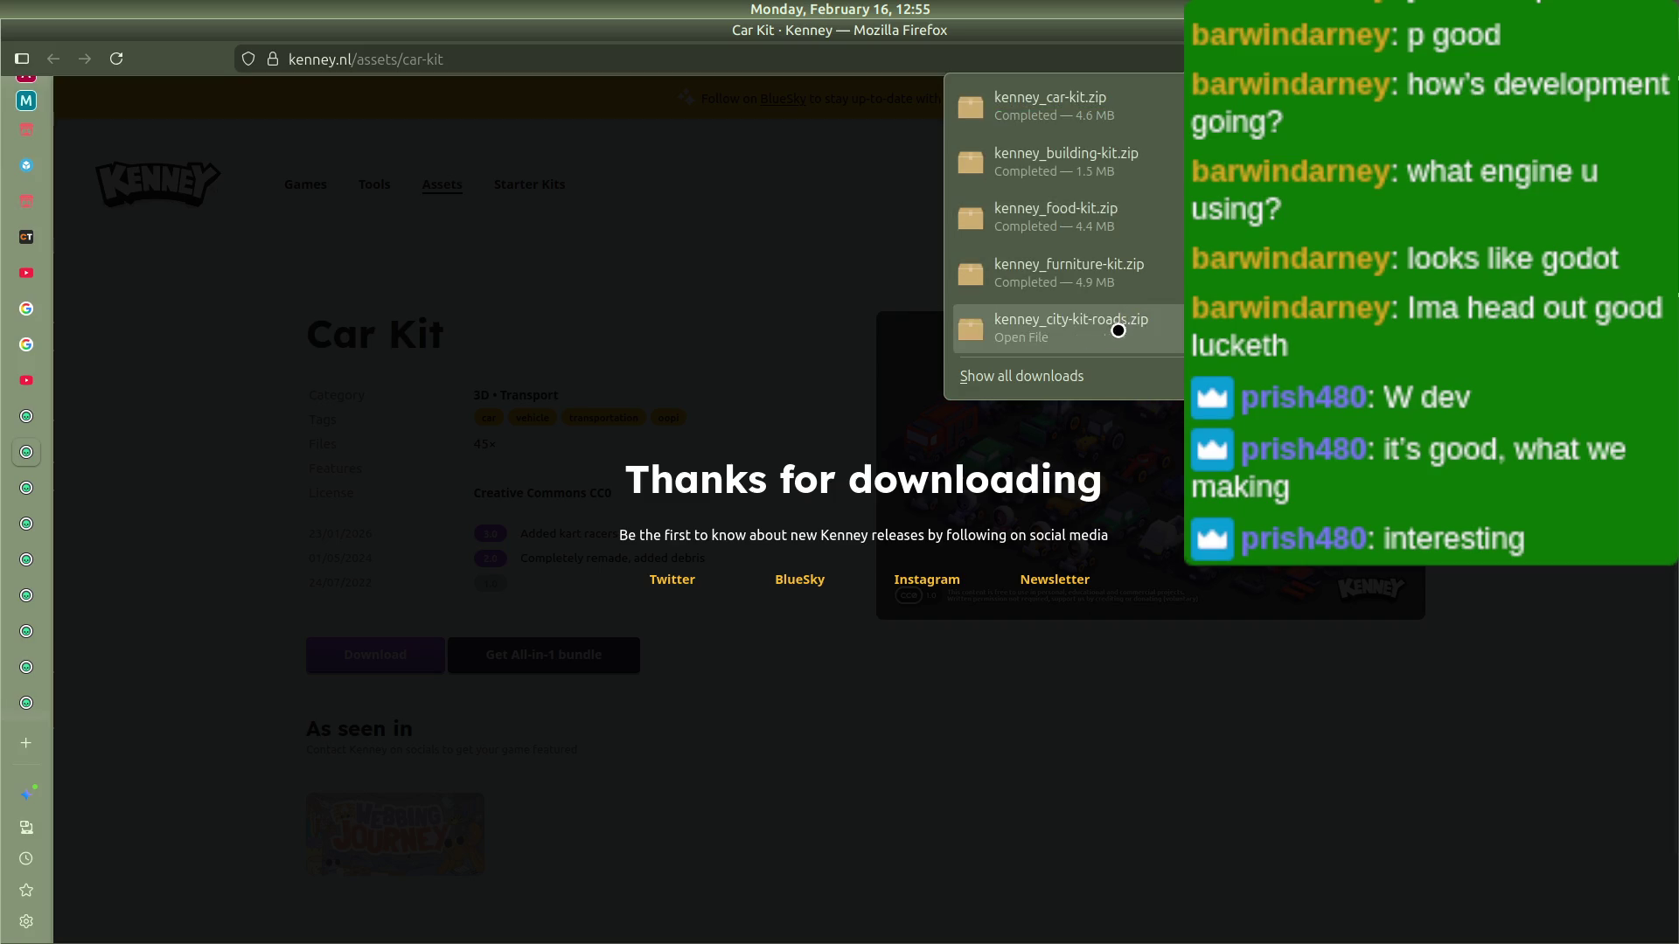
{"action": "left_click", "coordinate": [1032, 376]}
Step: Review the six downloaded kit zips, dismiss the thank-you overlay, and close the Downloads library
{"action": "scroll", "coordinate": [477, 301], "scroll_direction": "down", "scroll_amount": 5}
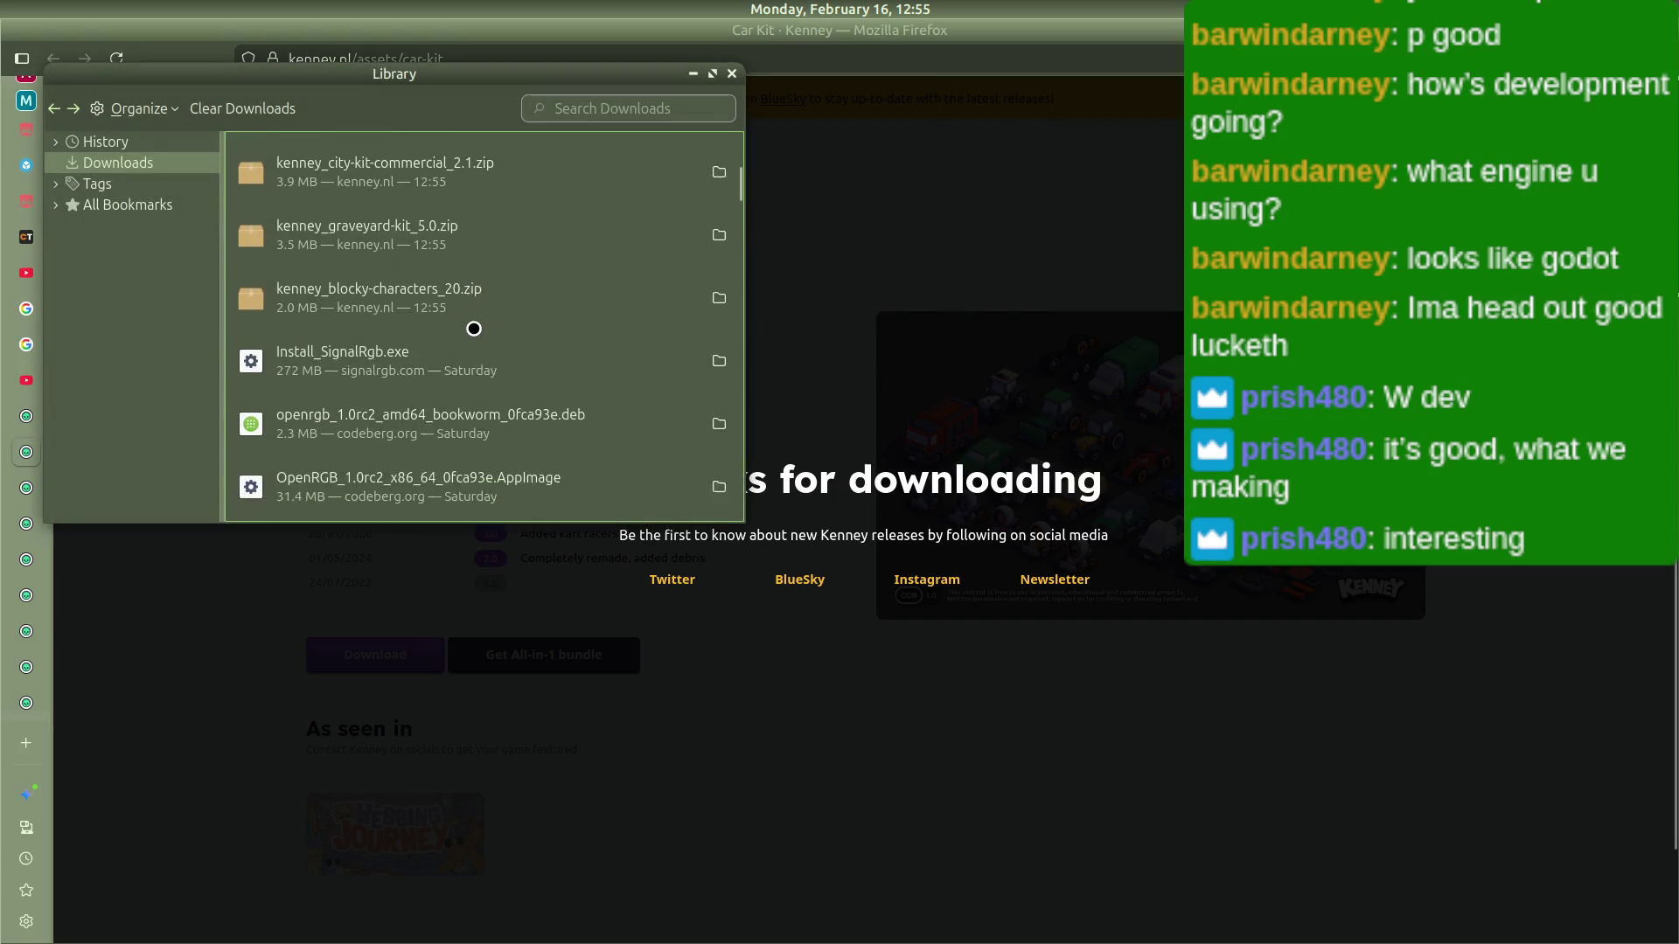
{"action": "scroll", "coordinate": [439, 368], "scroll_direction": "up", "scroll_amount": 2}
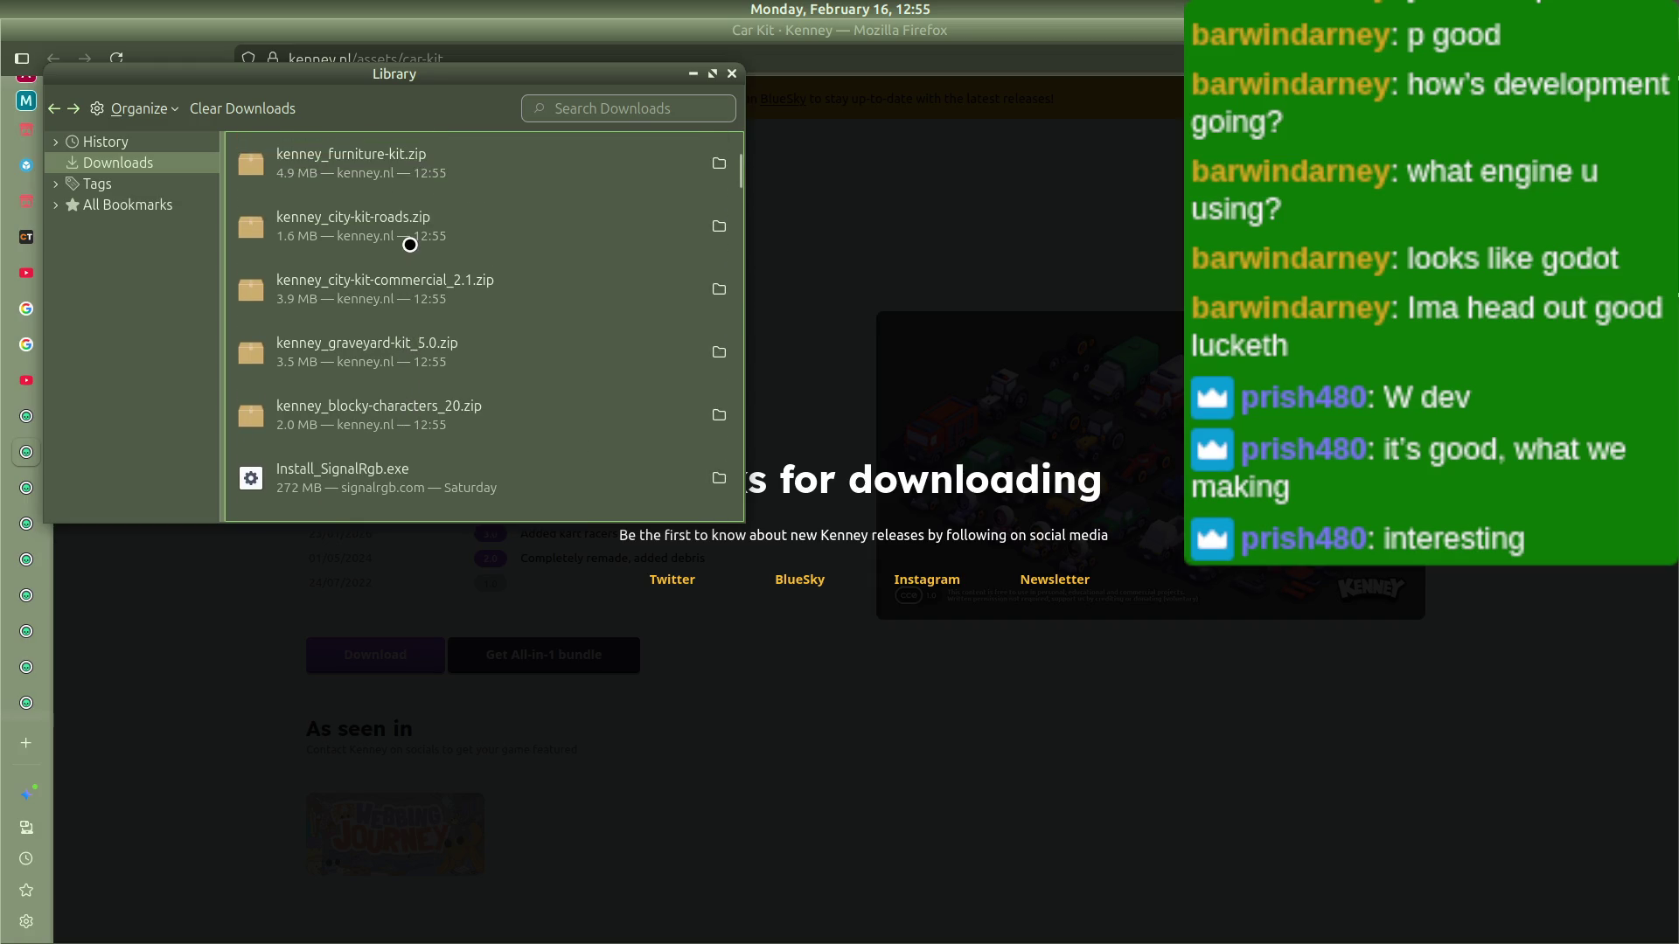
{"action": "scroll", "coordinate": [409, 244], "scroll_direction": "up", "scroll_amount": 3}
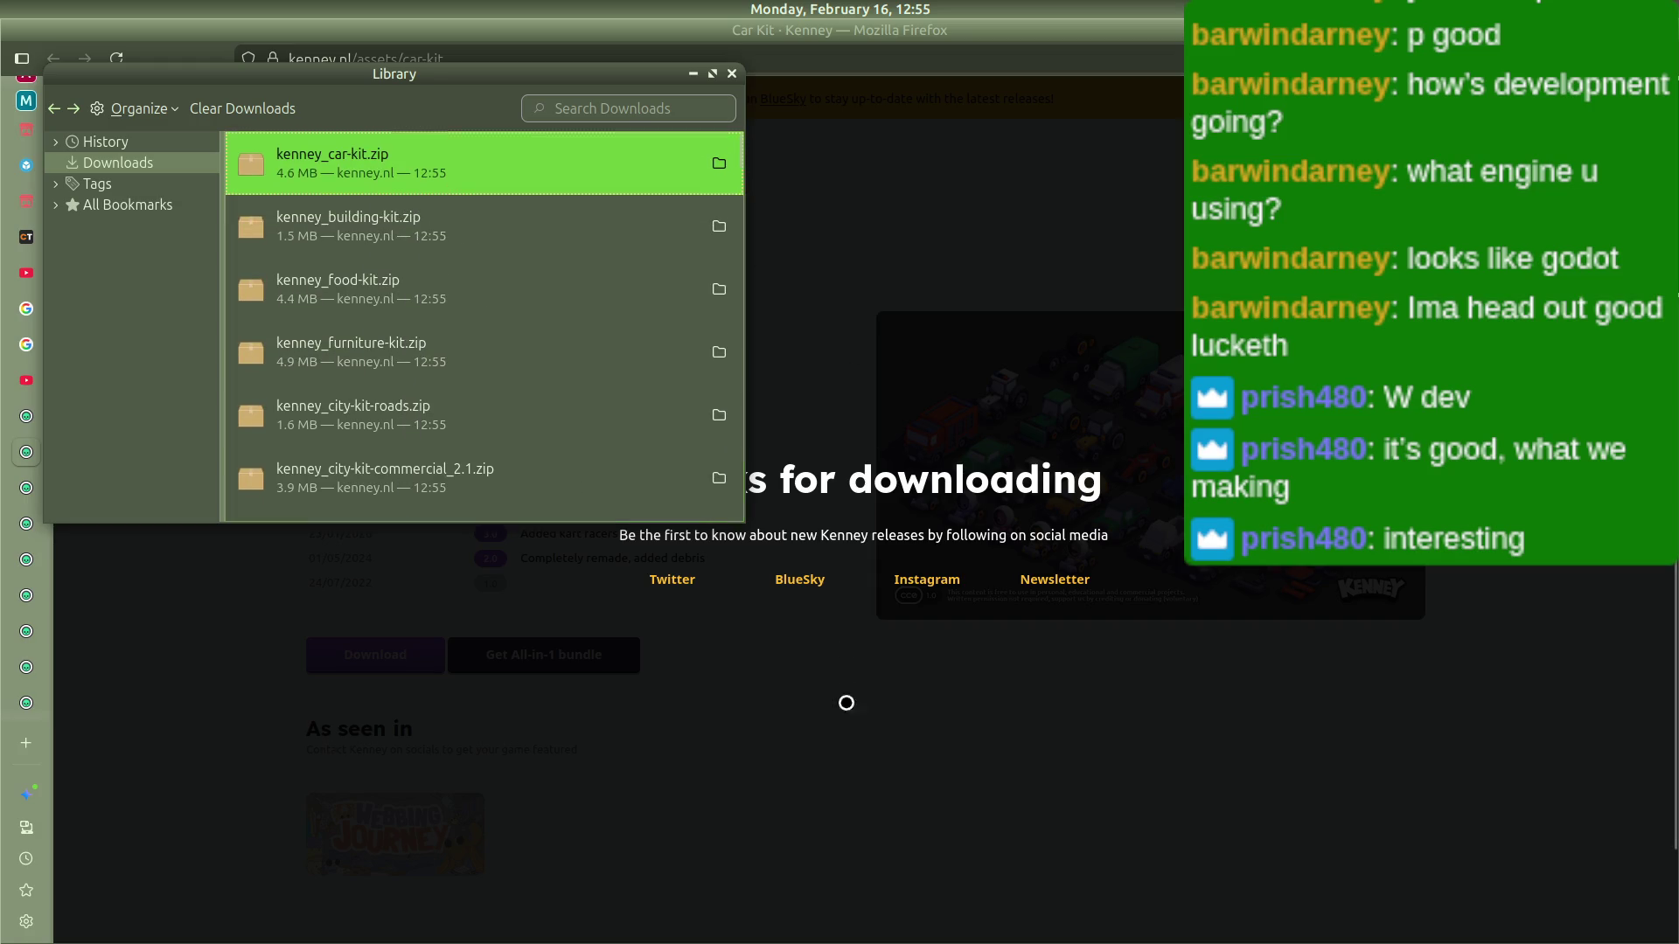
{"action": "left_click", "coordinate": [846, 691]}
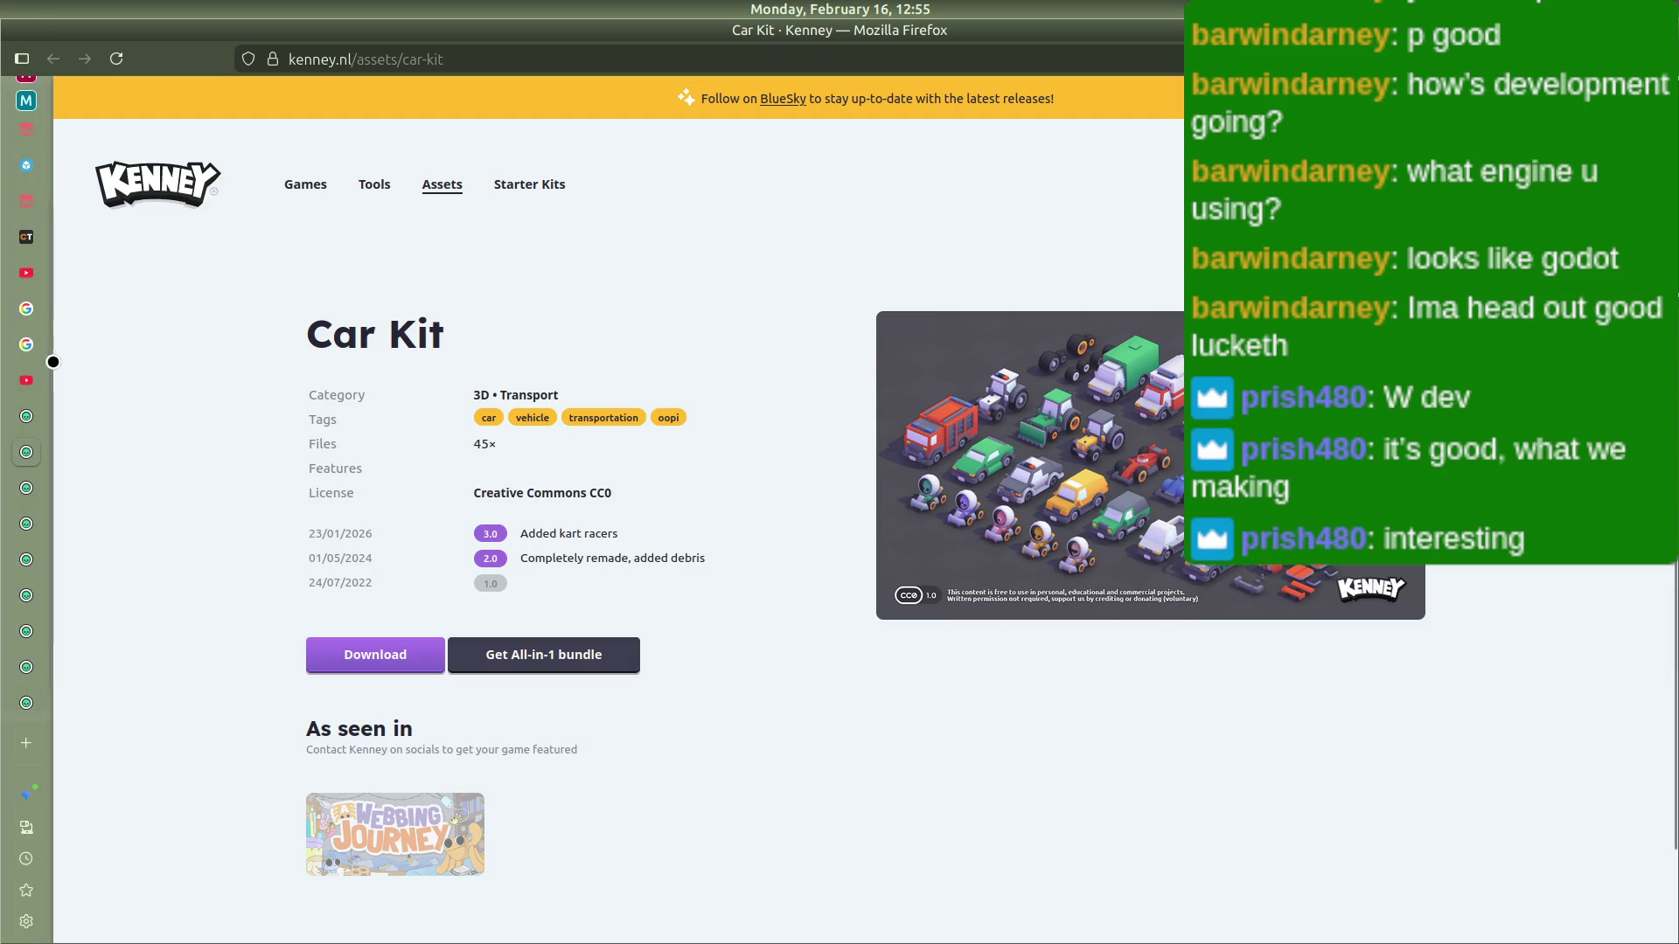
{"action": "mouse_move", "coordinate": [53, 355]}
{"action": "left_click", "coordinate": [143, 396]}
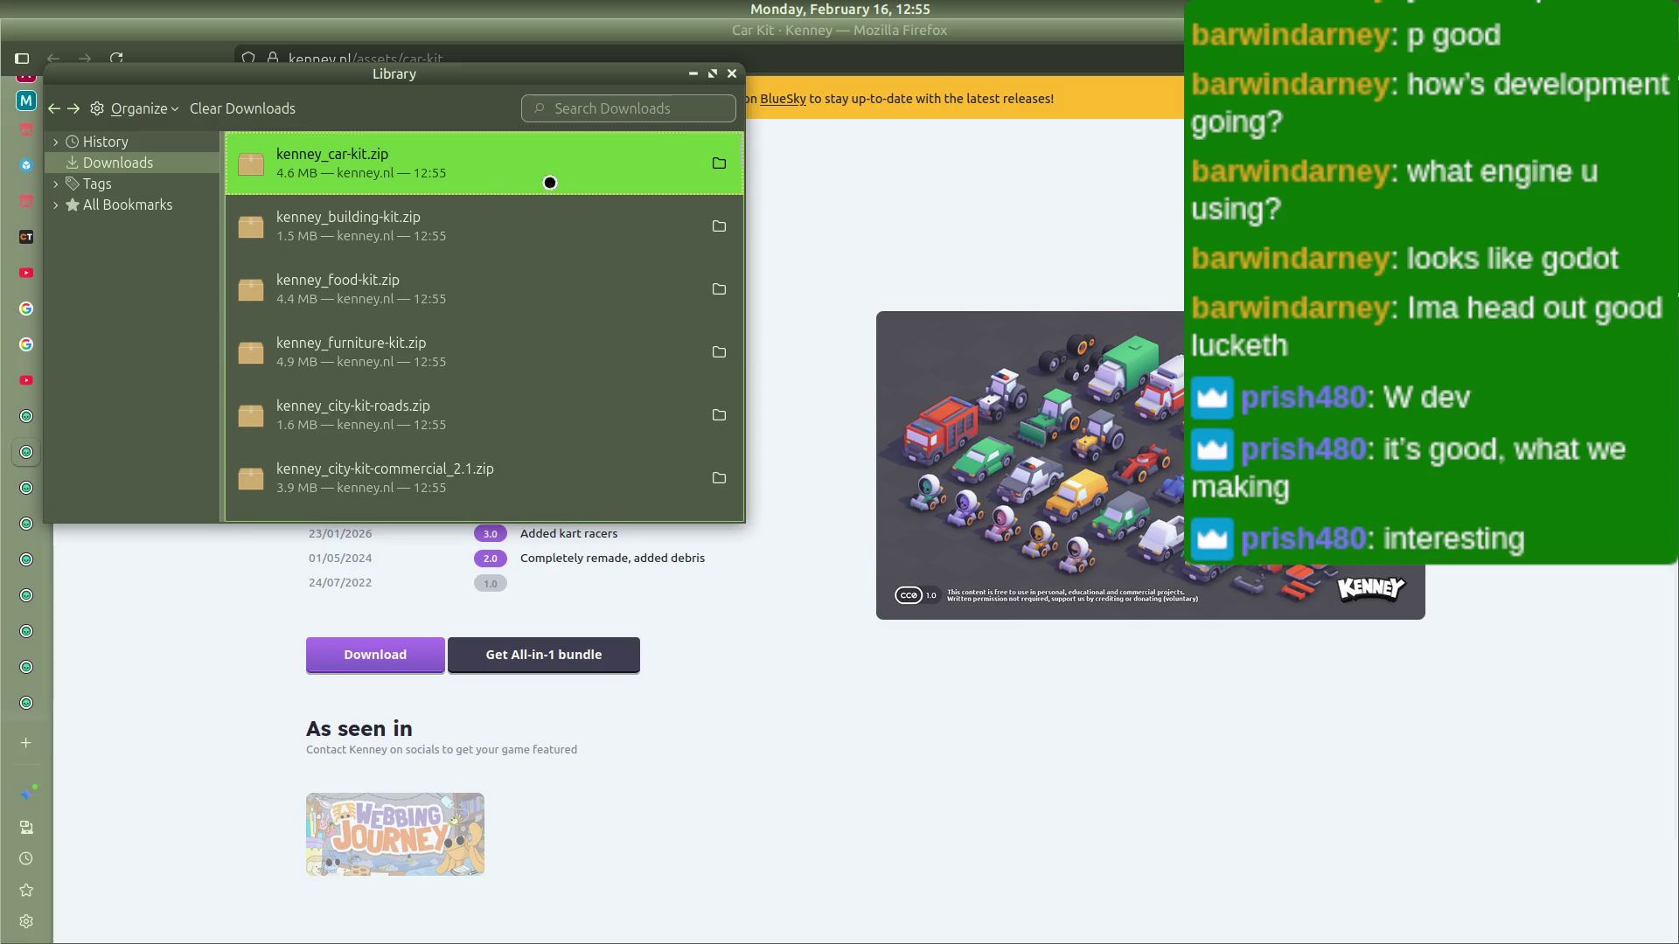
{"action": "left_click", "coordinate": [178, 596]}
{"action": "key", "text": "alt+Tab"}
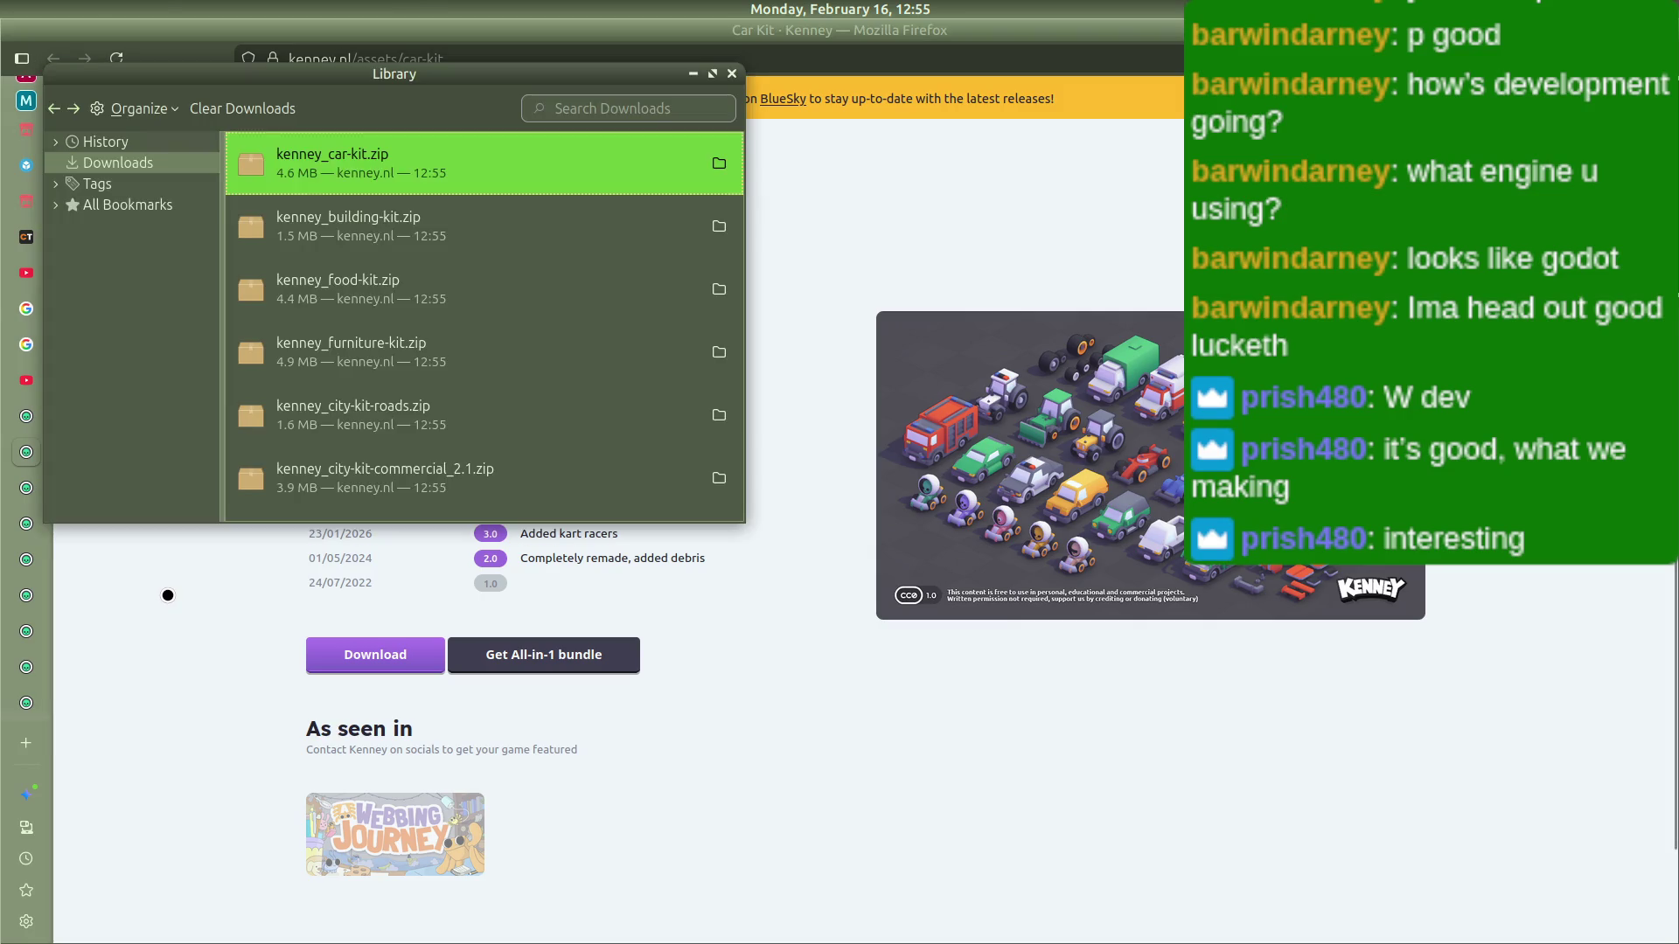
{"action": "key", "text": "alt+Tab"}
{"action": "key", "text": "alt+Tab"}
{"action": "left_click", "coordinate": [732, 76]}
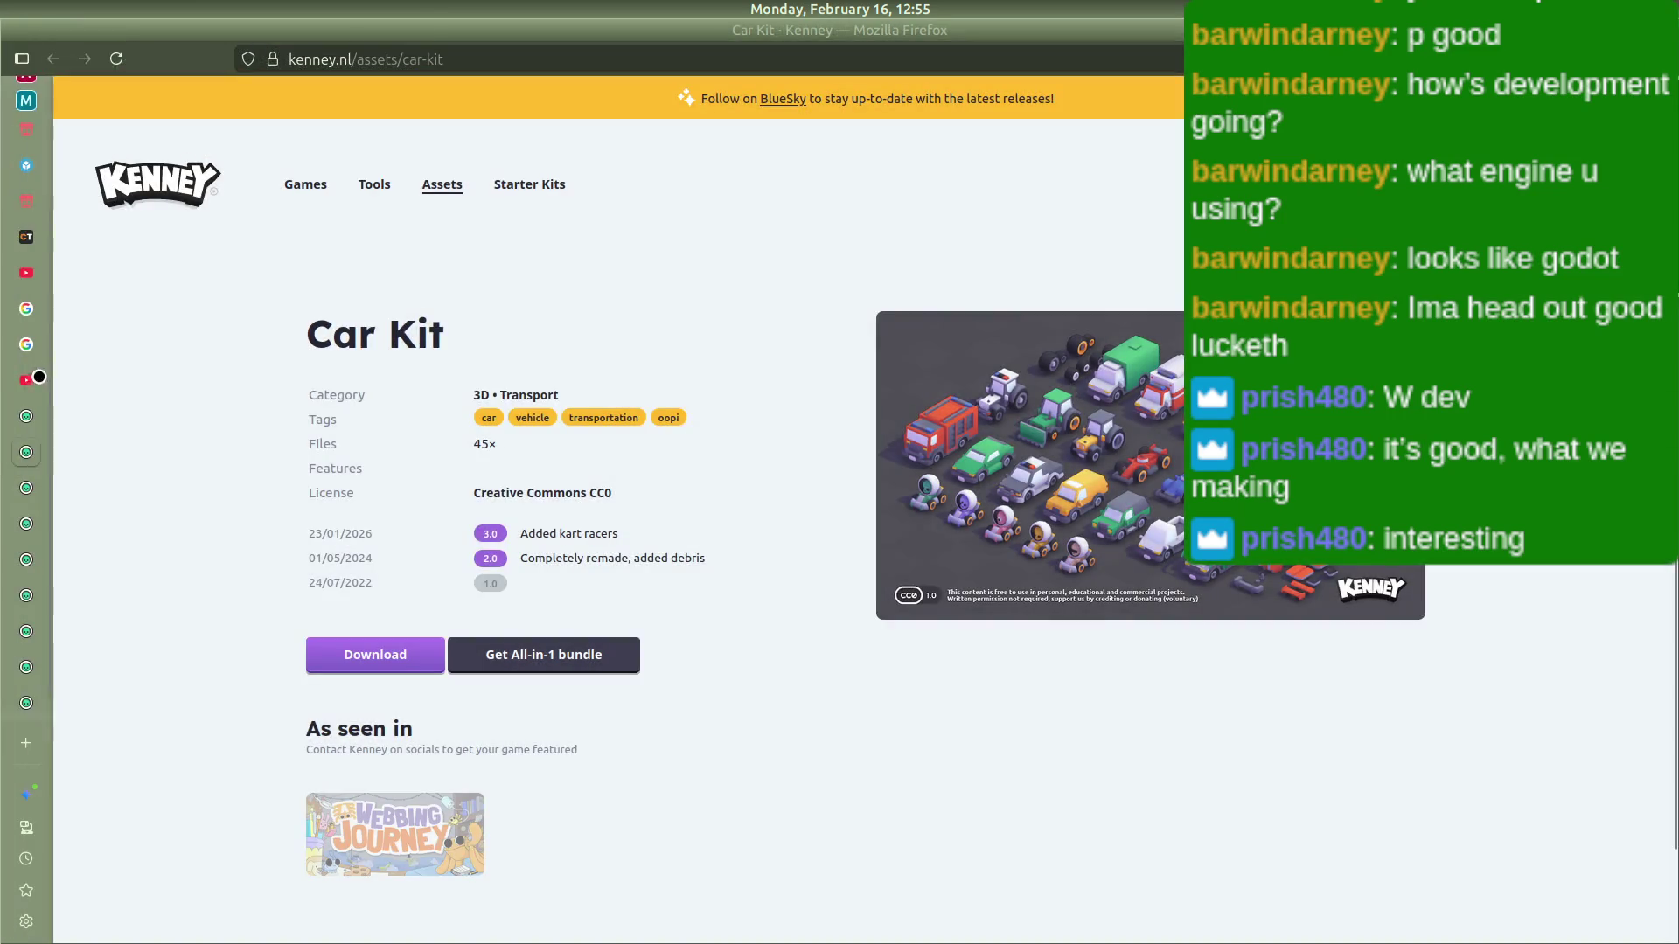
Step: Select the eight kenney_*.zip files in Downloads and move them into Documents
{"action": "left_click", "coordinate": [36, 396]}
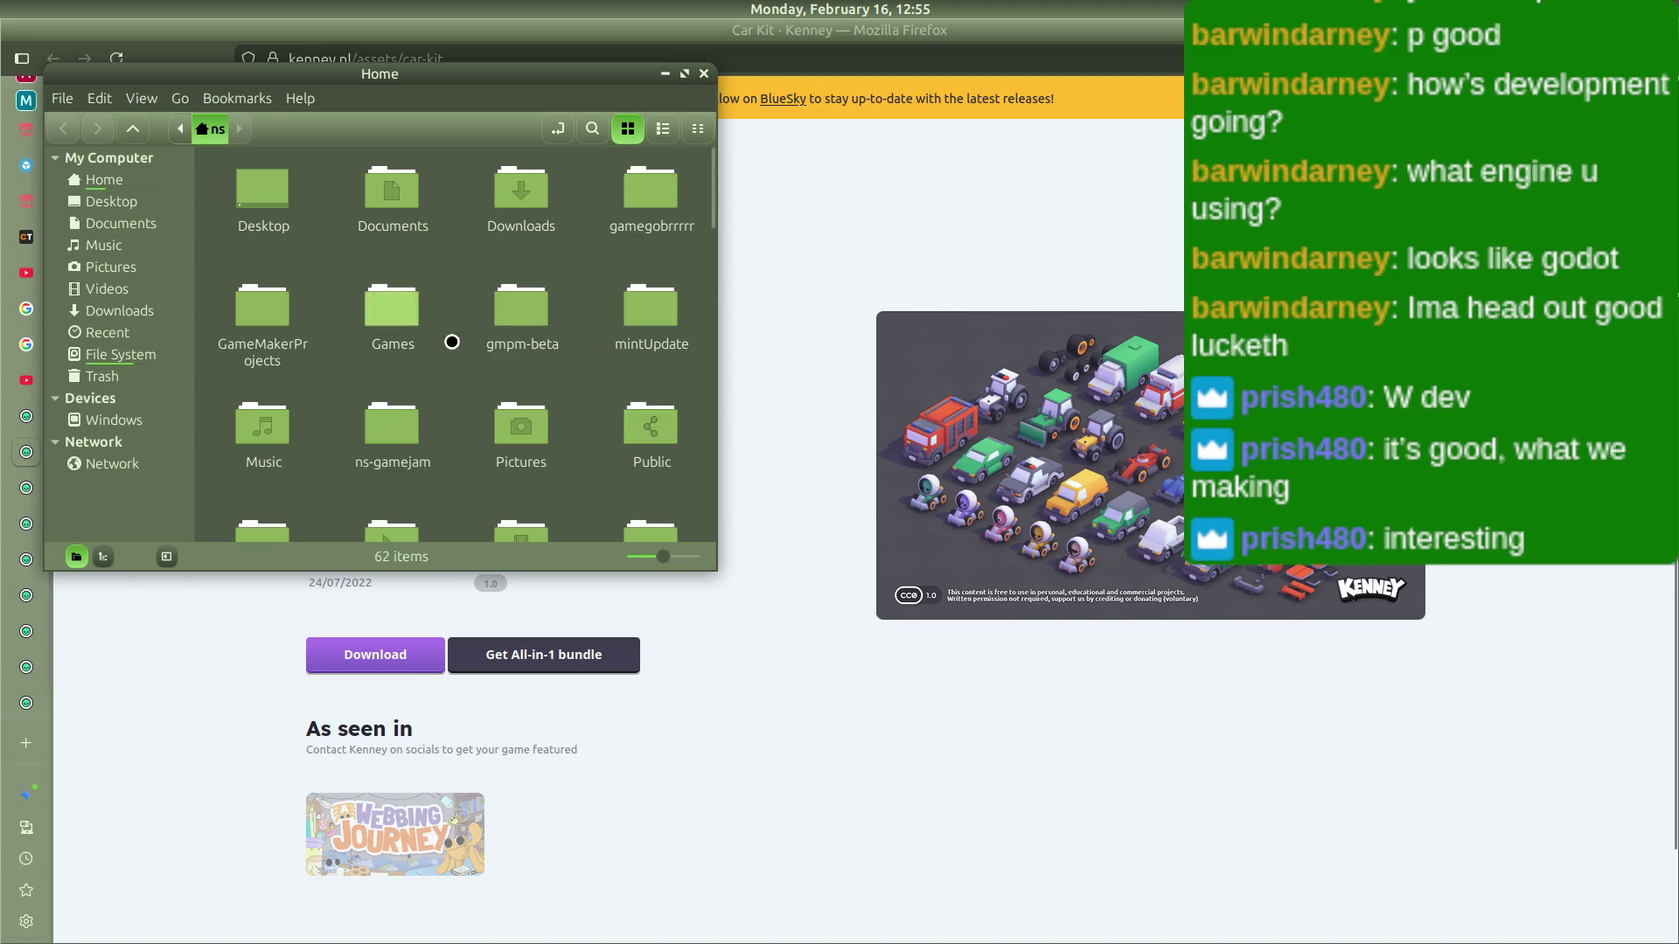
{"action": "scroll", "coordinate": [385, 350], "scroll_direction": "down", "scroll_amount": 5}
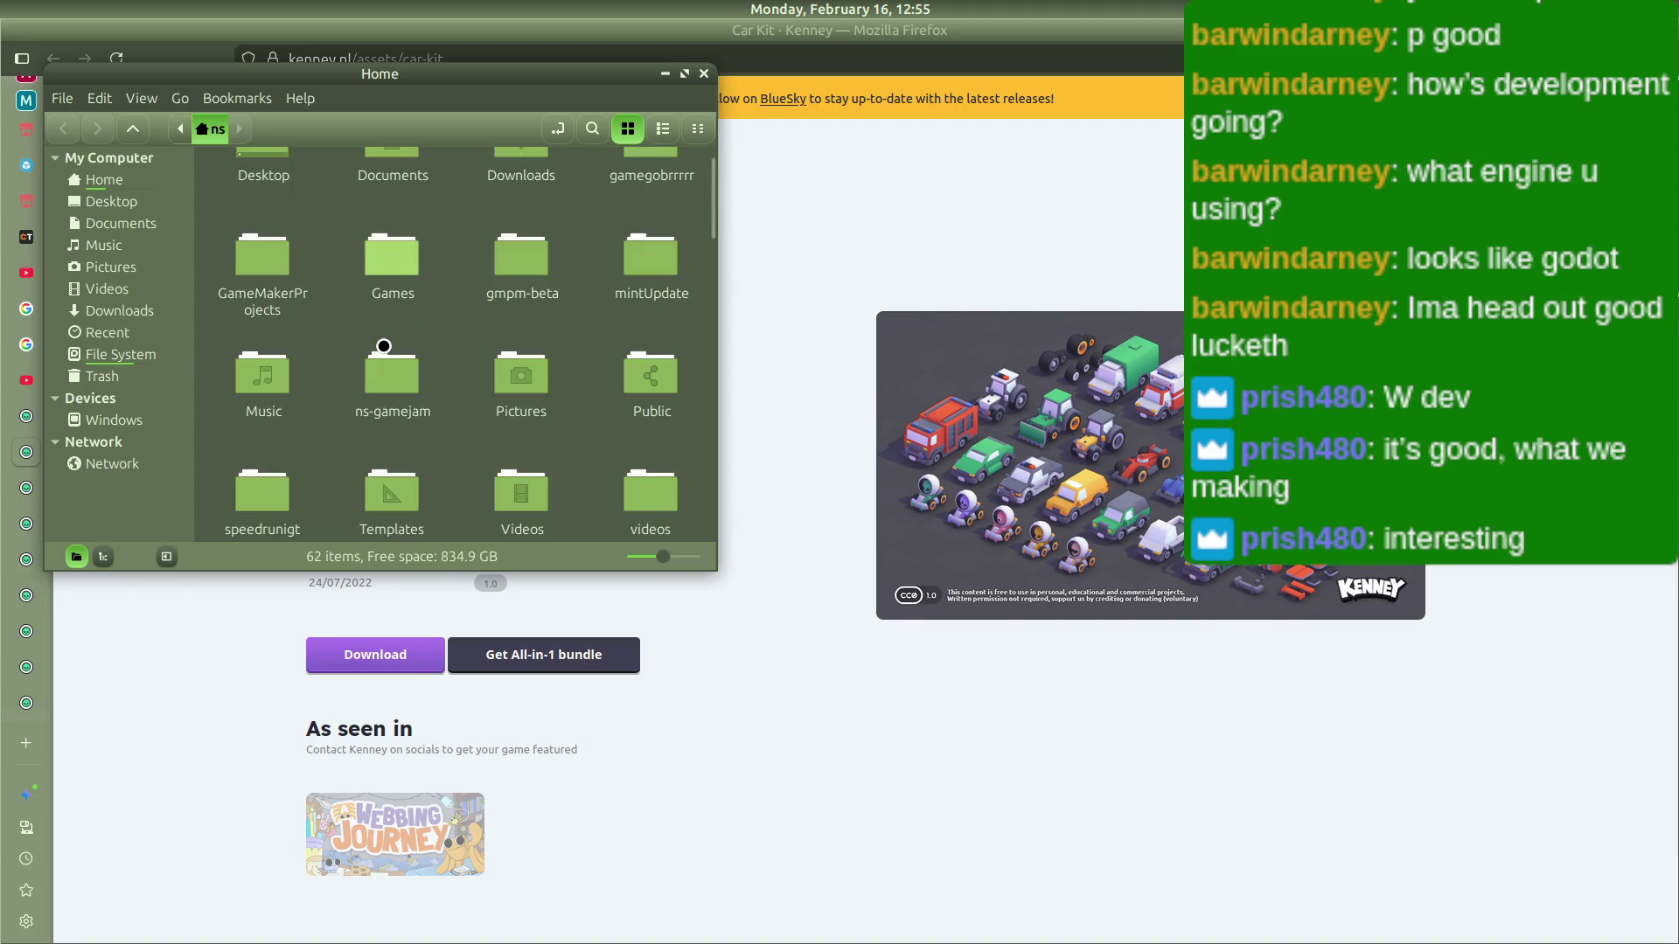
{"action": "left_click", "coordinate": [138, 313]}
{"action": "scroll", "coordinate": [389, 394], "scroll_direction": "down", "scroll_amount": 3}
{"action": "scroll", "coordinate": [398, 402], "scroll_direction": "up", "scroll_amount": 1}
{"action": "left_click", "coordinate": [521, 385]}
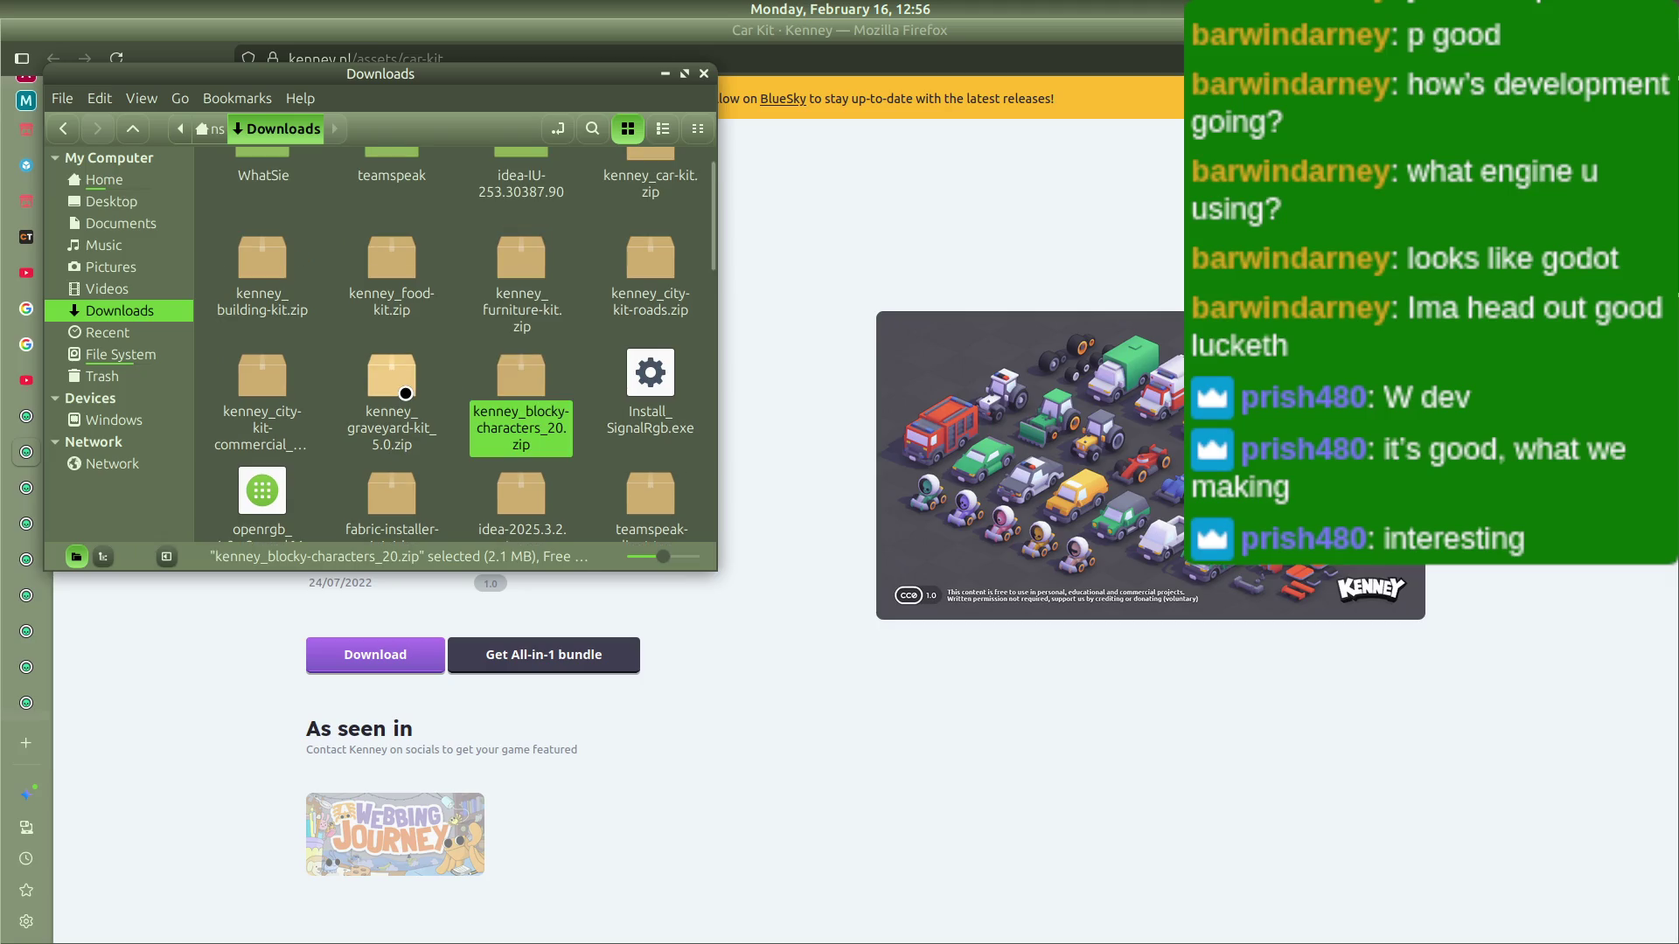
{"action": "left_click", "coordinate": [405, 394], "text": "ctrl"}
{"action": "left_click", "coordinate": [263, 376], "text": "ctrl"}
{"action": "left_click", "coordinate": [262, 258], "text": "ctrl"}
{"action": "left_click", "coordinate": [391, 258], "text": "ctrl"}
{"action": "left_click", "coordinate": [521, 258], "text": "ctrl"}
{"action": "left_click", "coordinate": [645, 278], "text": "ctrl"}
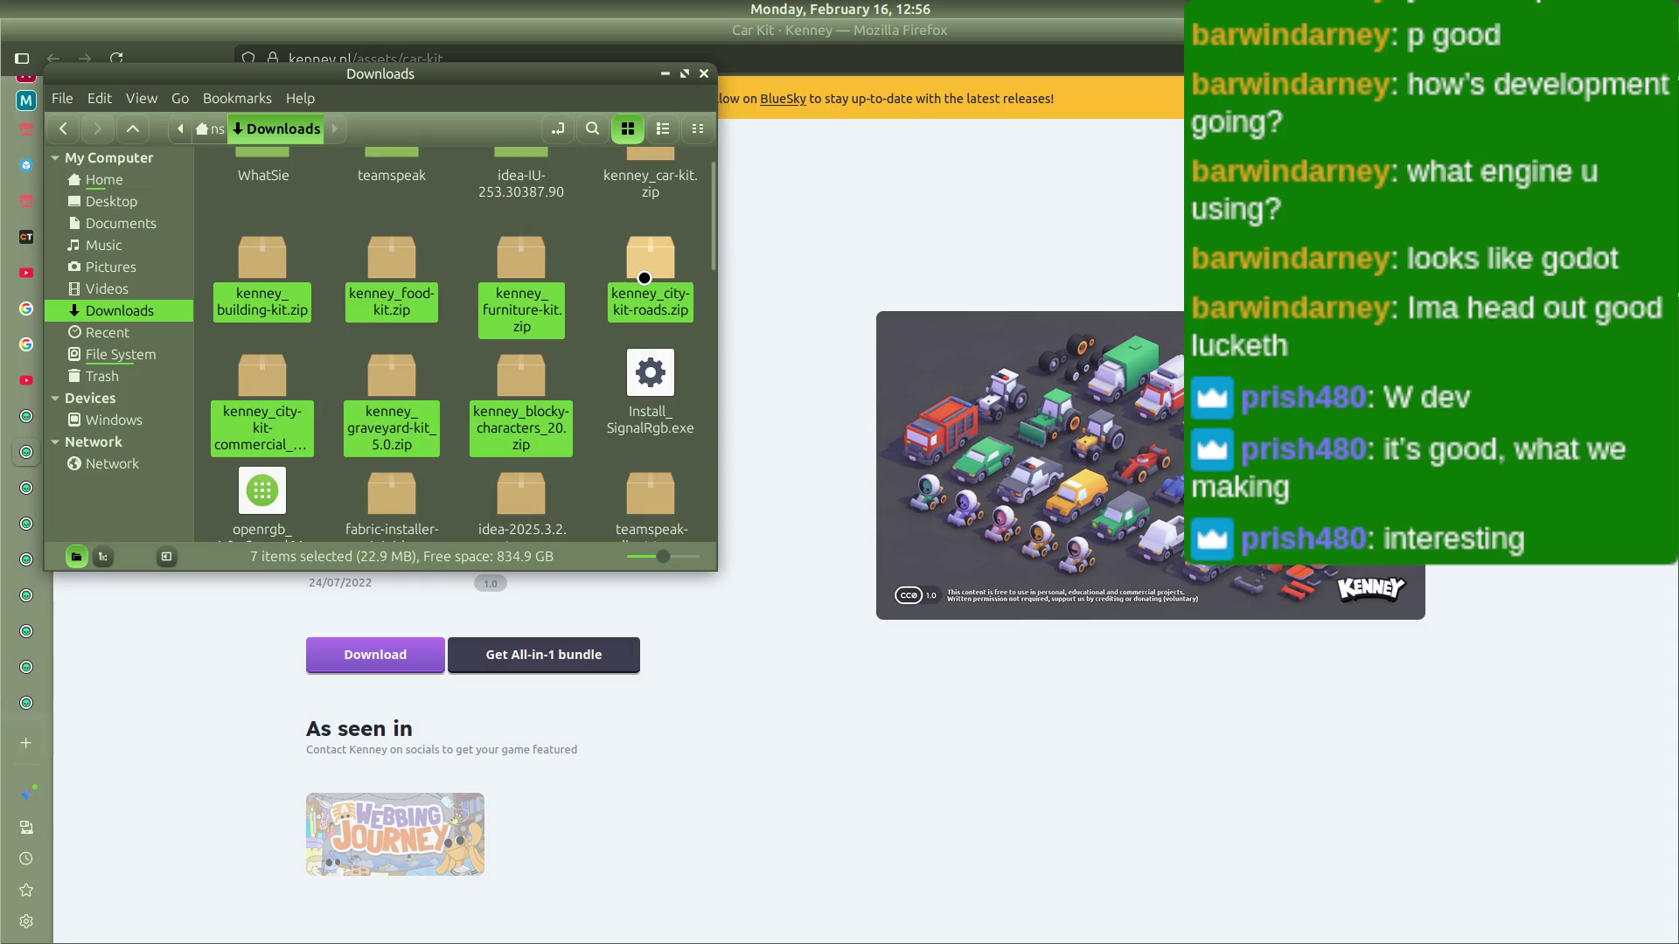
{"action": "scroll", "coordinate": [644, 278], "scroll_direction": "up", "scroll_amount": 1}
{"action": "left_click", "coordinate": [654, 200], "text": "ctrl"}
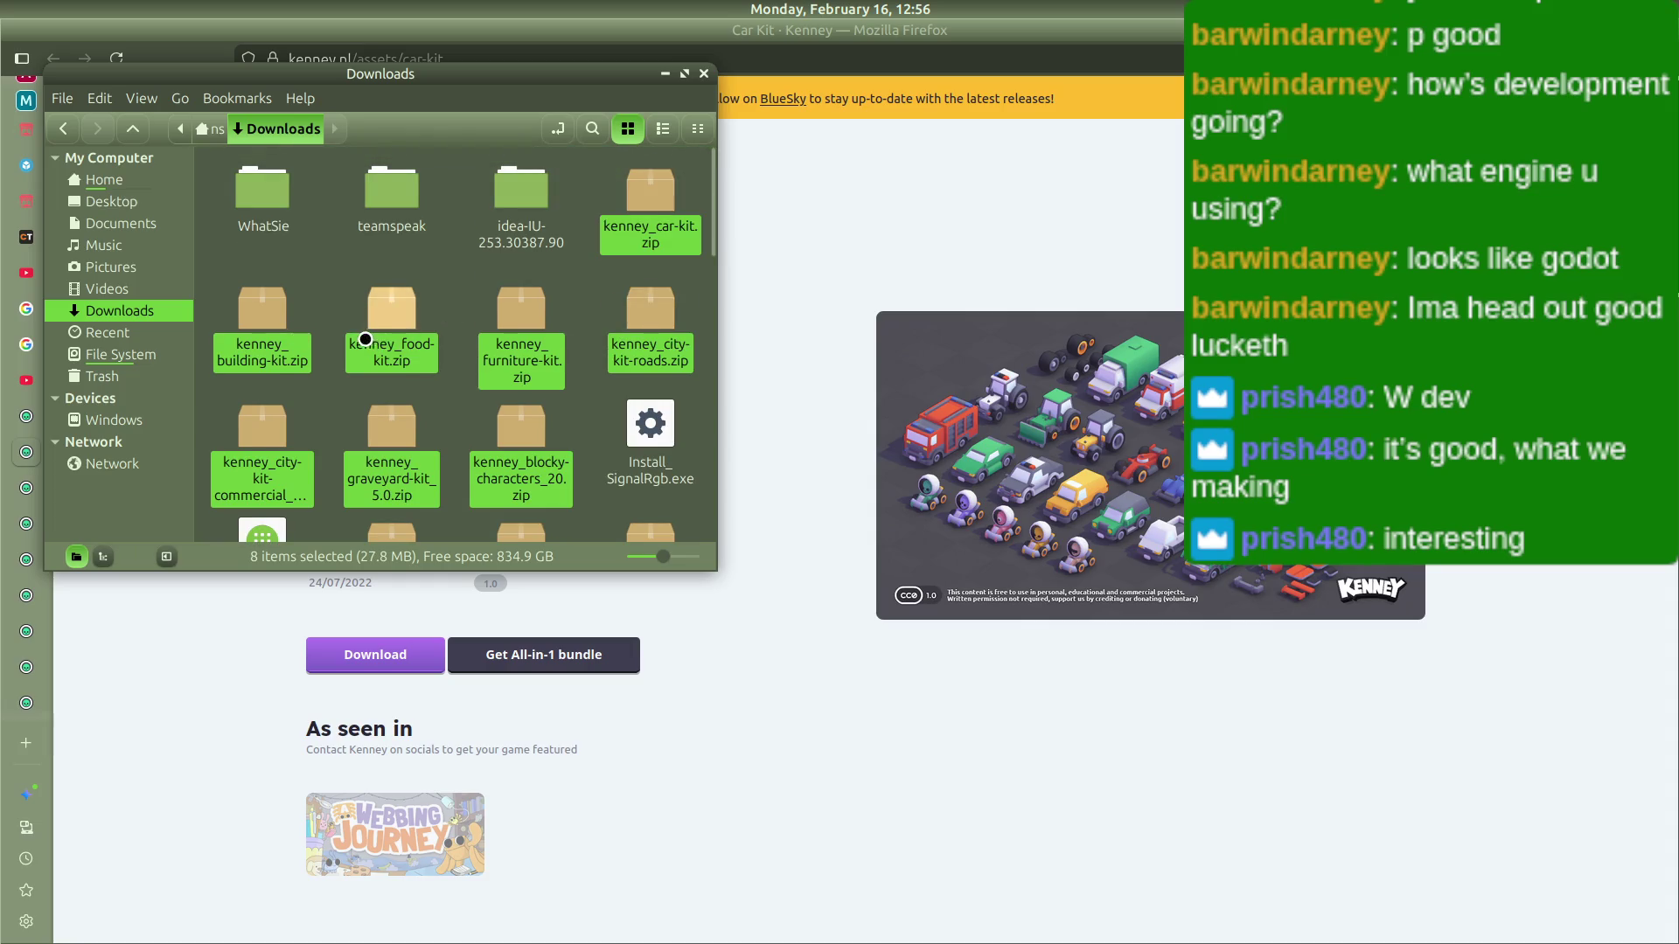
{"action": "left_click_drag", "start_coordinate": [390, 333], "coordinate": [123, 225]}
Step: Reselect the eight Kenney zips in Documents and move them to the home folder
{"action": "left_click", "coordinate": [123, 225]}
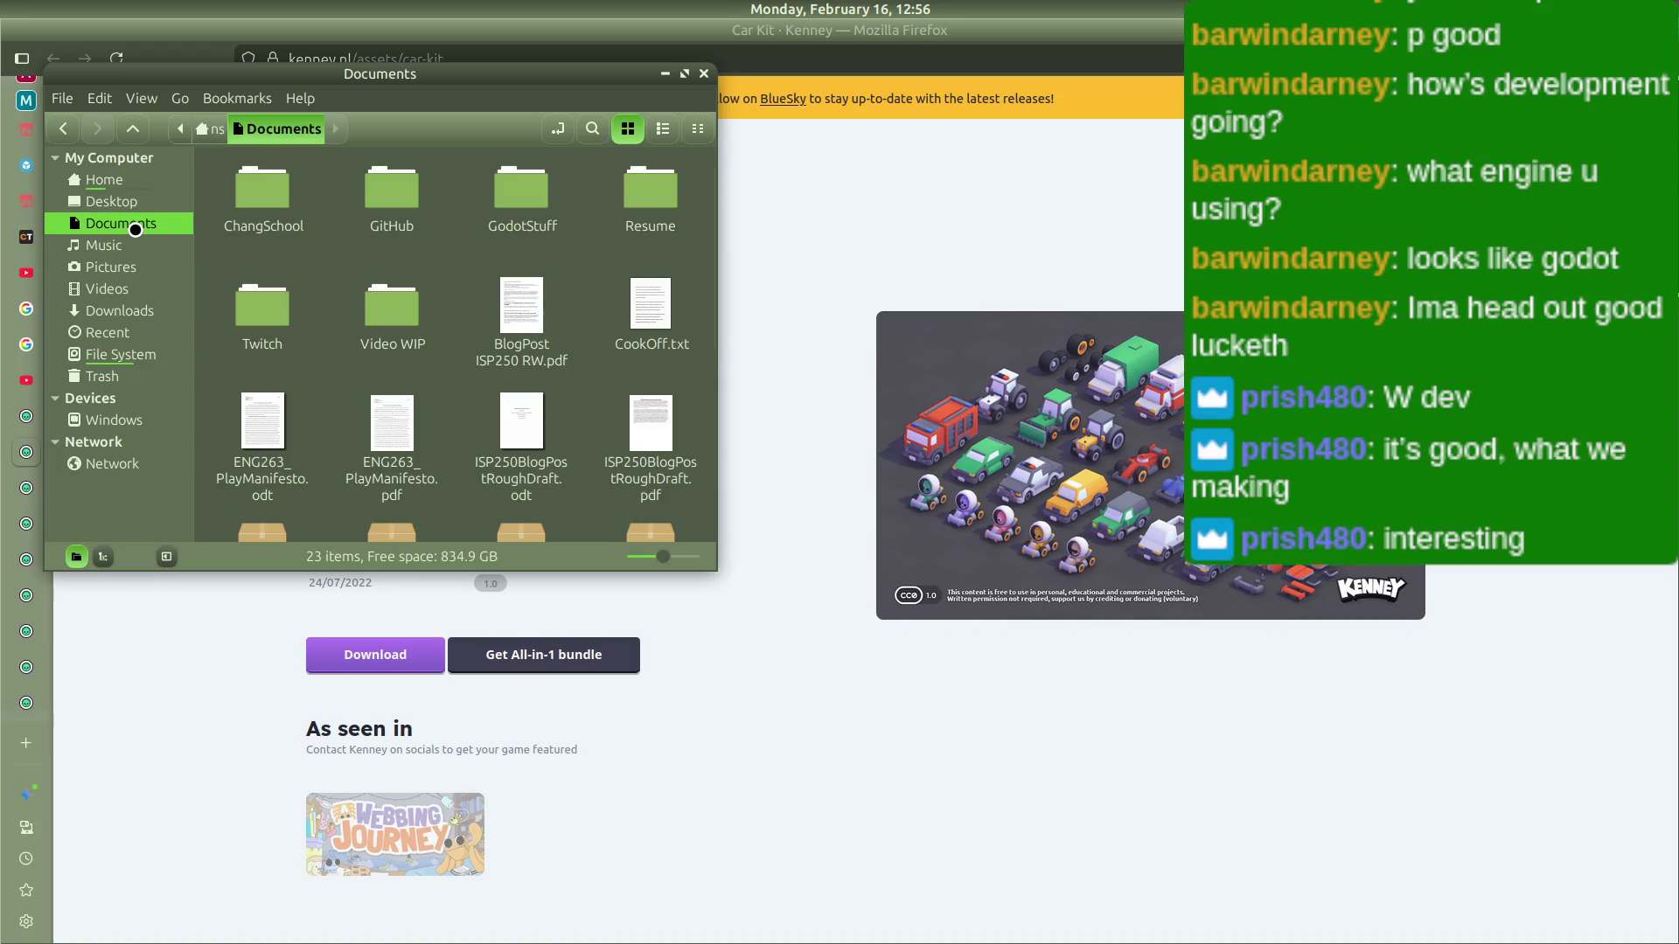
{"action": "scroll", "coordinate": [303, 374], "scroll_direction": "down", "scroll_amount": 1}
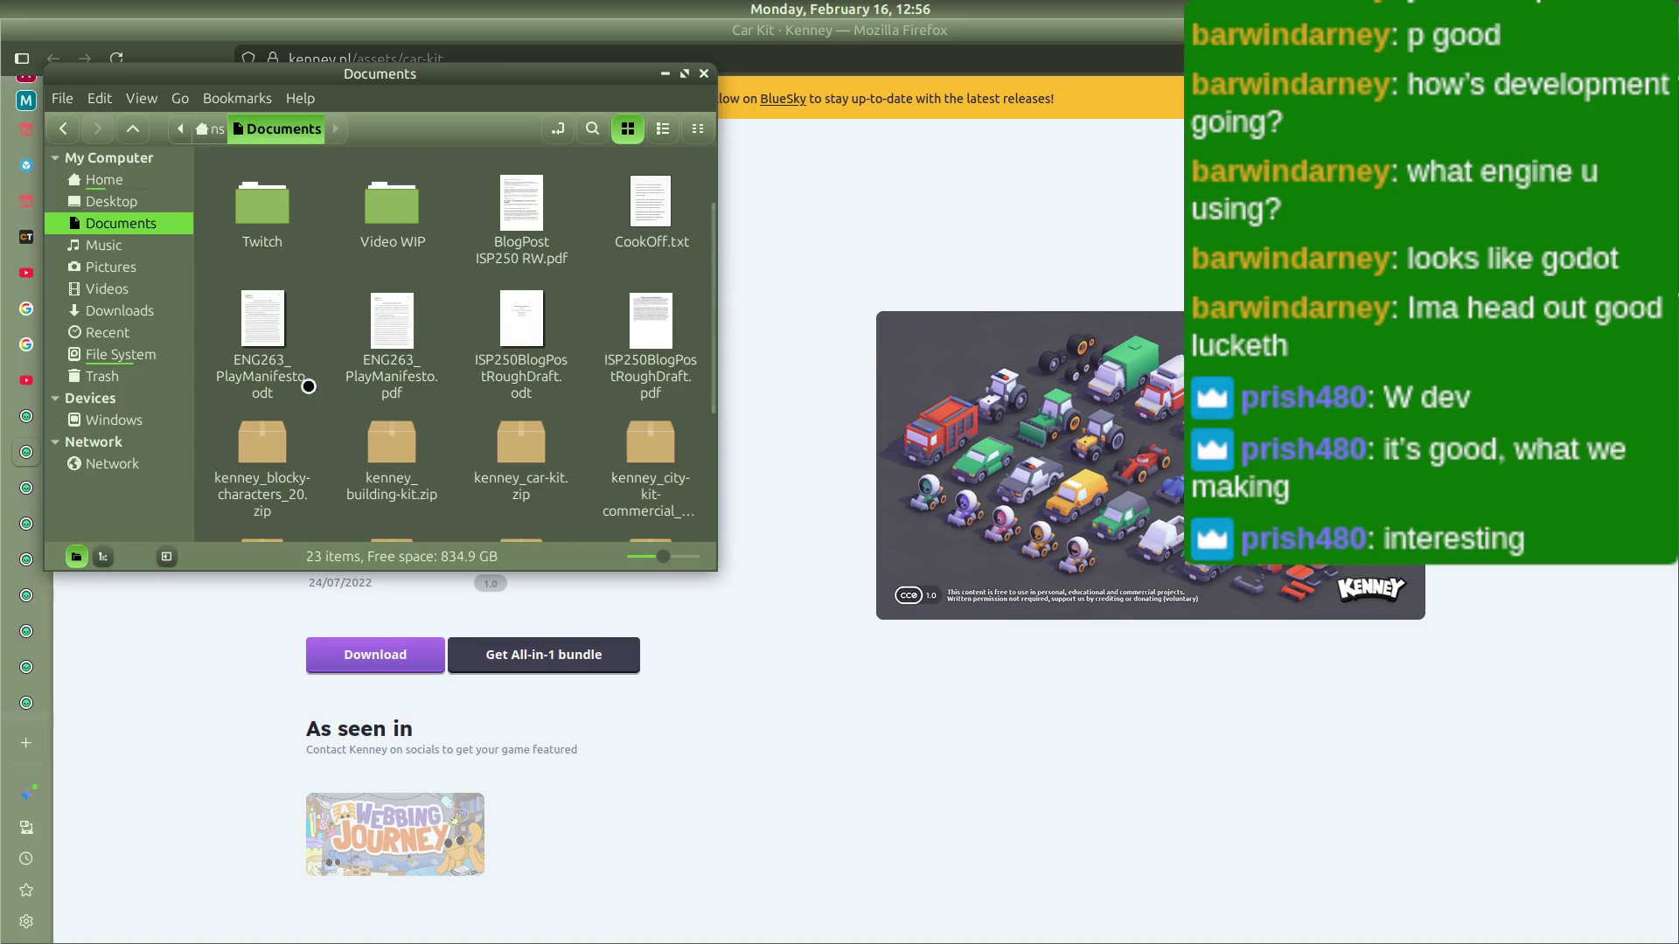
{"action": "left_click", "coordinate": [272, 429]}
{"action": "left_click", "coordinate": [384, 439], "text": "ctrl"}
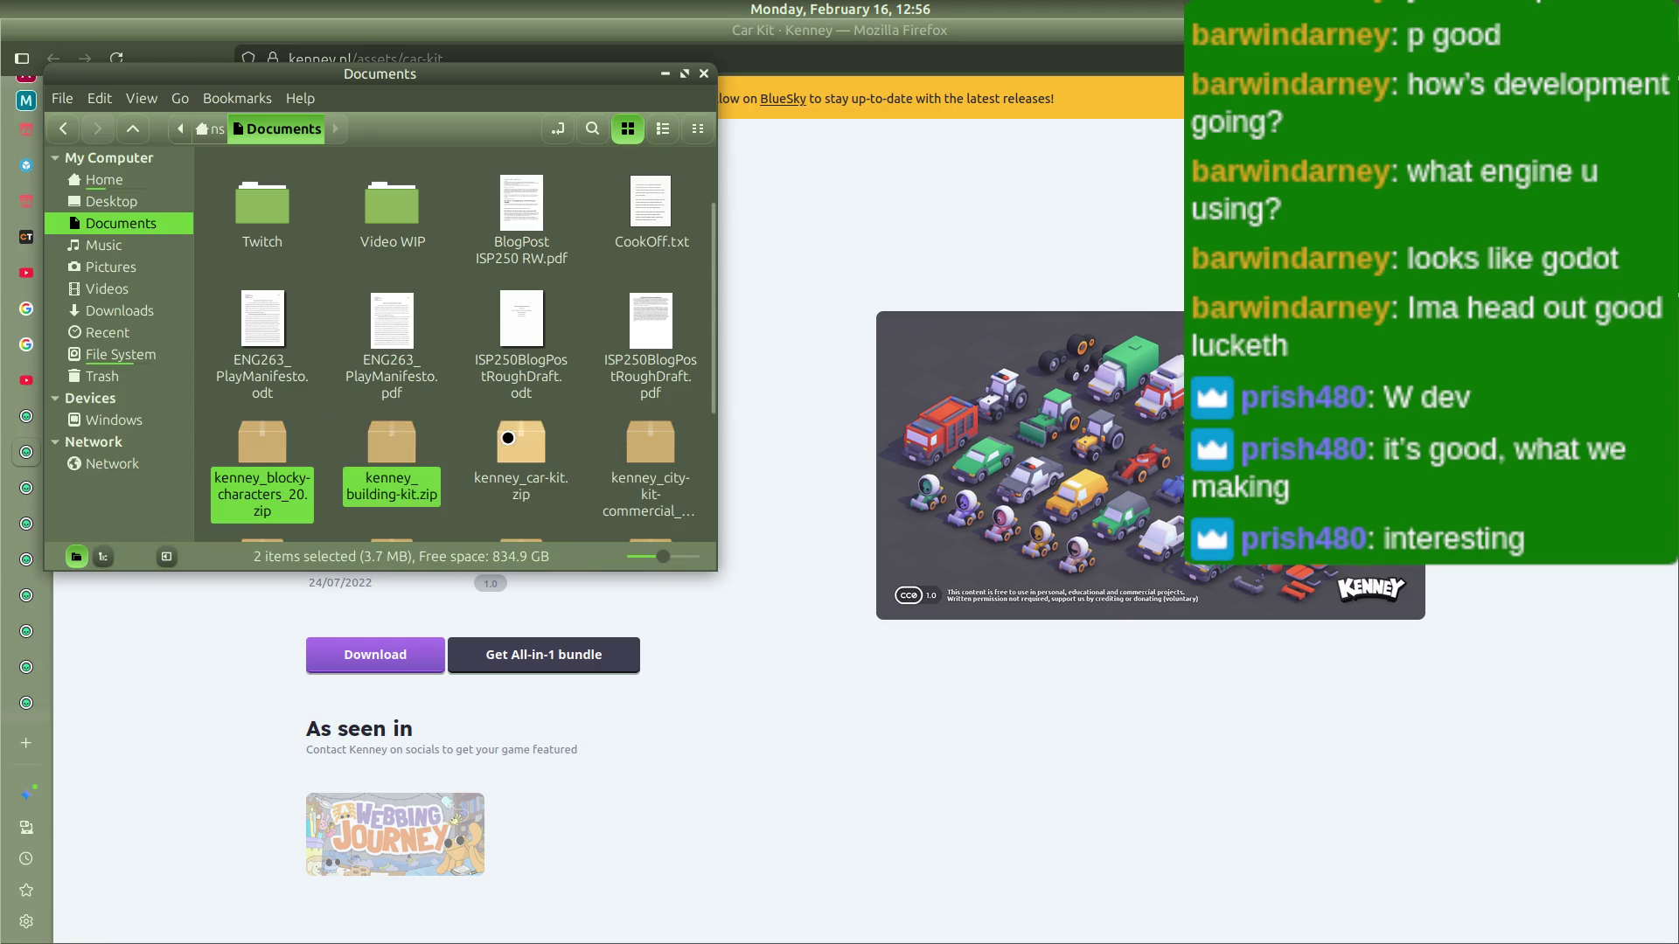
{"action": "left_click", "coordinate": [534, 442], "text": "ctrl"}
{"action": "left_click", "coordinate": [617, 446], "text": "ctrl"}
{"action": "scroll", "coordinate": [618, 446], "scroll_direction": "down", "scroll_amount": 1}
{"action": "left_click", "coordinate": [650, 456], "text": "ctrl"}
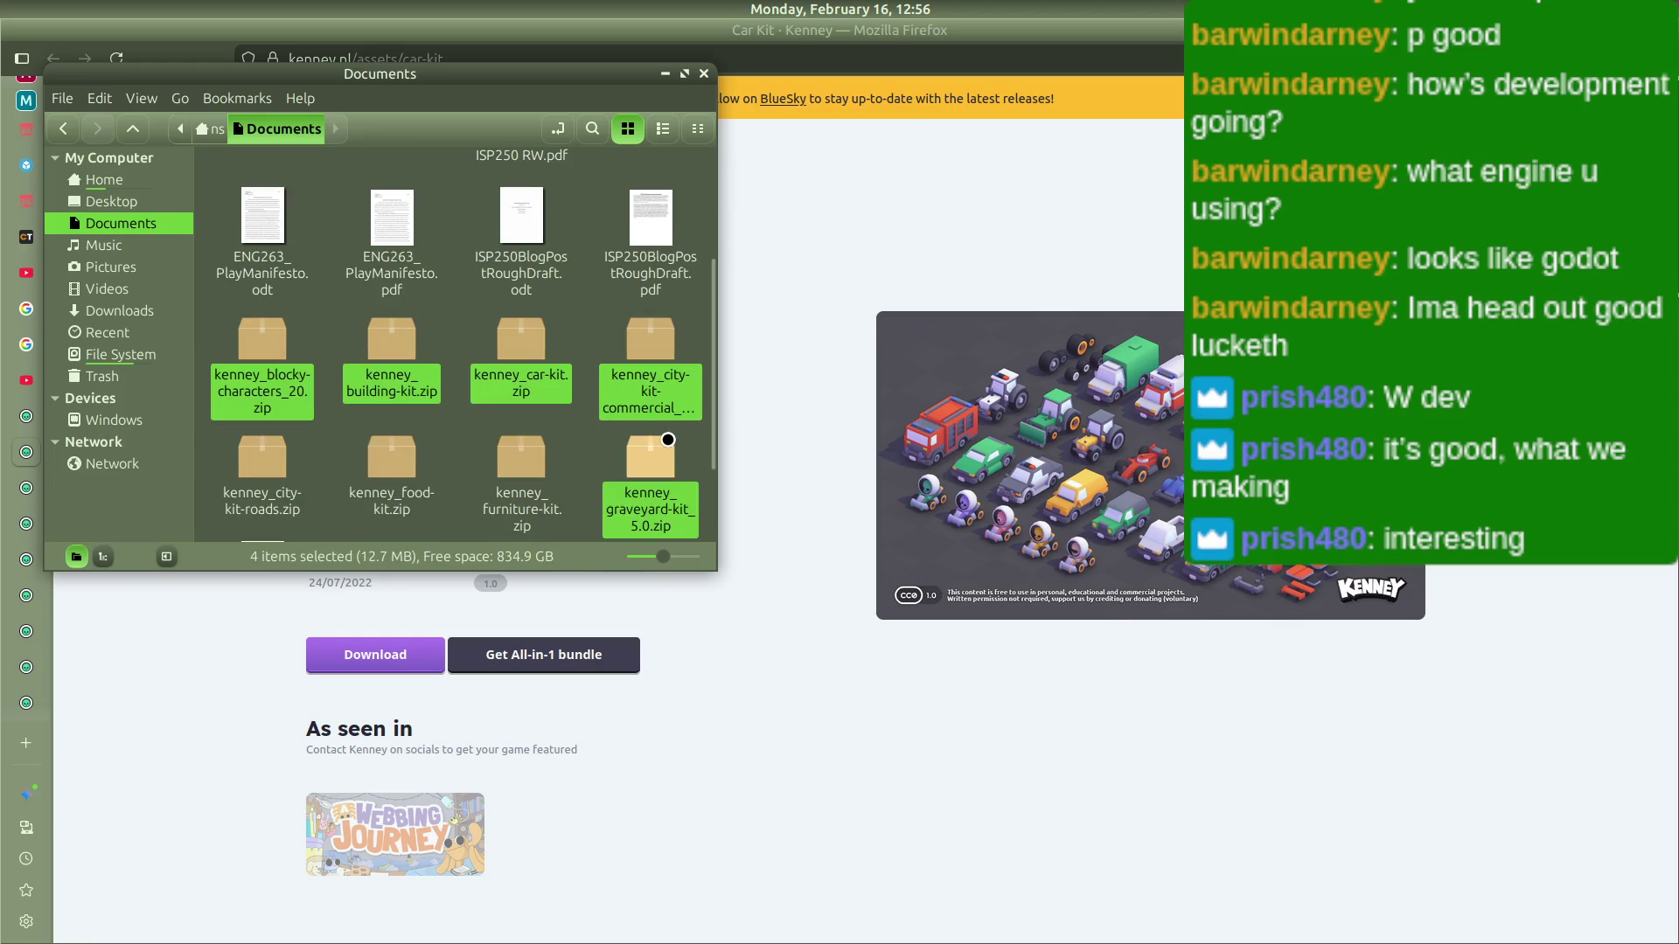
{"action": "left_click", "coordinate": [523, 457], "text": "ctrl"}
{"action": "left_click", "coordinate": [407, 463], "text": "ctrl"}
{"action": "left_click", "coordinate": [278, 459], "text": "ctrl"}
{"action": "scroll", "coordinate": [278, 458], "scroll_direction": "down", "scroll_amount": 1}
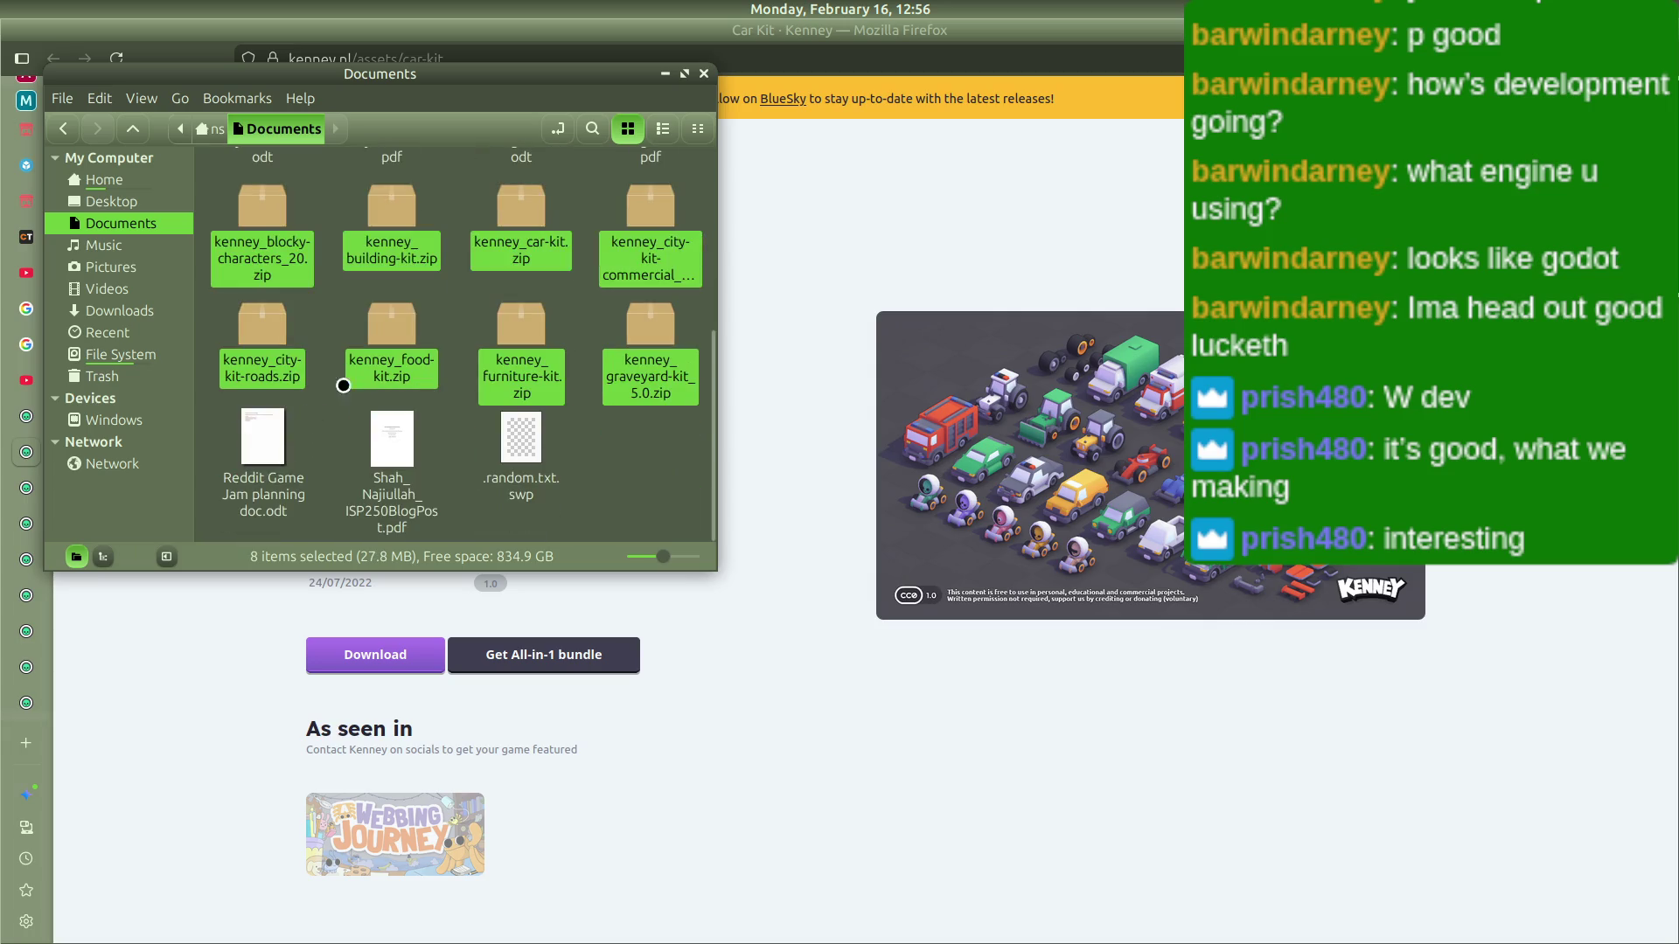
{"action": "mouse_move", "coordinate": [412, 334]}
{"action": "left_mouse_down"}
{"action": "mouse_move", "coordinate": [114, 235]}
{"action": "mouse_move", "coordinate": [112, 177]}
{"action": "mouse_move", "coordinate": [371, 274]}
{"action": "left_mouse_up"}
Step: Select the eight zips again, drag them into Games/work-from-work, and return to Godot
{"action": "scroll", "coordinate": [370, 274], "scroll_direction": "down", "scroll_amount": 10}
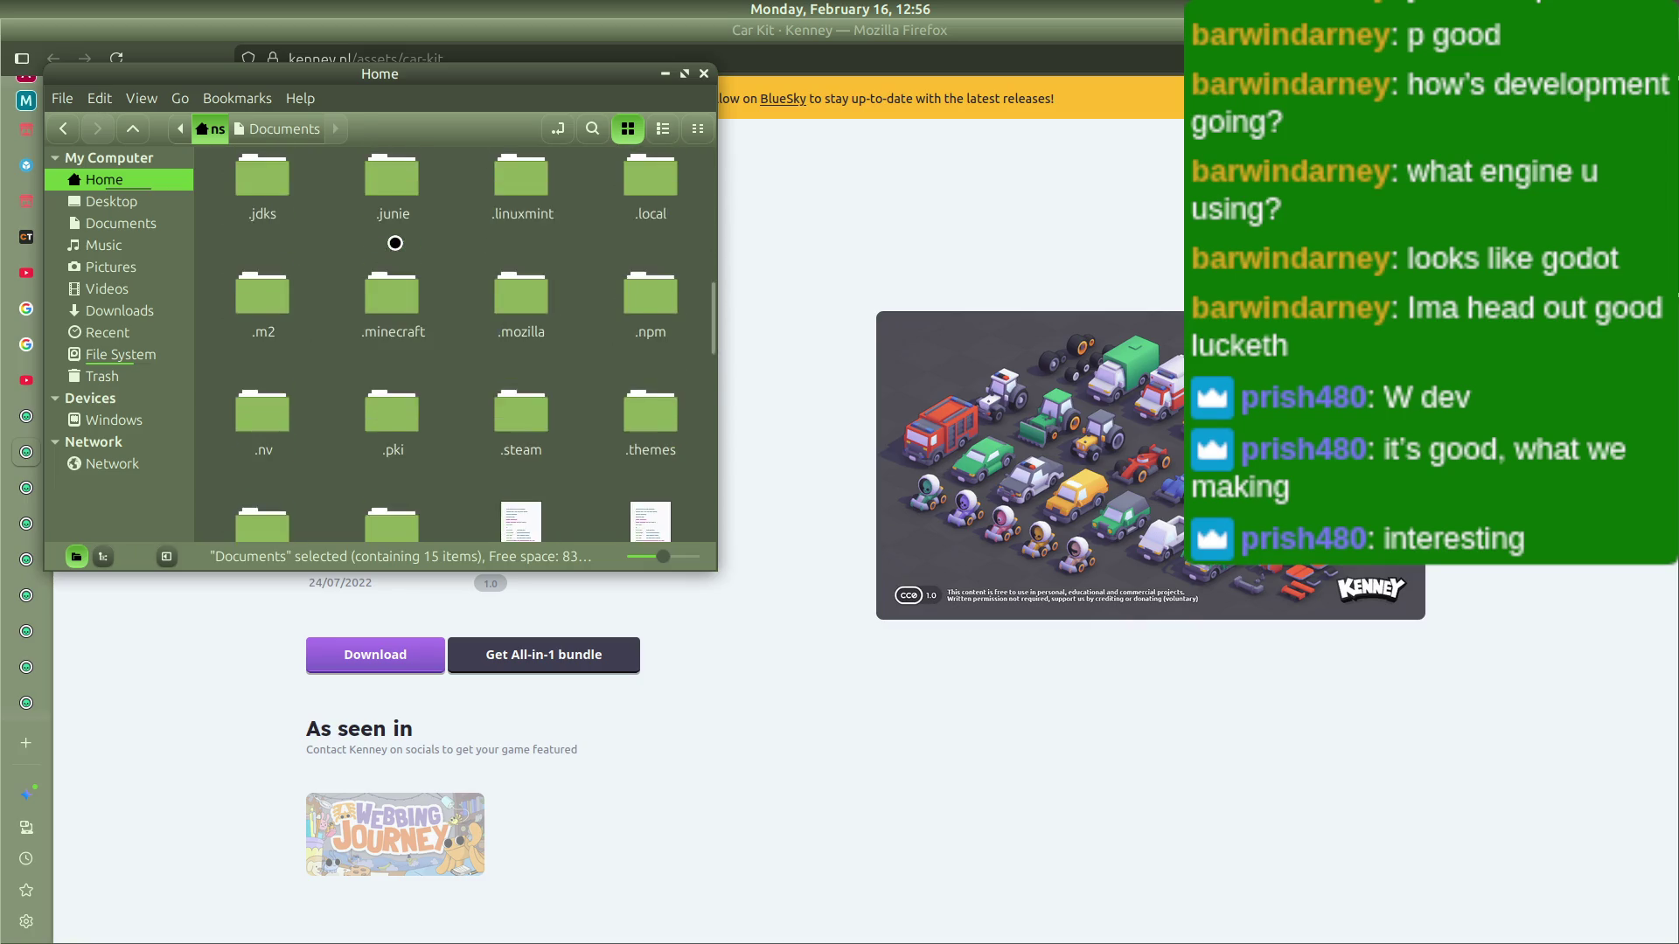
{"action": "left_click", "coordinate": [391, 393]}
{"action": "left_click", "coordinate": [521, 394], "text": "ctrl"}
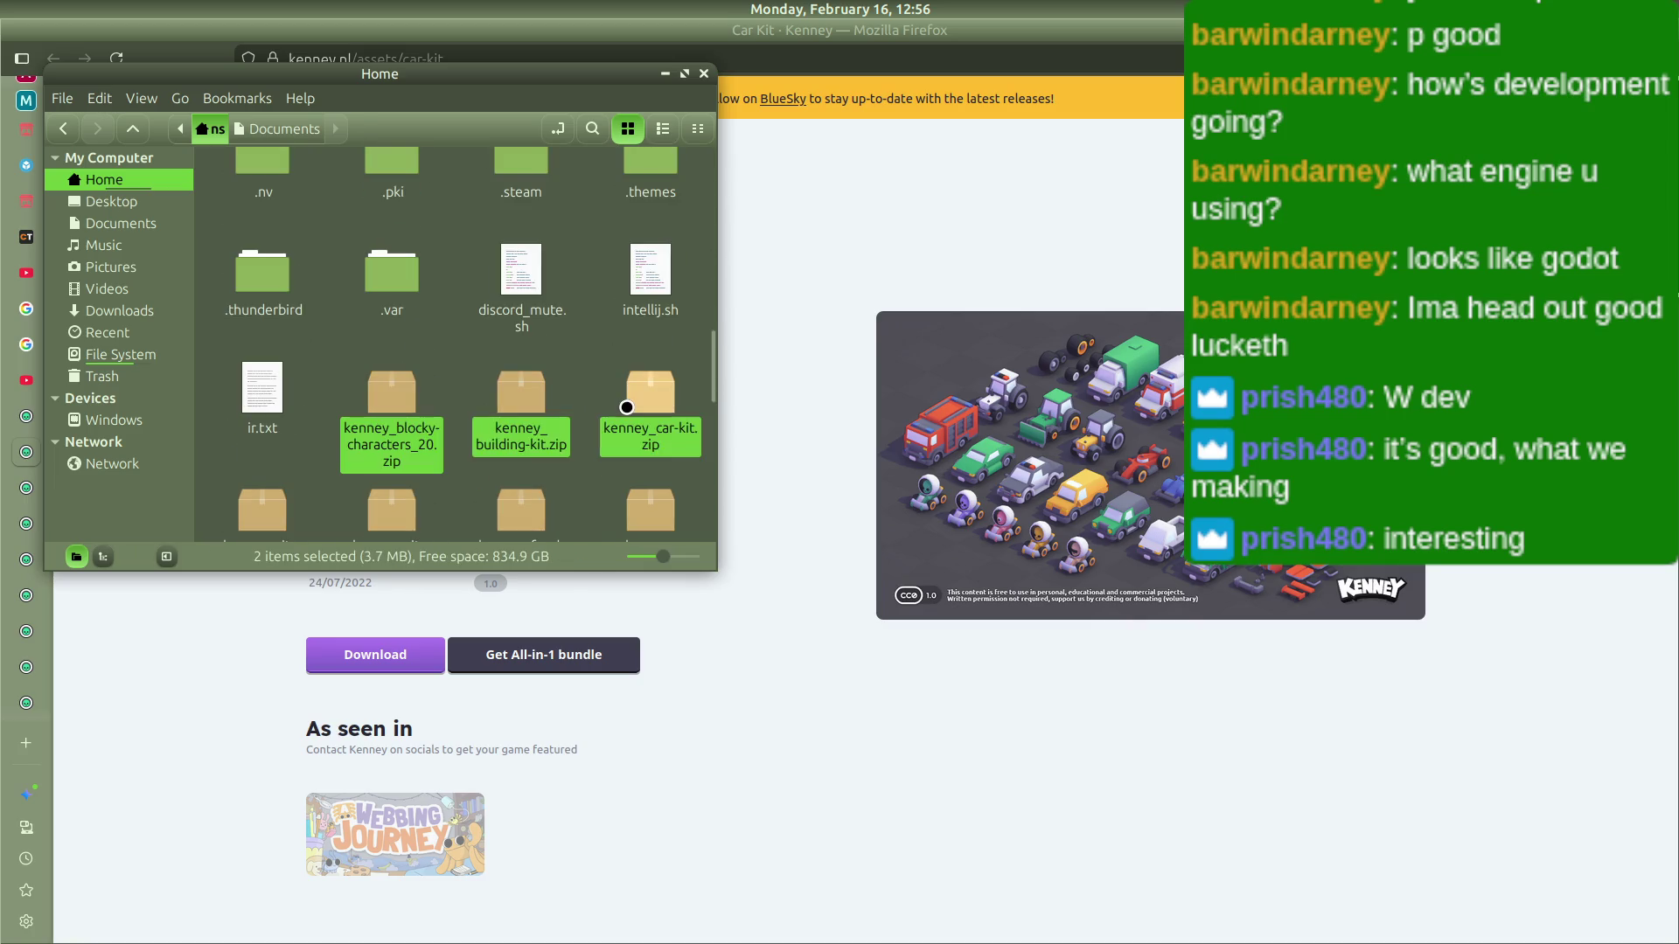
{"action": "left_click", "coordinate": [651, 393], "text": "ctrl"}
{"action": "scroll", "coordinate": [495, 376], "scroll_direction": "down", "scroll_amount": 1, "text": "ctrl"}
{"action": "scroll", "coordinate": [369, 305], "scroll_direction": "up", "scroll_amount": 1}
{"action": "left_click", "coordinate": [399, 241], "text": "ctrl"}
{"action": "left_click", "coordinate": [525, 251], "text": "ctrl"}
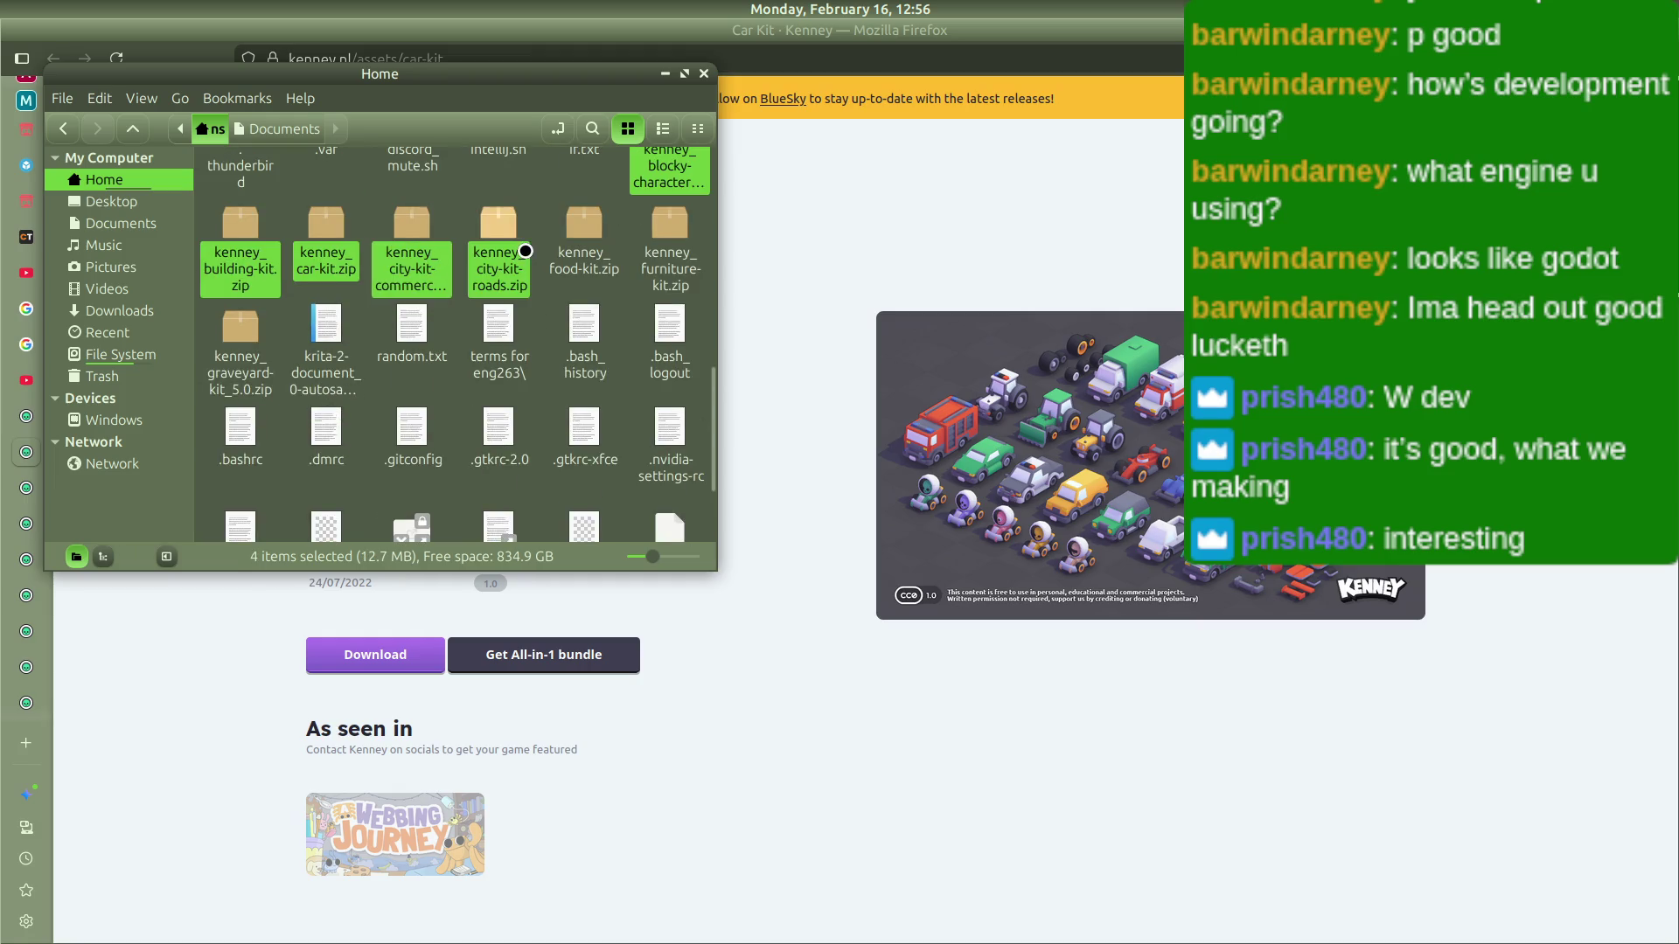
{"action": "left_click", "coordinate": [658, 246], "text": "ctrl"}
{"action": "left_click", "coordinate": [243, 347], "text": "ctrl"}
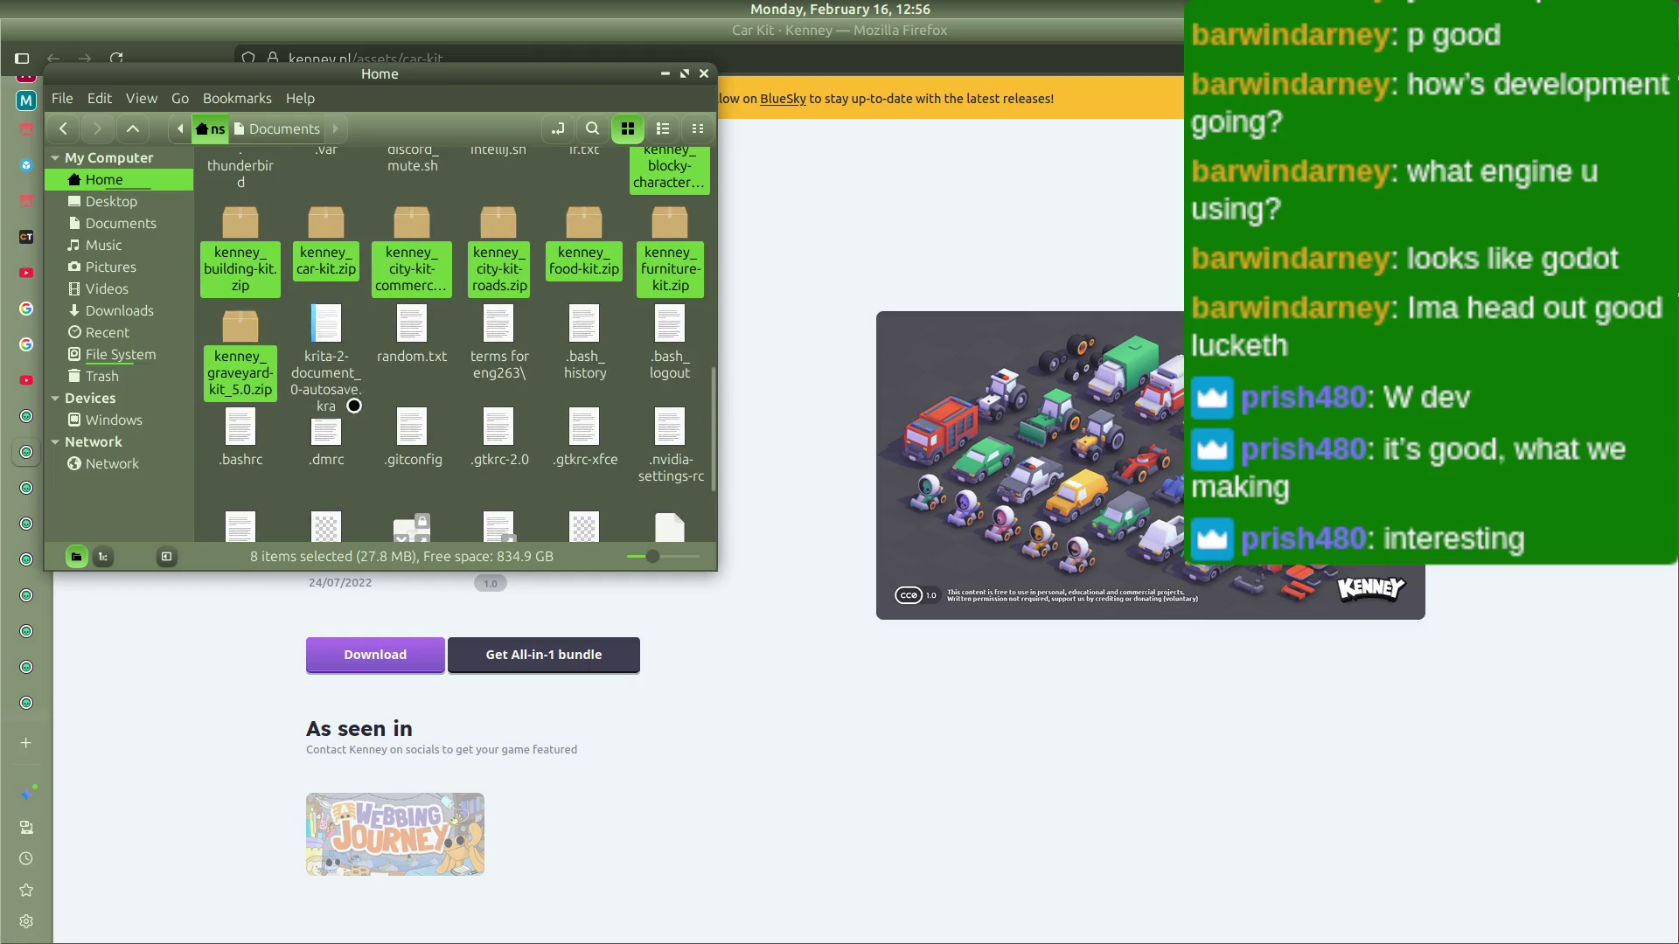
{"action": "scroll", "coordinate": [489, 419], "scroll_direction": "up", "scroll_amount": 3}
{"action": "mouse_move", "coordinate": [641, 474]}
{"action": "left_mouse_down"}
{"action": "mouse_move", "coordinate": [487, 153]}
{"action": "mouse_move", "coordinate": [521, 171]}
{"action": "mouse_move", "coordinate": [512, 140]}
{"action": "mouse_move", "coordinate": [529, 168]}
{"action": "mouse_move", "coordinate": [601, 194]}
{"action": "mouse_move", "coordinate": [679, 177]}
{"action": "mouse_move", "coordinate": [684, 197]}
{"action": "mouse_move", "coordinate": [560, 219]}
{"action": "mouse_move", "coordinate": [525, 194]}
{"action": "mouse_move", "coordinate": [472, 209]}
{"action": "left_mouse_up"}
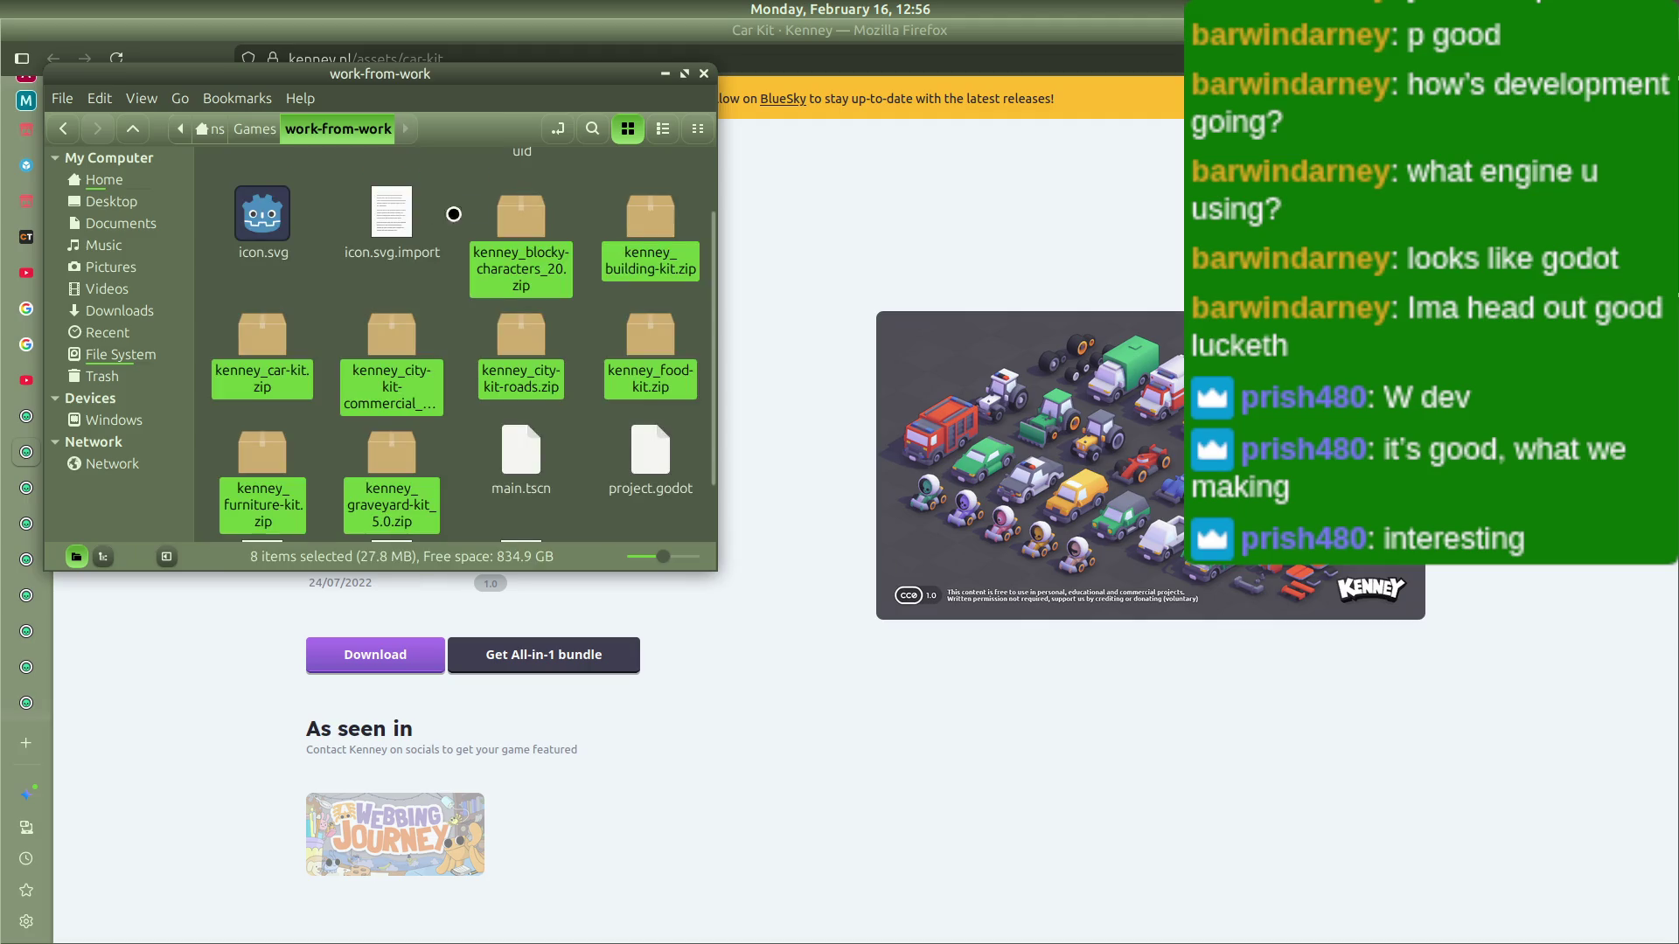
{"action": "mouse_move", "coordinate": [557, 247]}
{"action": "left_mouse_down"}
{"action": "mouse_move", "coordinate": [559, 306]}
{"action": "mouse_move", "coordinate": [524, 367]}
{"action": "mouse_move", "coordinate": [516, 254]}
{"action": "mouse_move", "coordinate": [555, 270]}
{"action": "left_mouse_up"}
{"action": "scroll", "coordinate": [592, 416], "scroll_direction": "down", "scroll_amount": 2}
{"action": "scroll", "coordinate": [600, 443], "scroll_direction": "up", "scroll_amount": 3}
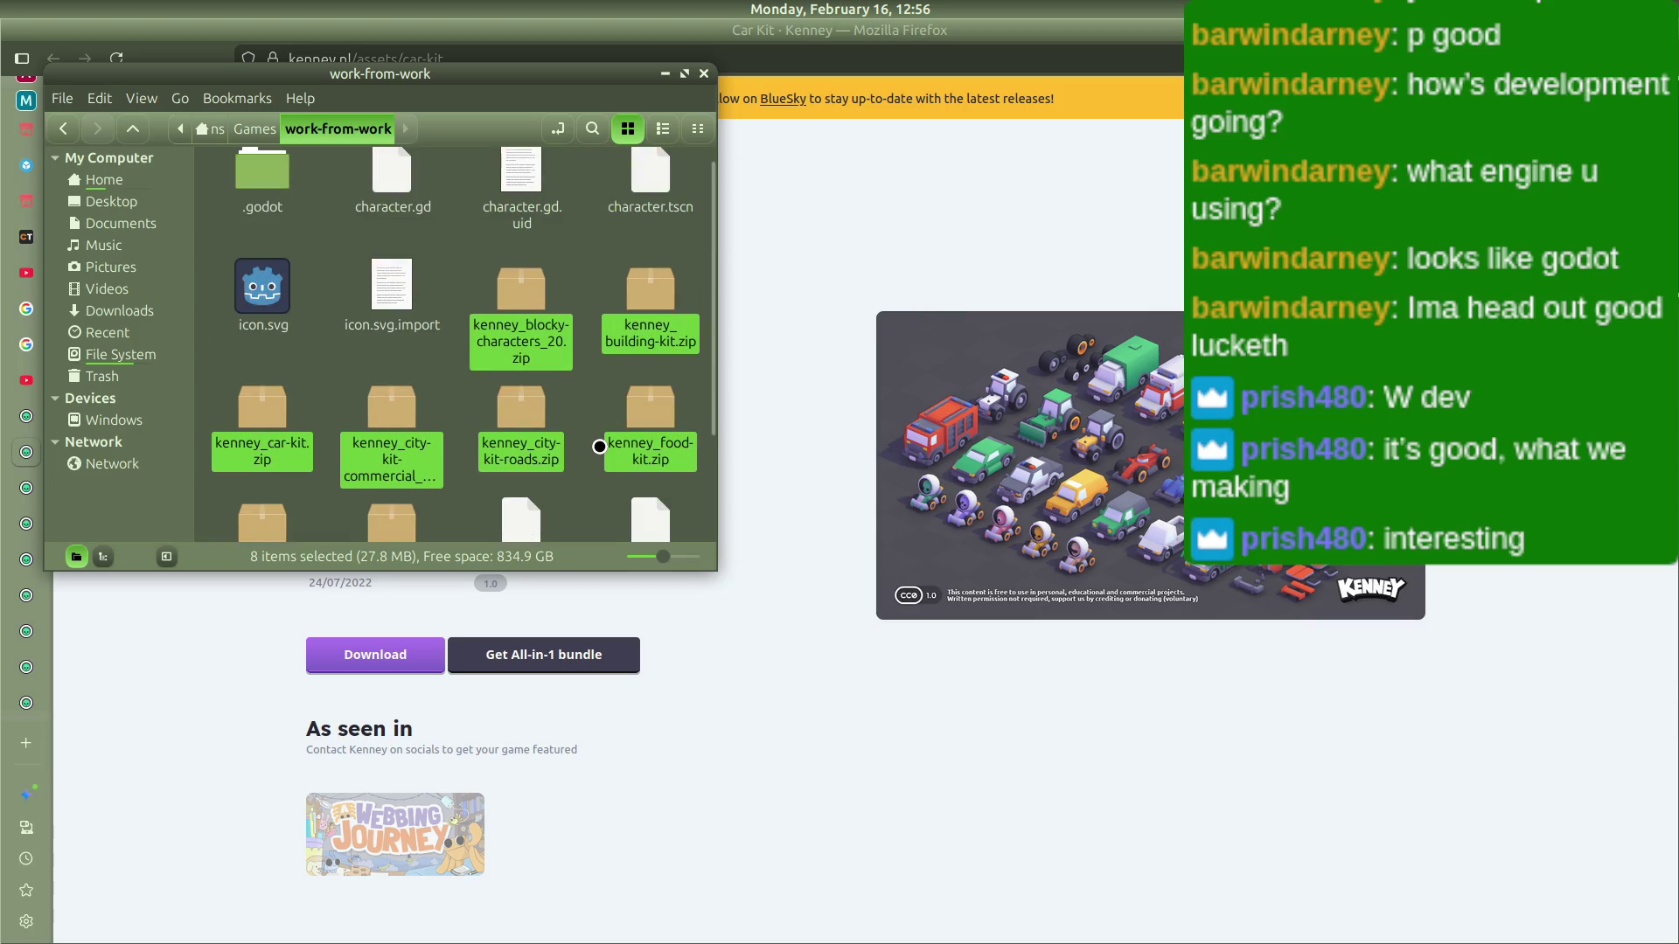
{"action": "scroll", "coordinate": [600, 447], "scroll_direction": "down", "scroll_amount": 2}
{"action": "key", "text": "alt+Tab"}
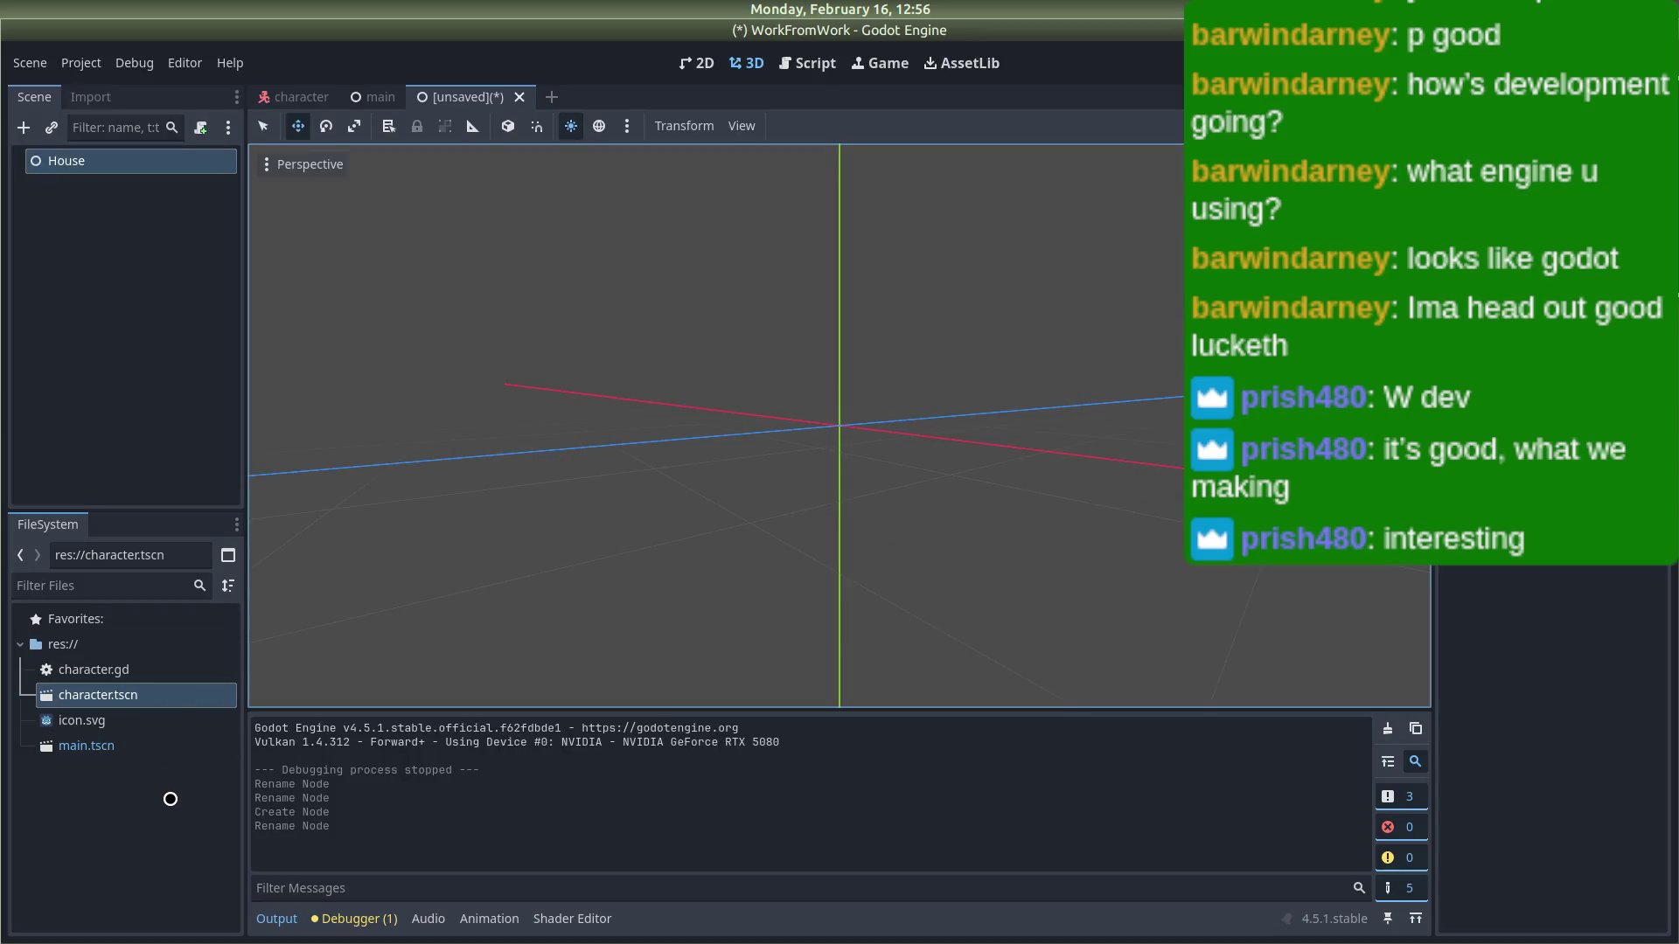
Step: Create a new folder named Assets in the project's FileSystem dock
{"action": "right_click", "coordinate": [168, 812]}
{"action": "left_click", "coordinate": [207, 766]}
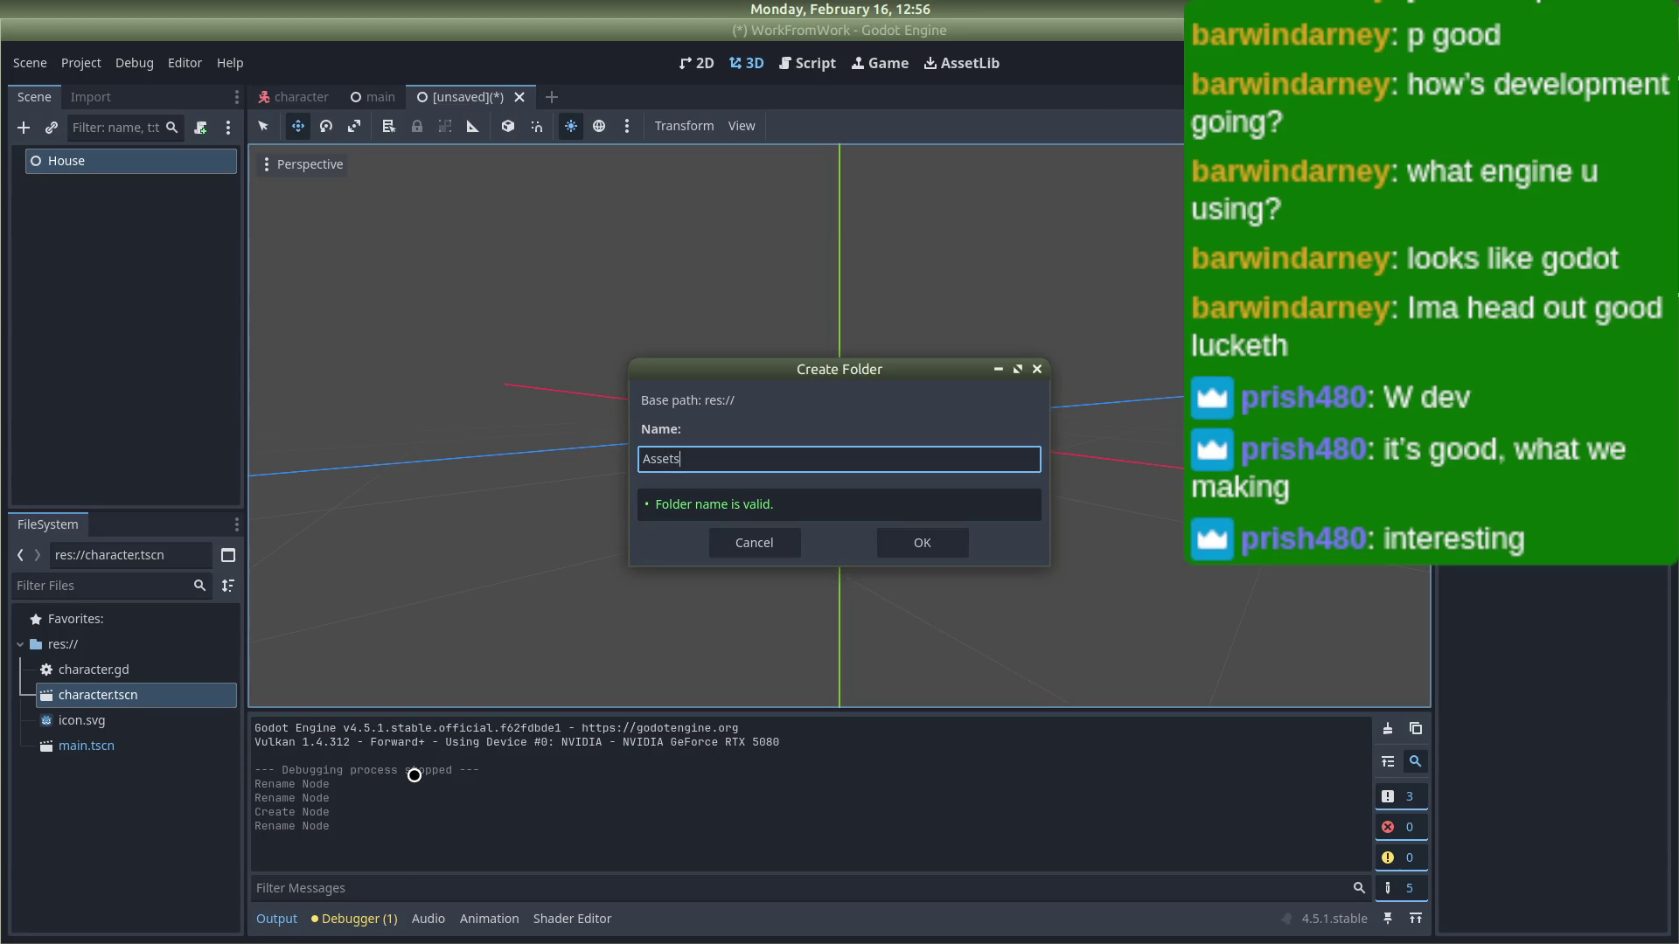
{"action": "key", "text": "Return"}
Step: In Nemo, drag the selected Kenney zips onto the Assets folder and open it
{"action": "key", "text": "alt+Tab"}
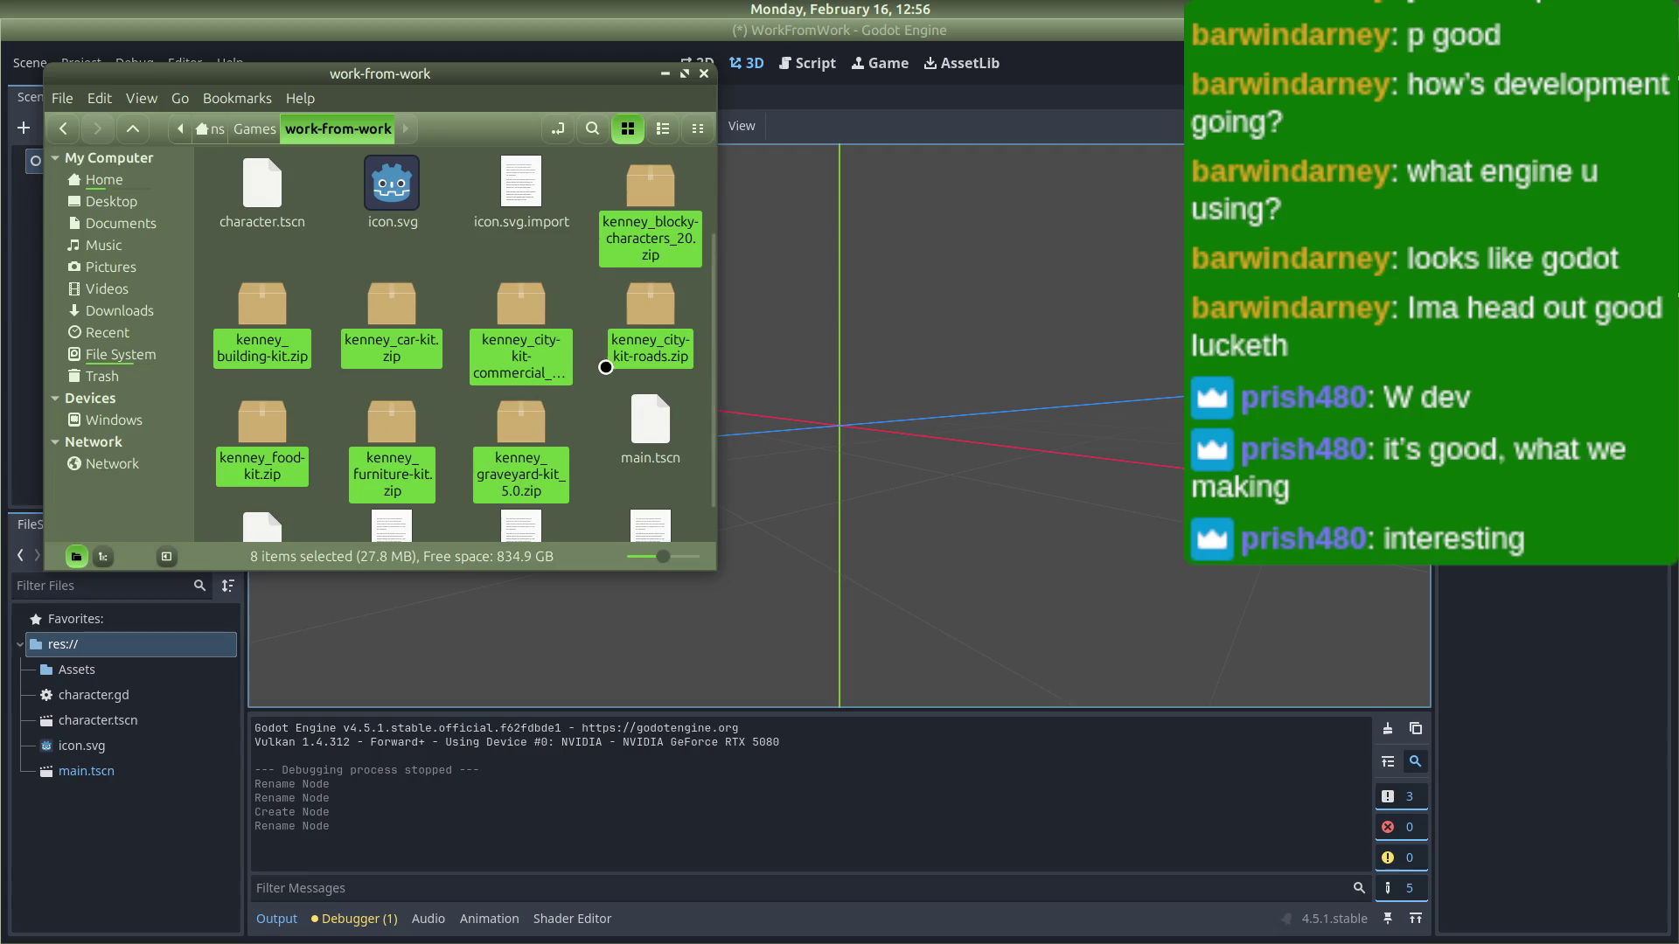
{"action": "scroll", "coordinate": [605, 368], "scroll_direction": "up", "scroll_amount": 2}
{"action": "scroll", "coordinate": [603, 342], "scroll_direction": "up", "scroll_amount": 1}
{"action": "left_click_drag", "start_coordinate": [667, 318], "coordinate": [274, 217]}
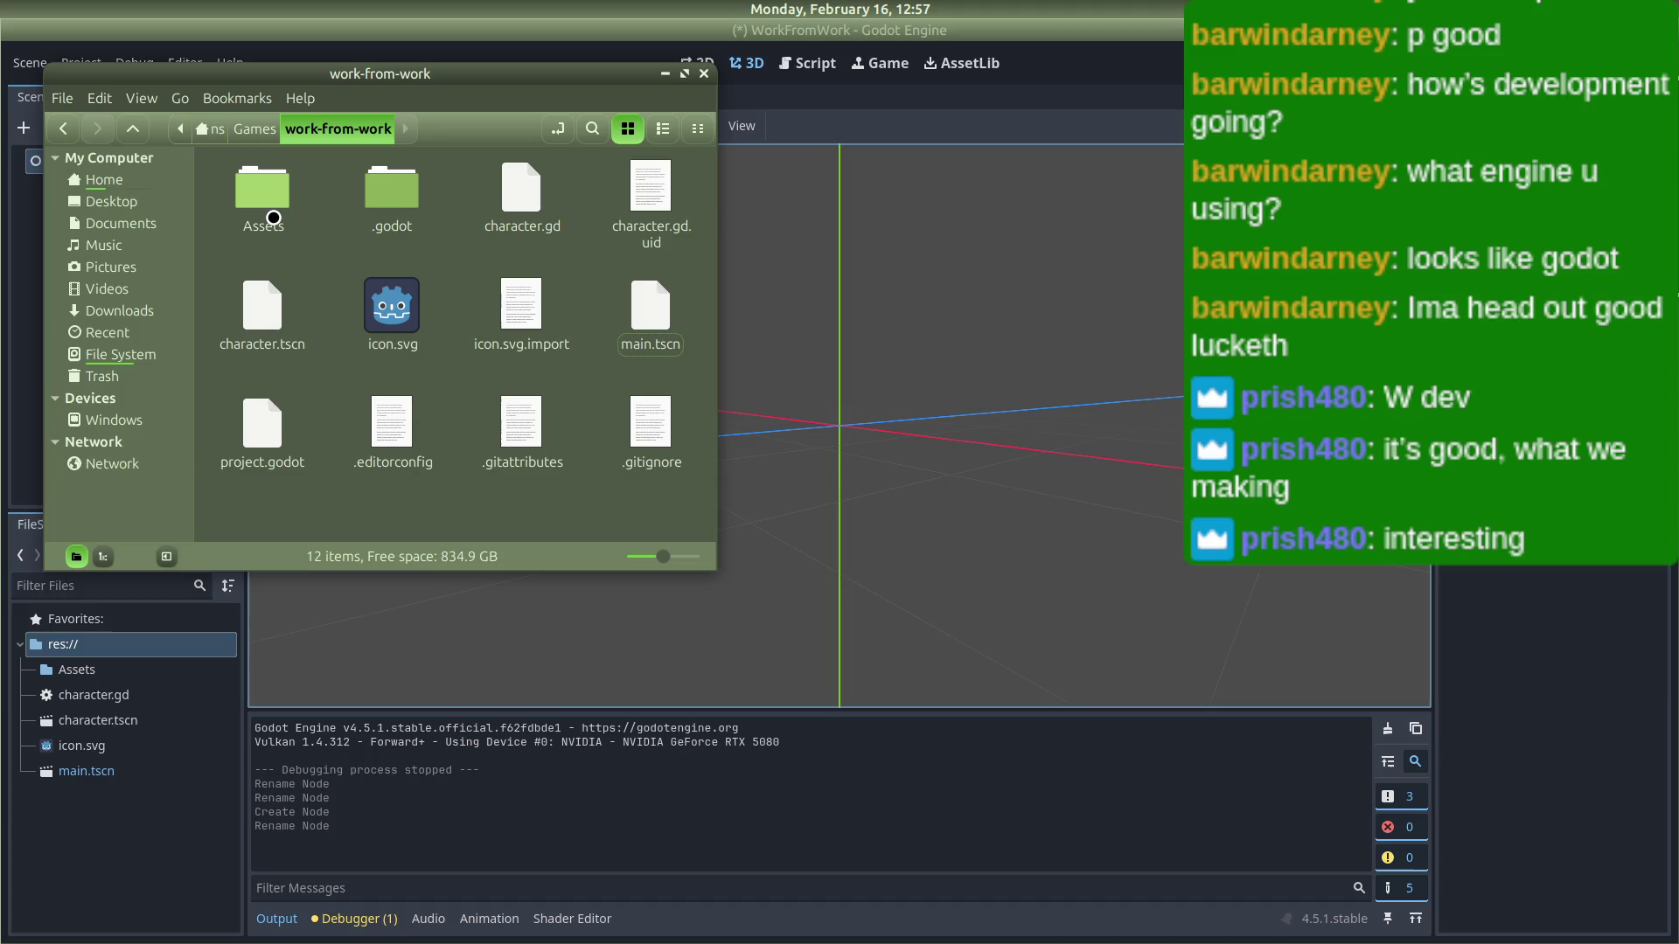
{"action": "double_click", "coordinate": [274, 218]}
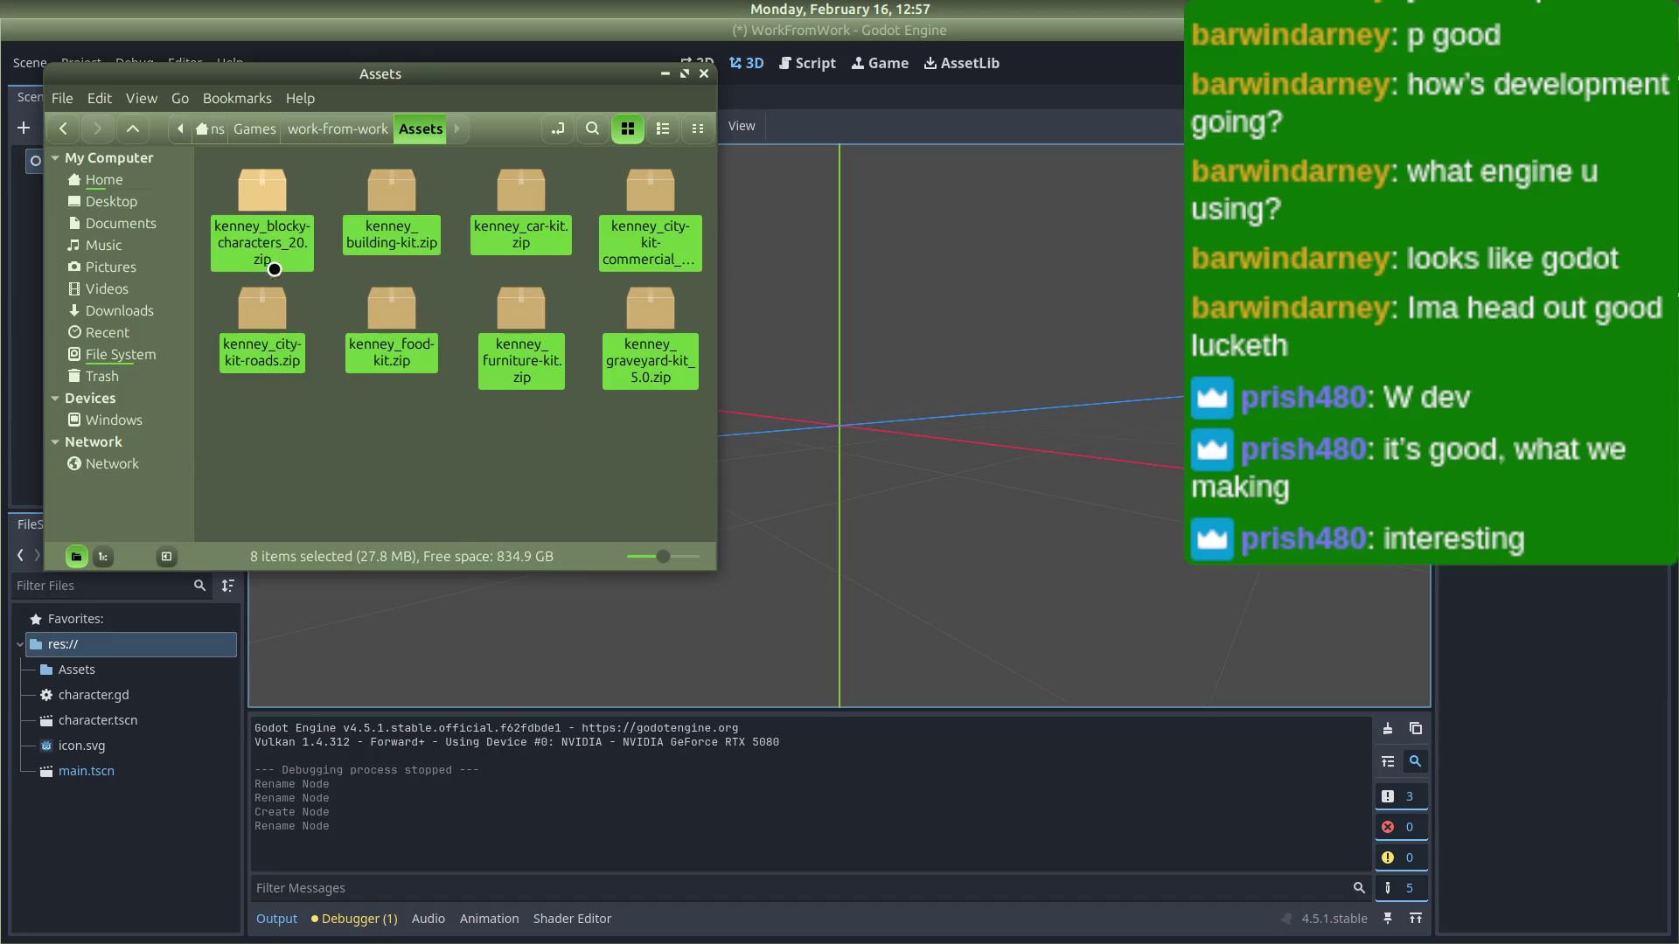
Step: Extract the blocky-characters and building-kit zips here, each into its own folder
{"action": "left_click", "coordinate": [268, 200]}
{"action": "right_click", "coordinate": [268, 199]}
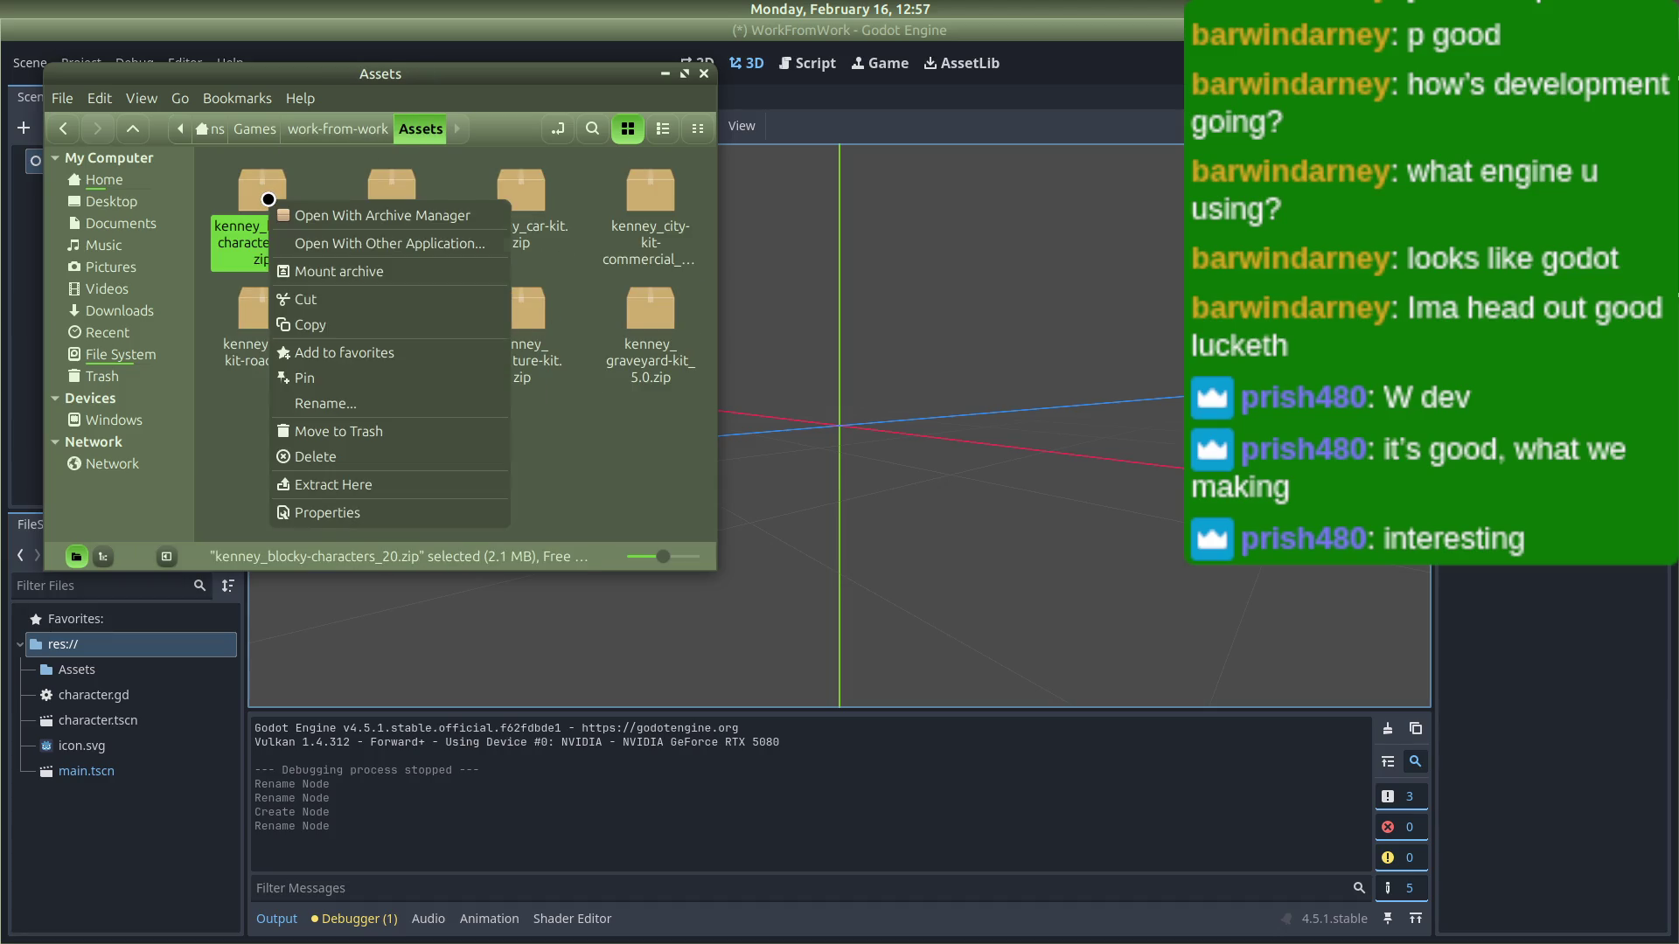
{"action": "left_click", "coordinate": [333, 486]}
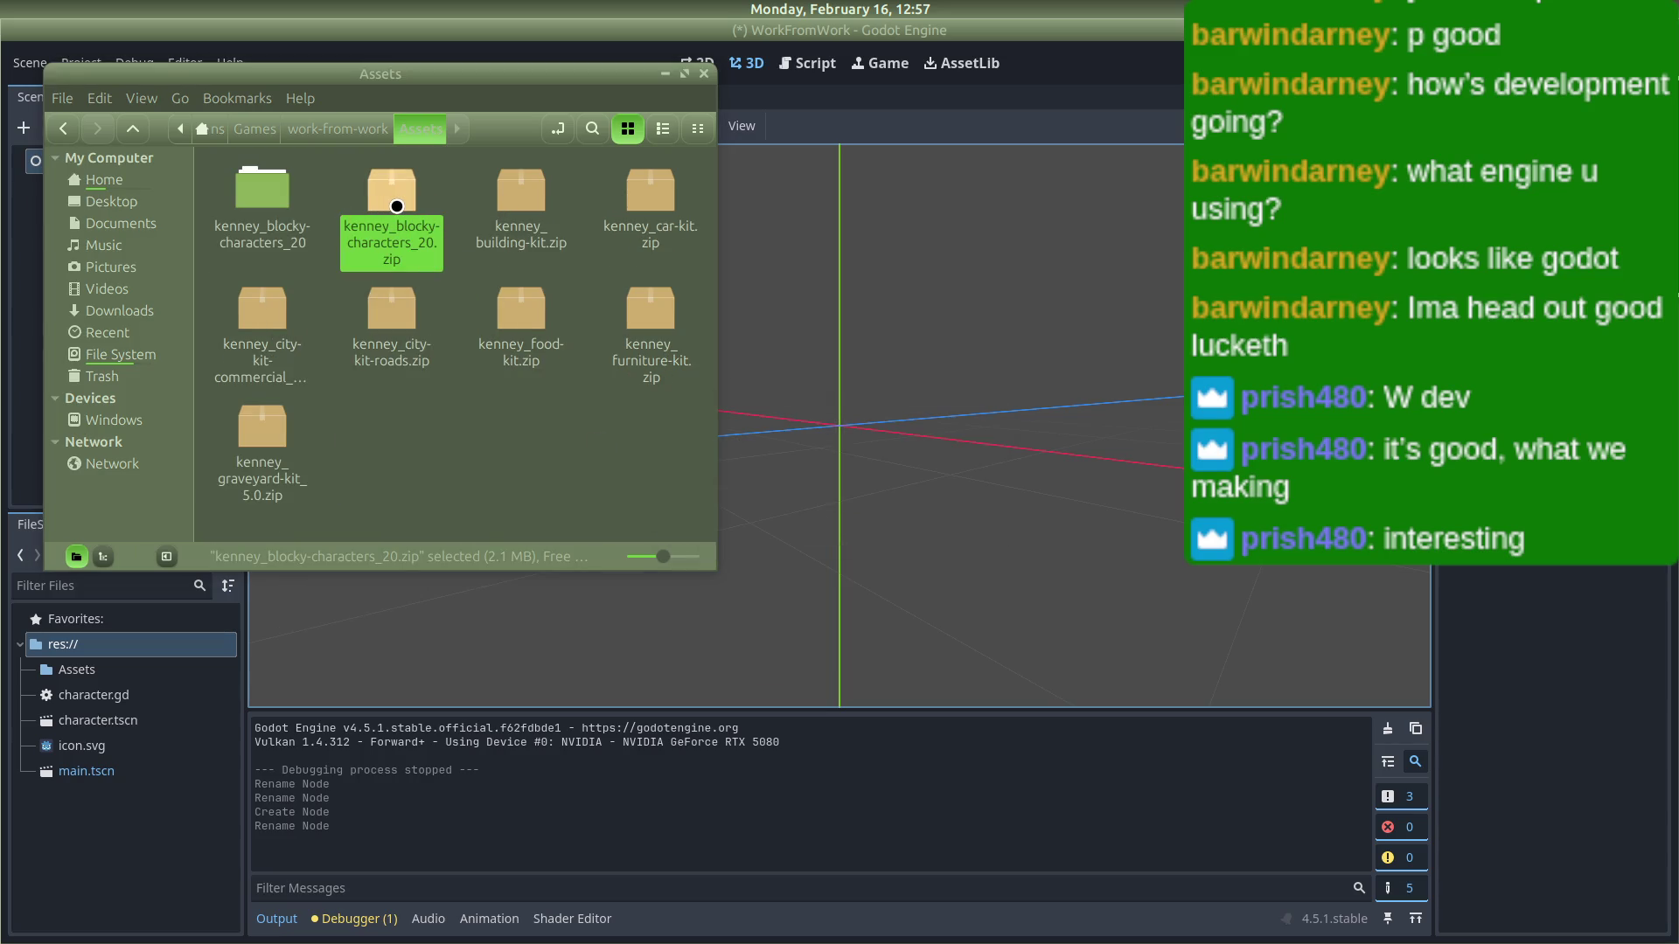
{"action": "right_click", "coordinate": [397, 207]}
{"action": "left_click", "coordinate": [385, 201]}
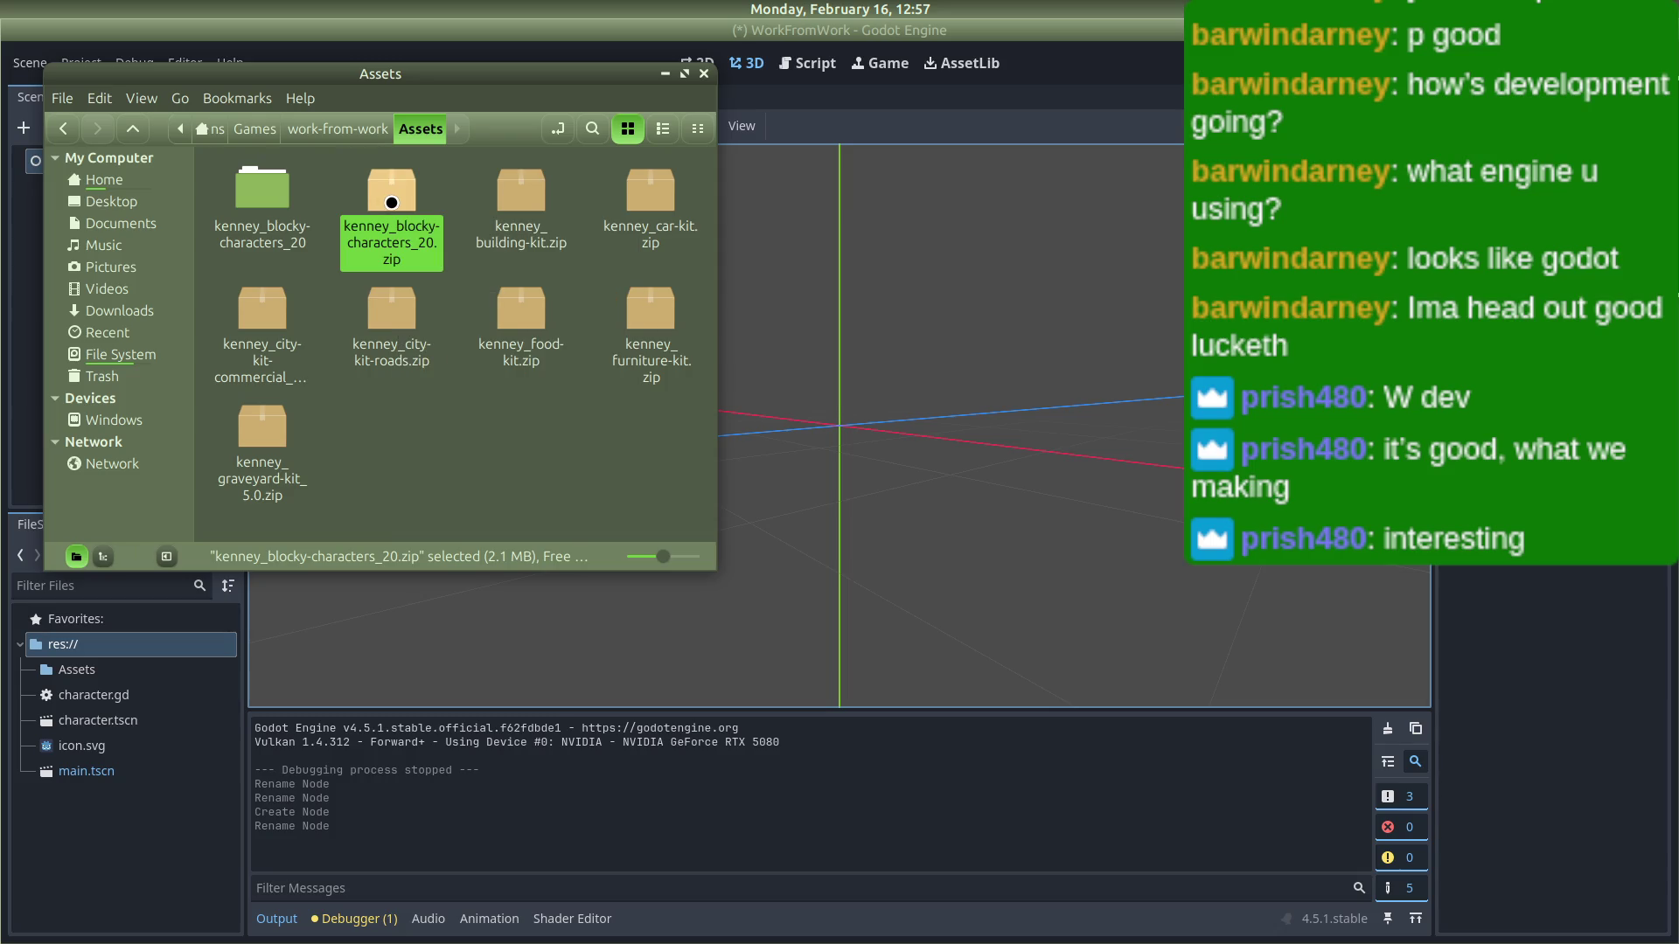
{"action": "key", "text": "BackSpace"}
{"action": "double_click", "coordinate": [294, 197]}
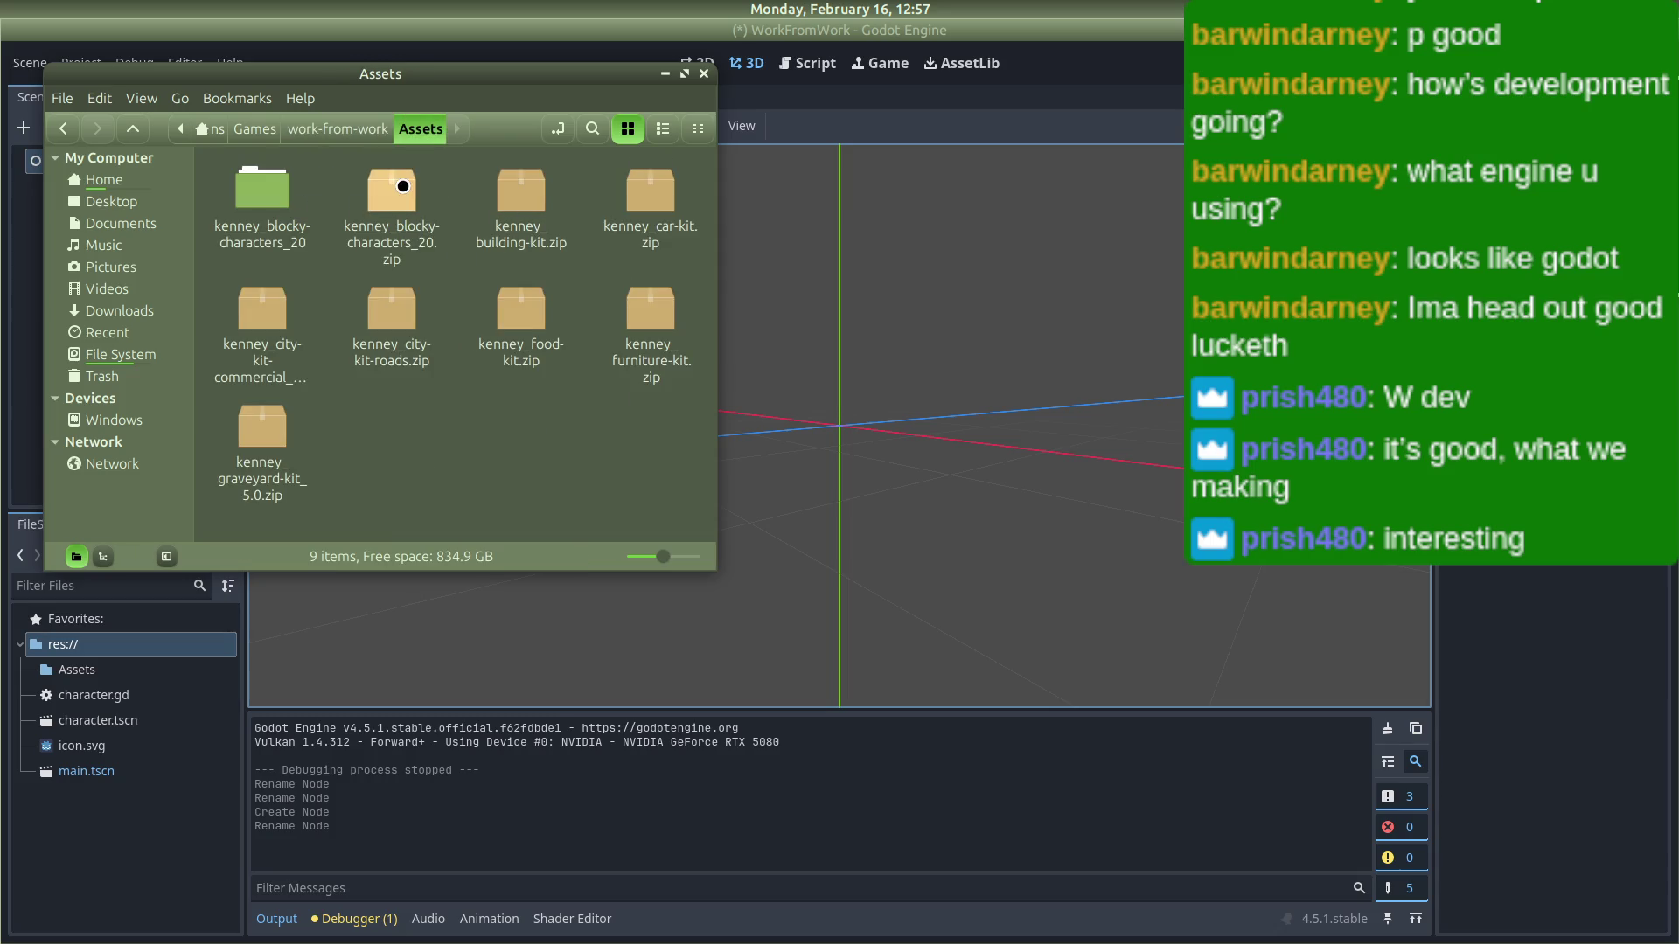
{"action": "left_click", "coordinate": [525, 187]}
{"action": "right_click", "coordinate": [528, 187]}
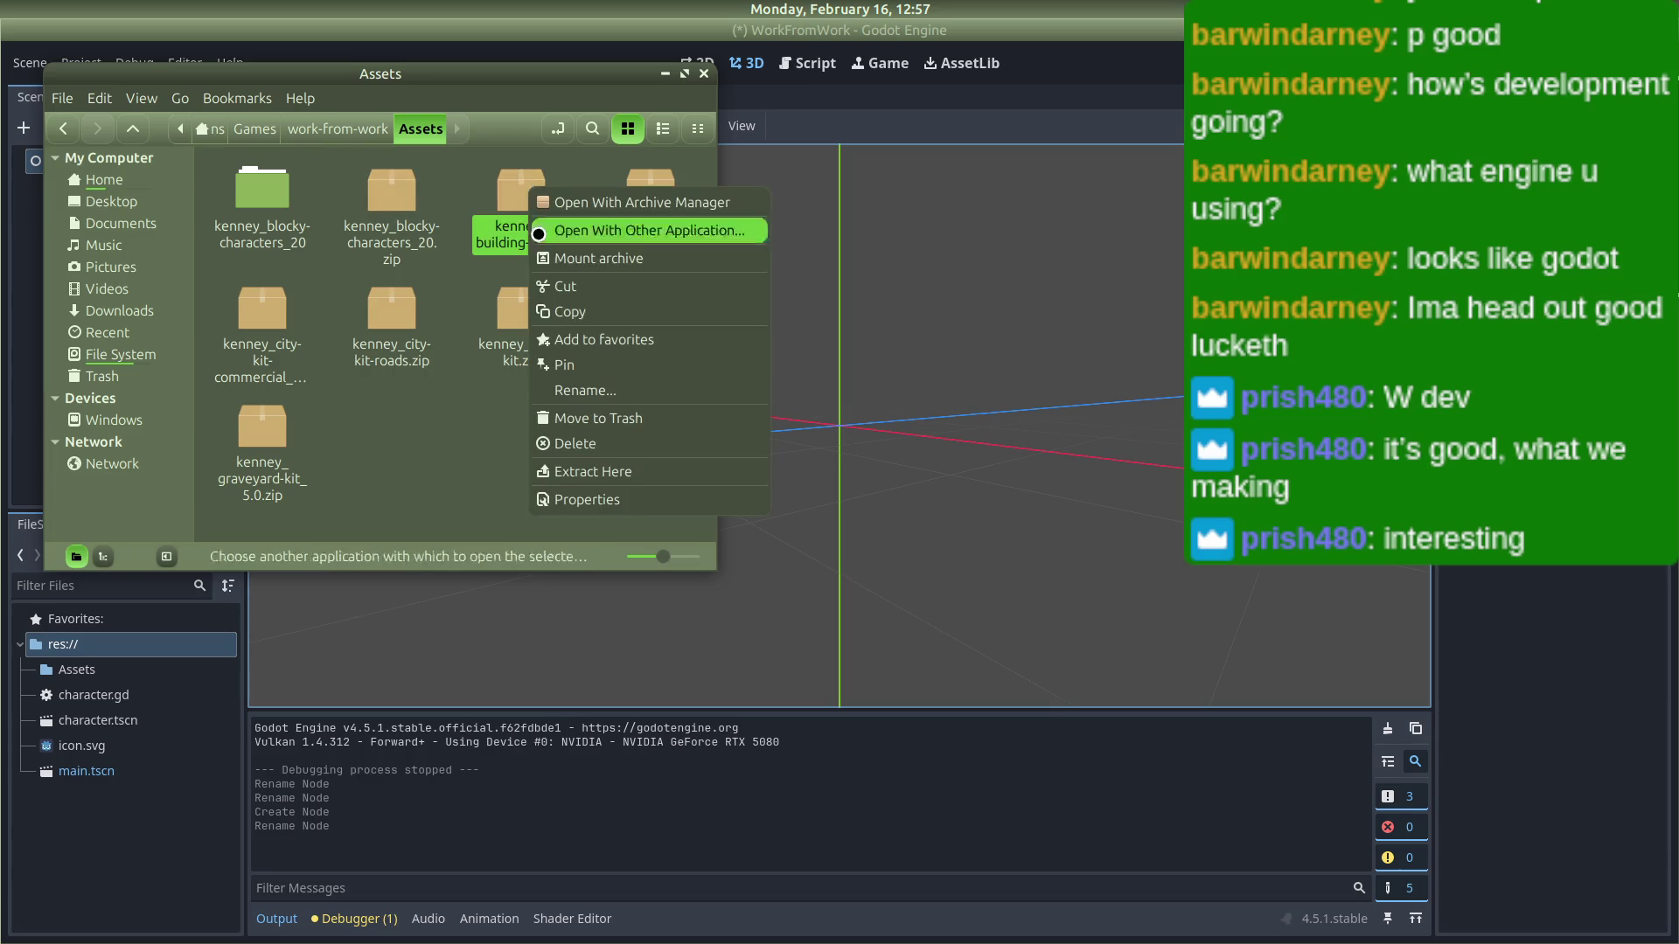
{"action": "left_click", "coordinate": [587, 471]}
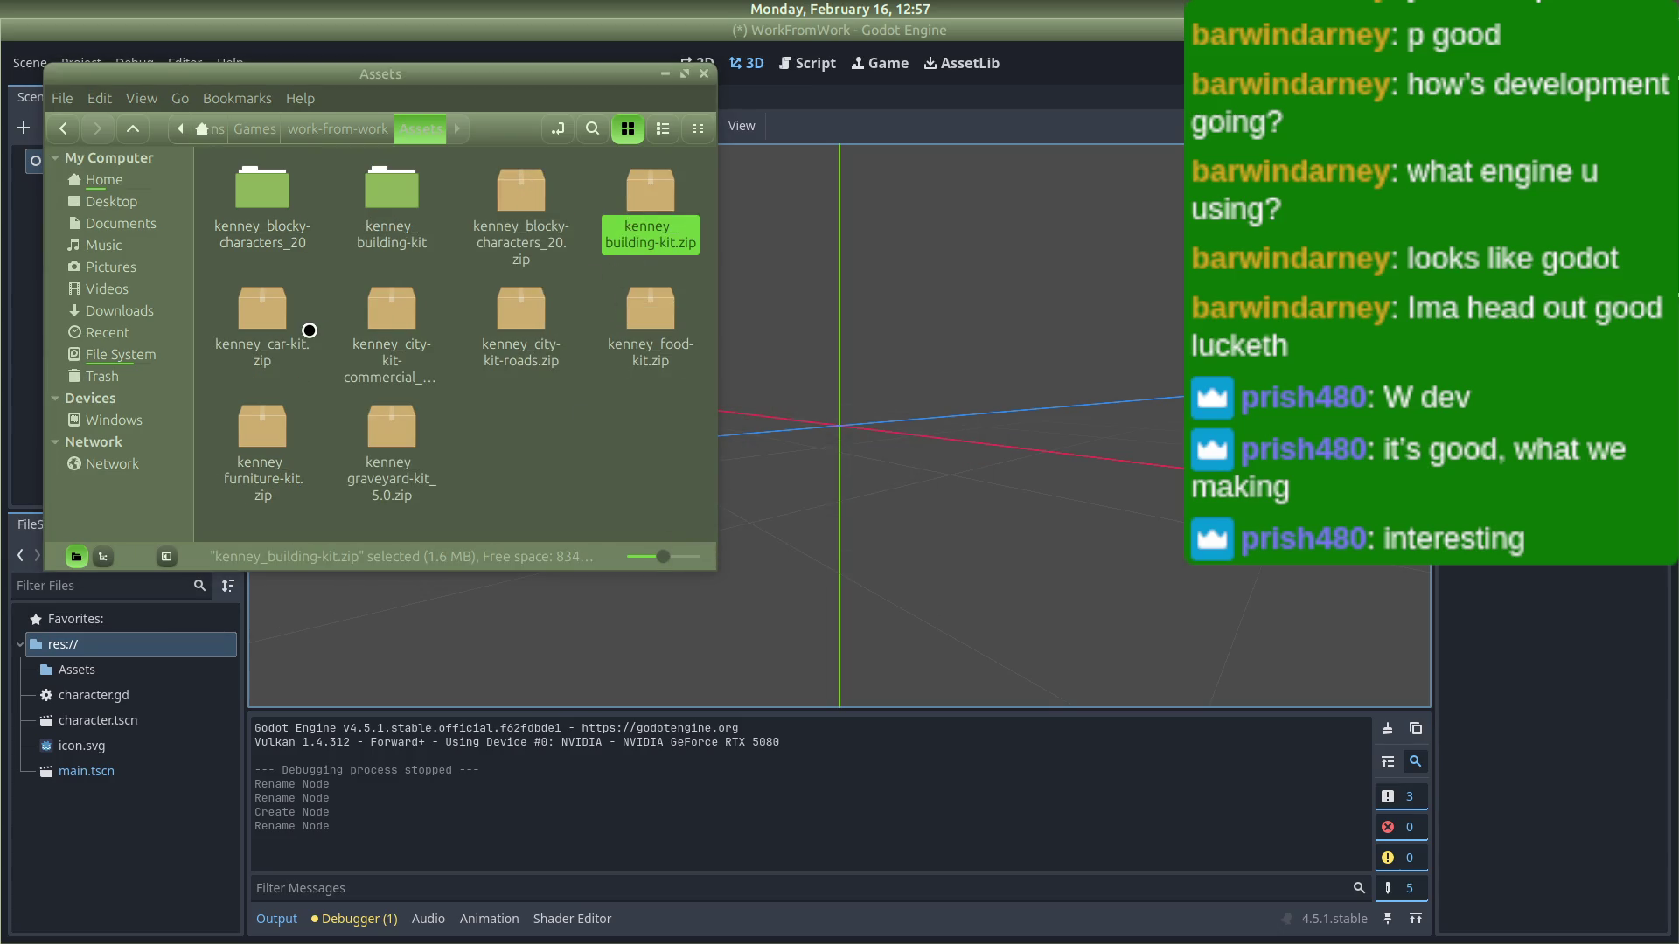
Step: Extract the car-kit, city-kit-commercial and city-kit-roads zips here
{"action": "left_click", "coordinate": [278, 313]}
{"action": "right_click", "coordinate": [283, 313]}
{"action": "left_click", "coordinate": [316, 585]}
{"action": "left_click", "coordinate": [515, 317]}
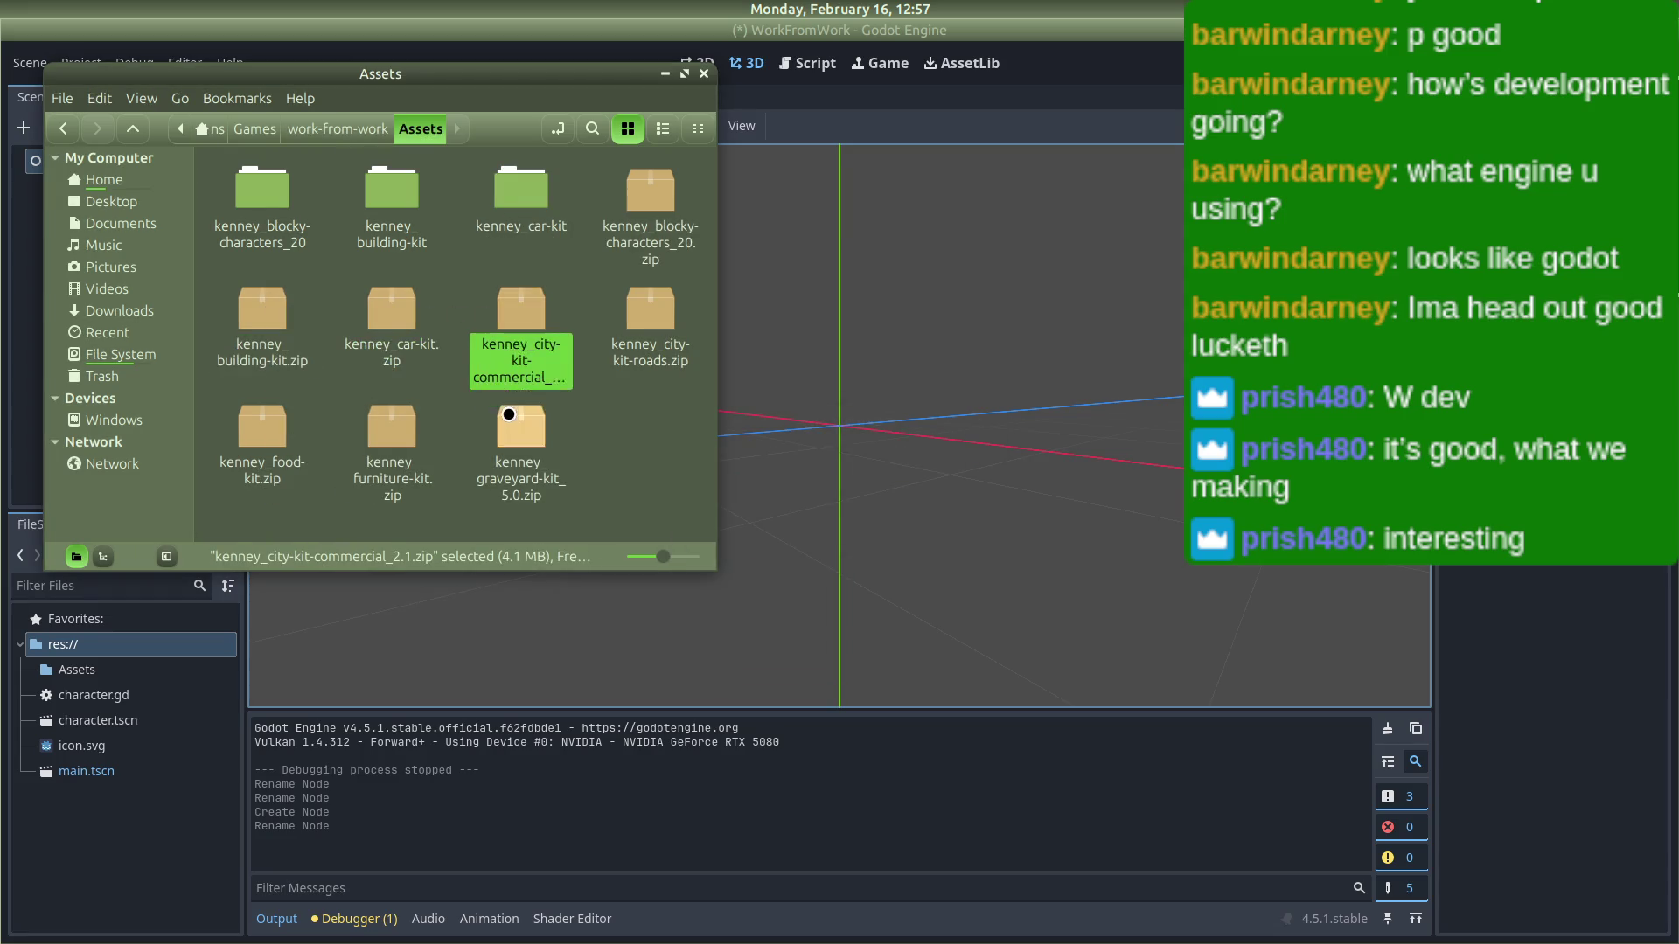
{"action": "right_click", "coordinate": [515, 317]}
{"action": "left_click", "coordinate": [566, 595]}
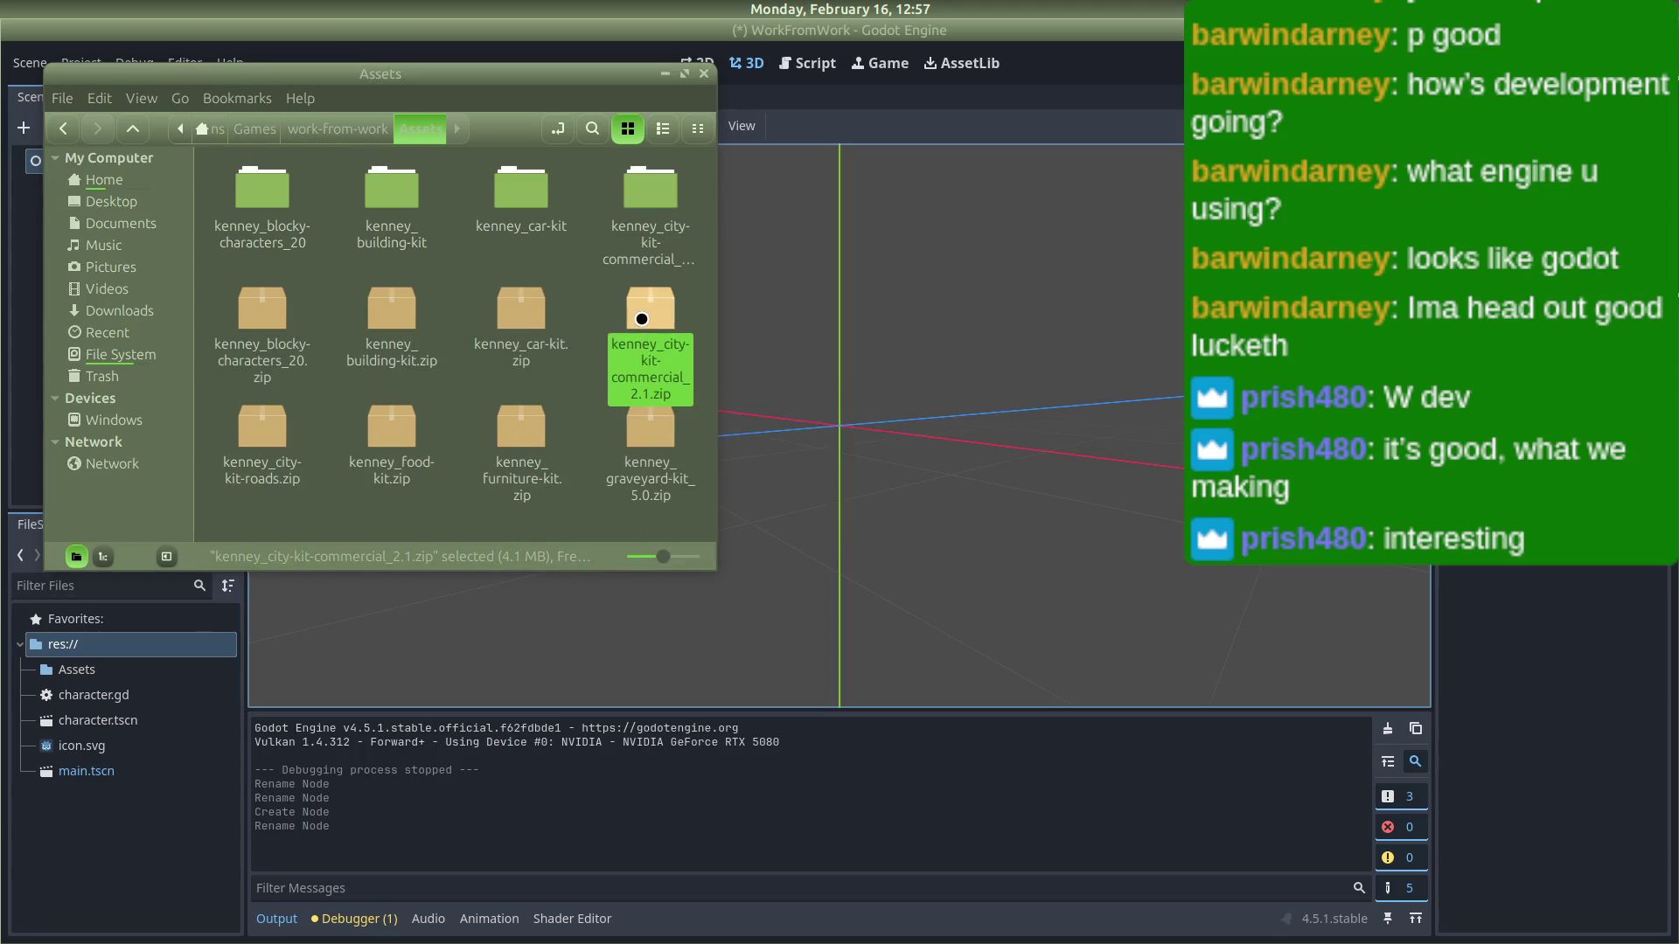
{"action": "left_click", "coordinate": [257, 432]}
{"action": "right_click", "coordinate": [260, 437]}
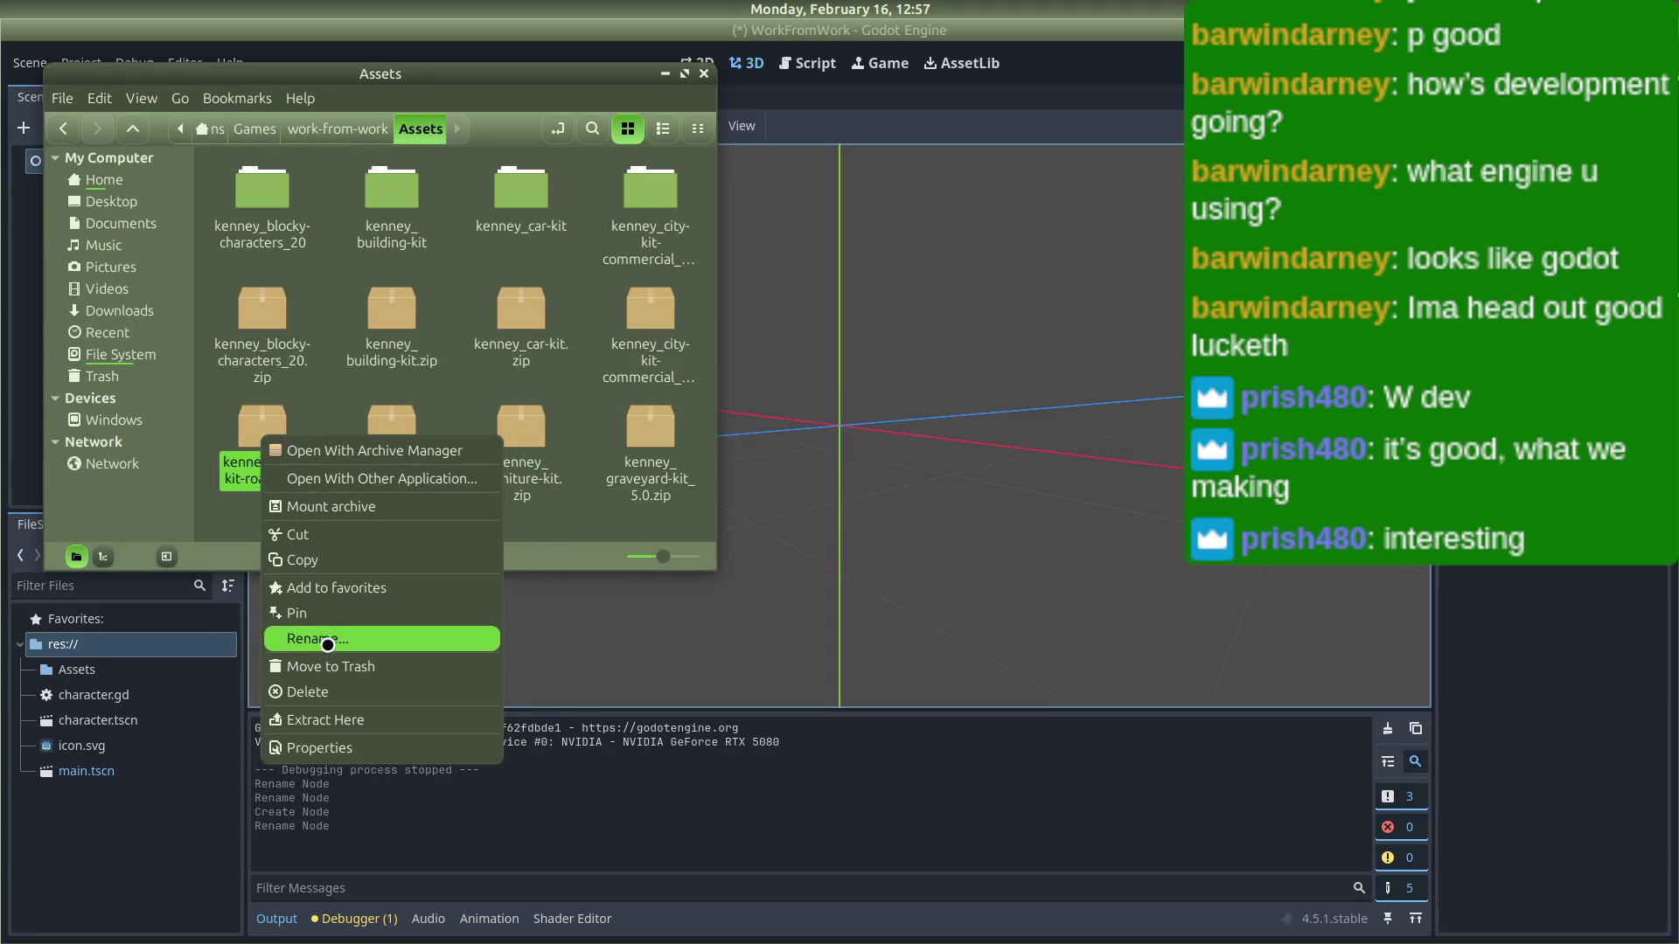
{"action": "left_click", "coordinate": [325, 717]}
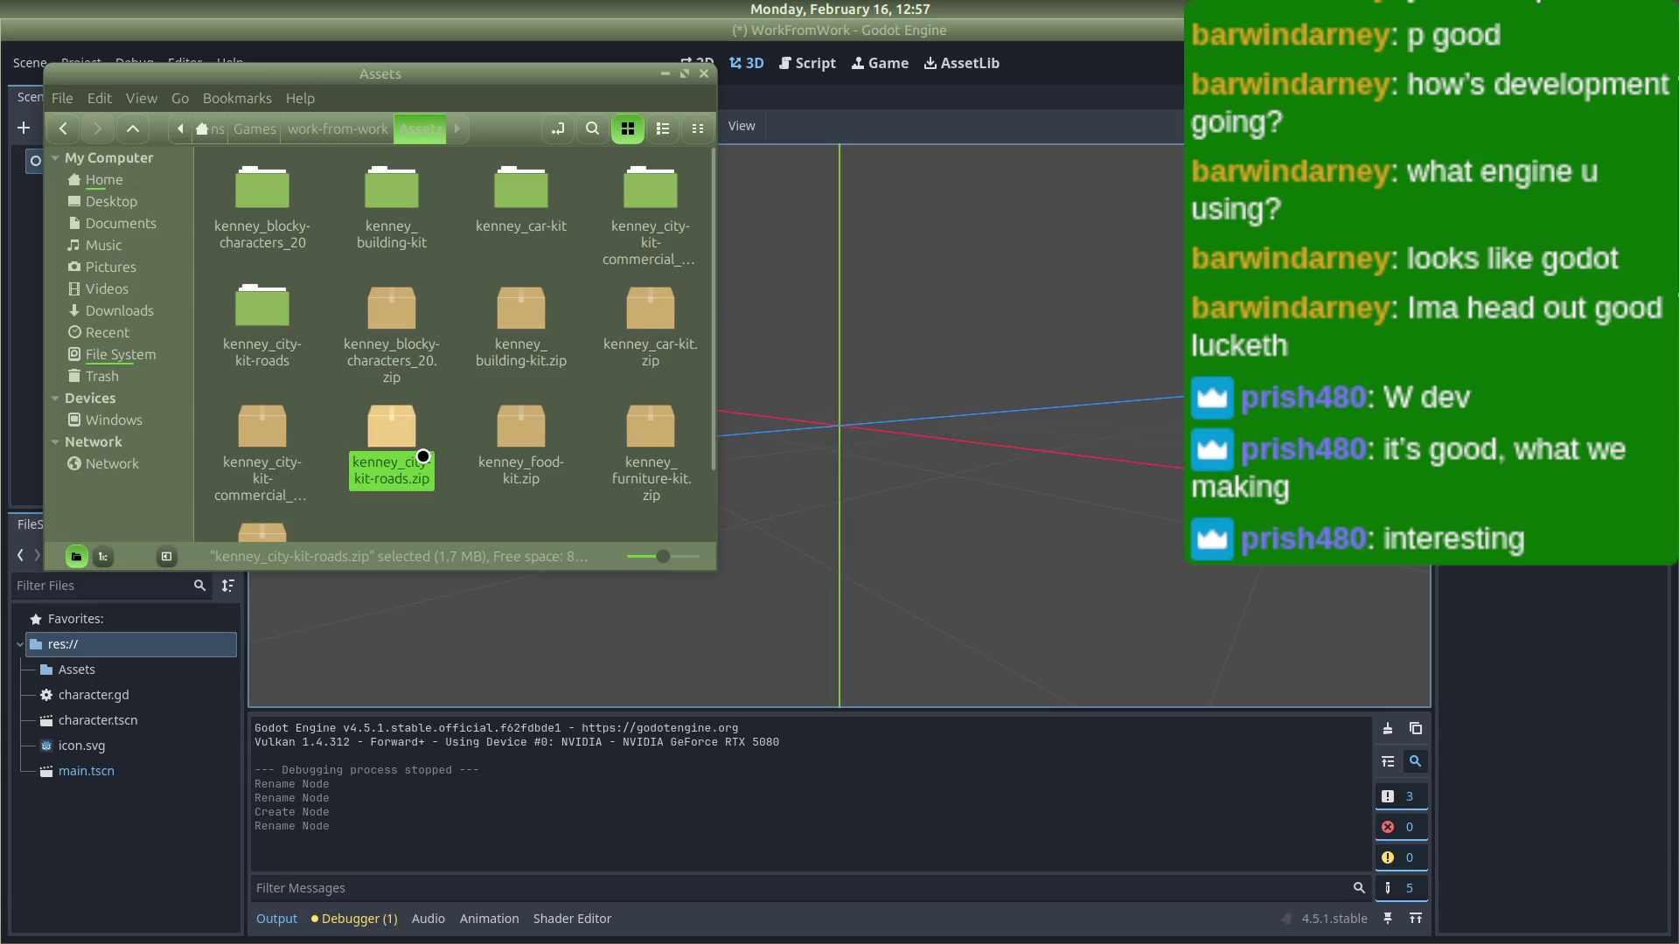
Step: Extract the food-kit, furniture-kit and graveyard-kit zips here, then clear the selection
{"action": "left_click", "coordinate": [521, 429]}
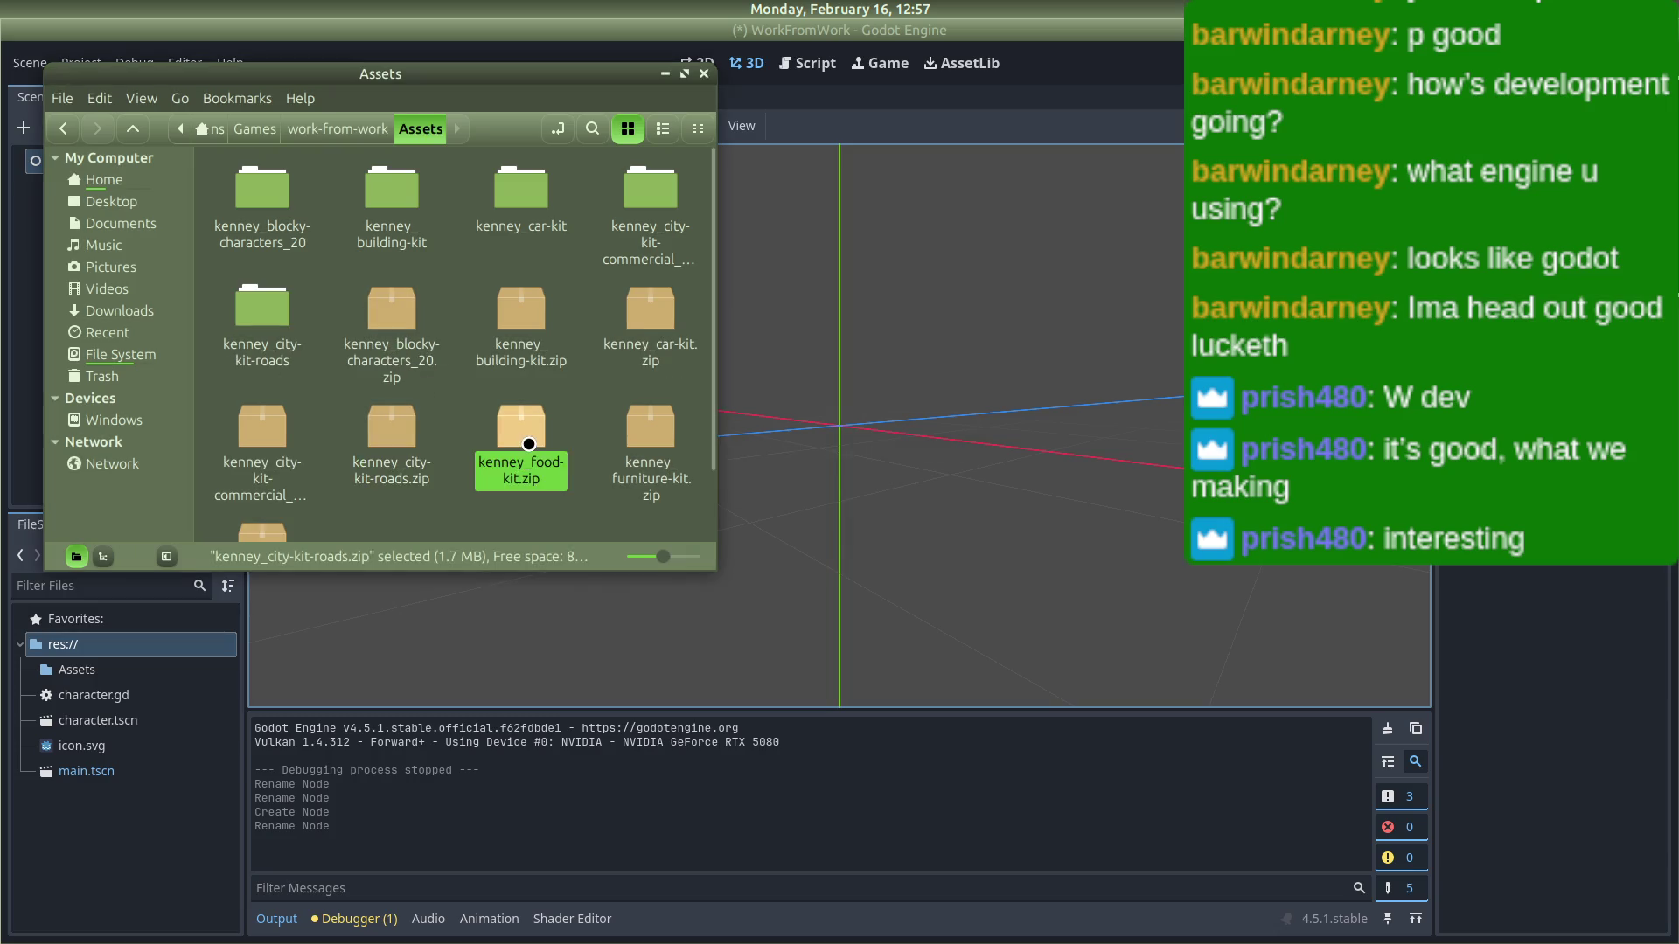
{"action": "right_click", "coordinate": [528, 444]}
{"action": "left_click", "coordinate": [610, 719]}
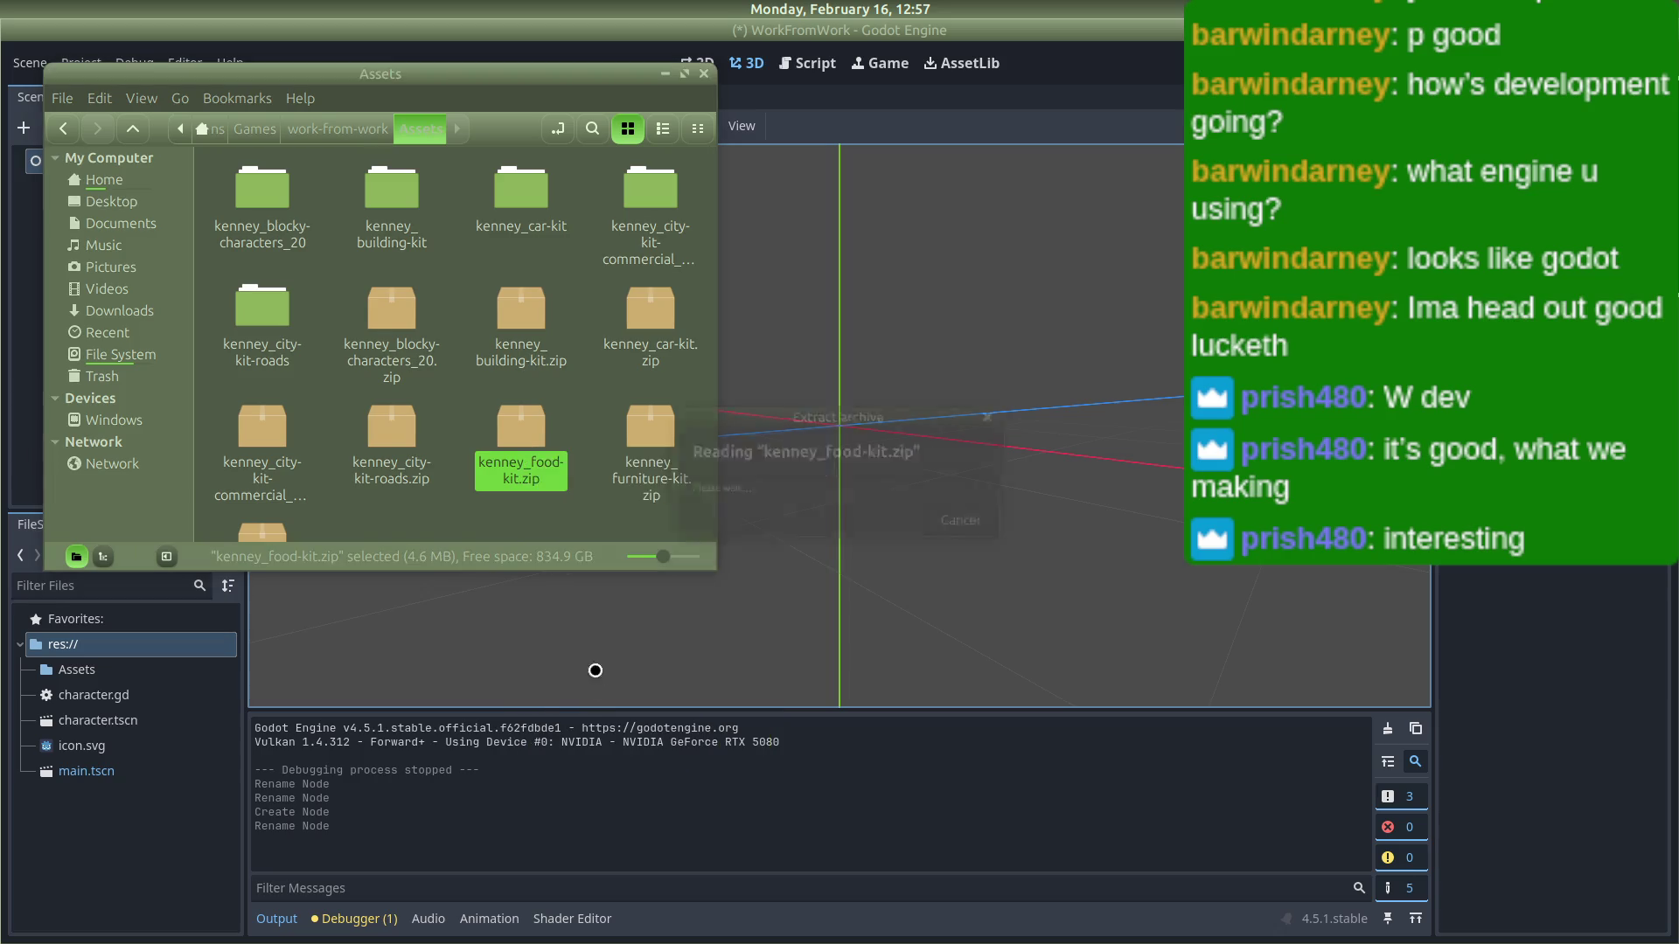
{"action": "scroll", "coordinate": [272, 495], "scroll_direction": "down", "scroll_amount": 1}
{"action": "right_click", "coordinate": [272, 495]}
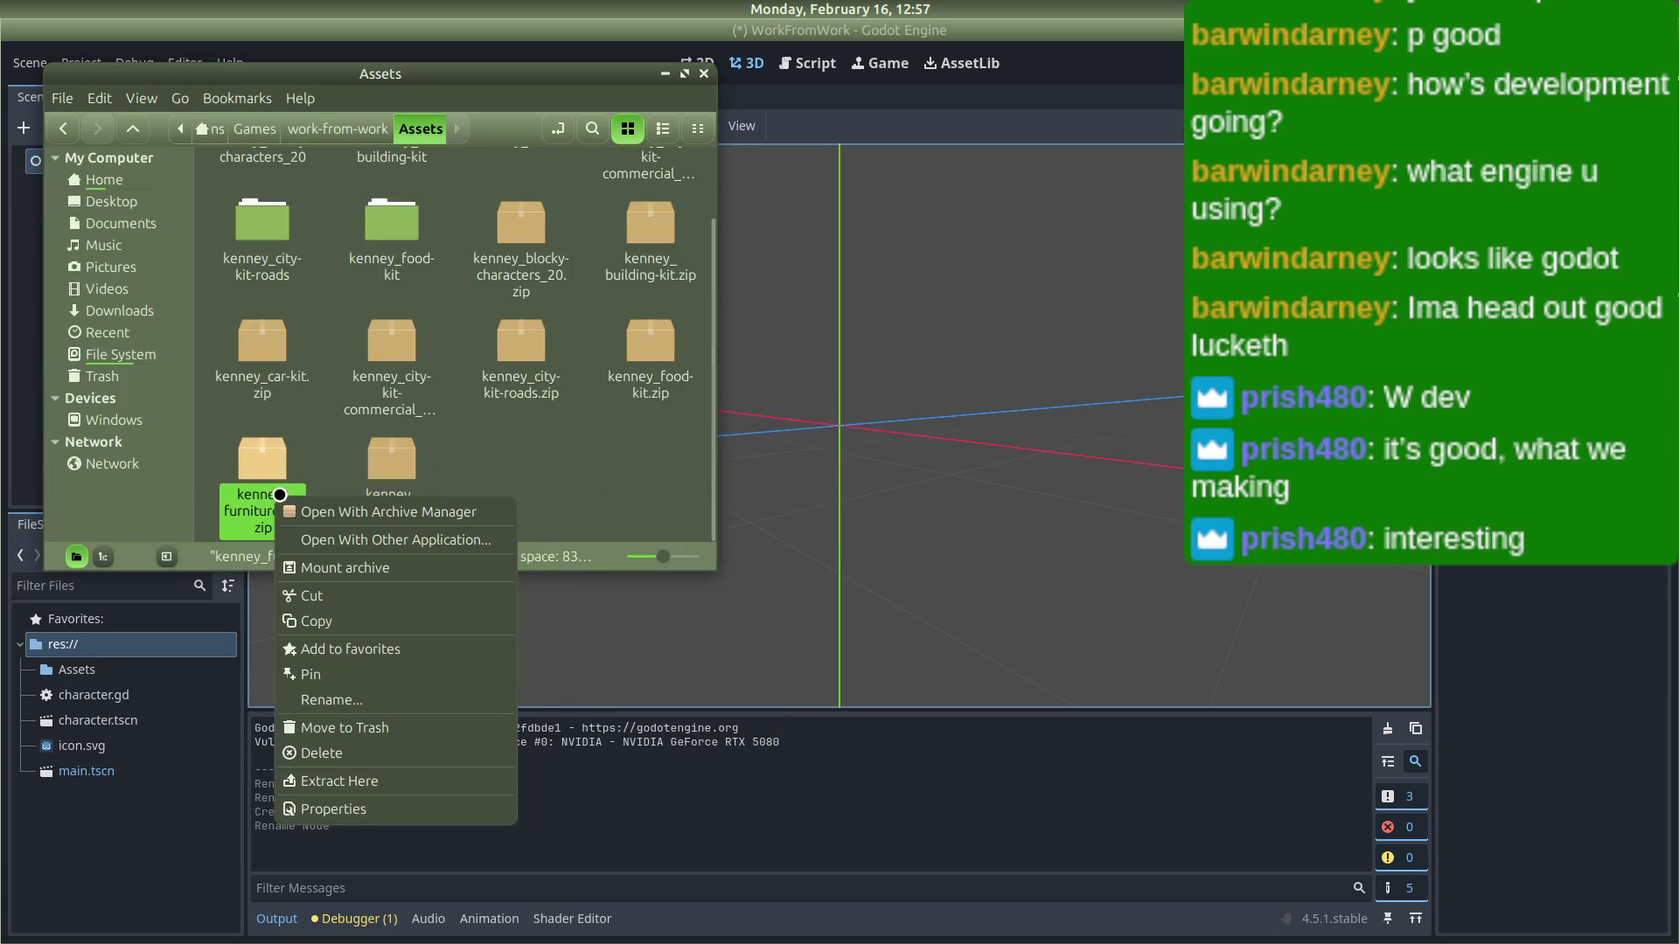
{"action": "left_click", "coordinate": [363, 777]}
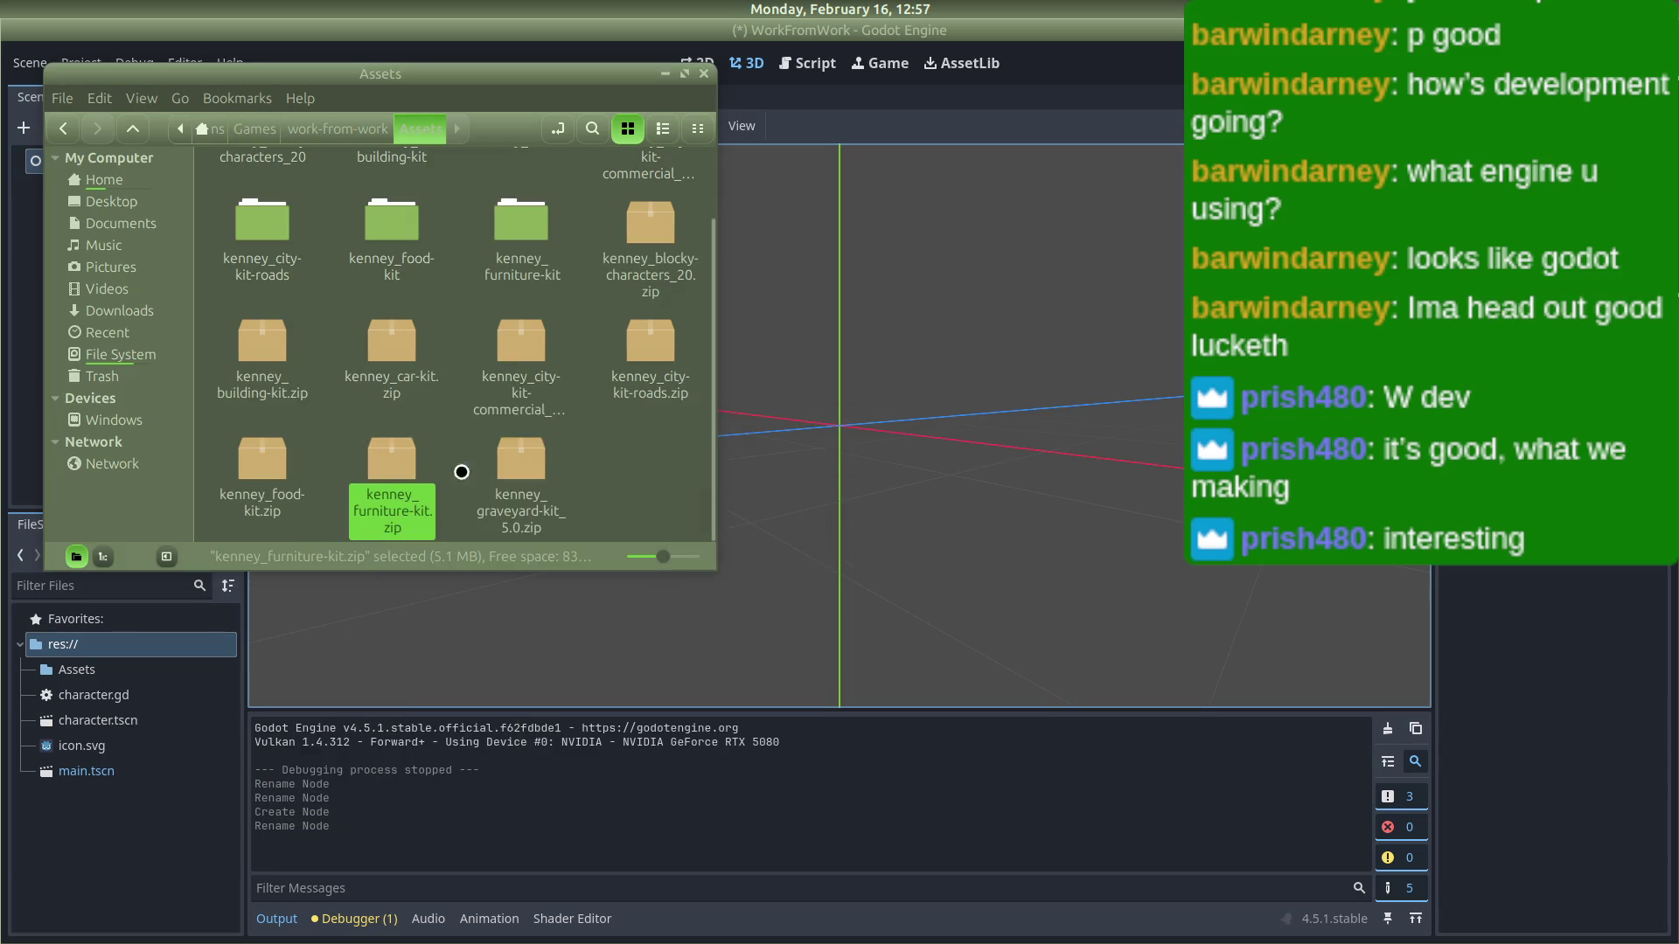
{"action": "left_click", "coordinate": [530, 454]}
{"action": "right_click", "coordinate": [522, 489]}
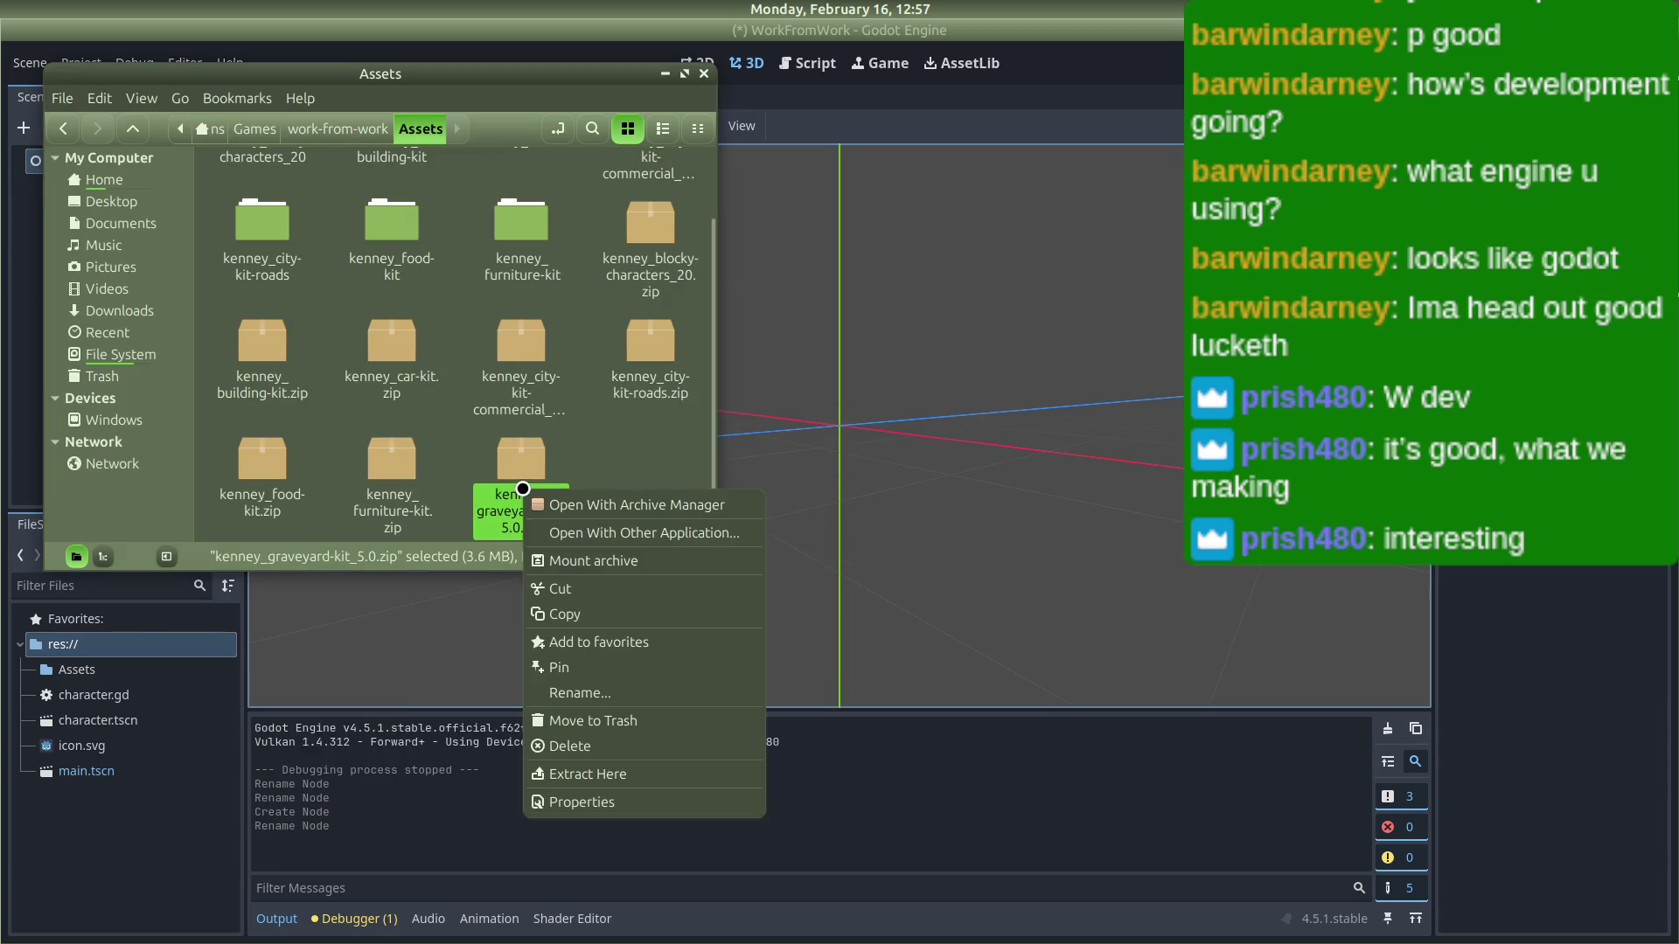
{"action": "left_click", "coordinate": [584, 771]}
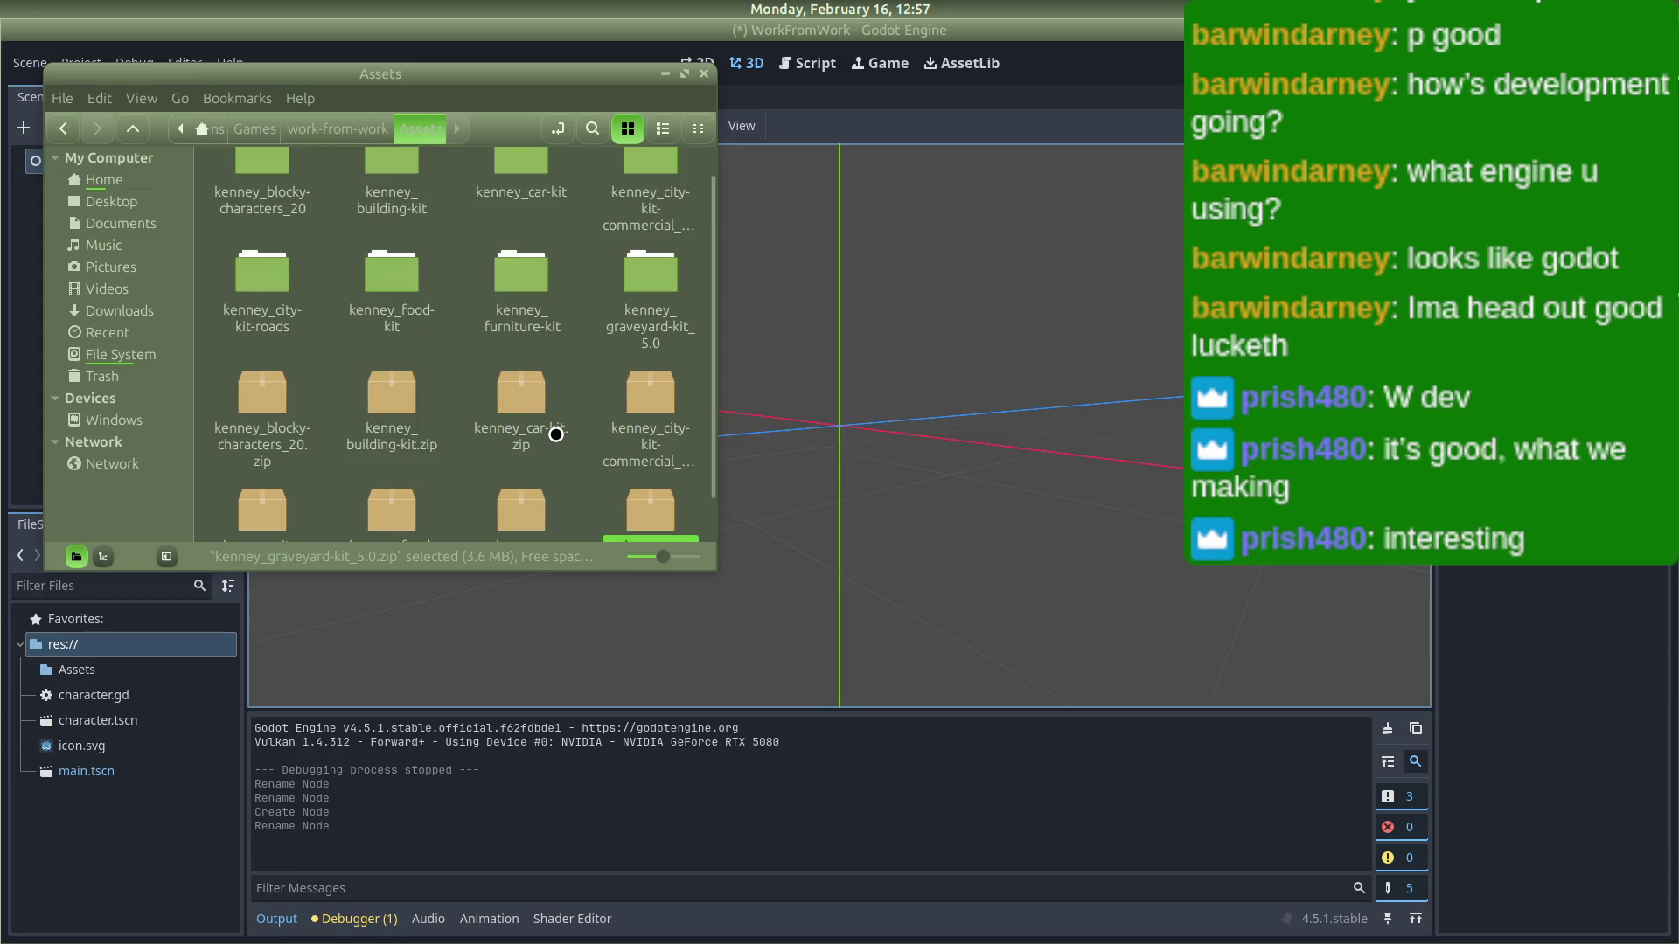
{"action": "scroll", "coordinate": [639, 461], "scroll_direction": "down", "scroll_amount": 1}
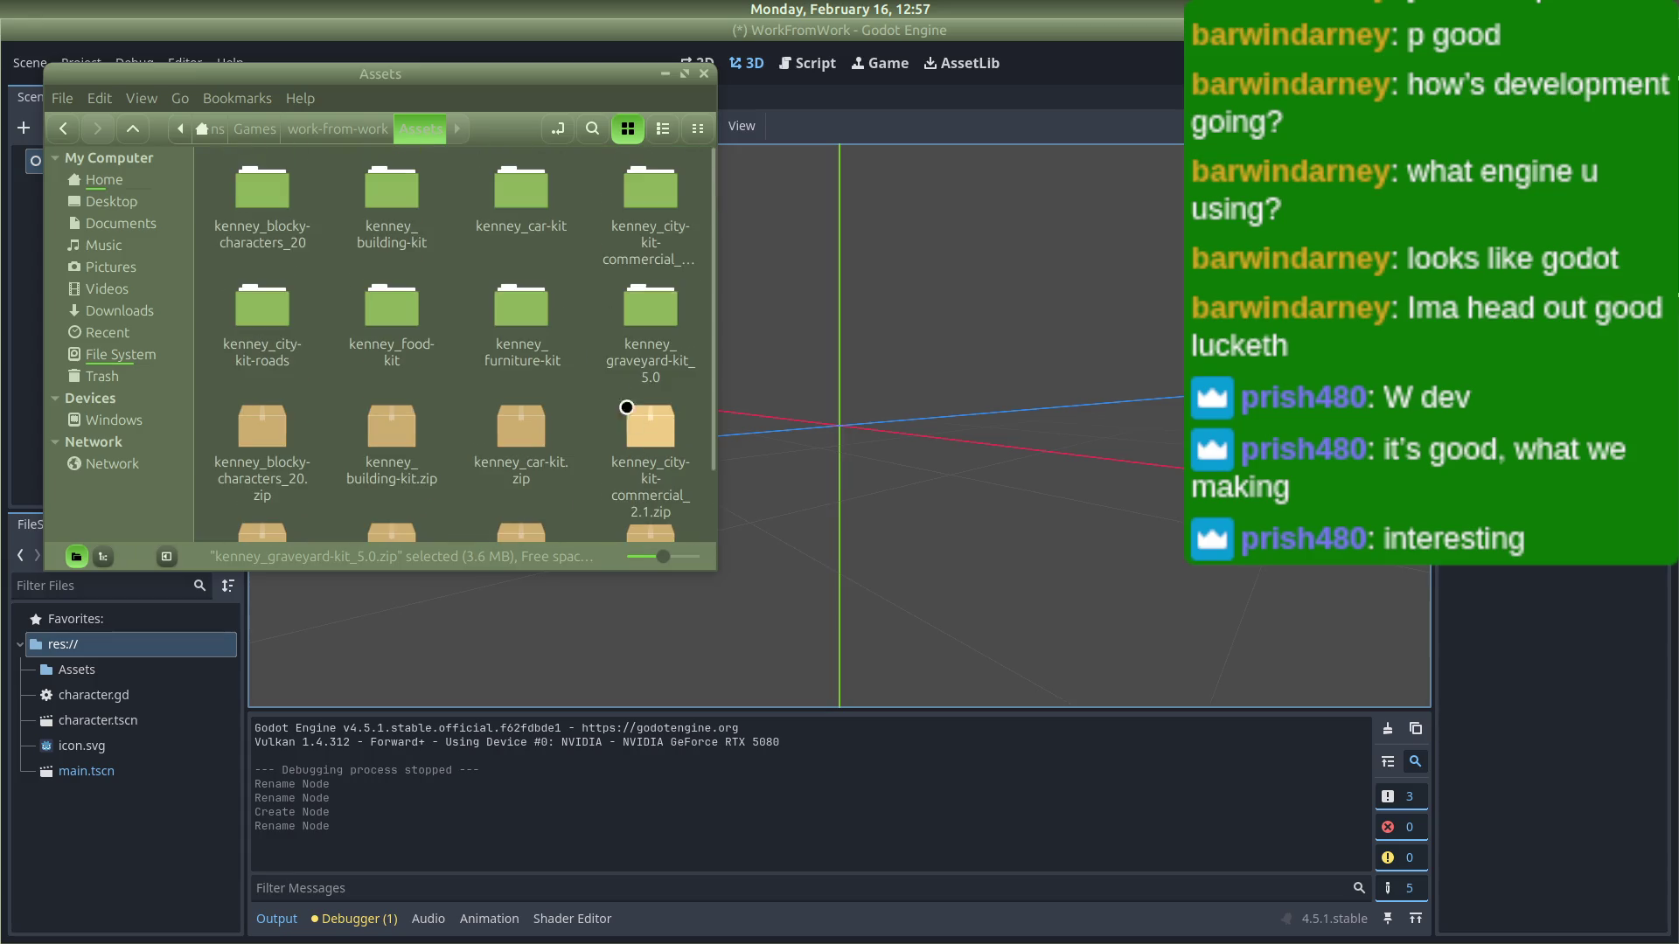
{"action": "left_click", "coordinate": [572, 453]}
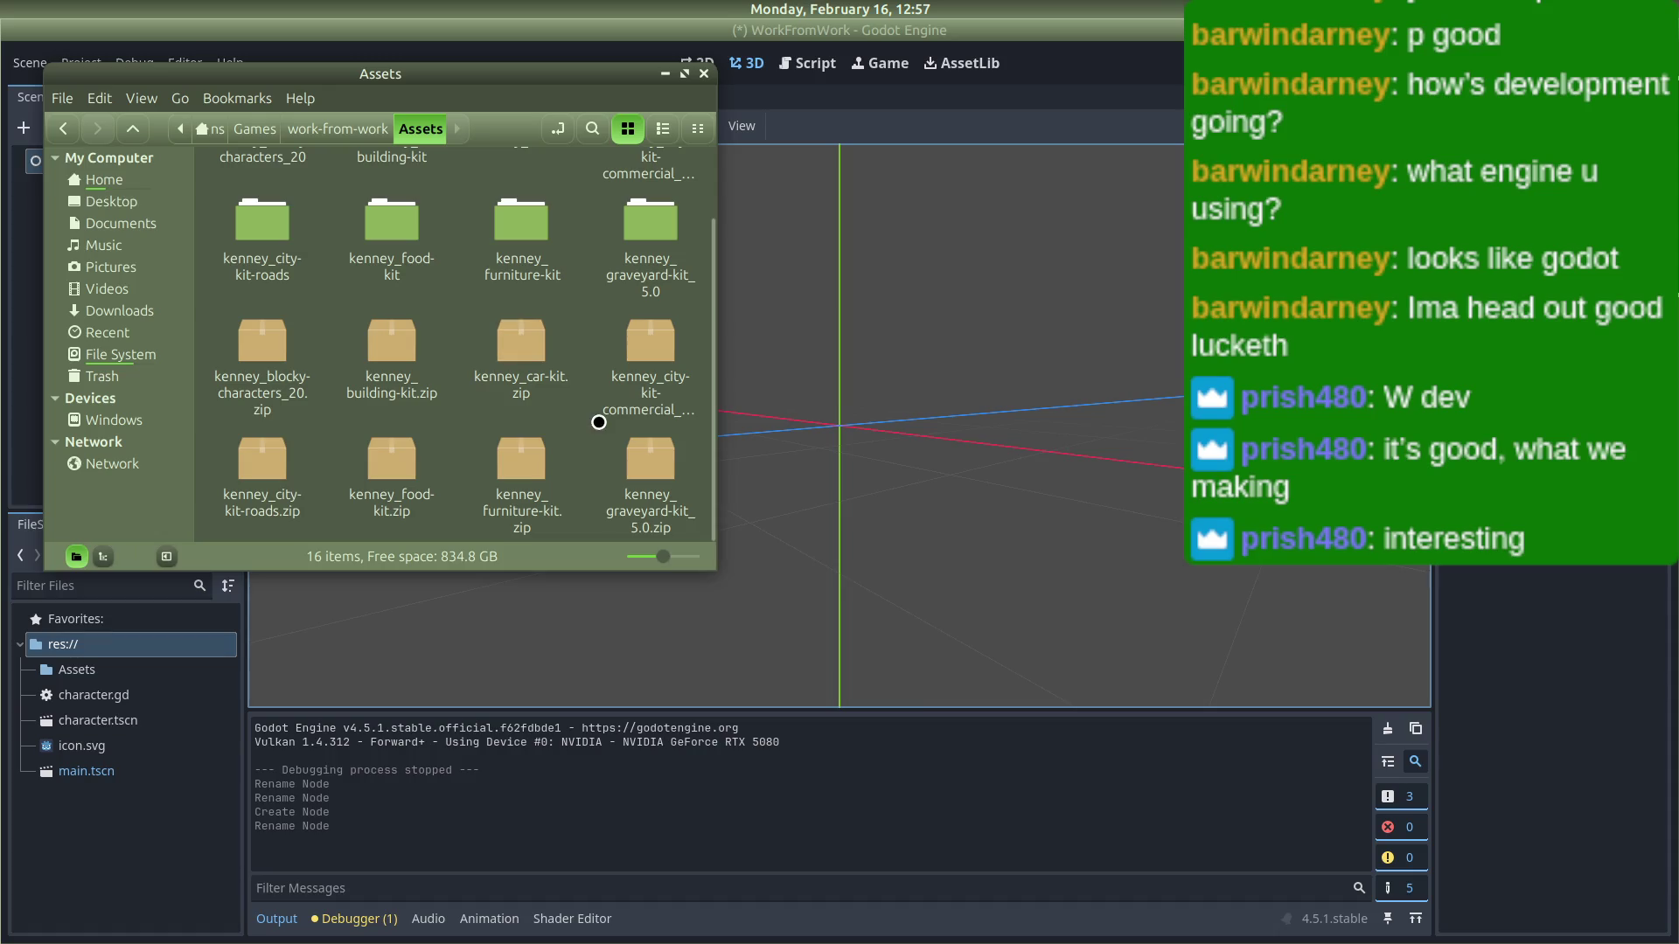
Step: Shift-select all eight Kenney zips, permanently delete them, and bring Godot back to the front
{"action": "scroll", "coordinate": [612, 341], "scroll_direction": "up", "scroll_amount": 1}
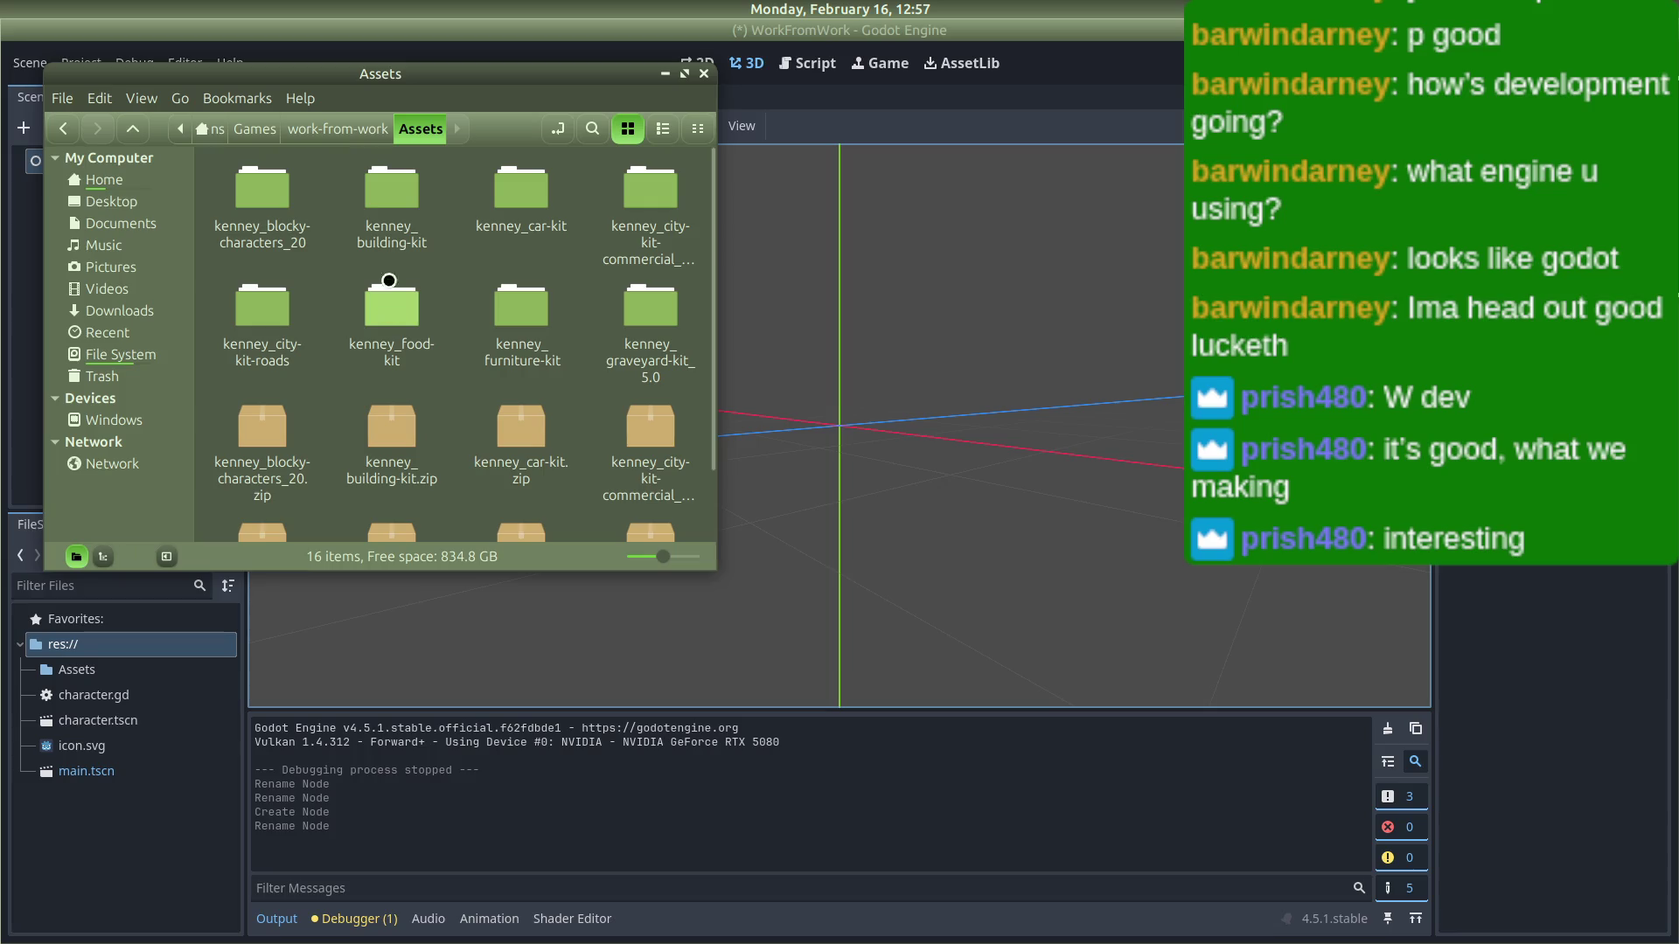
{"action": "scroll", "coordinate": [267, 367], "scroll_direction": "down", "scroll_amount": 1}
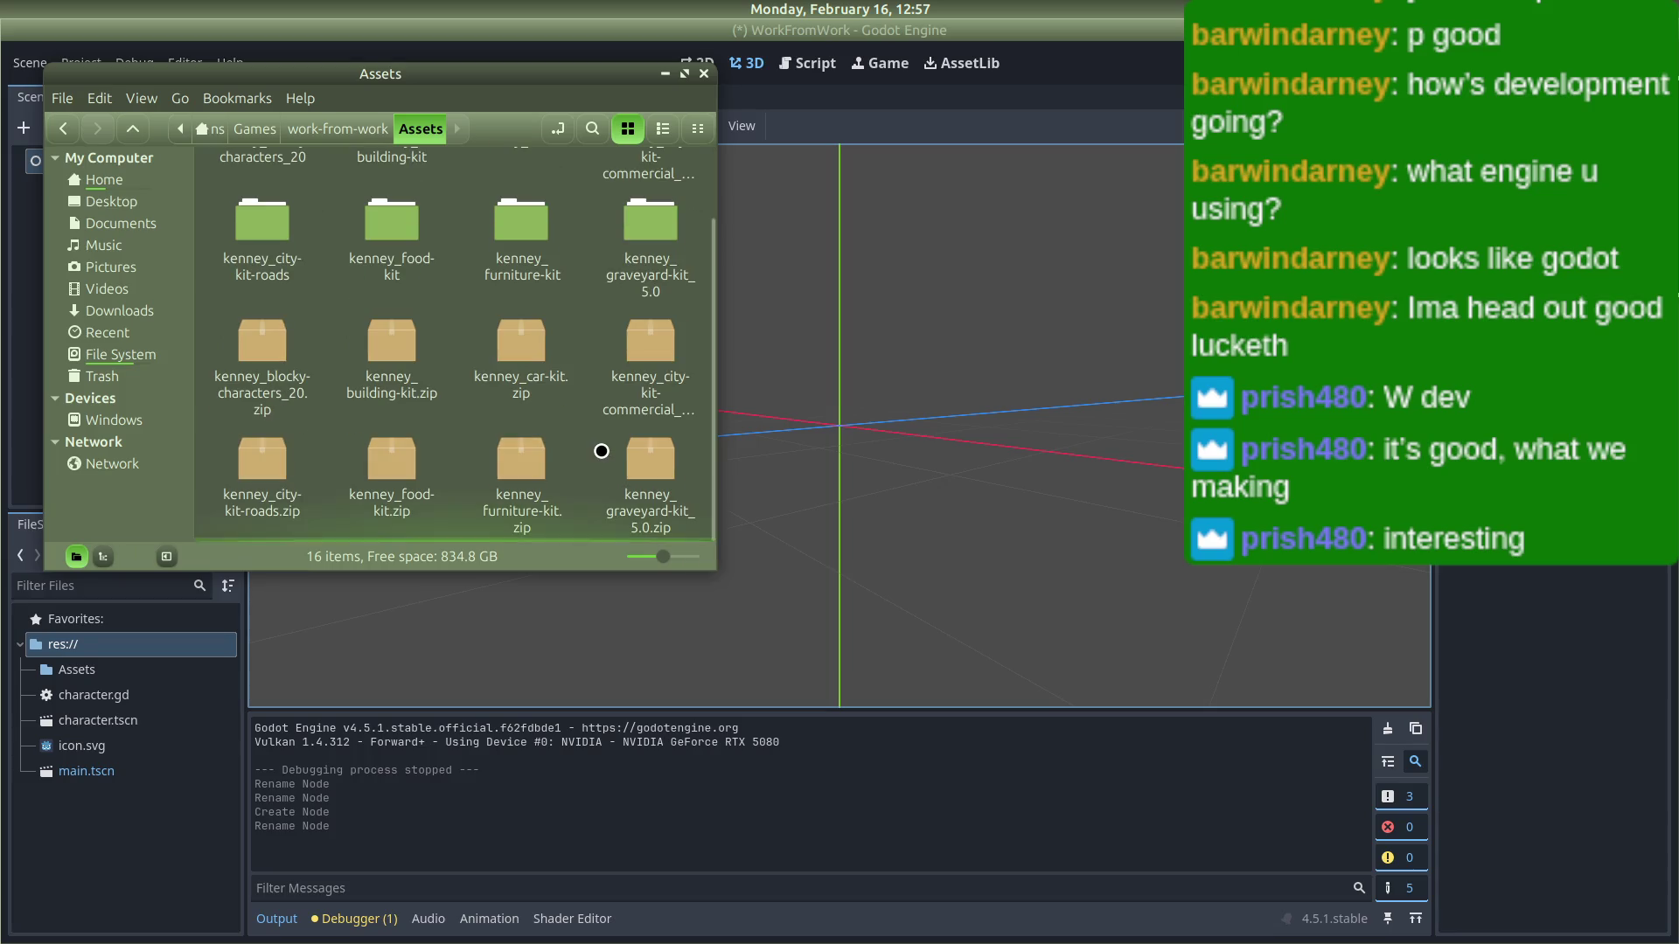
{"action": "left_click", "coordinate": [649, 457]}
{"action": "left_click", "coordinate": [262, 343], "text": "shift"}
{"action": "right_click", "coordinate": [265, 354]}
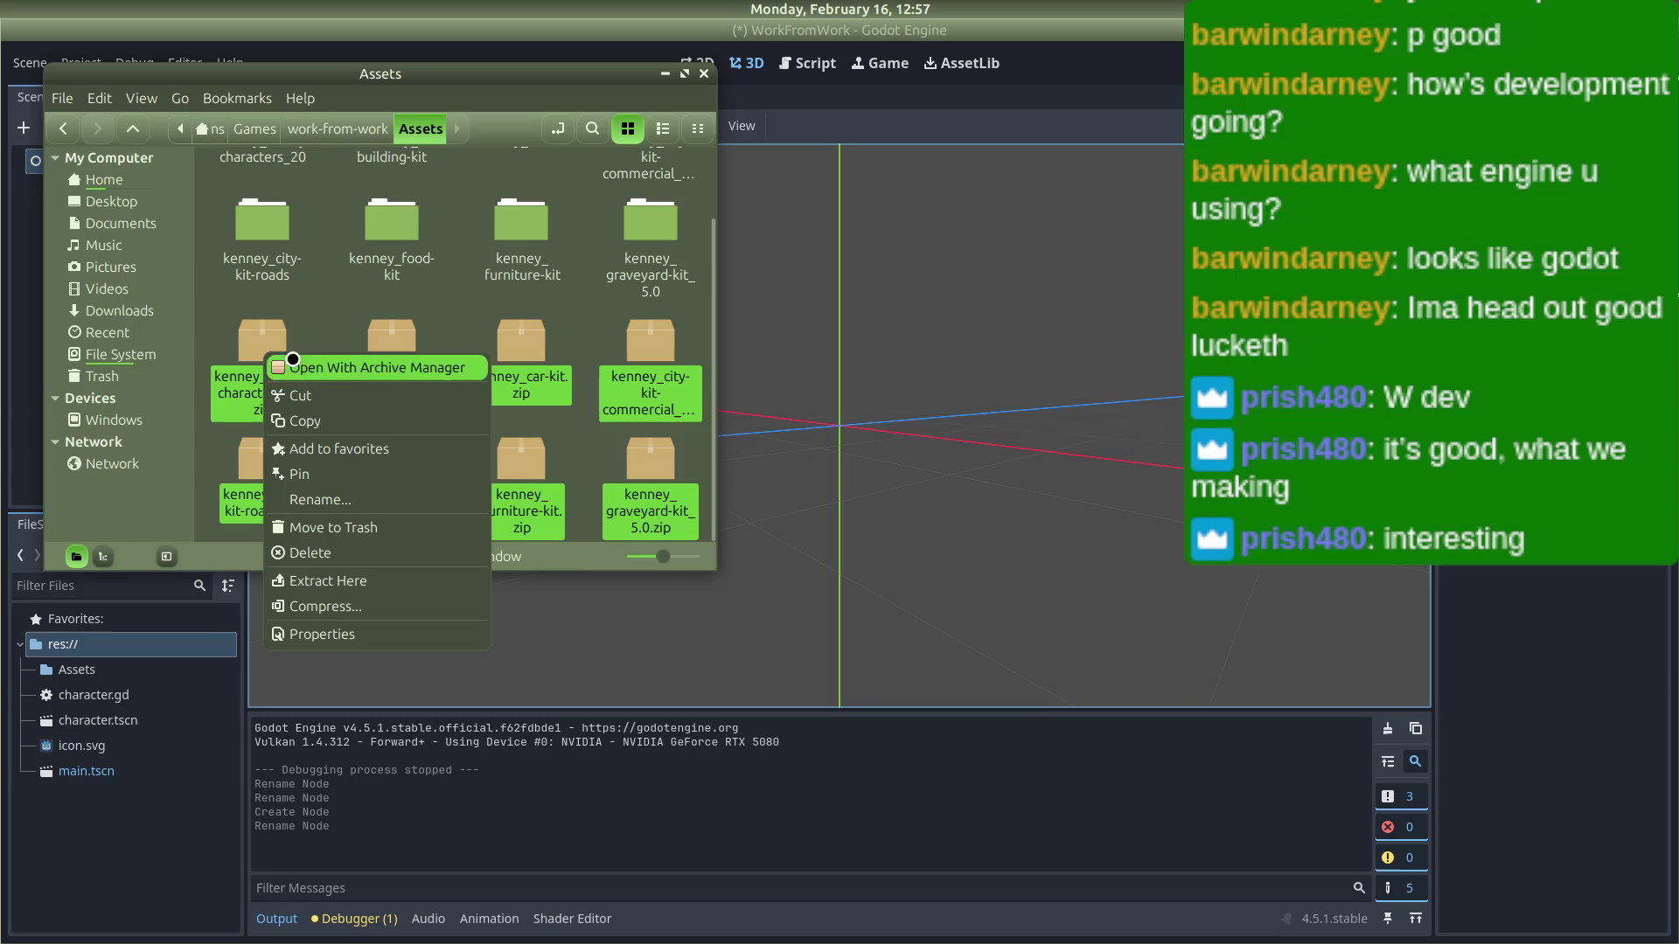
{"action": "left_click", "coordinate": [337, 552]}
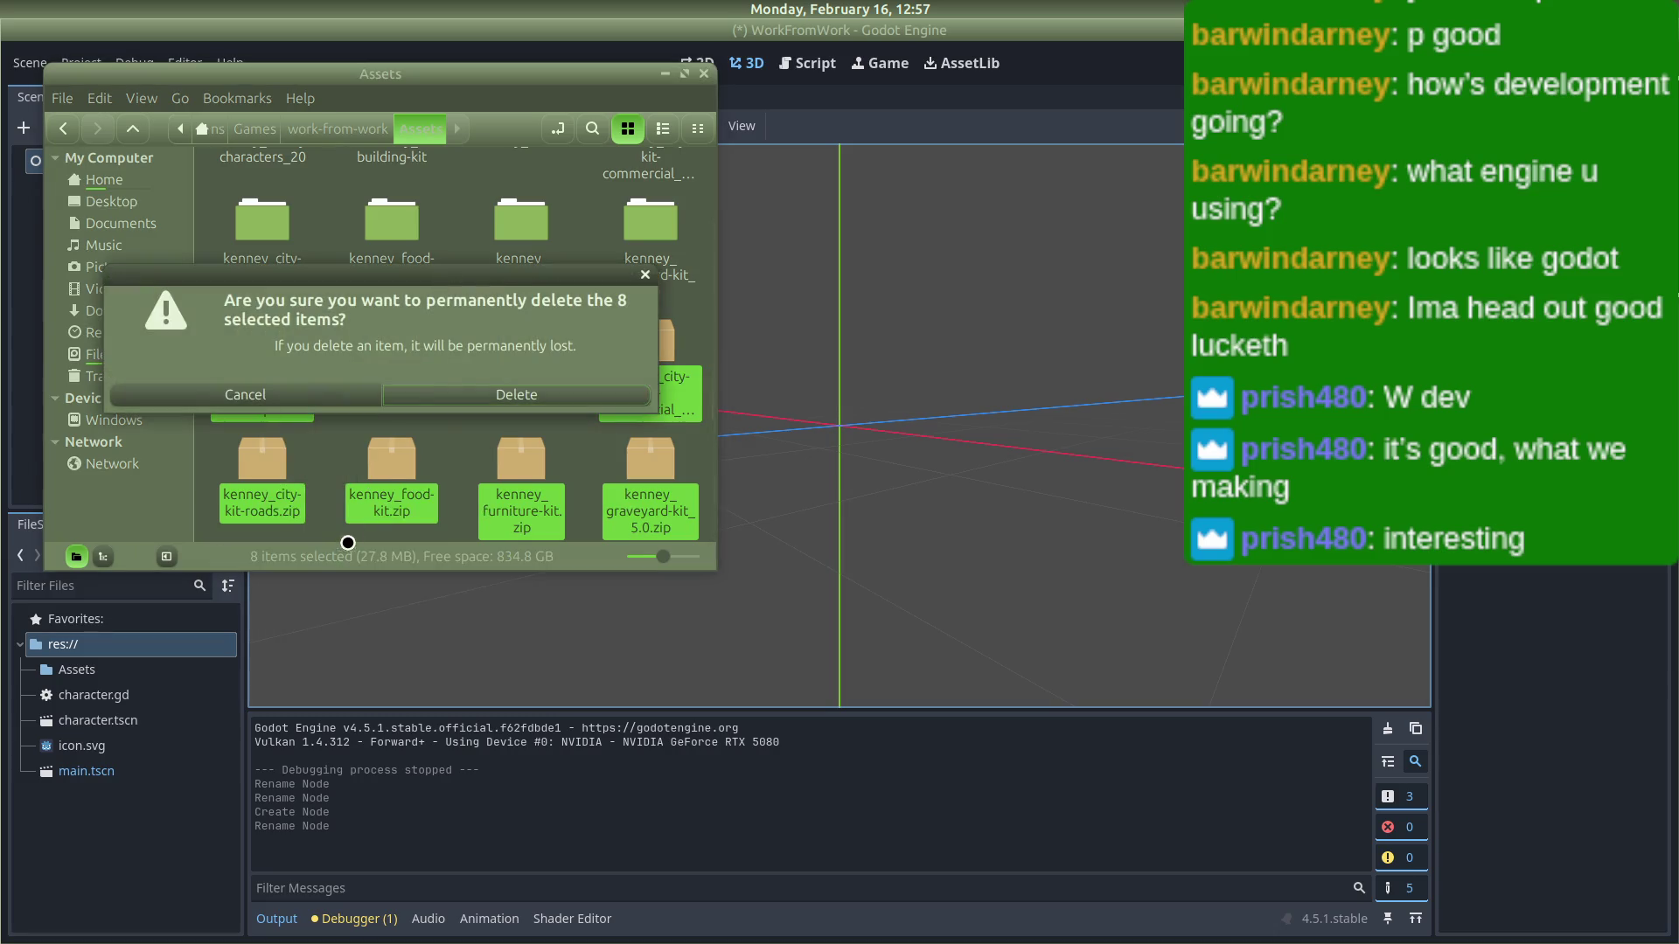
{"action": "left_click", "coordinate": [489, 398]}
{"action": "left_click", "coordinate": [108, 822]}
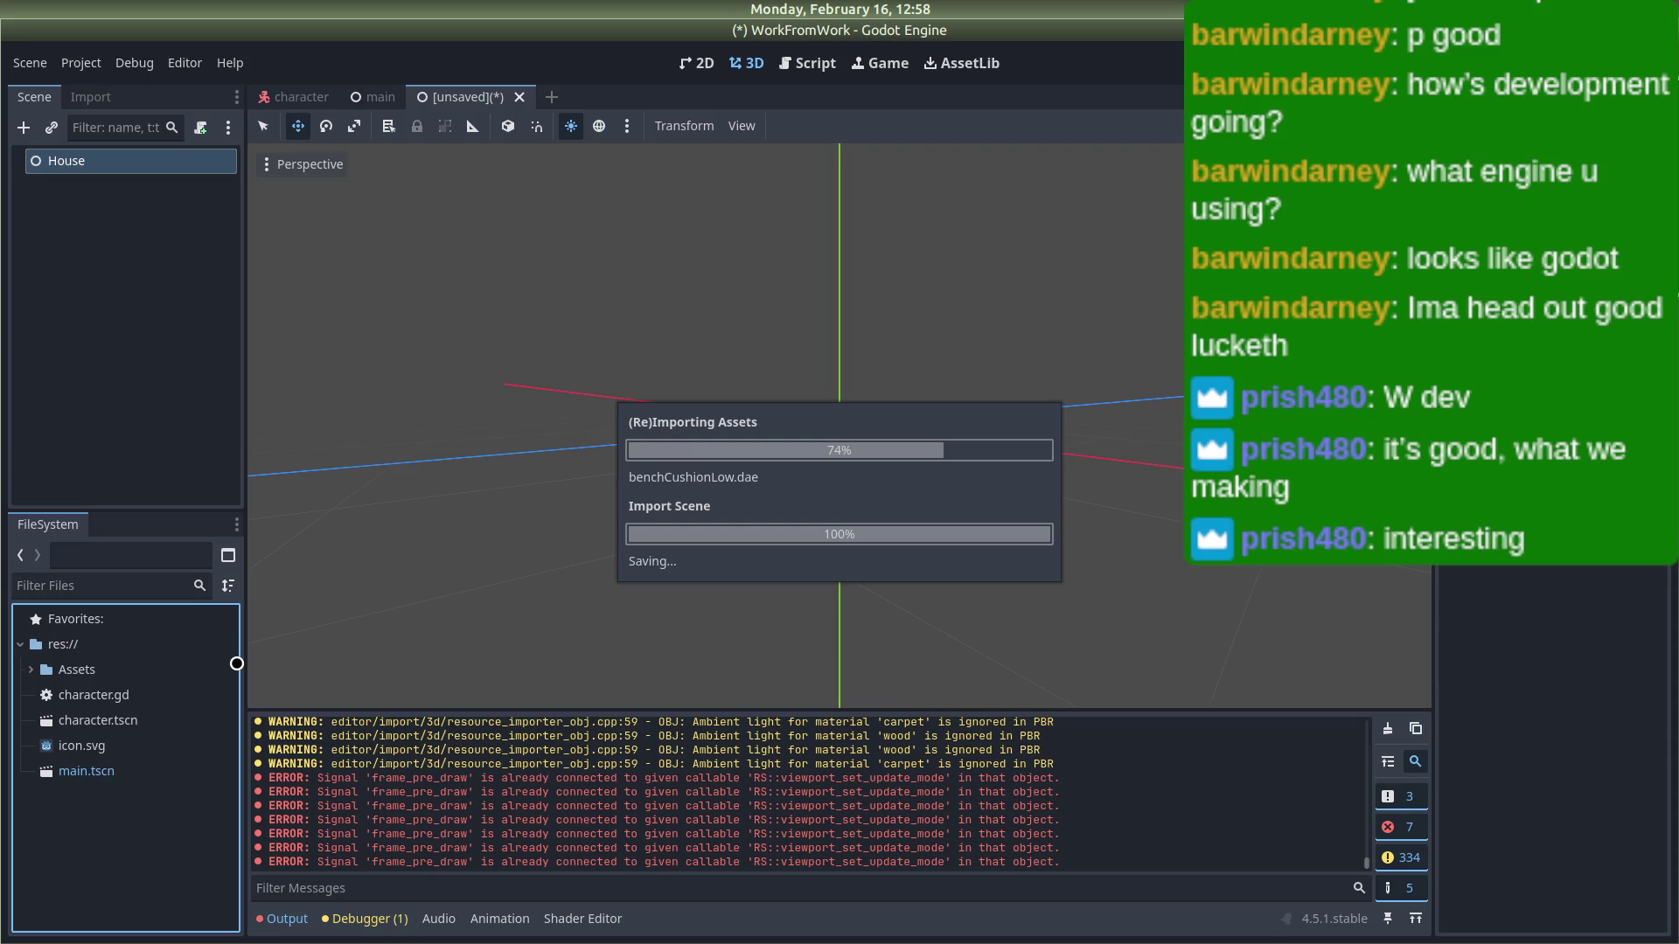
Step: After the asset import runs, switch to the Kenney Car Kit page in Firefox
{"action": "key", "text": "alt+Tab"}
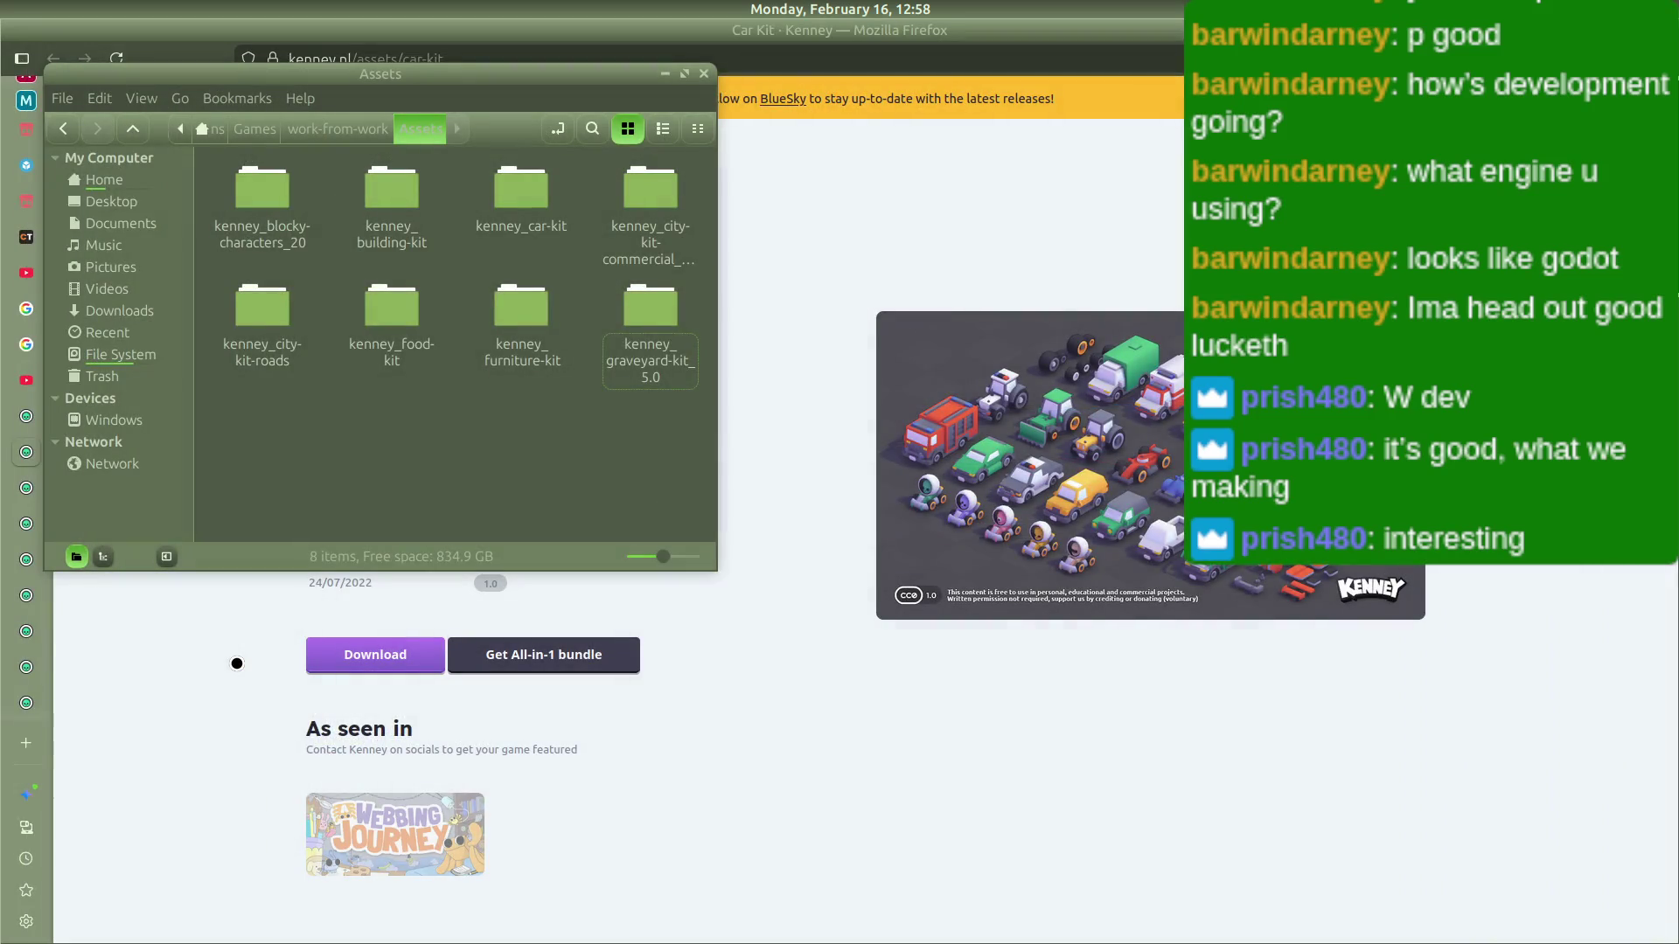
Step: Bring up the Vim game-design notes, then switch away to the Krita and Nemo windows
{"action": "mouse_move", "coordinate": [5, 490]}
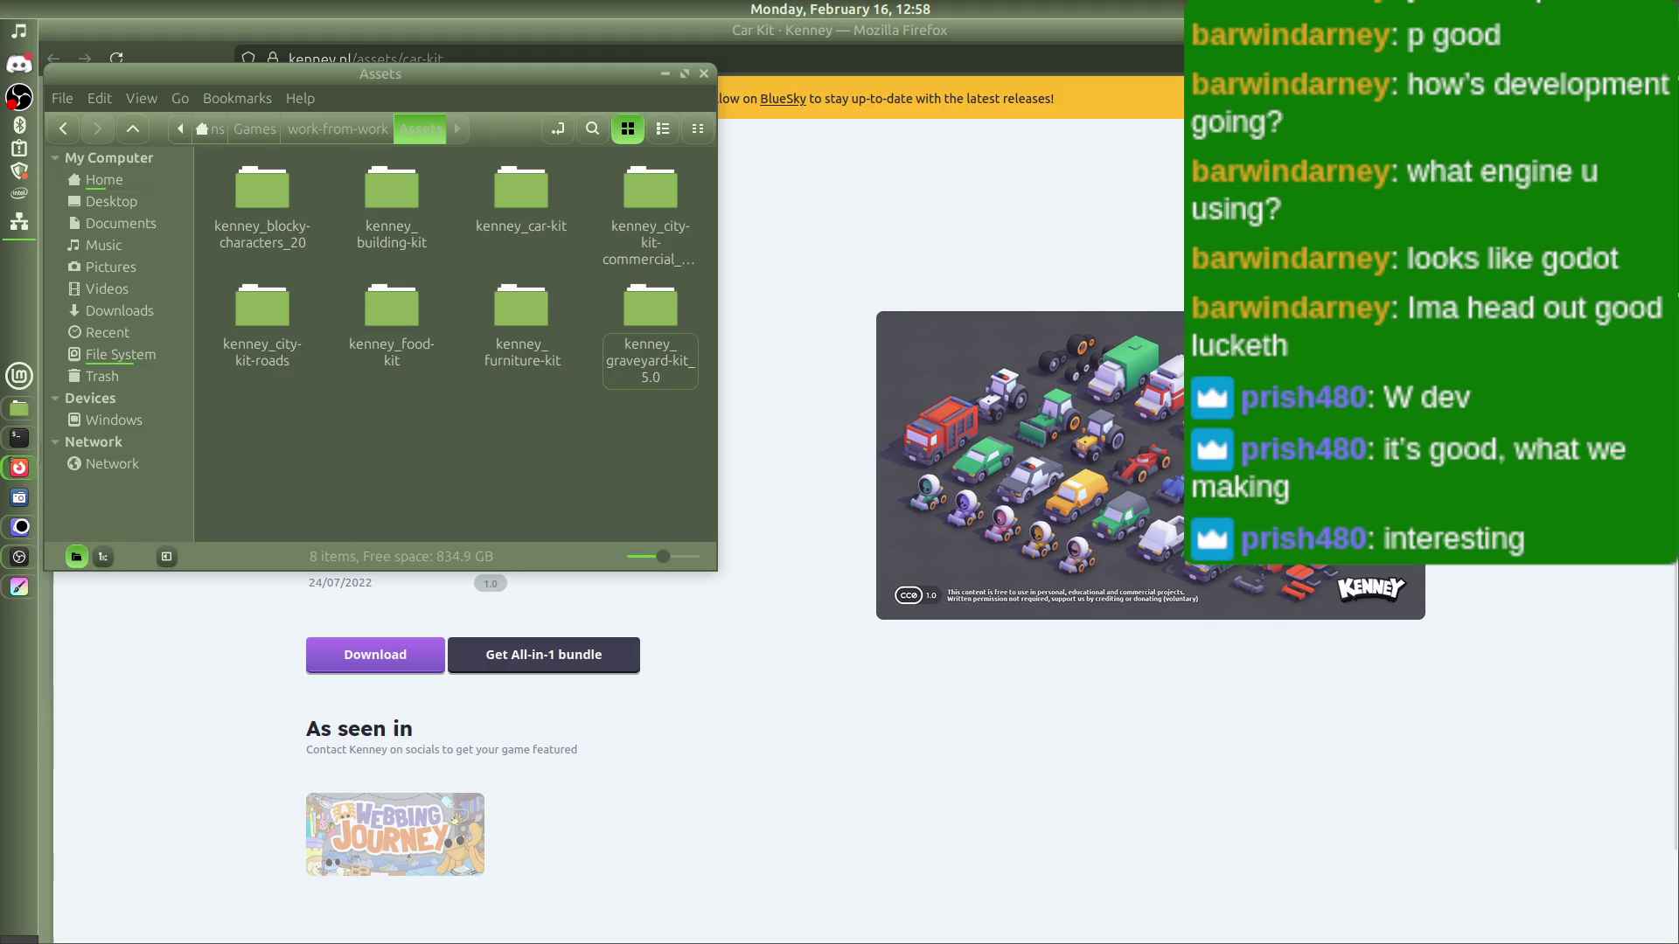
{"action": "key", "text": "alt+Tab"}
{"action": "key", "text": "alt+Tab"}
{"action": "key", "text": "alt+Tab"}
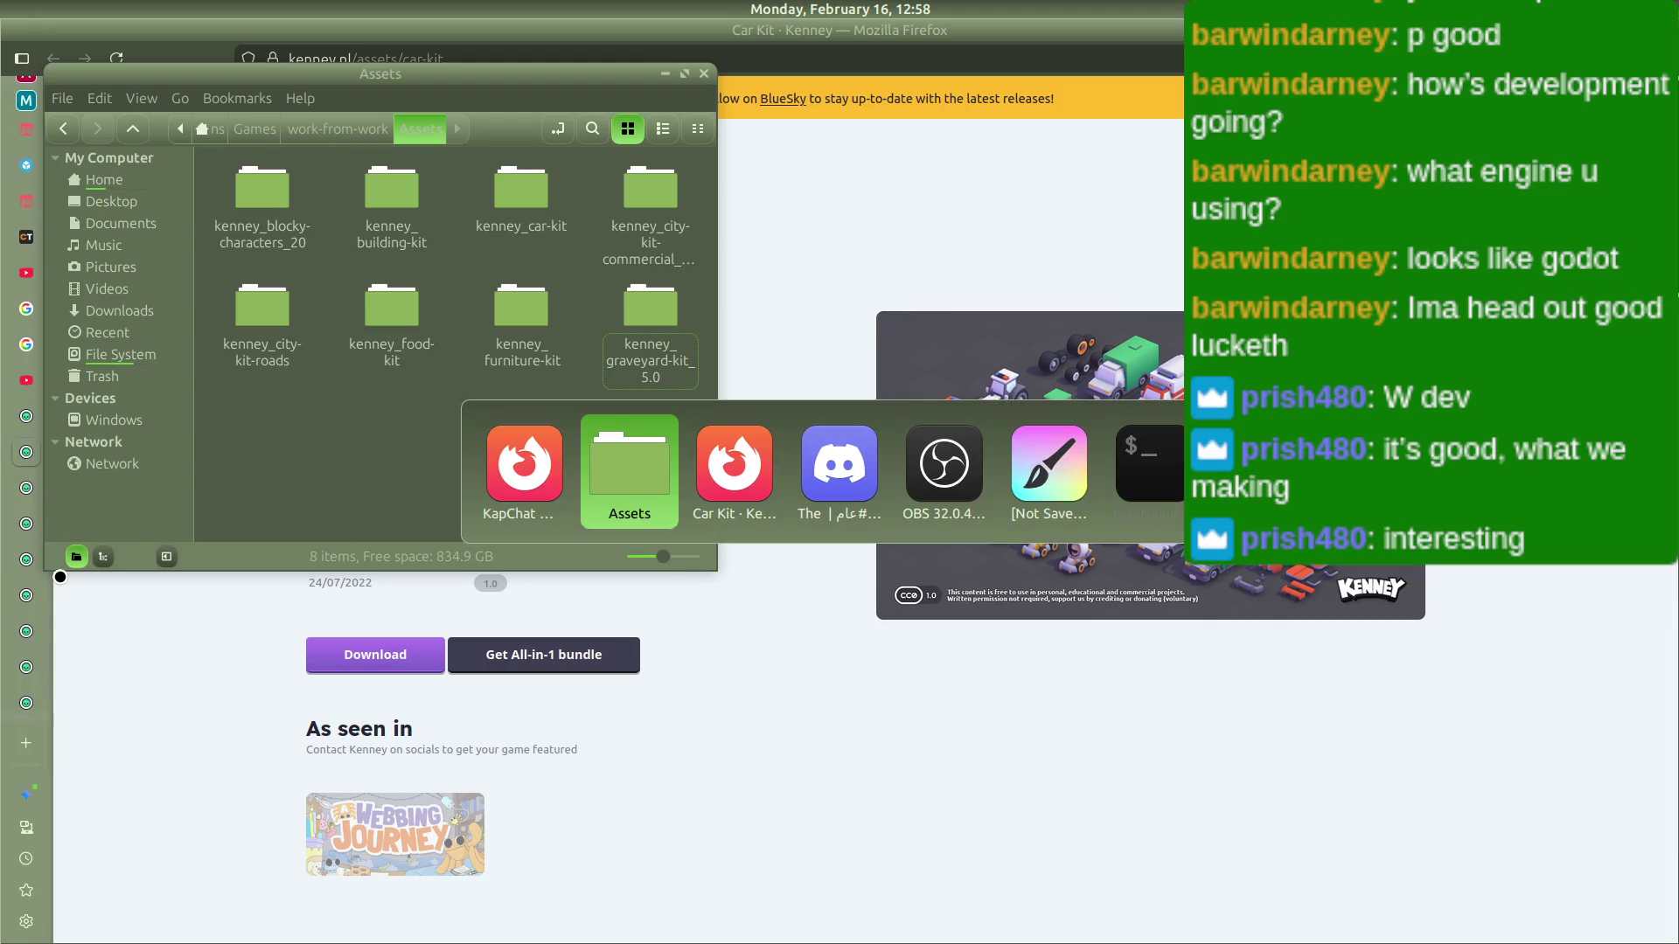
{"action": "key", "text": "alt+Tab"}
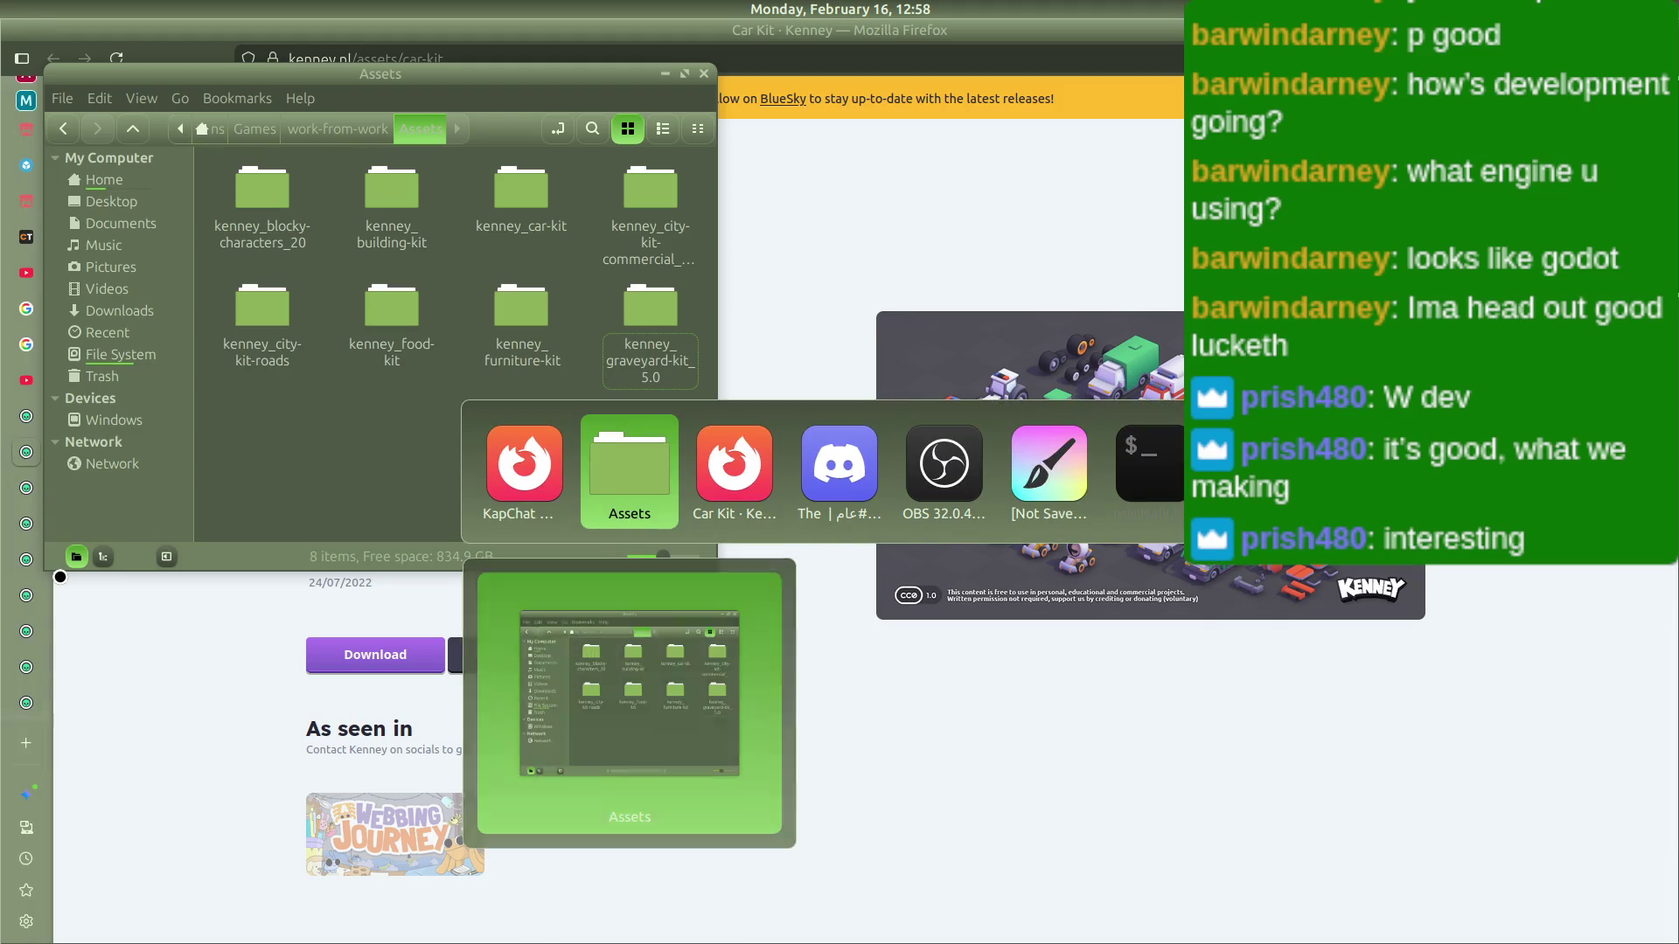
{"action": "key", "text": "alt+Tab"}
{"action": "key", "text": "alt+Tab"}
{"action": "key", "text": "alt+Tab"}
{"action": "key", "text": "alt+Tab"}
{"action": "key", "text": "alt+Tab"}
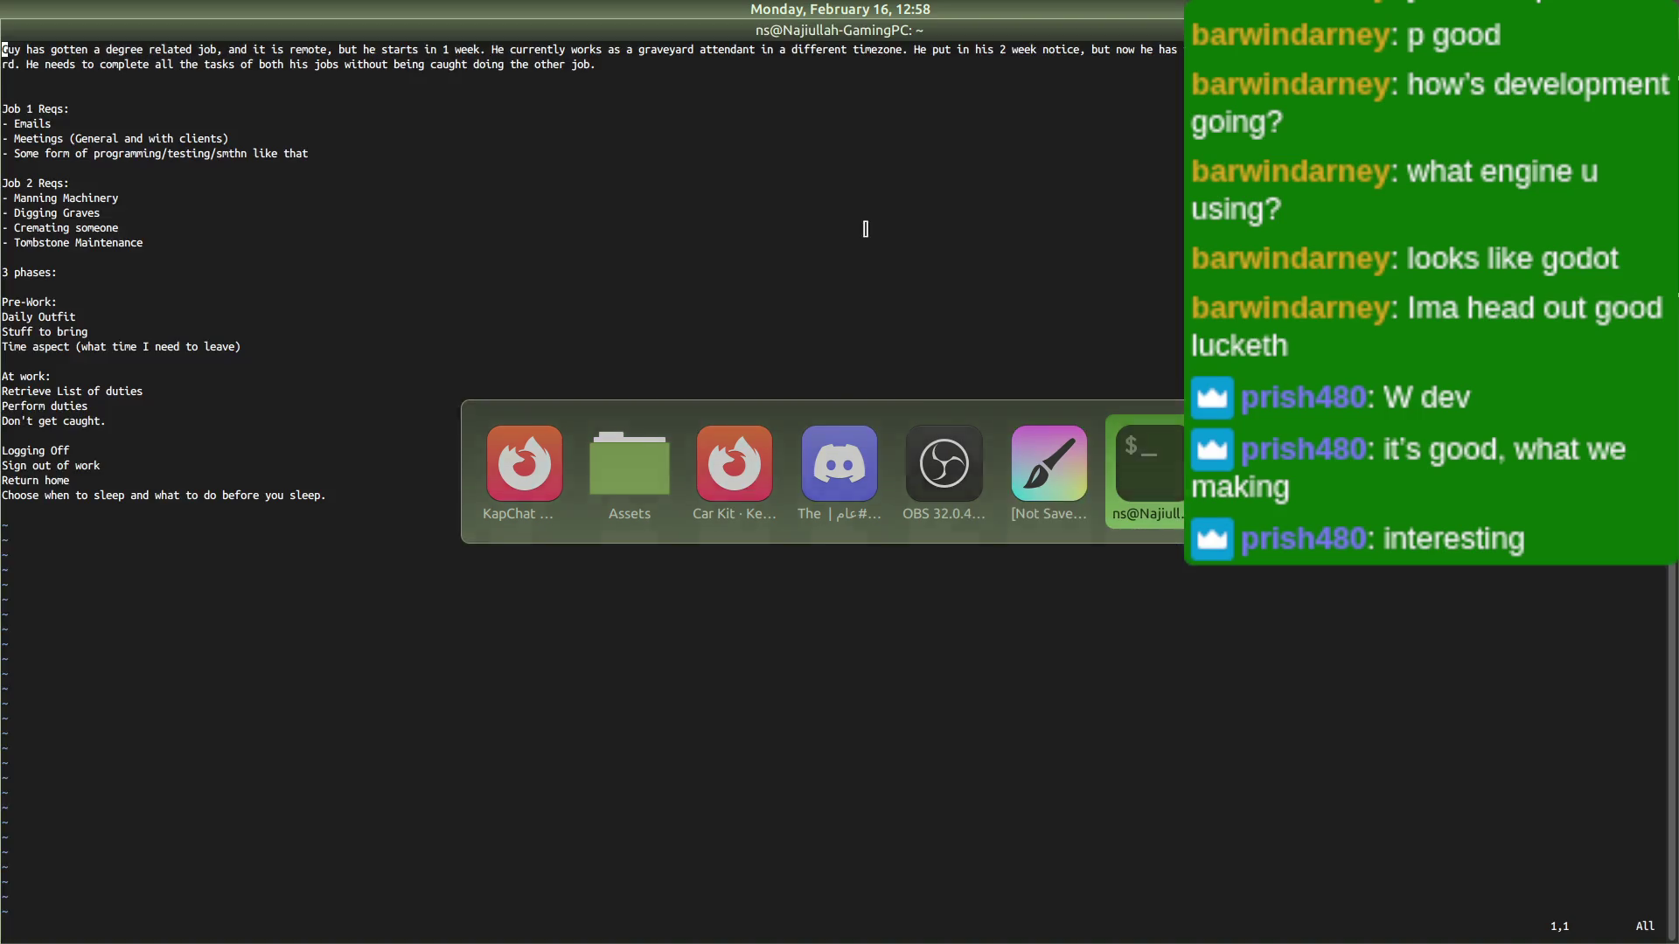
{"action": "key", "text": "alt+Tab"}
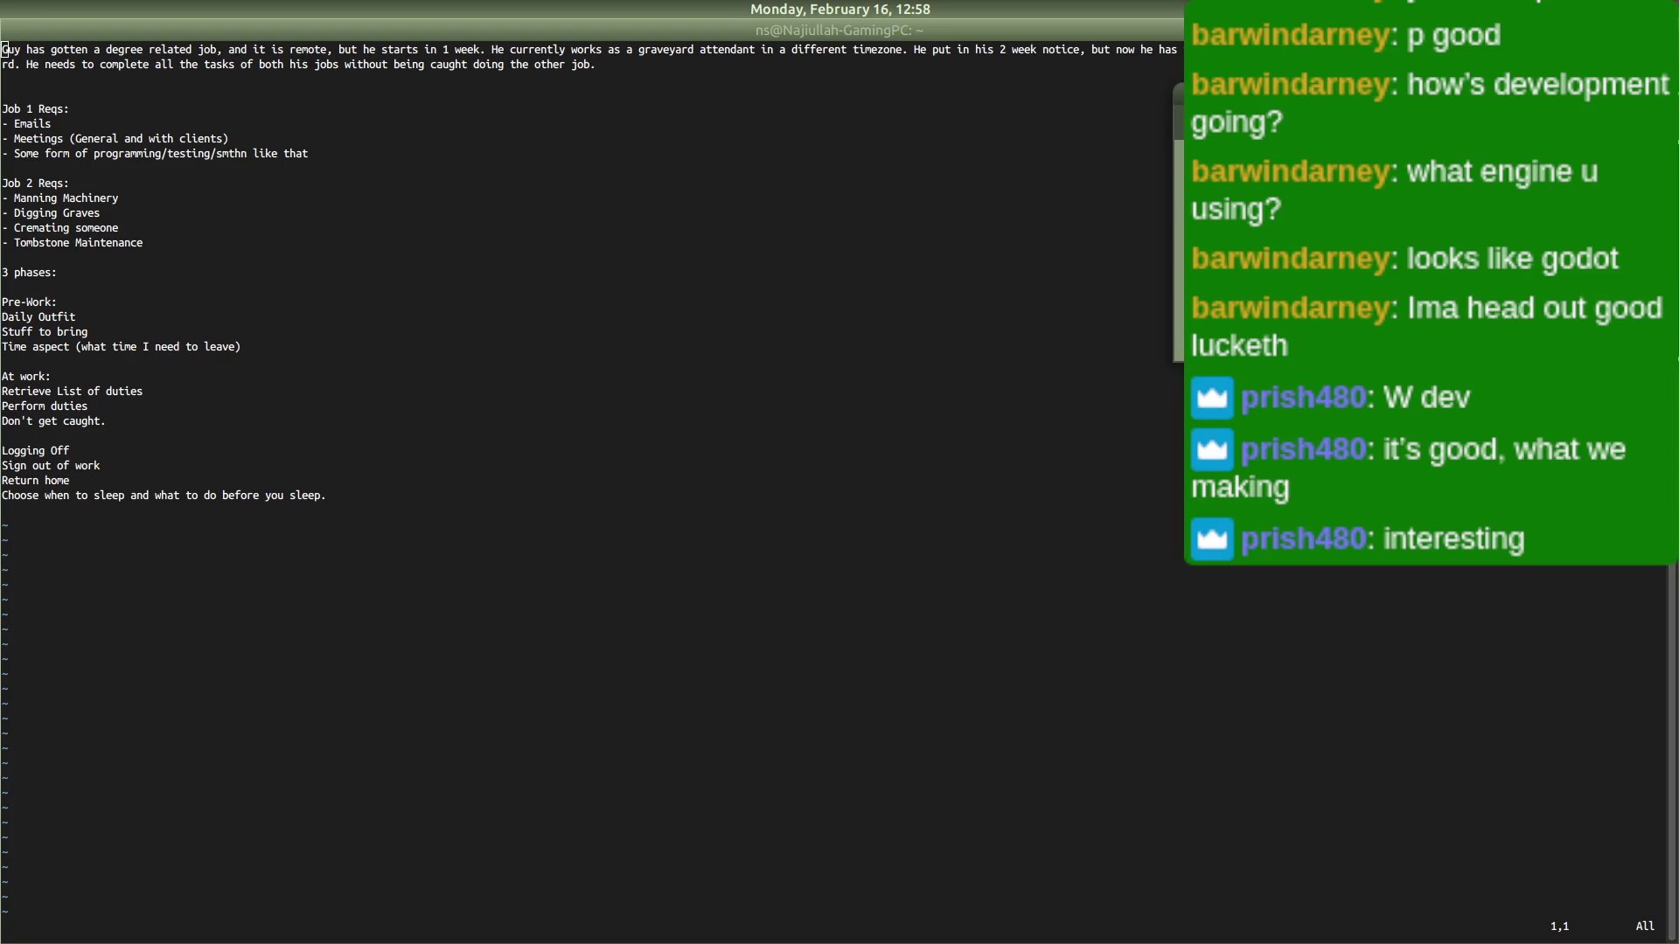
{"action": "key", "text": "super+h"}
{"action": "key", "text": "alt+Tab"}
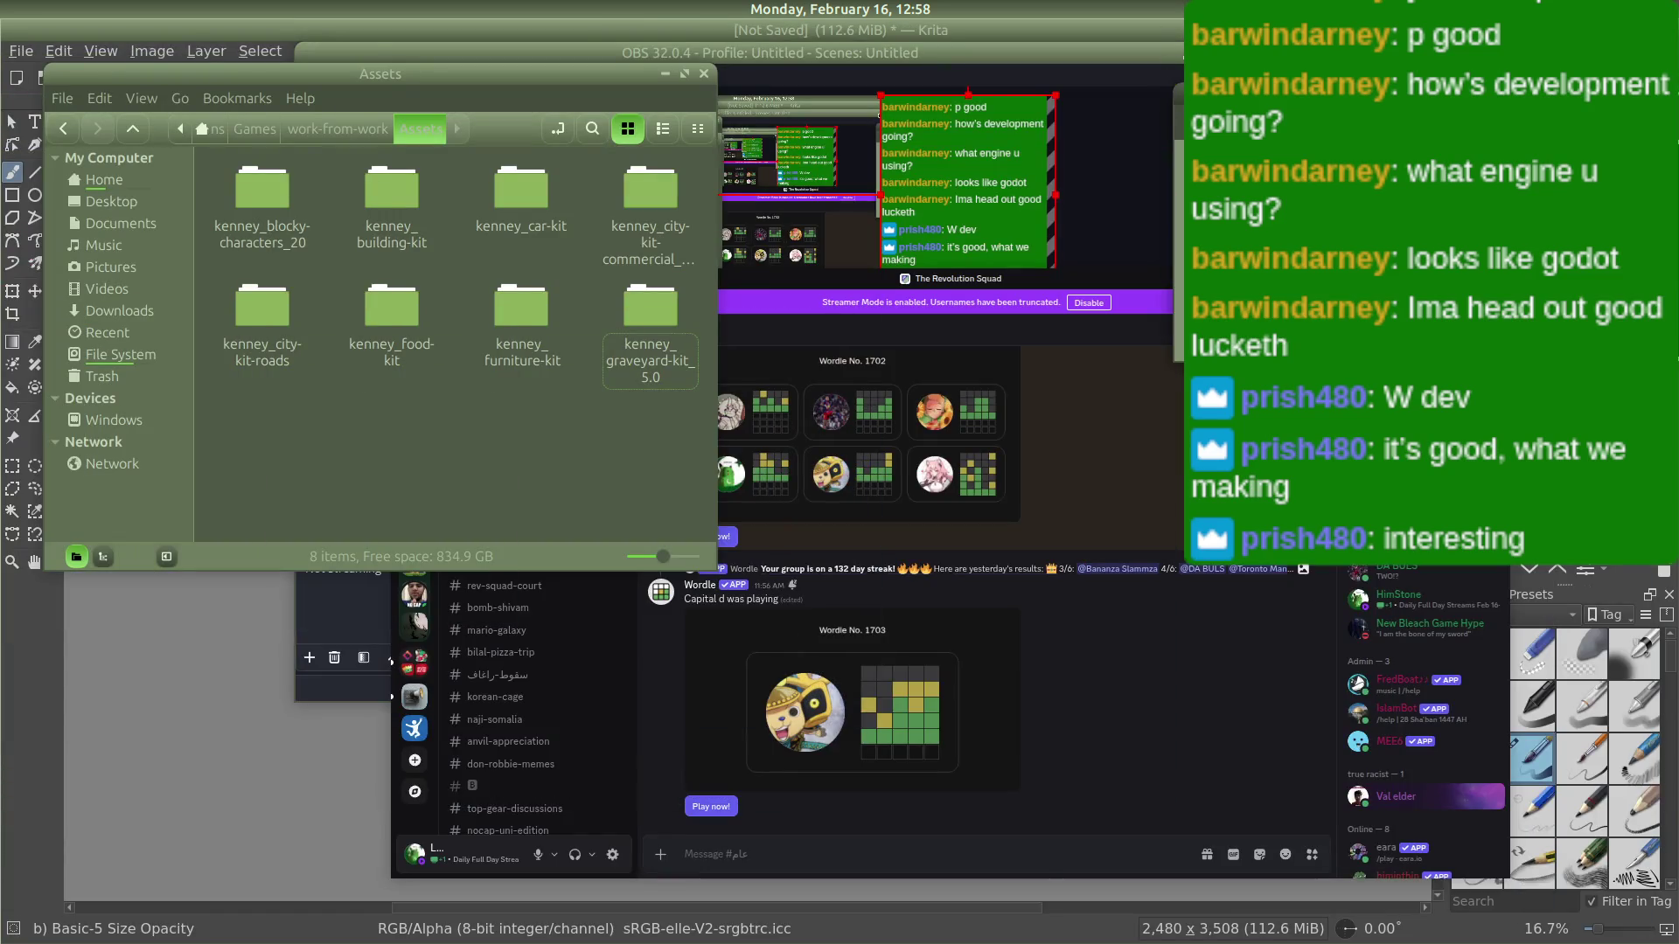
Step: Hide Krita, close the Nemo Assets window, relaunch WorkFromWork in Godot, and expand Assets
{"action": "key", "text": "super+h"}
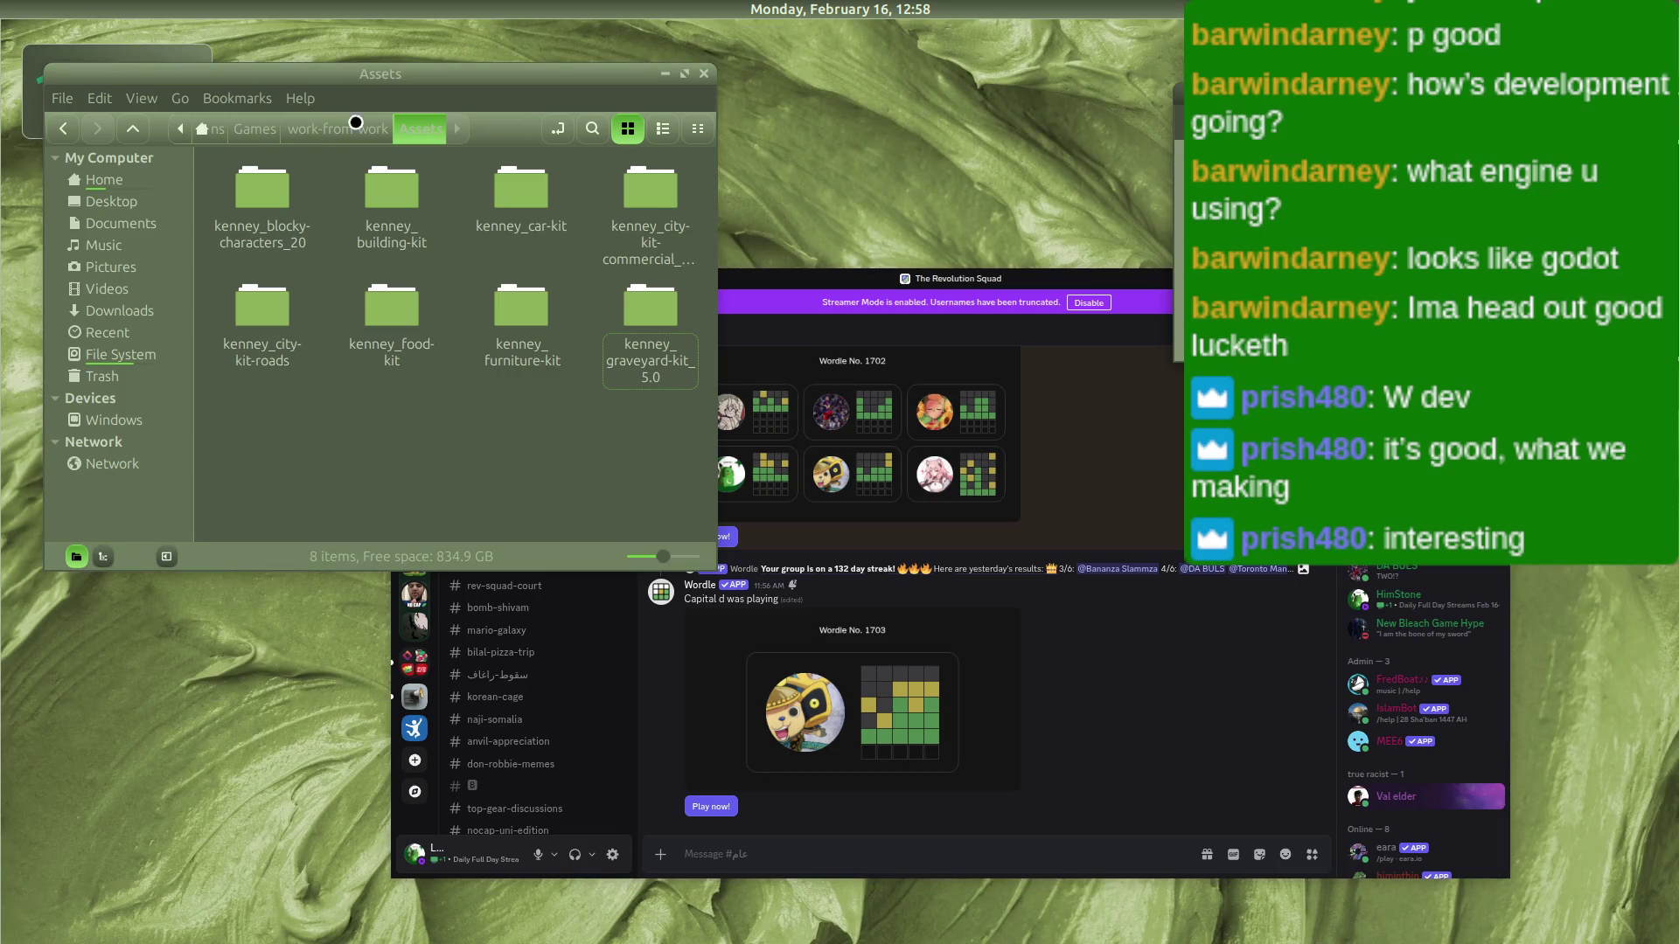
{"action": "left_click", "coordinate": [708, 73]}
{"action": "double_click", "coordinate": [100, 77]}
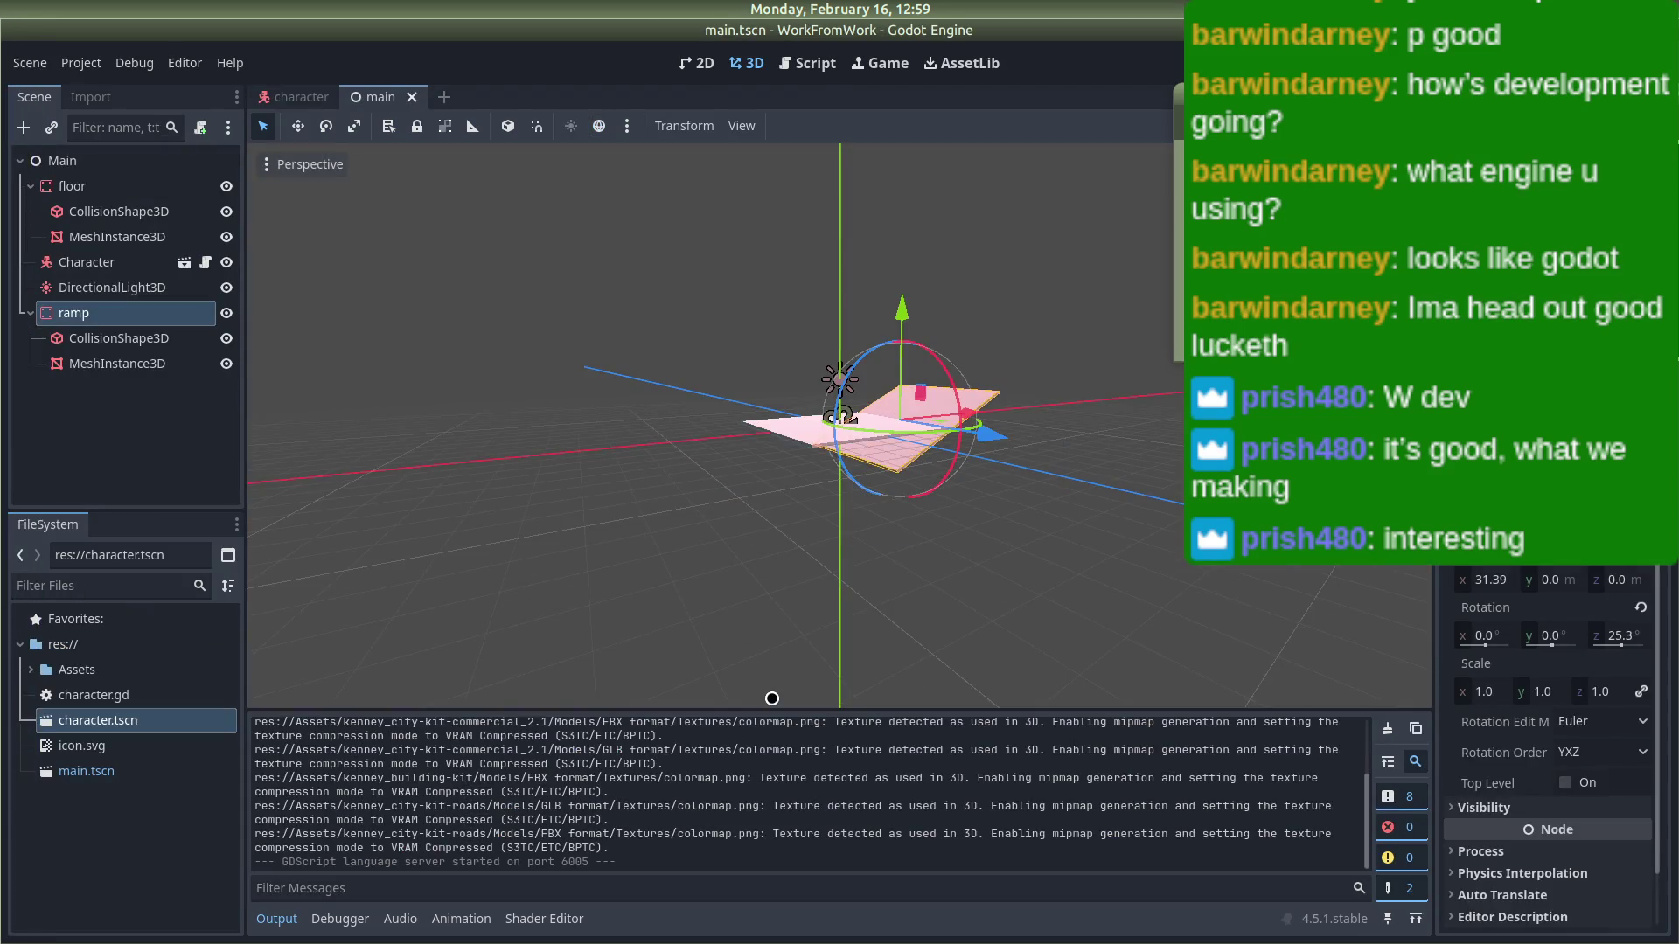
{"action": "double_click", "coordinate": [38, 677]}
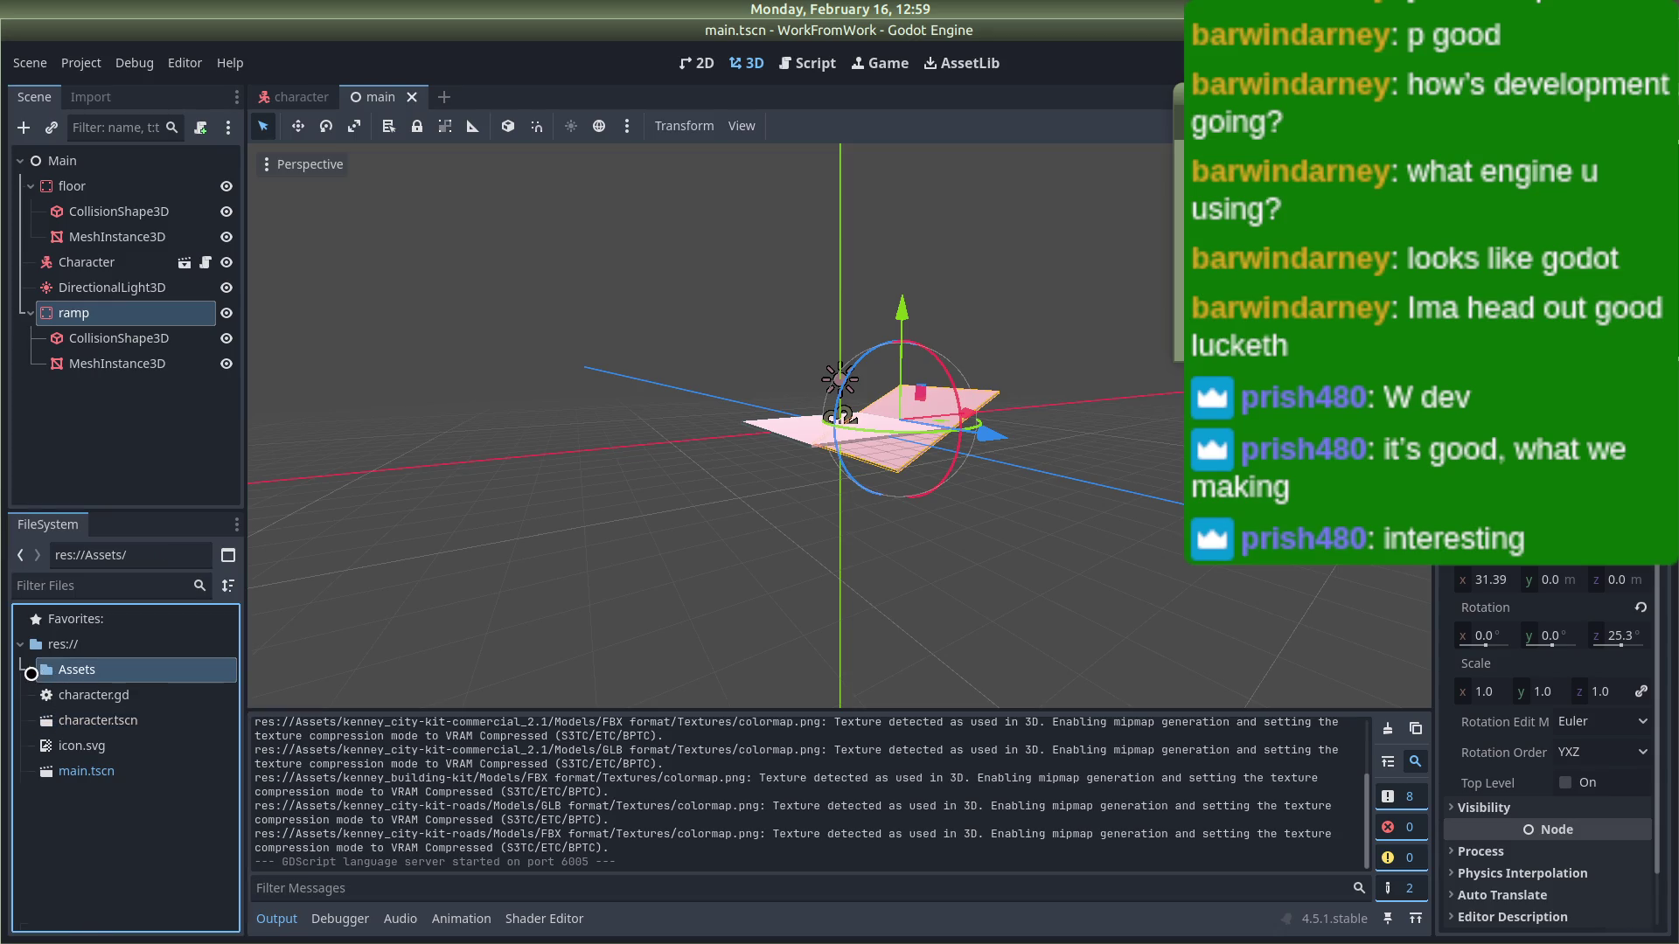
Step: Switch the OBS stream to the AFK scene
{"action": "scroll", "coordinate": [132, 752], "scroll_direction": "down", "scroll_amount": 1}
{"action": "scroll", "coordinate": [132, 754], "scroll_direction": "up", "scroll_amount": 2}
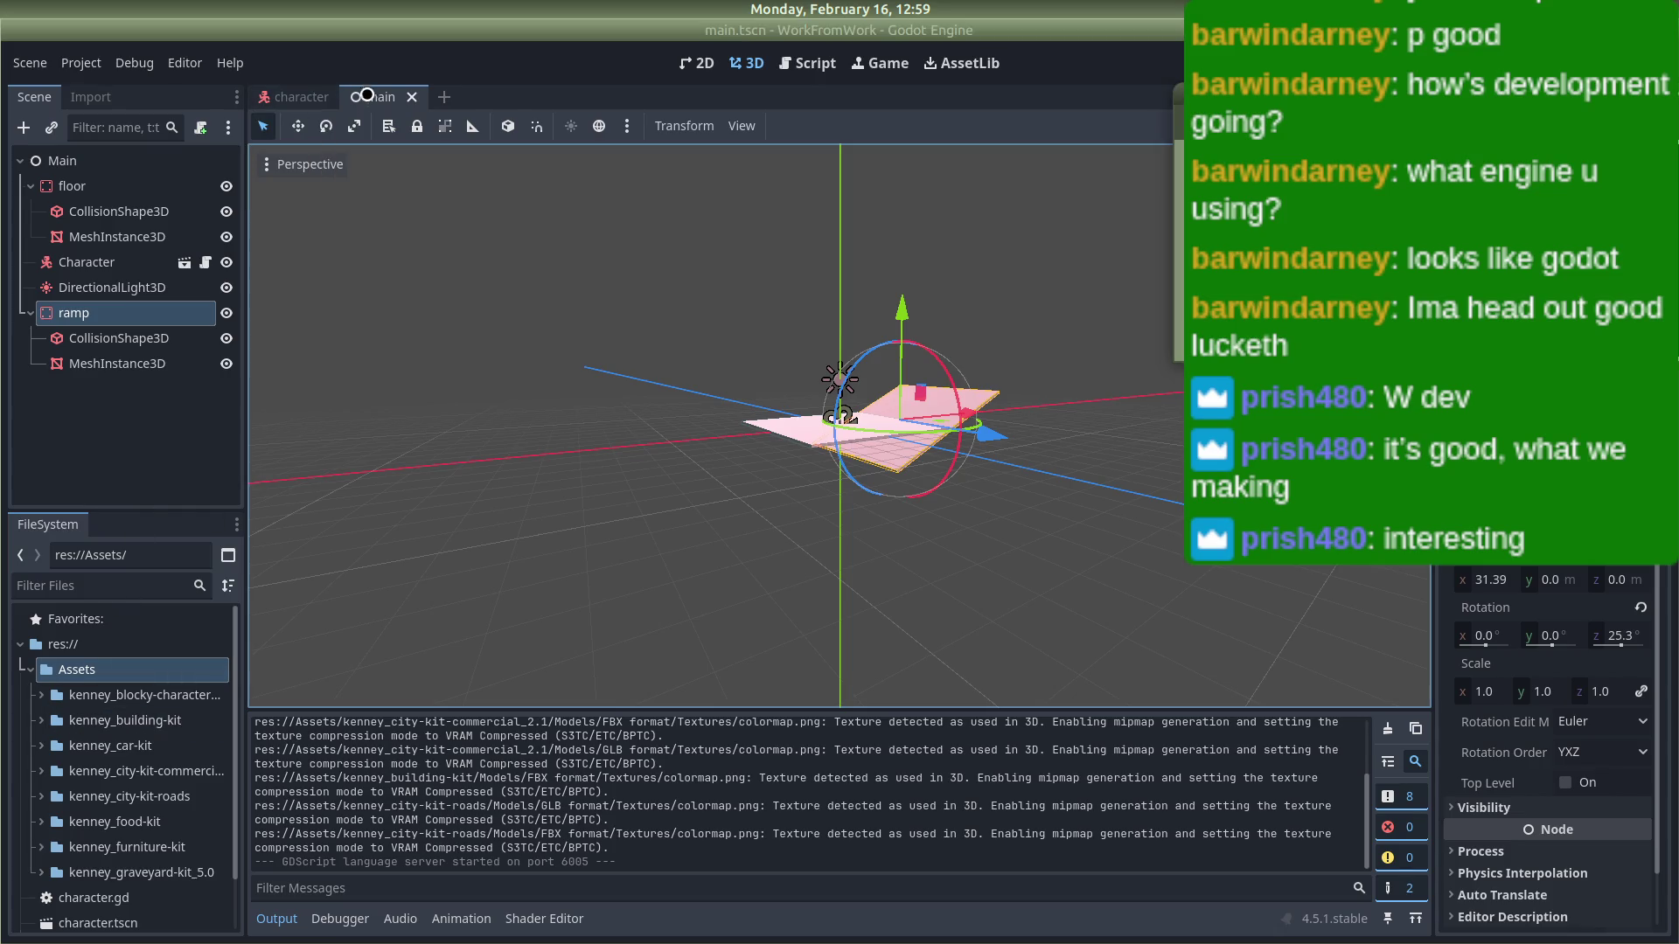
{"action": "key", "text": "alt+Tab"}
{"action": "key", "text": "alt+Tab"}
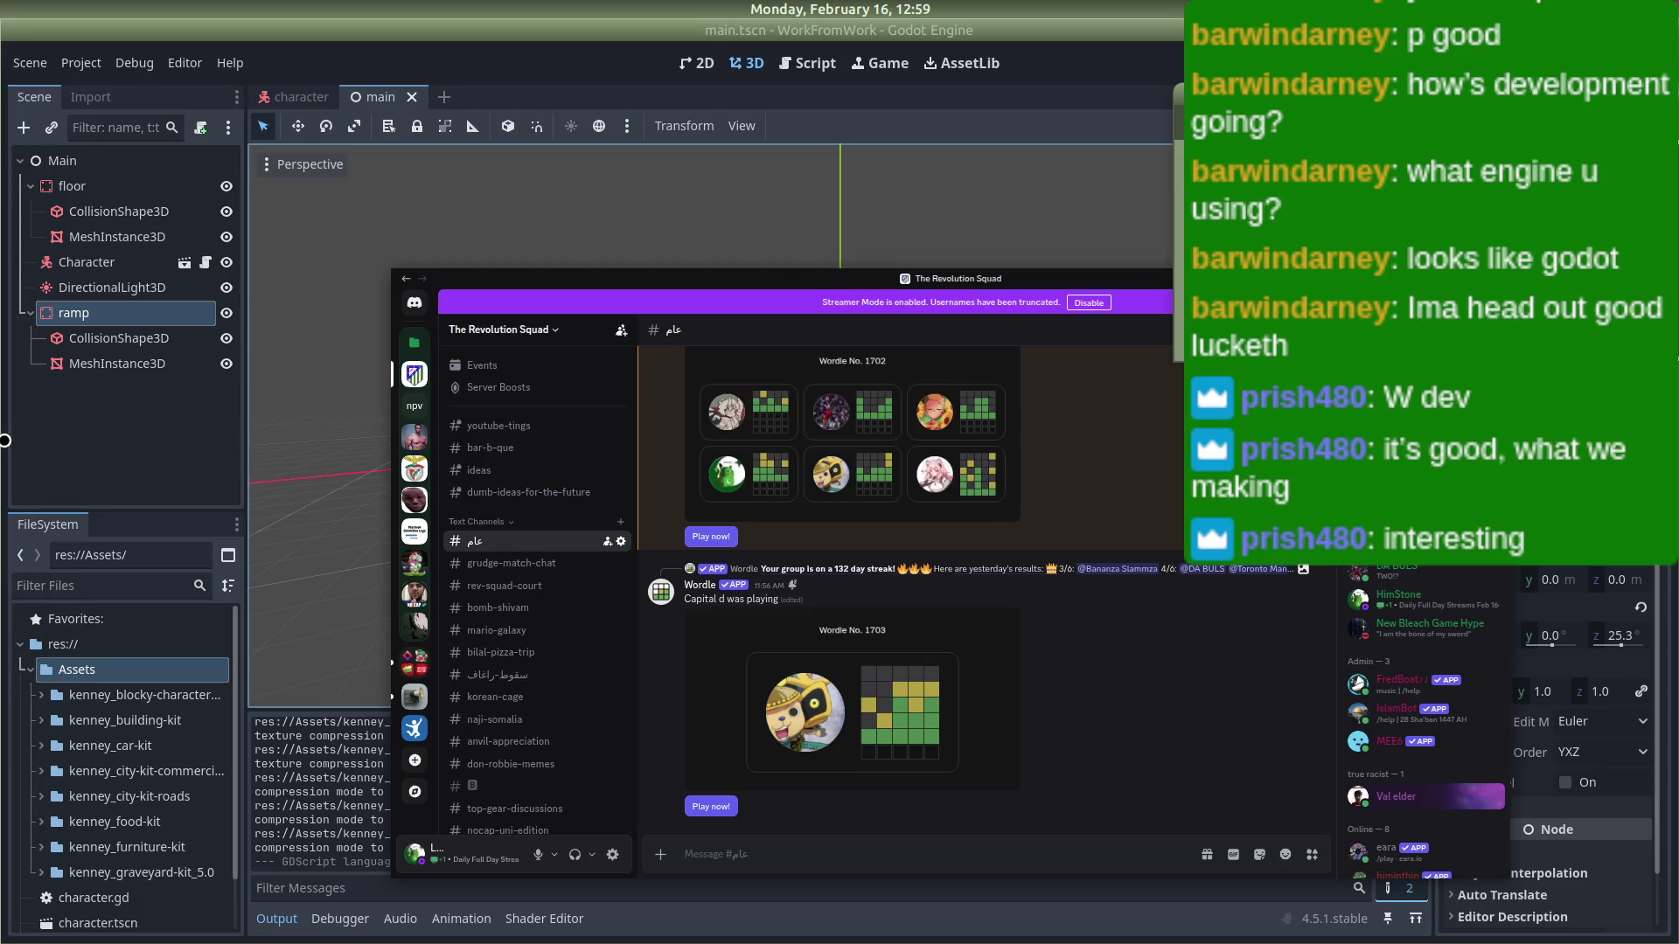
{"action": "left_click", "coordinate": [16, 98]}
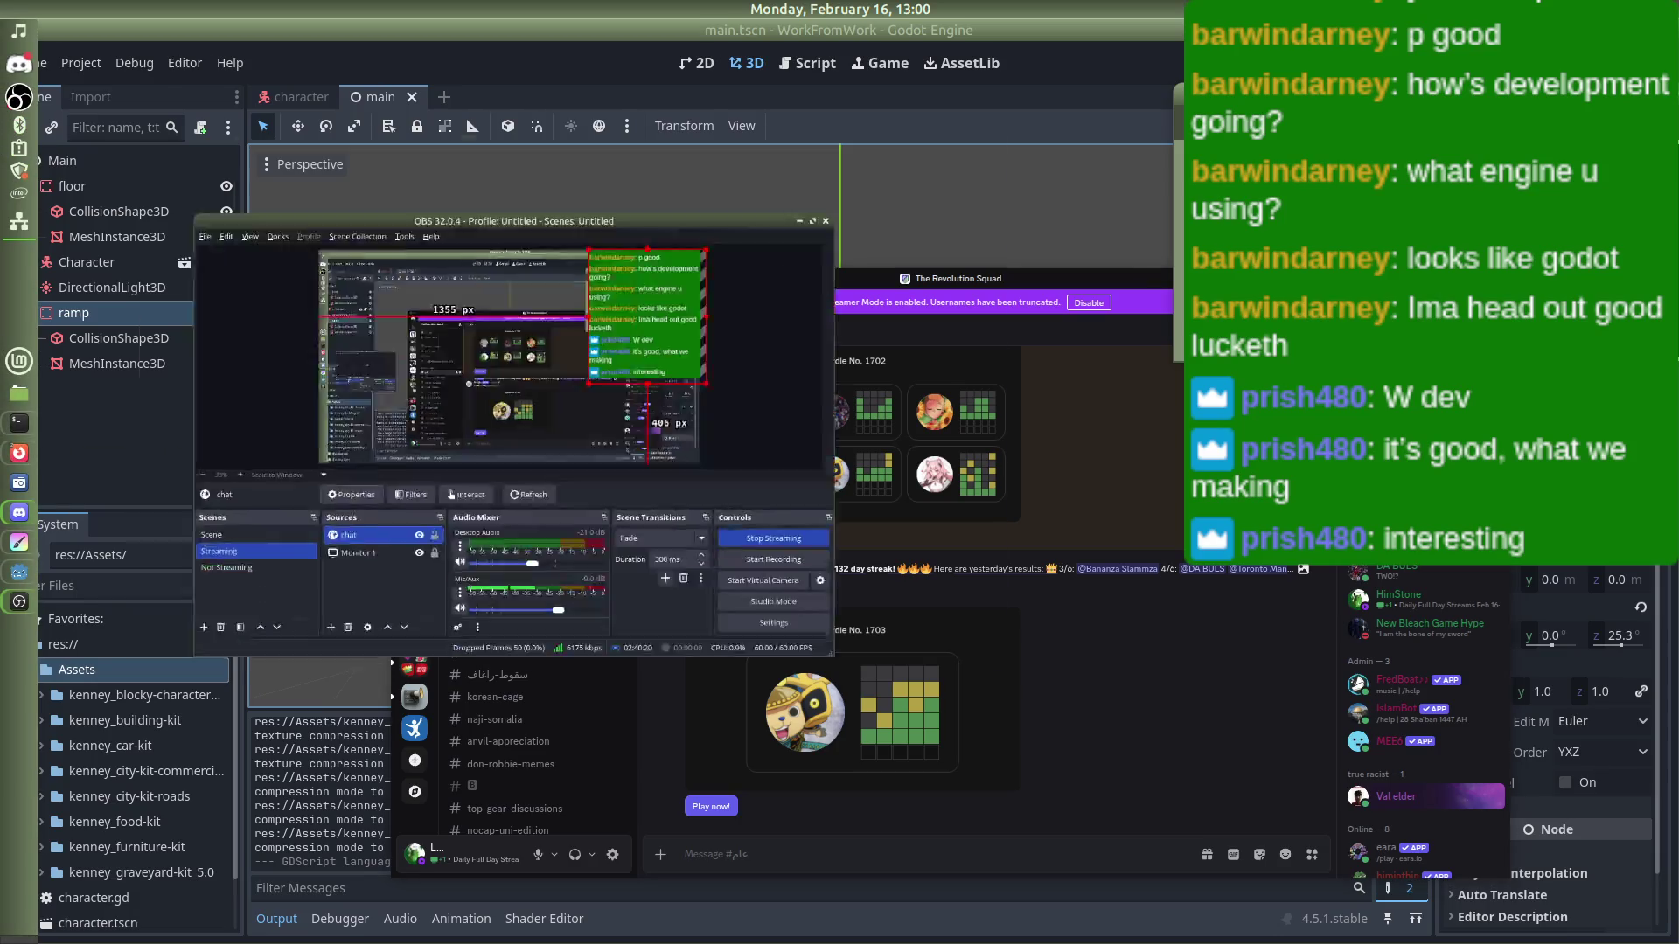
{"action": "left_click", "coordinate": [341, 544]}
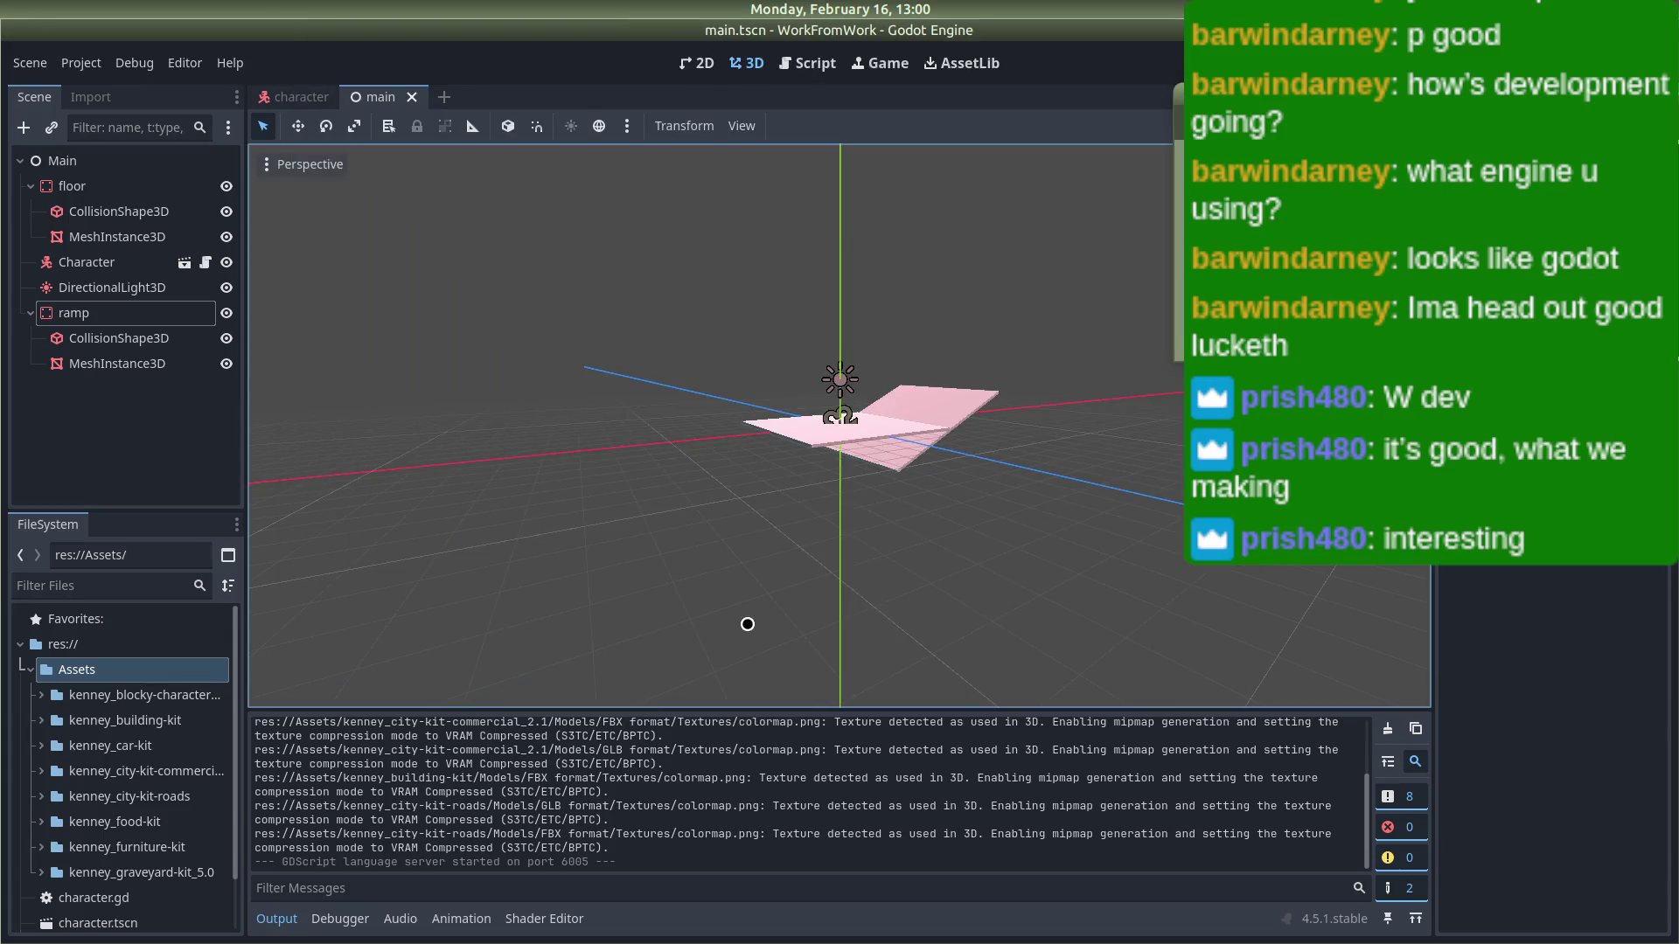
Step: Switch Discord to The Revolution Squad server, then return to Godot and start a new scene
{"action": "mouse_move", "coordinate": [4, 579]}
{"action": "mouse_move", "coordinate": [12, 510]}
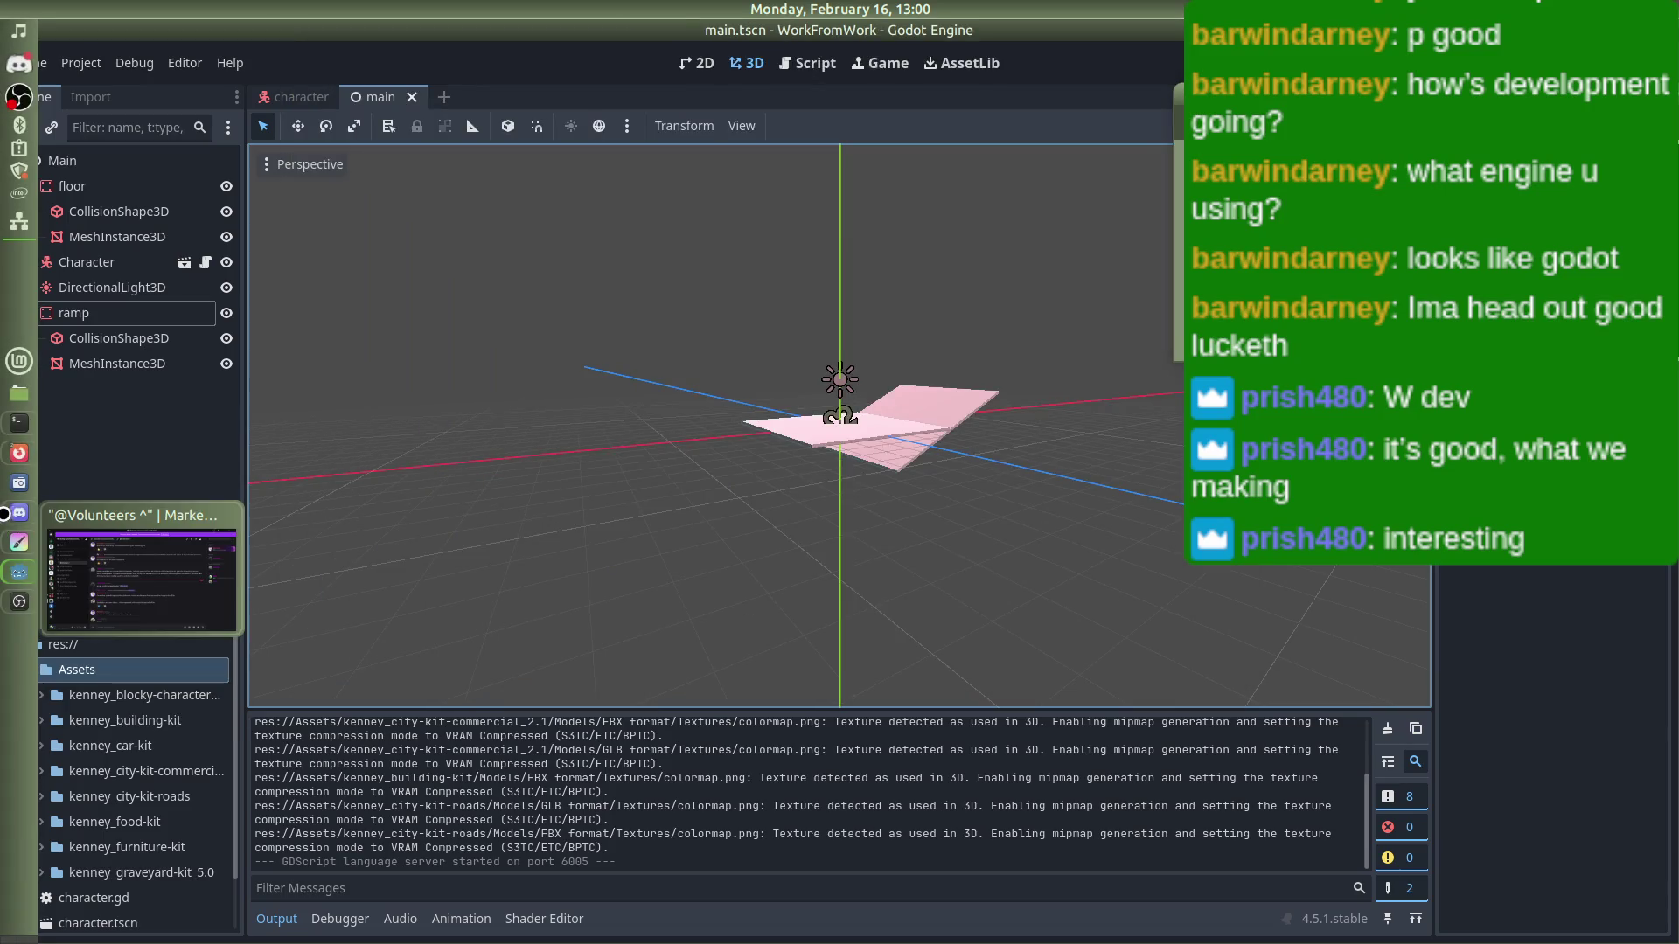
{"action": "left_click", "coordinate": [140, 578]}
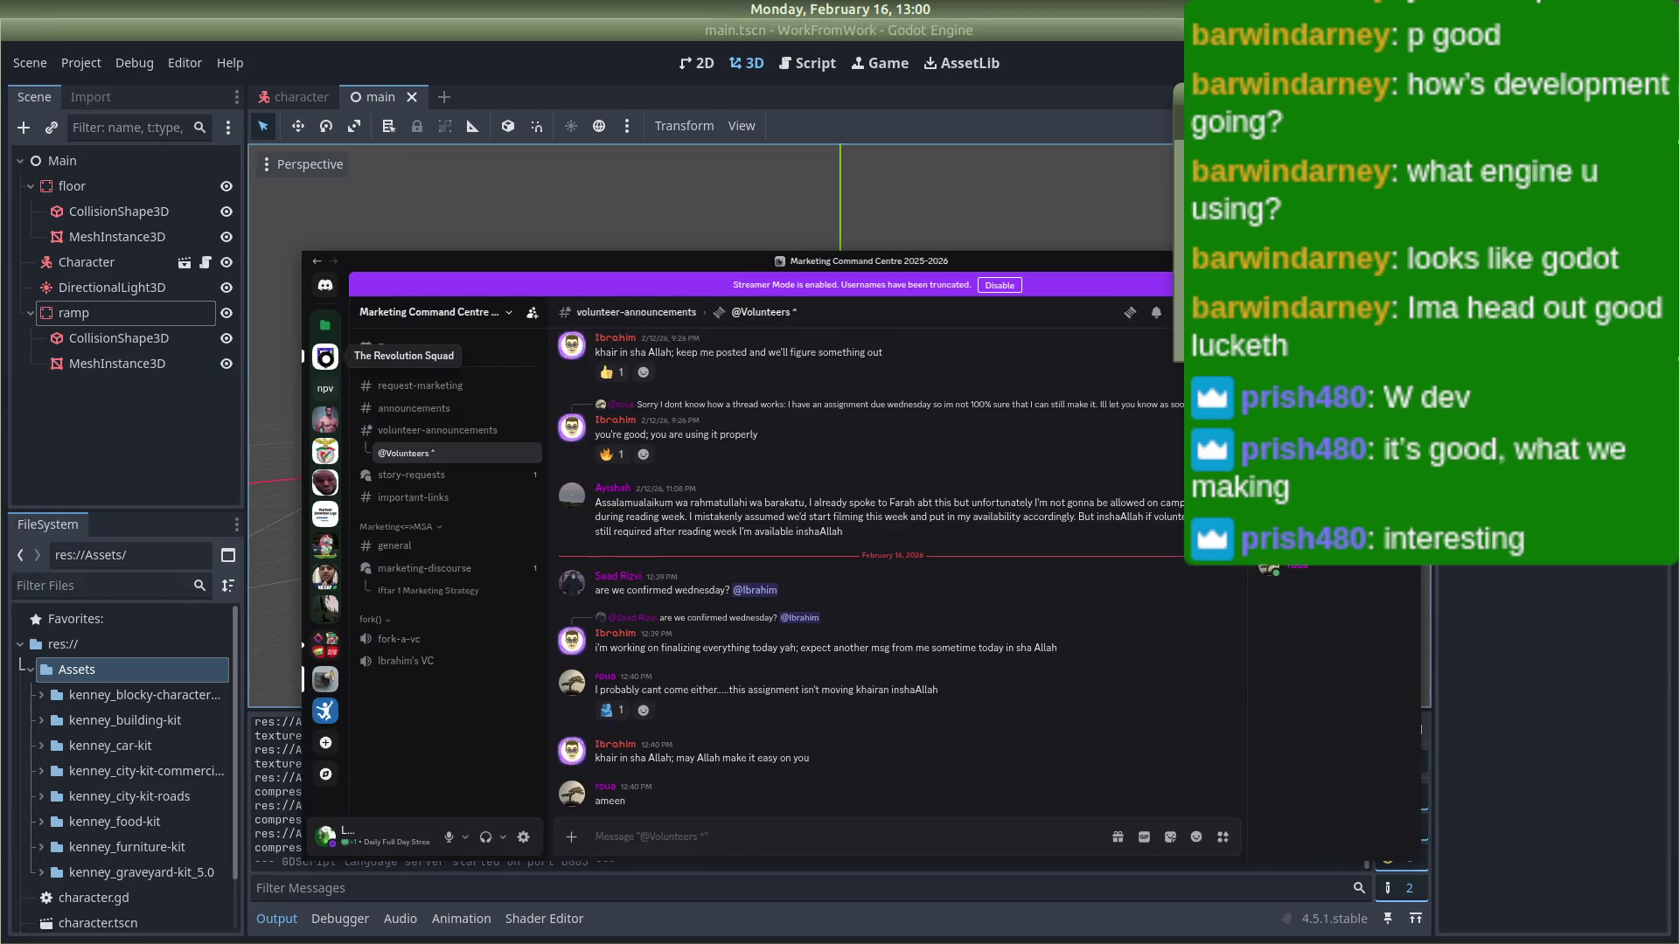
{"action": "left_click", "coordinate": [325, 357]}
{"action": "key", "text": "alt+Tab"}
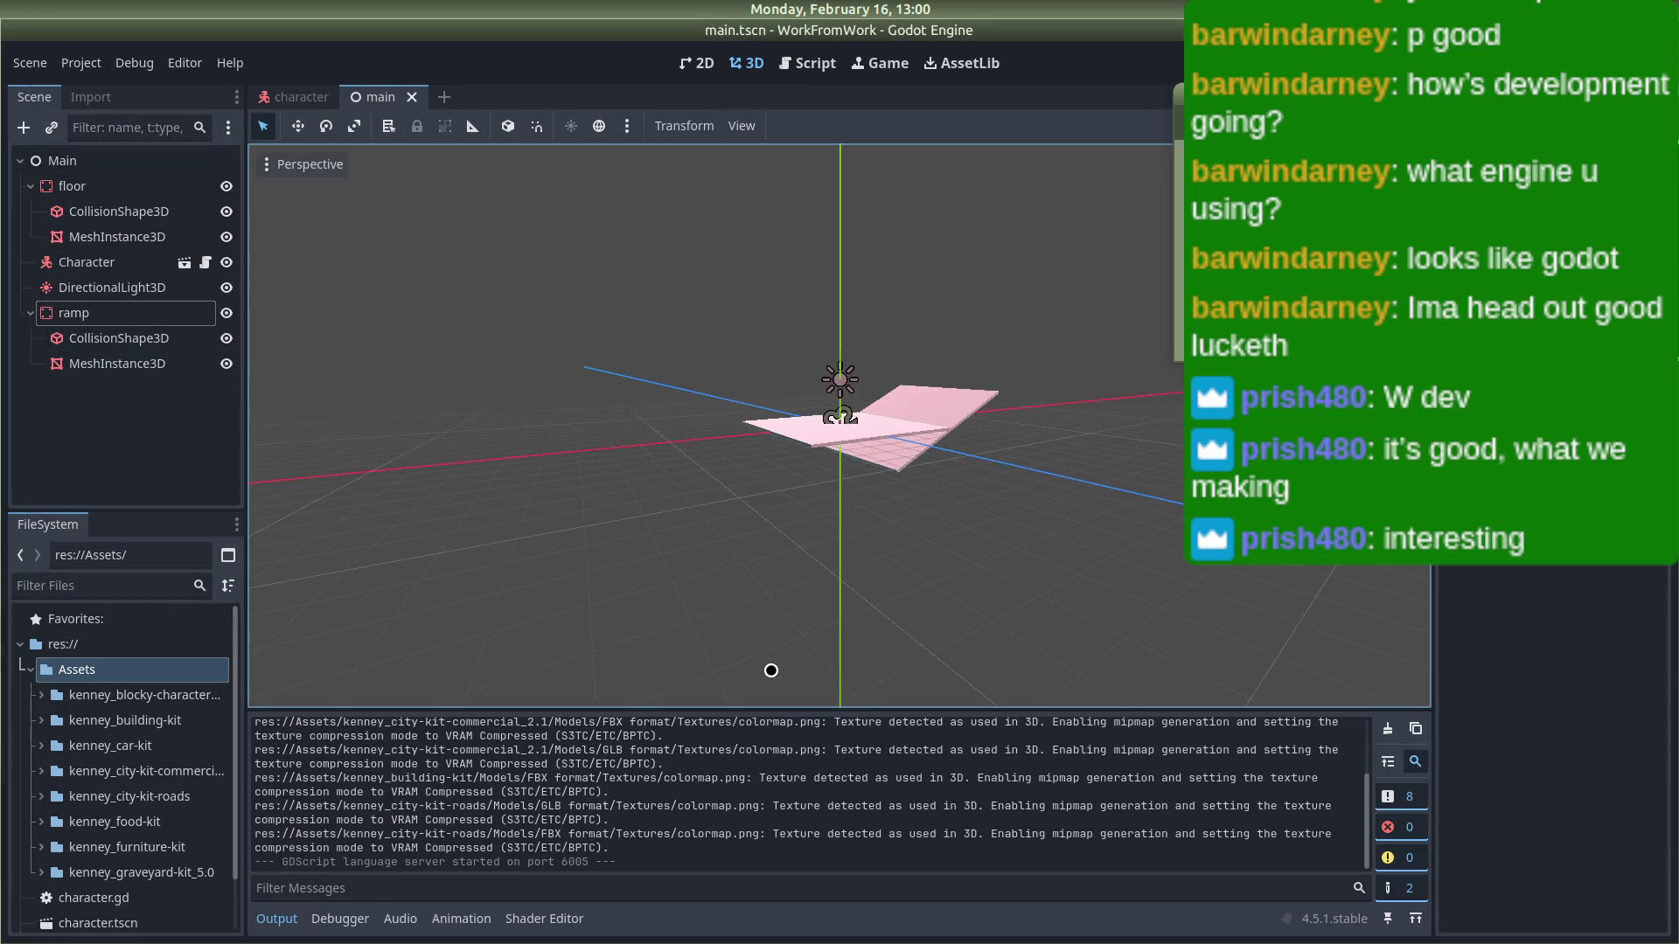
{"action": "mouse_move", "coordinate": [667, 582]}
{"action": "left_mouse_down"}
{"action": "mouse_move", "coordinate": [480, 525]}
{"action": "mouse_move", "coordinate": [659, 581]}
{"action": "left_mouse_up"}
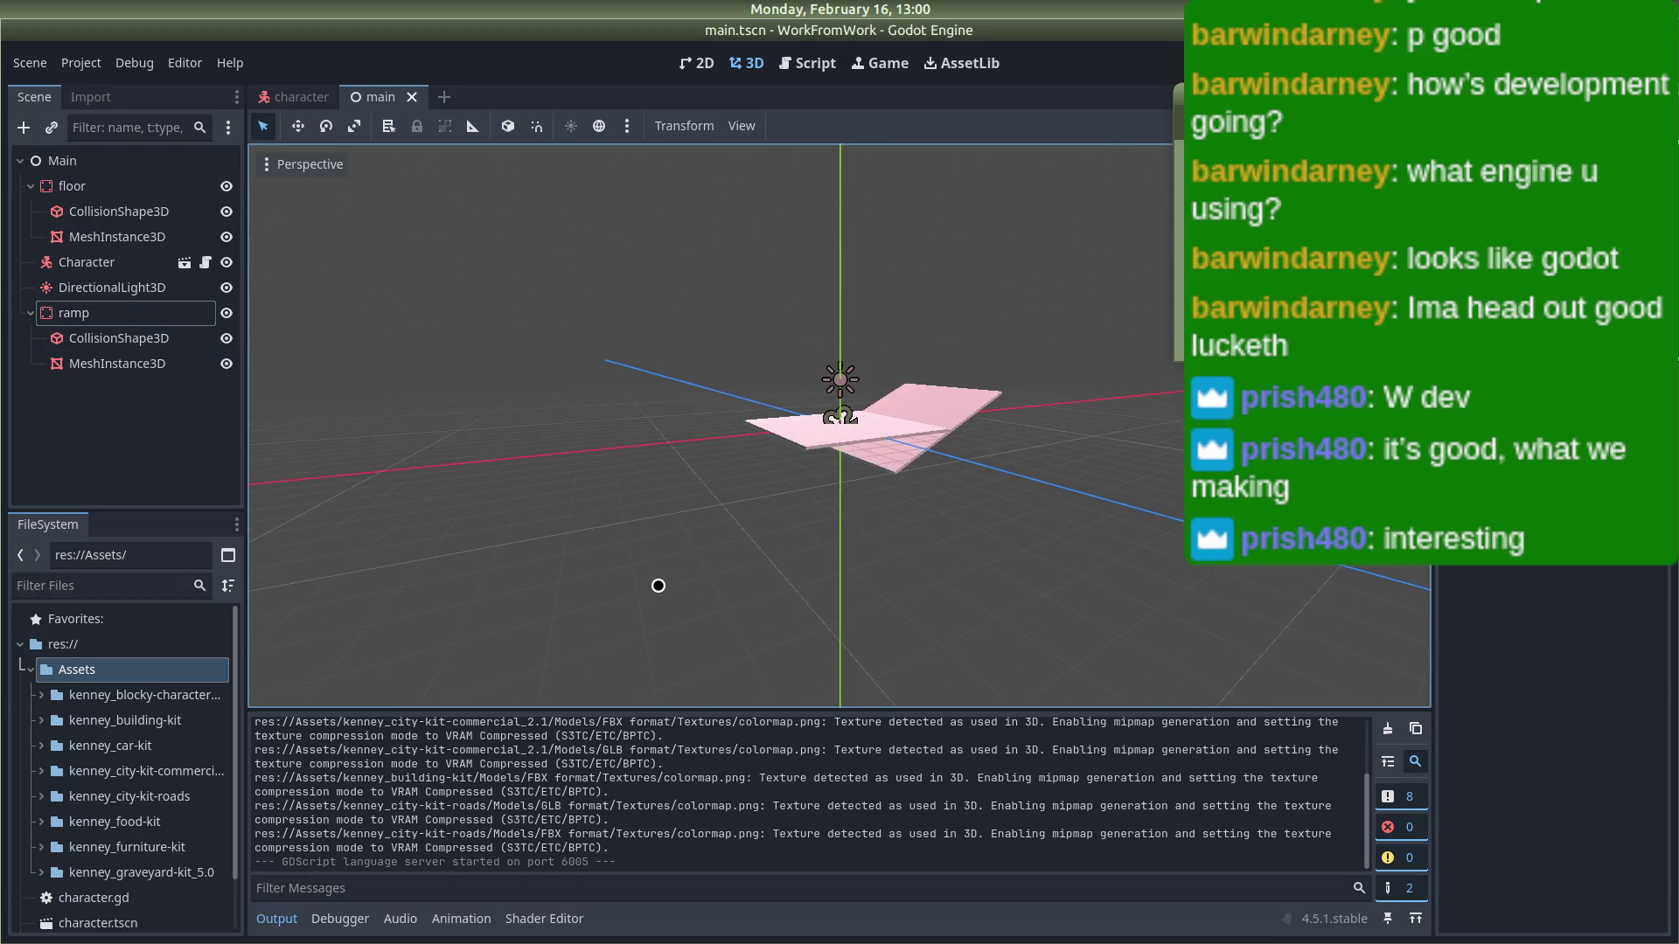
{"action": "left_click", "coordinate": [445, 96]}
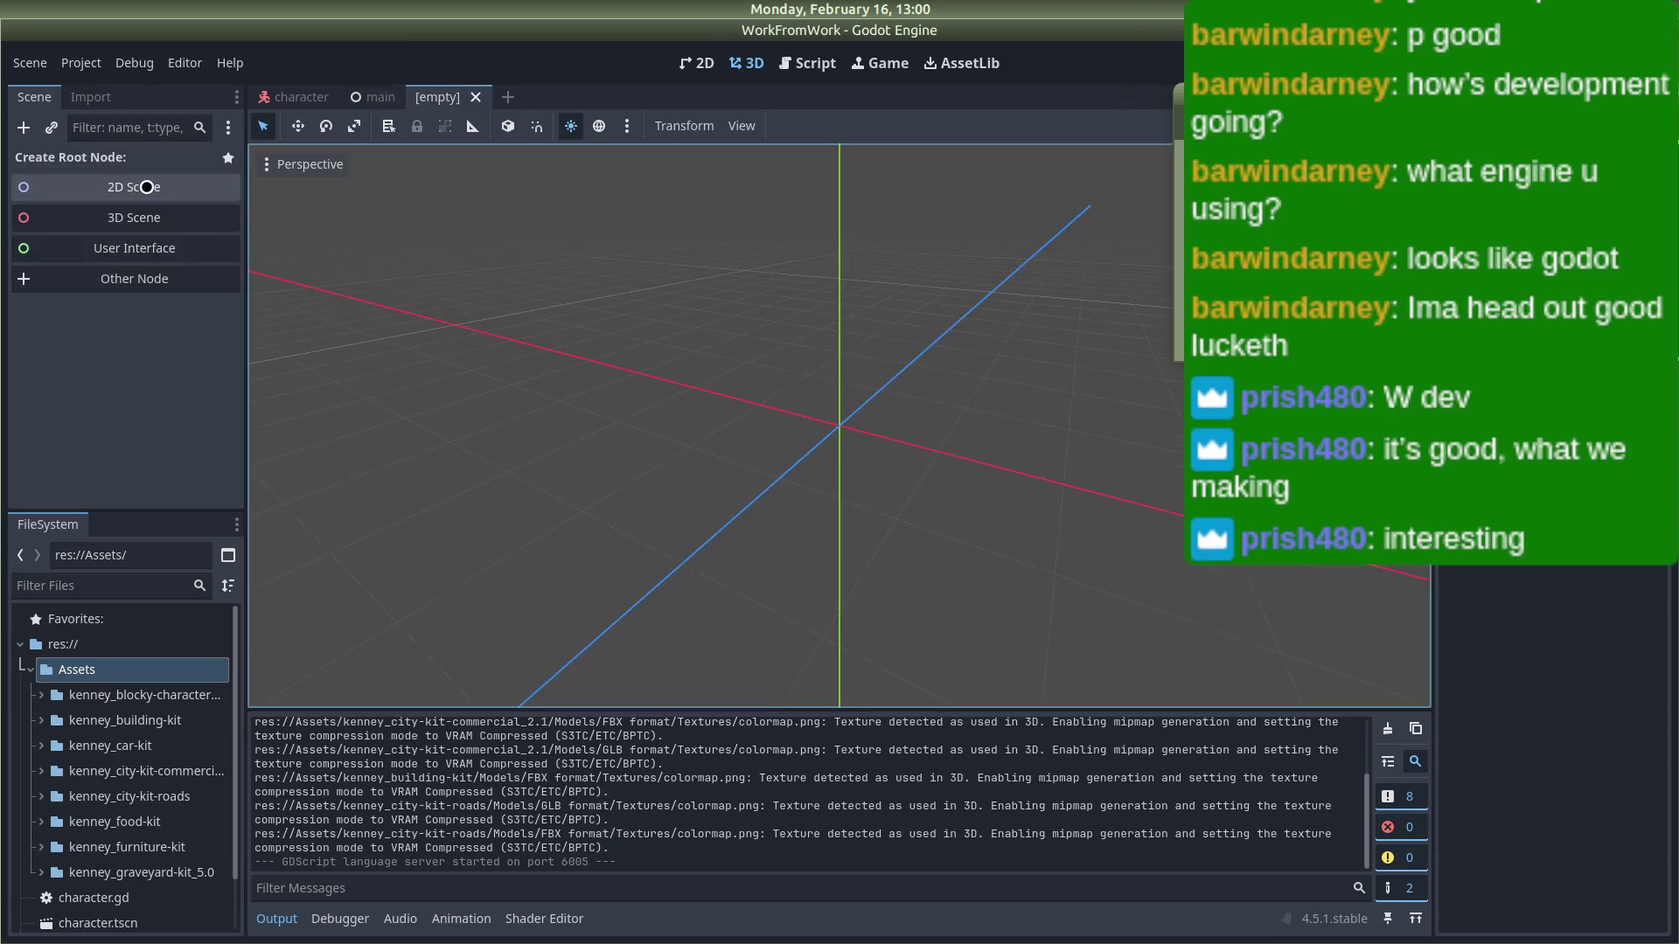
Step: Search 'node' under Other Node and create the scene with a Node2D root
{"action": "left_click", "coordinate": [148, 267]}
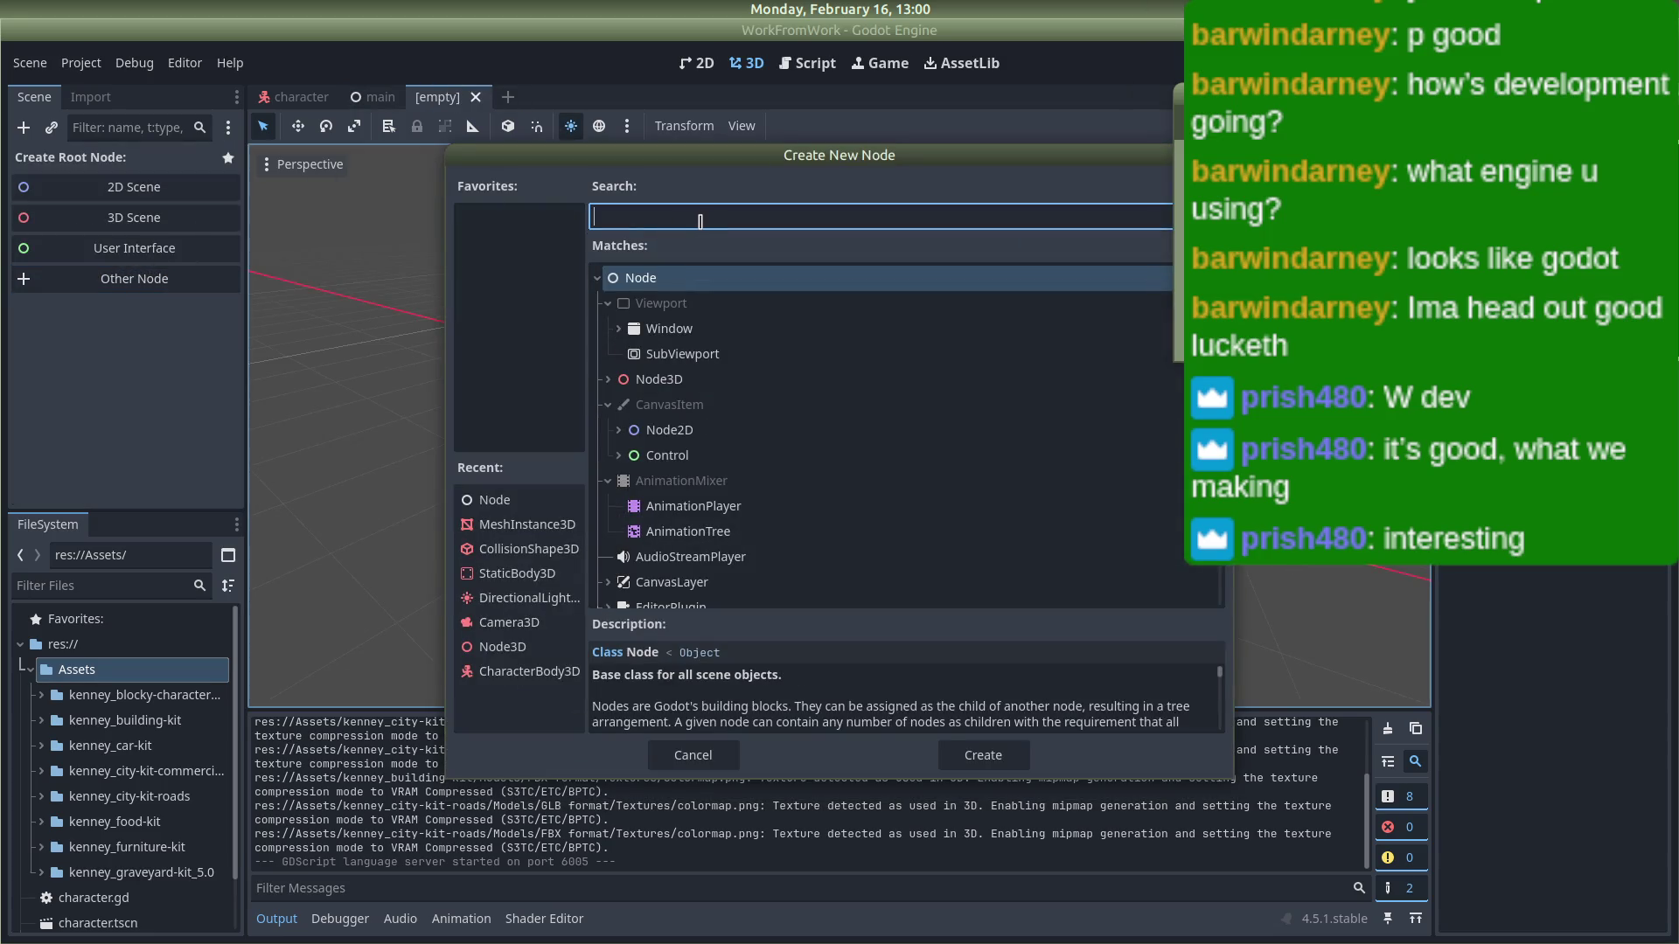
{"action": "type", "text": "node"}
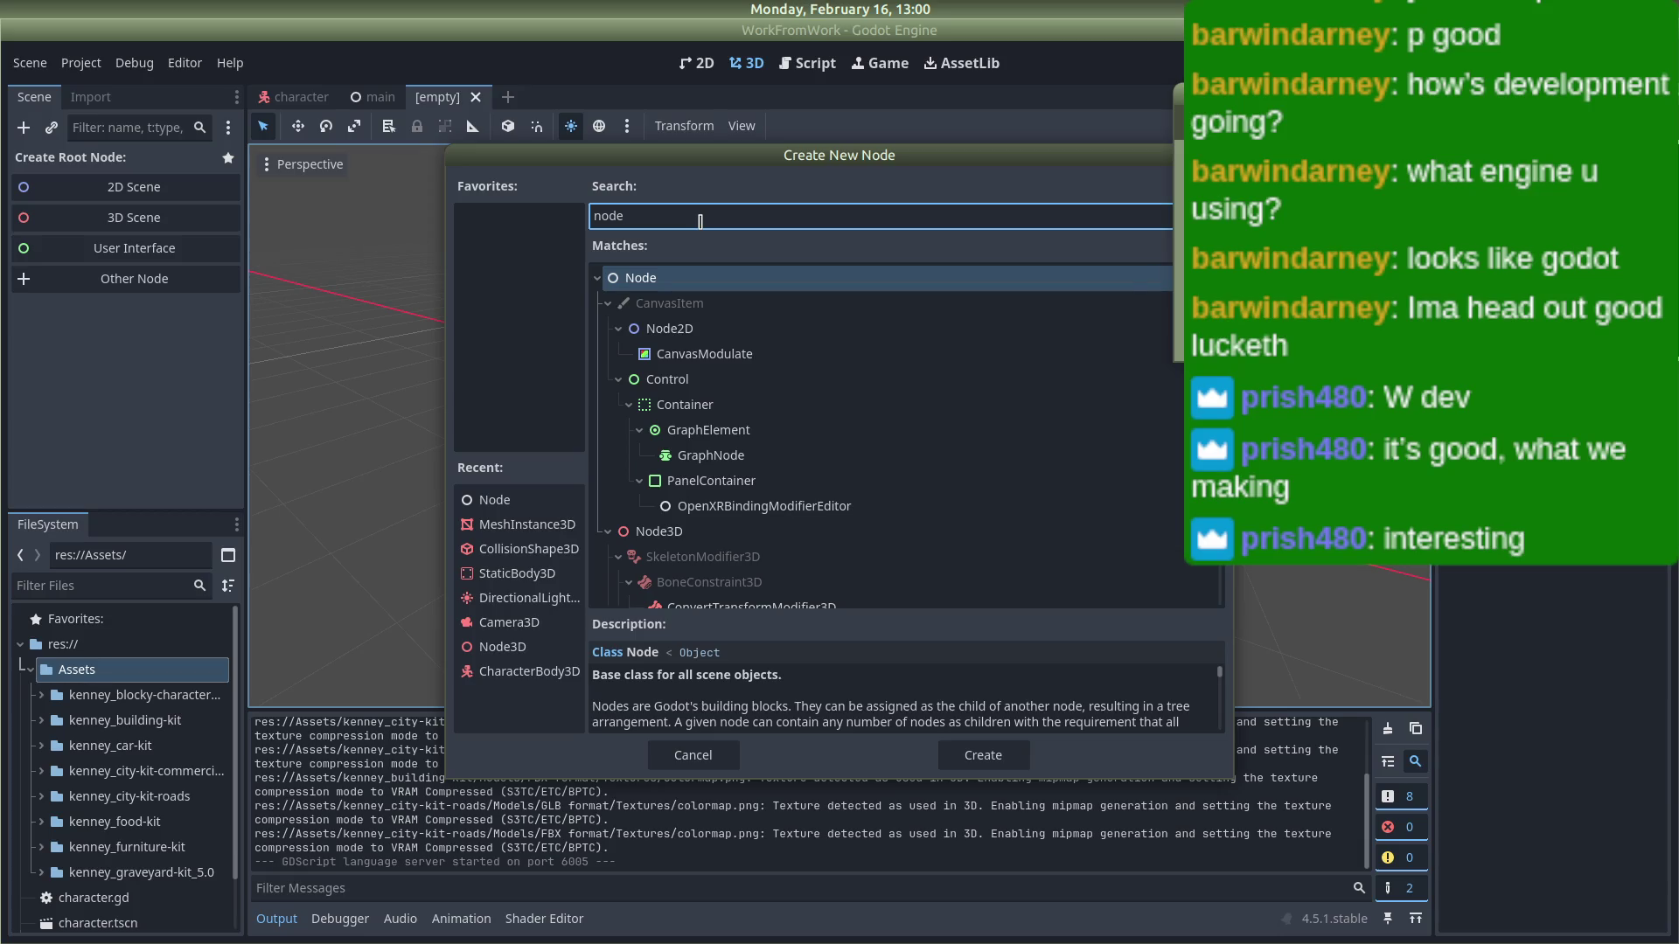
{"action": "left_click", "coordinate": [680, 328]}
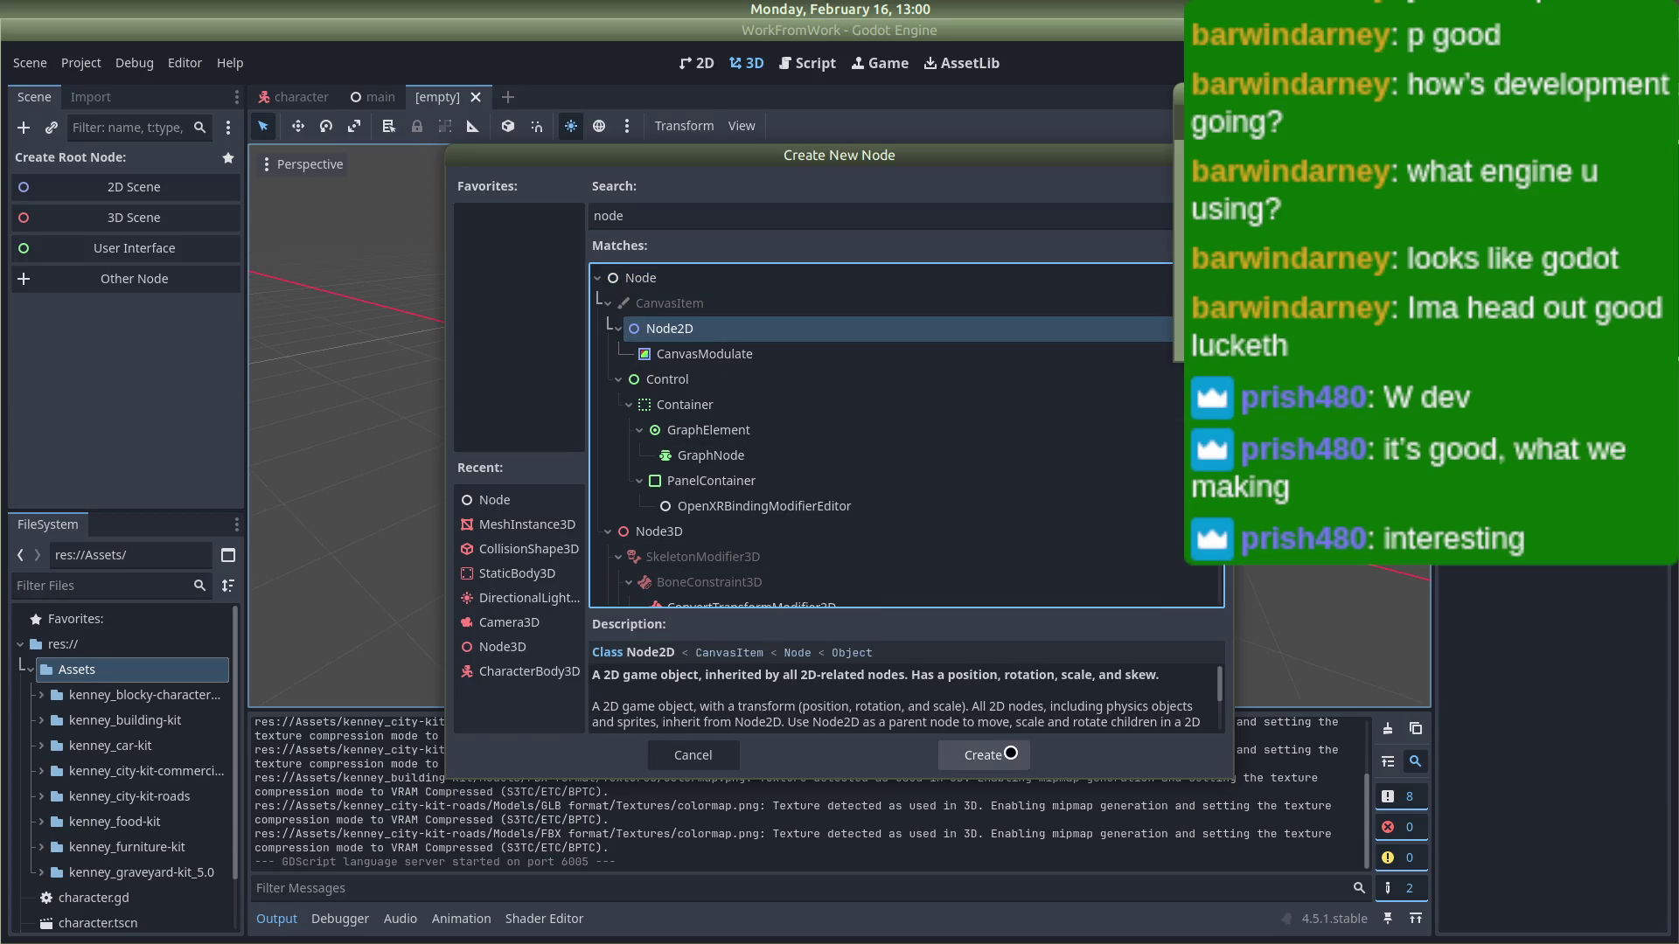
{"action": "left_click", "coordinate": [1005, 754]}
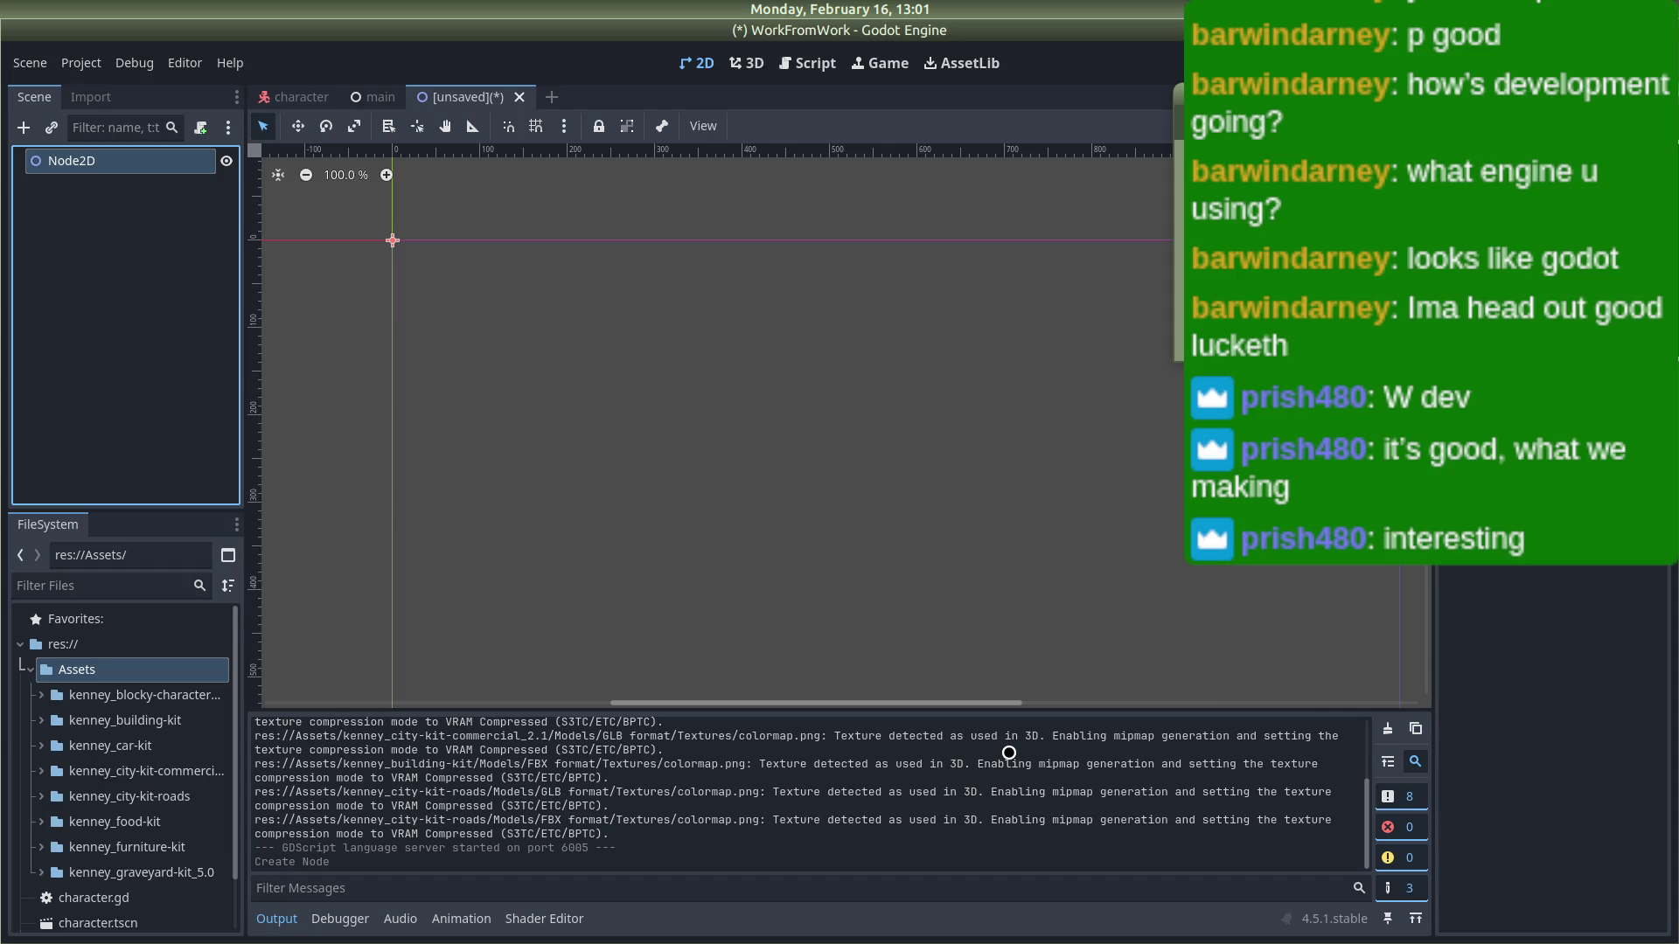
Step: Replace the Node2D root with a plain Node root
{"action": "right_click", "coordinate": [67, 162]}
{"action": "left_click", "coordinate": [163, 518]}
{"action": "left_click", "coordinate": [890, 489]}
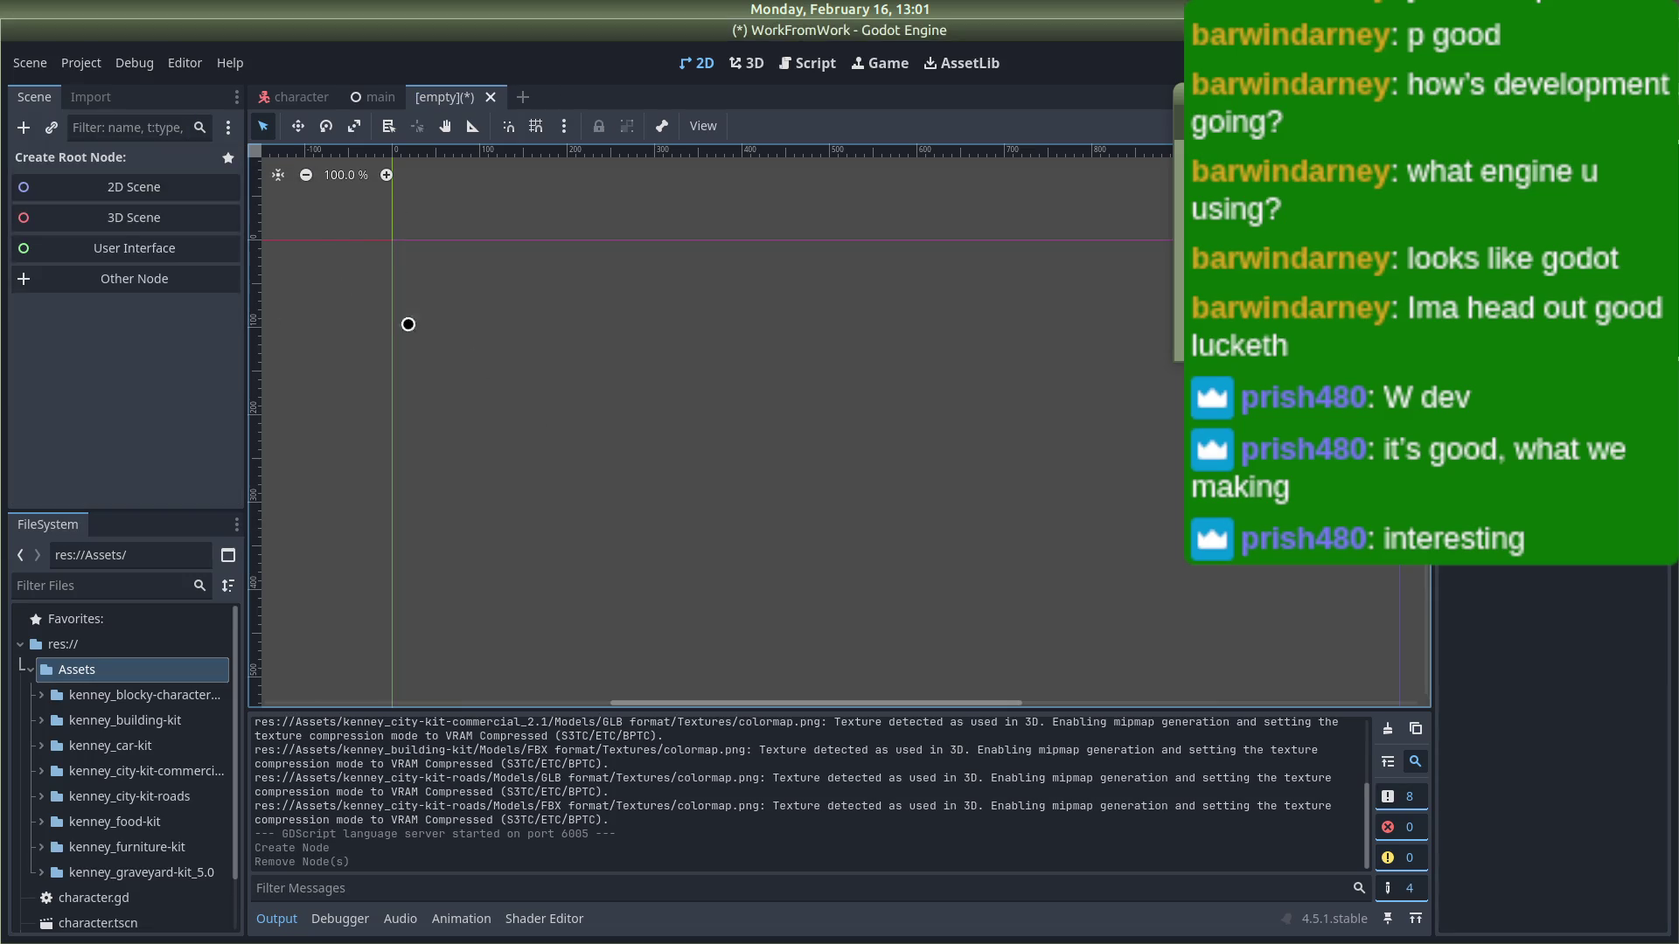
{"action": "left_click", "coordinate": [107, 278]}
{"action": "type", "text": "Noid"}
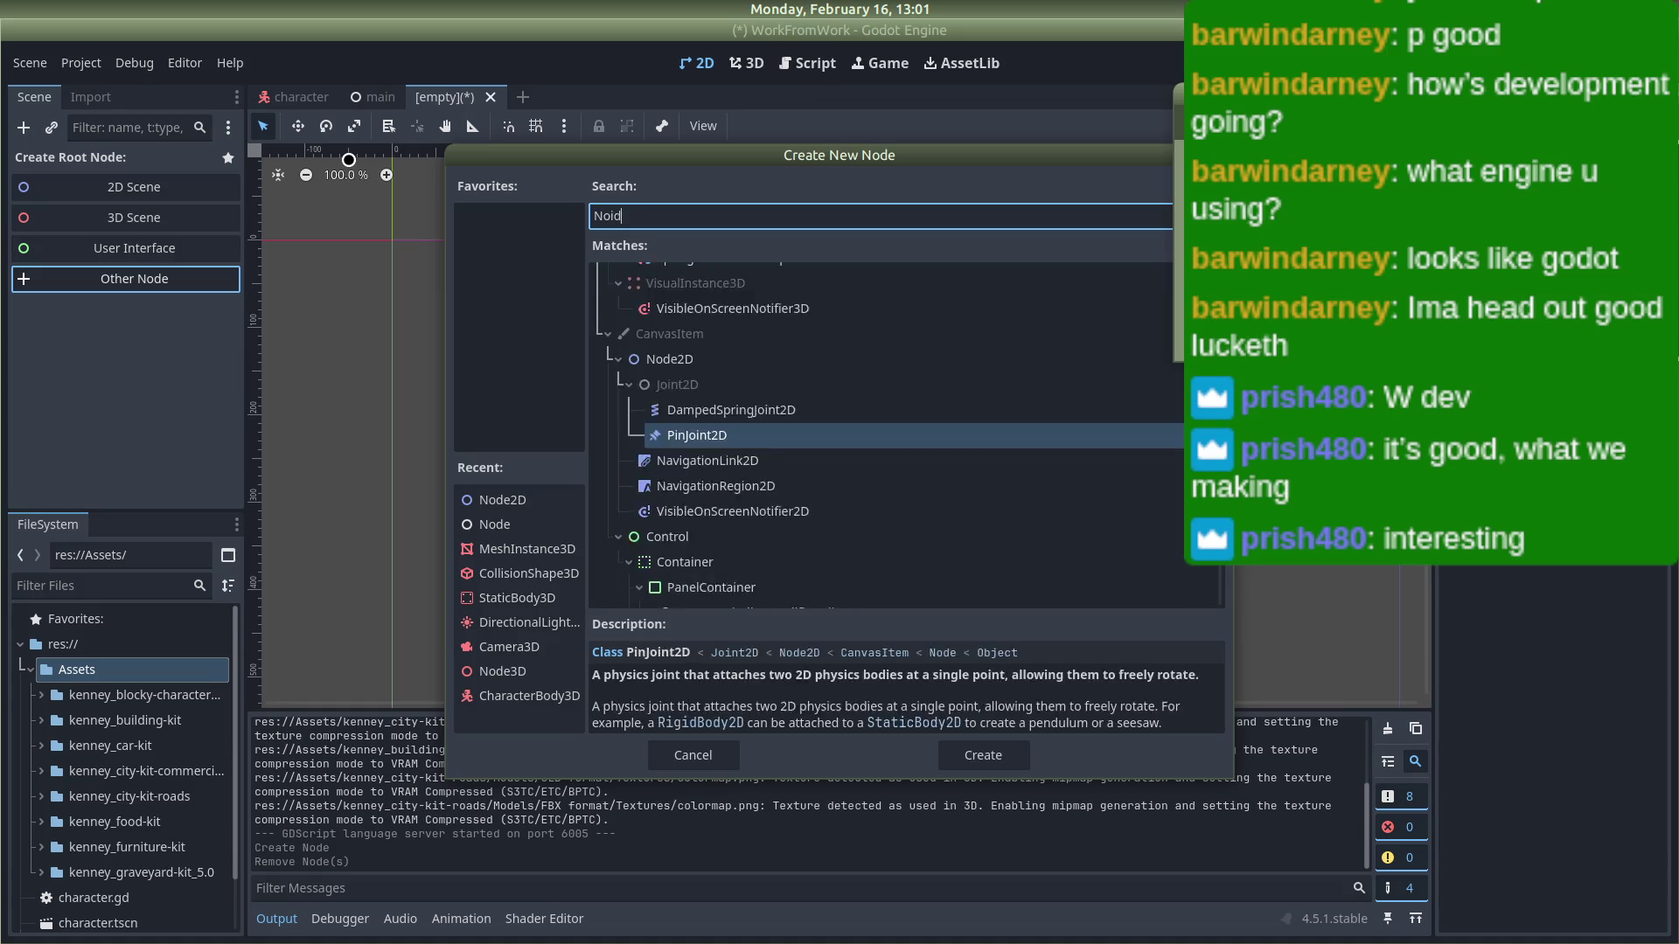
{"action": "key", "text": "BackSpace"}
{"action": "key", "text": "BackSpace"}
{"action": "type", "text": "de"}
{"action": "left_click", "coordinate": [719, 271]}
{"action": "double_click", "coordinate": [719, 272]}
Step: Rename the root node to 'House'
{"action": "right_click", "coordinate": [85, 155]}
{"action": "left_click", "coordinate": [70, 156]}
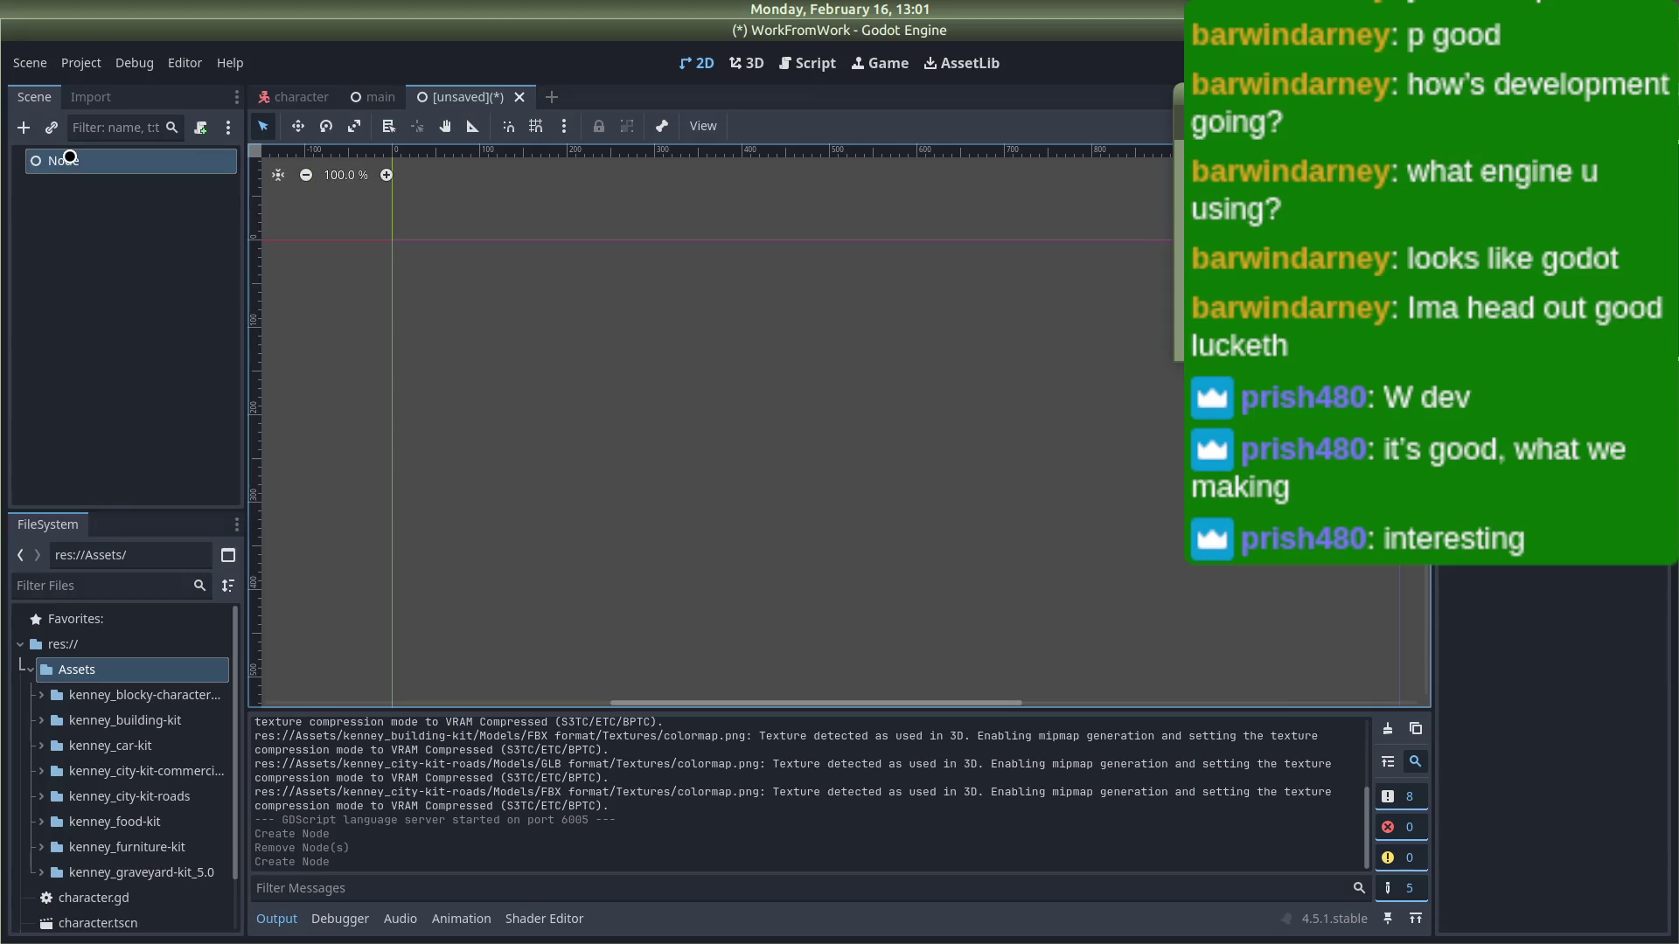
{"action": "double_click", "coordinate": [70, 157]}
{"action": "type", "text": "House"}
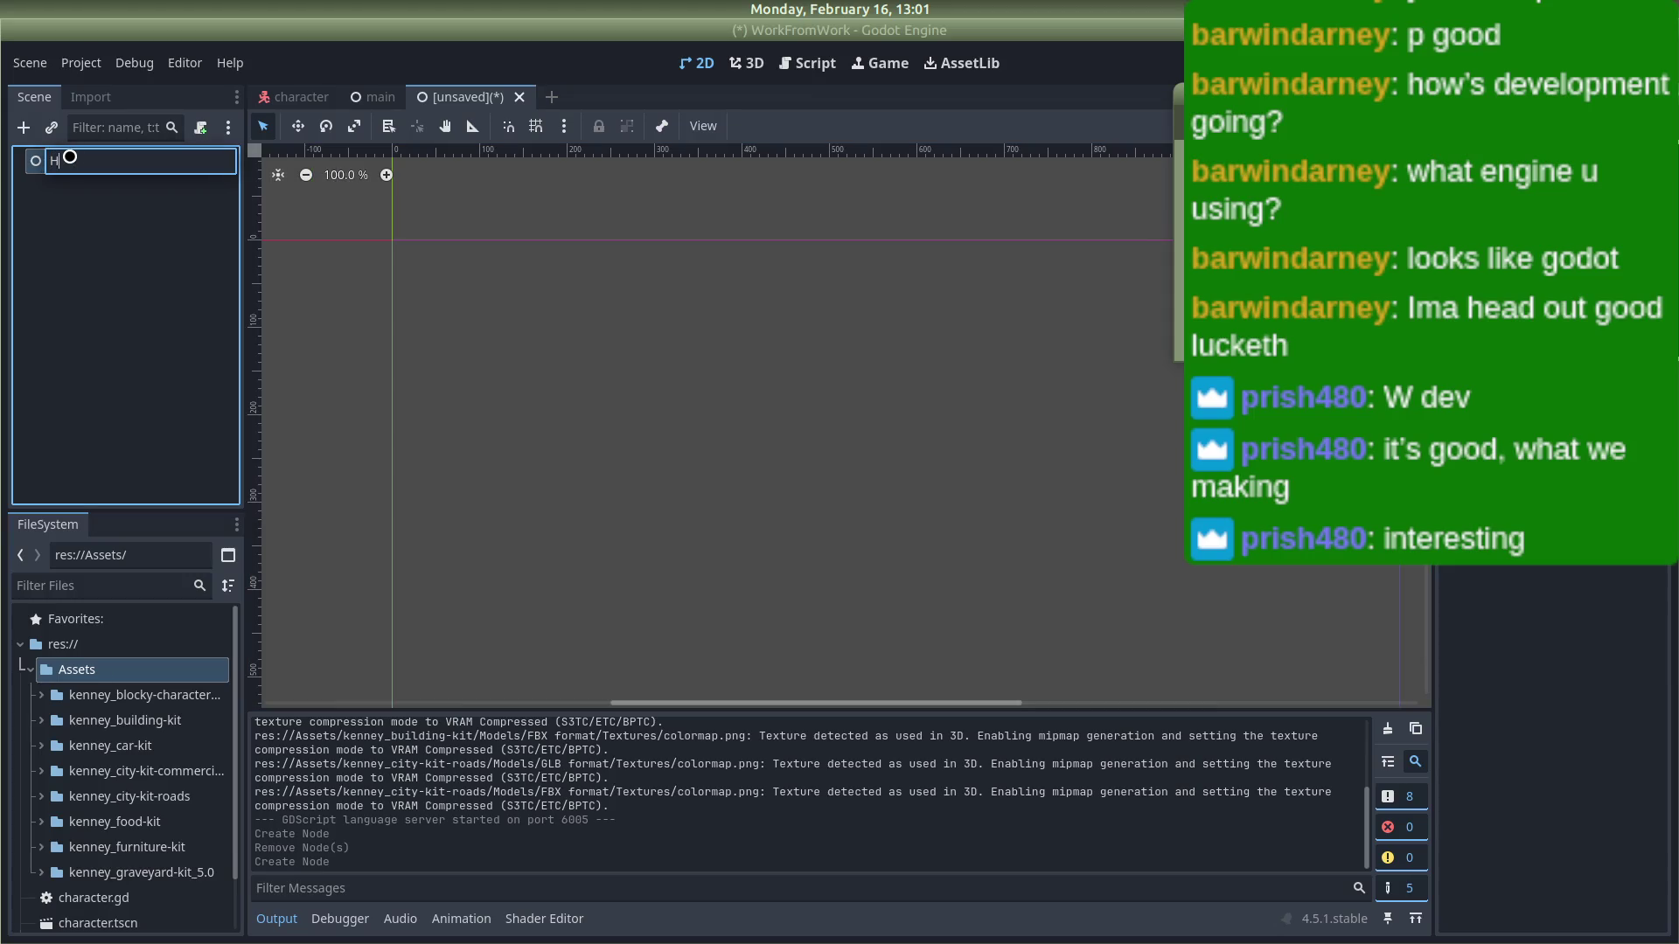
{"action": "key", "text": "Return"}
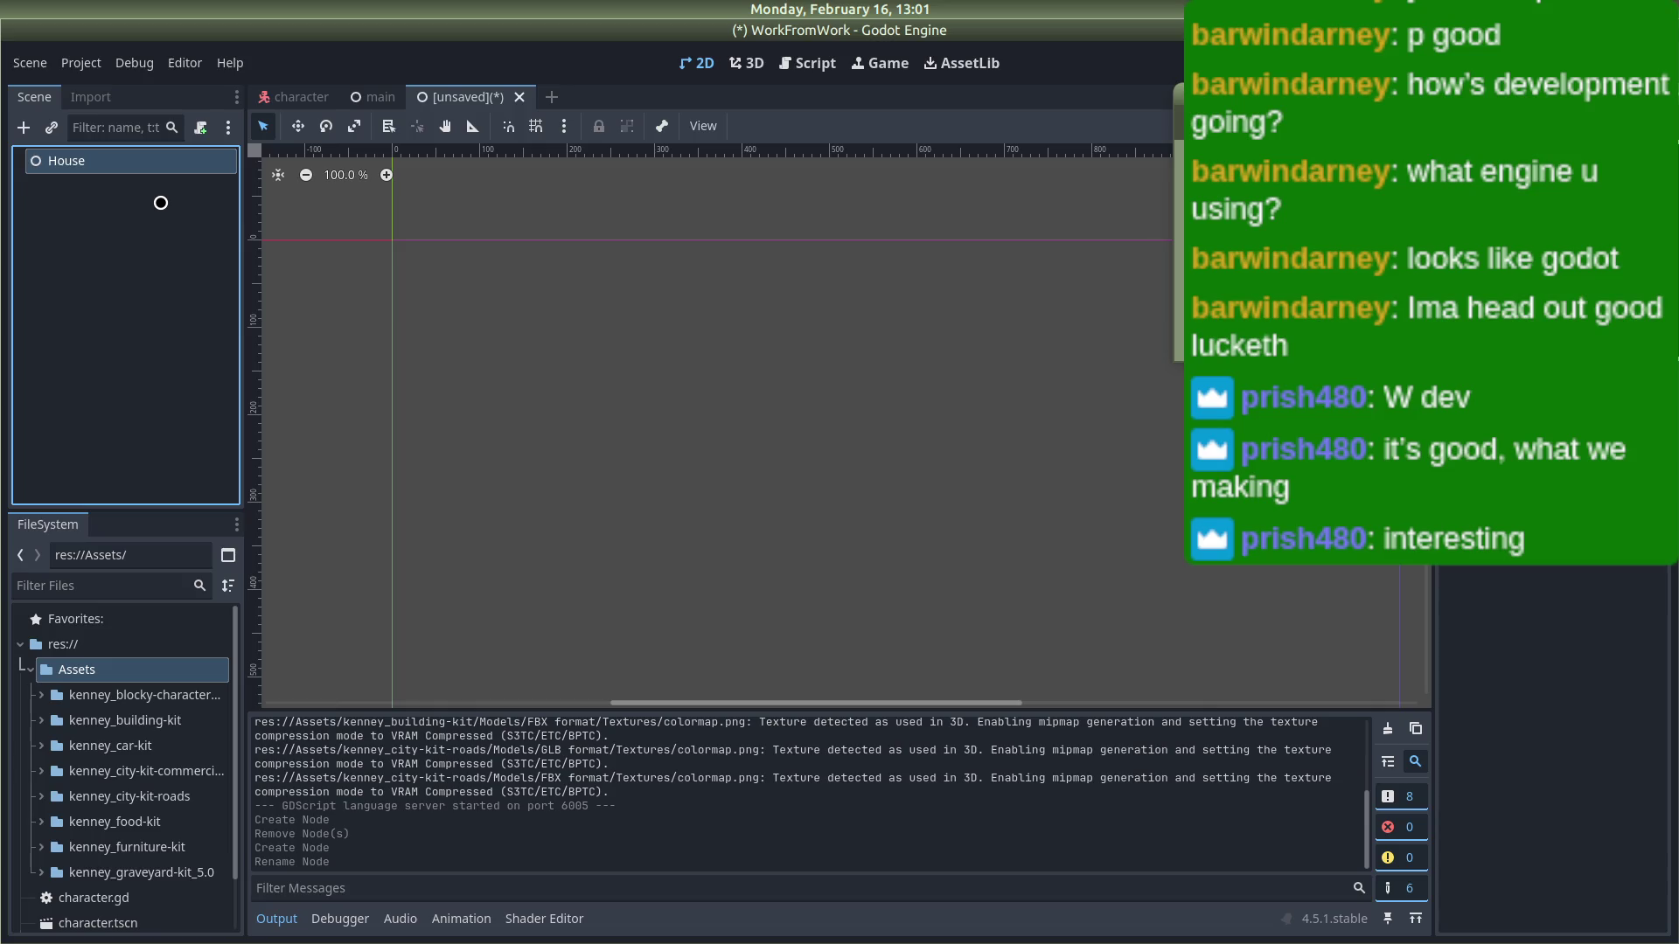
Step: Add a CSGBox3D child under House, then switch to Firefox
{"action": "right_click", "coordinate": [124, 159]}
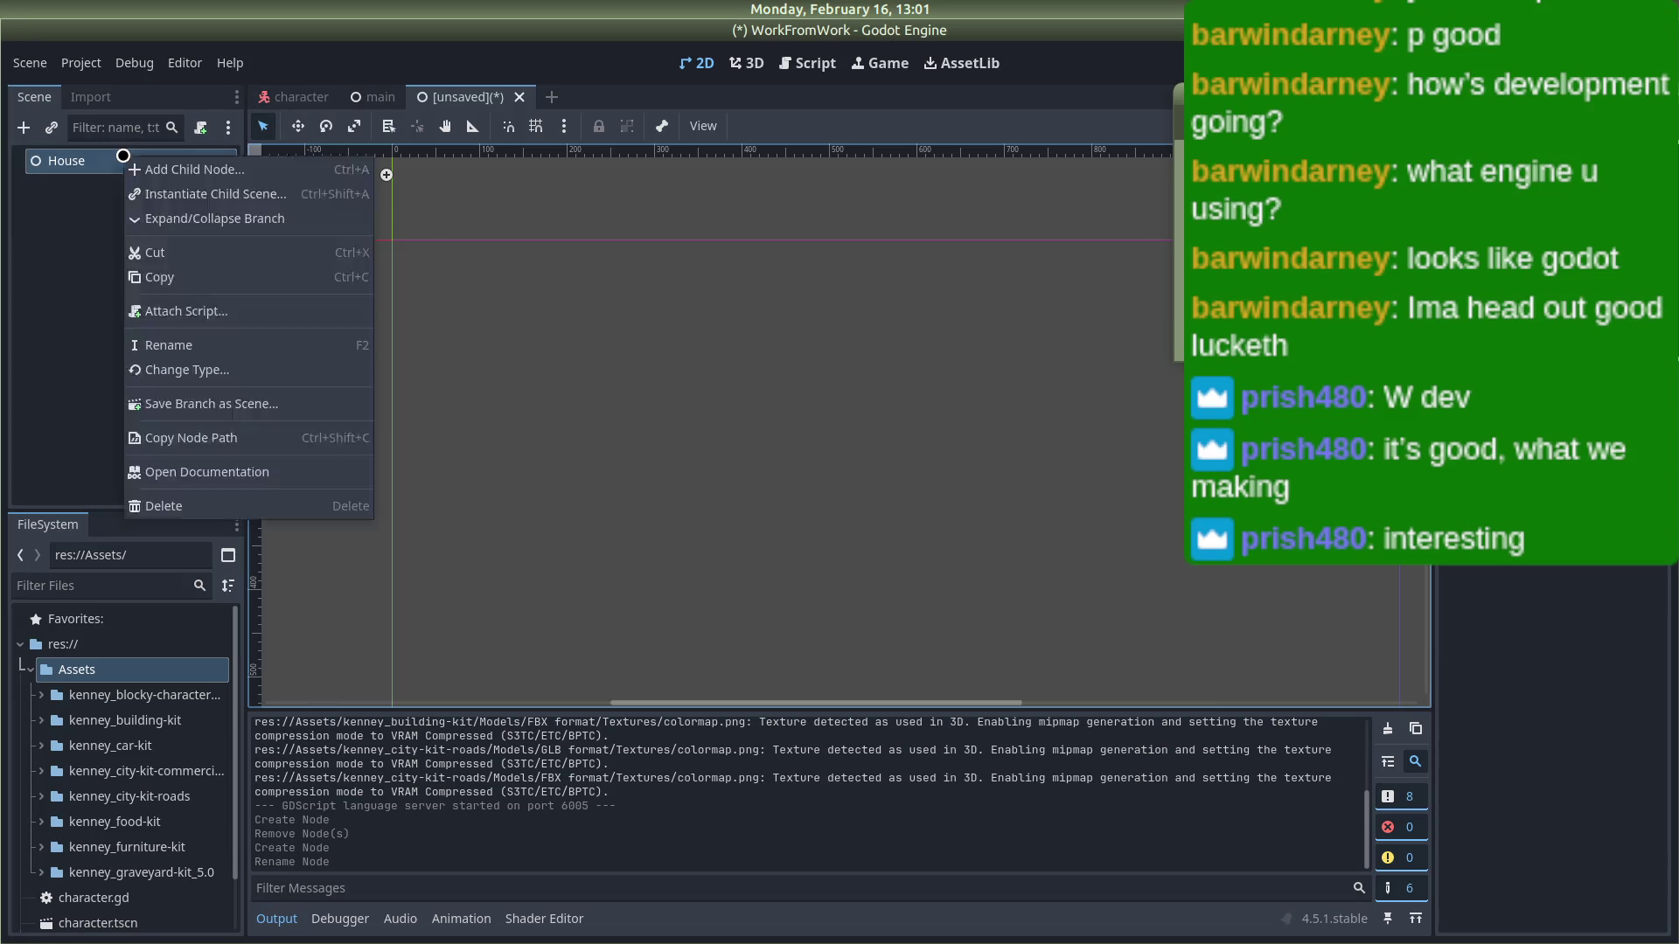
{"action": "left_click", "coordinate": [226, 168]}
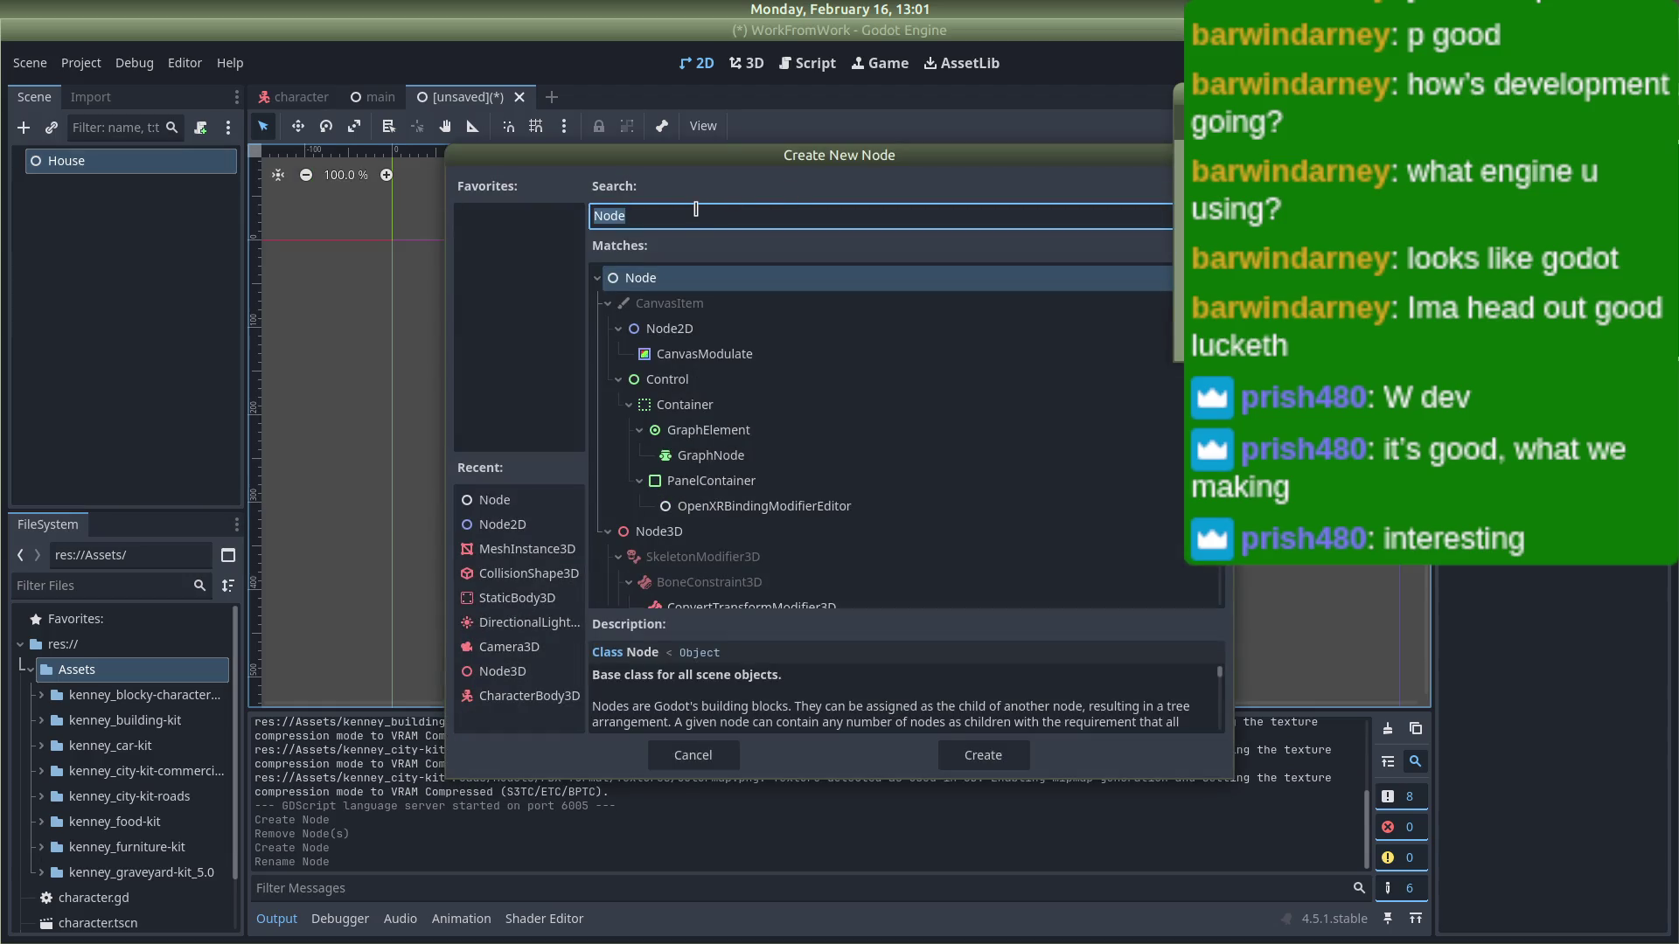
{"action": "type", "text": "csg"}
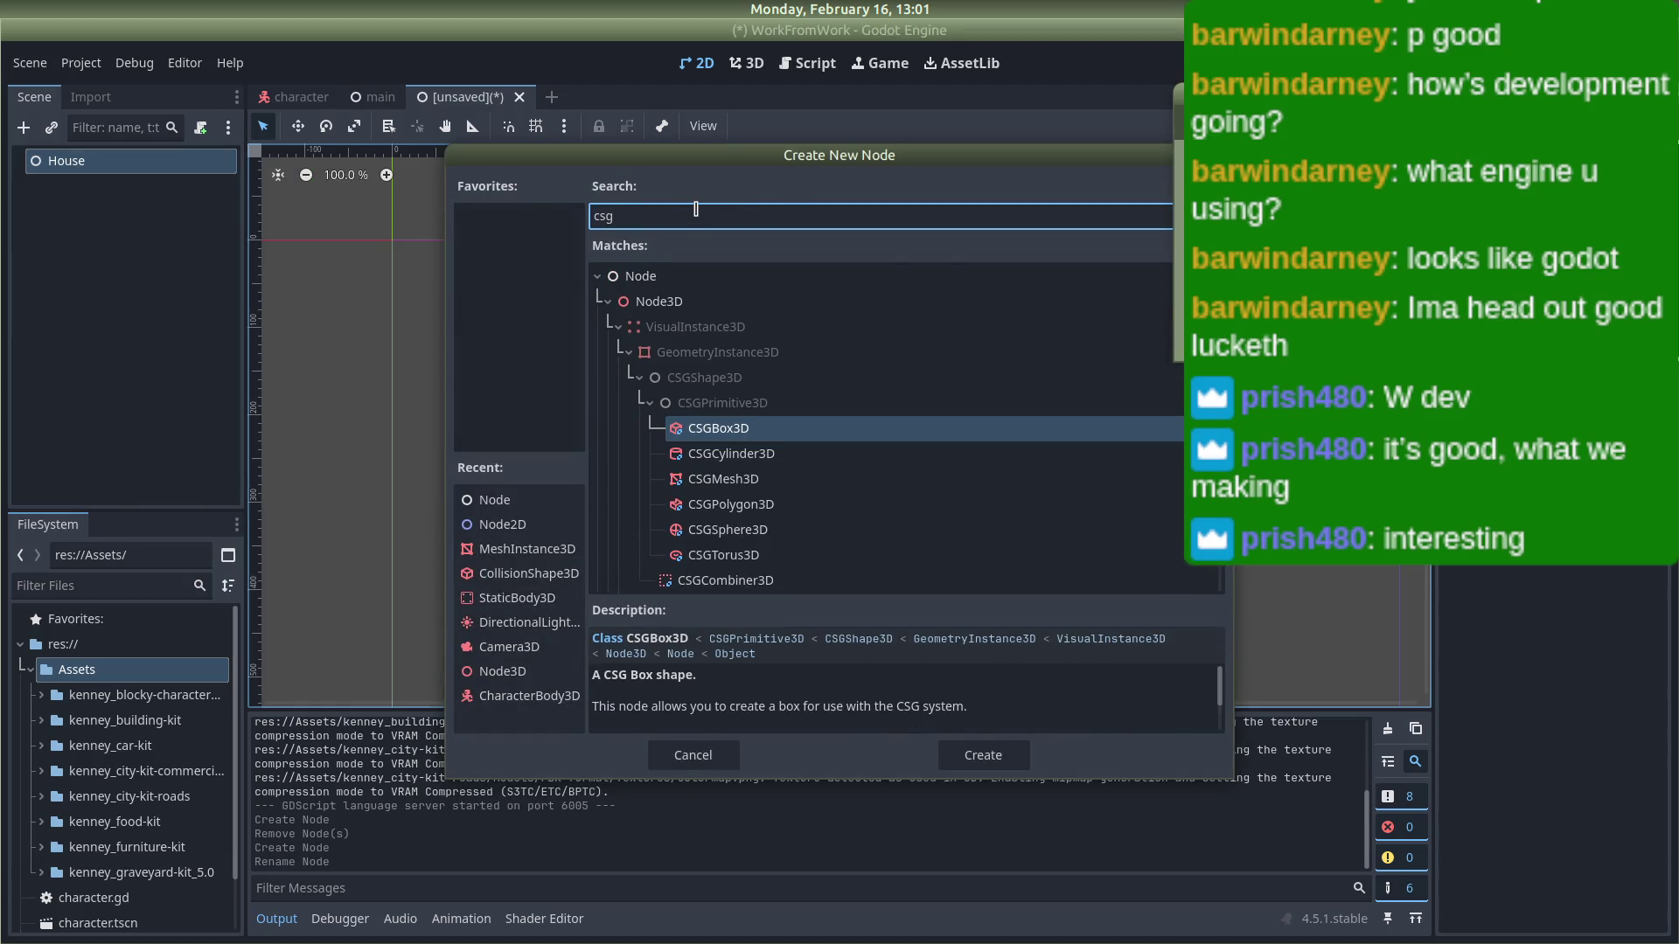
{"action": "key", "text": "Return"}
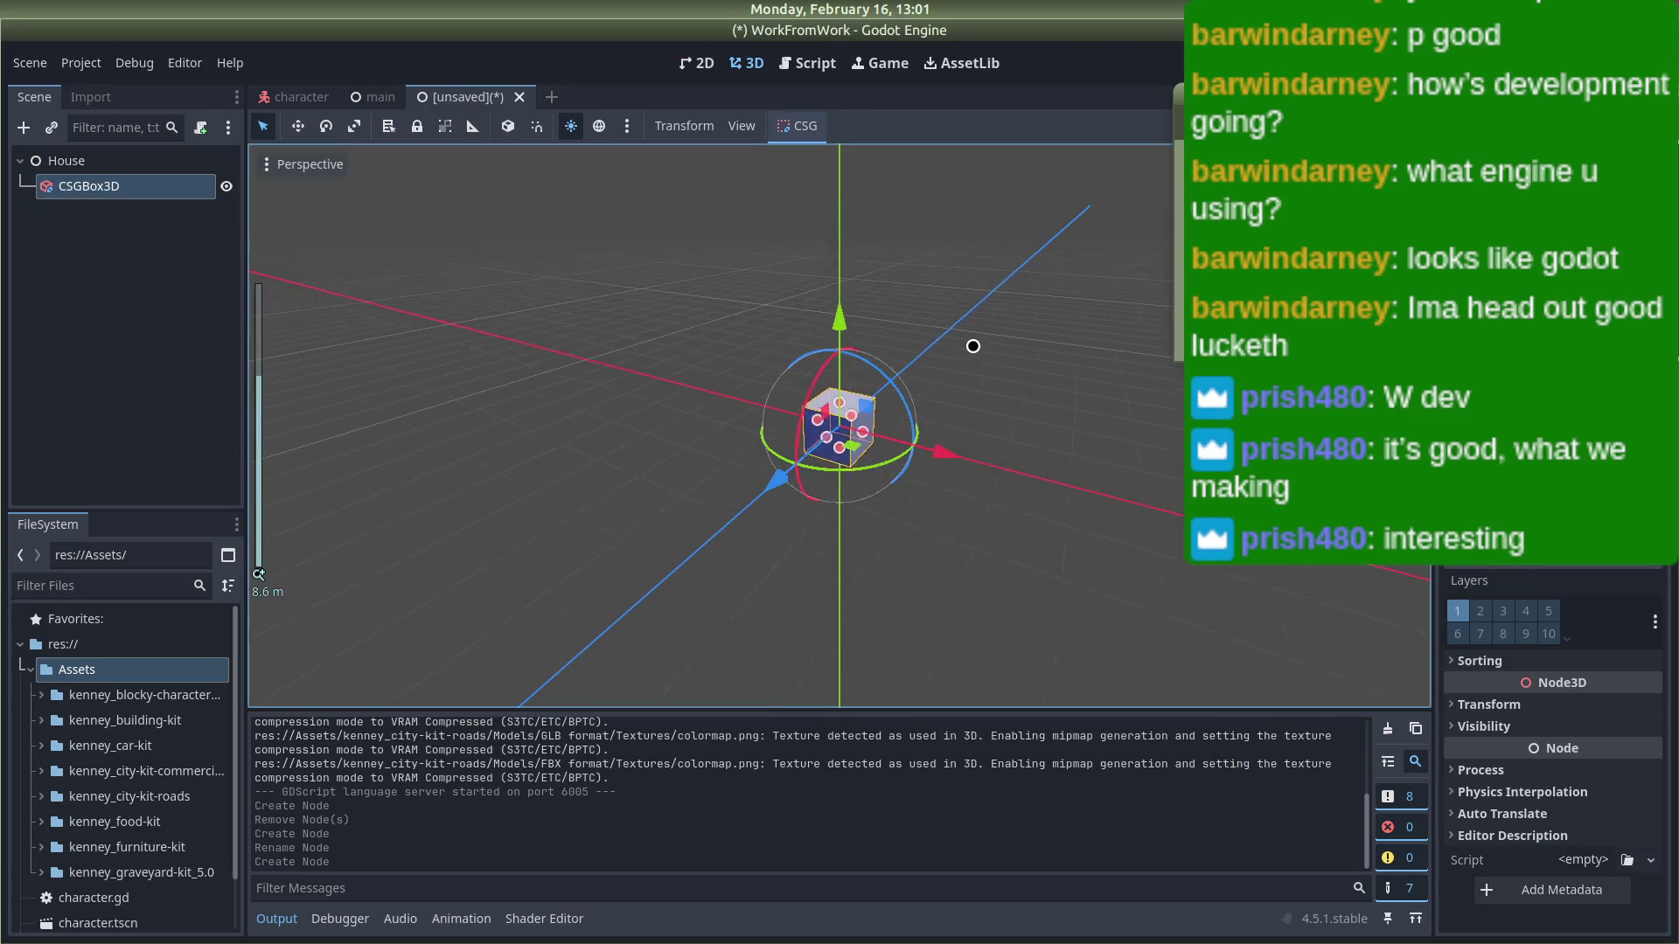
{"action": "key", "text": "alt+Tab"}
{"action": "key", "text": "alt+Tab"}
{"action": "key", "text": "alt+Tab"}
{"action": "key", "text": "alt+Tab"}
{"action": "key", "text": "alt+Tab"}
{"action": "key", "text": "alt+Tab"}
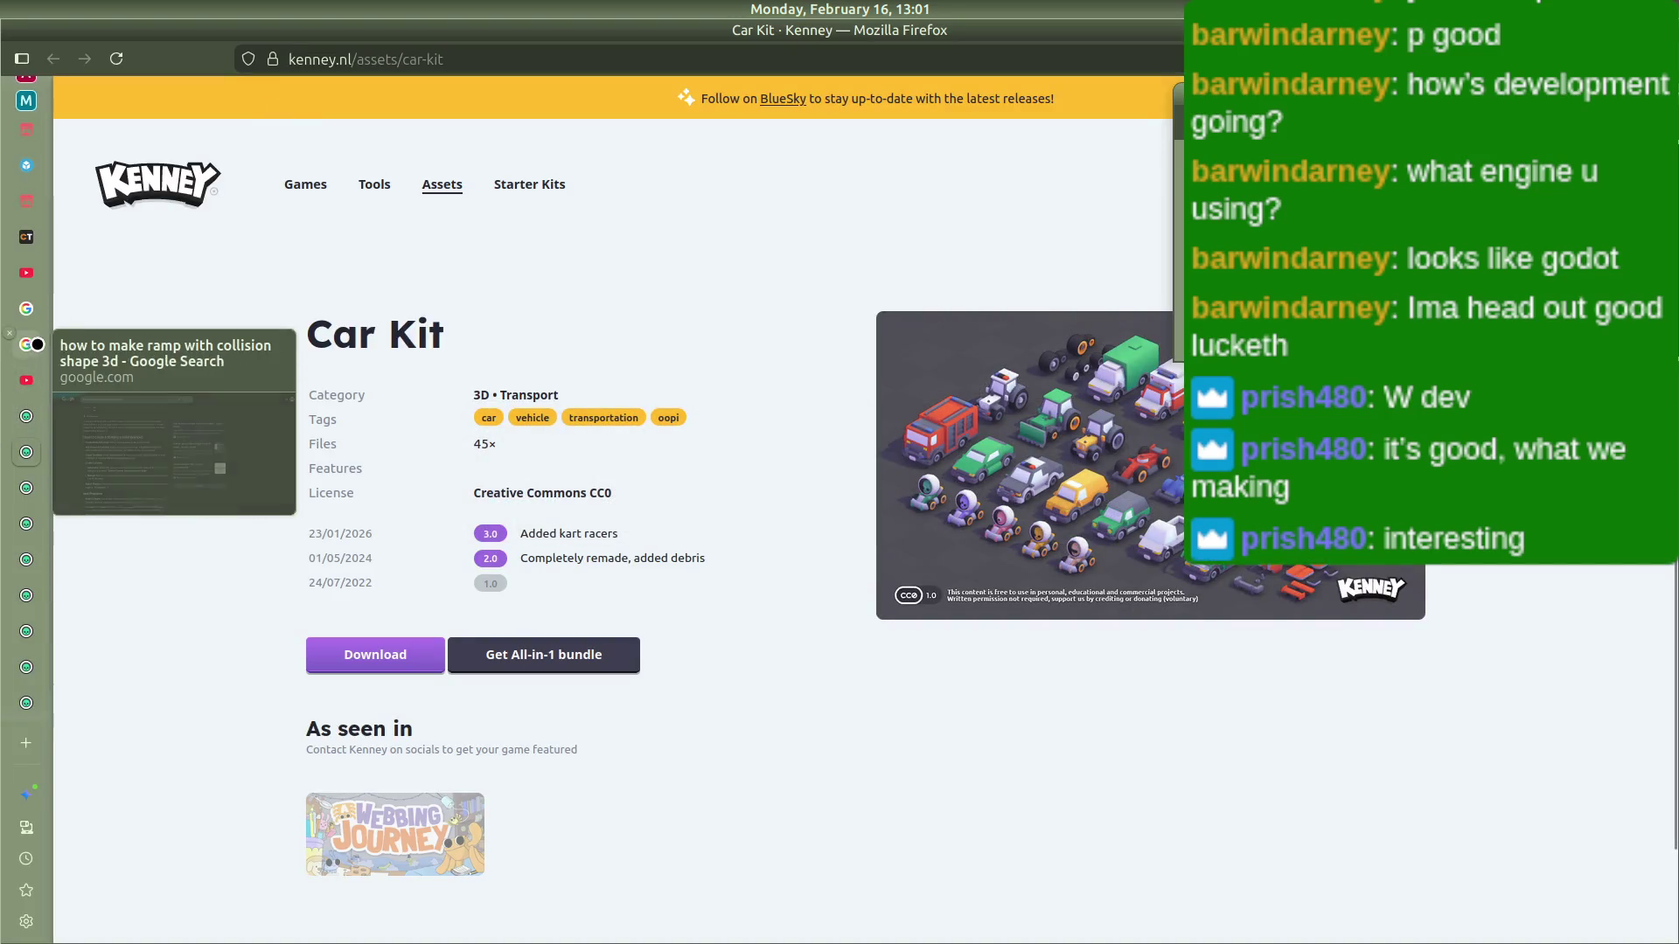
Step: Seek the Godot 3D level-design tutorial near its start and pause it at 0:34
{"action": "left_click", "coordinate": [27, 381]}
{"action": "mouse_move", "coordinate": [120, 773]}
{"action": "left_mouse_down"}
{"action": "mouse_move", "coordinate": [145, 773]}
{"action": "mouse_move", "coordinate": [118, 774]}
{"action": "left_mouse_up"}
{"action": "left_click_drag", "start_coordinate": [113, 775], "coordinate": [115, 775]}
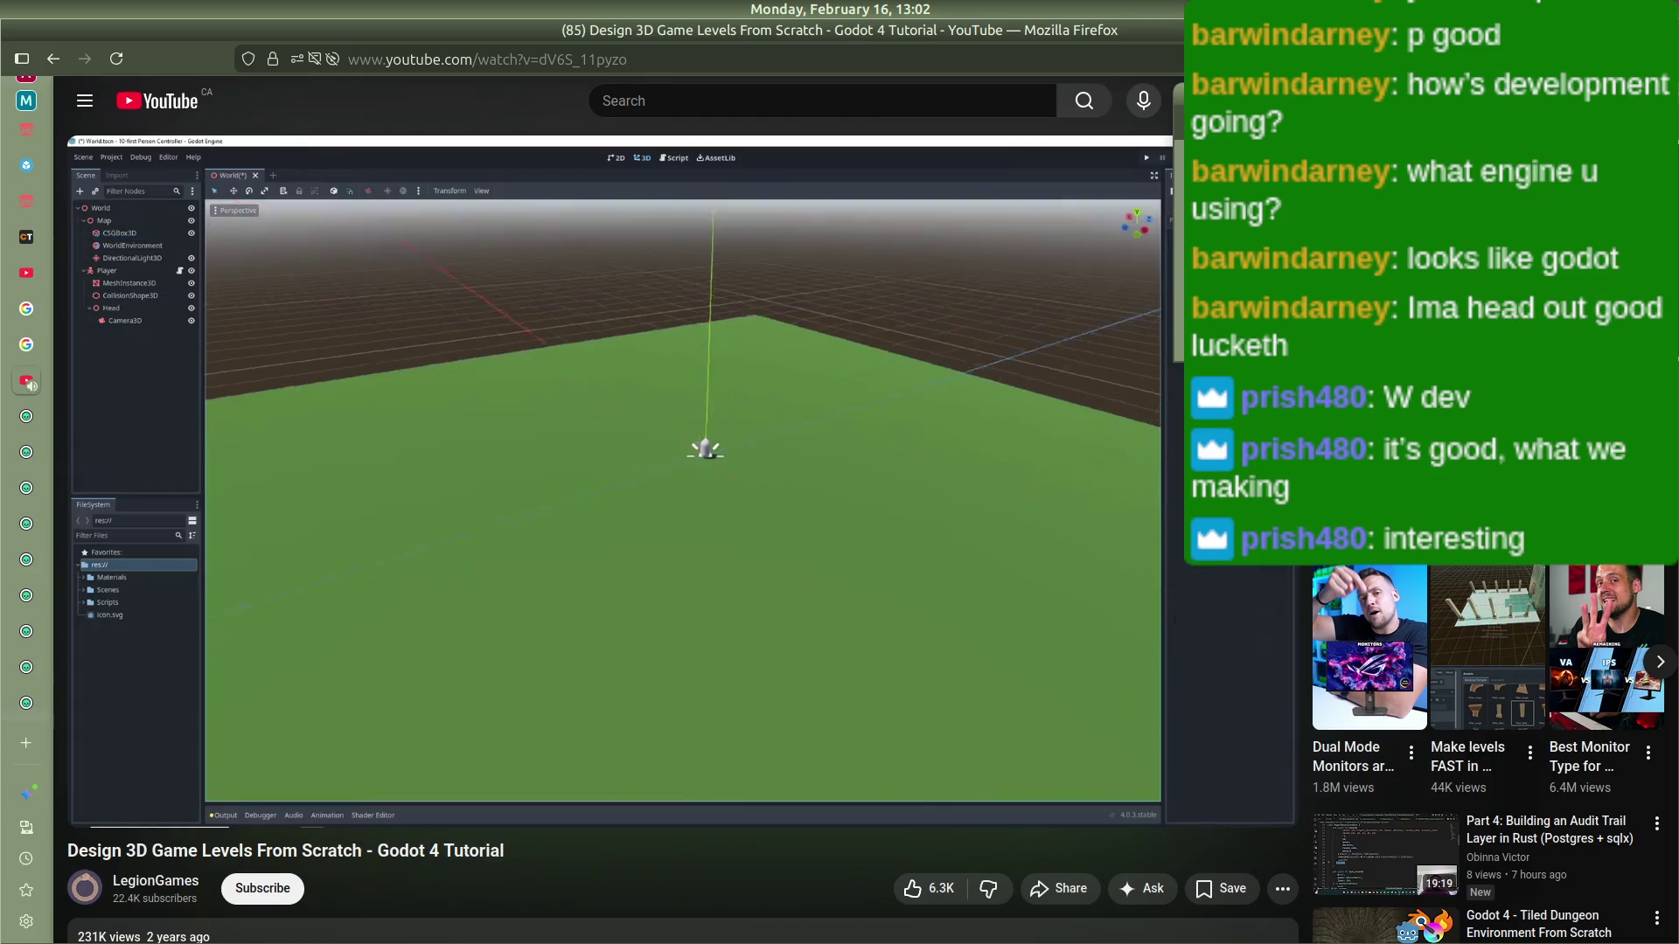
{"action": "left_click", "coordinate": [717, 812]}
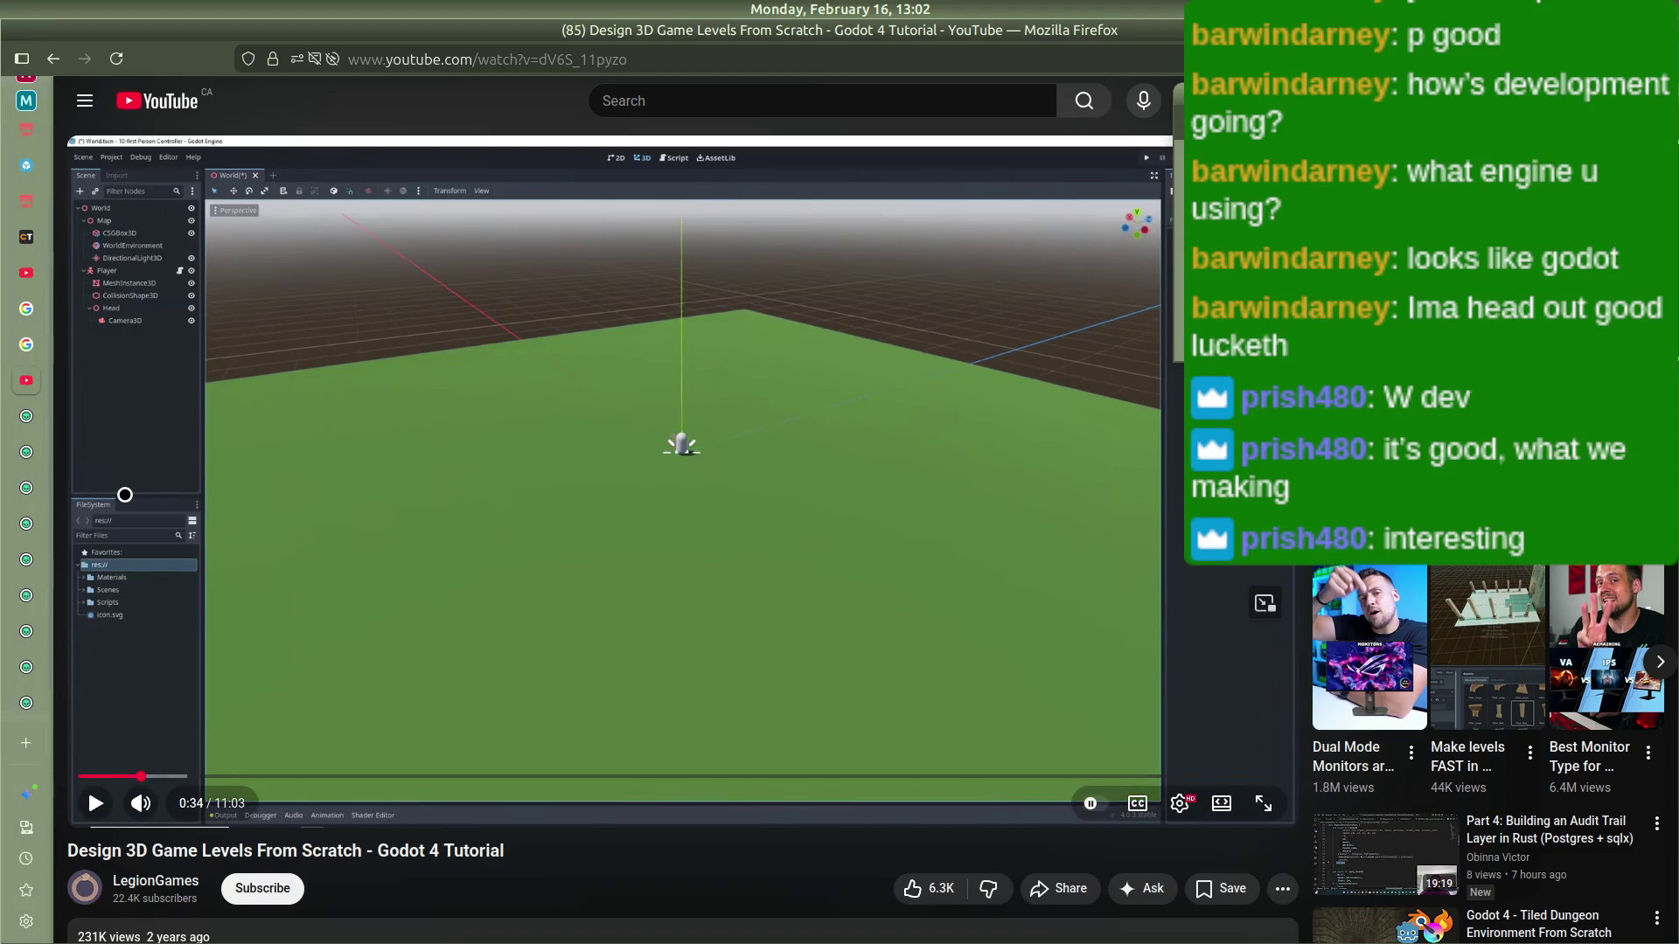
{"action": "scroll", "coordinate": [26, 411], "scroll_direction": "up", "scroll_amount": 3}
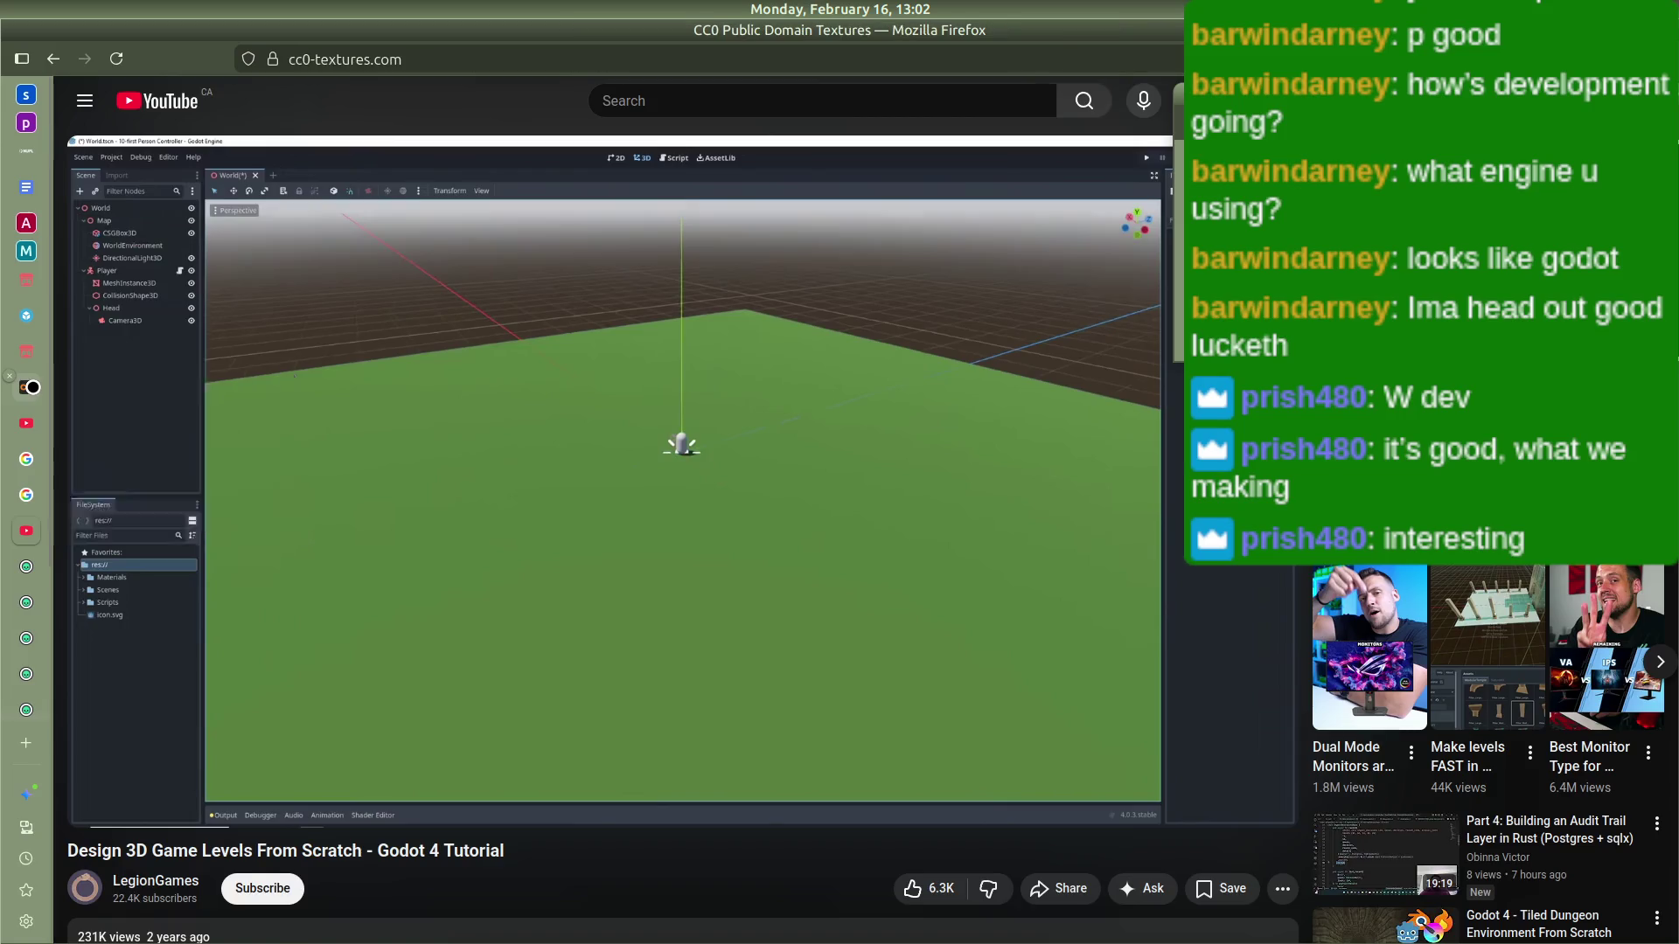
Step: Search CC0 Textures for 'apartment floor' and look over the results
{"action": "left_click", "coordinate": [27, 388]}
{"action": "left_click", "coordinate": [847, 98]}
{"action": "type", "text": "apartment fl"}
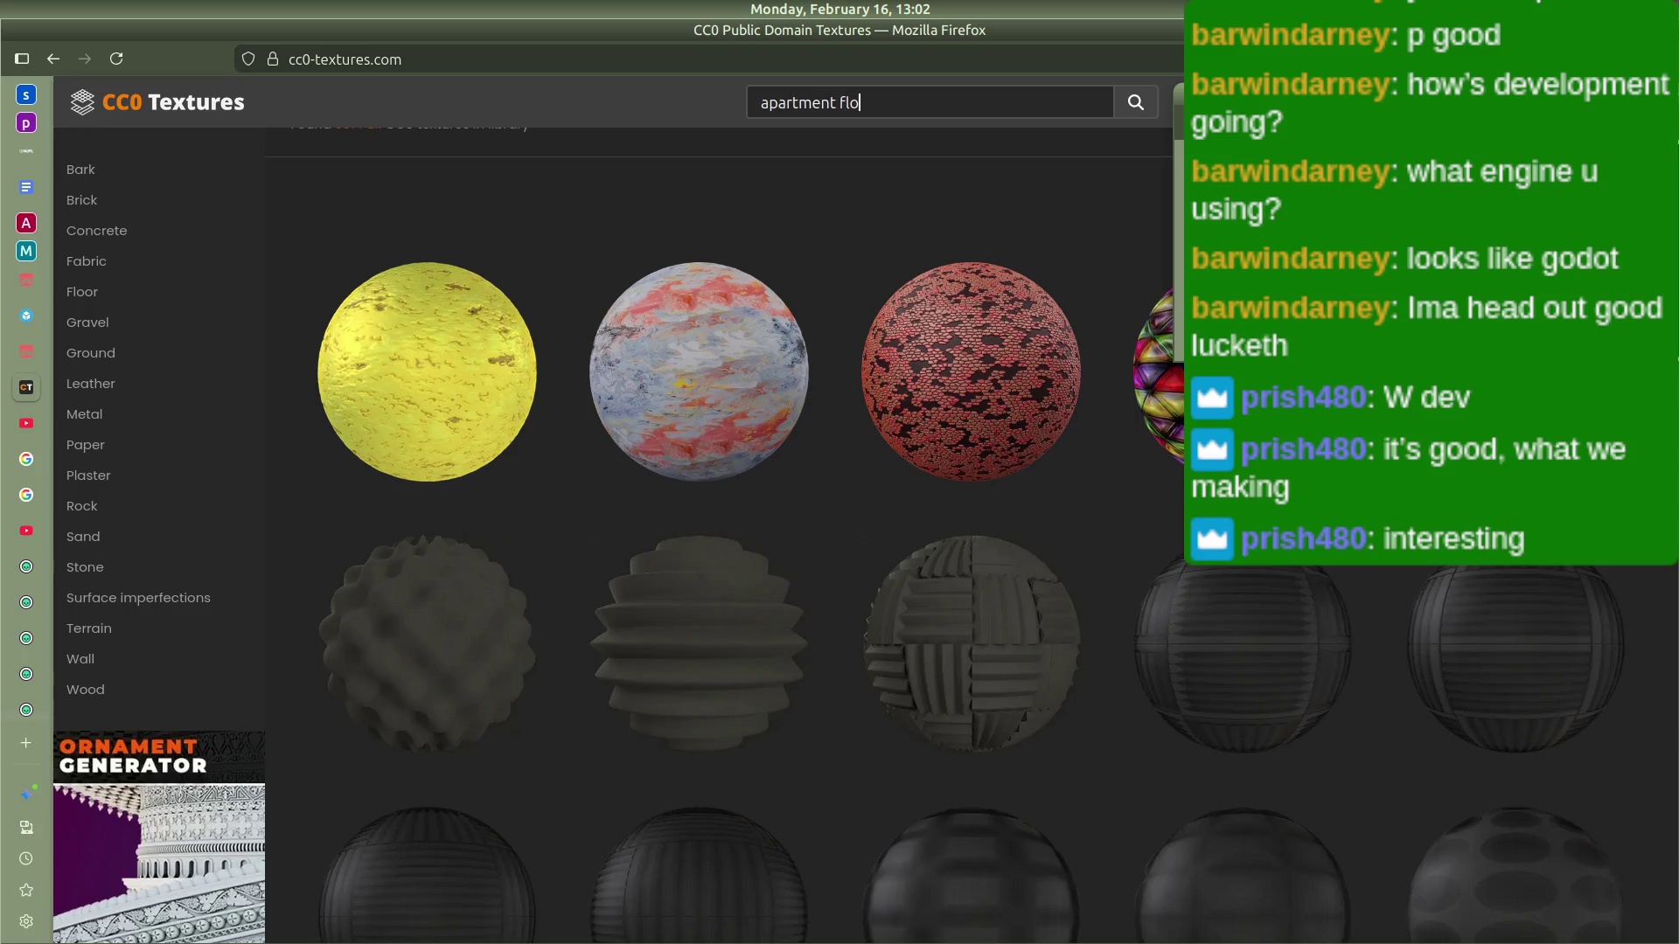
{"action": "type", "text": "or"}
{"action": "key", "text": "Return"}
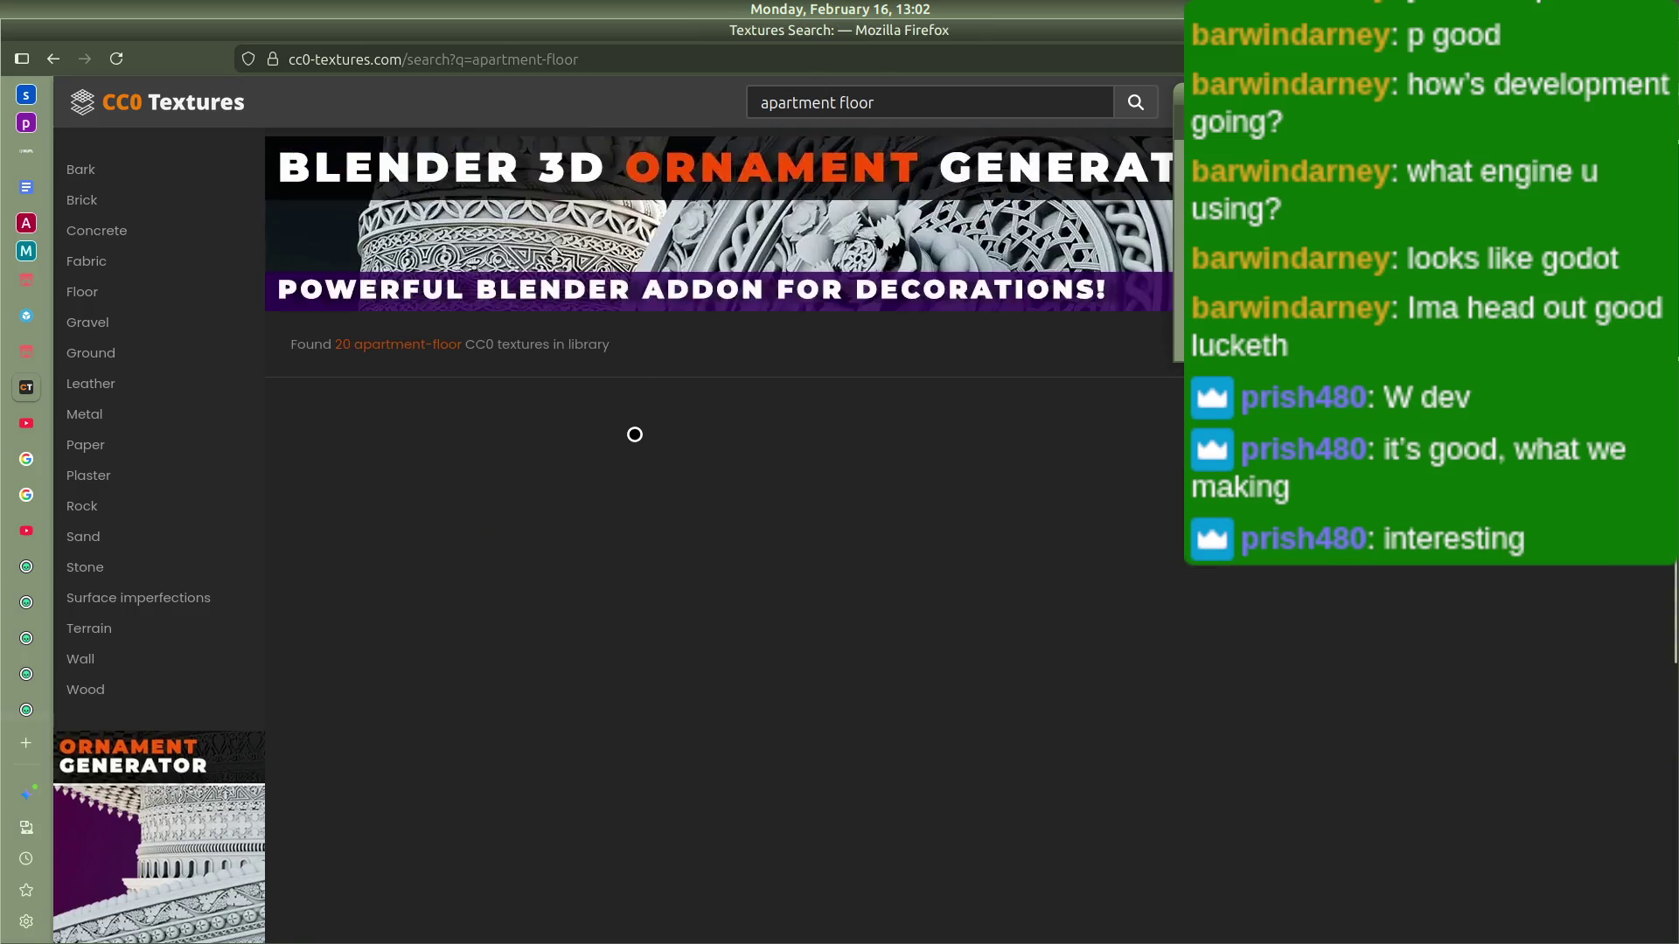
{"action": "left_click", "coordinate": [438, 340]}
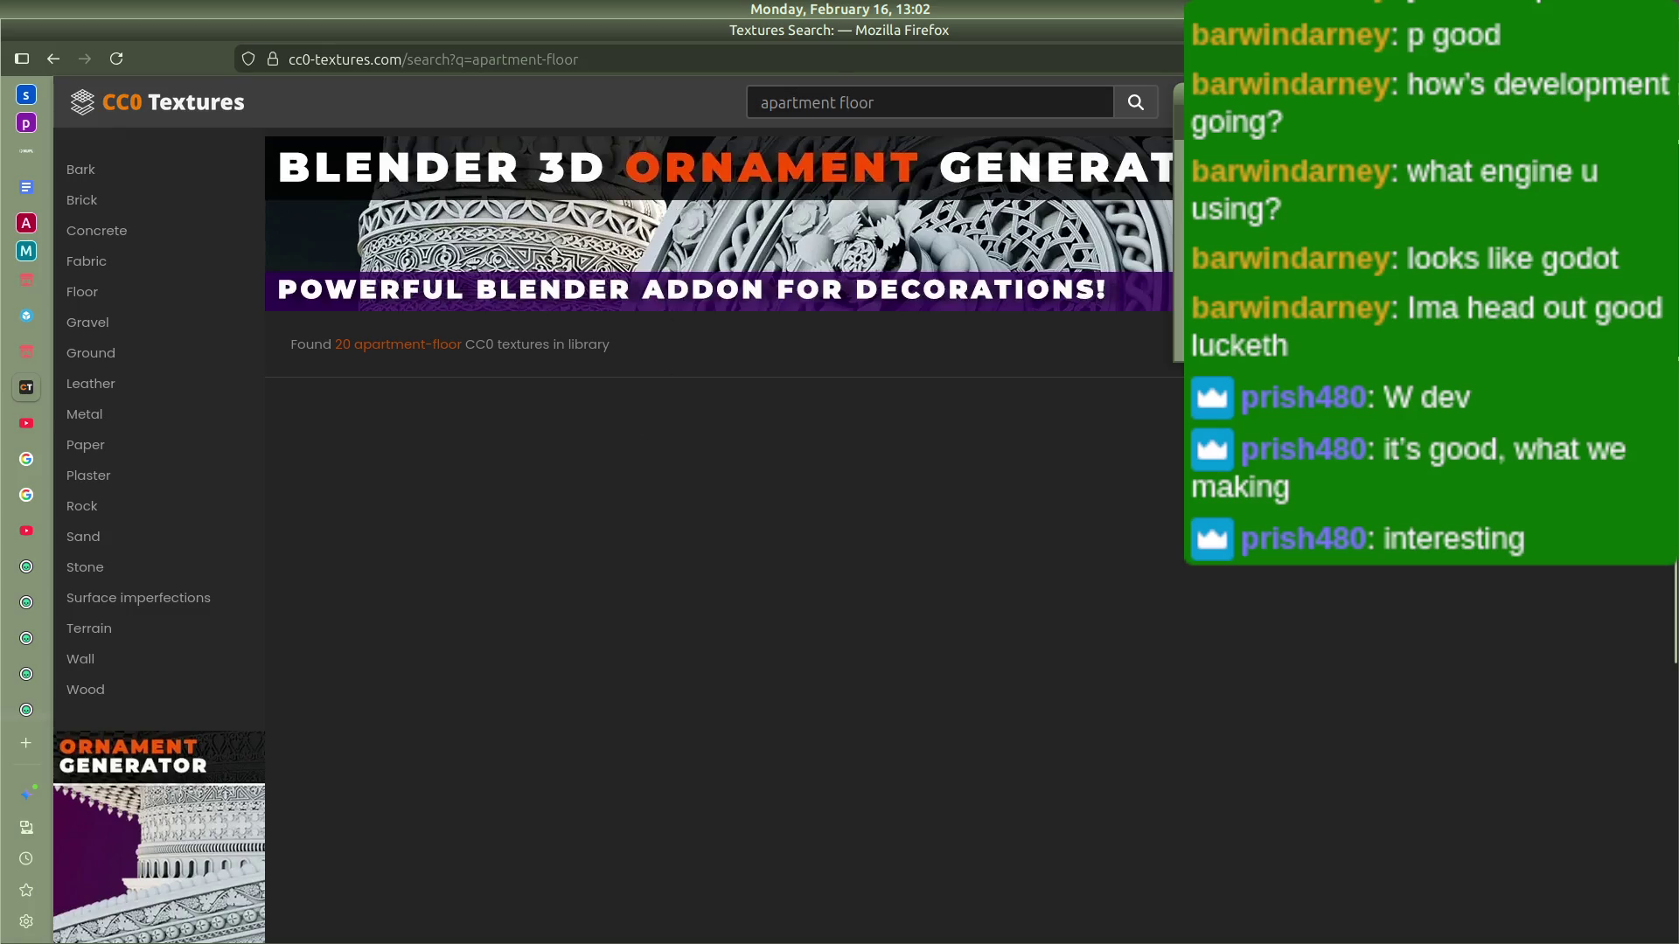
{"action": "scroll", "coordinate": [105, 296], "scroll_direction": "down", "scroll_amount": 1}
{"action": "scroll", "coordinate": [108, 303], "scroll_direction": "up", "scroll_amount": 1}
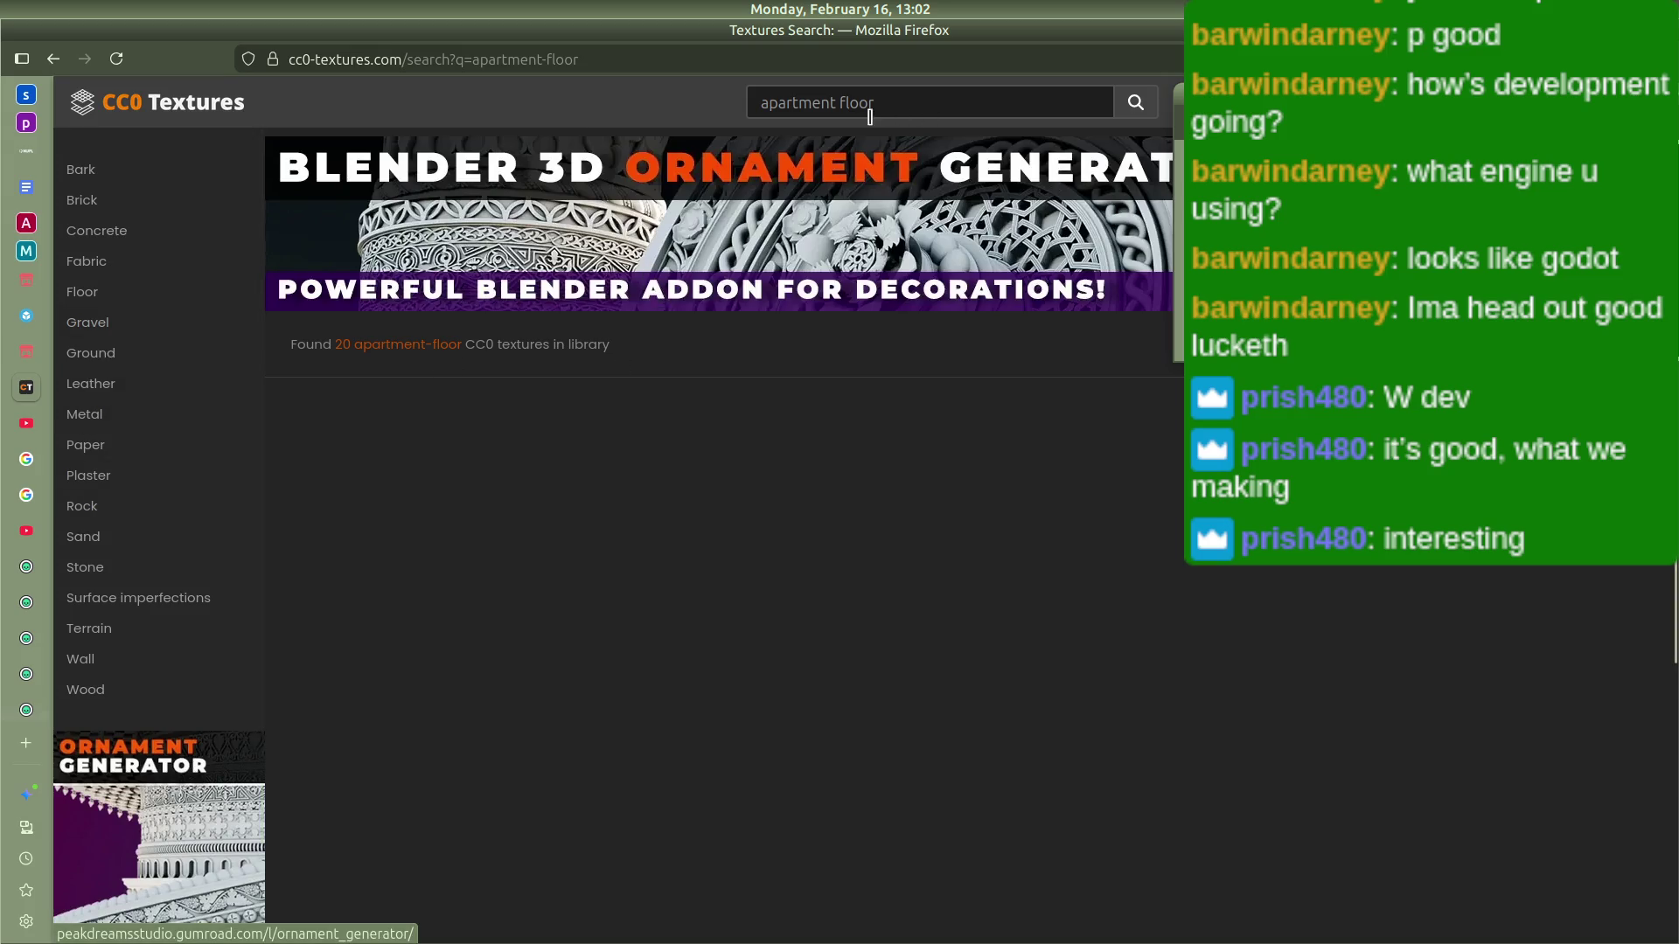
{"action": "left_click", "coordinate": [844, 102]}
{"action": "left_click", "coordinate": [1136, 103]}
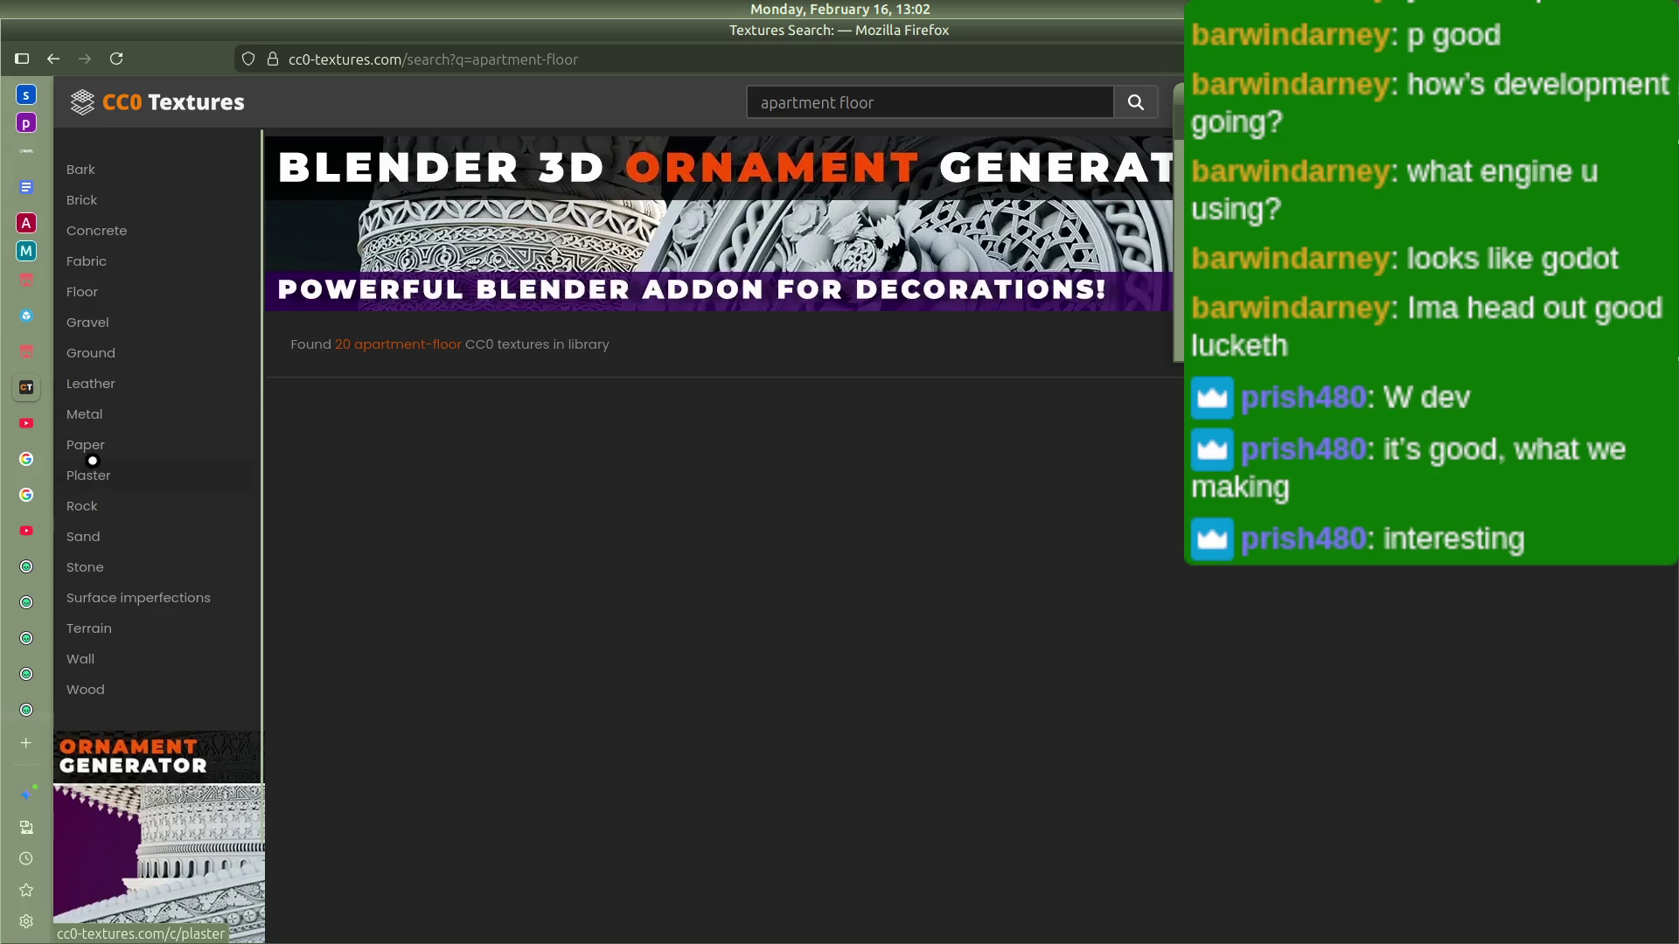
{"action": "scroll", "coordinate": [109, 691], "scroll_direction": "down", "scroll_amount": 2}
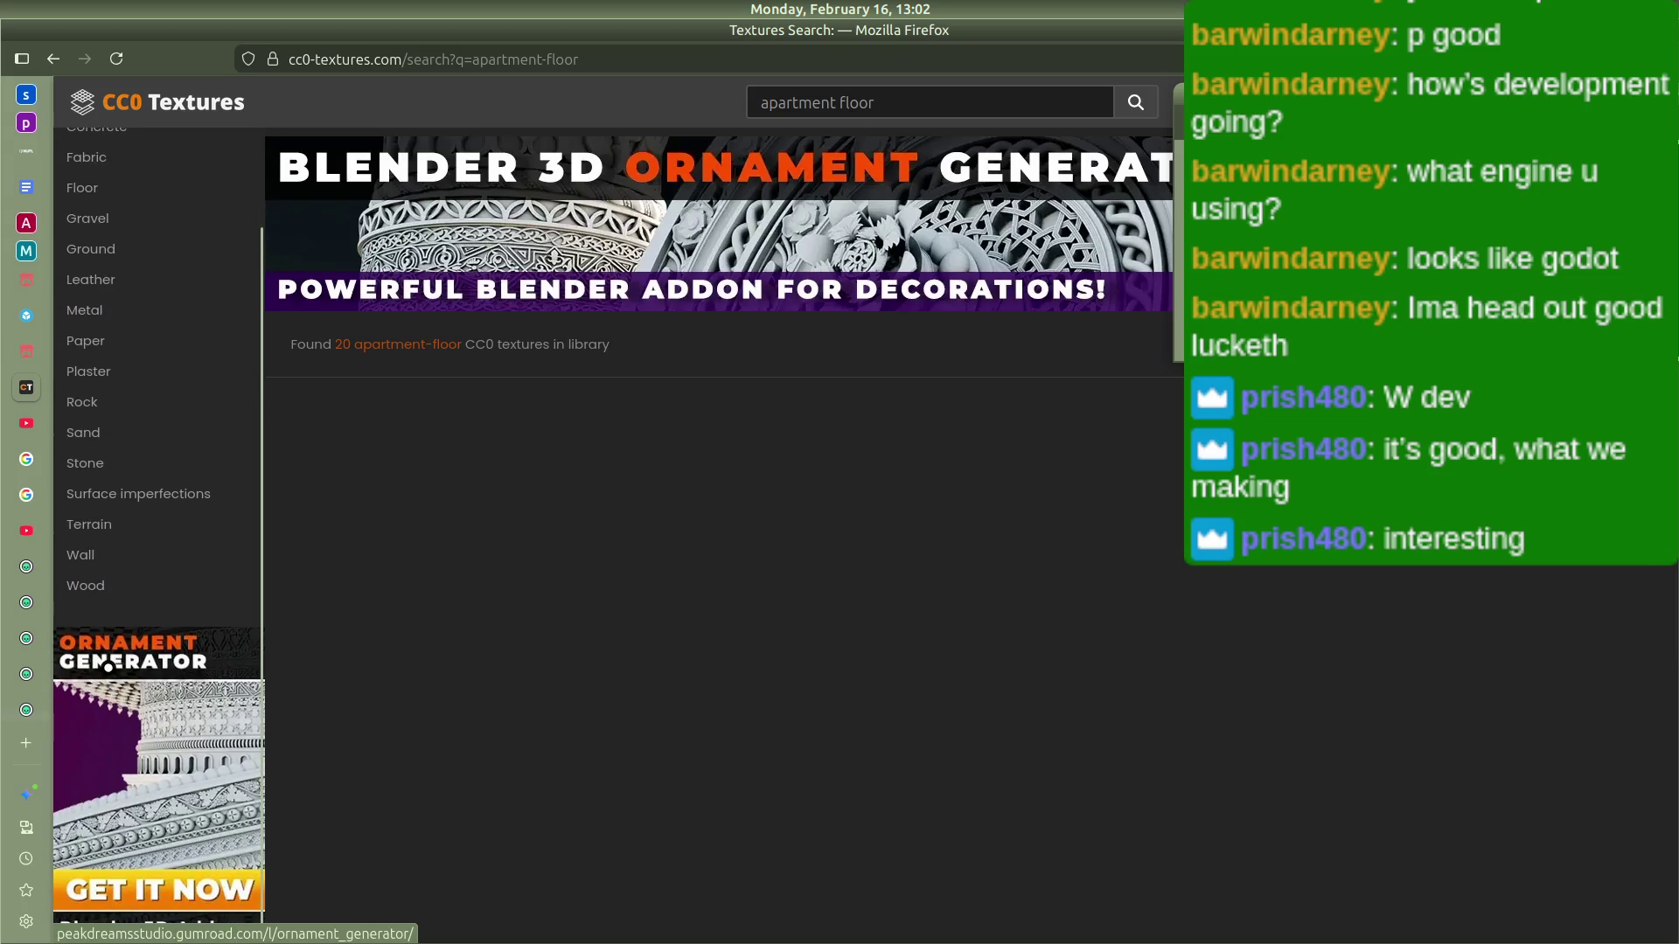
{"action": "scroll", "coordinate": [107, 665], "scroll_direction": "up", "scroll_amount": 2}
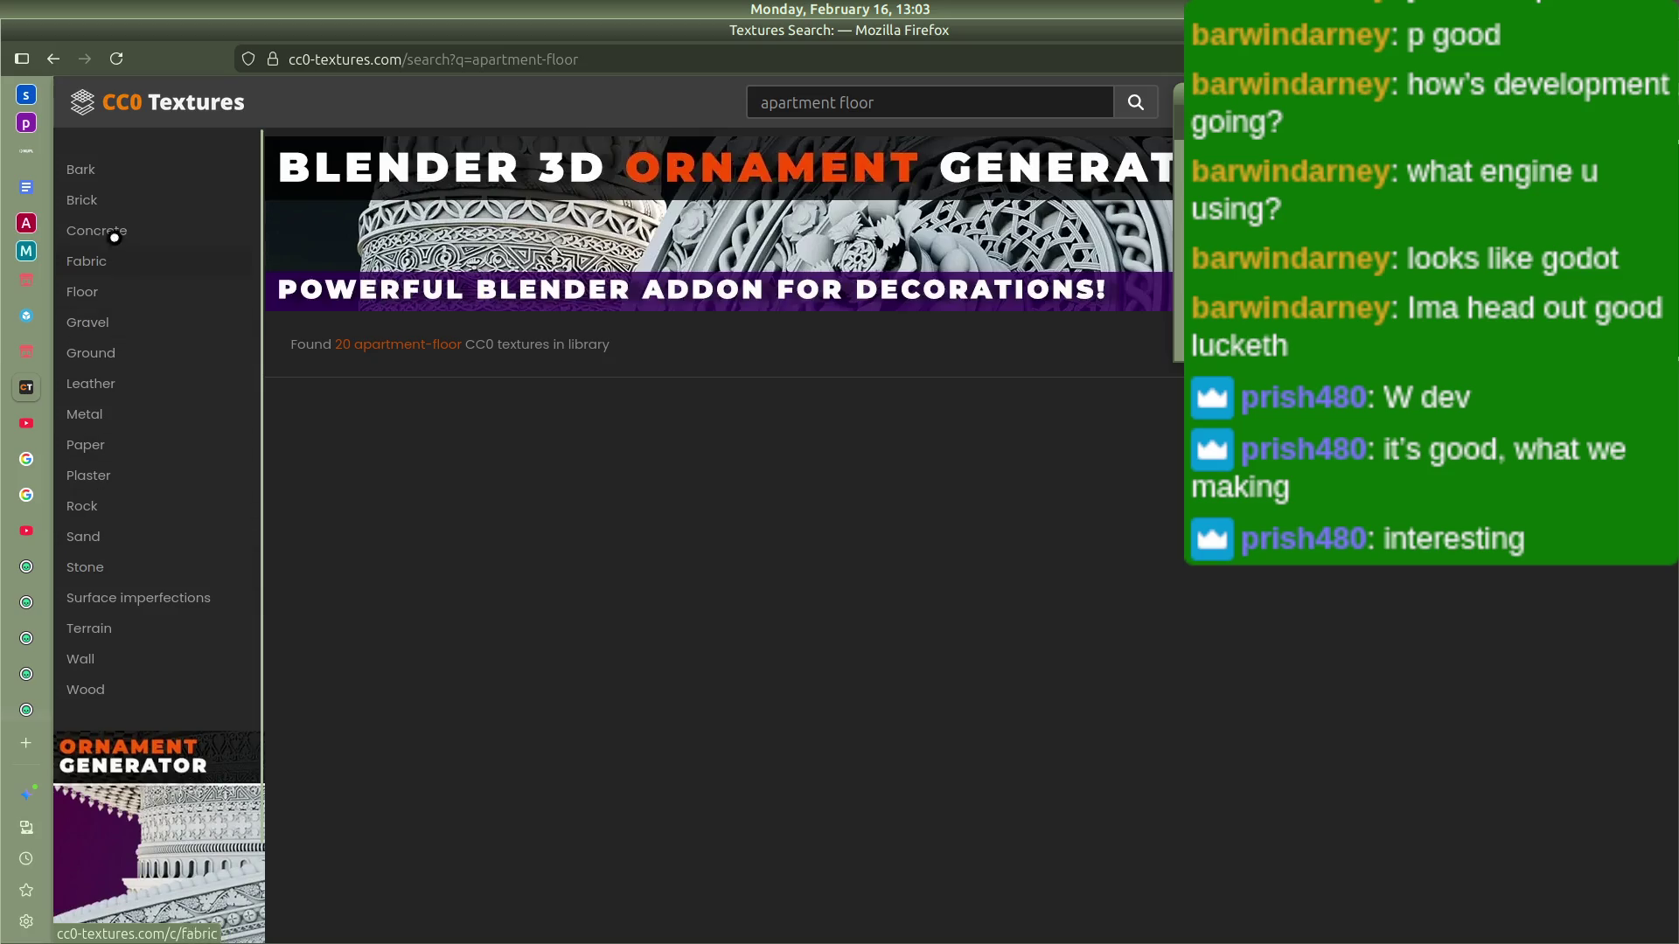
Step: Look through the Bark, Brick, Fabric and Concrete categories, ending on Floor
{"action": "left_click", "coordinate": [96, 167]}
{"action": "left_click", "coordinate": [98, 198]}
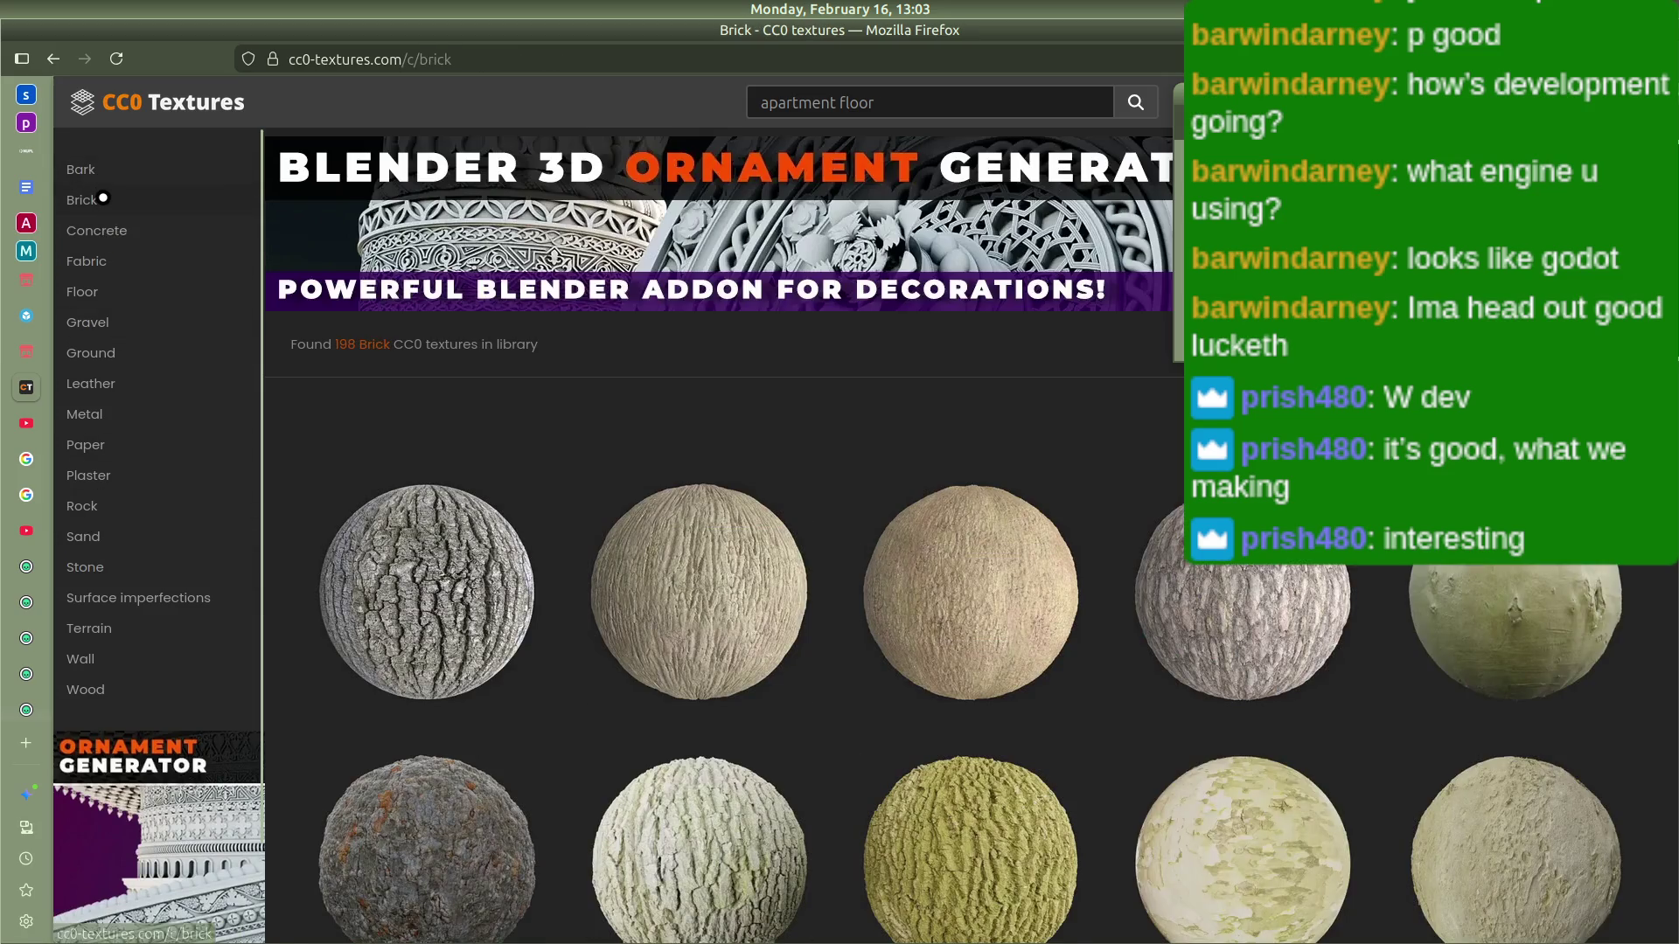
{"action": "left_click", "coordinate": [88, 267]}
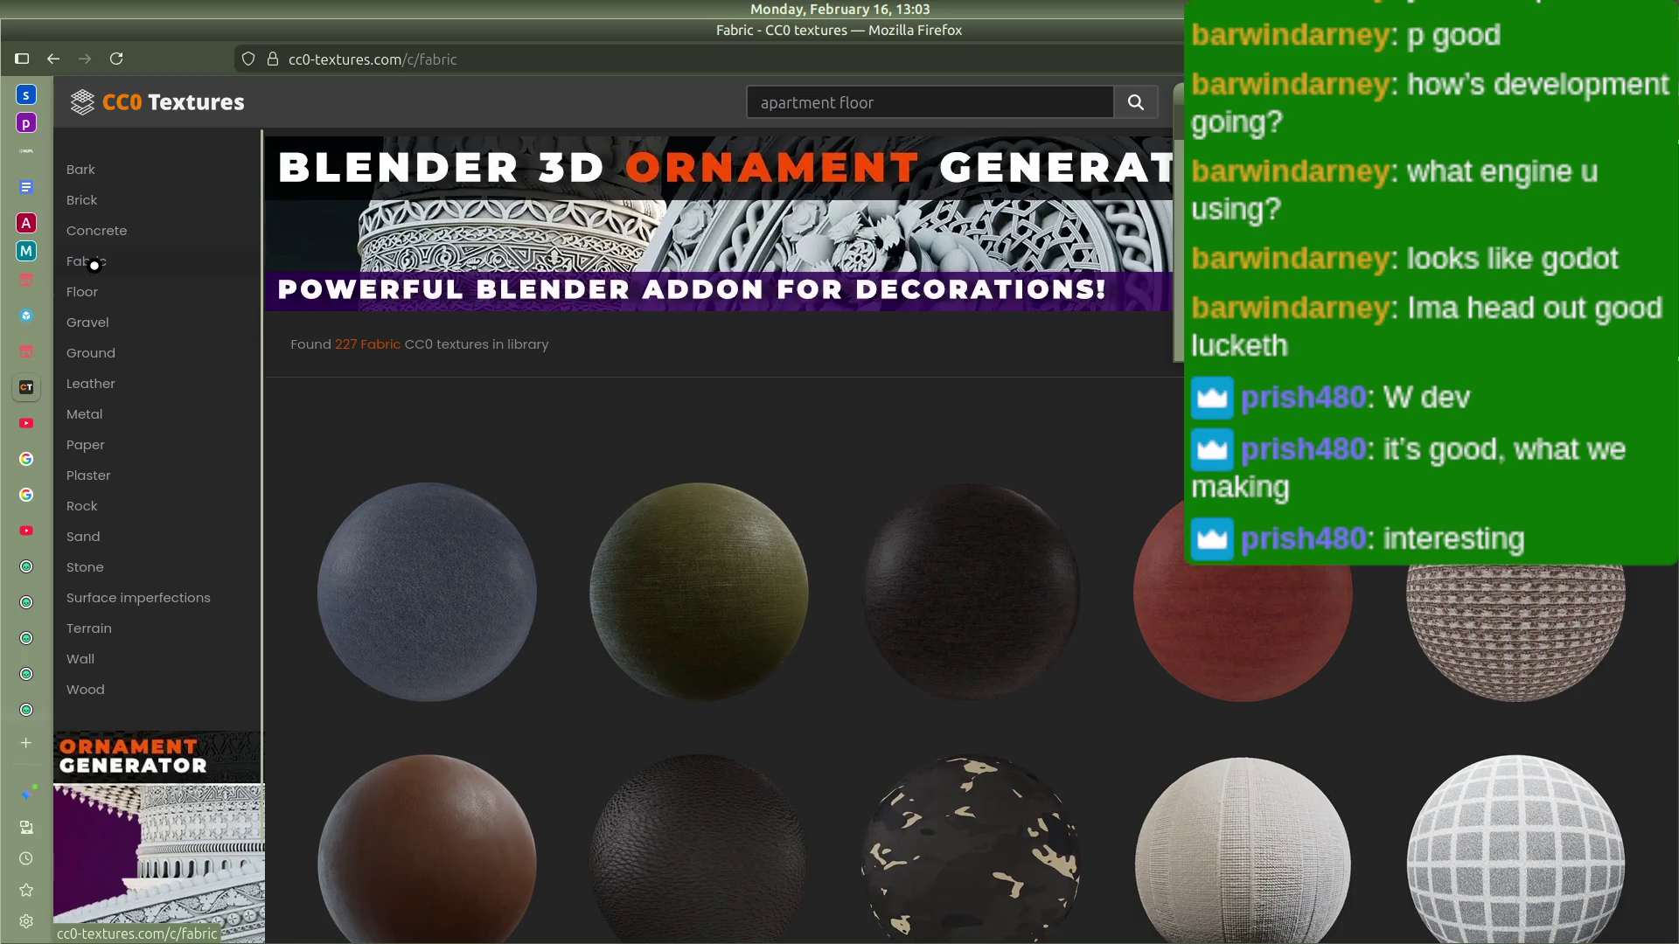
{"action": "left_click", "coordinate": [101, 230]}
{"action": "left_click", "coordinate": [87, 262]}
{"action": "left_click", "coordinate": [88, 291]}
Step: Scroll through the first page of Floor textures and move to page 2
{"action": "scroll", "coordinate": [774, 706], "scroll_direction": "down", "scroll_amount": 8}
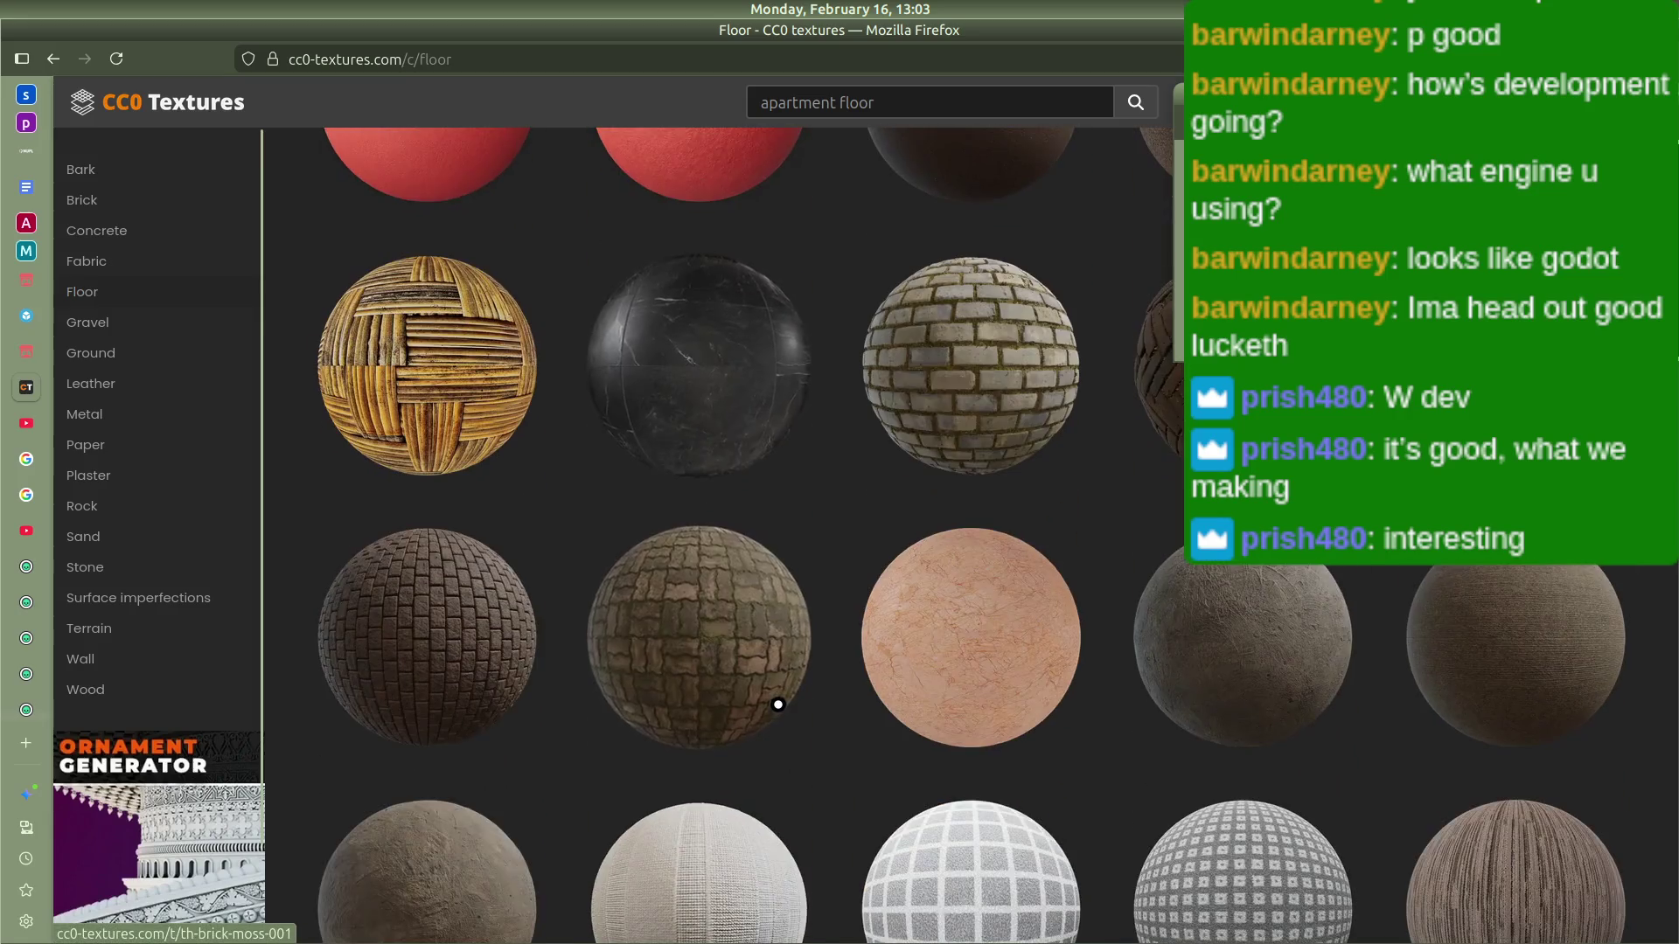
{"action": "scroll", "coordinate": [704, 600], "scroll_direction": "down", "scroll_amount": 5}
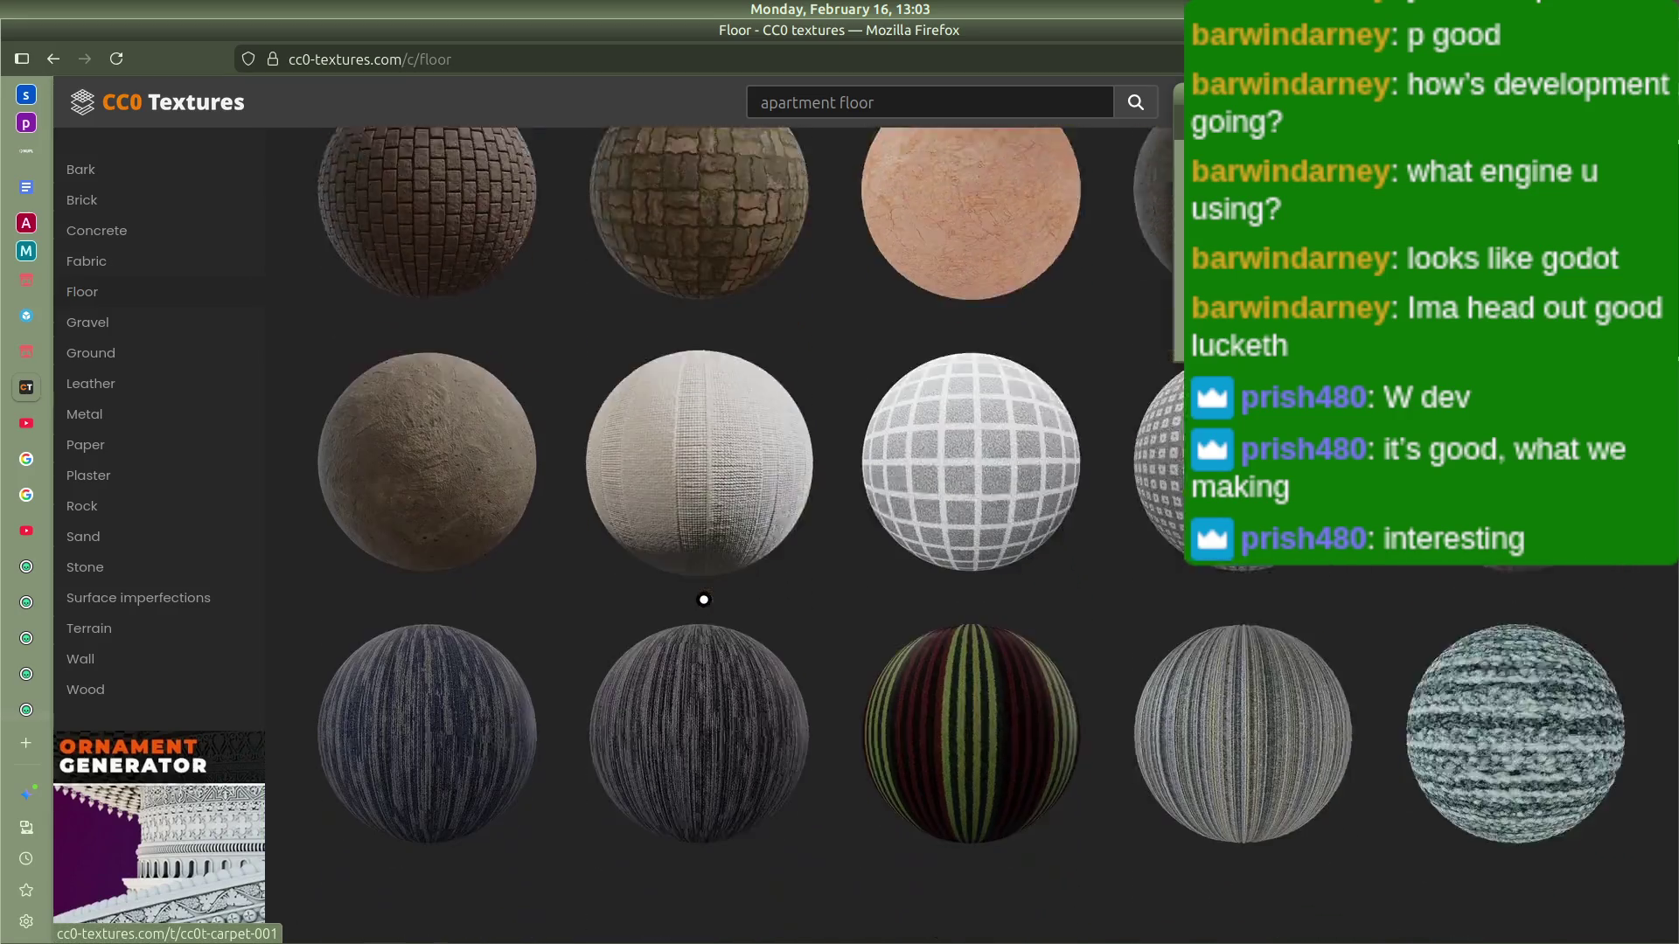
{"action": "scroll", "coordinate": [703, 600], "scroll_direction": "down", "scroll_amount": 3}
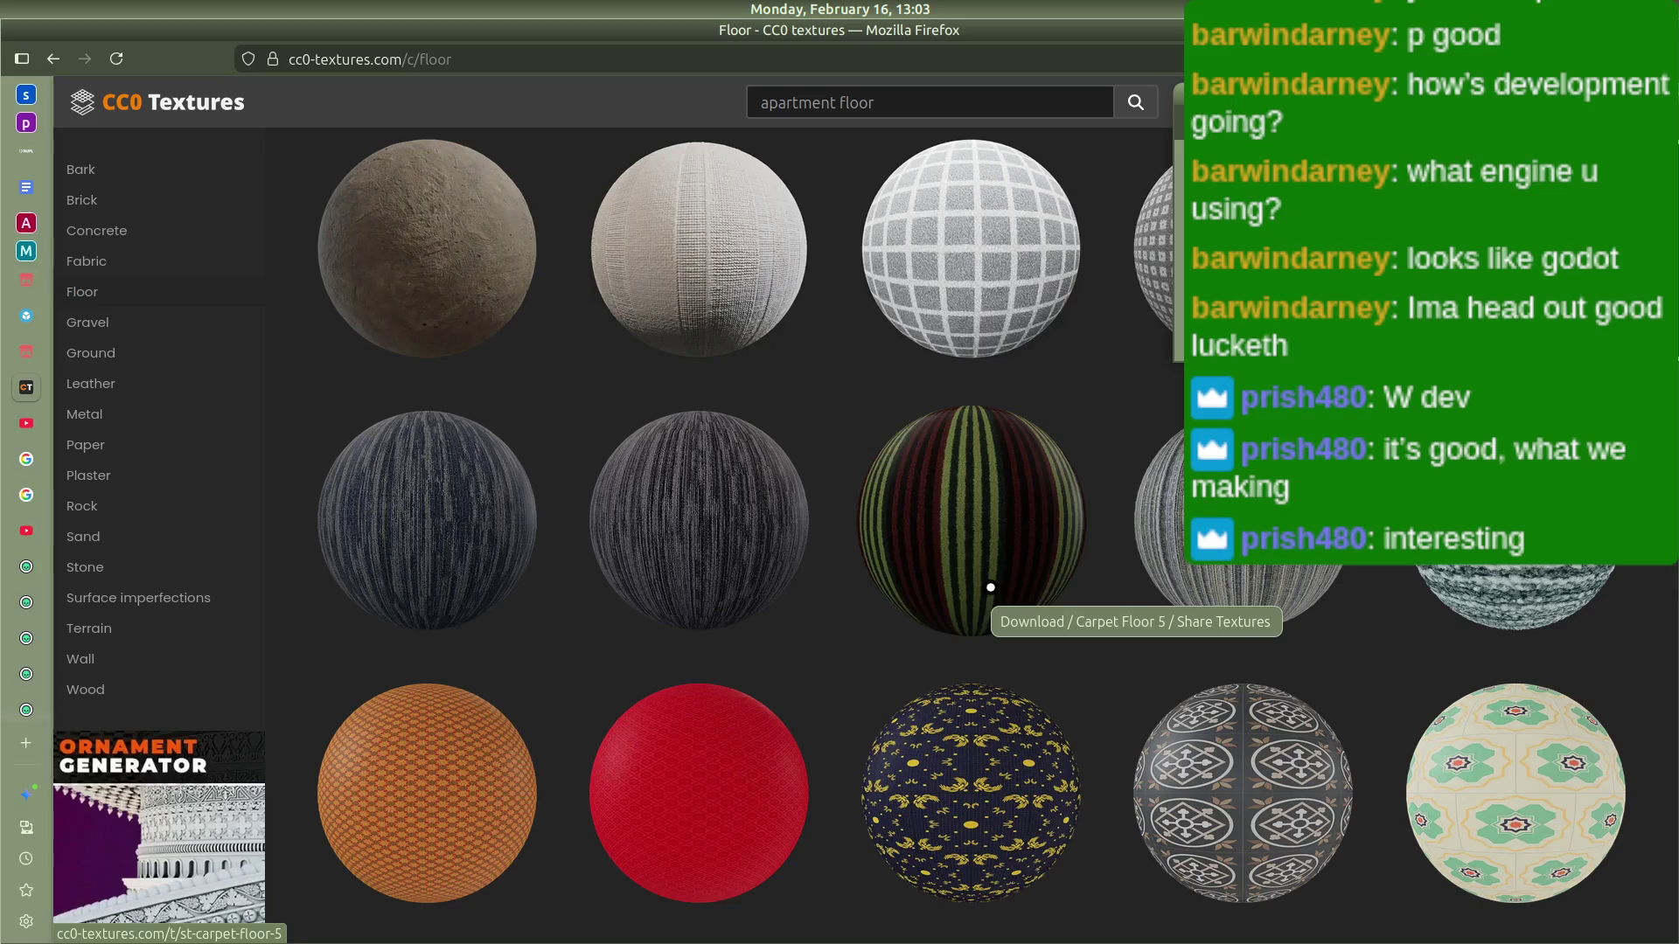
{"action": "scroll", "coordinate": [847, 832], "scroll_direction": "down", "scroll_amount": 7}
{"action": "scroll", "coordinate": [705, 588], "scroll_direction": "down", "scroll_amount": 10}
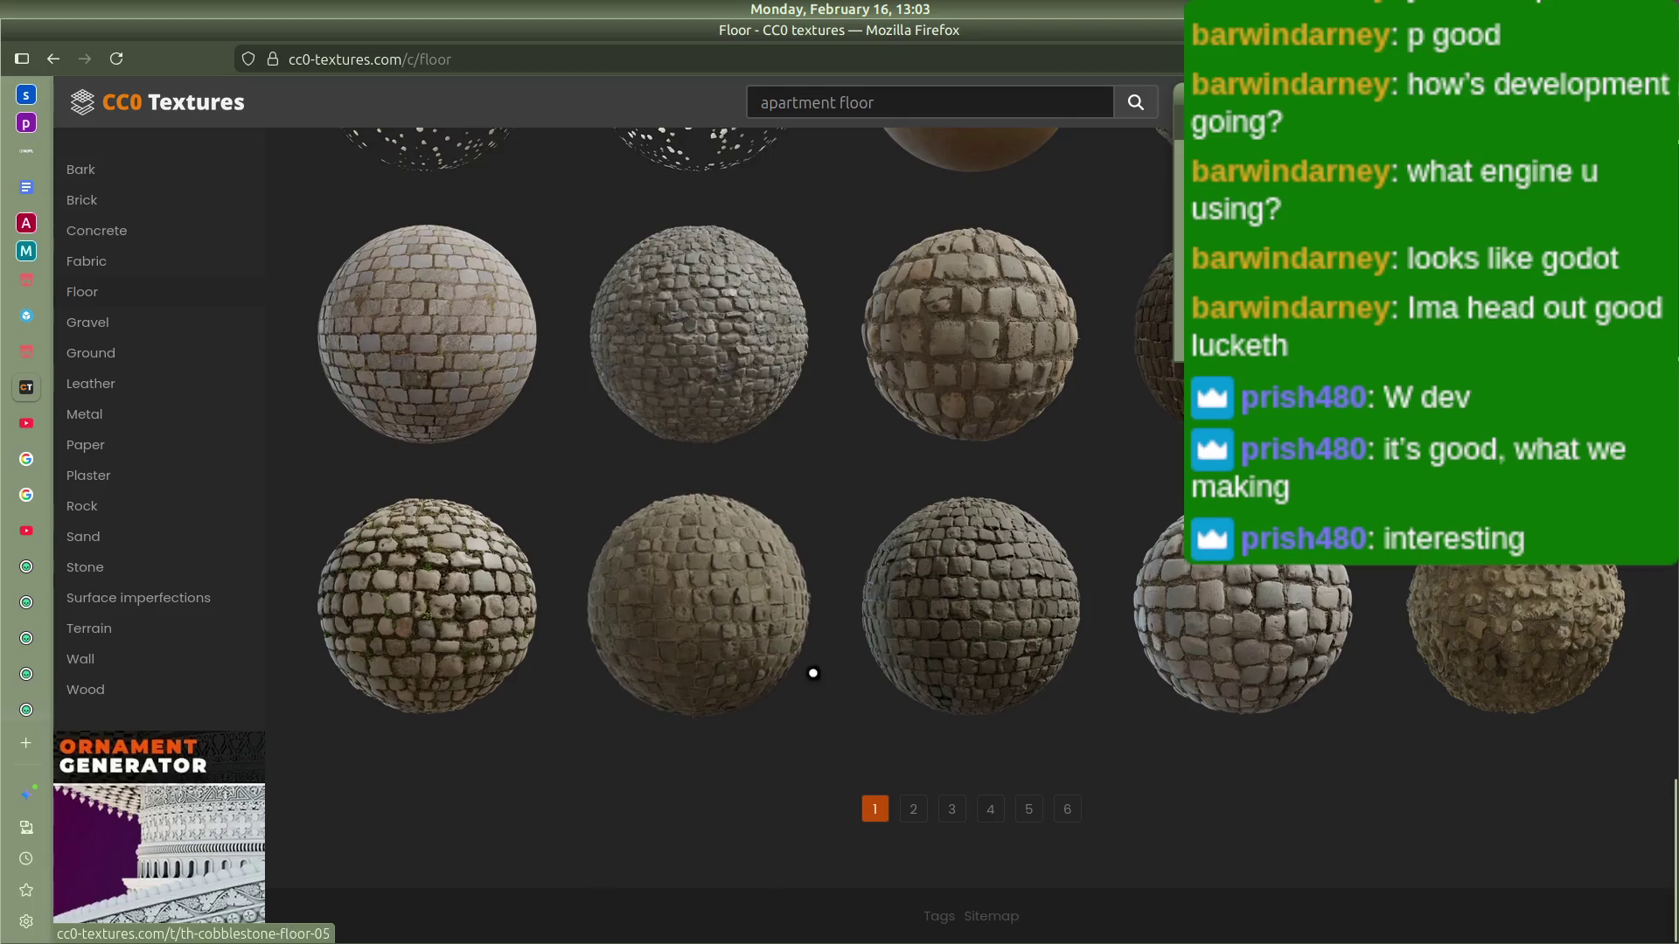
{"action": "left_click", "coordinate": [913, 809]}
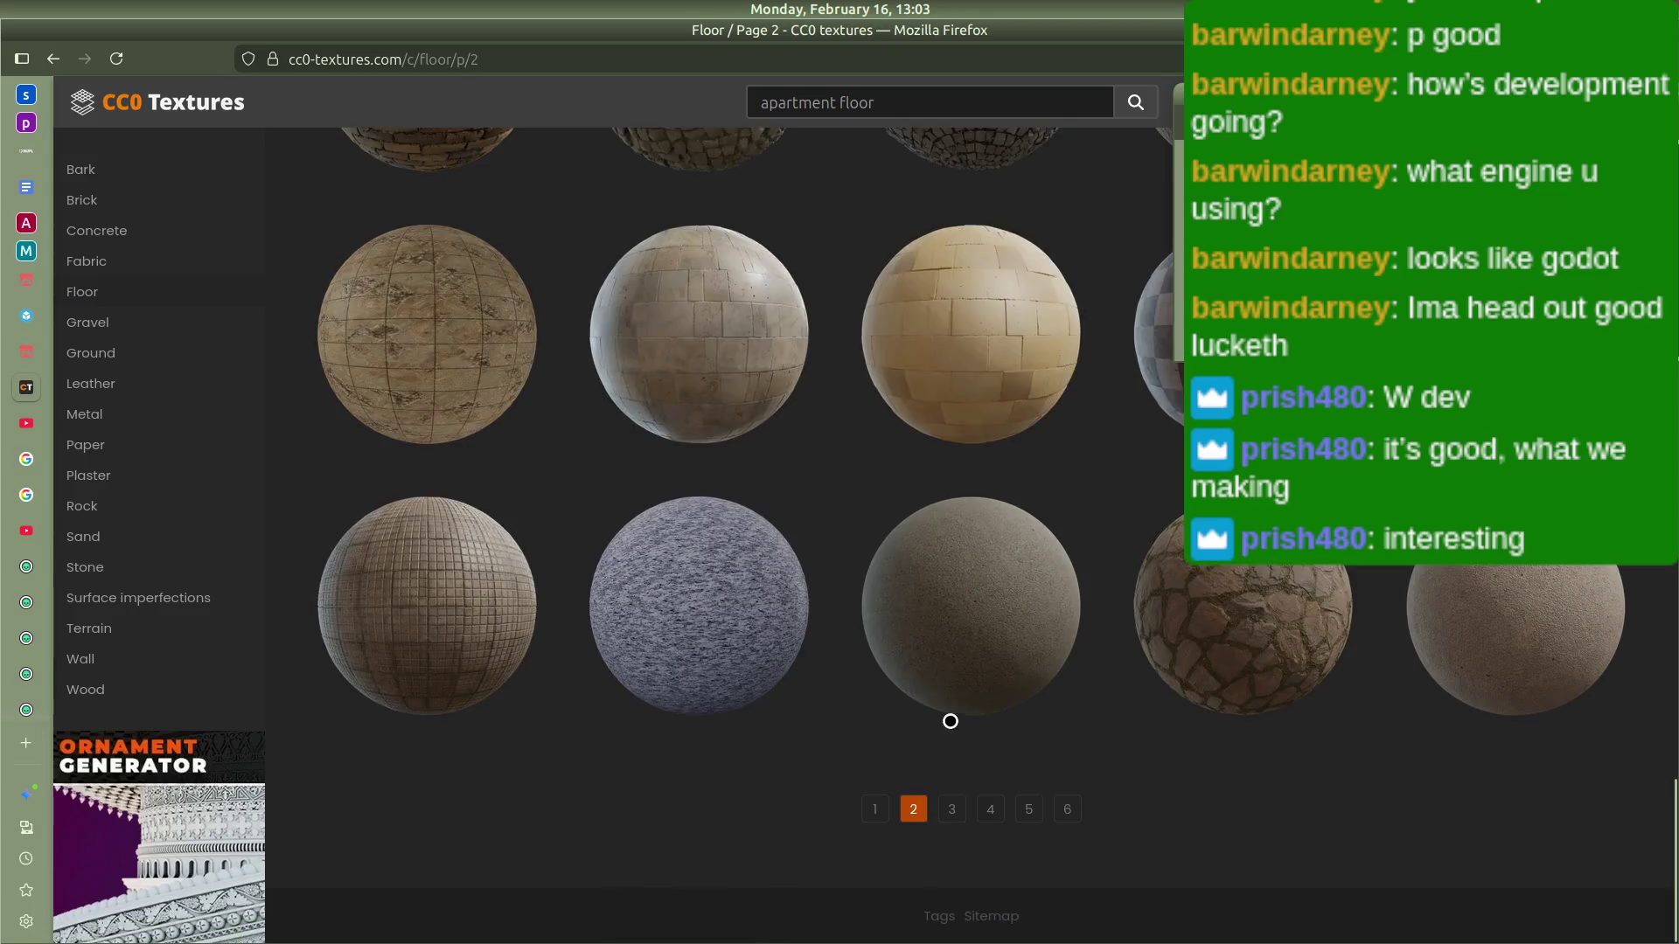
Step: Browse page 2 of the Floor textures and advance to page 3
{"action": "scroll", "coordinate": [950, 723], "scroll_direction": "up", "scroll_amount": 15}
{"action": "scroll", "coordinate": [871, 714], "scroll_direction": "up", "scroll_amount": 15}
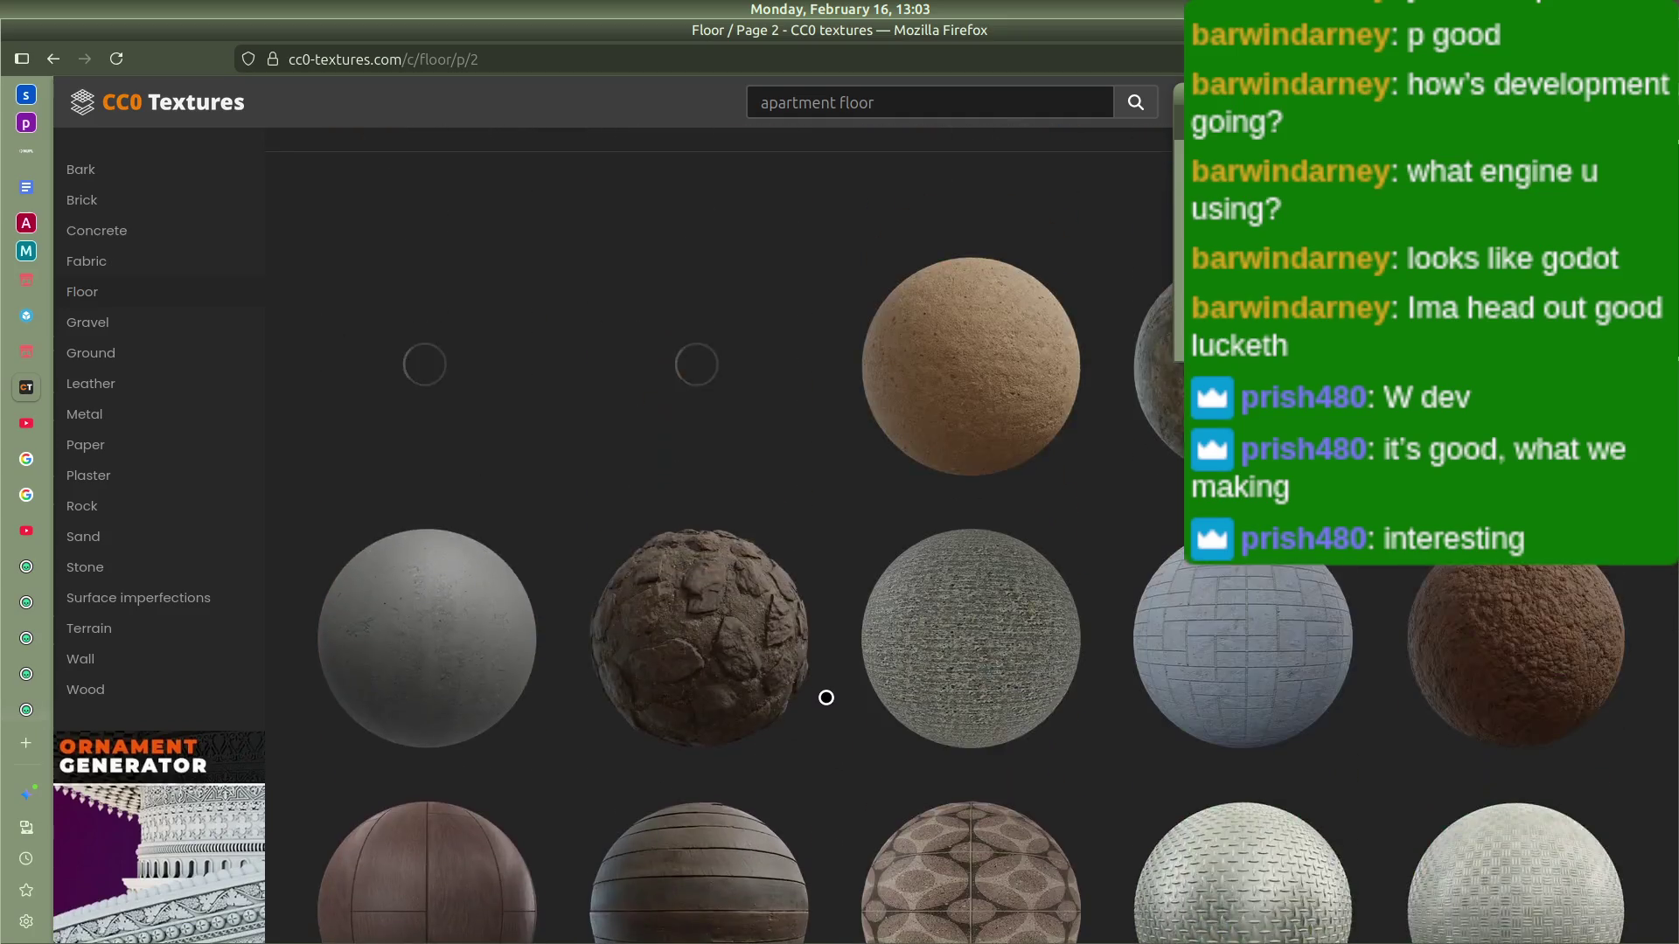
{"action": "scroll", "coordinate": [825, 697], "scroll_direction": "down", "scroll_amount": 2}
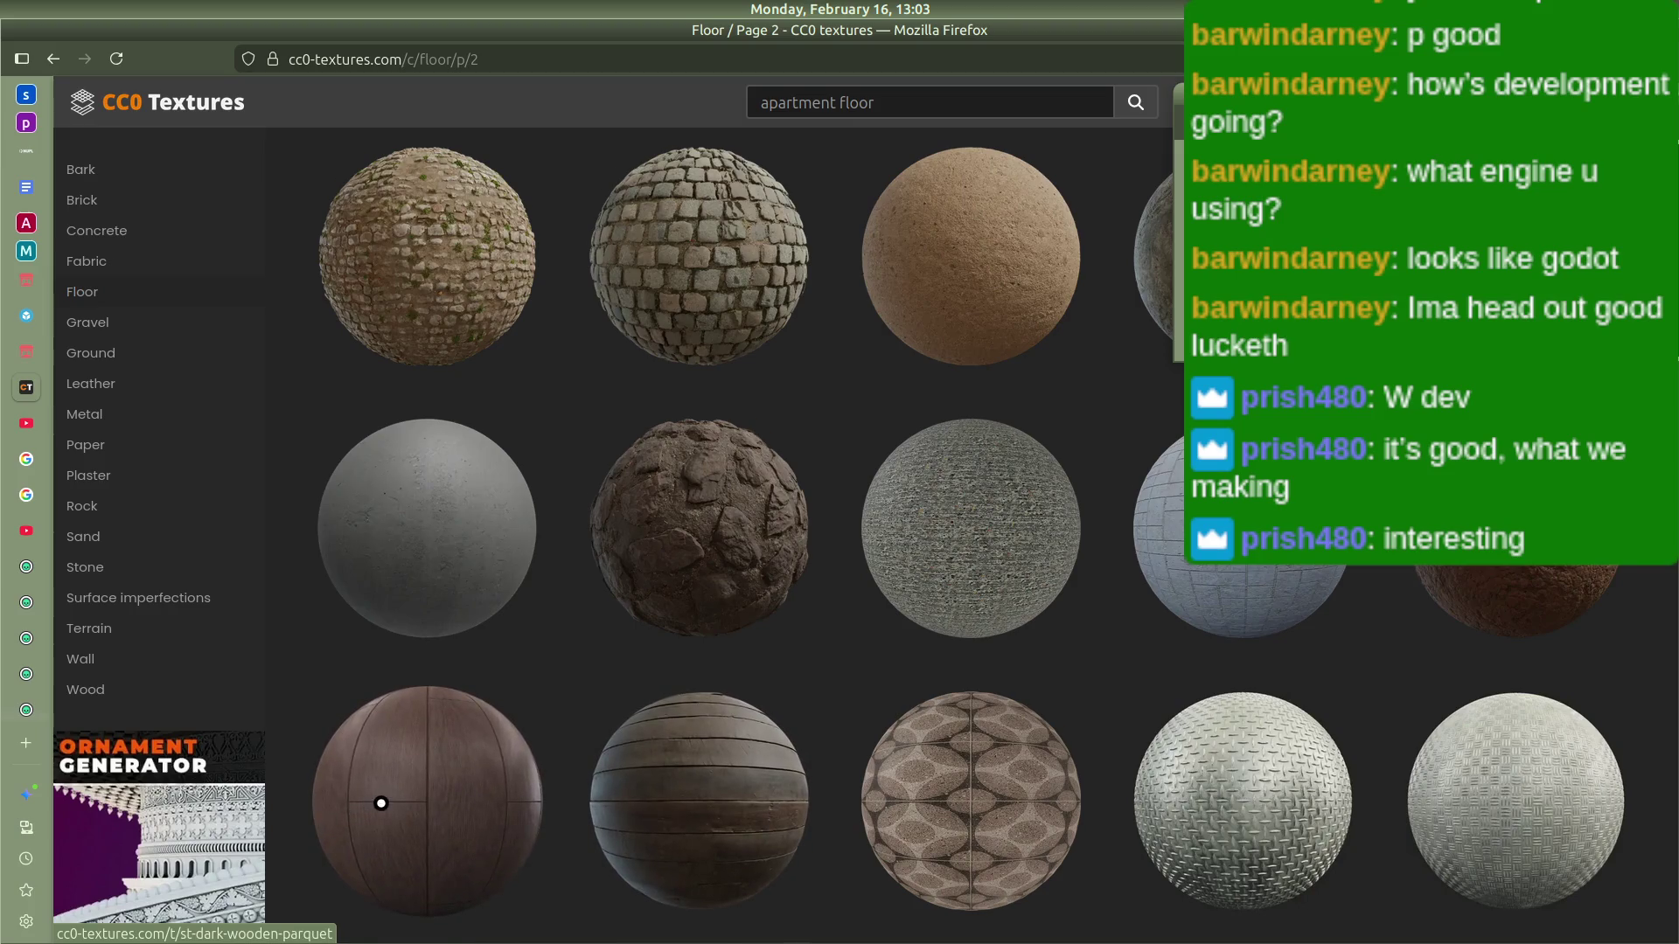
{"action": "scroll", "coordinate": [380, 802], "scroll_direction": "down", "scroll_amount": 2}
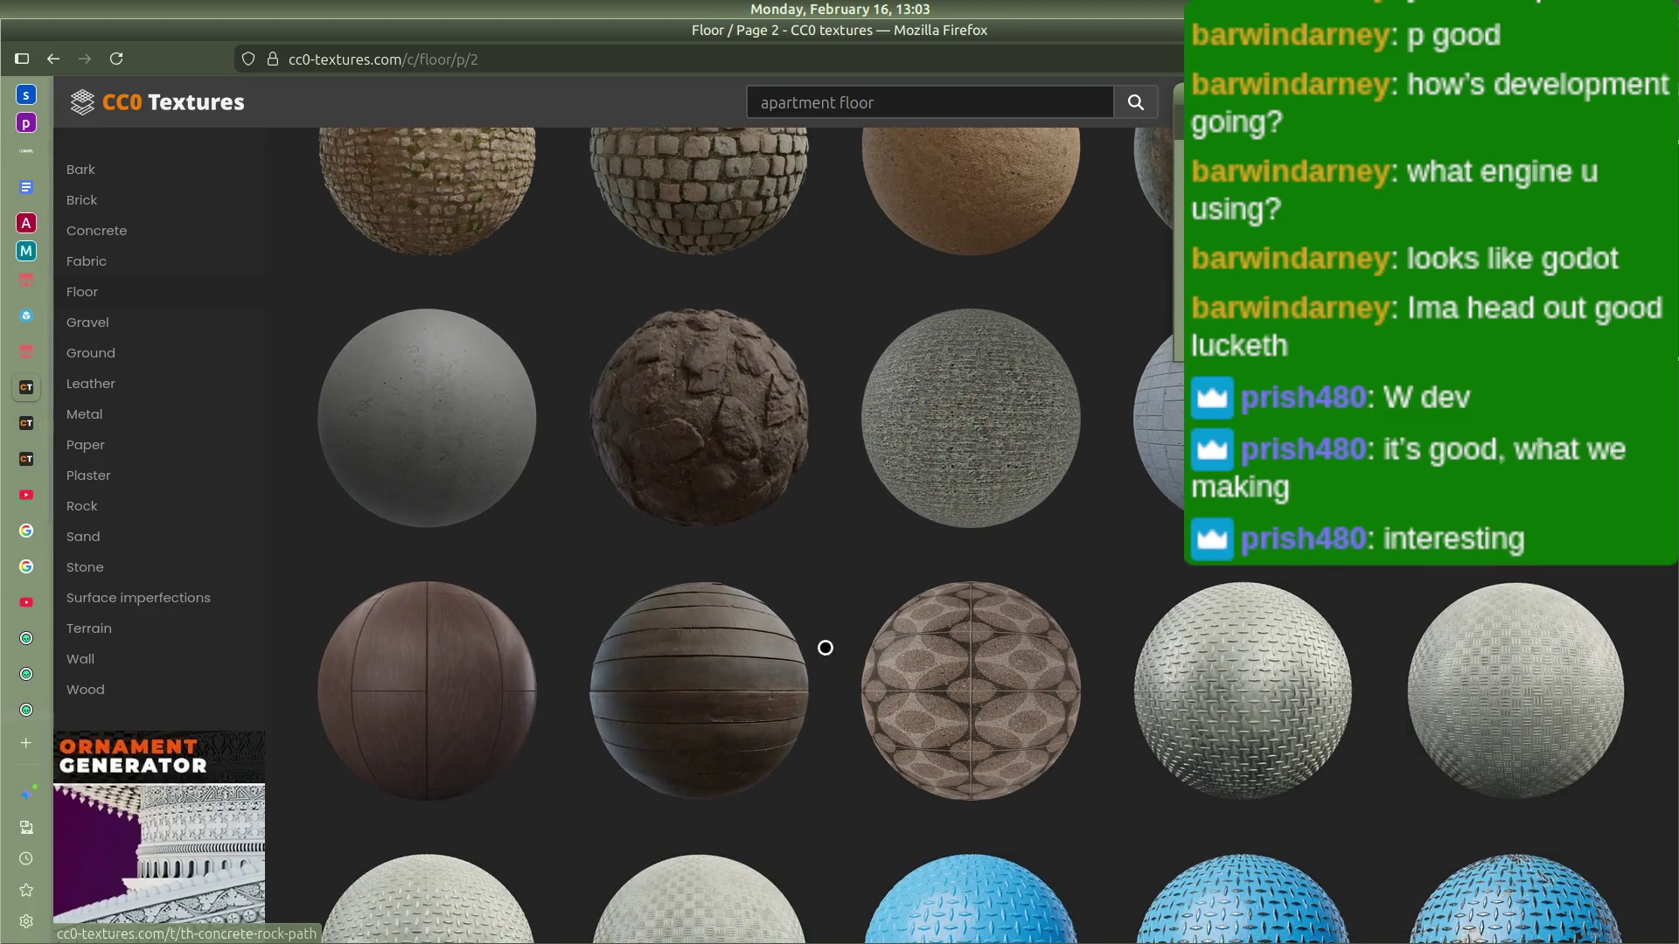
{"action": "scroll", "coordinate": [959, 651], "scroll_direction": "down", "scroll_amount": 15}
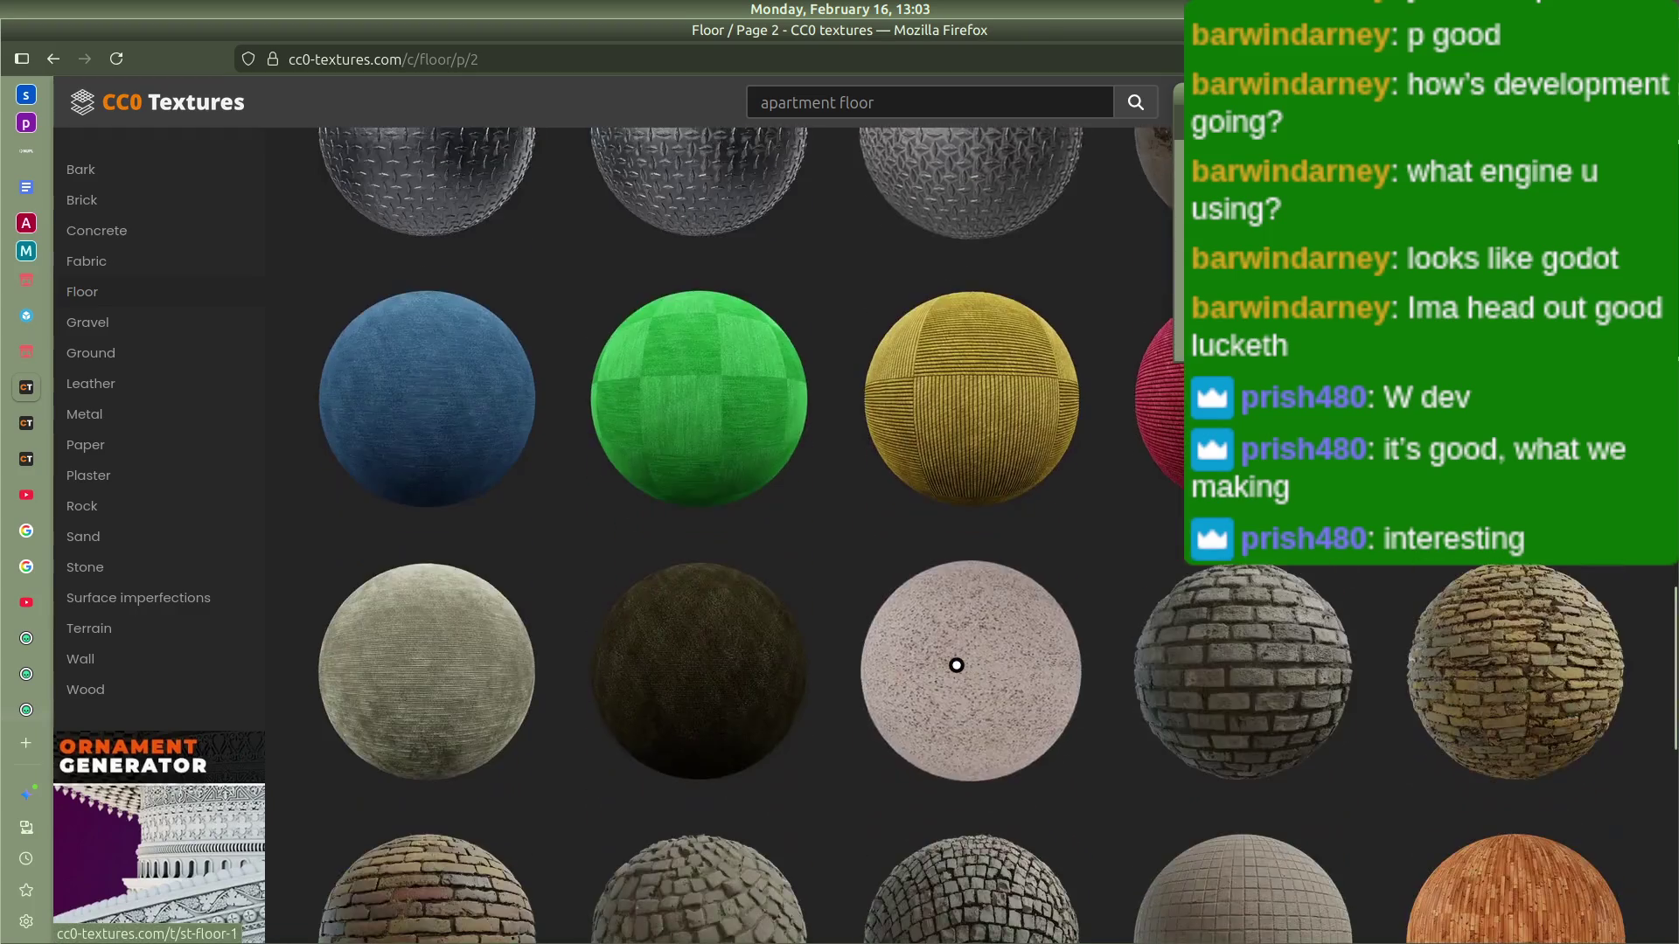
{"action": "scroll", "coordinate": [953, 660], "scroll_direction": "down", "scroll_amount": 10}
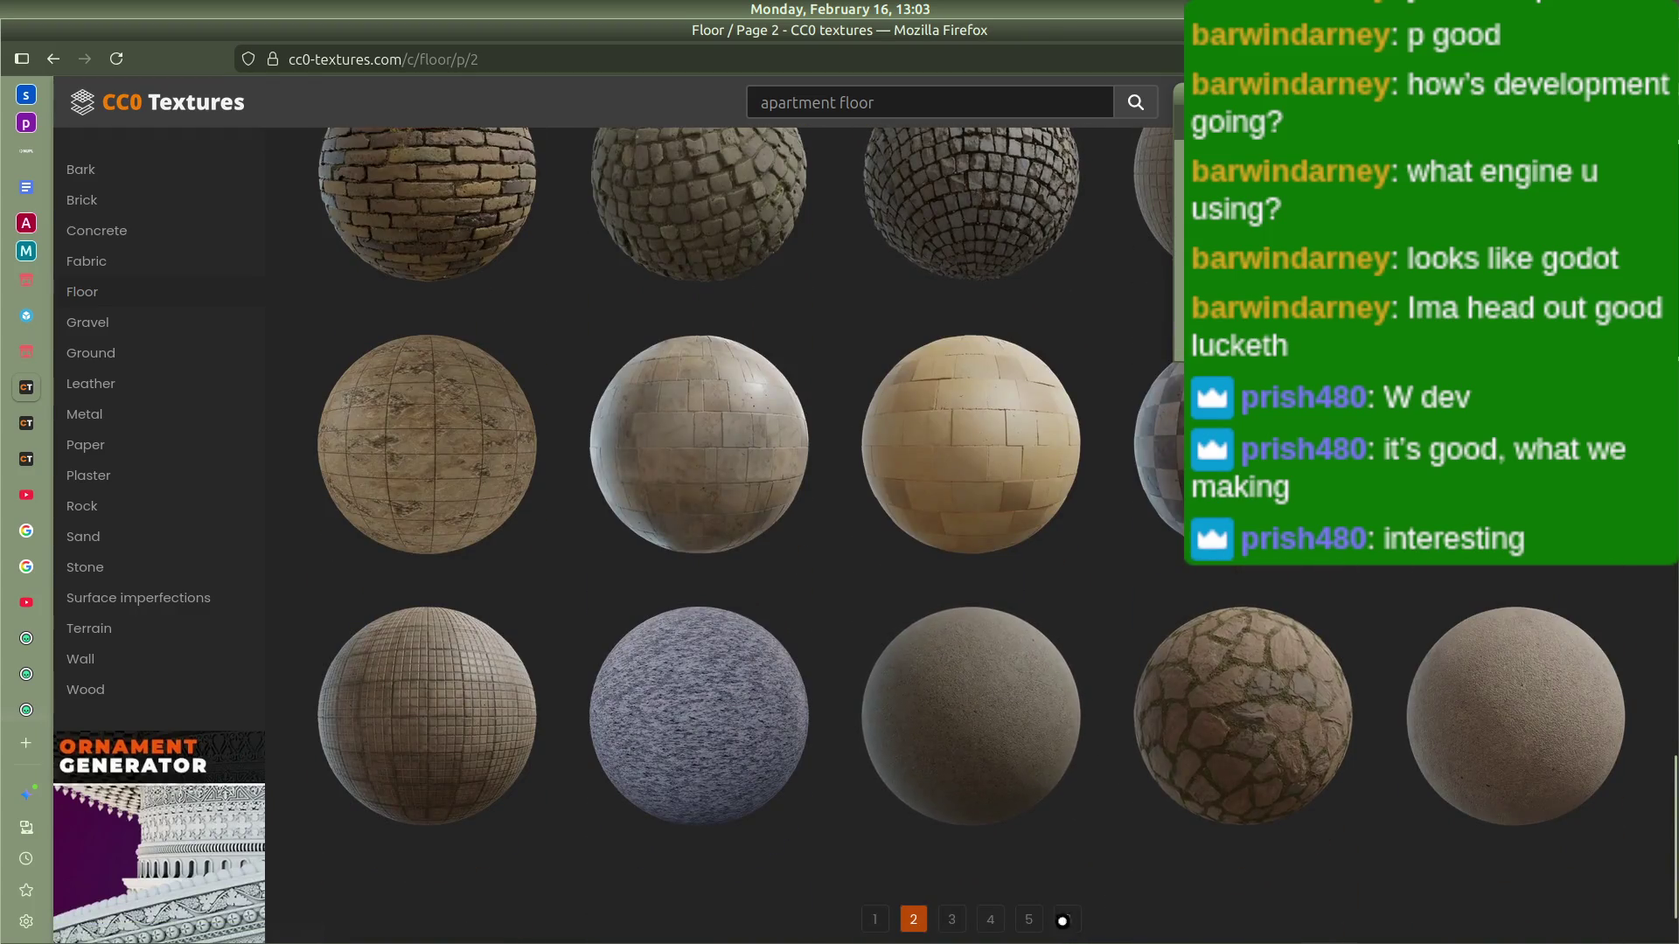
{"action": "left_click", "coordinate": [952, 919]}
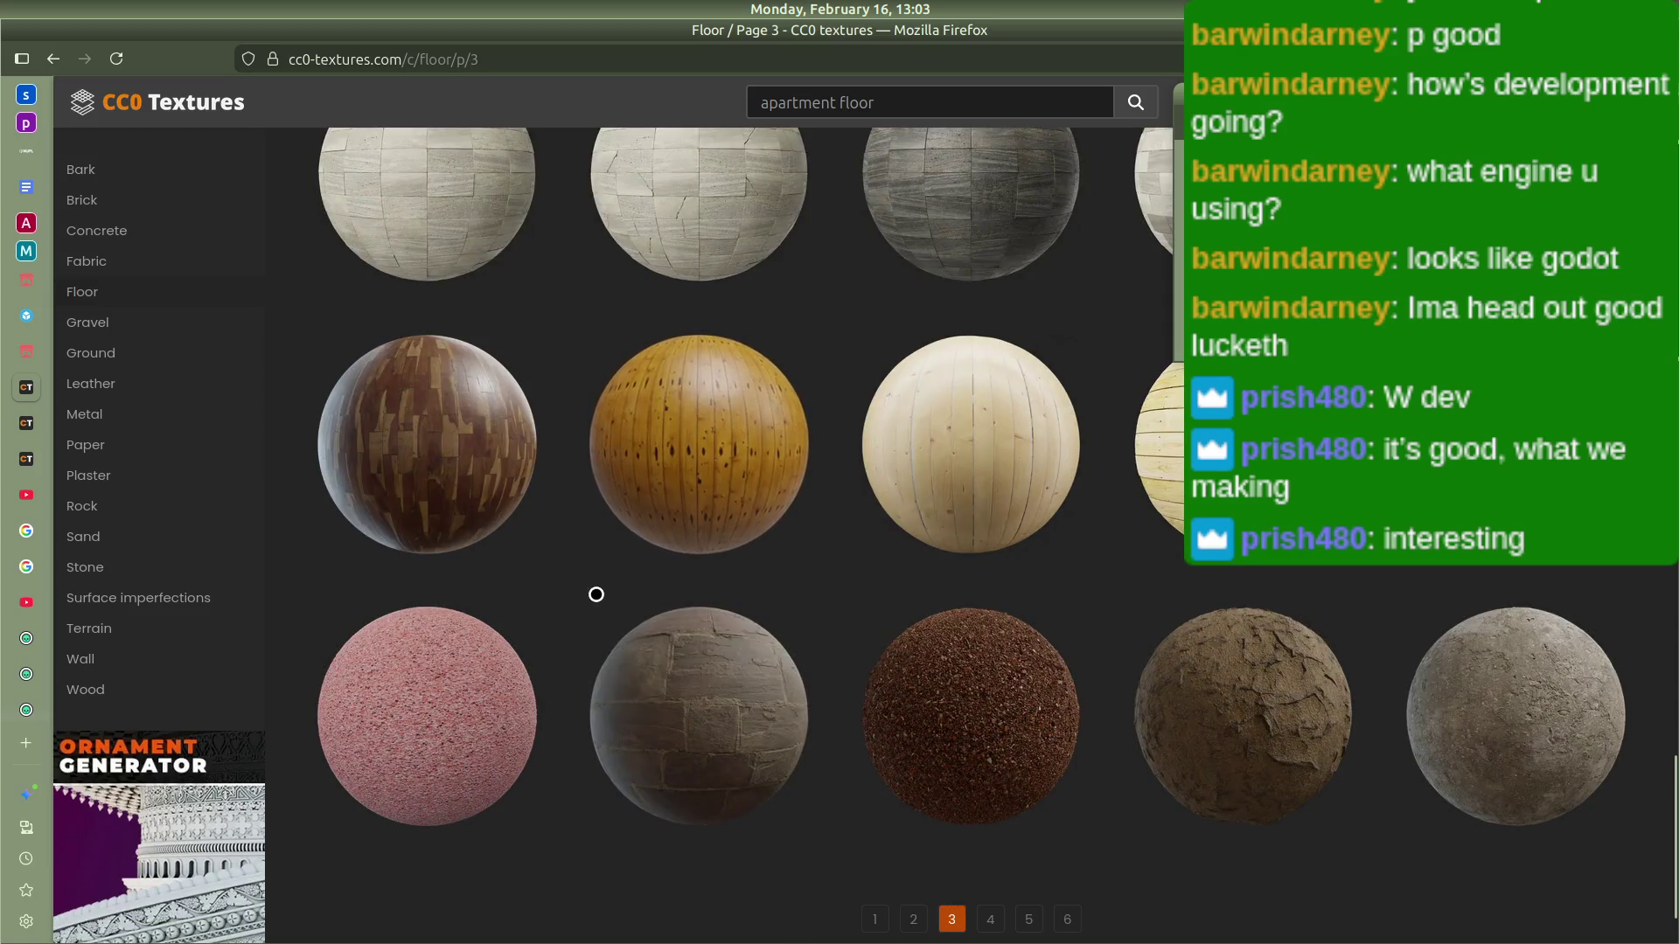
Step: Scroll through page 3 of the Floor textures and advance to page 4
{"action": "scroll", "coordinate": [659, 678], "scroll_direction": "up", "scroll_amount": 10}
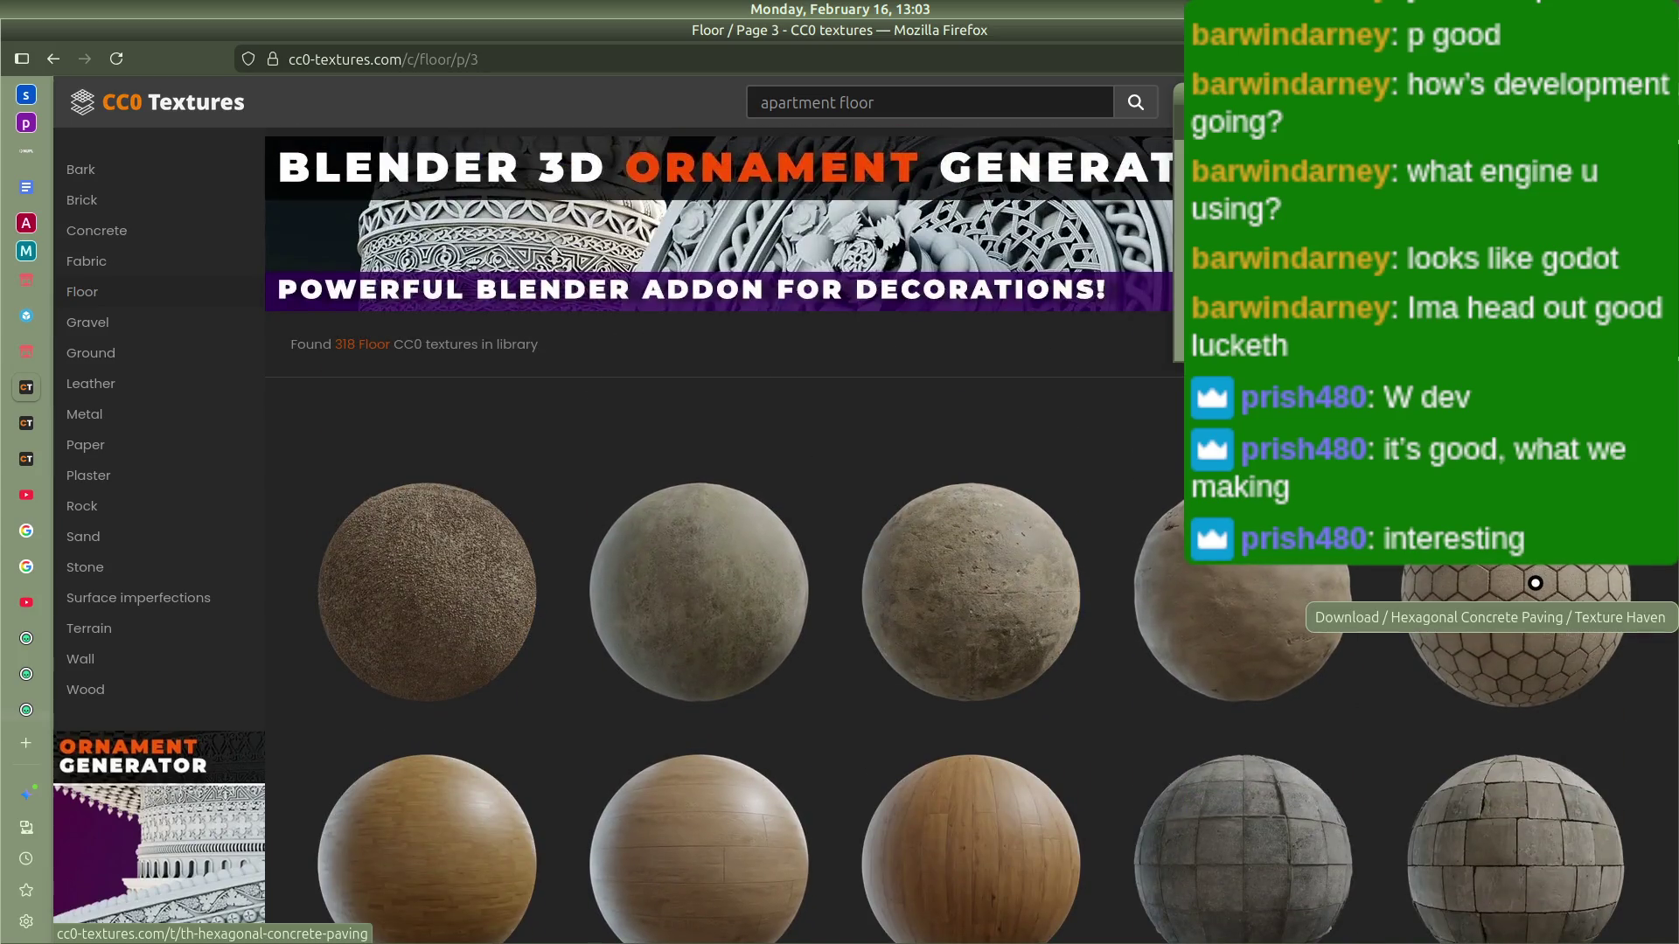
{"action": "scroll", "coordinate": [1536, 582], "scroll_direction": "down", "scroll_amount": 12}
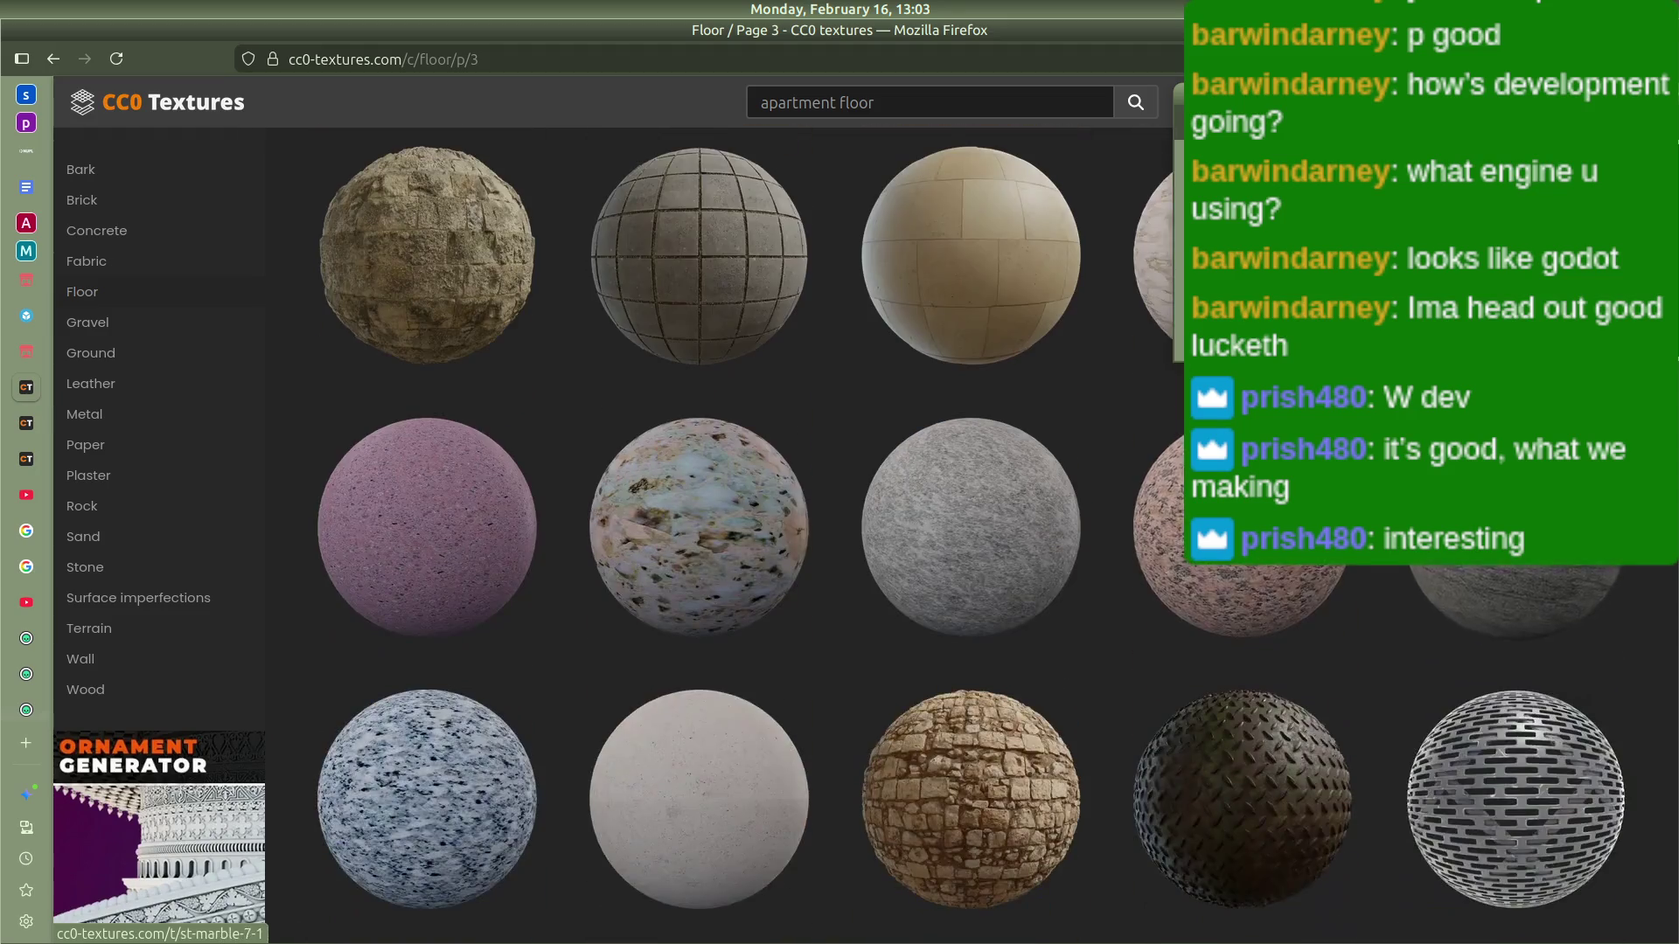
{"action": "scroll", "coordinate": [1195, 697], "scroll_direction": "down", "scroll_amount": 3}
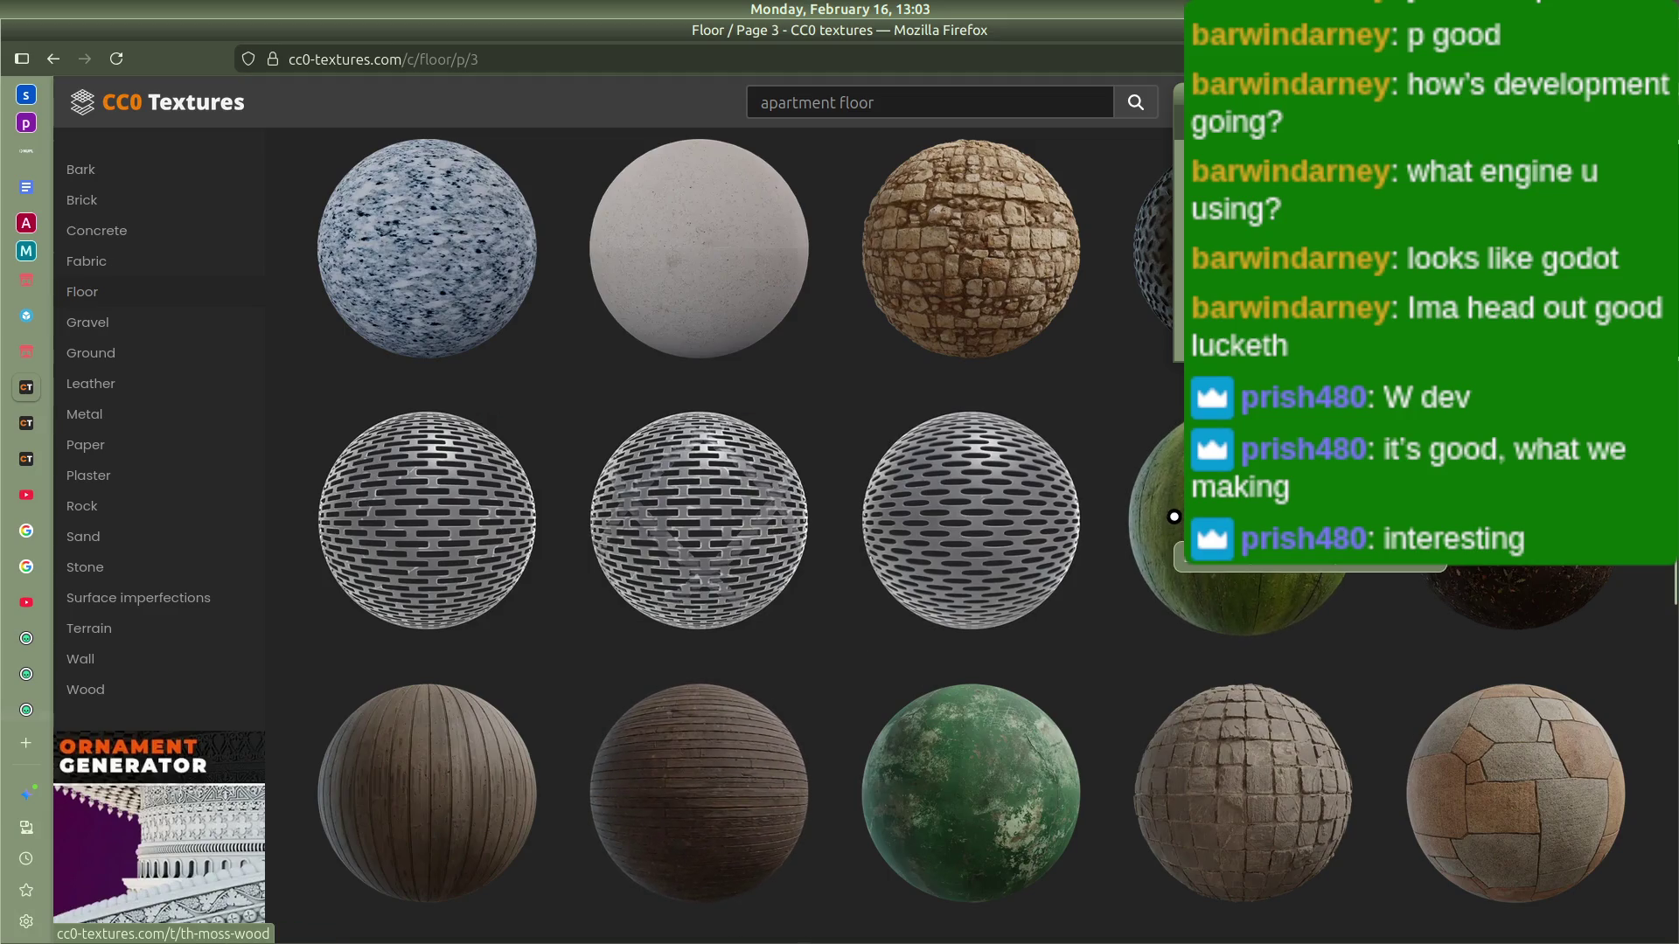
{"action": "scroll", "coordinate": [816, 641], "scroll_direction": "down", "scroll_amount": 5}
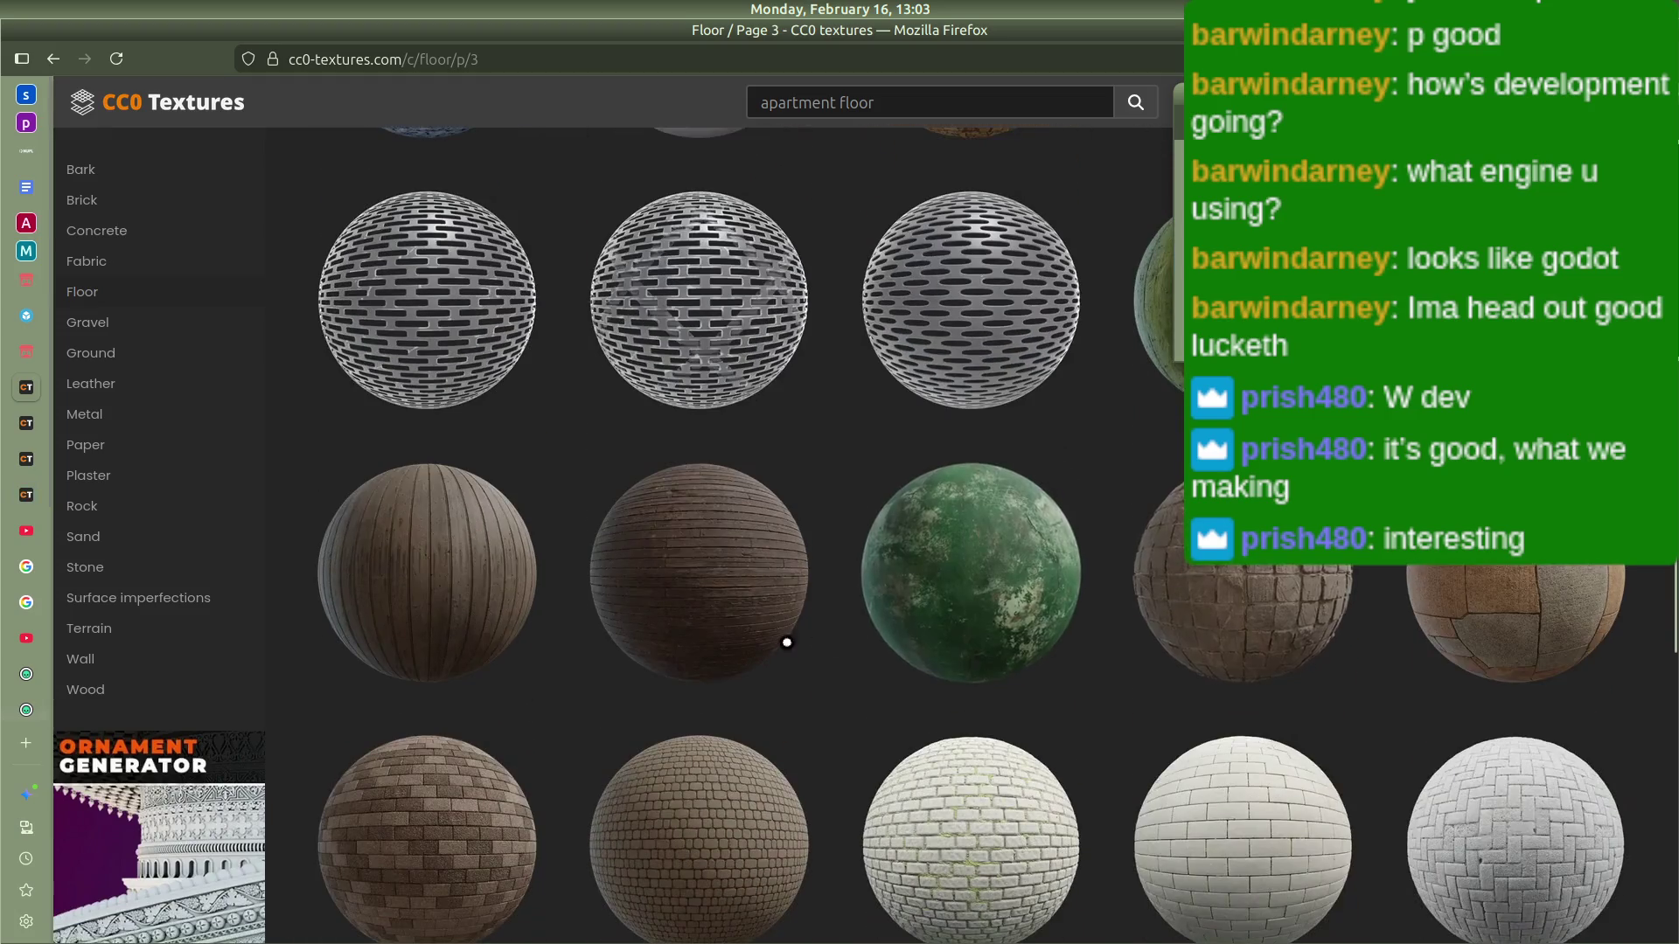
{"action": "scroll", "coordinate": [374, 645], "scroll_direction": "down", "scroll_amount": 10}
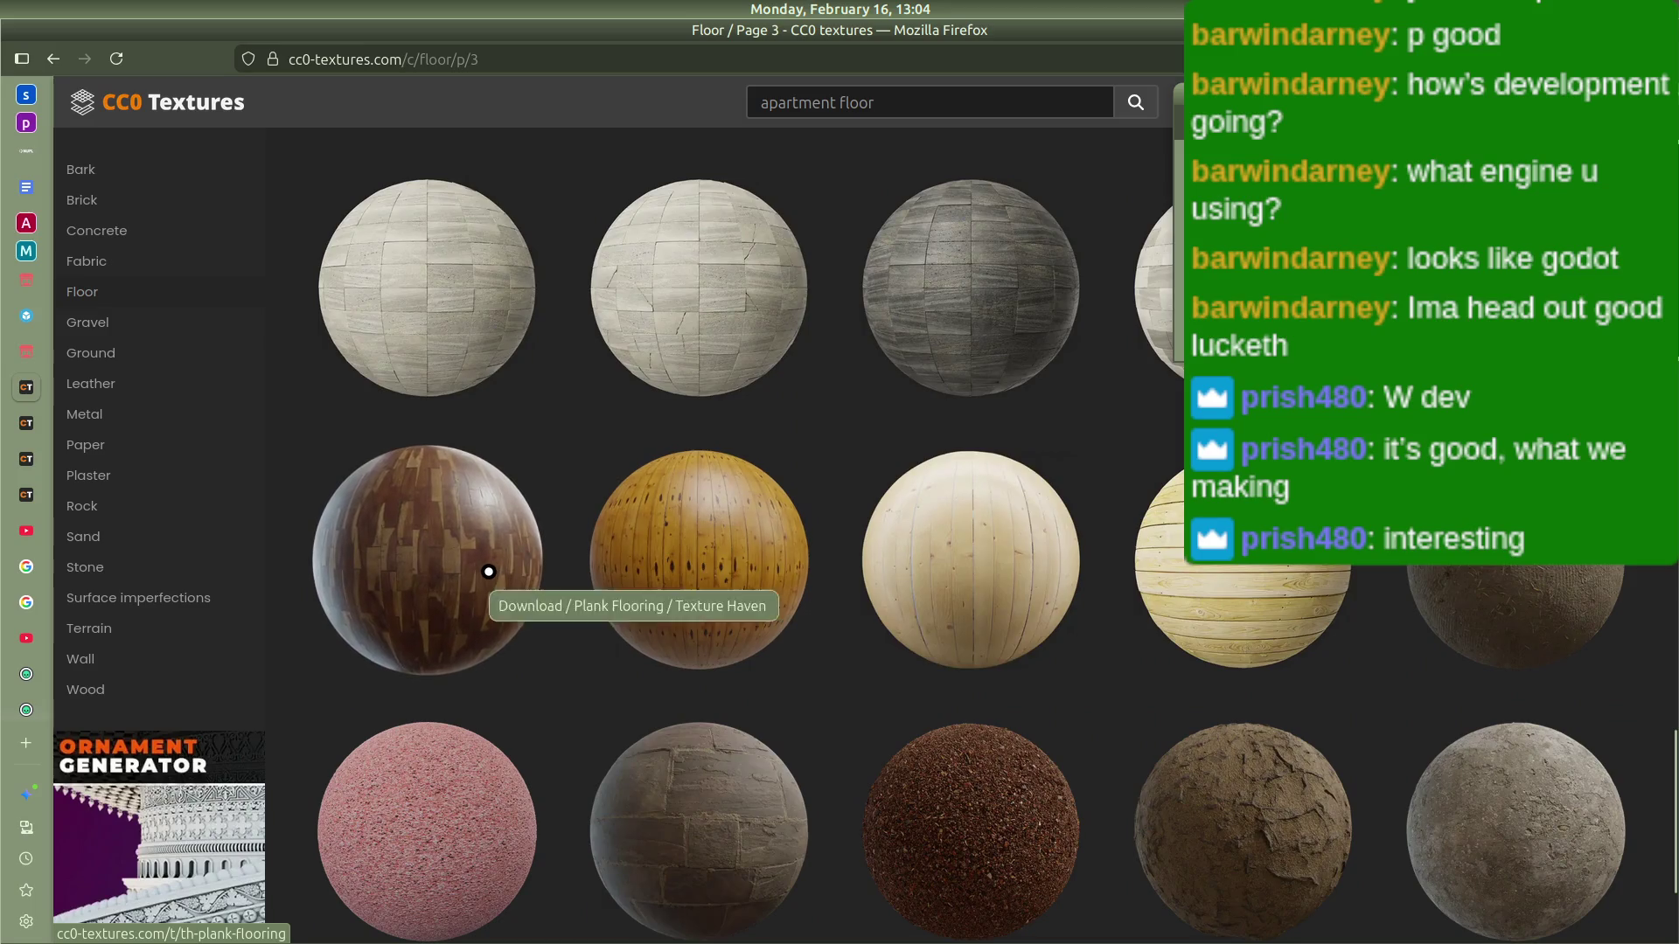
{"action": "scroll", "coordinate": [767, 595], "scroll_direction": "down", "scroll_amount": 2}
{"action": "scroll", "coordinate": [767, 595], "scroll_direction": "down", "scroll_amount": 2}
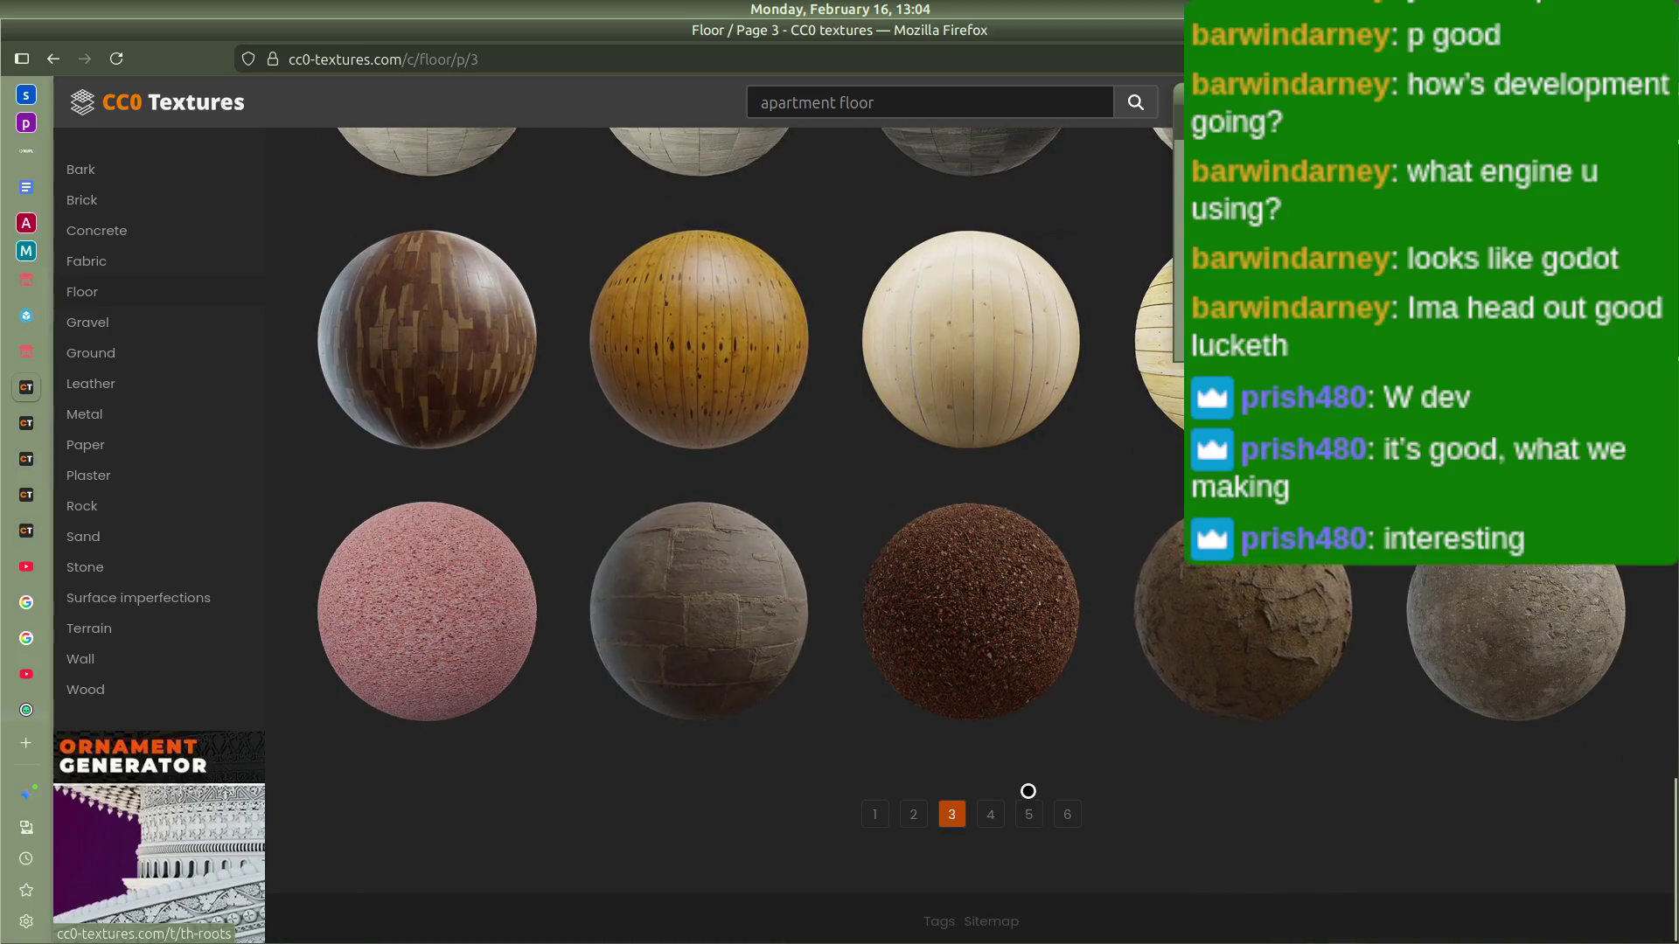
{"action": "left_click", "coordinate": [988, 814]}
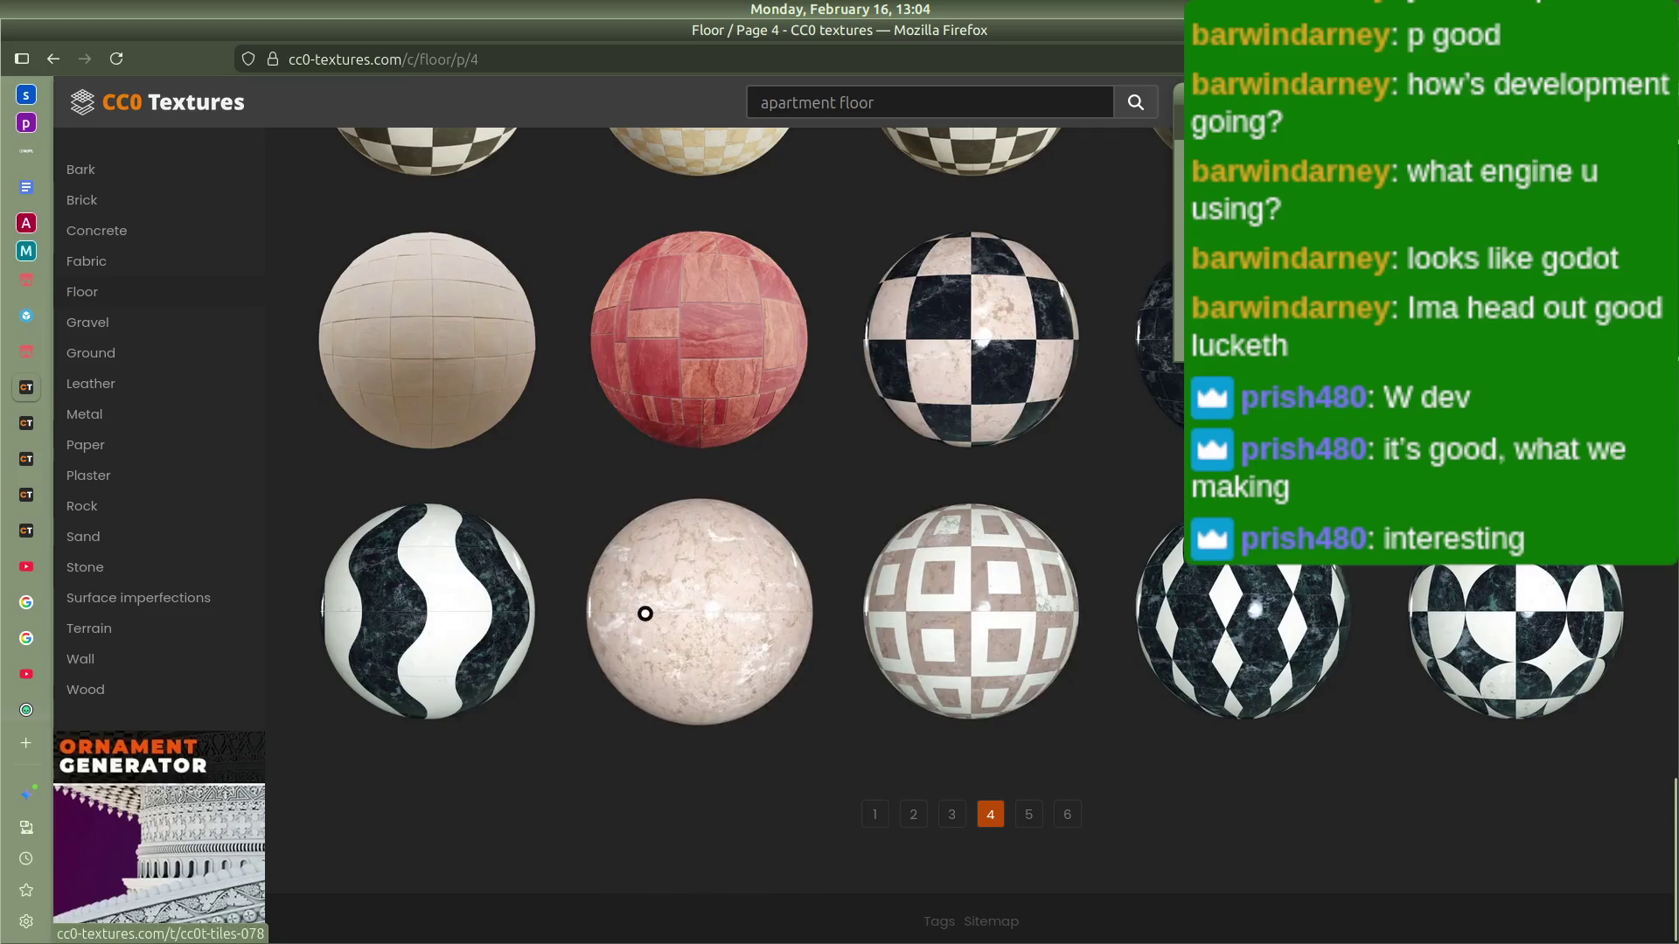
Step: Look over the marble, terrazzo, tile and stone previews on page 4
{"action": "scroll", "coordinate": [647, 604], "scroll_direction": "up", "scroll_amount": 5}
{"action": "scroll", "coordinate": [654, 593], "scroll_direction": "up", "scroll_amount": 10}
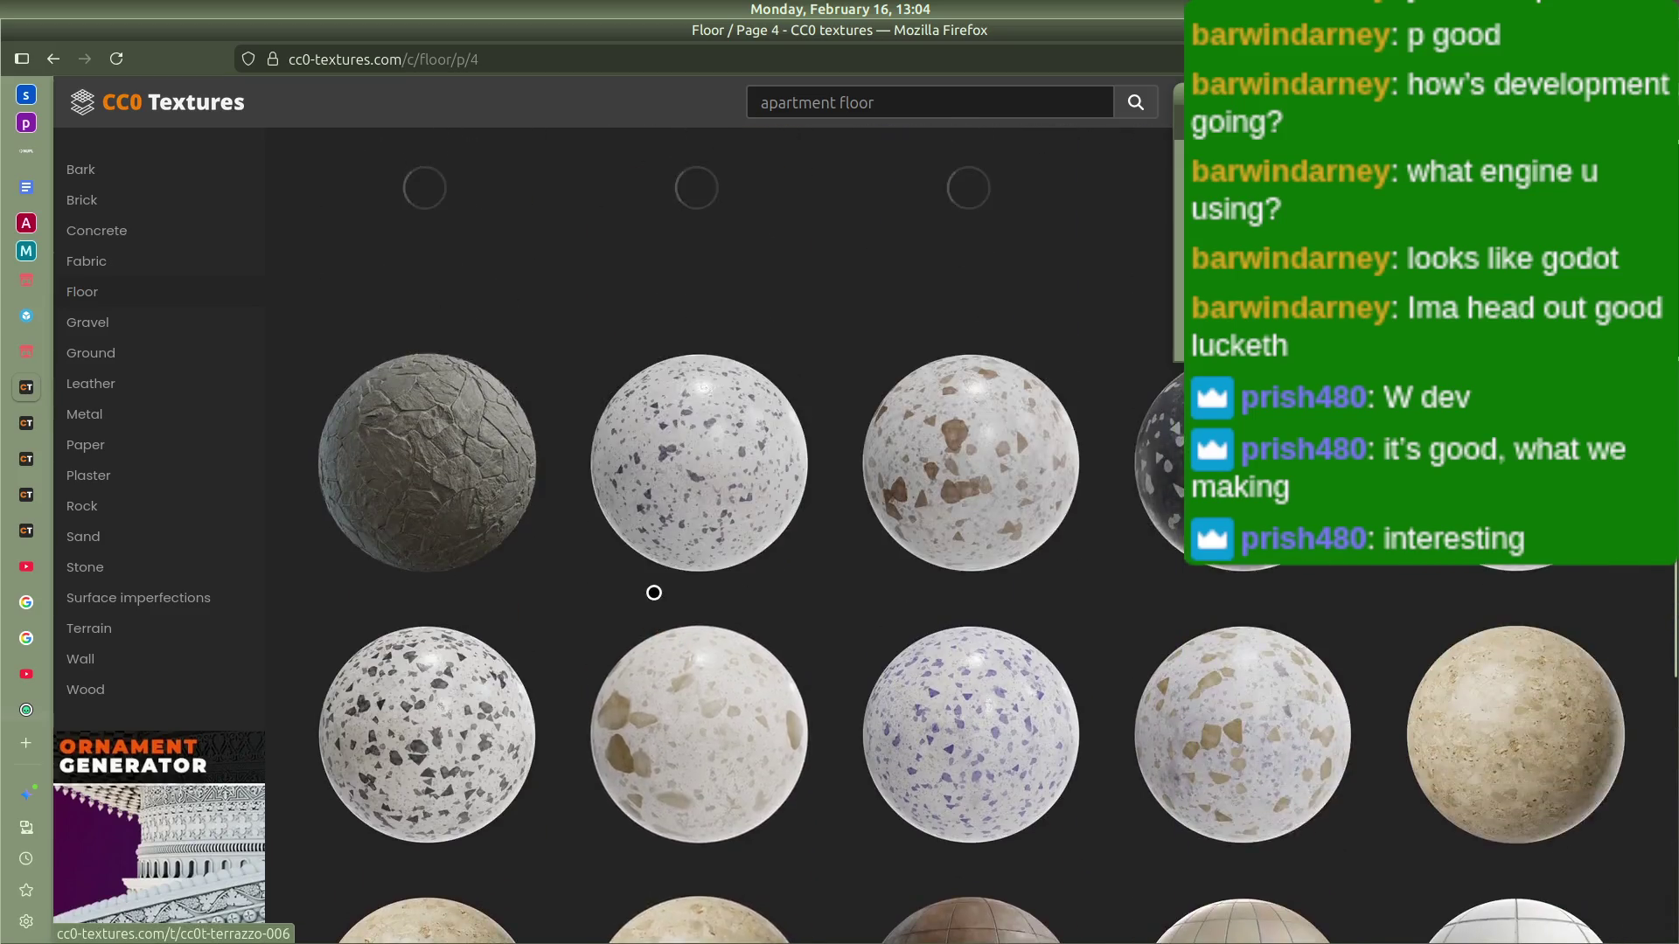
{"action": "scroll", "coordinate": [654, 593], "scroll_direction": "up", "scroll_amount": 3}
{"action": "scroll", "coordinate": [652, 592], "scroll_direction": "down", "scroll_amount": 4}
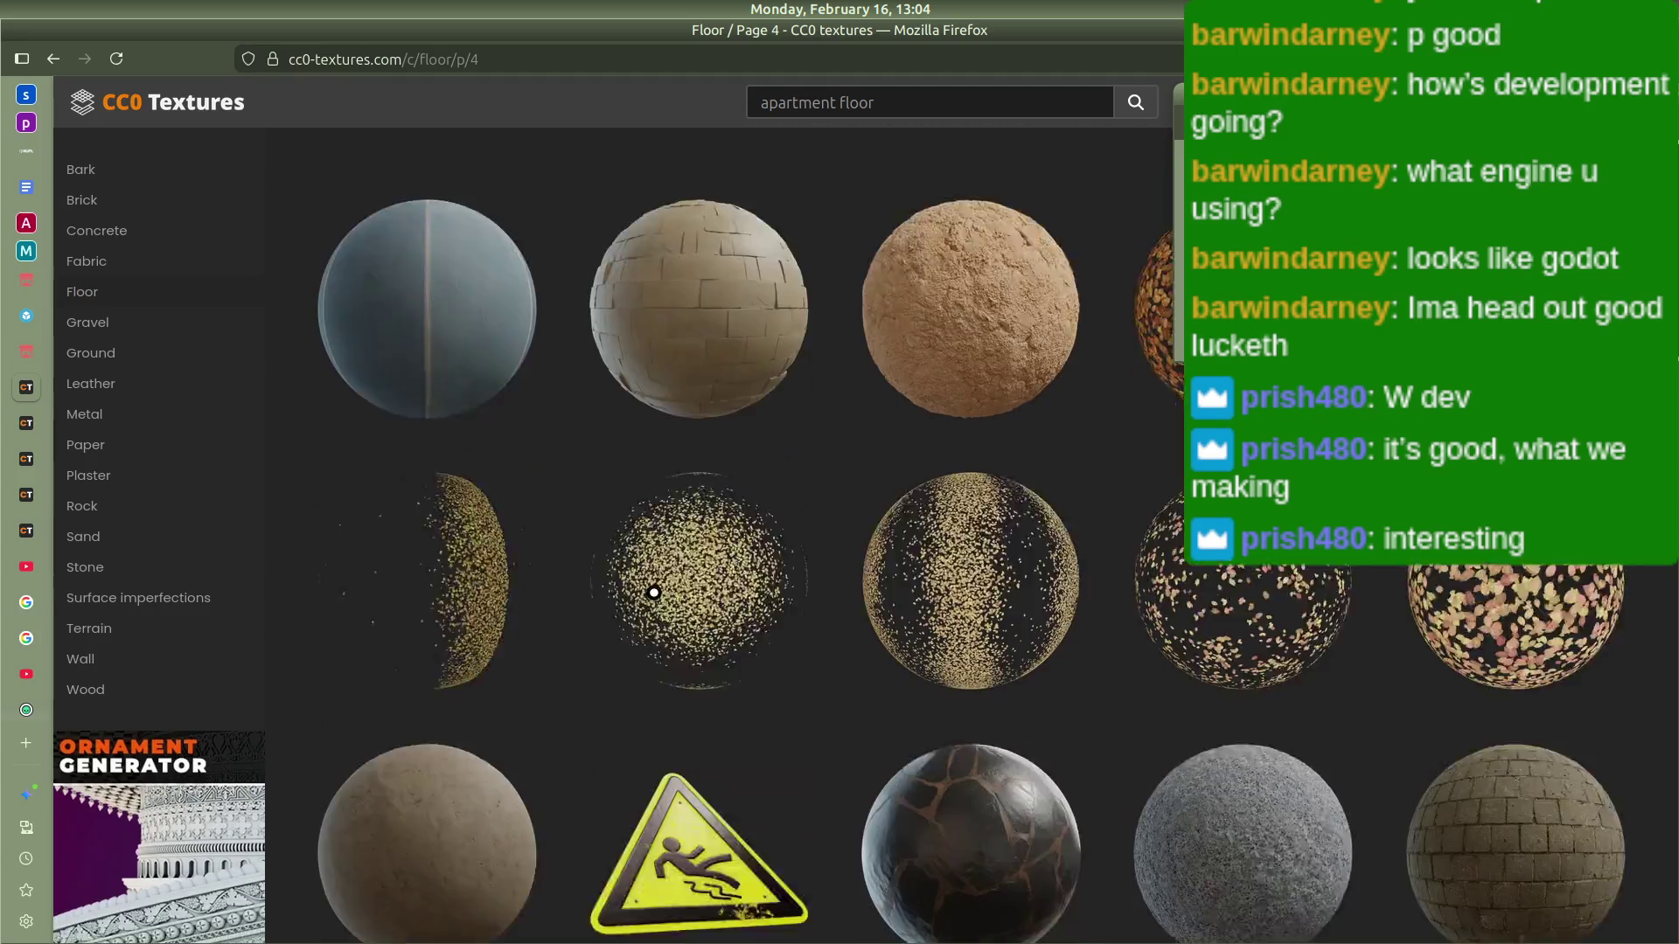
{"action": "scroll", "coordinate": [551, 648], "scroll_direction": "up", "scroll_amount": 4}
{"action": "scroll", "coordinate": [561, 652], "scroll_direction": "down", "scroll_amount": 15}
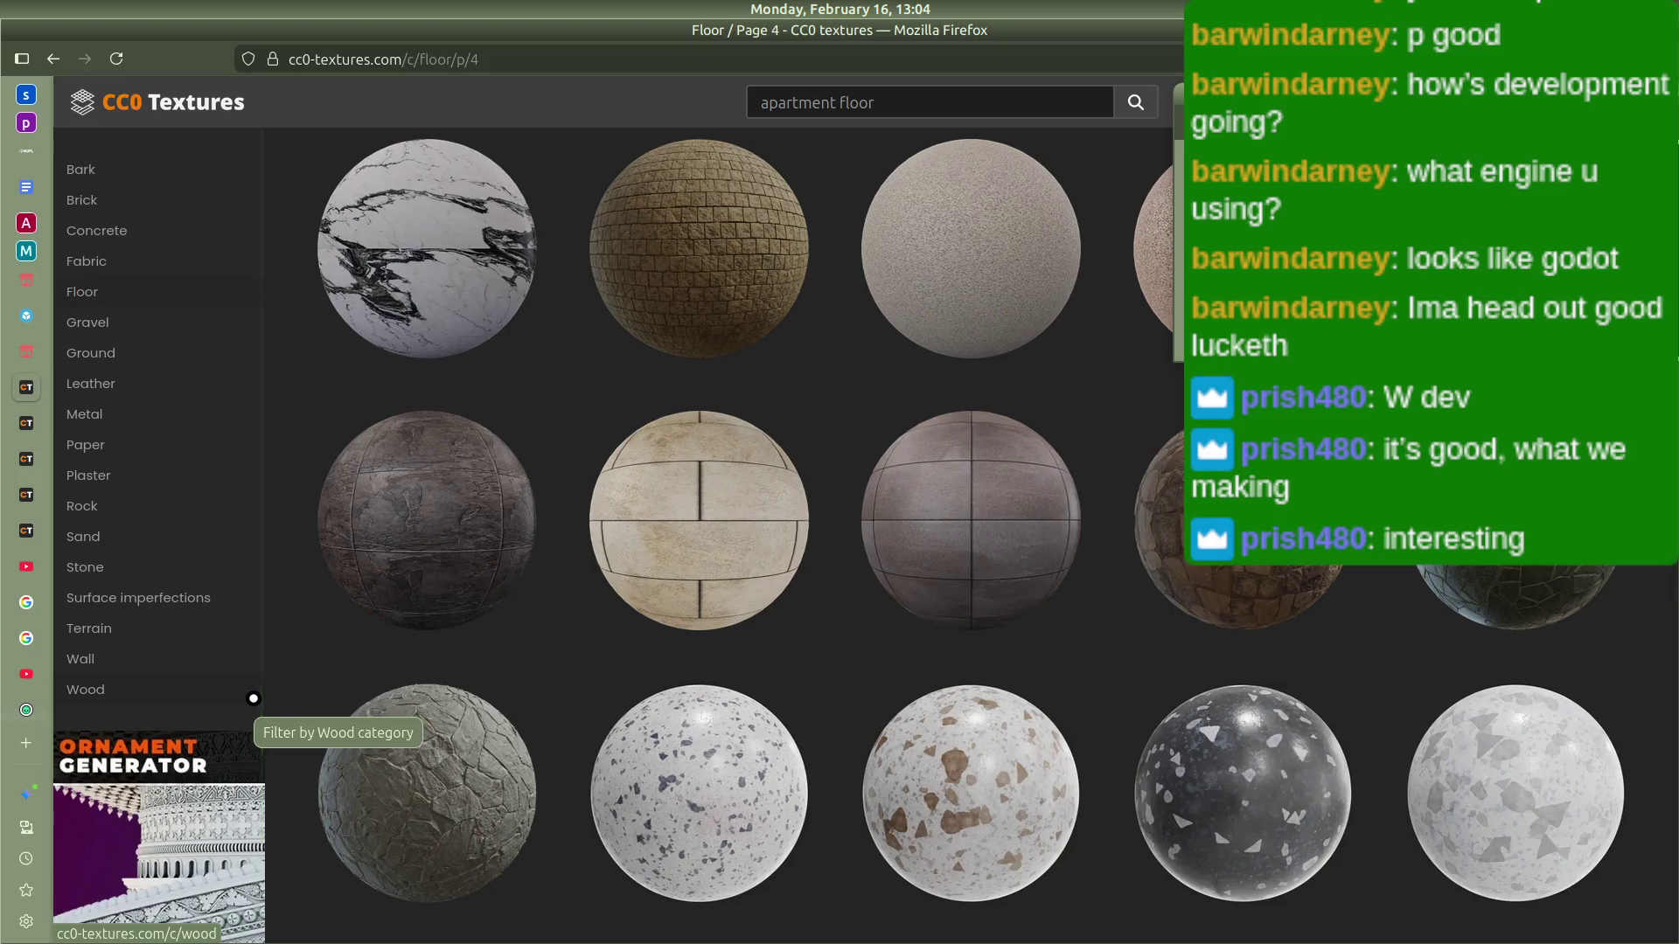
{"action": "mouse_move", "coordinate": [2, 28]}
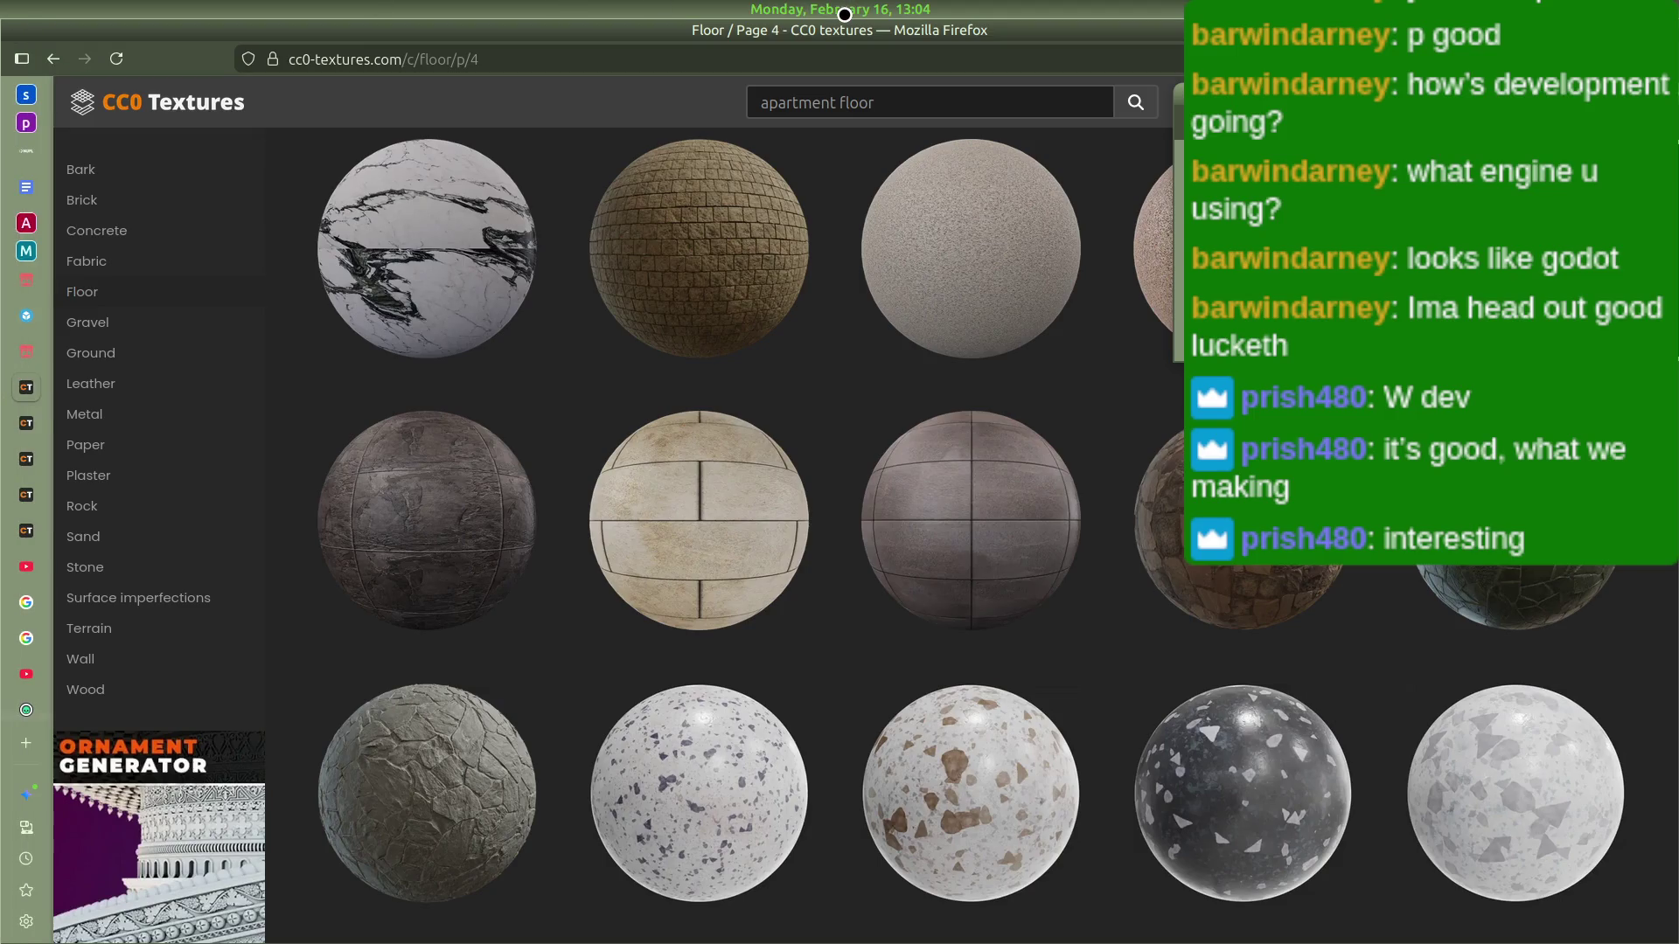
Step: Briefly raise OBS Studio from the dock, then return to the CC0 Textures page
{"action": "mouse_move", "coordinate": [3, 770]}
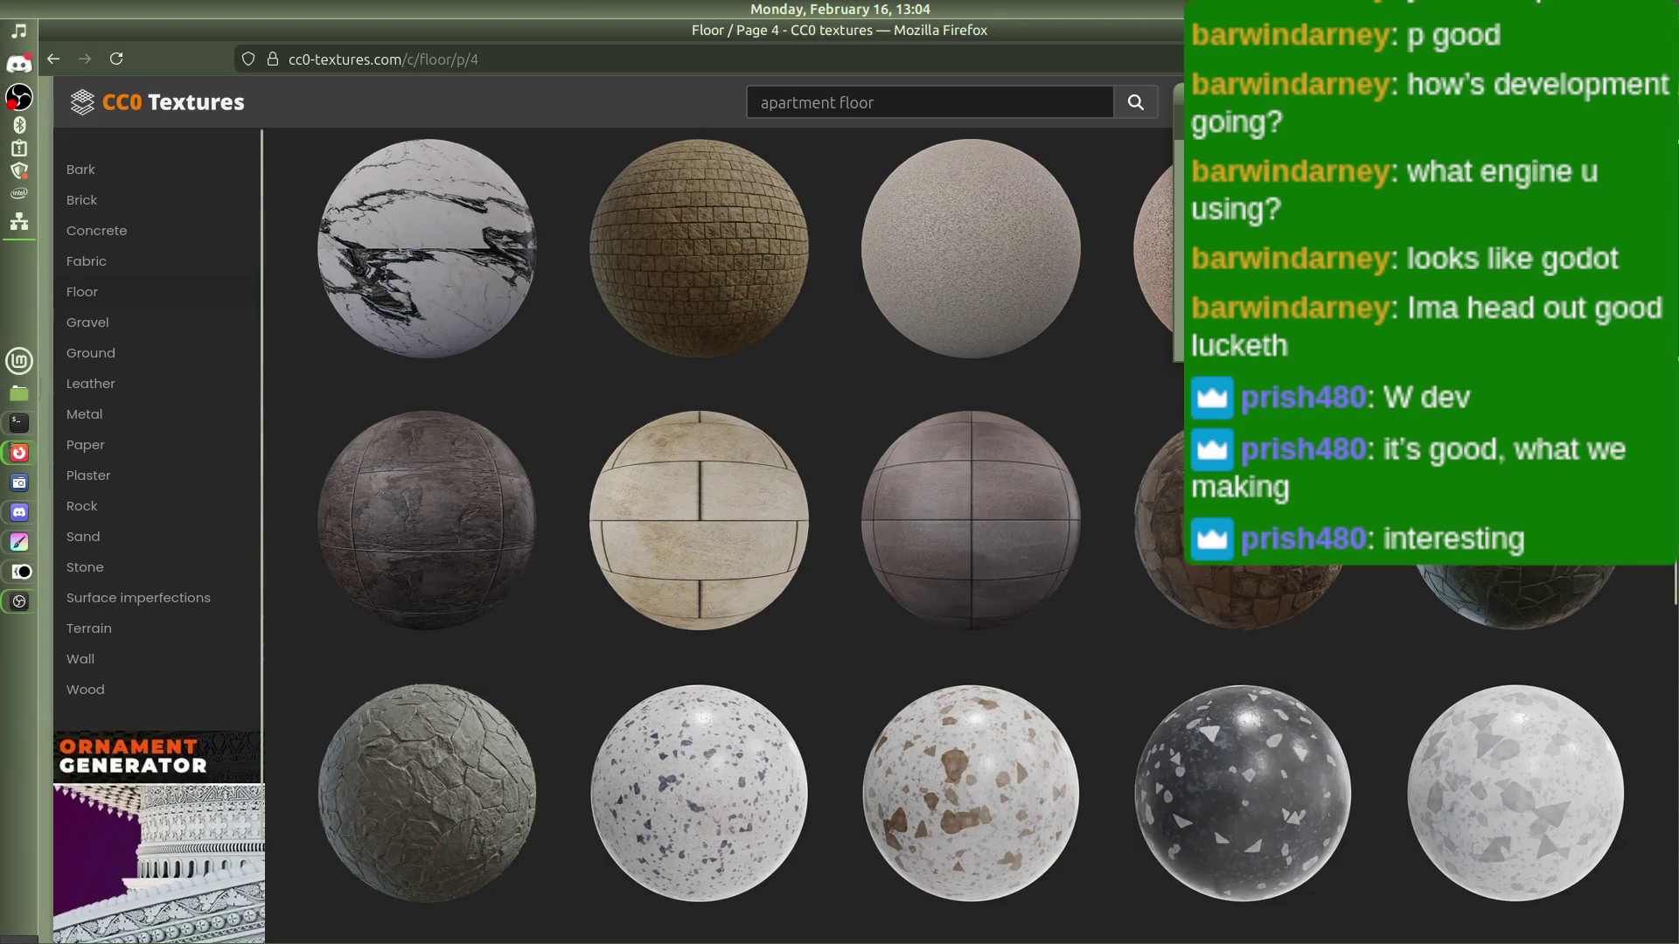
{"action": "mouse_move", "coordinate": [16, 542]}
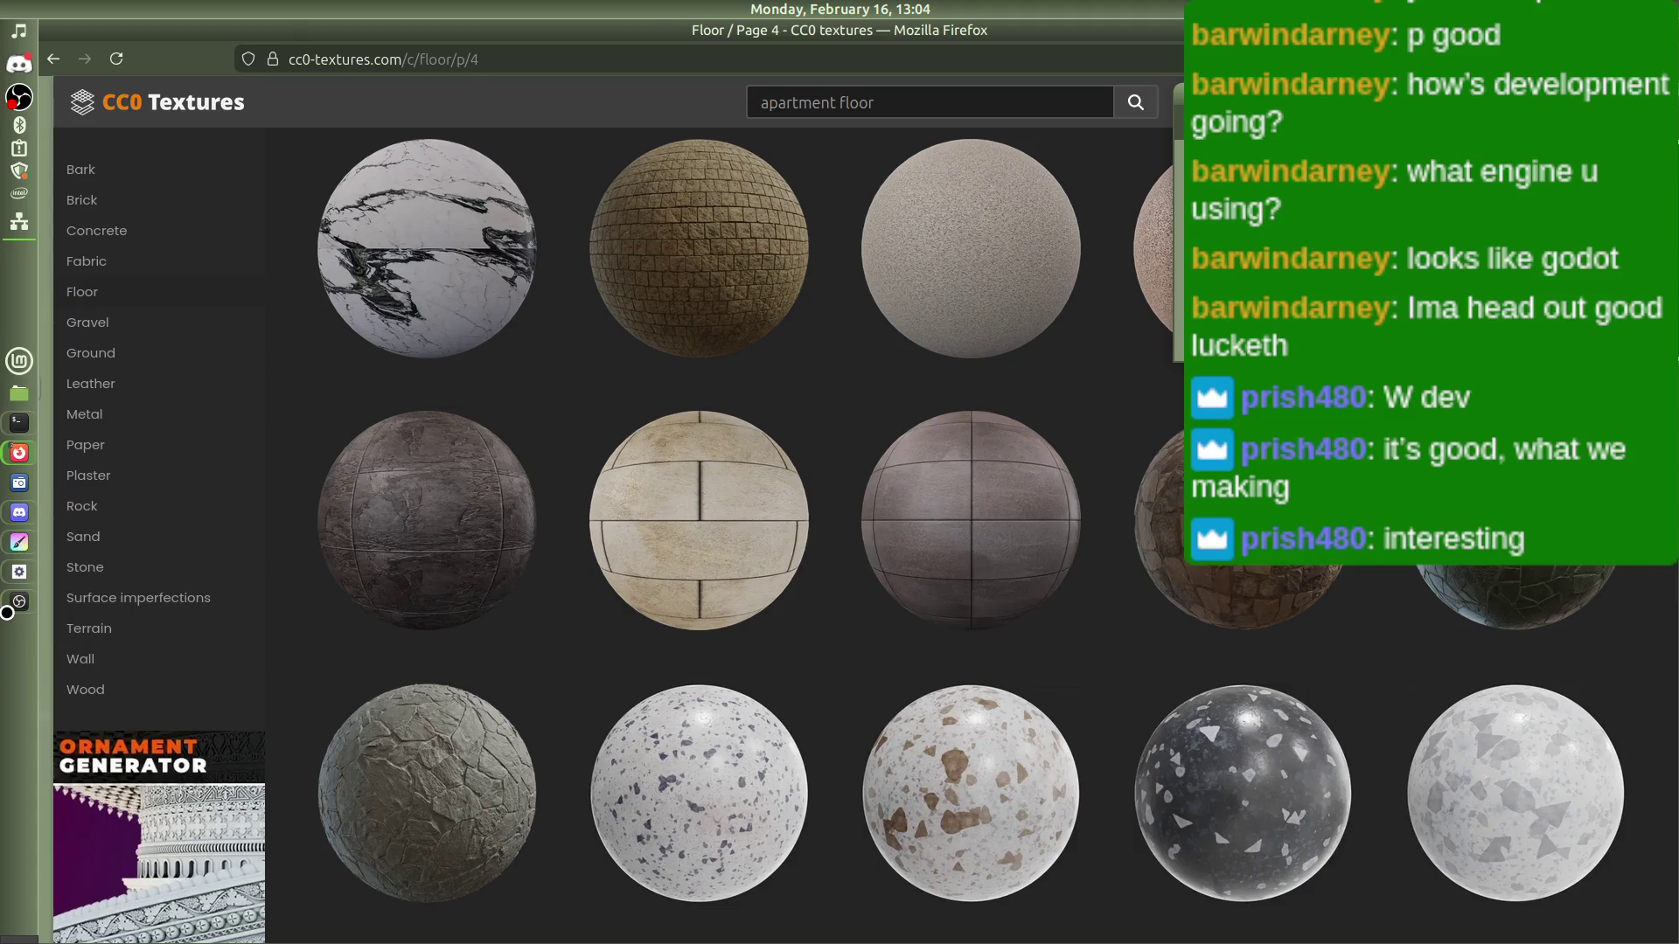
{"action": "left_click", "coordinate": [7, 612]}
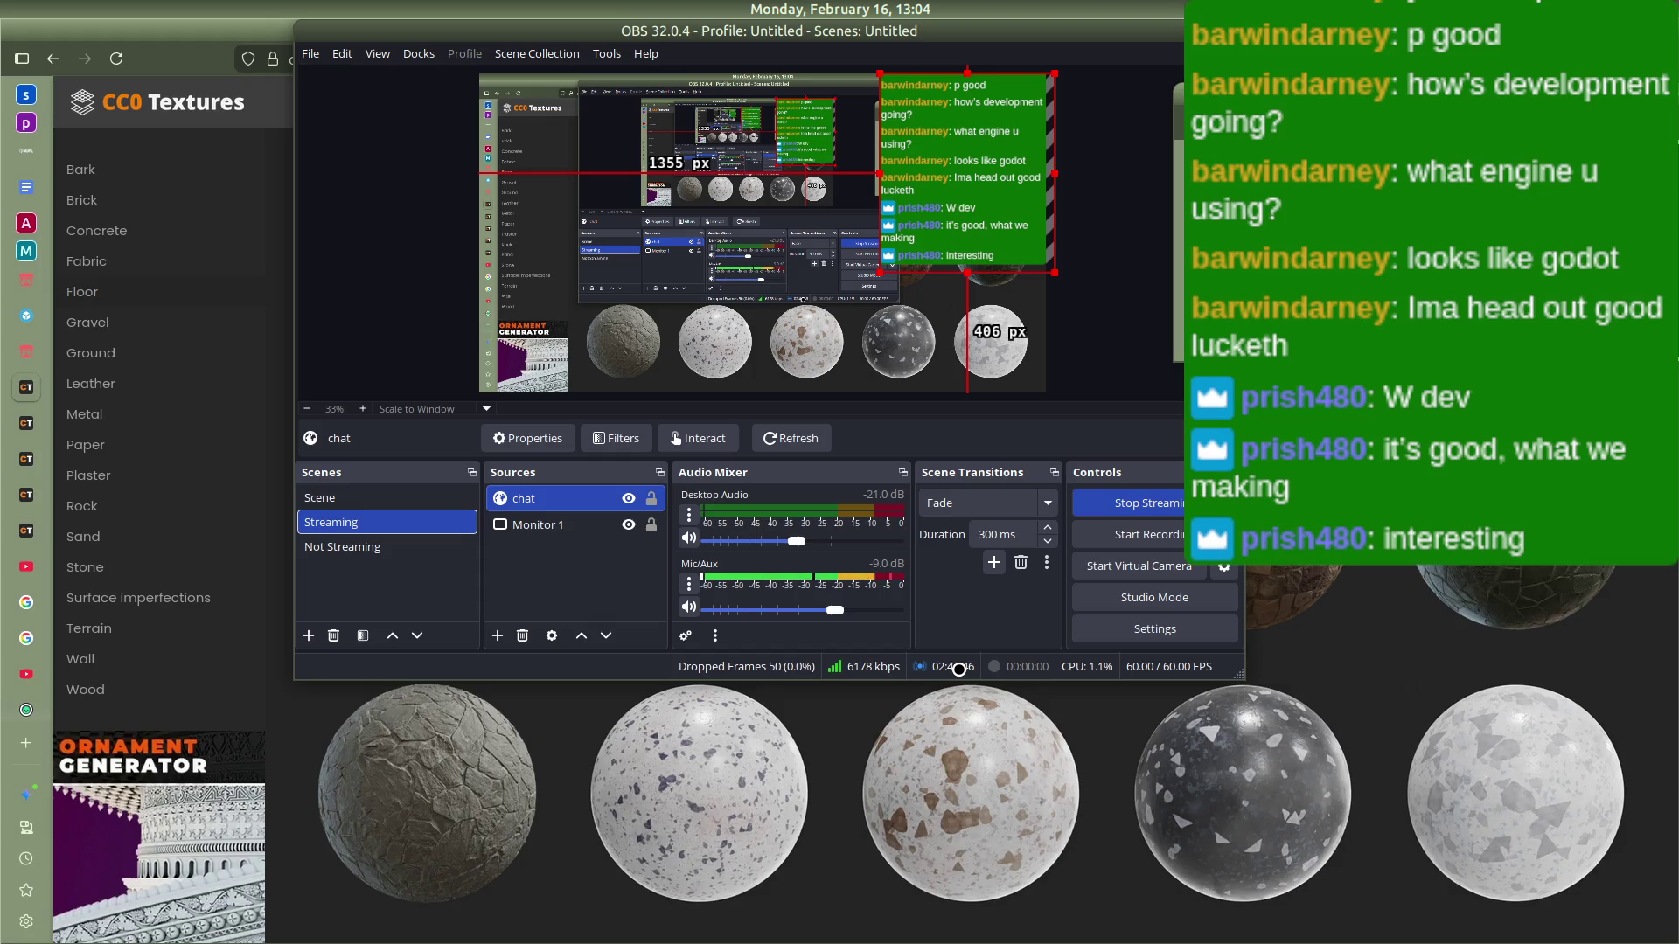
{"action": "left_click", "coordinate": [266, 114]}
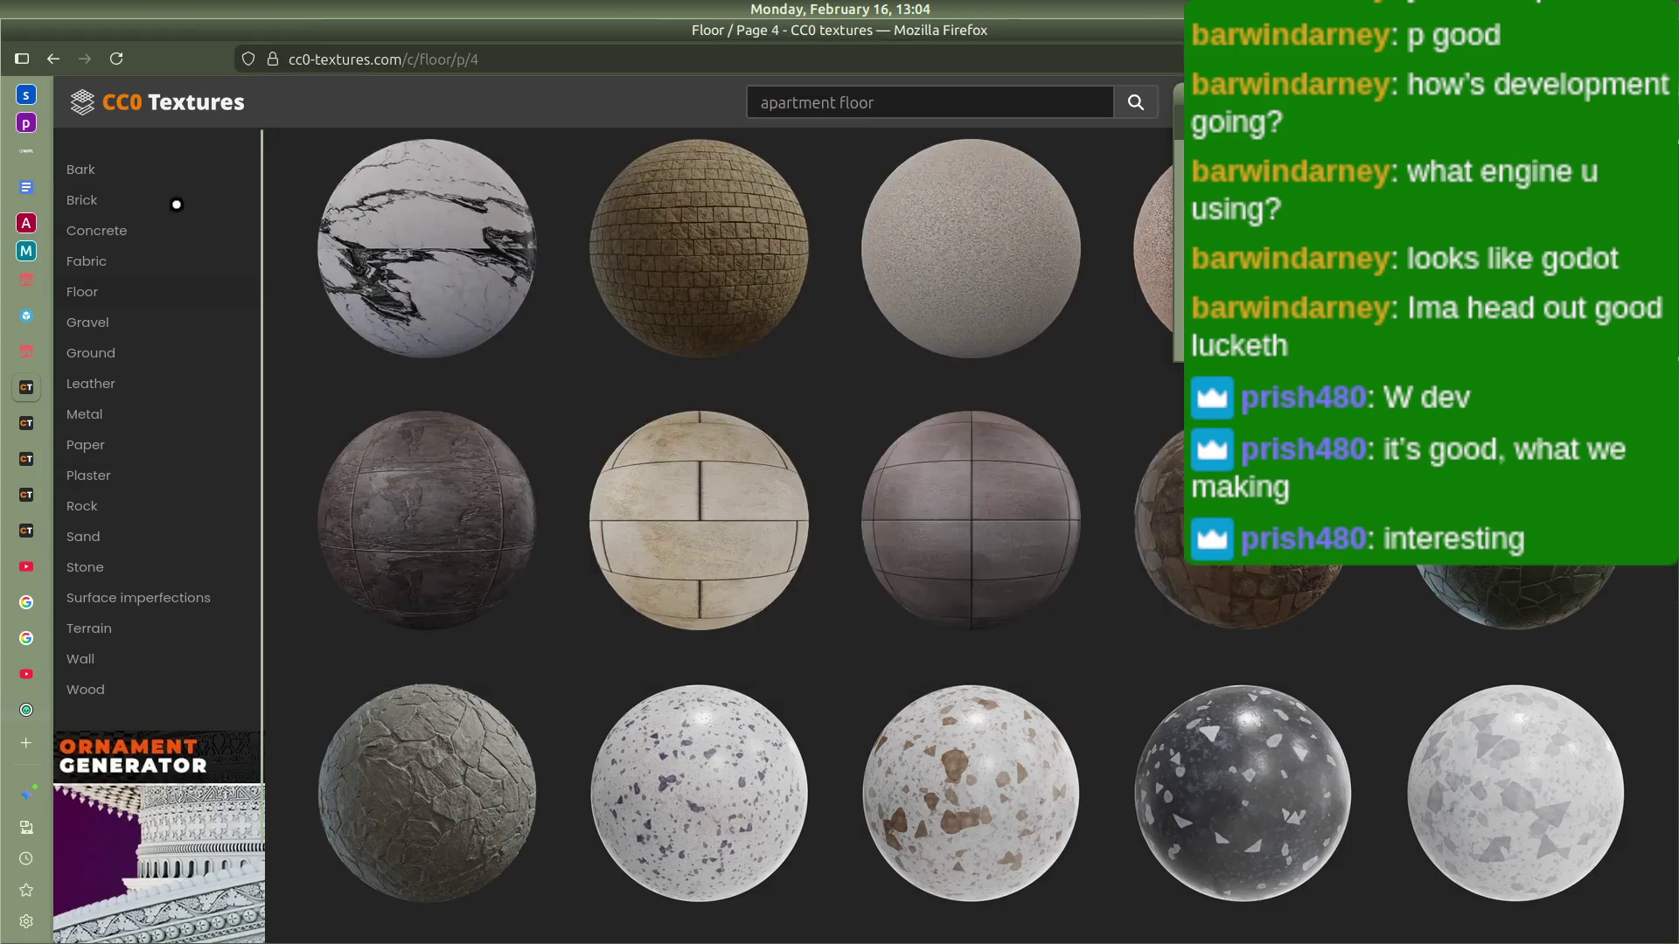
Step: Scroll the Floor textures page, then bring OBS Studio's main window to the front
{"action": "mouse_move", "coordinate": [33, 533]}
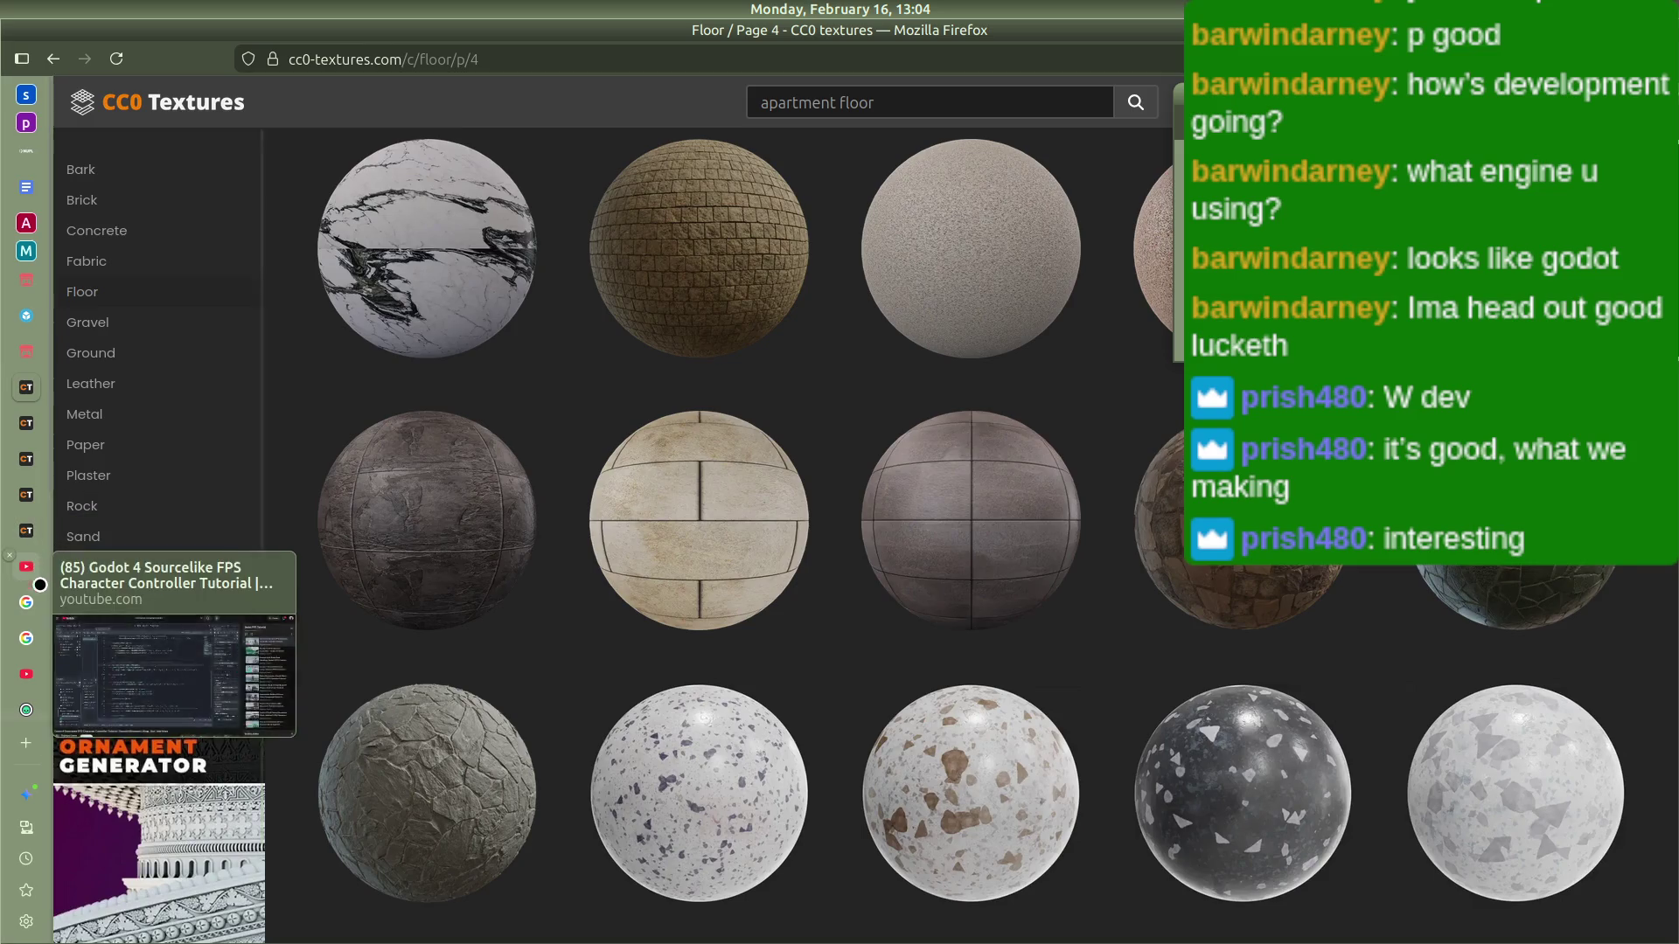
{"action": "scroll", "coordinate": [26, 699], "scroll_direction": "down", "scroll_amount": 5}
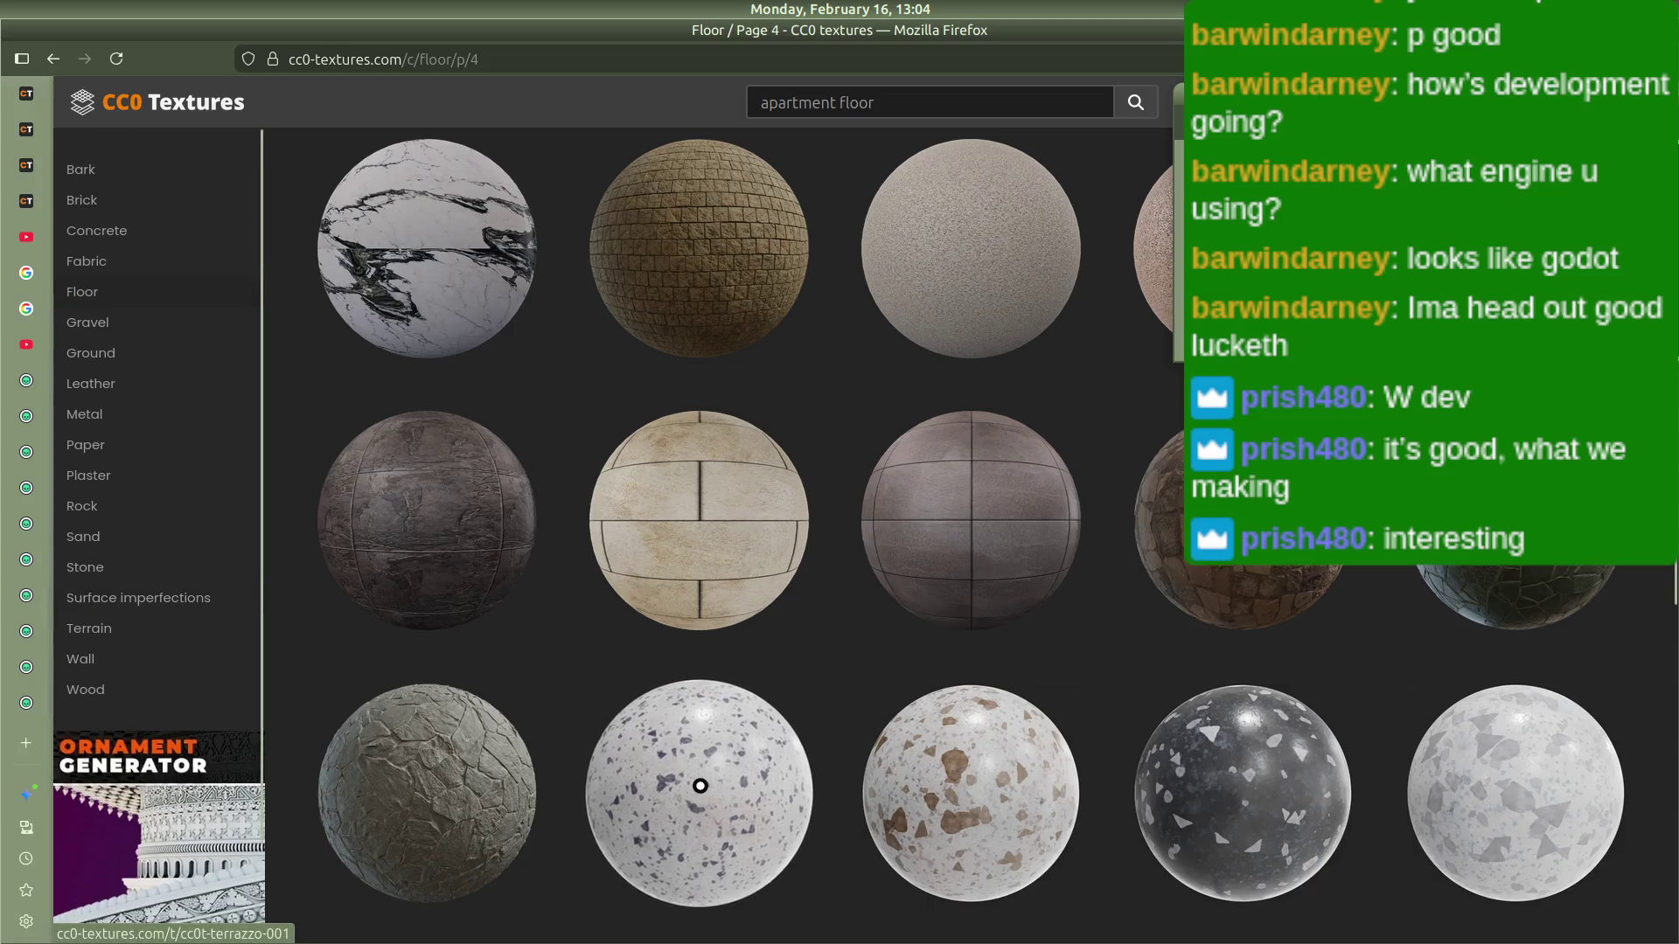
{"action": "scroll", "coordinate": [179, 653], "scroll_direction": "down", "scroll_amount": 2}
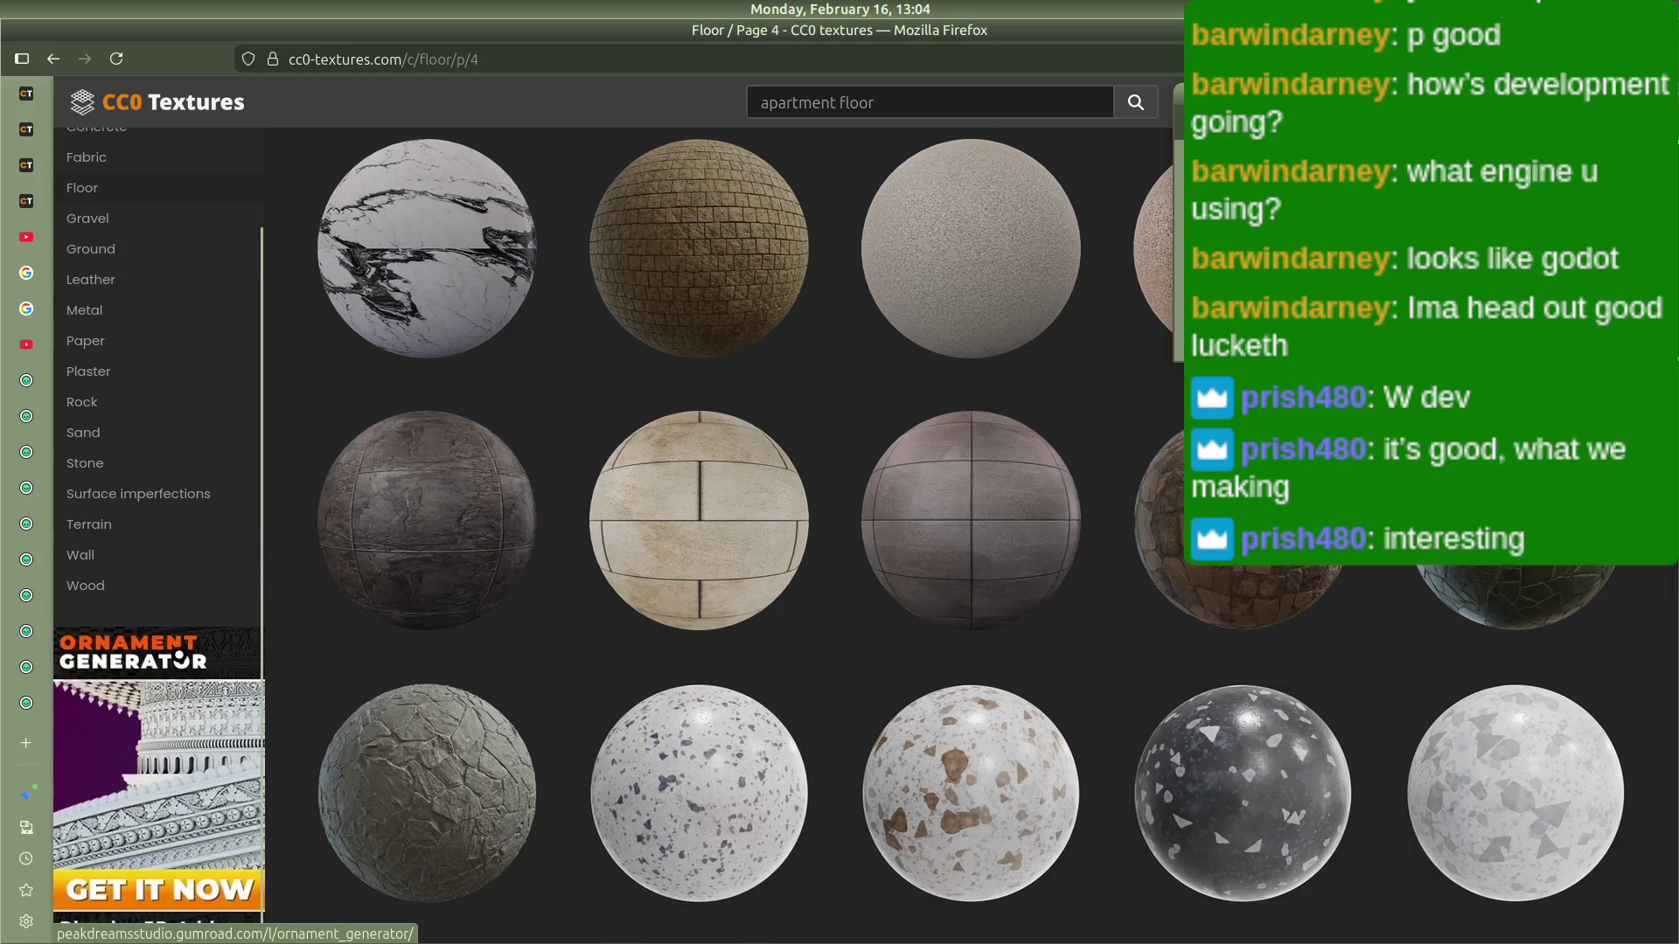
{"action": "scroll", "coordinate": [180, 658], "scroll_direction": "up", "scroll_amount": 2}
{"action": "scroll", "coordinate": [157, 505], "scroll_direction": "down", "scroll_amount": 2}
{"action": "mouse_move", "coordinate": [26, 603]}
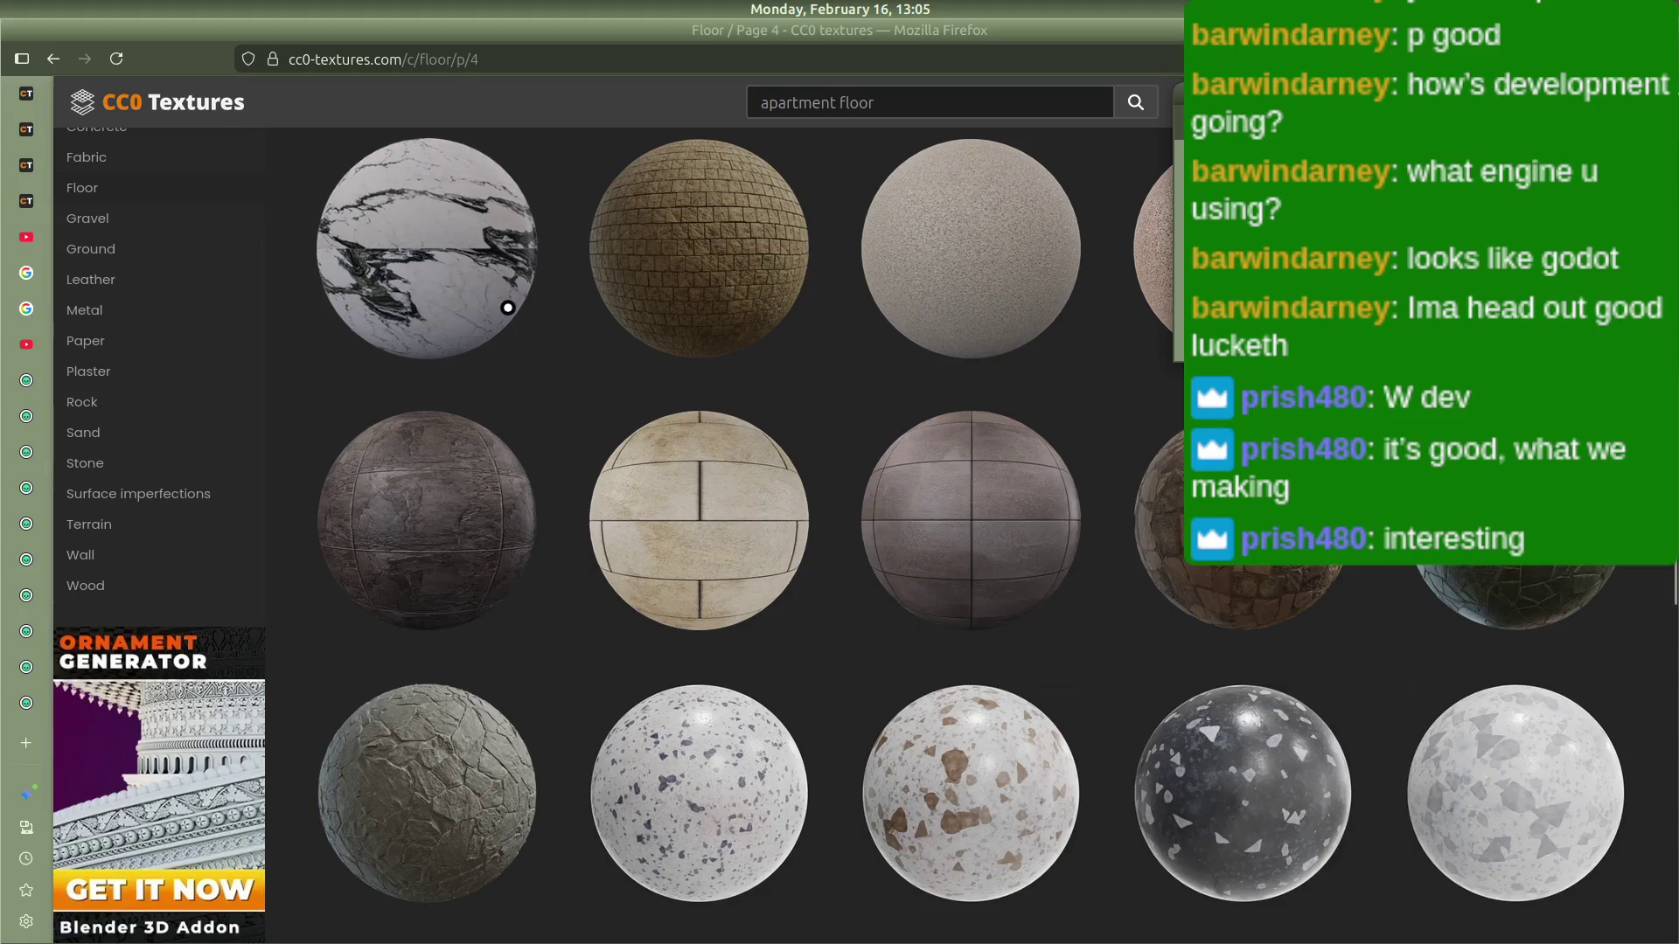
{"action": "left_click", "coordinate": [18, 602]}
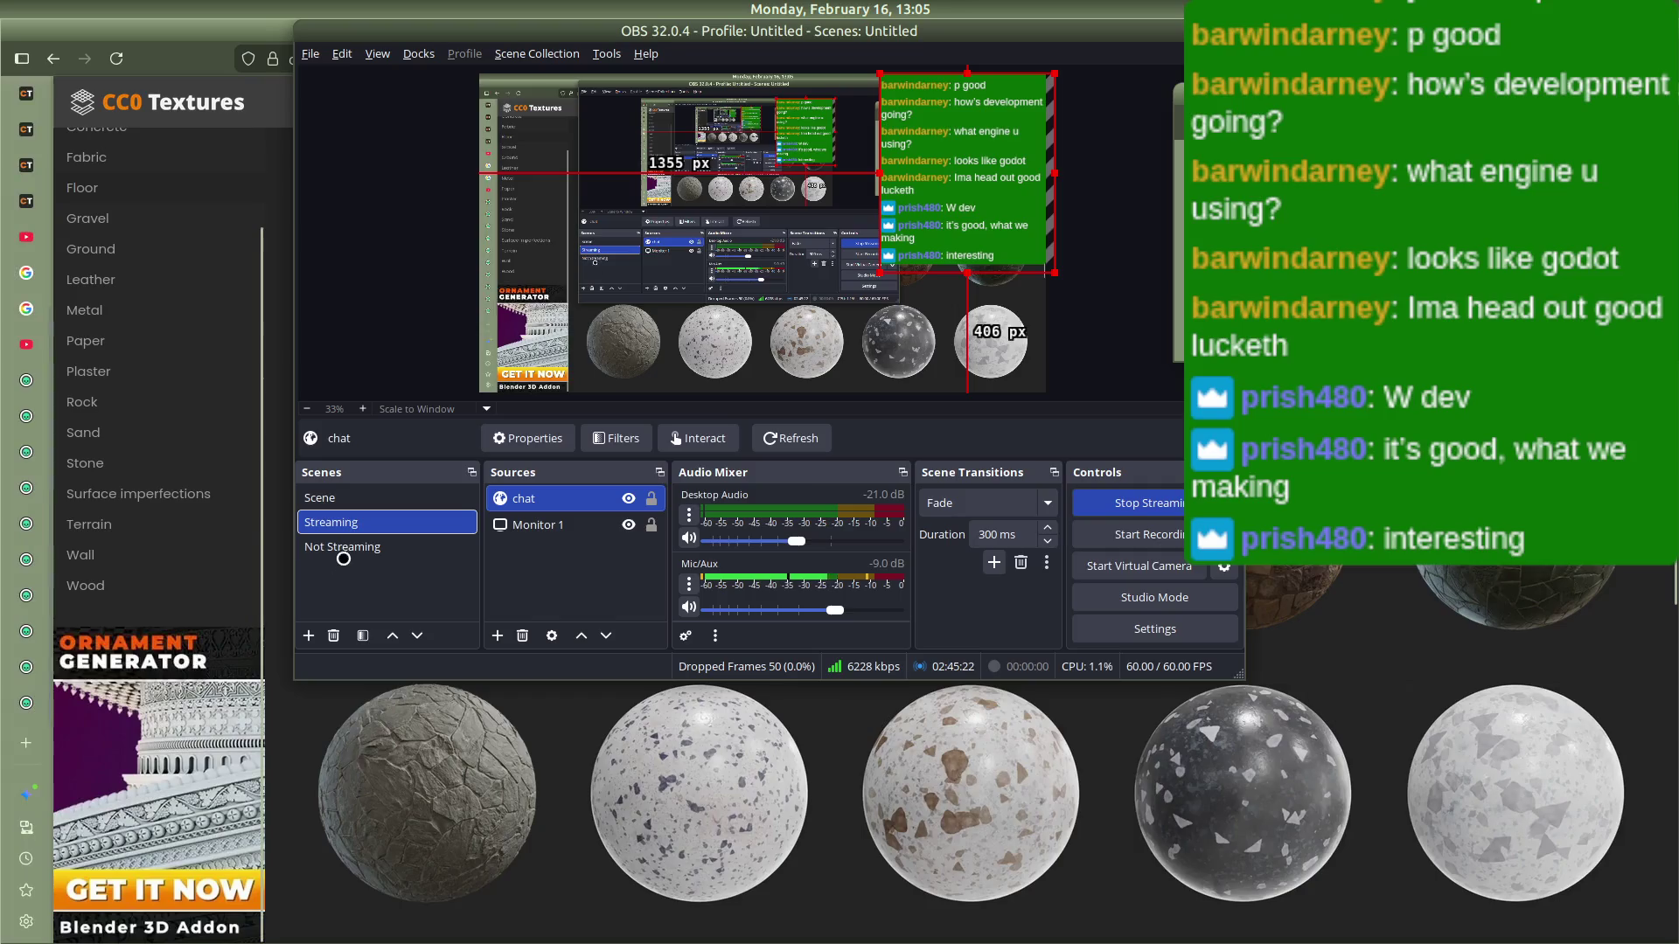
Step: Select the 'Not Streaming' scene in OBS's Scenes panel
{"action": "left_click", "coordinate": [343, 546]}
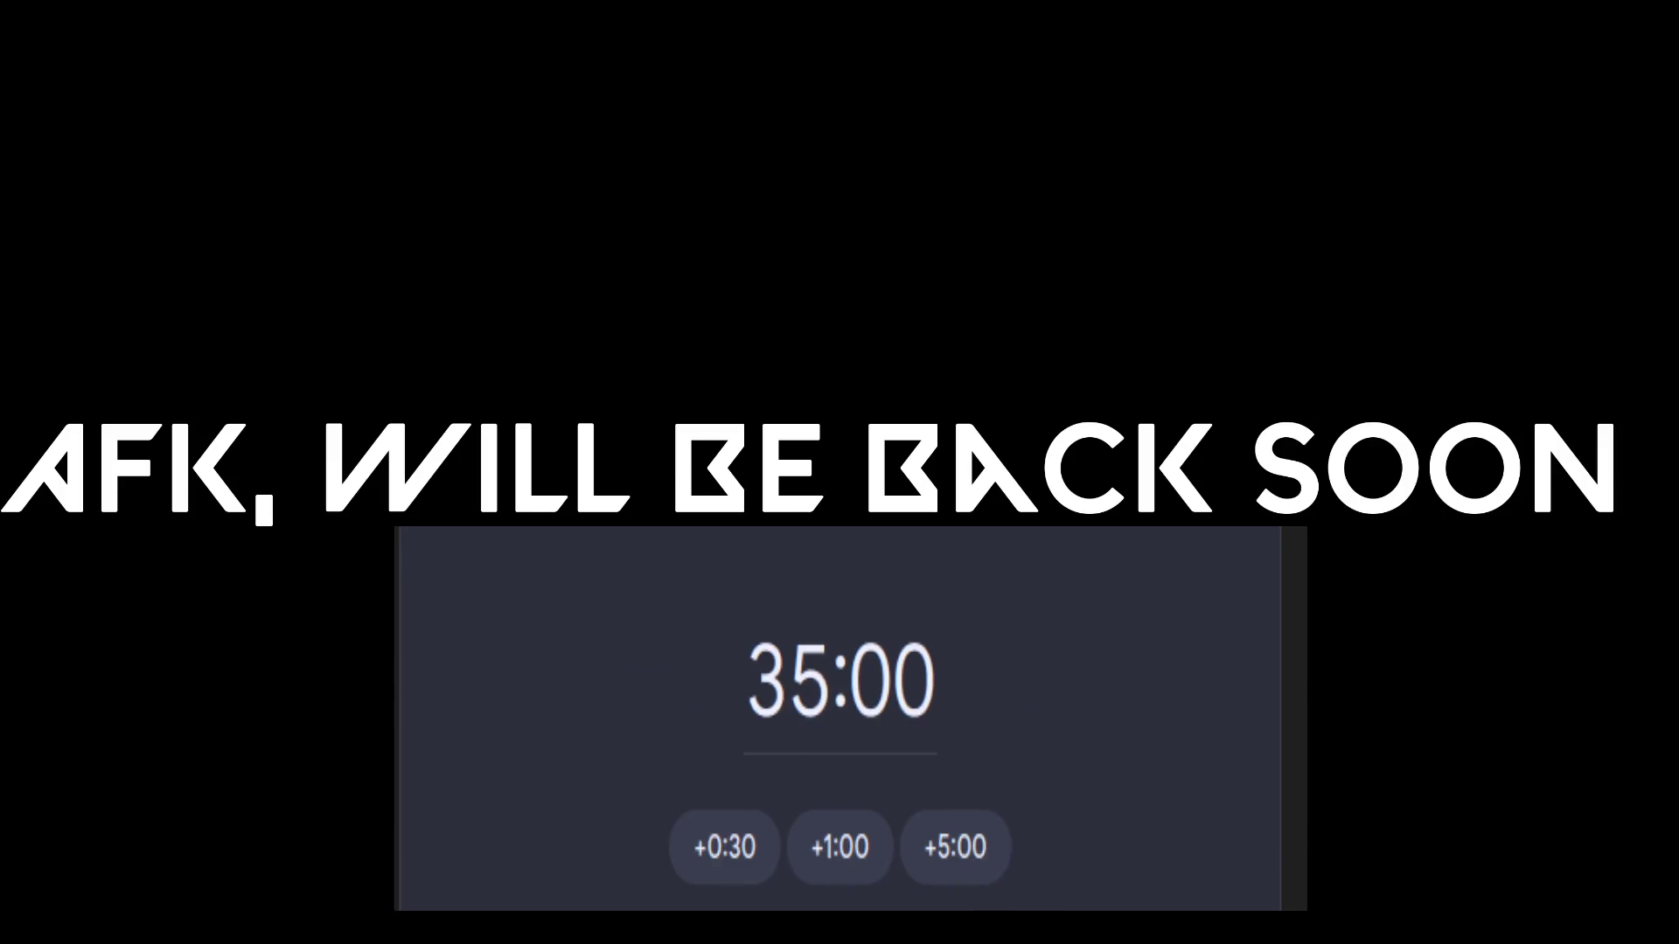
Step: Start the 35:00 timer under the AFK message so it counts down to 34:56
{"action": "scroll", "coordinate": [930, 806], "scroll_direction": "down", "scroll_amount": 3}
{"action": "scroll", "coordinate": [932, 811], "scroll_direction": "up", "scroll_amount": 3}
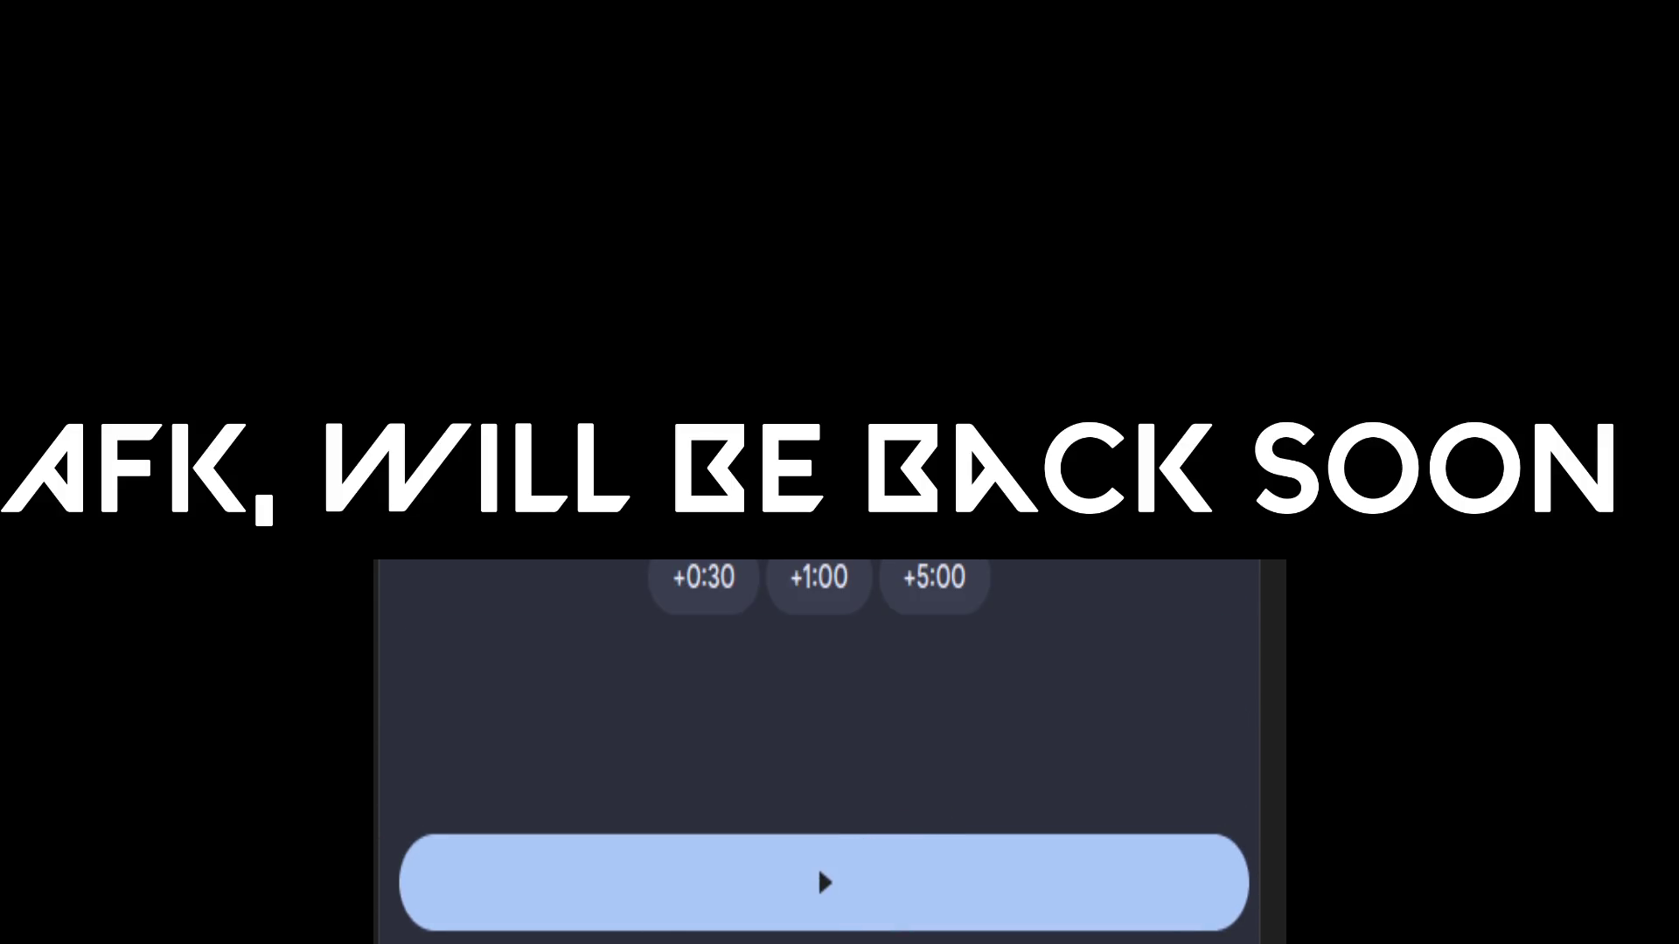
{"action": "scroll", "coordinate": [543, 817], "scroll_direction": "up", "scroll_amount": 5}
{"action": "scroll", "coordinate": [469, 810], "scroll_direction": "down", "scroll_amount": 2}
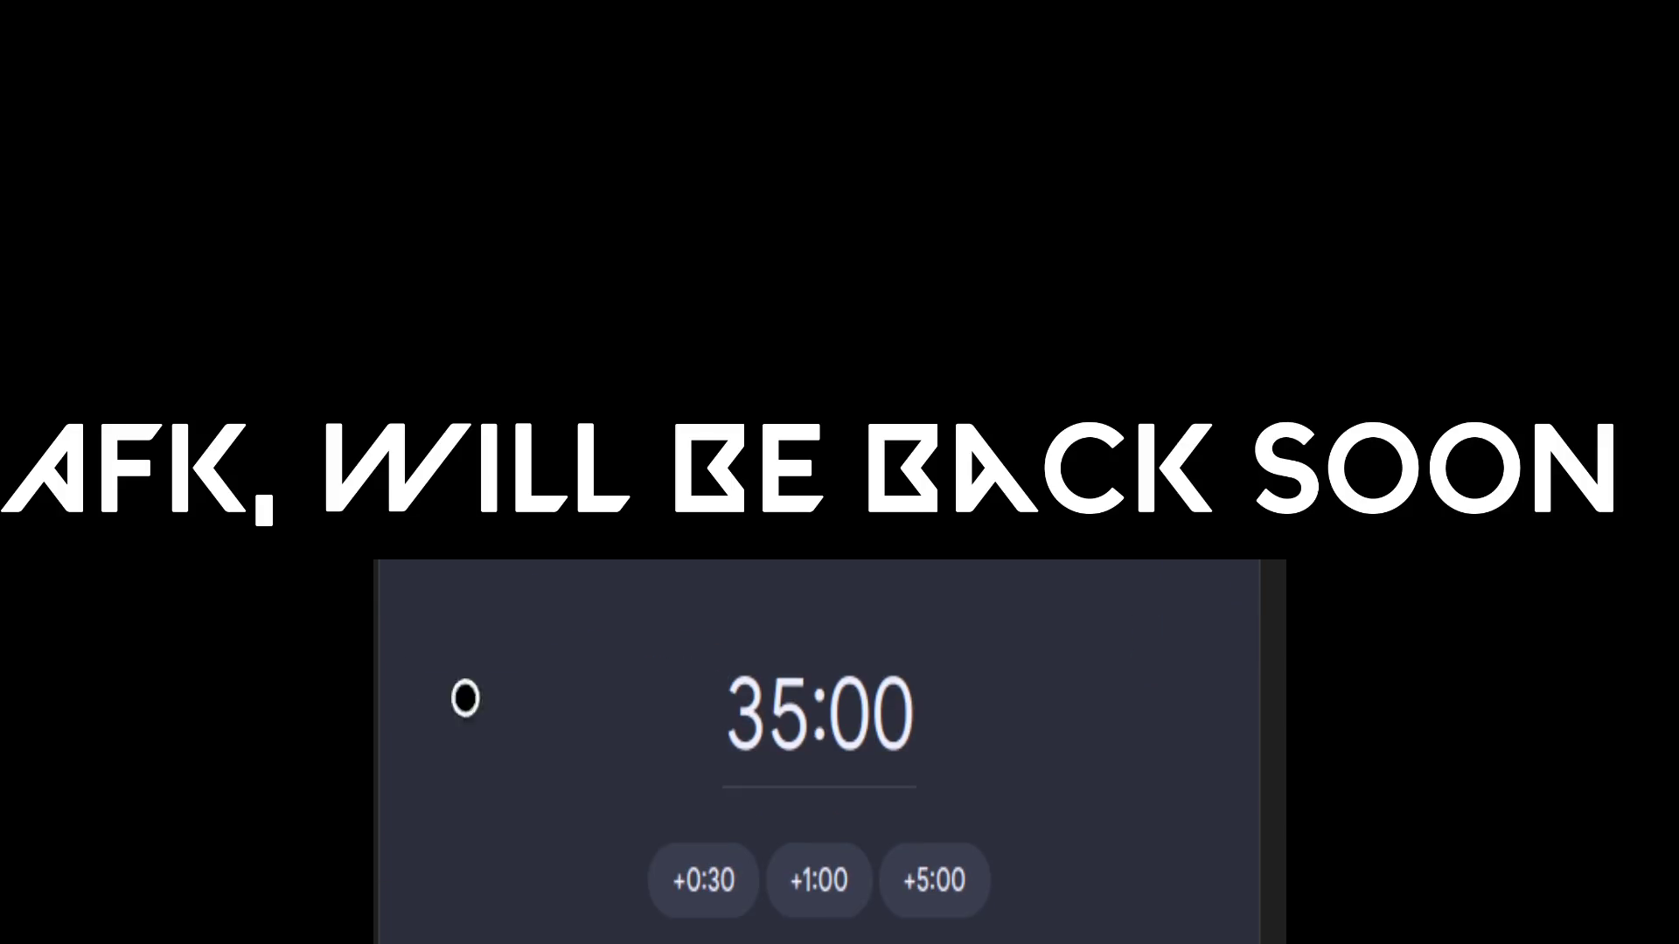
{"action": "scroll", "coordinate": [714, 696], "scroll_direction": "down", "scroll_amount": 3}
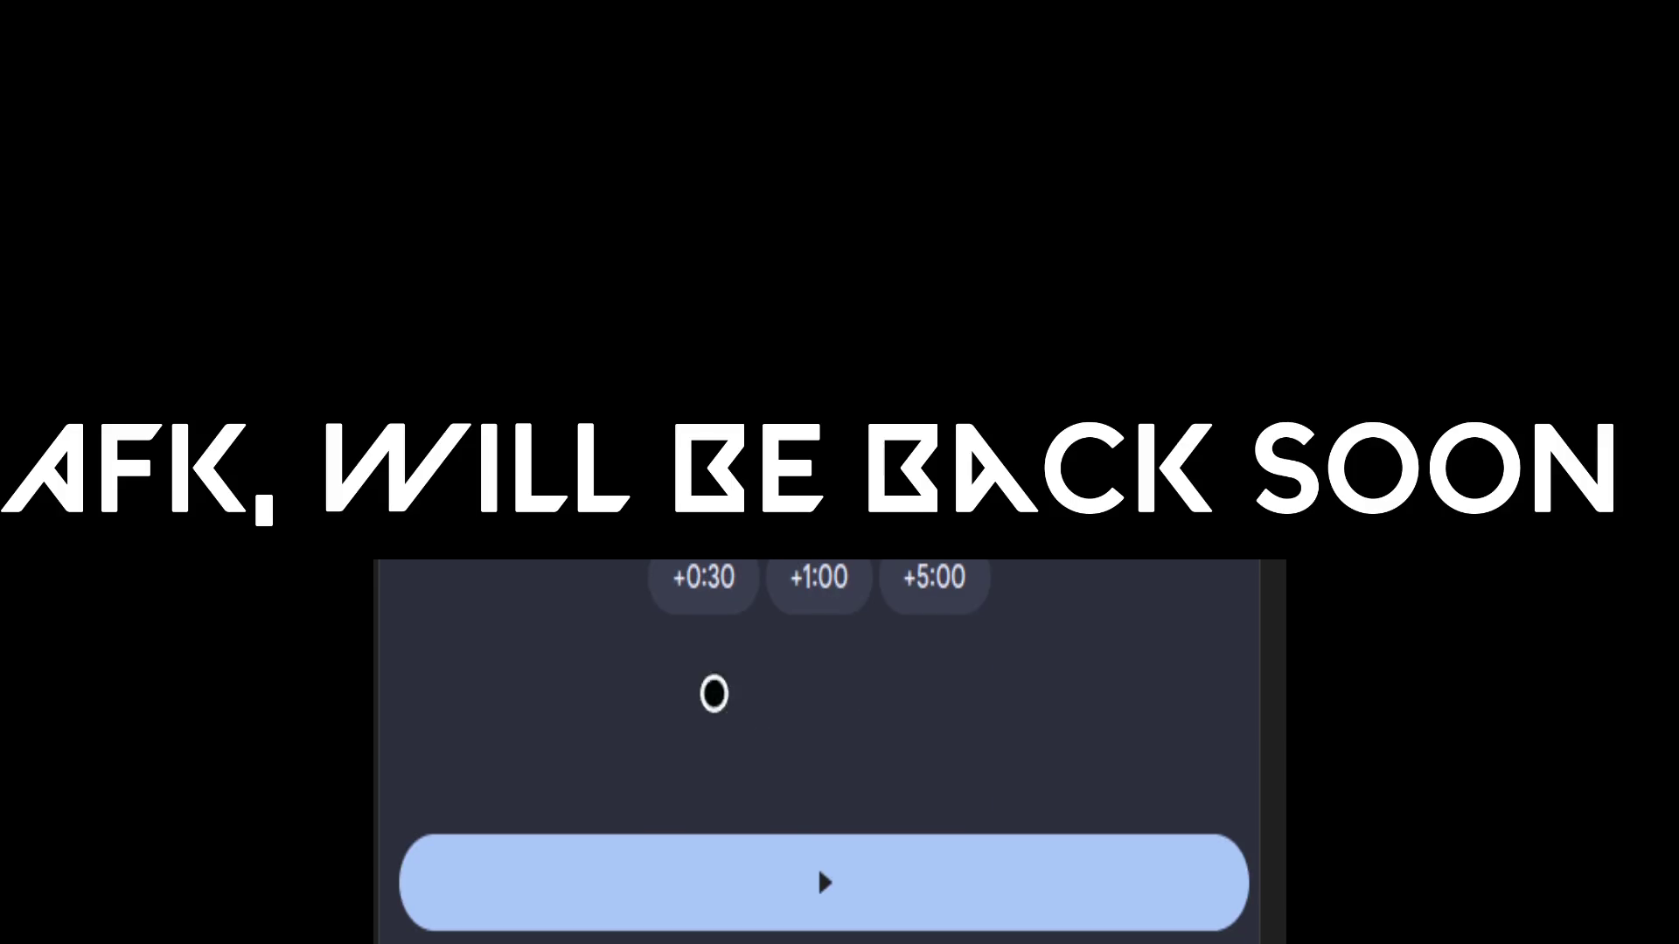
{"action": "left_click", "coordinate": [803, 900]}
{"action": "scroll", "coordinate": [787, 726], "scroll_direction": "up", "scroll_amount": 5}
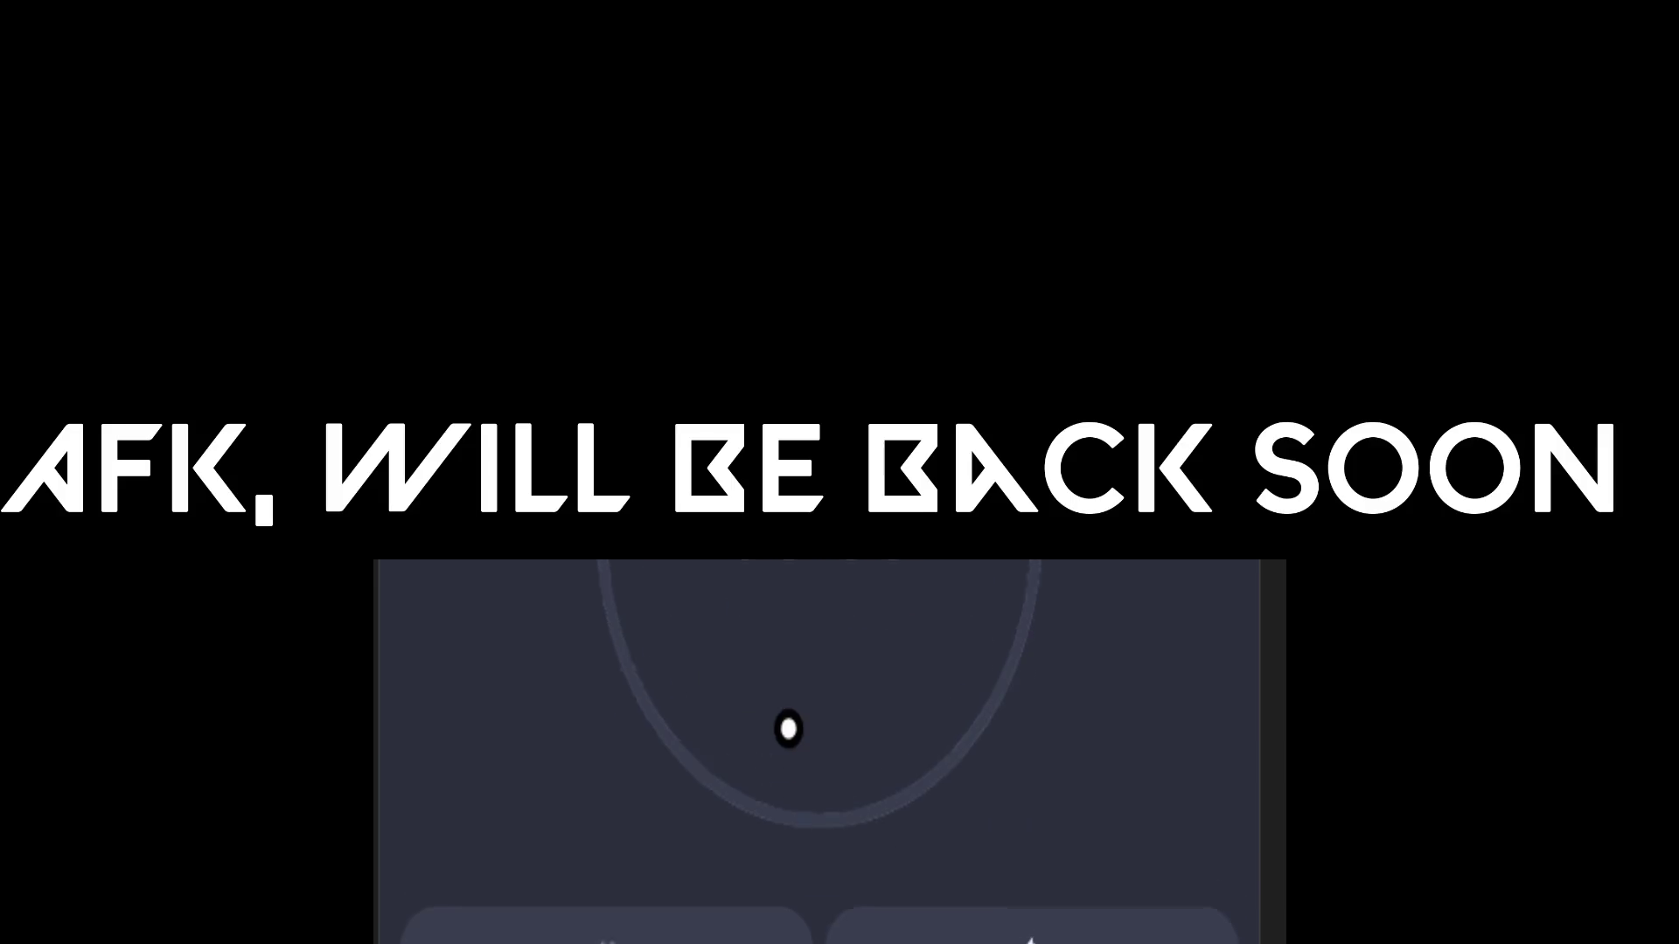
{"action": "scroll", "coordinate": [787, 727], "scroll_direction": "down", "scroll_amount": 3}
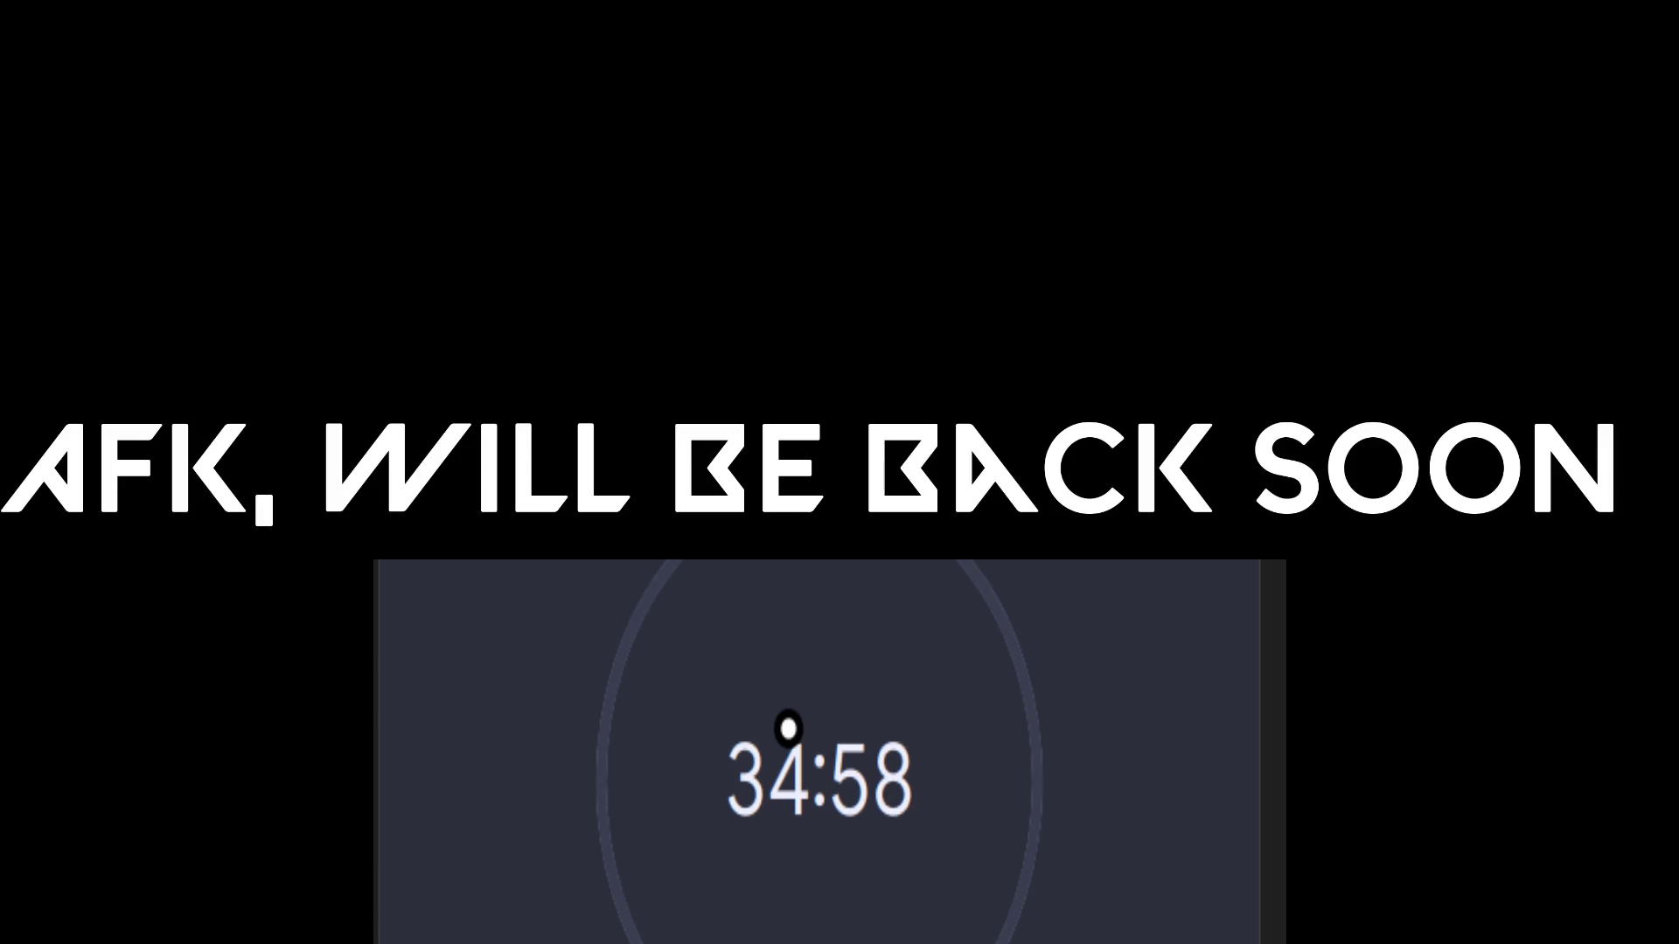
{"action": "scroll", "coordinate": [789, 727], "scroll_direction": "down", "scroll_amount": 3}
{"action": "scroll", "coordinate": [789, 727], "scroll_direction": "up", "scroll_amount": 3}
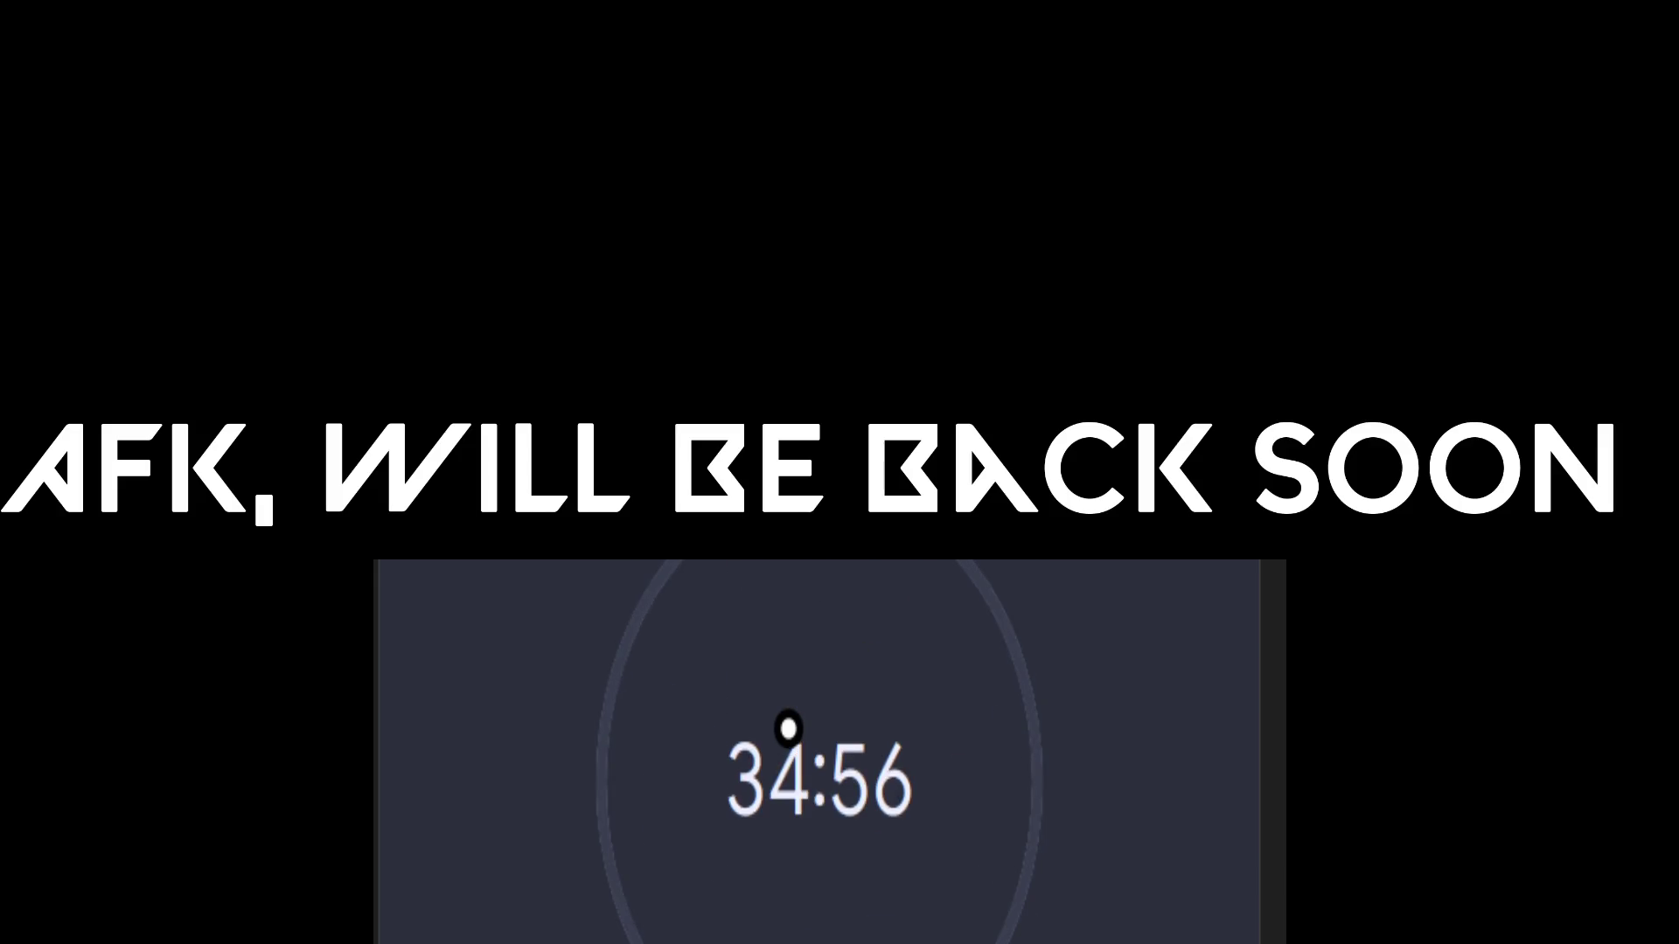
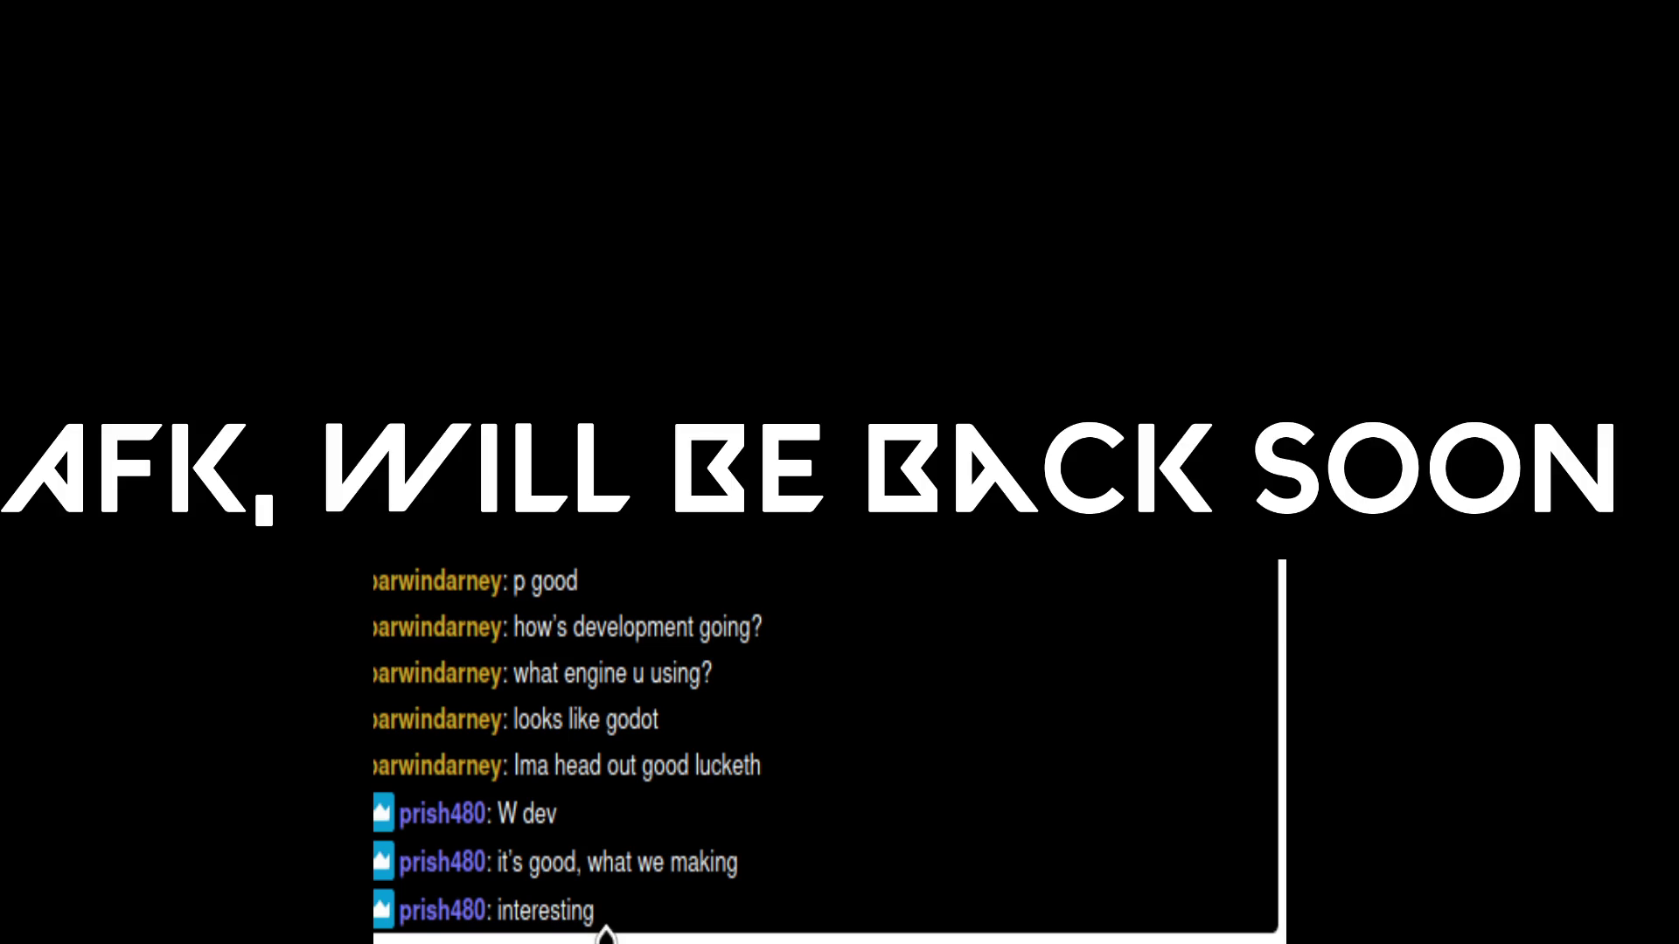
Step: Pause the break countdown timer
{"action": "scroll", "coordinate": [603, 927], "scroll_direction": "up", "scroll_amount": 2}
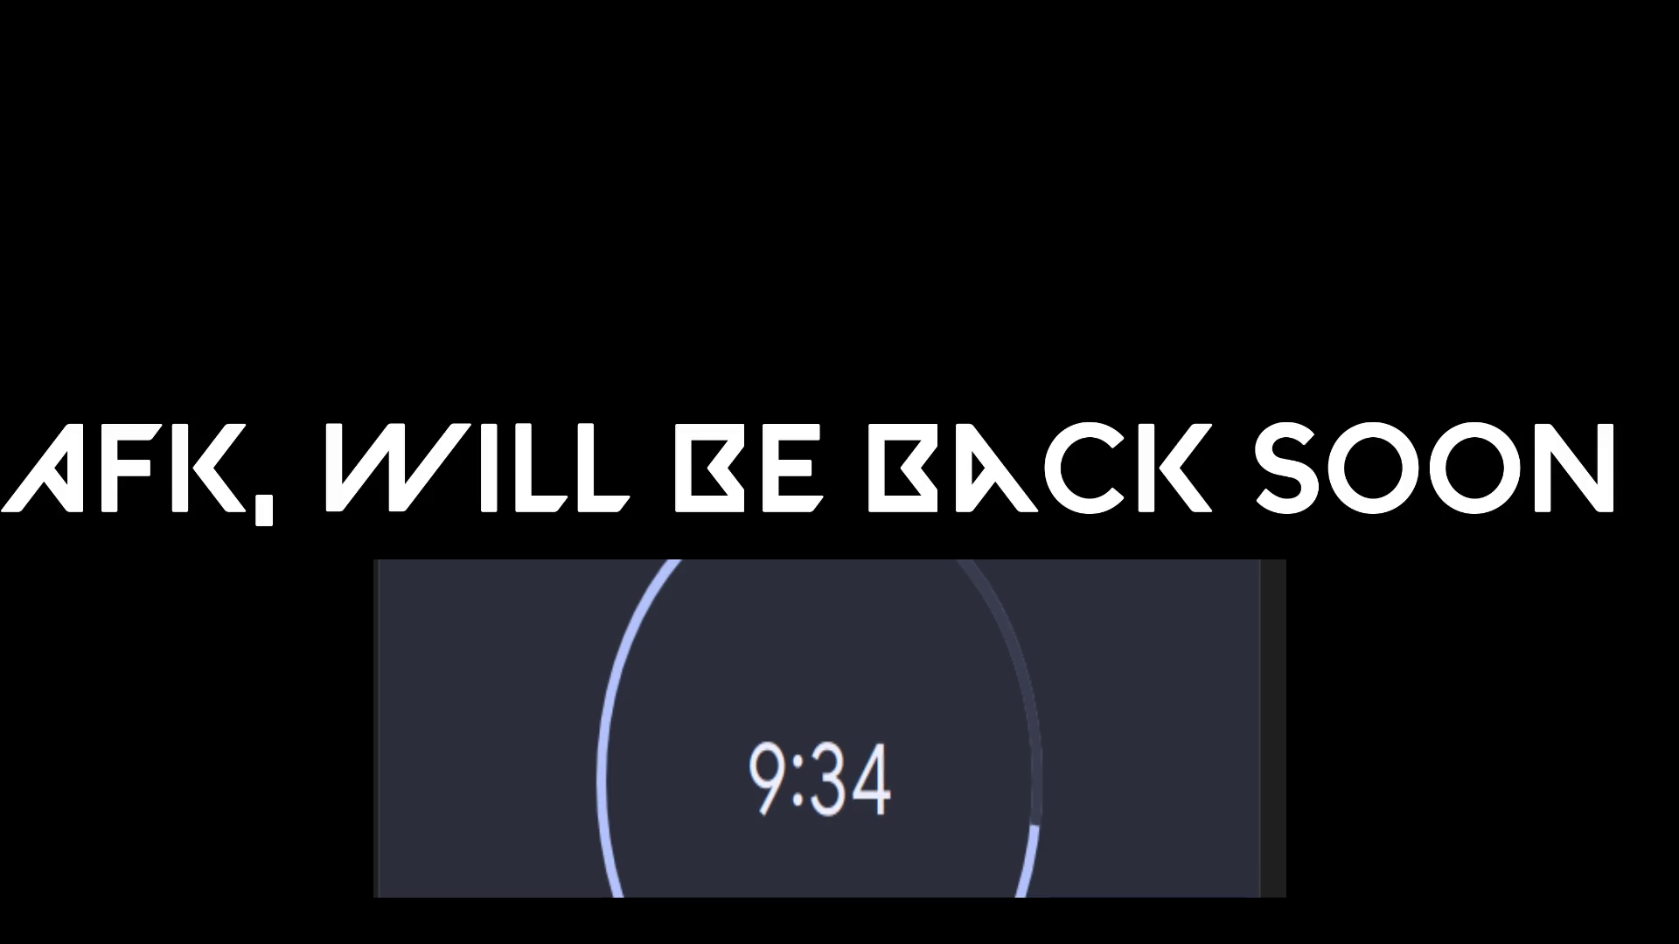
{"action": "left_click", "coordinate": [757, 764]}
{"action": "scroll", "coordinate": [757, 764], "scroll_direction": "down", "scroll_amount": 5}
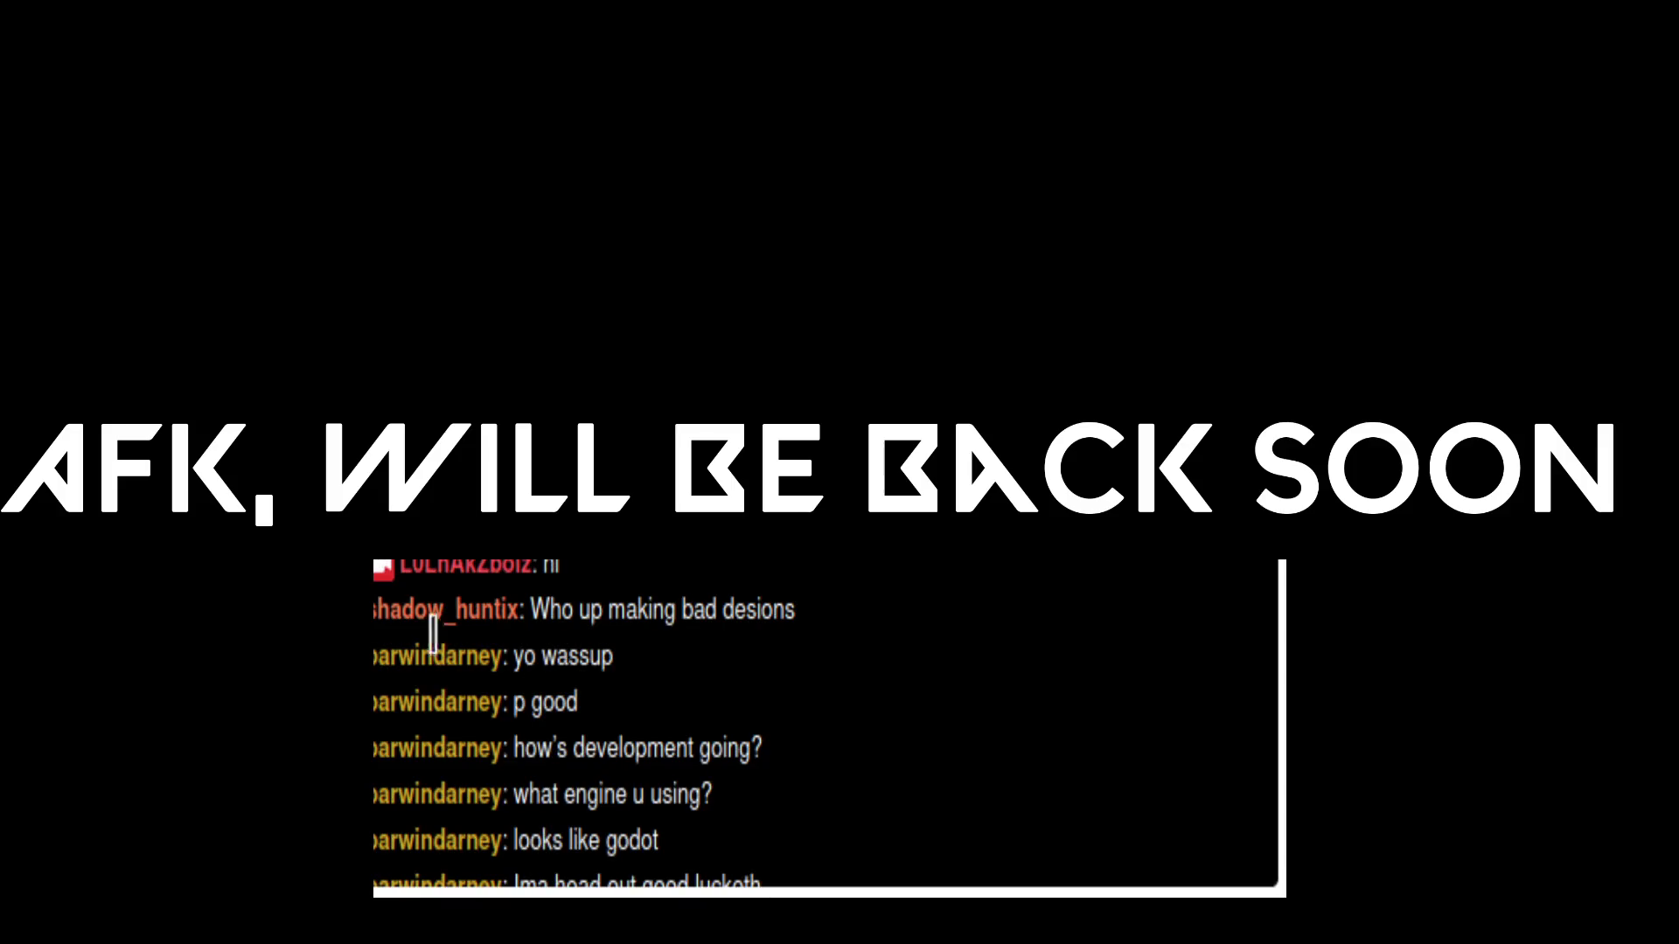
Step: Put the Streaming scene live in OBS and bring the Firefox floor textures page forward
{"action": "left_click", "coordinate": [387, 522]}
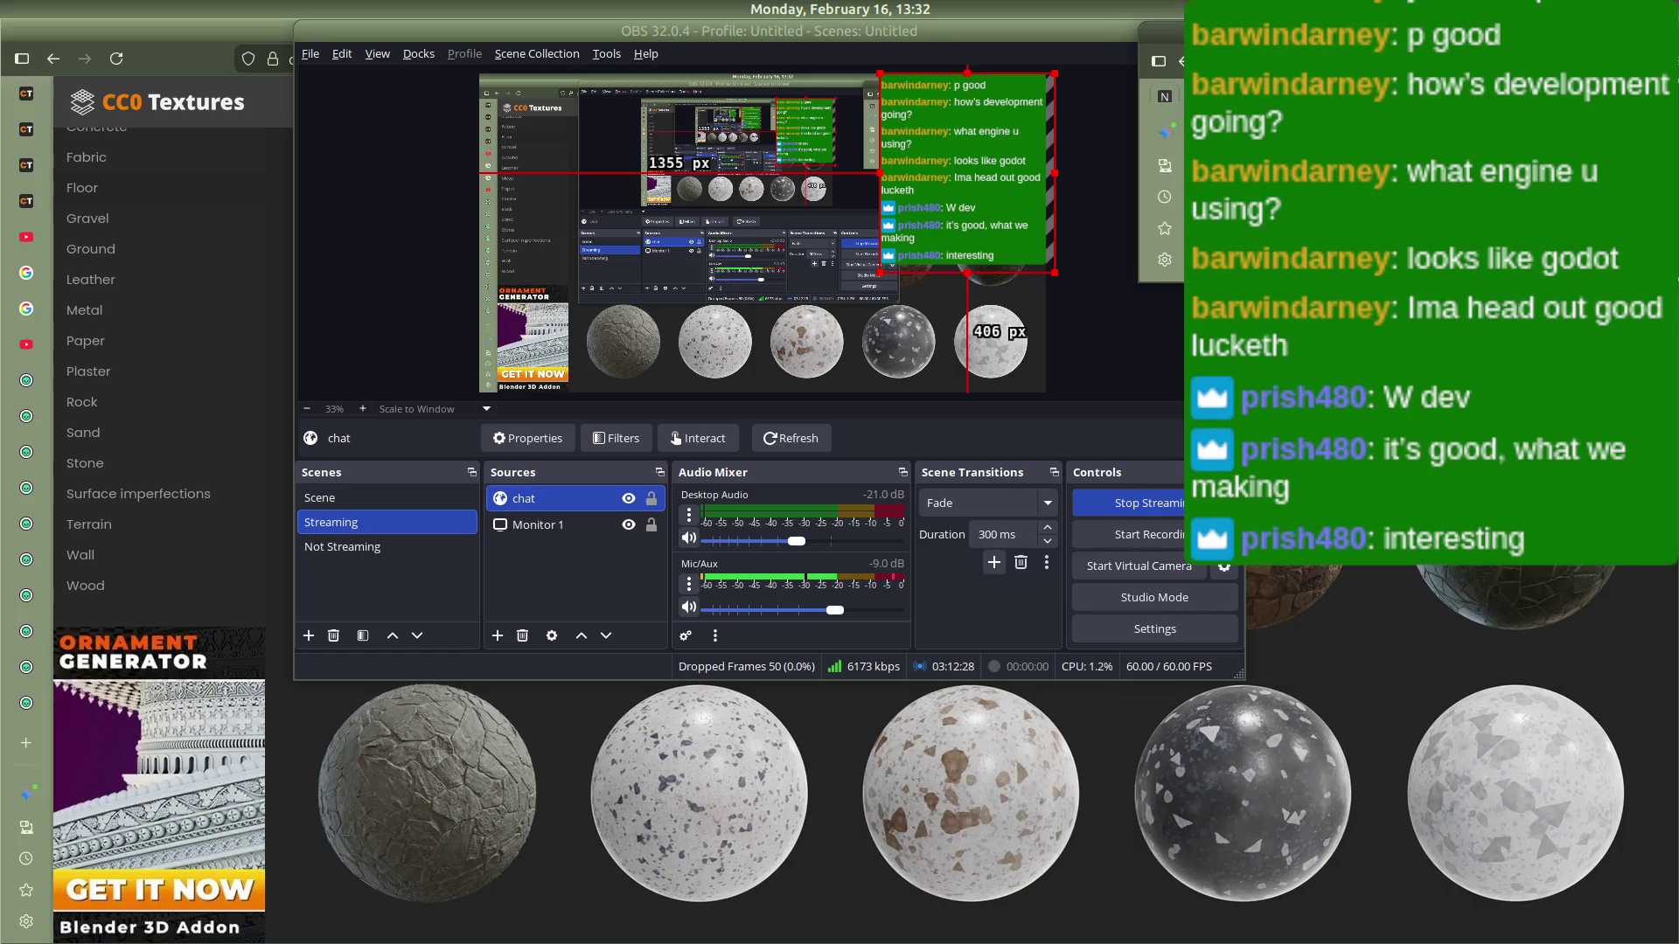
{"action": "mouse_move", "coordinate": [3, 582]}
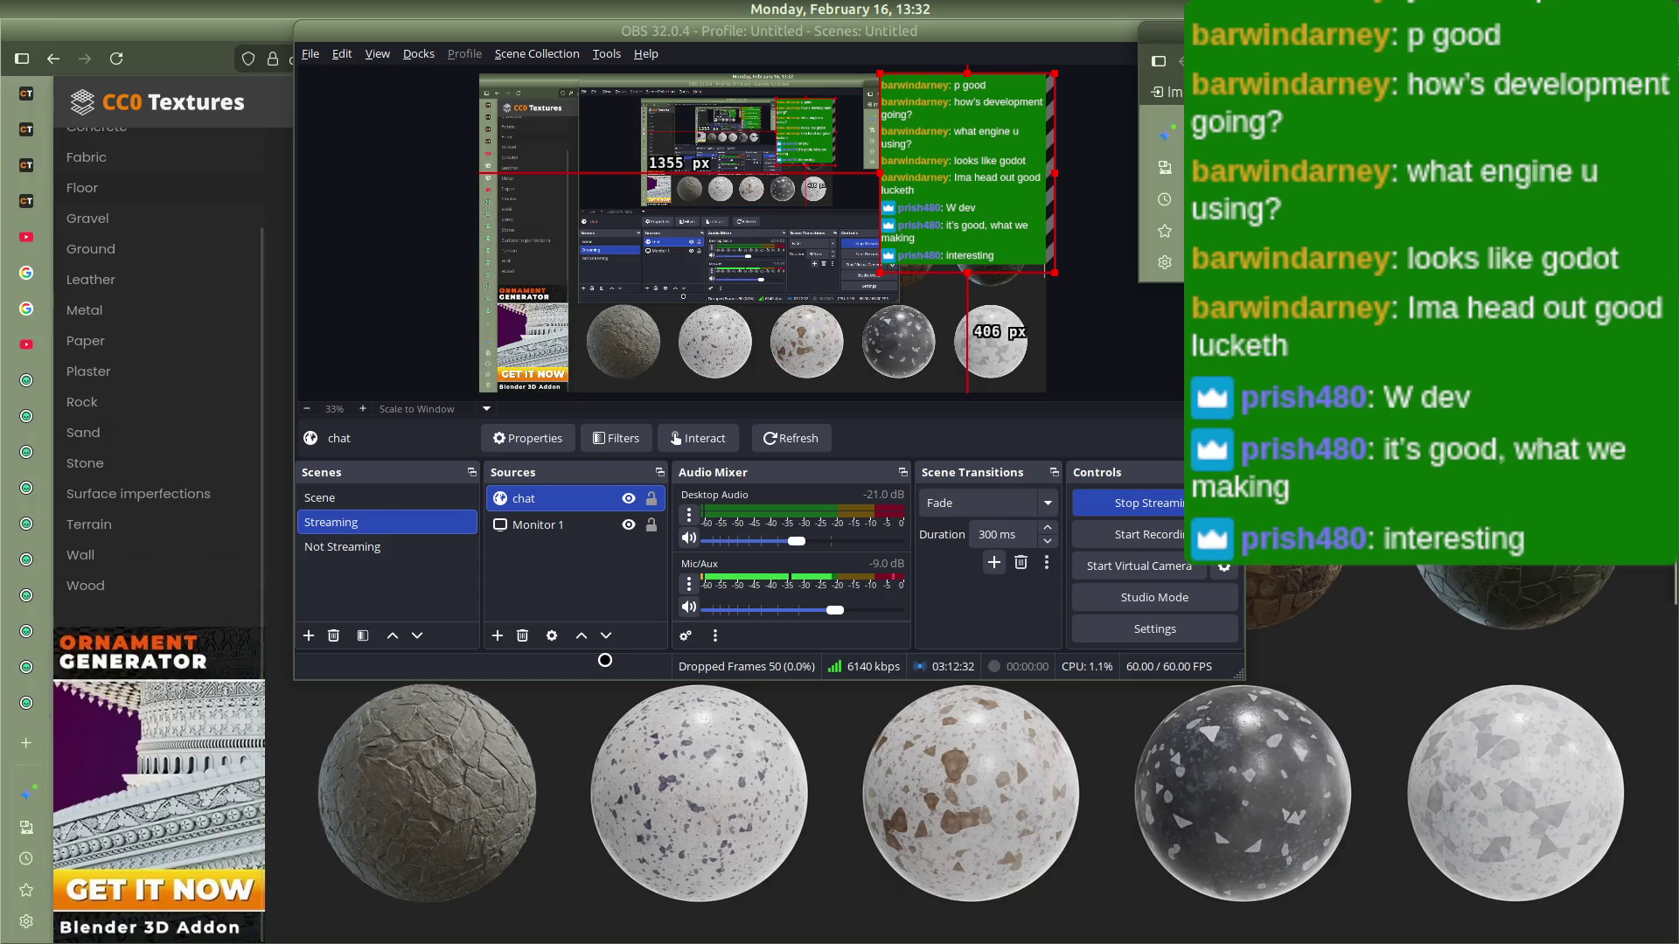
{"action": "left_click", "coordinate": [428, 787]}
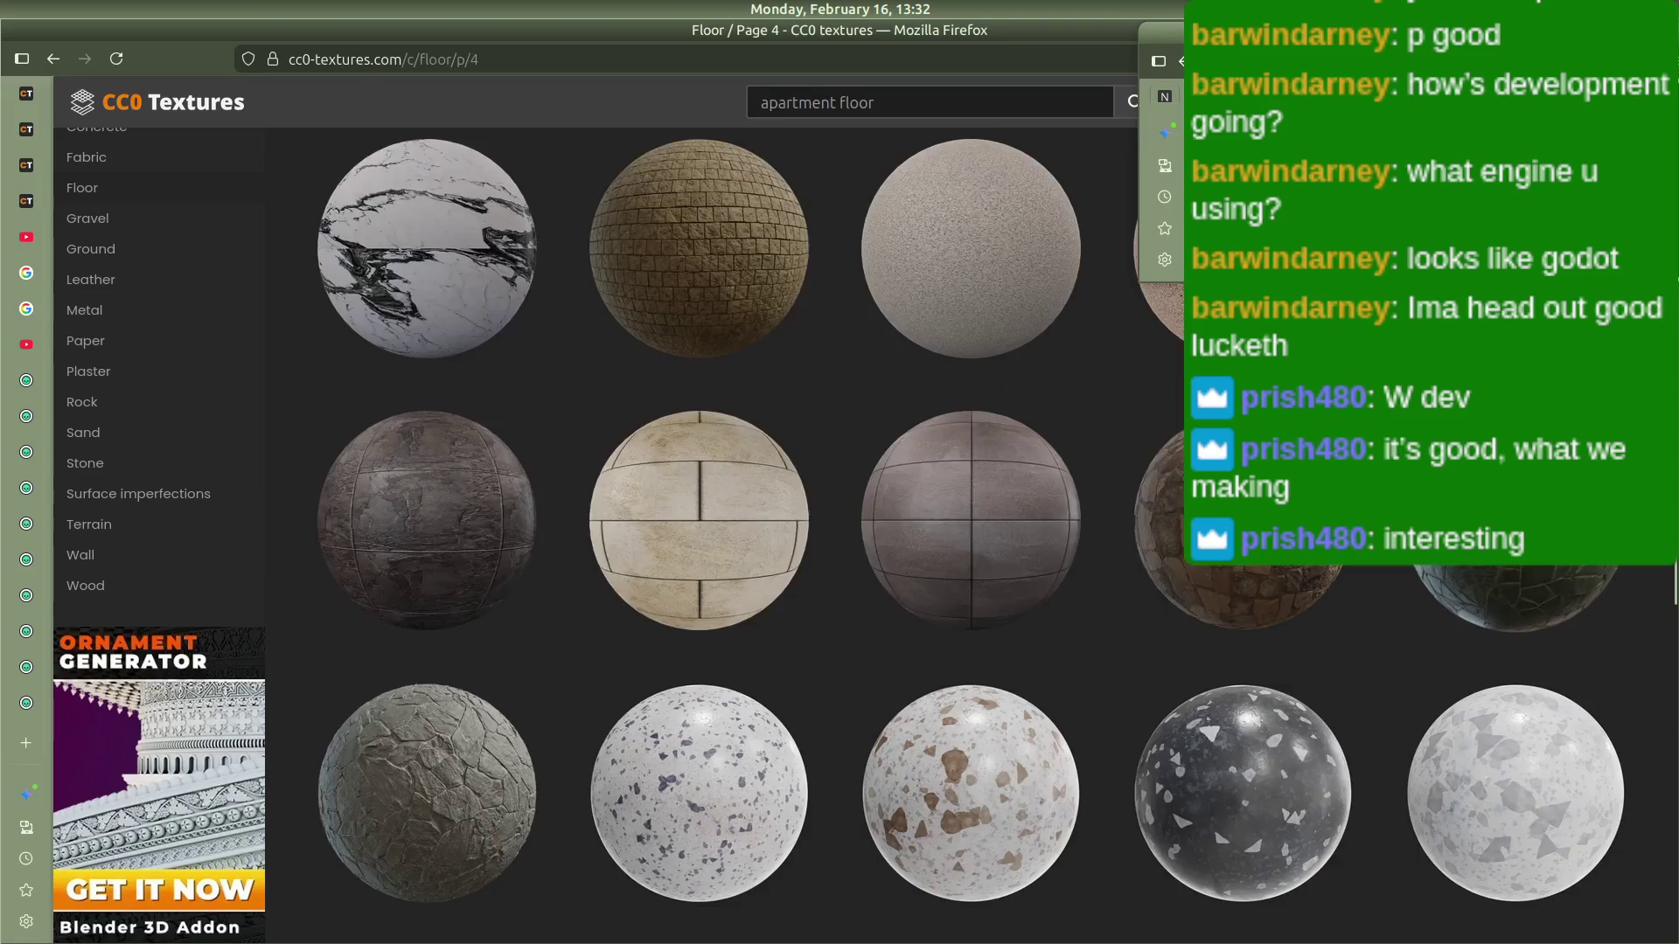
Step: Search Google for 'livesplit linux?' in a new tab
{"action": "key", "text": "alt+Left"}
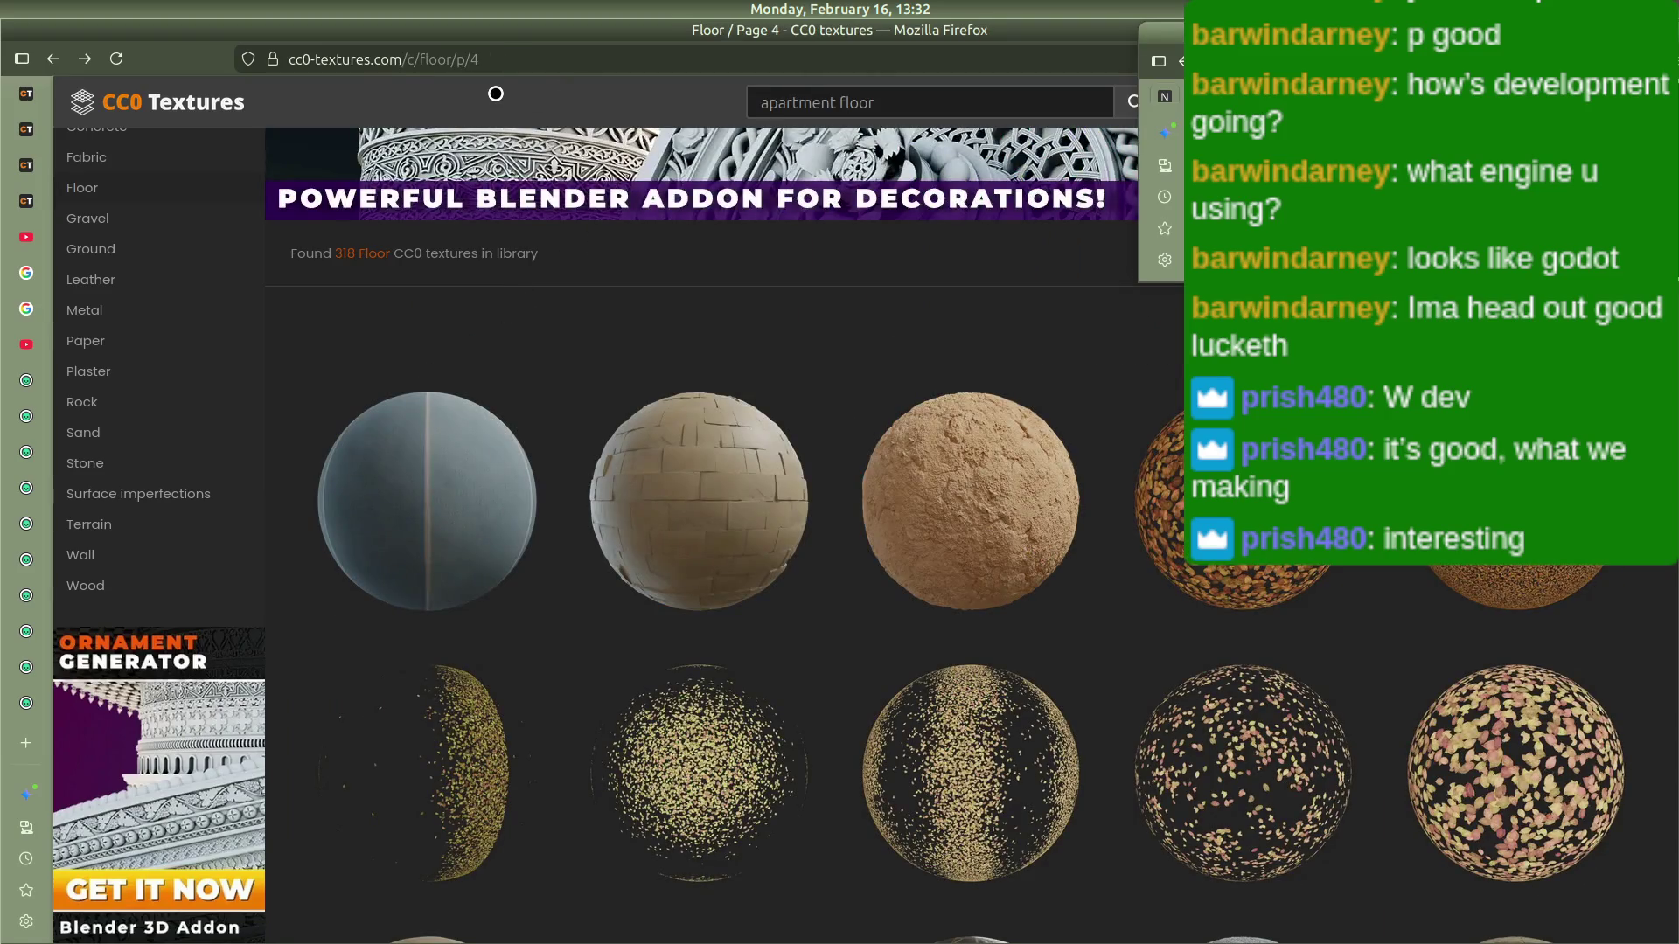
{"action": "key", "text": "ctrl+t"}
{"action": "type", "text": "livespli"}
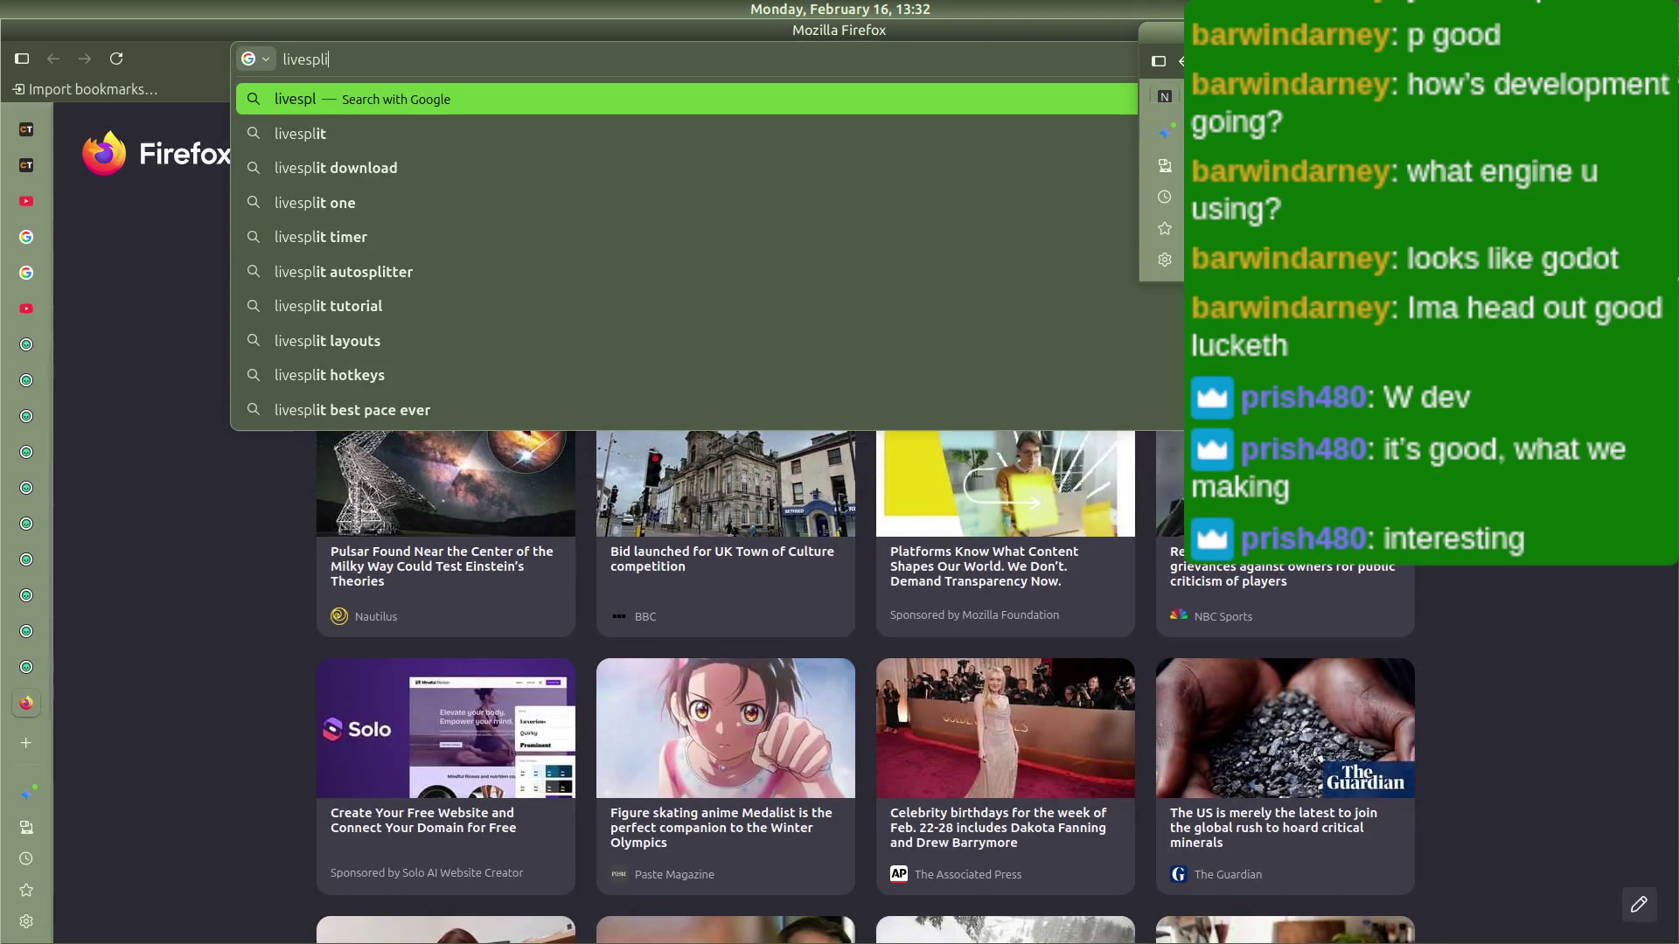
{"action": "type", "text": "t linux?"}
{"action": "key", "text": "Return"}
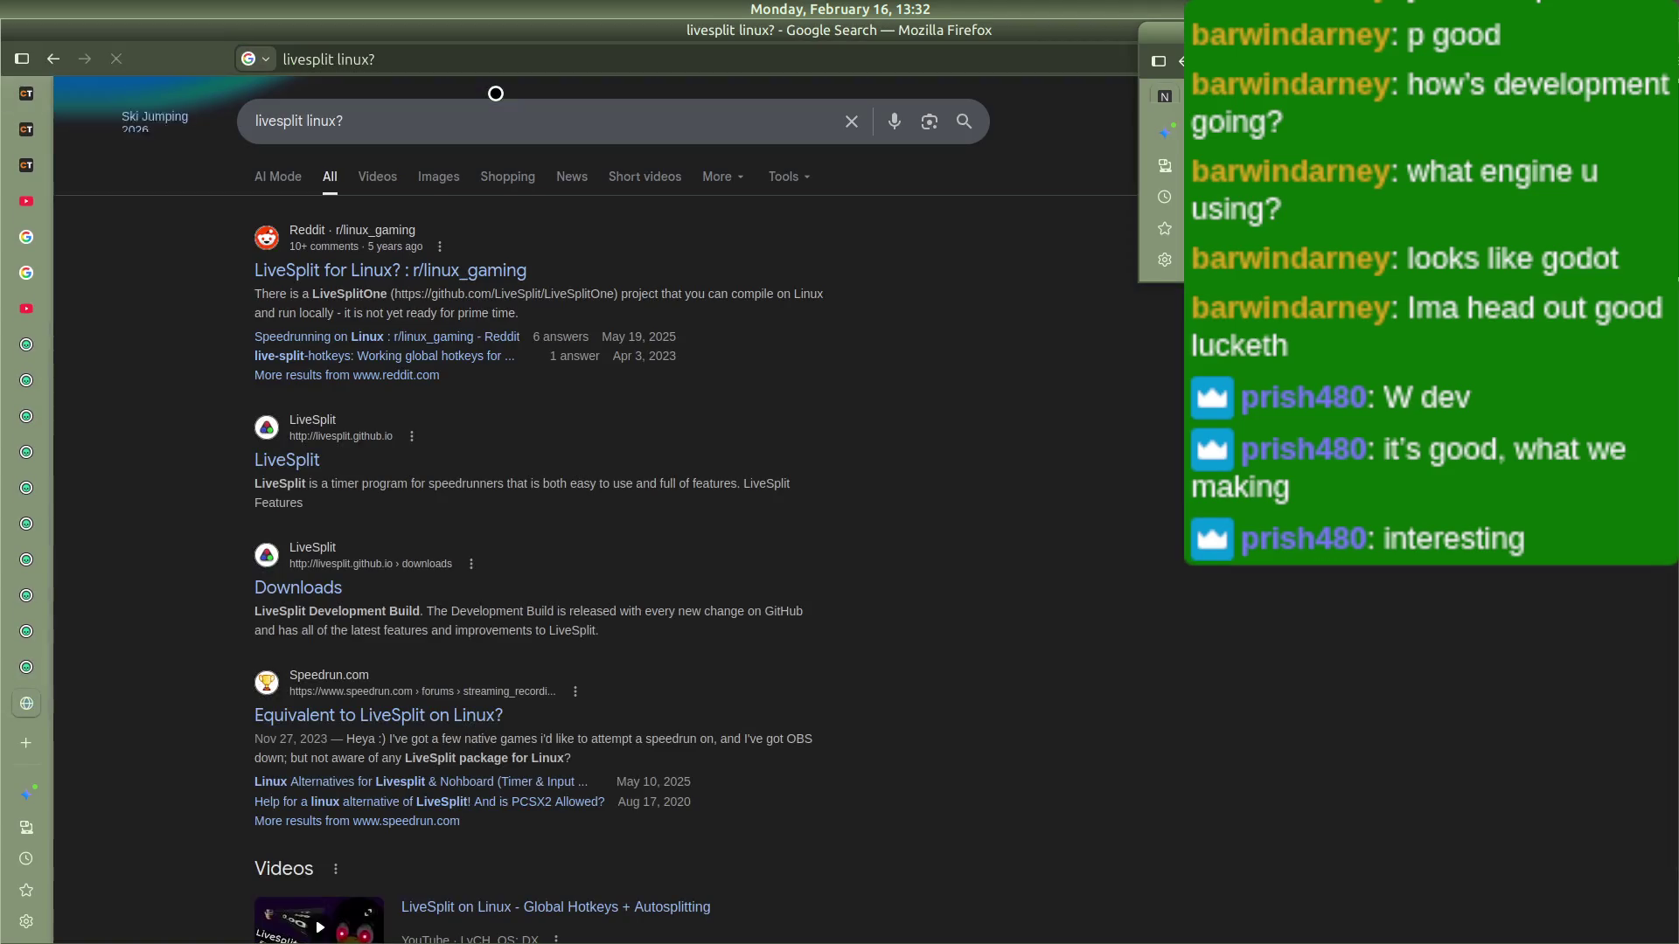
Step: Visit livesplit.org's Downloads page, then skim and close its FAQ page
{"action": "left_click", "coordinate": [289, 457]}
{"action": "scroll", "coordinate": [787, 439], "scroll_direction": "down", "scroll_amount": 4}
{"action": "scroll", "coordinate": [787, 438], "scroll_direction": "up", "scroll_amount": 5}
{"action": "left_click", "coordinate": [581, 266]}
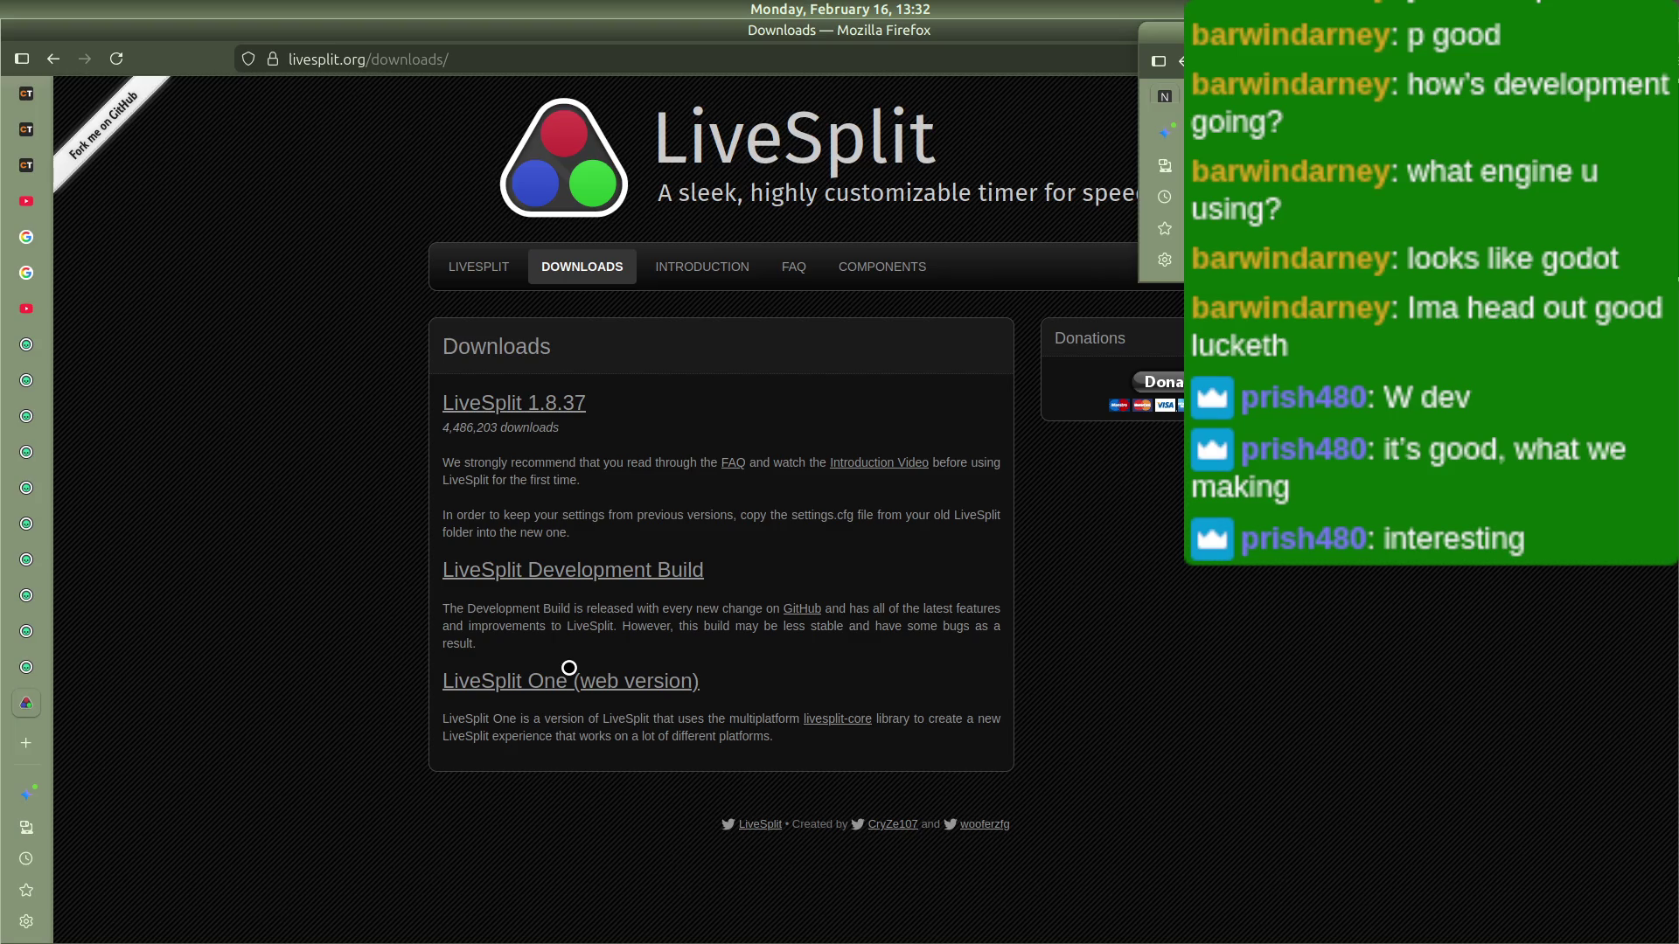
{"action": "middle_click", "coordinate": [731, 463]}
{"action": "left_click", "coordinate": [53, 703]}
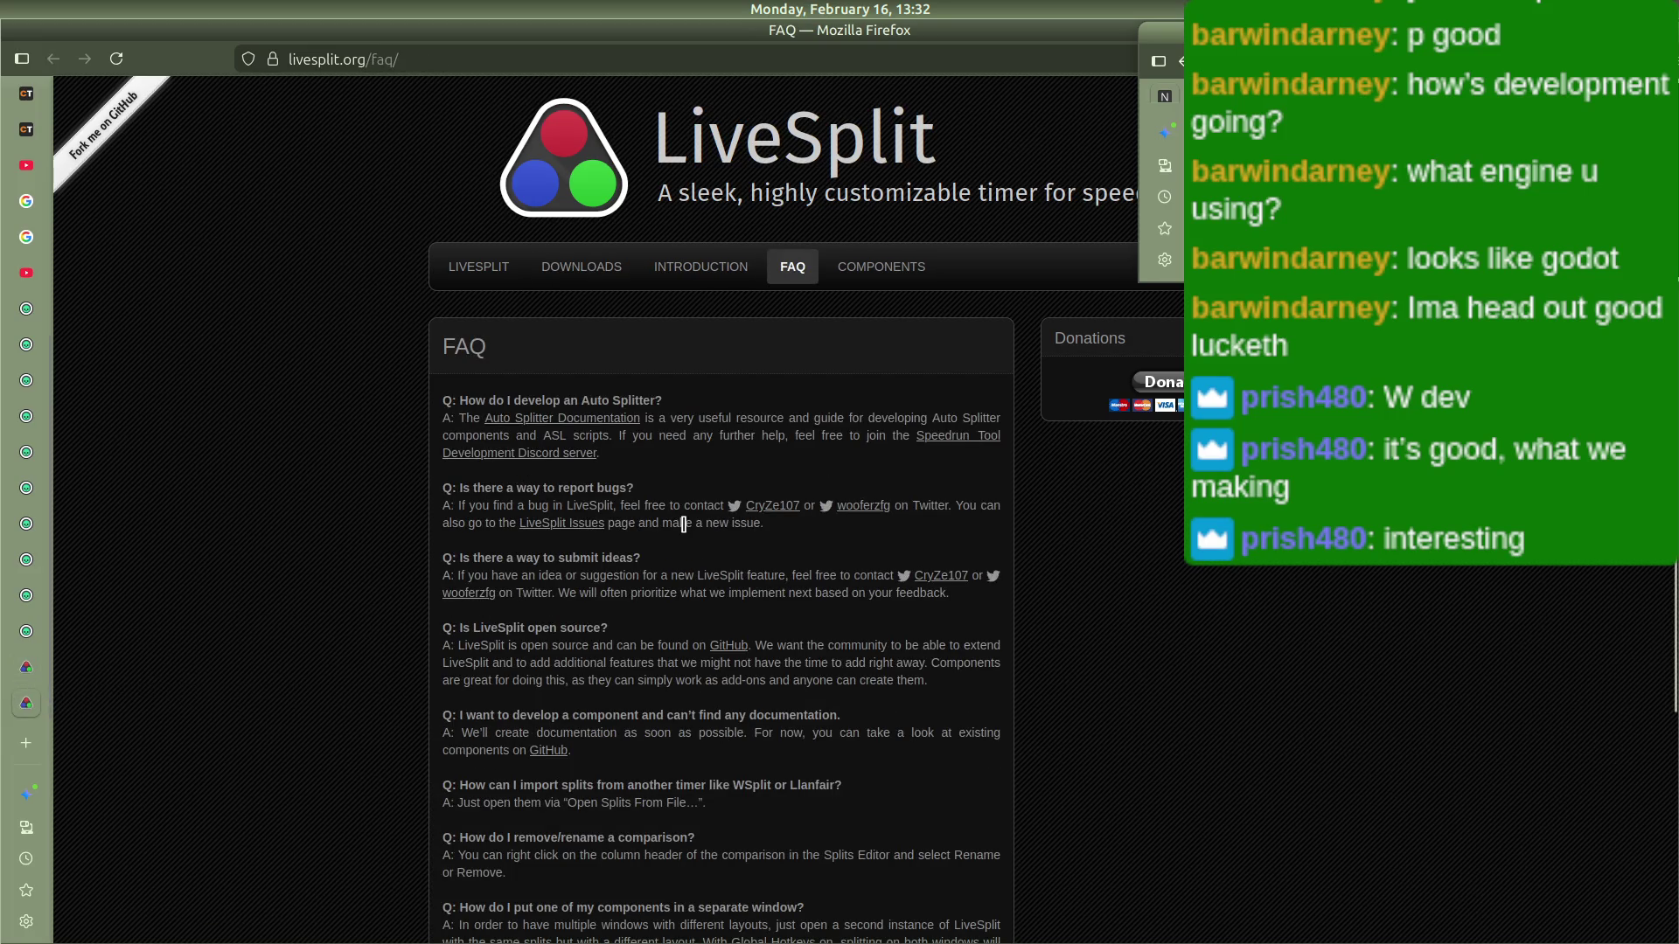
{"action": "scroll", "coordinate": [610, 492], "scroll_direction": "down", "scroll_amount": 2}
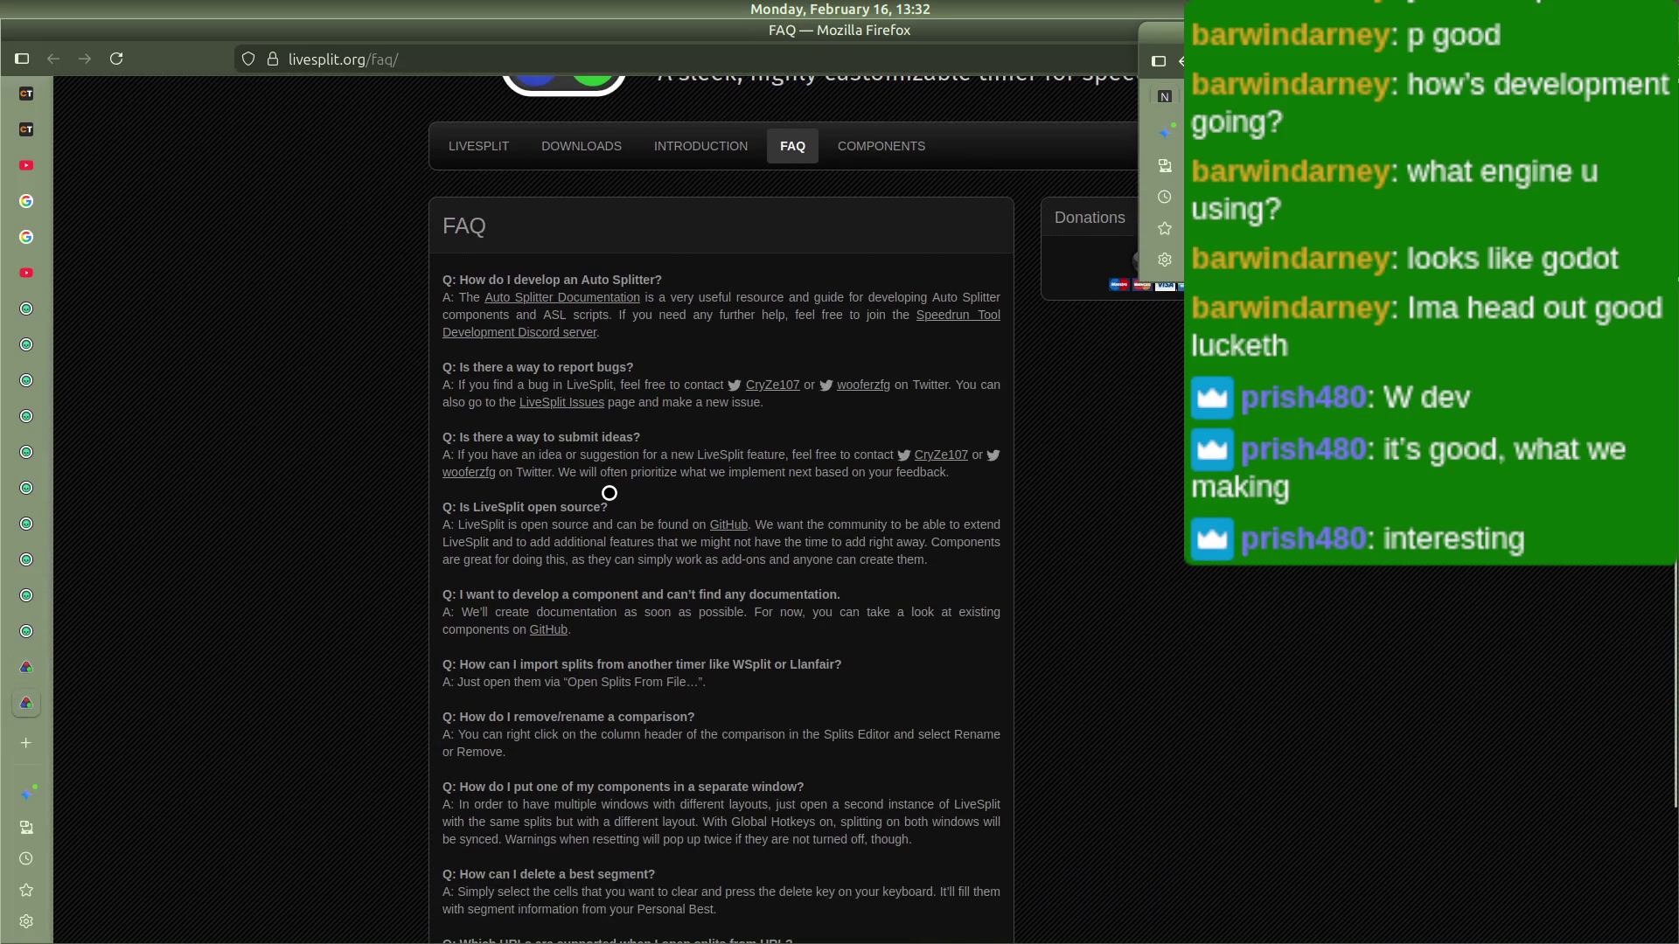
{"action": "scroll", "coordinate": [609, 493], "scroll_direction": "down", "scroll_amount": 3}
{"action": "key", "text": "ctrl+w"}
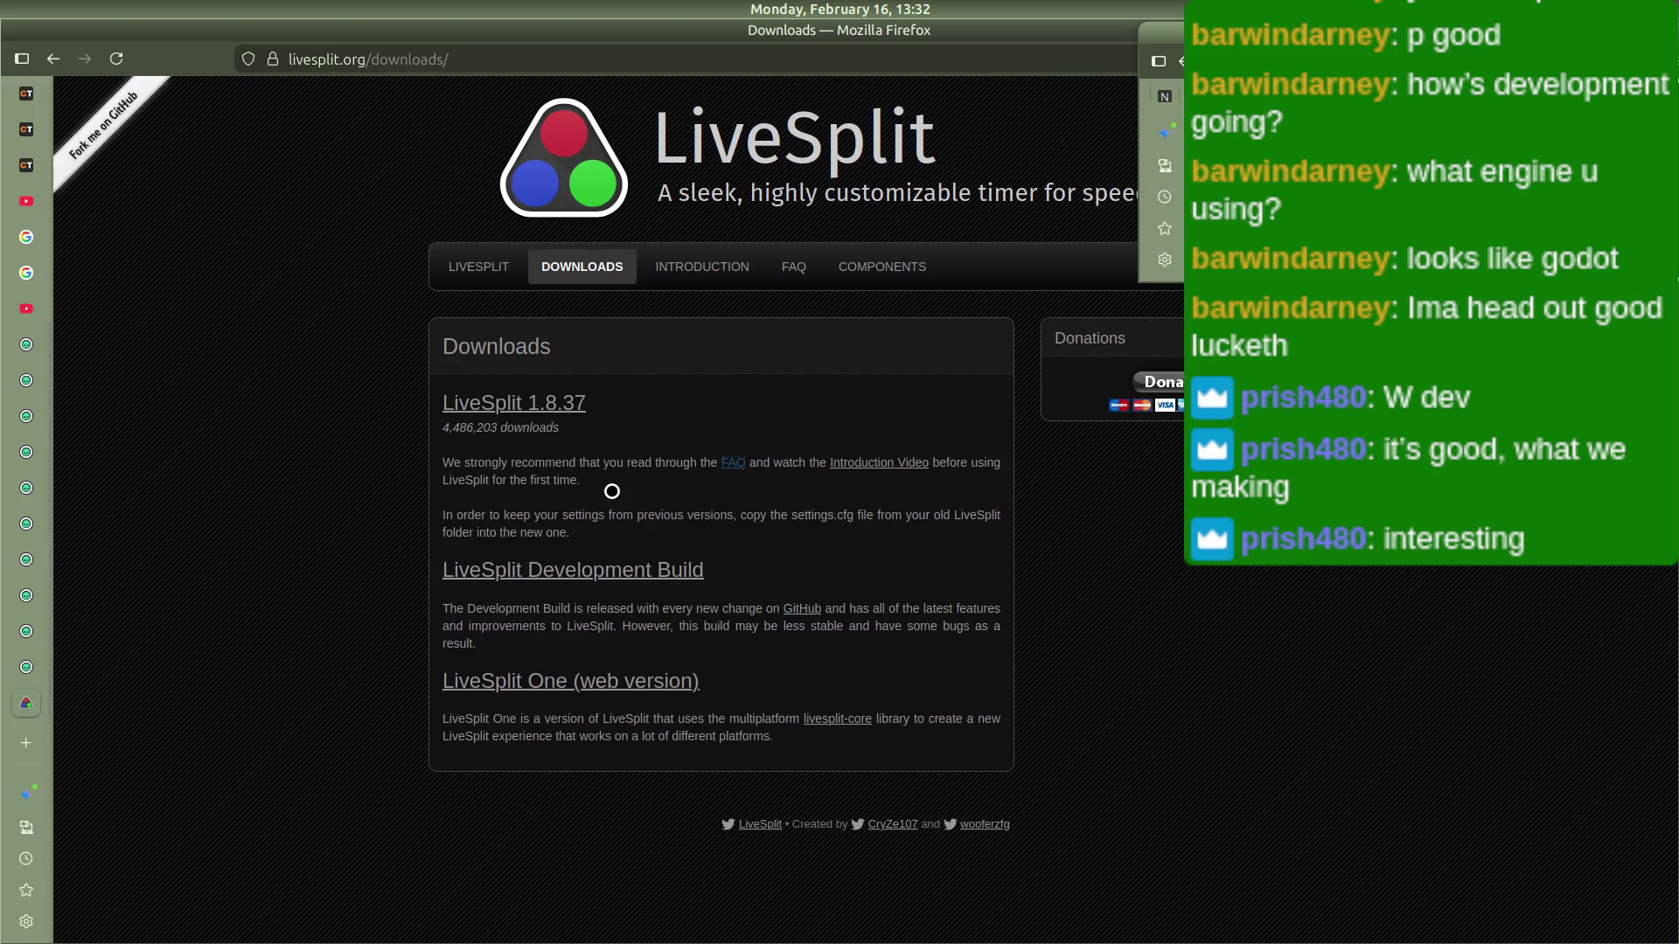
Step: Rerun the 'livesplit linux?' search from a new tab's suggestions
{"action": "key", "text": "ctrl+t"}
{"action": "type", "text": "livesplit"}
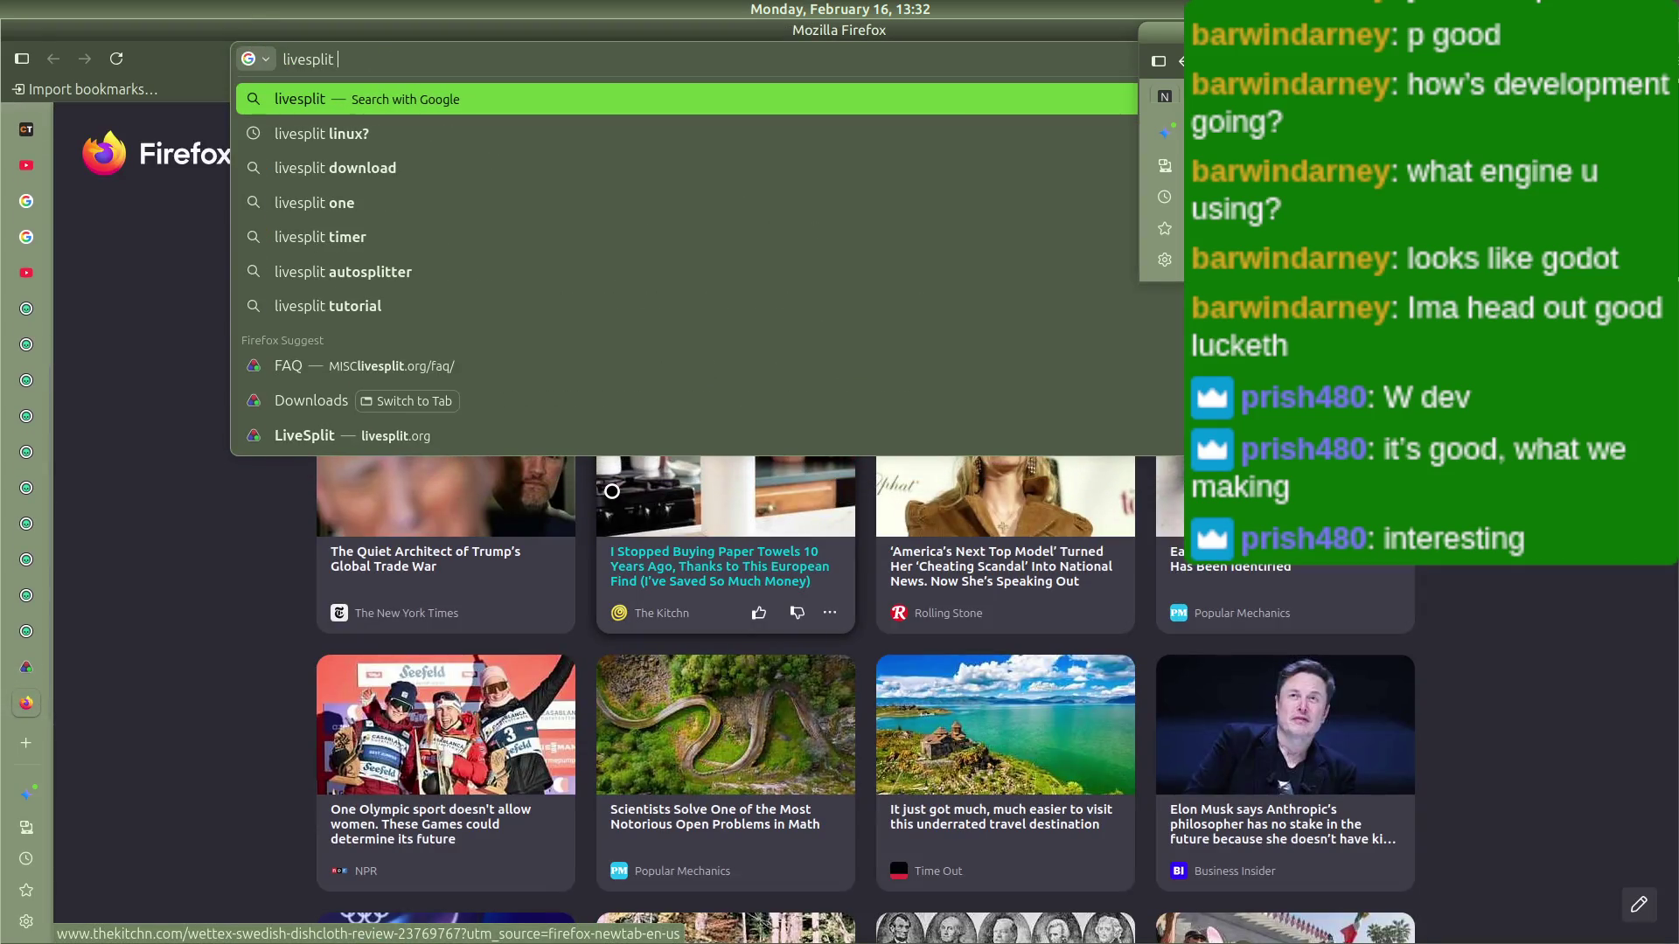
{"action": "key", "text": "Down"}
{"action": "key", "text": "Return"}
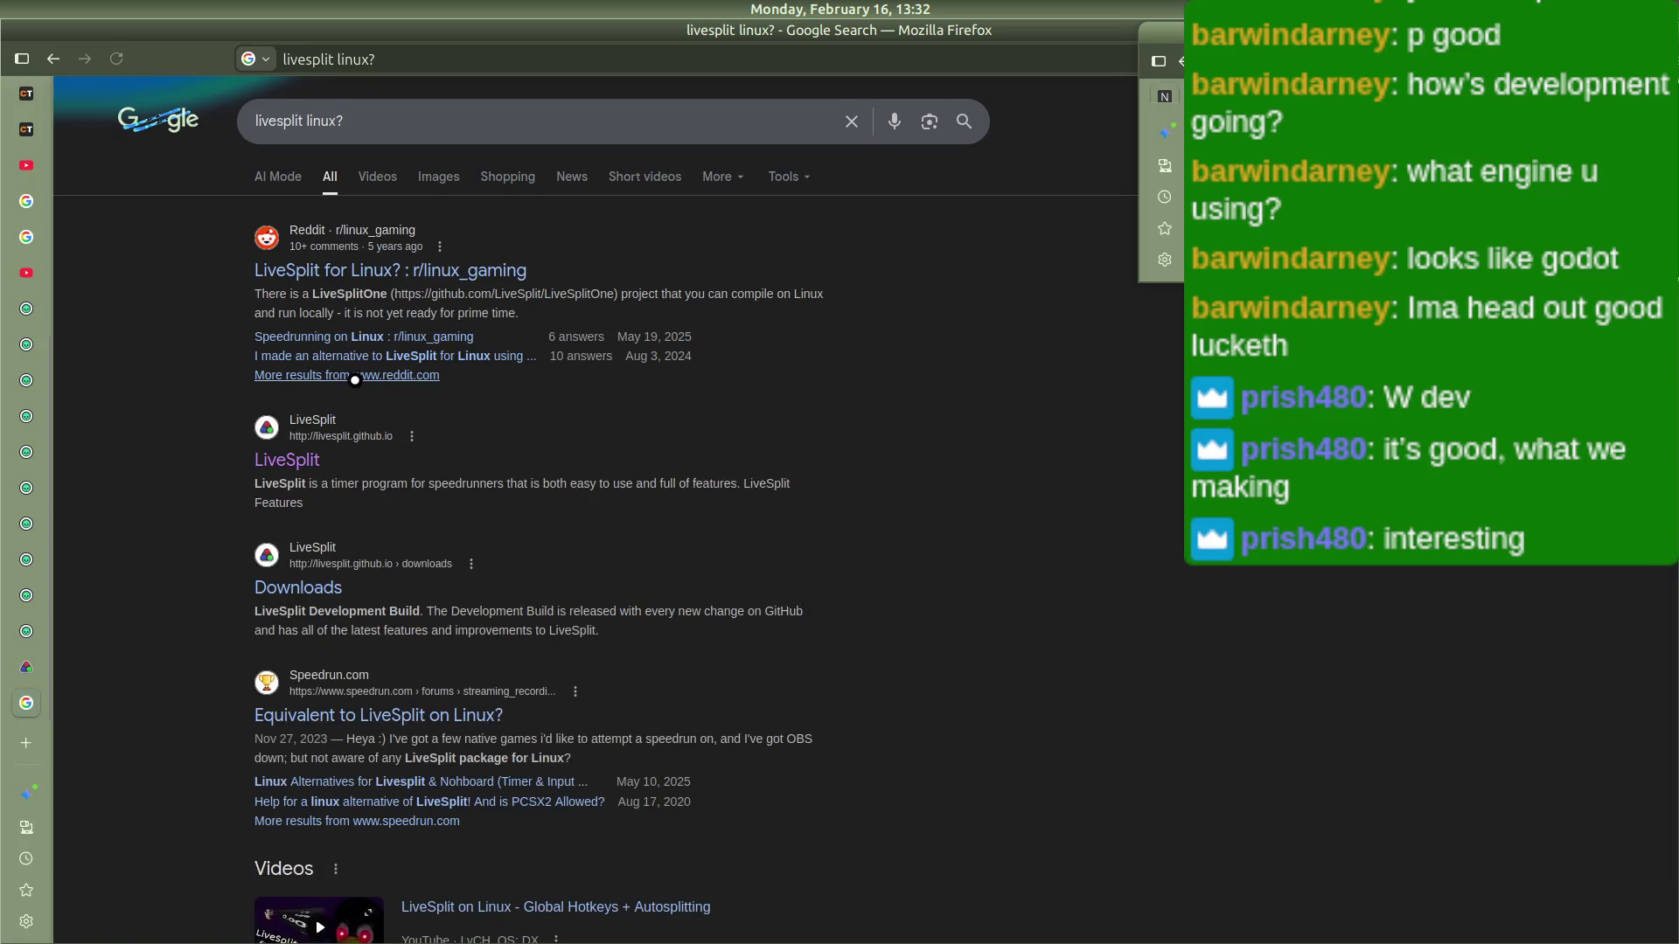
Step: Read the replies in the Reddit 'LiveSplit for Linux?' thread, then return to the LiveSplit downloads tab
{"action": "left_click", "coordinate": [392, 259]}
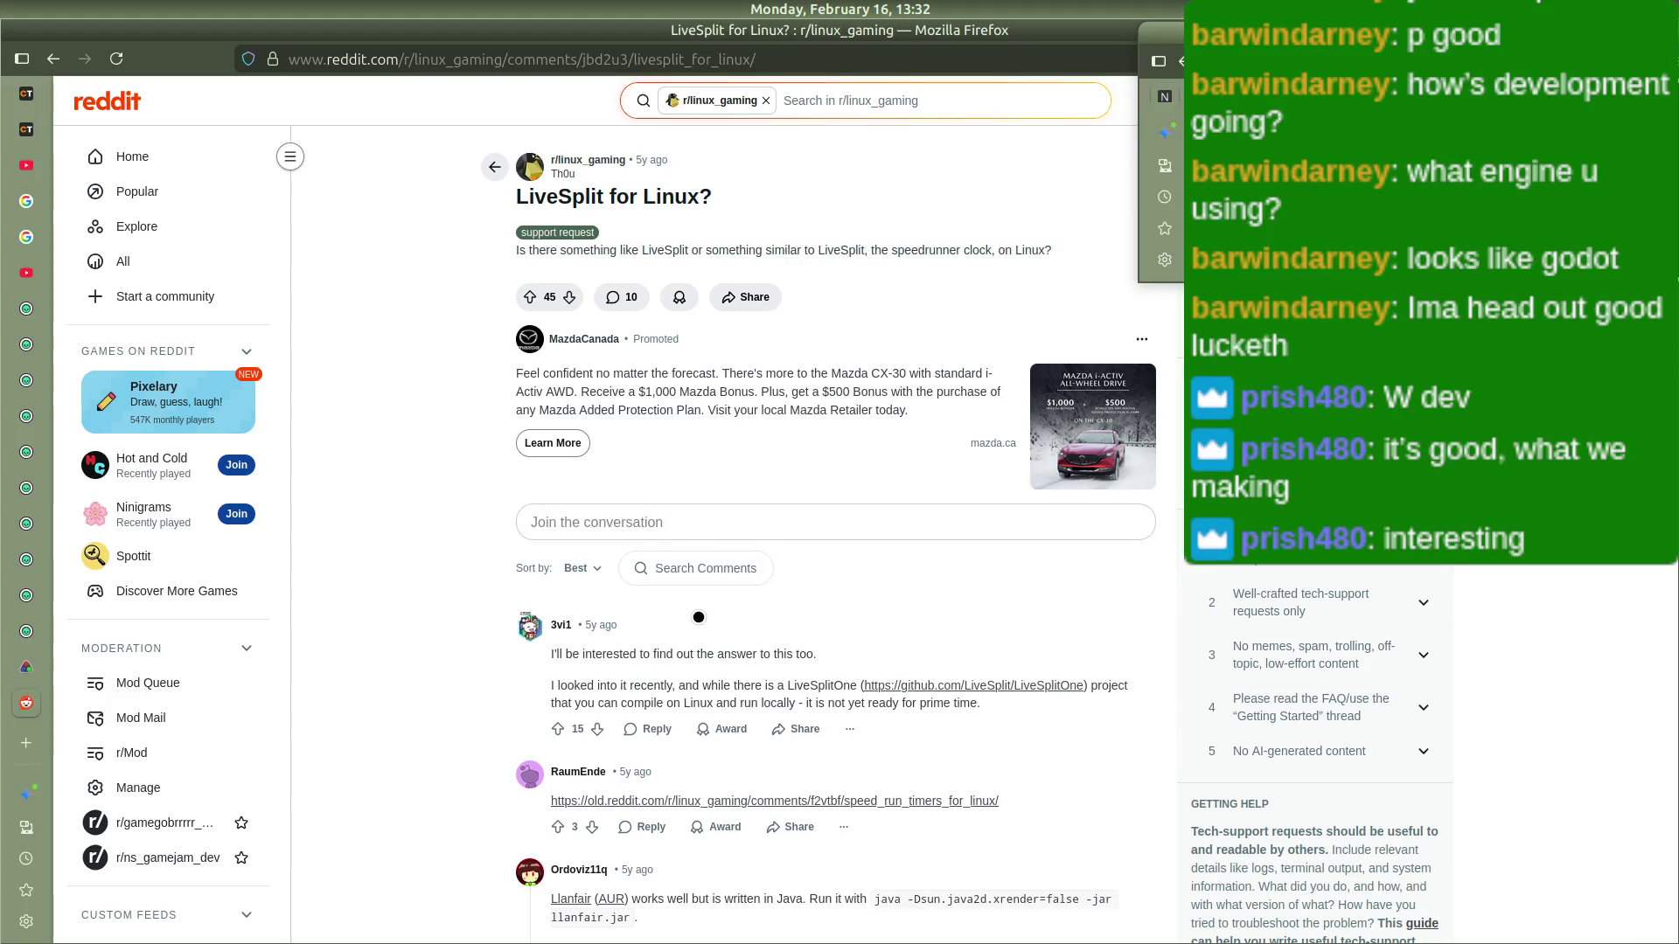
{"action": "scroll", "coordinate": [791, 674], "scroll_direction": "down", "scroll_amount": 2}
{"action": "scroll", "coordinate": [787, 671], "scroll_direction": "down", "scroll_amount": 2}
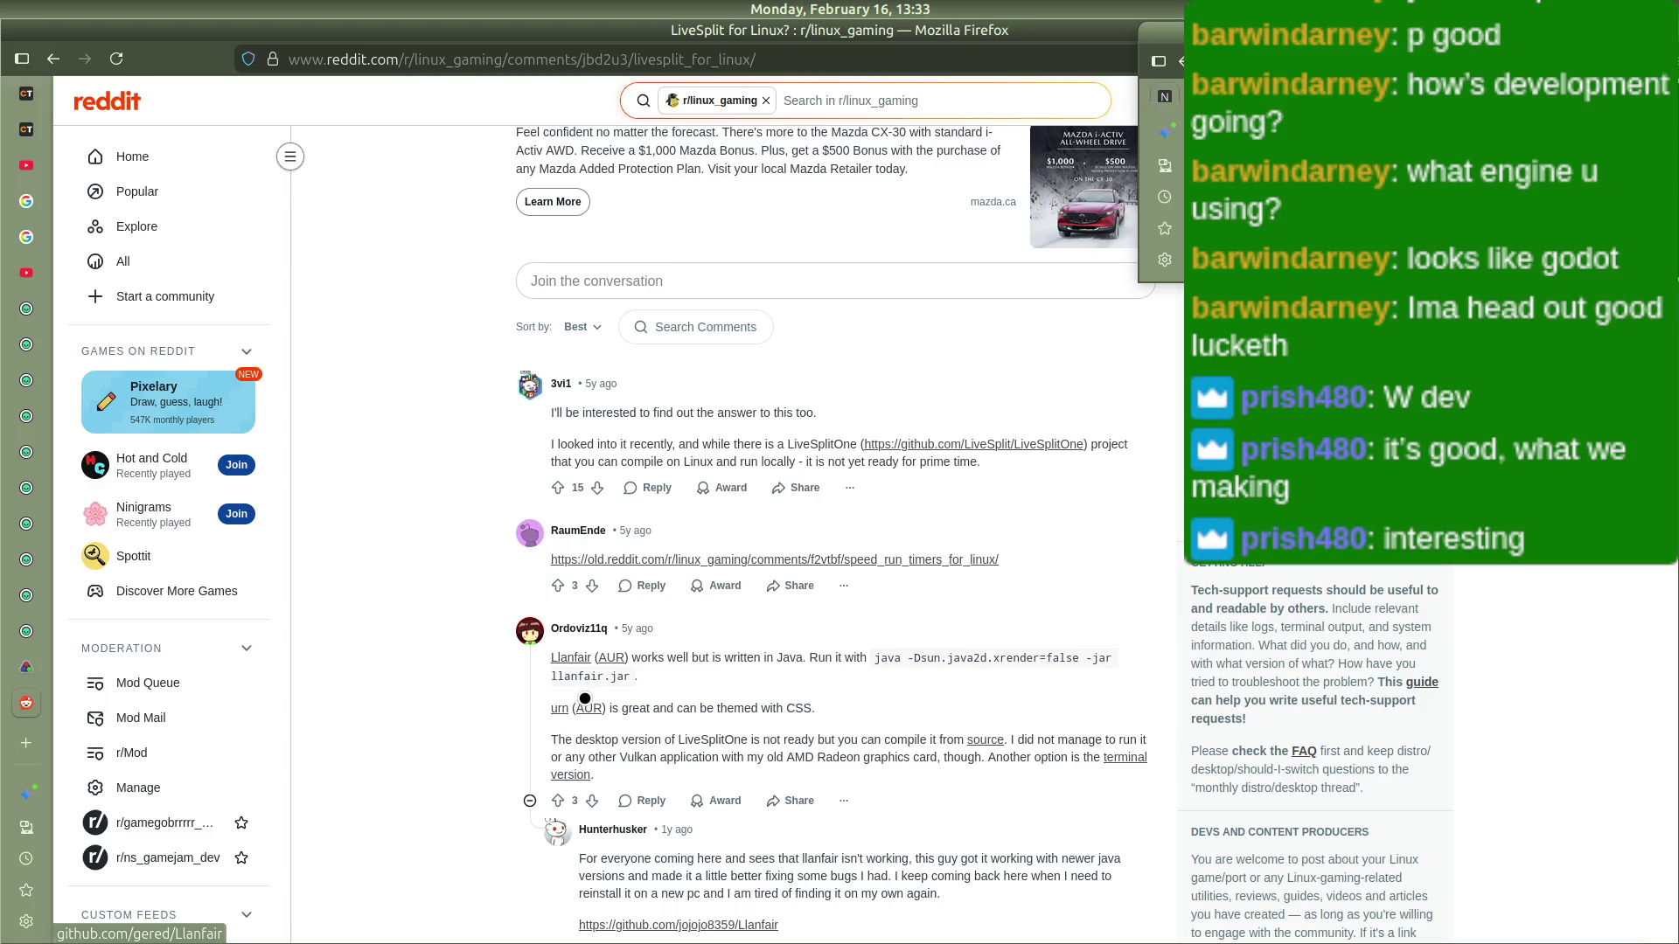
{"action": "scroll", "coordinate": [583, 706], "scroll_direction": "down", "scroll_amount": 1}
{"action": "scroll", "coordinate": [583, 706], "scroll_direction": "down", "scroll_amount": 2}
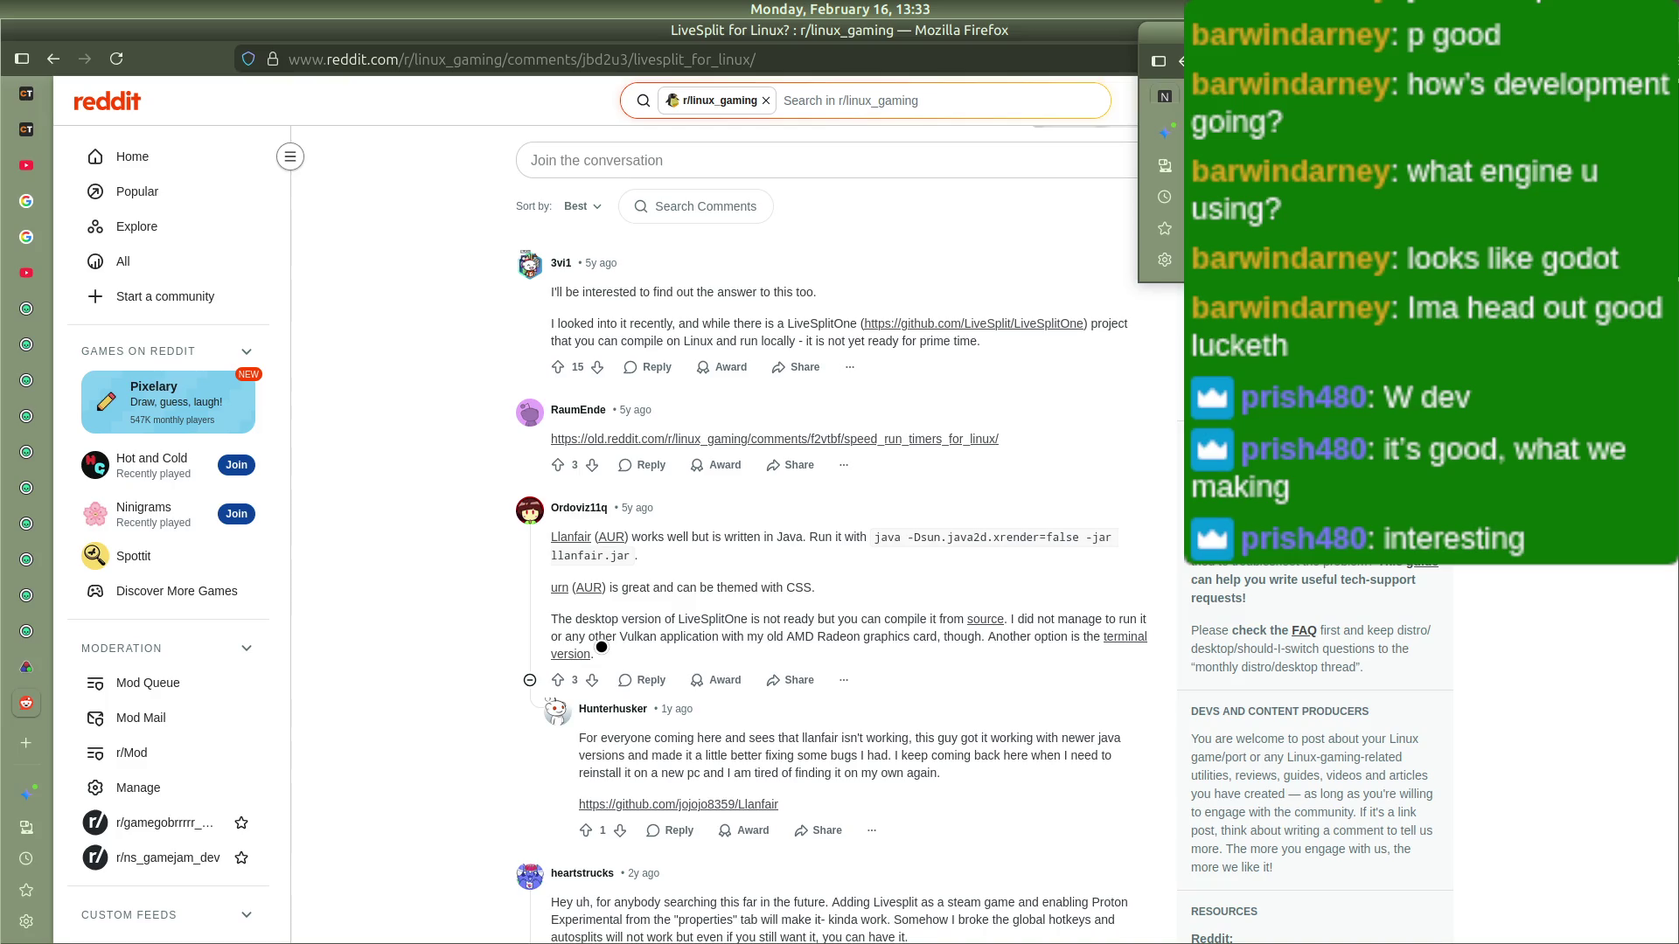
{"action": "scroll", "coordinate": [602, 647], "scroll_direction": "down", "scroll_amount": 10}
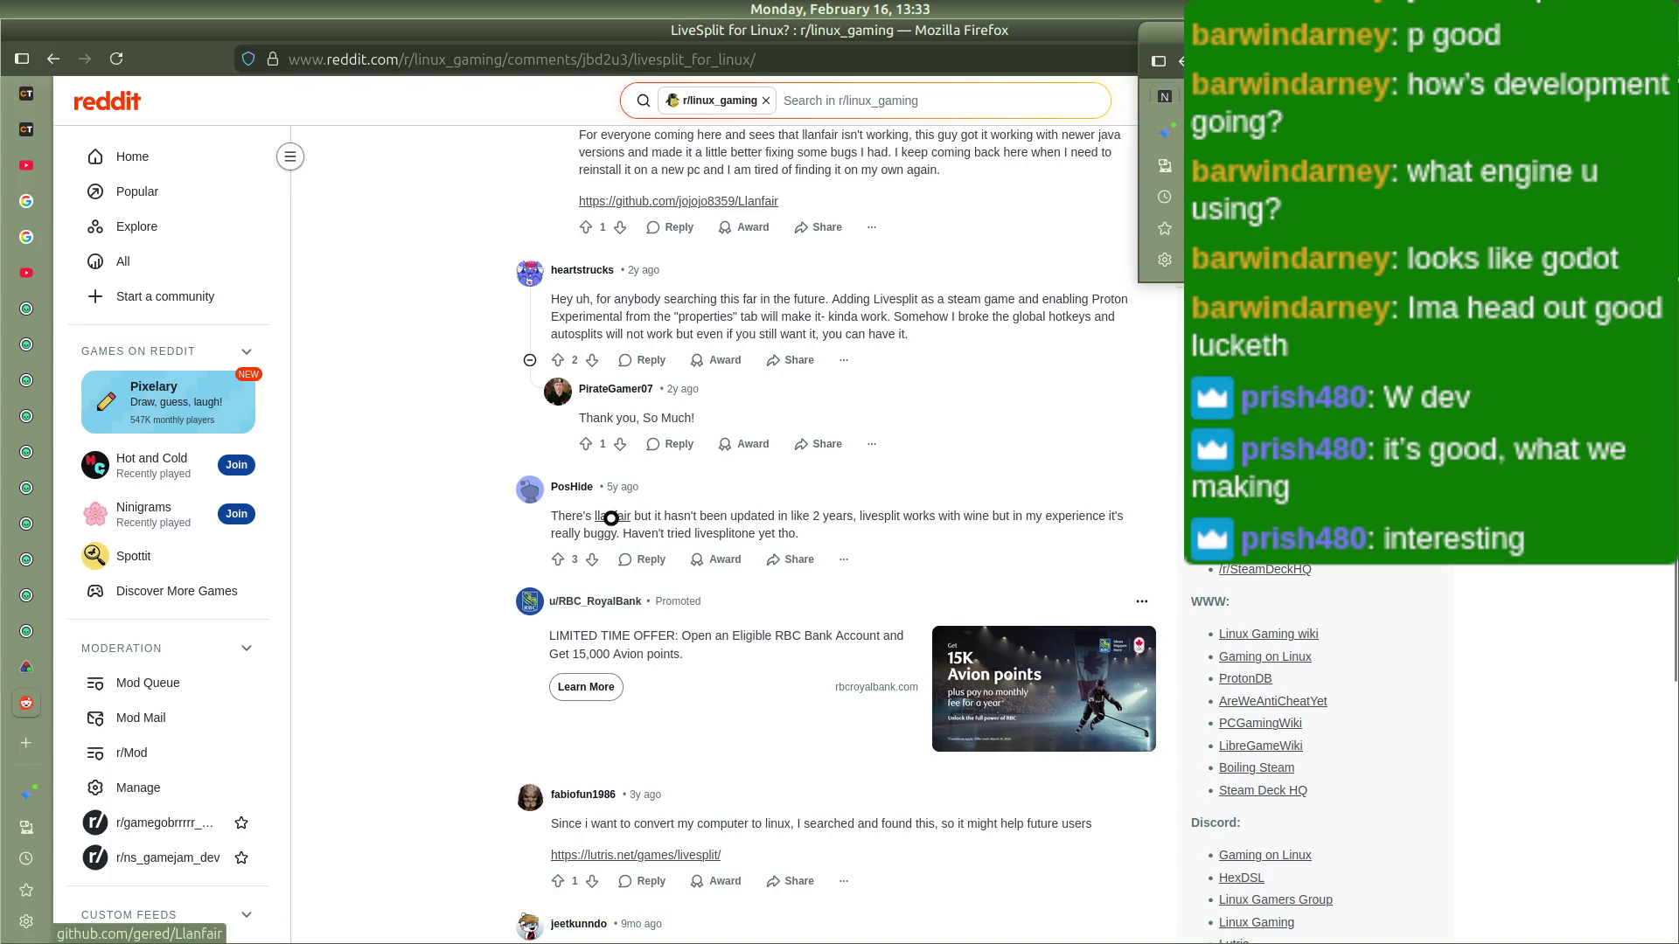
{"action": "scroll", "coordinate": [626, 524], "scroll_direction": "down", "scroll_amount": 5}
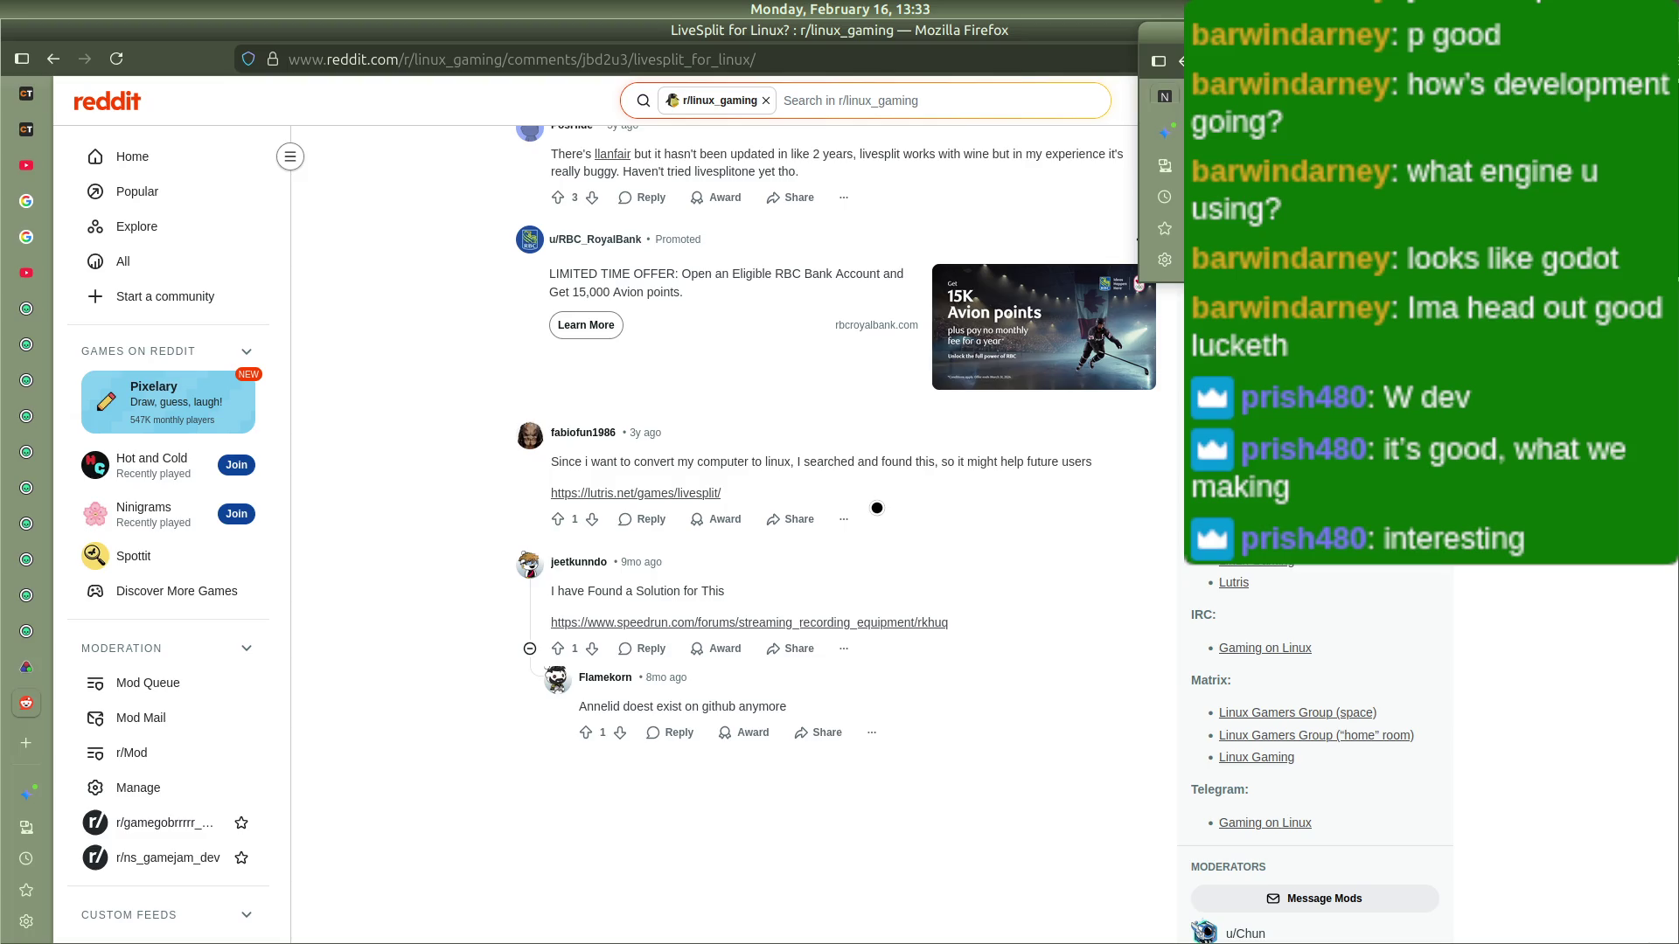
{"action": "scroll", "coordinate": [768, 517], "scroll_direction": "up", "scroll_amount": 15}
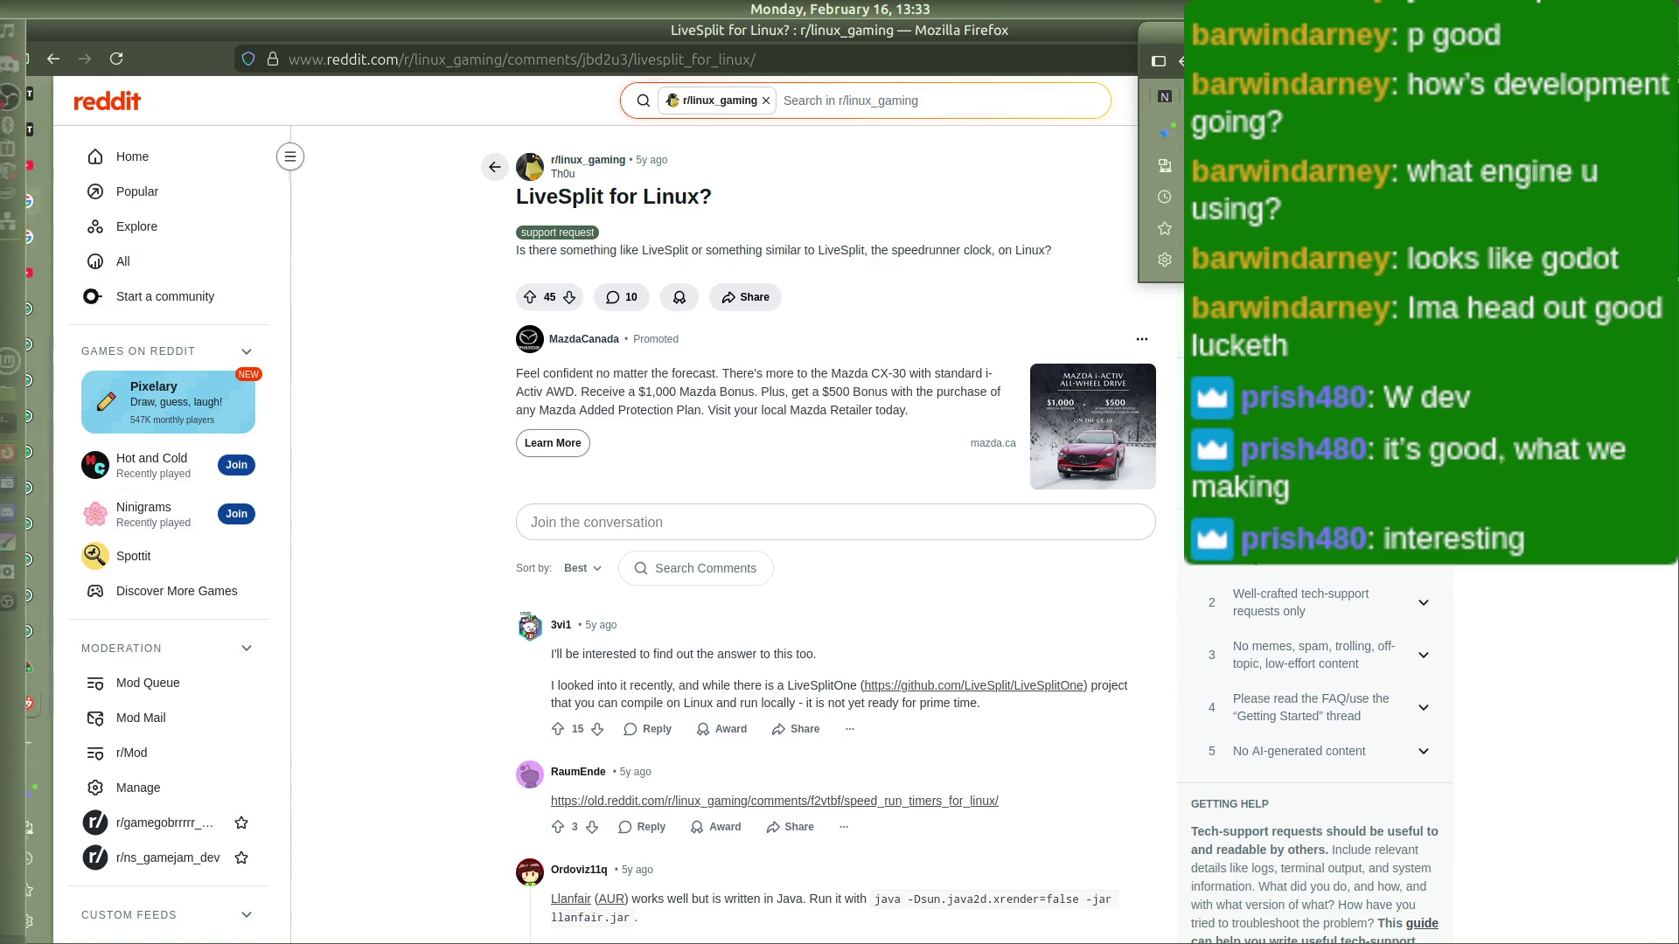
{"action": "left_click", "coordinate": [42, 709]}
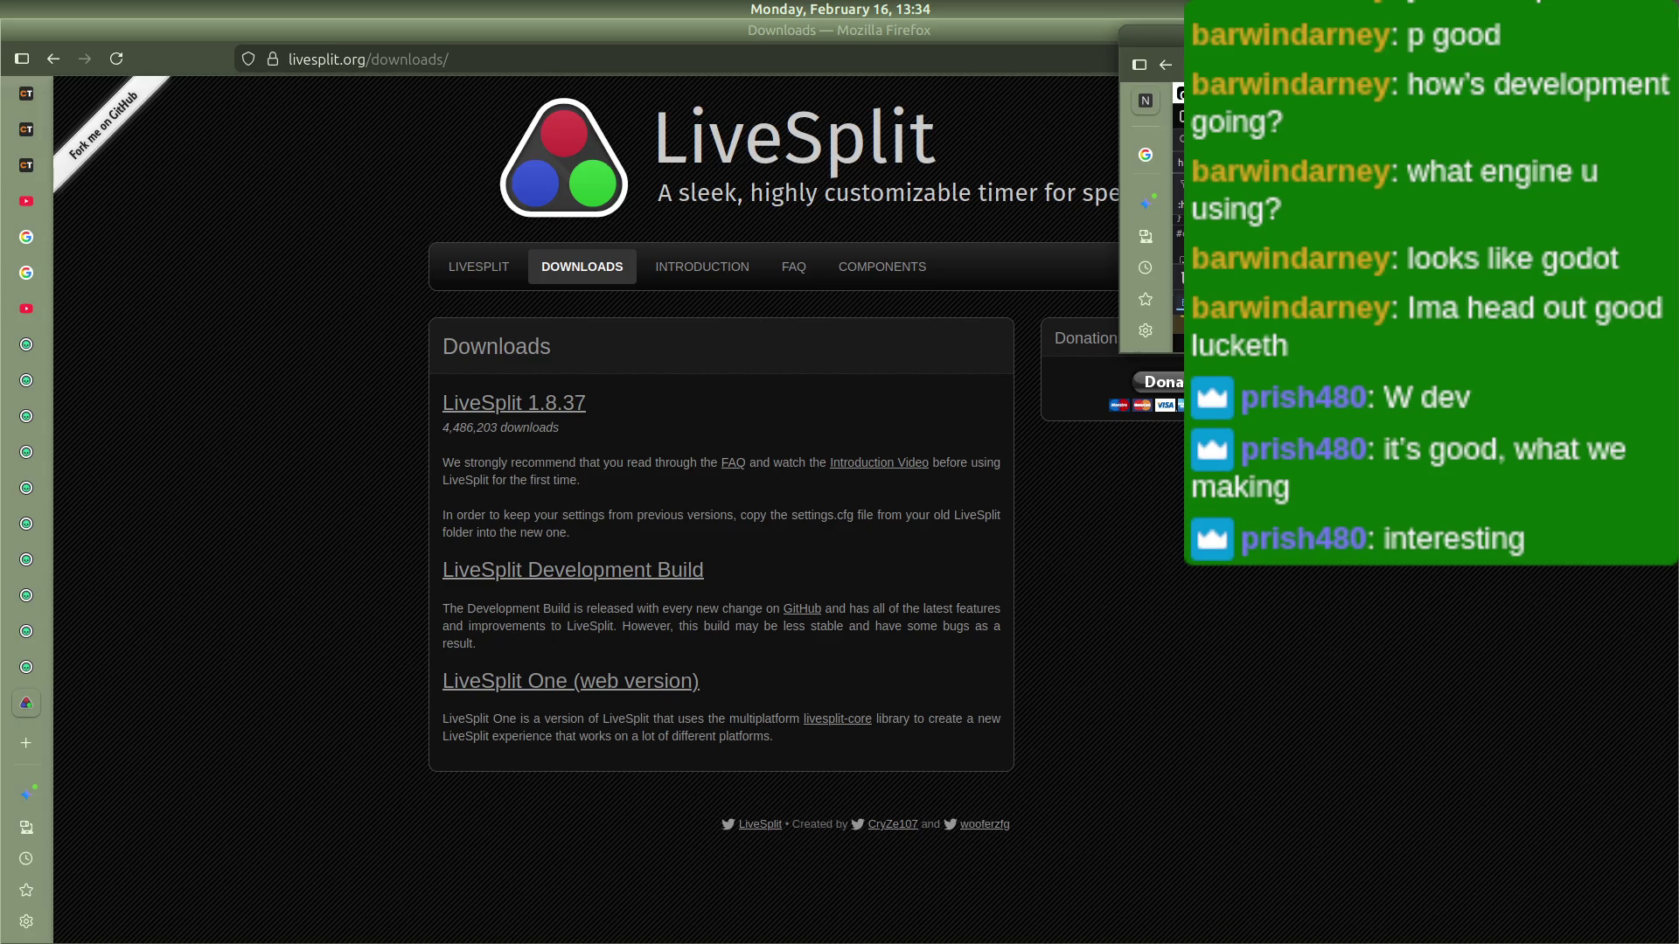
Step: Cancel the accidental Save As dialog and close the LiveSplit downloads tab
{"action": "key", "text": "ctrl+s"}
{"action": "key", "text": "Escape"}
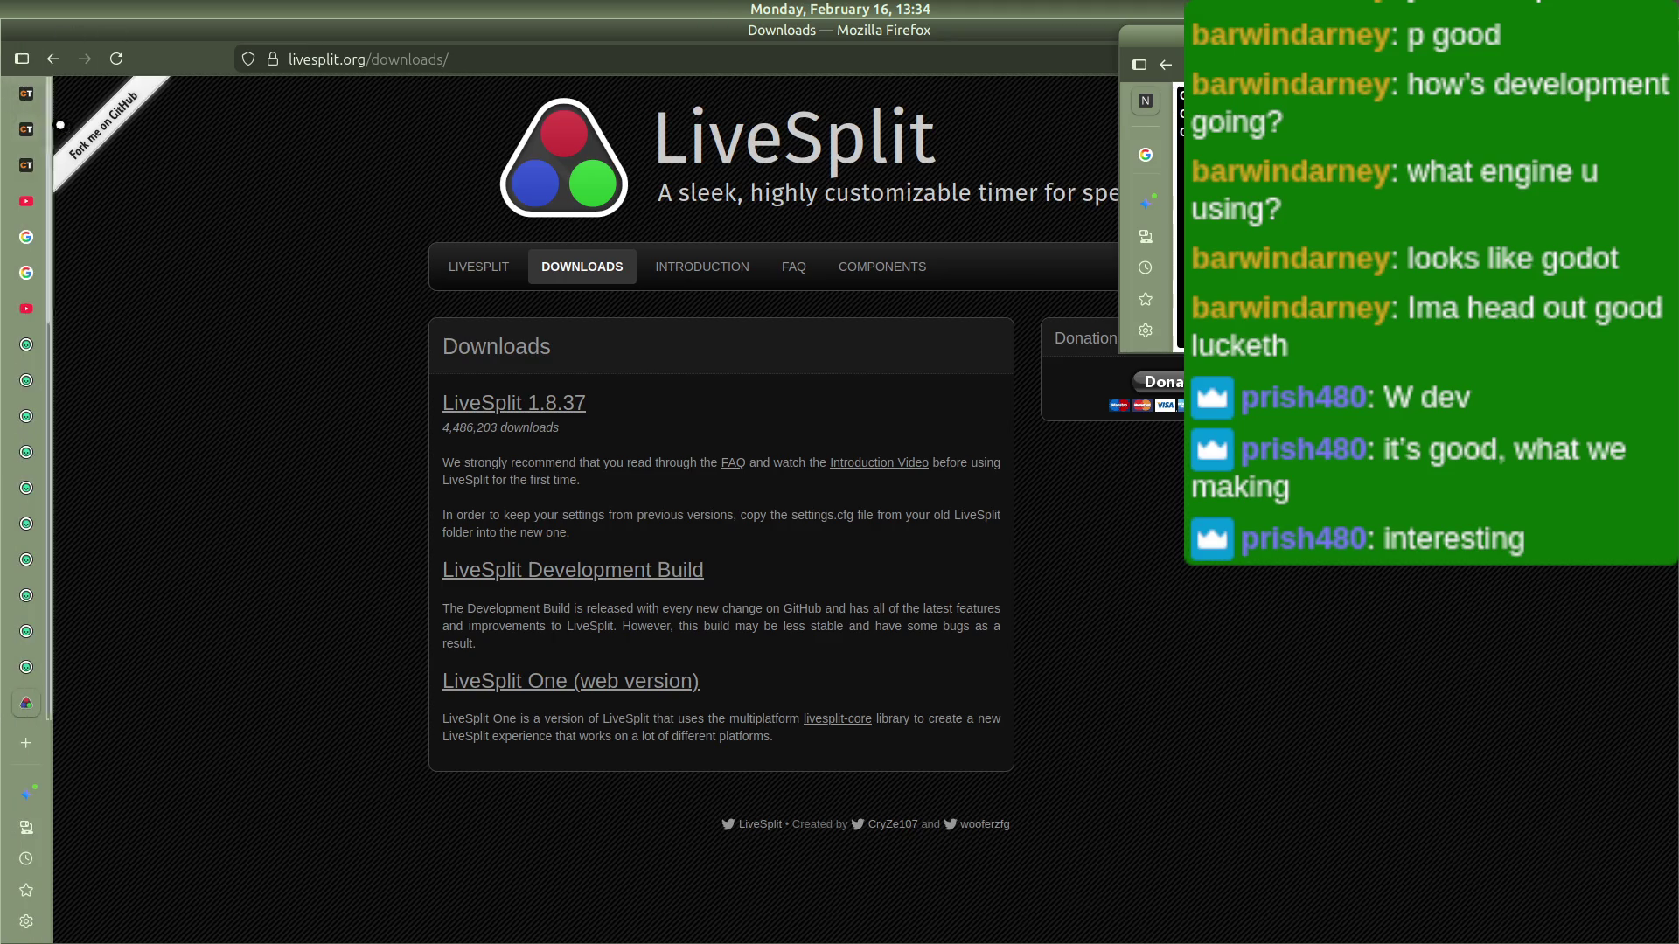
{"action": "mouse_move", "coordinate": [42, 478]}
{"action": "key", "text": "ctrl+w"}
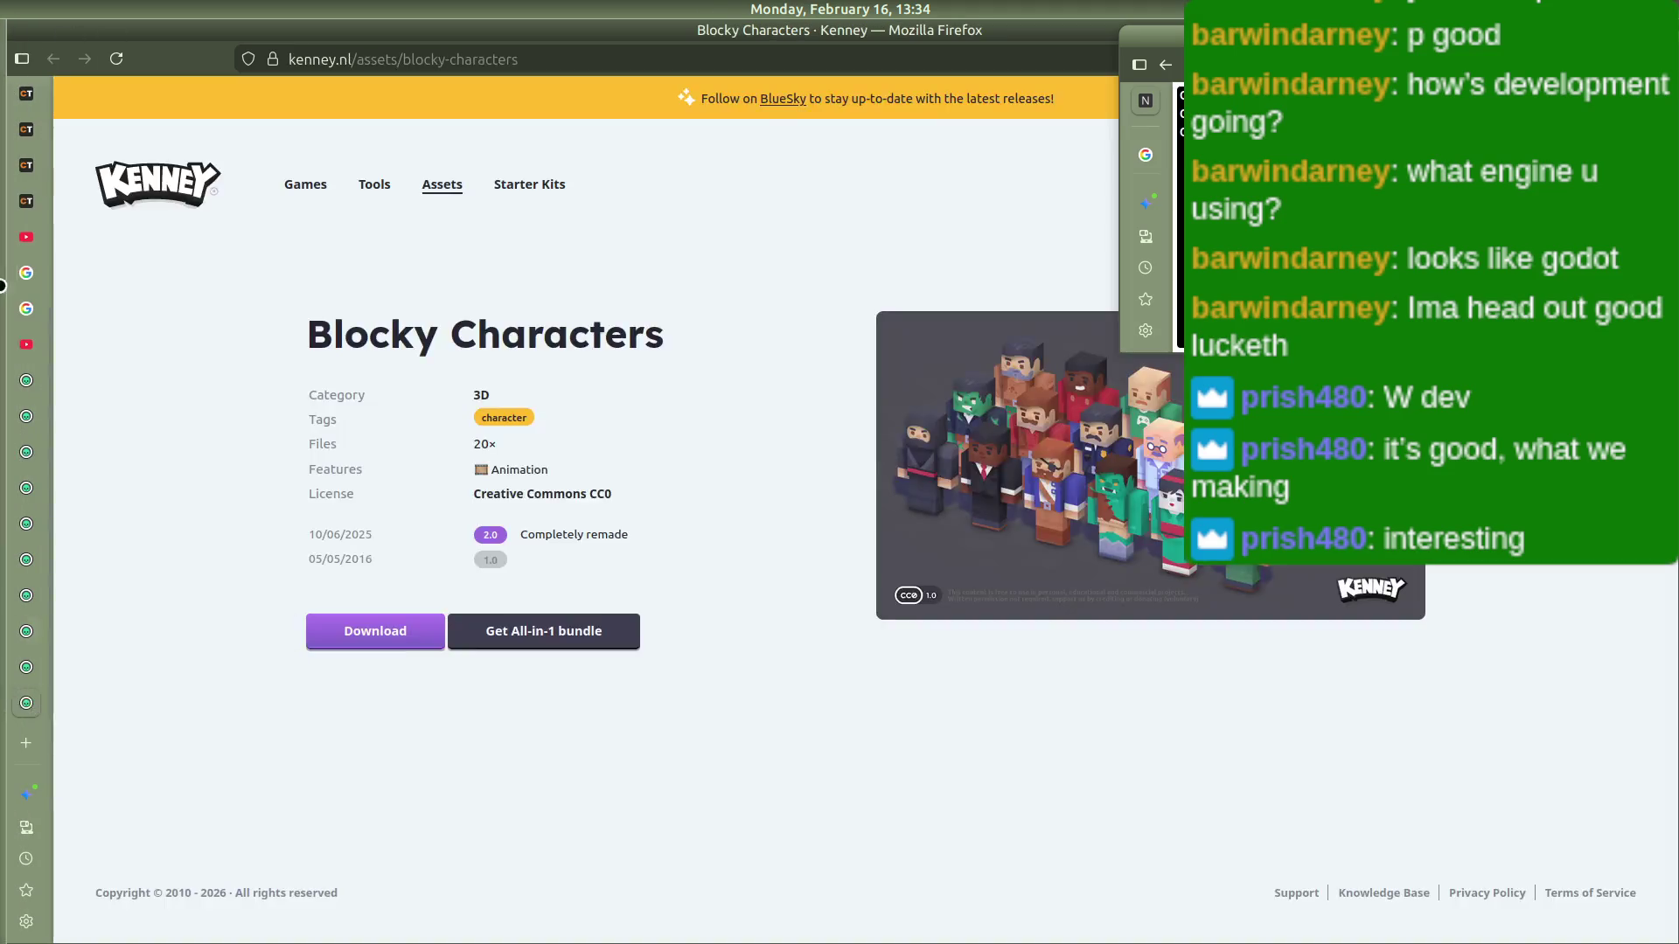
Step: Close the leftover Kenney asset tabs and both Google Search tabs
{"action": "left_click", "coordinate": [20, 512]}
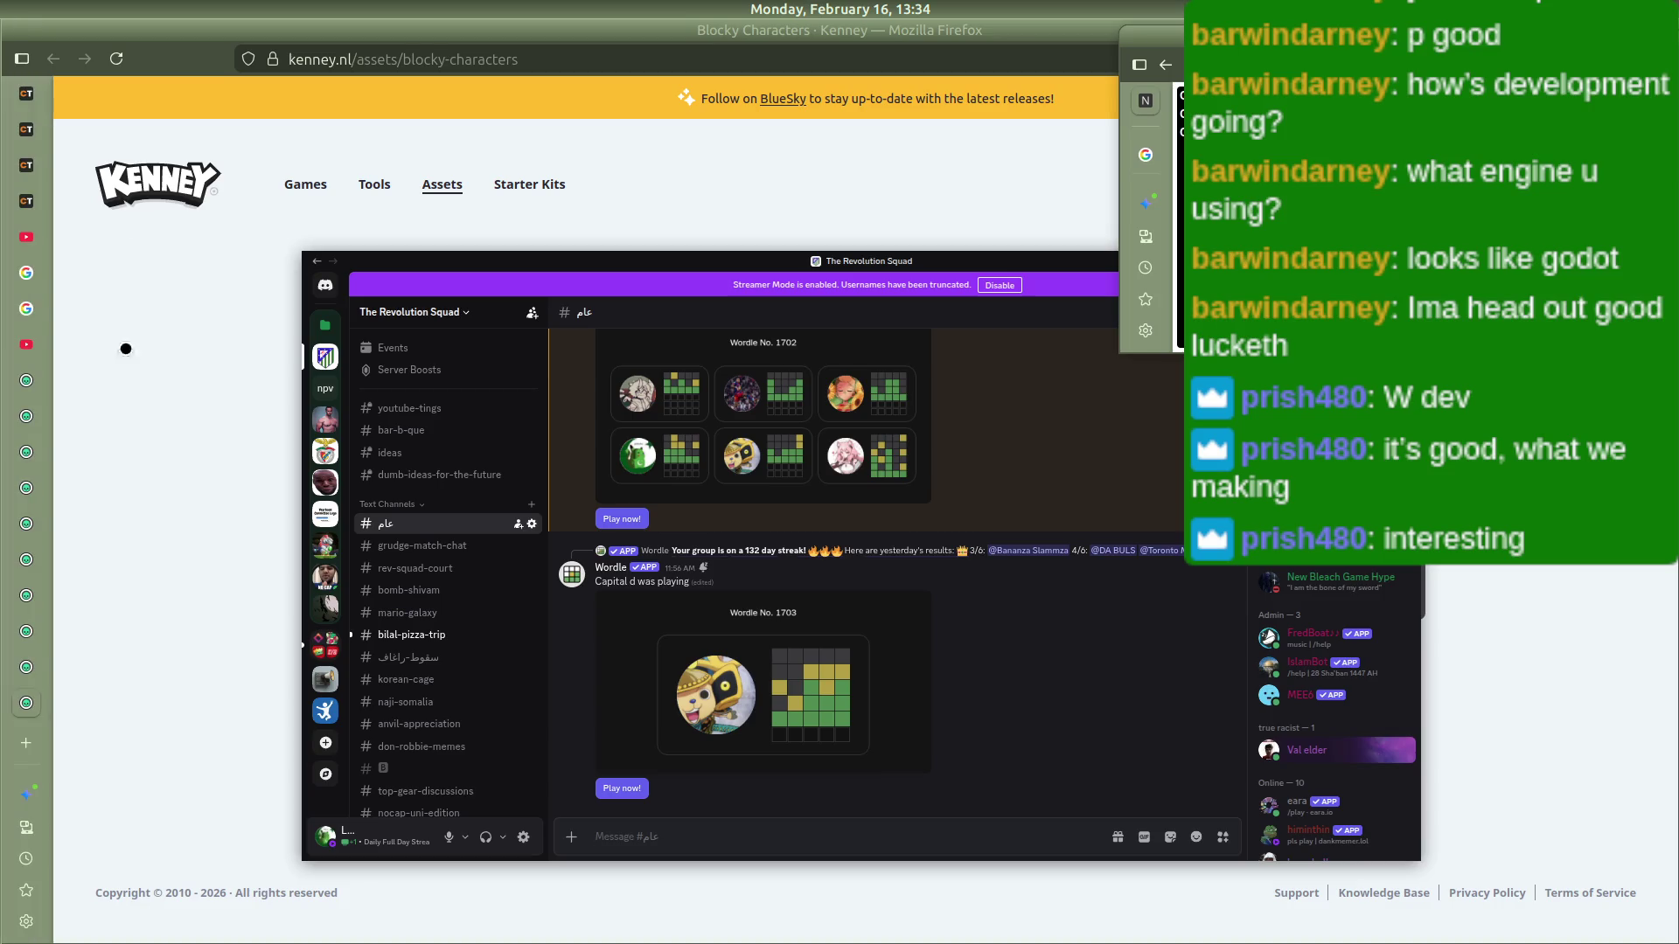
{"action": "left_click", "coordinate": [131, 319]}
{"action": "key", "text": "ctrl+w"}
{"action": "key", "text": "ctrl+w"}
{"action": "key", "text": "ctrl+w"}
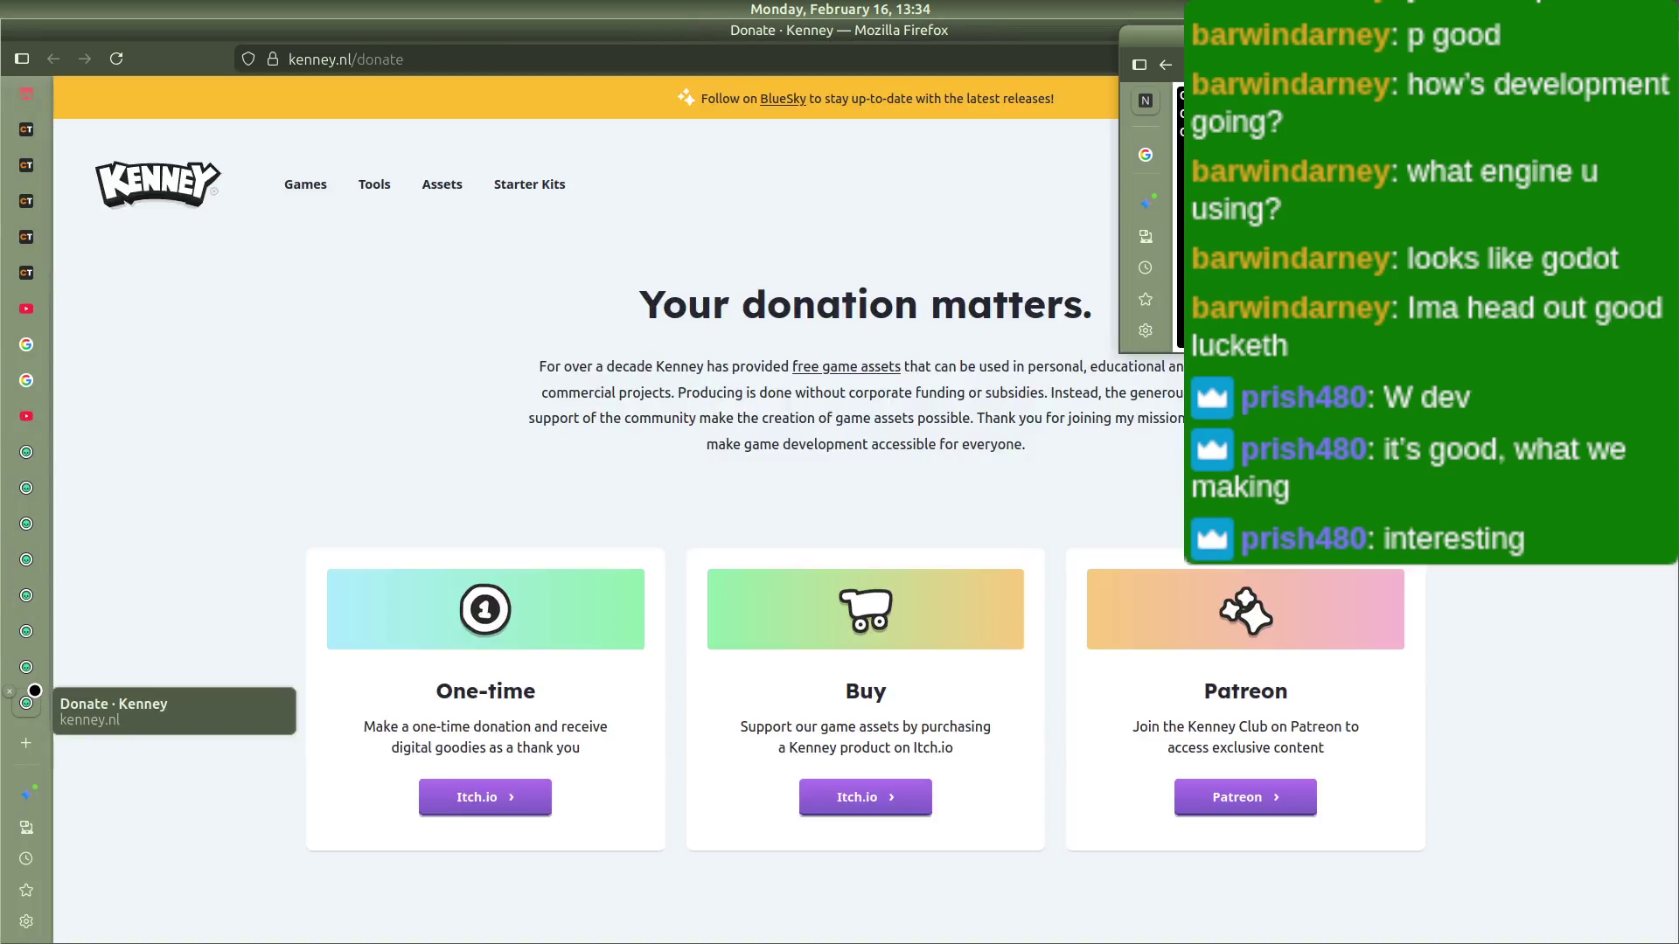
{"action": "key", "text": "ctrl+w"}
{"action": "key", "text": "ctrl+w"}
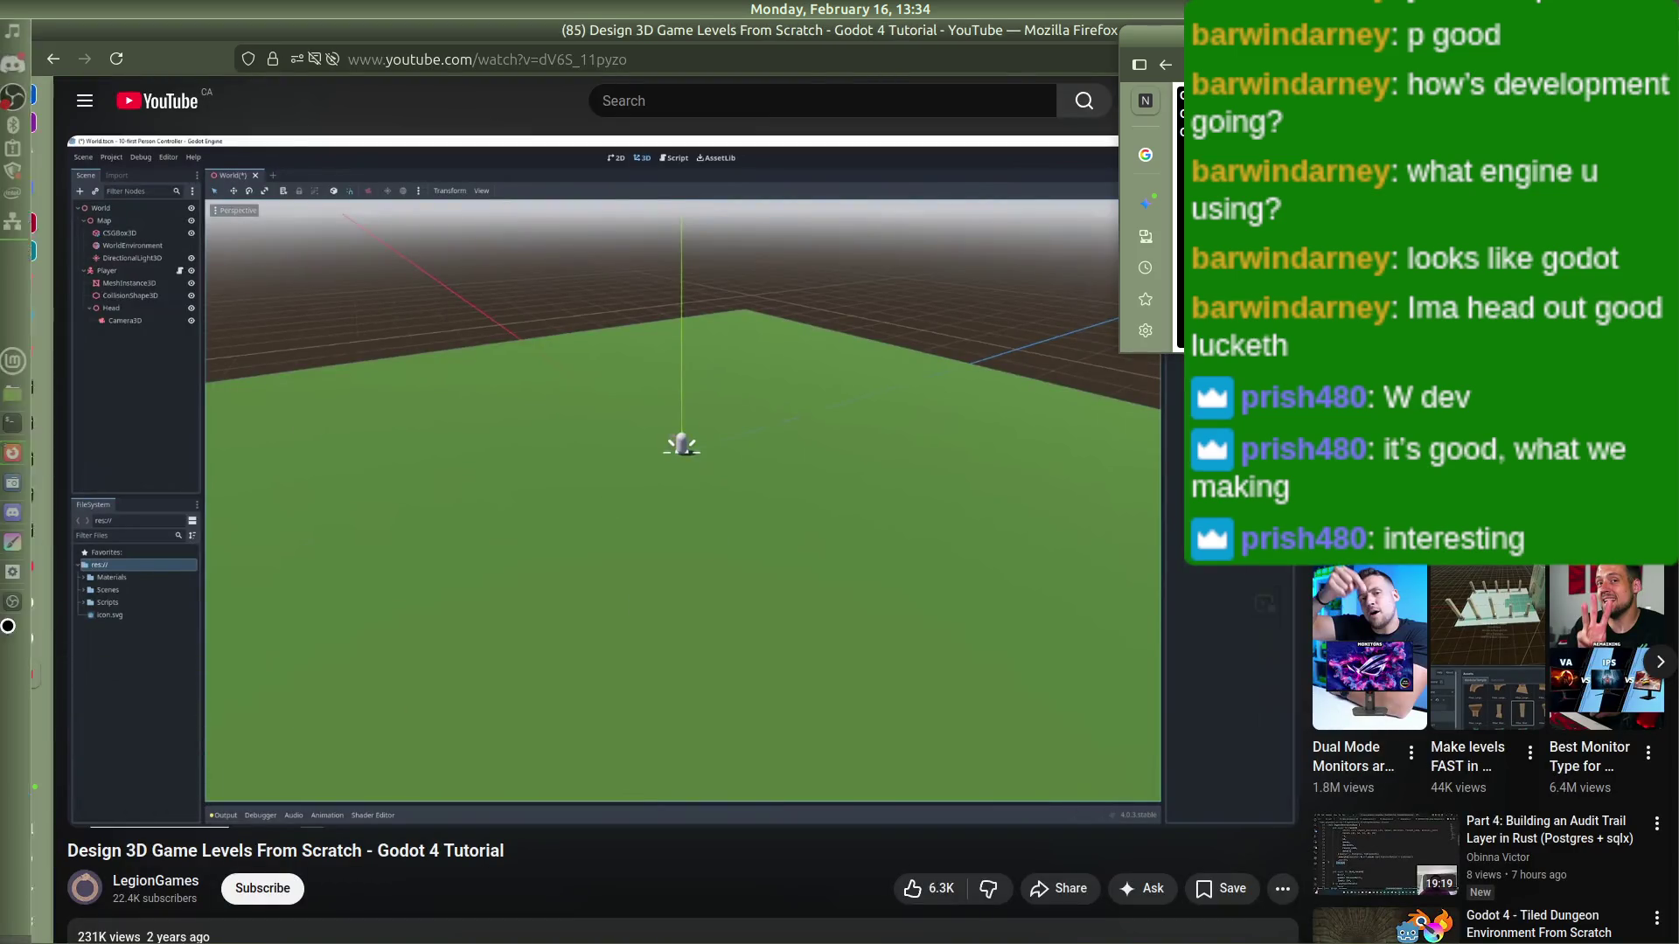
{"action": "middle_click", "coordinate": [40, 603]}
{"action": "middle_click", "coordinate": [39, 604]}
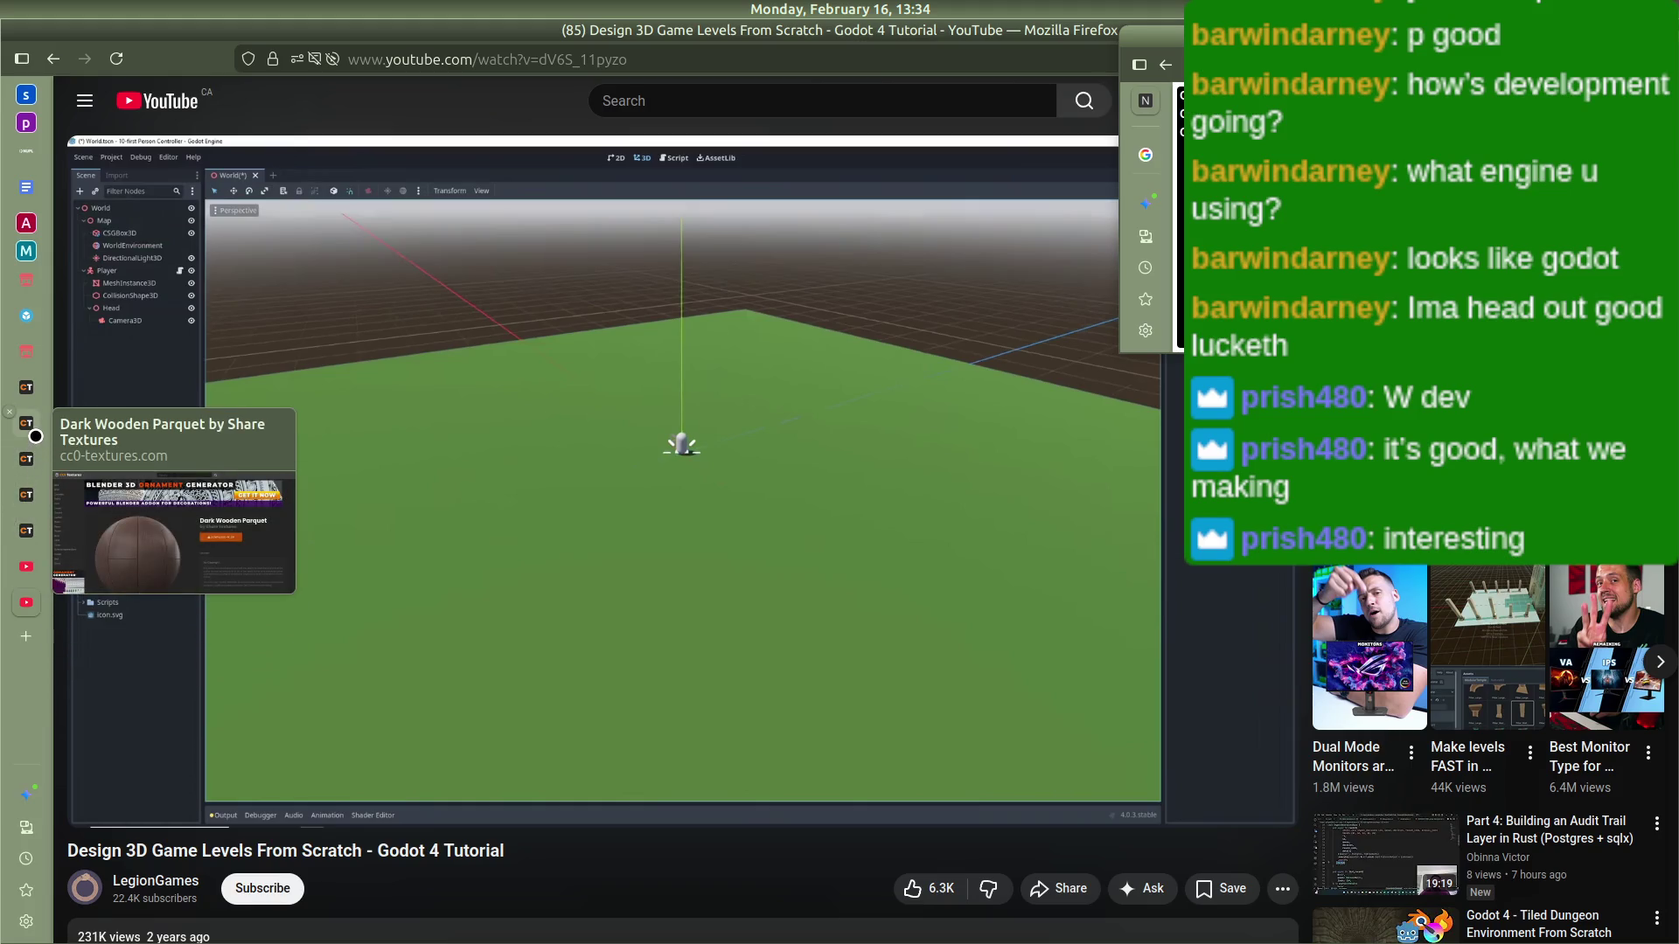
Step: Download the Dark Wooden Planks texture from CC0 Textures
{"action": "left_click", "coordinate": [36, 447]}
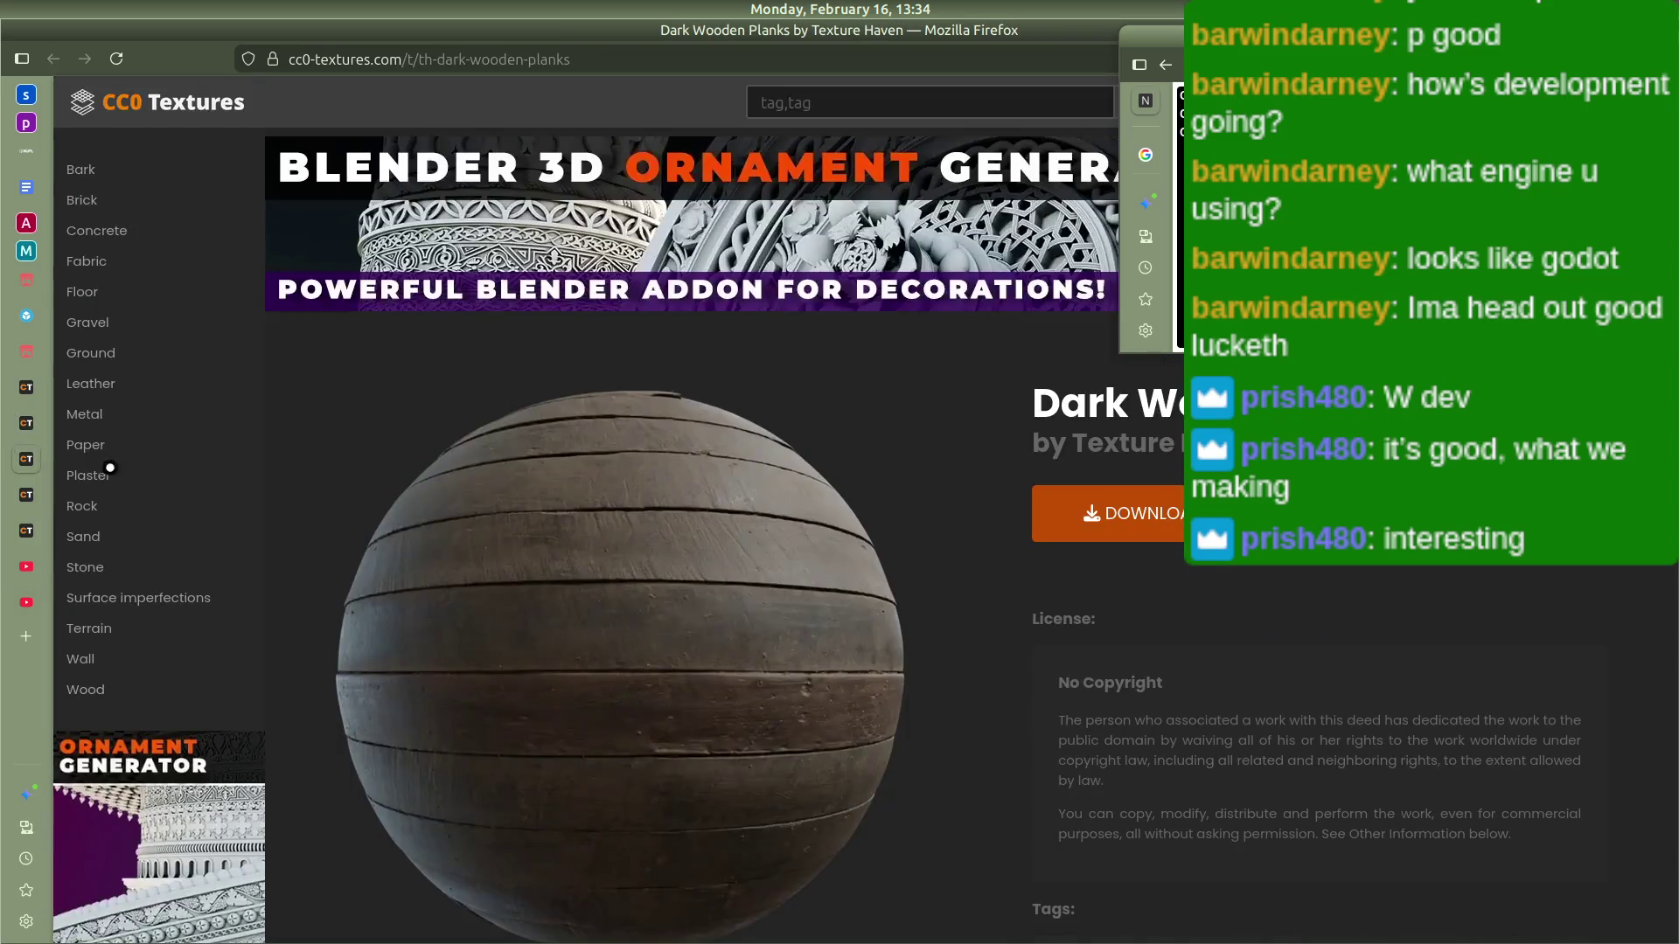
{"action": "left_click", "coordinate": [1120, 510]}
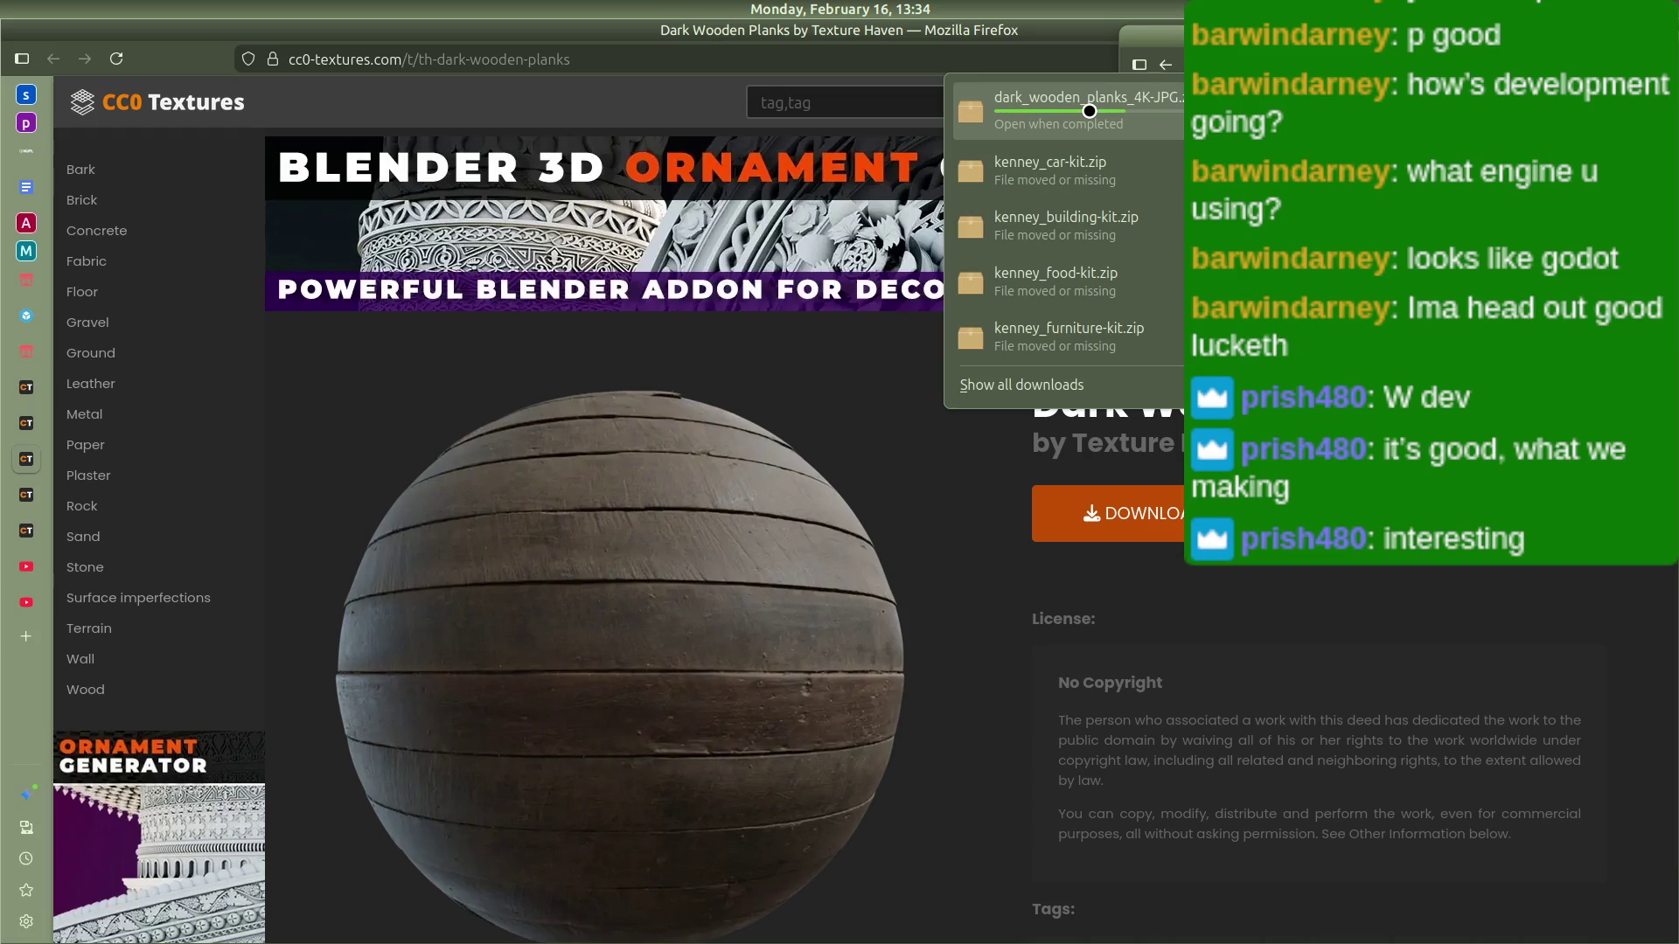
{"action": "key", "text": "alt+Tab"}
{"action": "key", "text": "alt+Tab"}
{"action": "key", "text": "alt+Tab"}
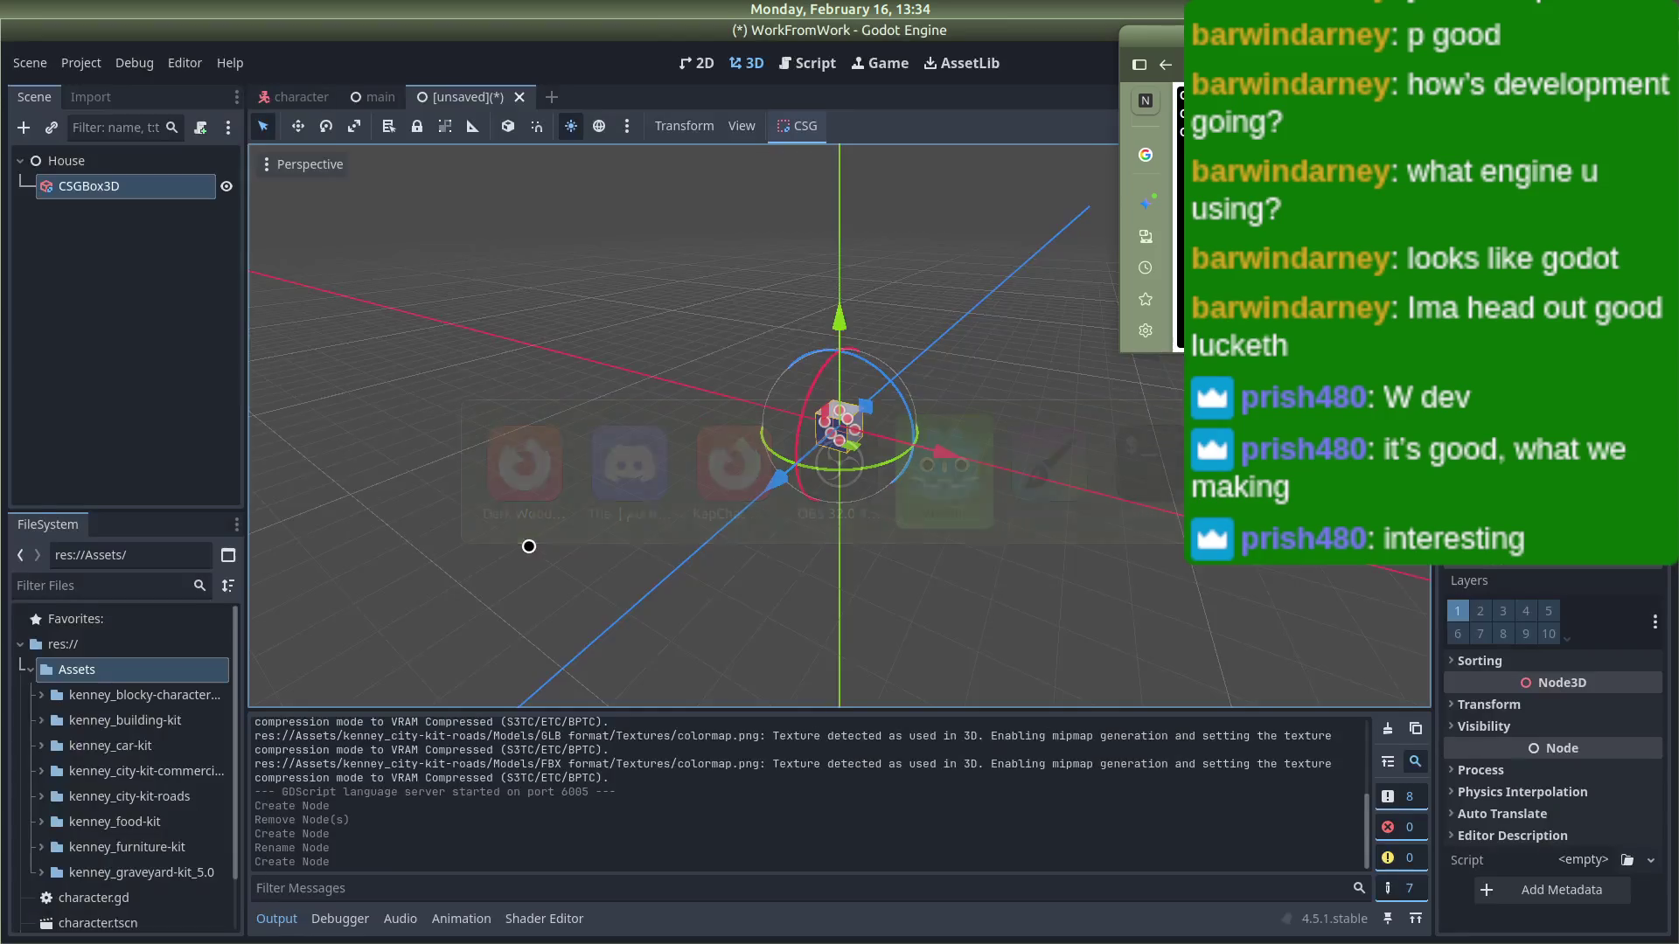
Step: Create a new Textures folder in the res:// root from the FileSystem dock
{"action": "left_click", "coordinate": [31, 670]}
{"action": "right_click", "coordinate": [66, 645]}
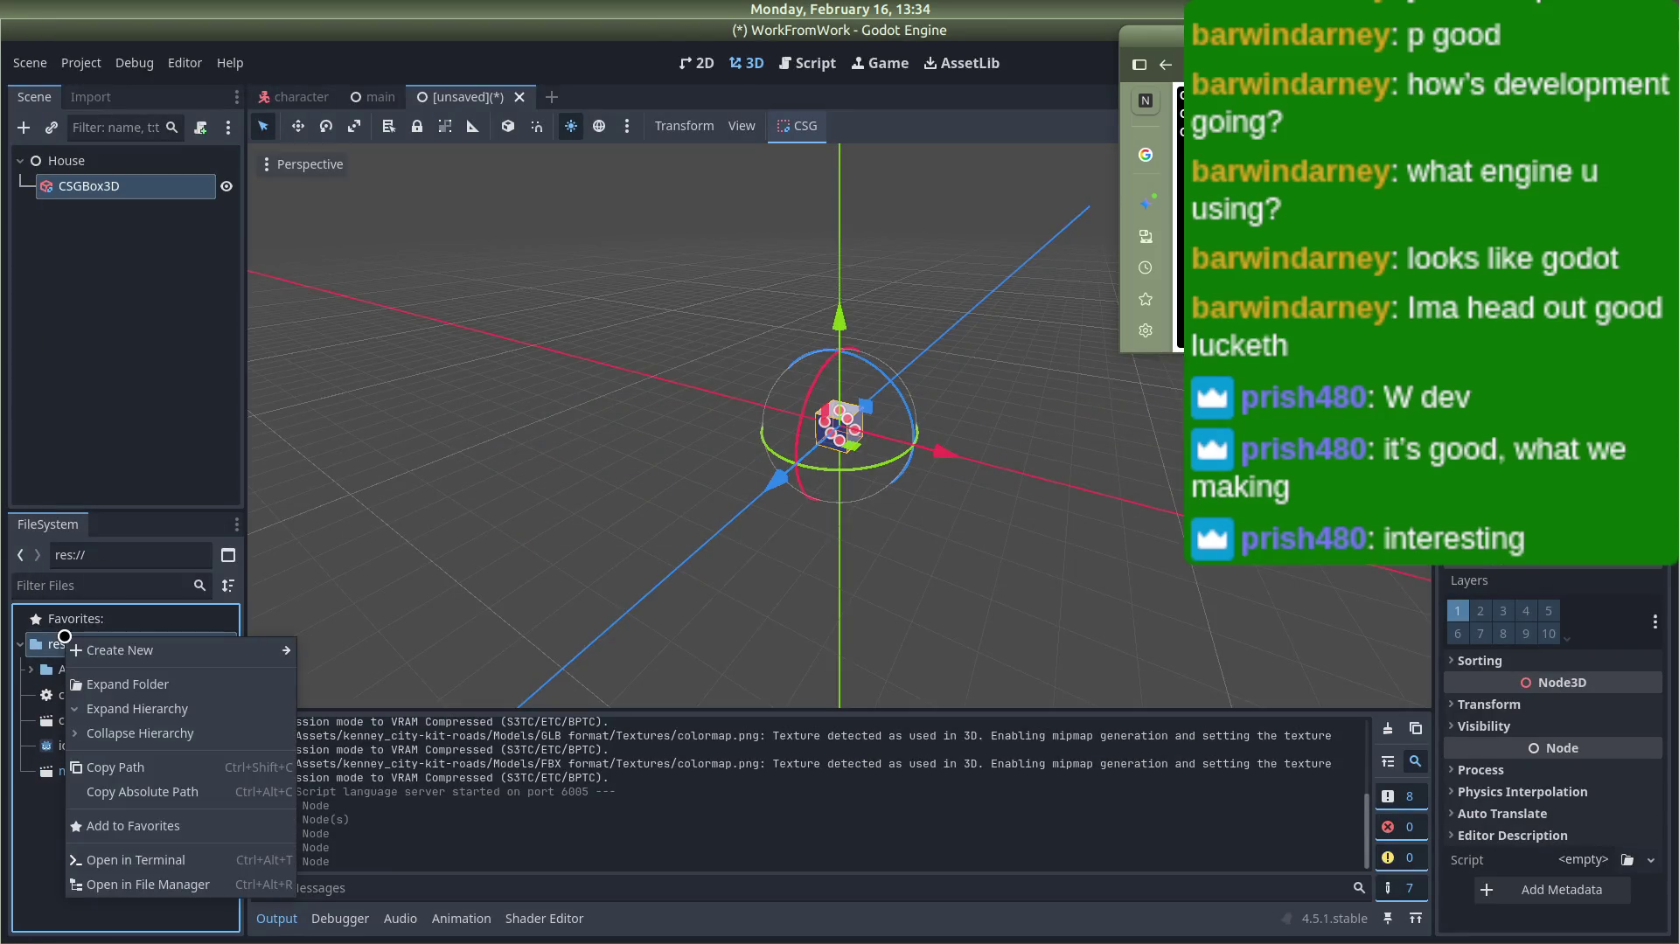
{"action": "mouse_move", "coordinate": [99, 649]}
{"action": "left_click", "coordinate": [337, 648]}
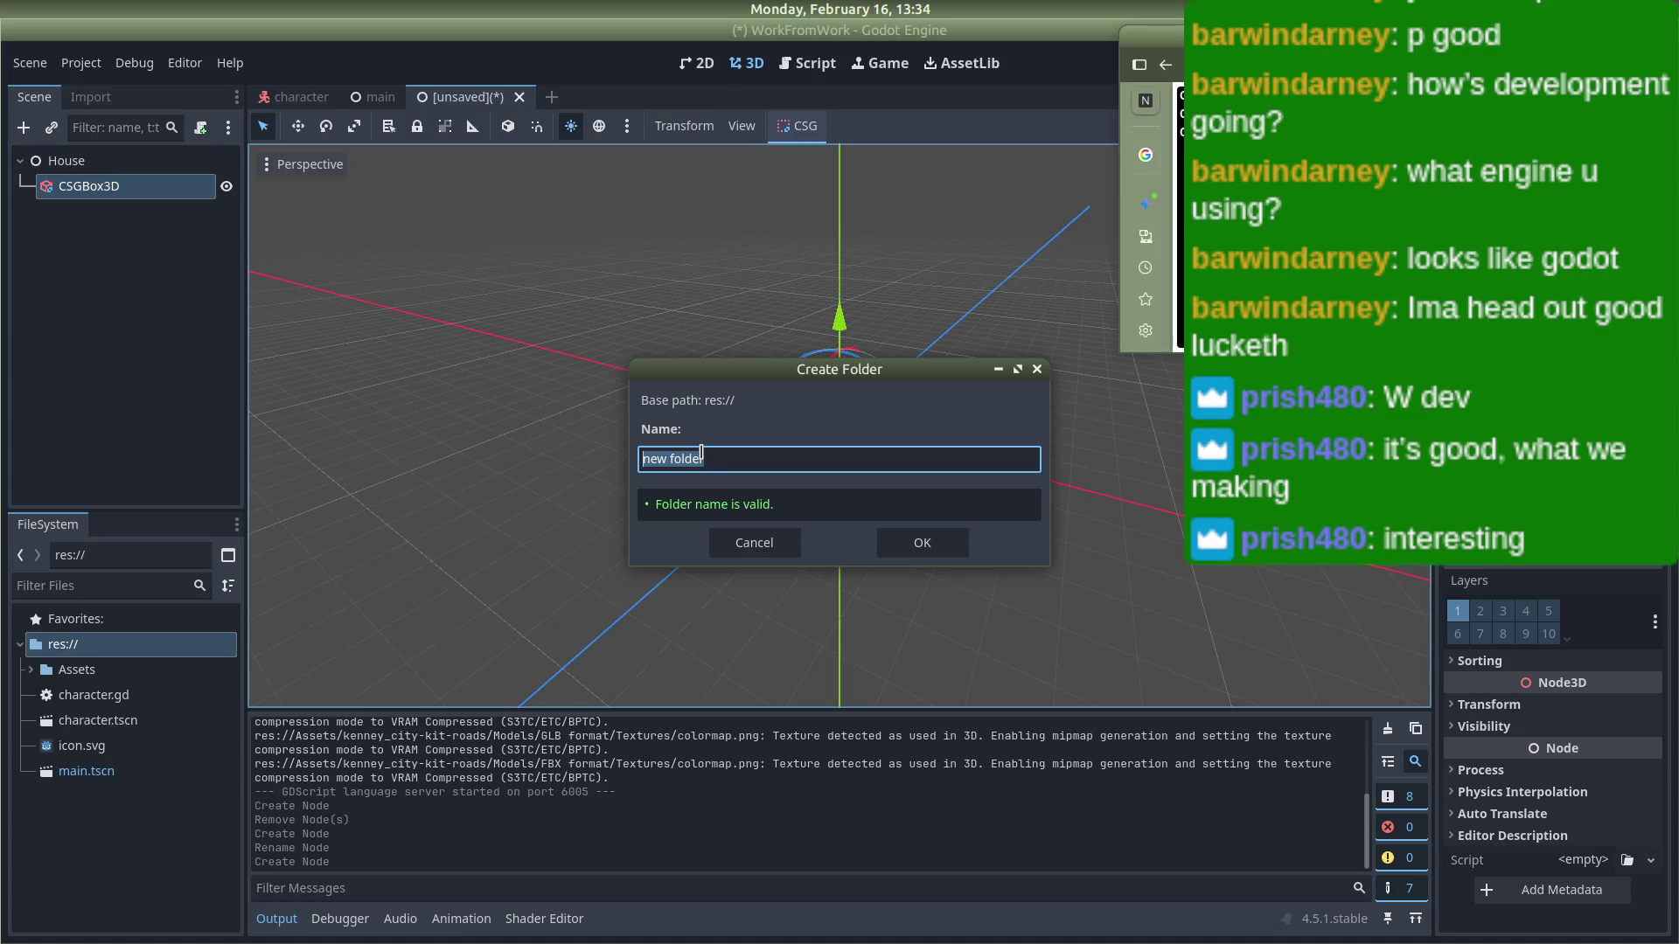
{"action": "type", "text": "Te"}
{"action": "type", "text": "ru"}
{"action": "type", "text": "es"}
{"action": "key", "text": "Return"}
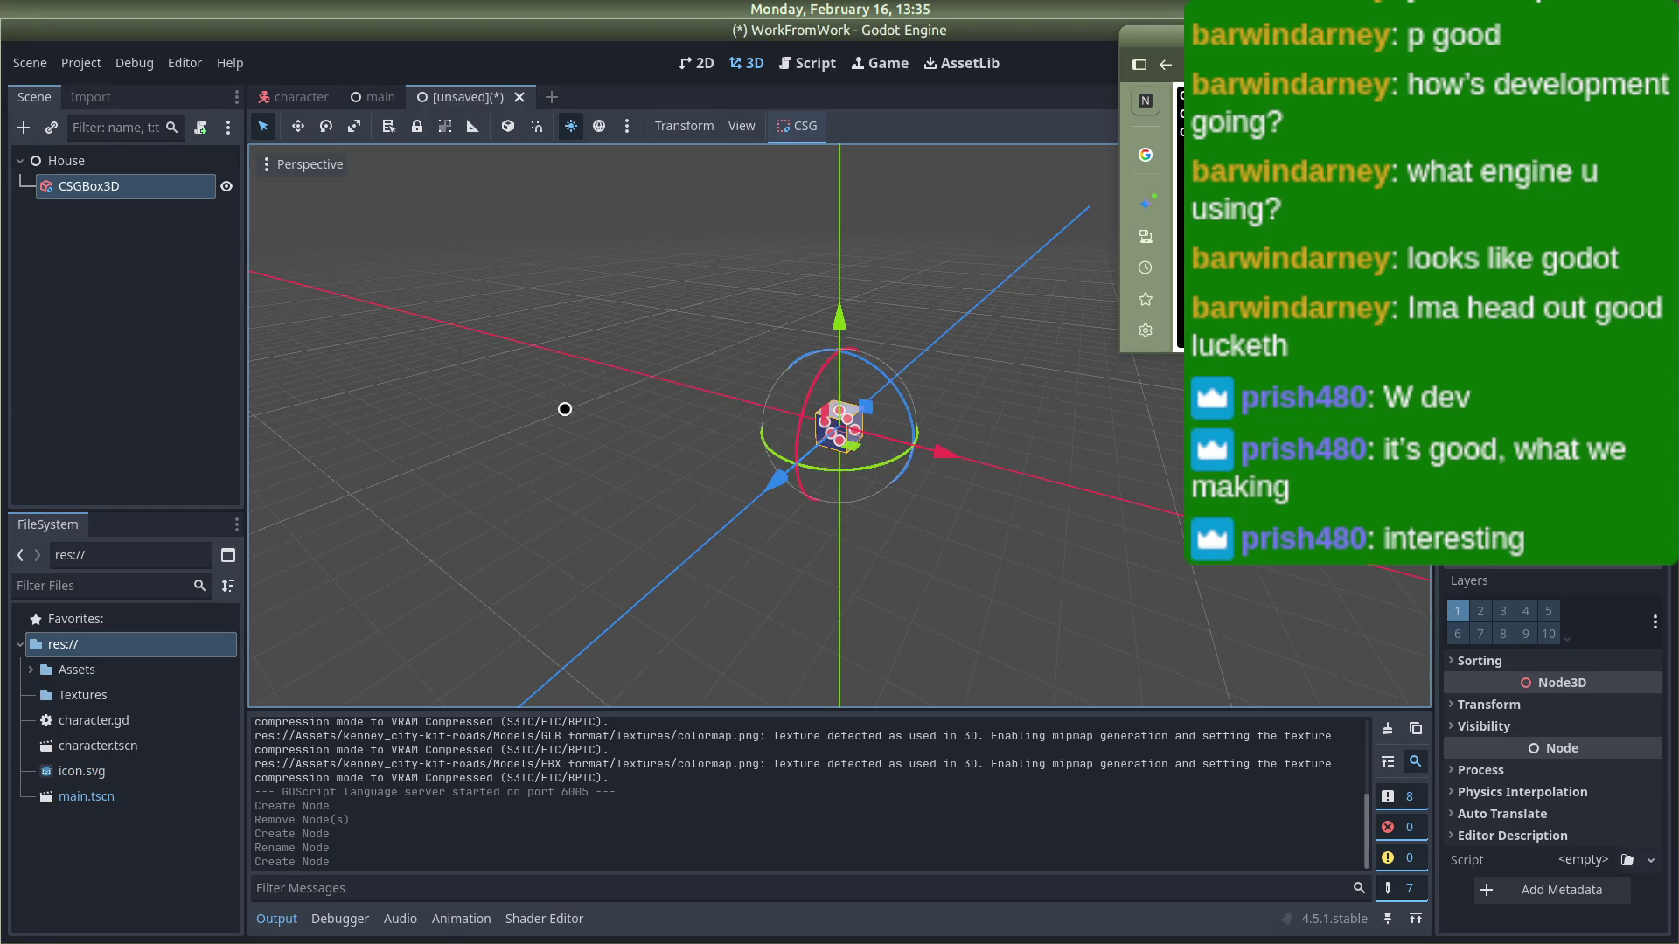
{"action": "key", "text": "alt+Tab"}
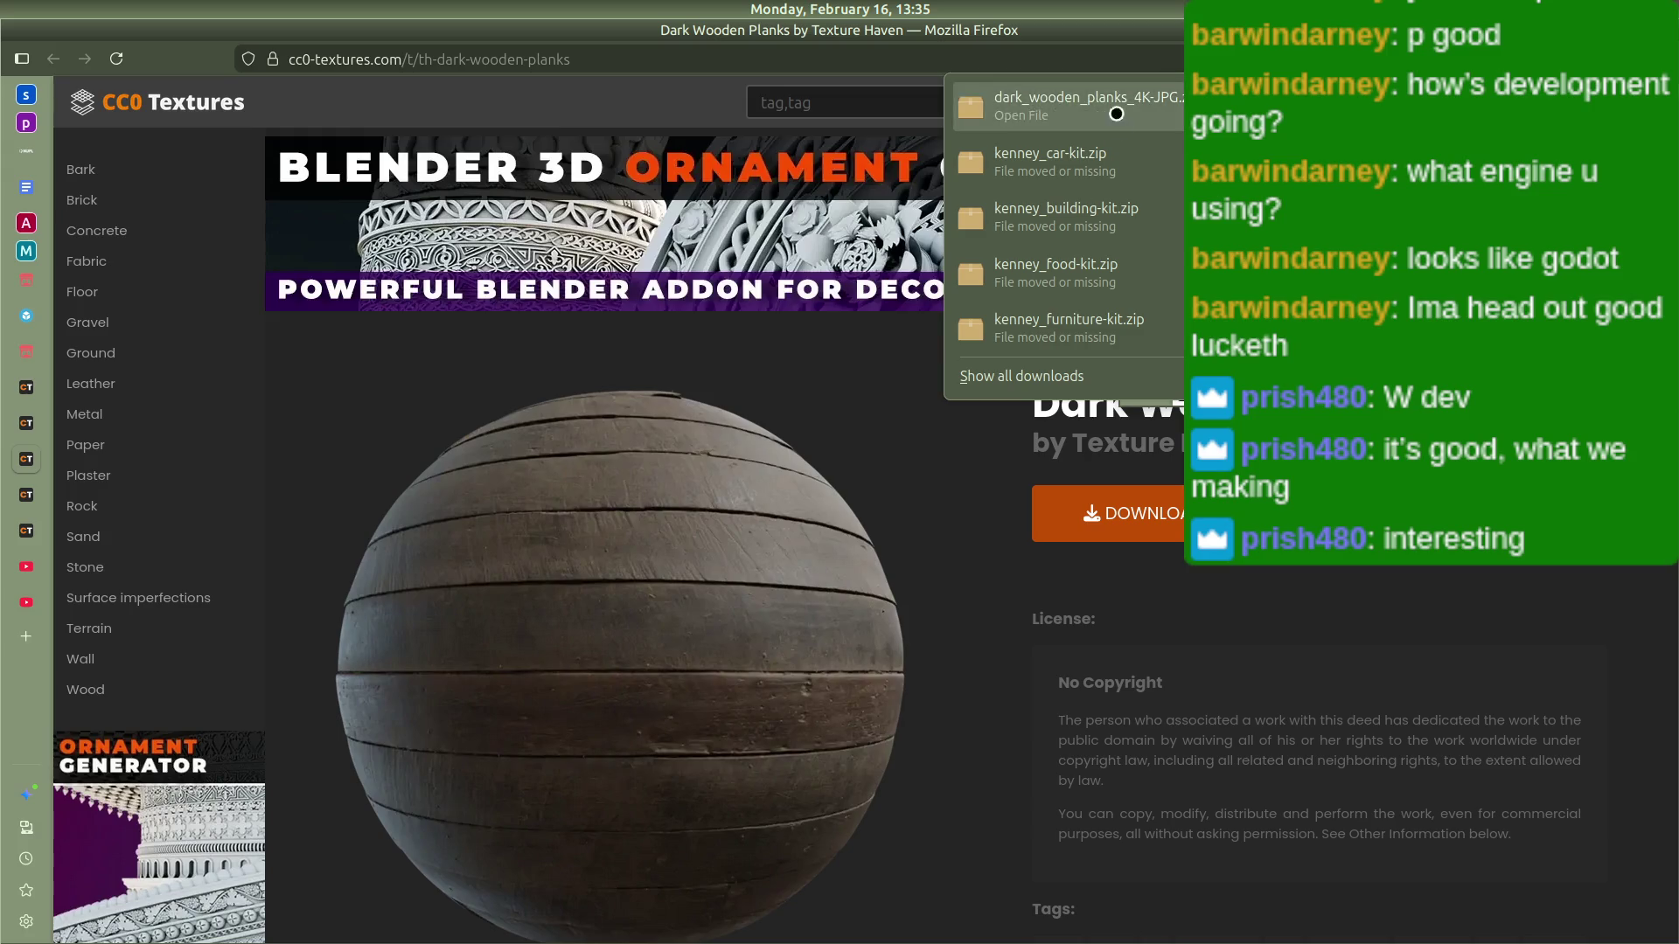
Step: Move the Dark Wooden Planks zip from Downloads into Games/work-from-work/Textures
{"action": "left_click", "coordinate": [1216, 105]}
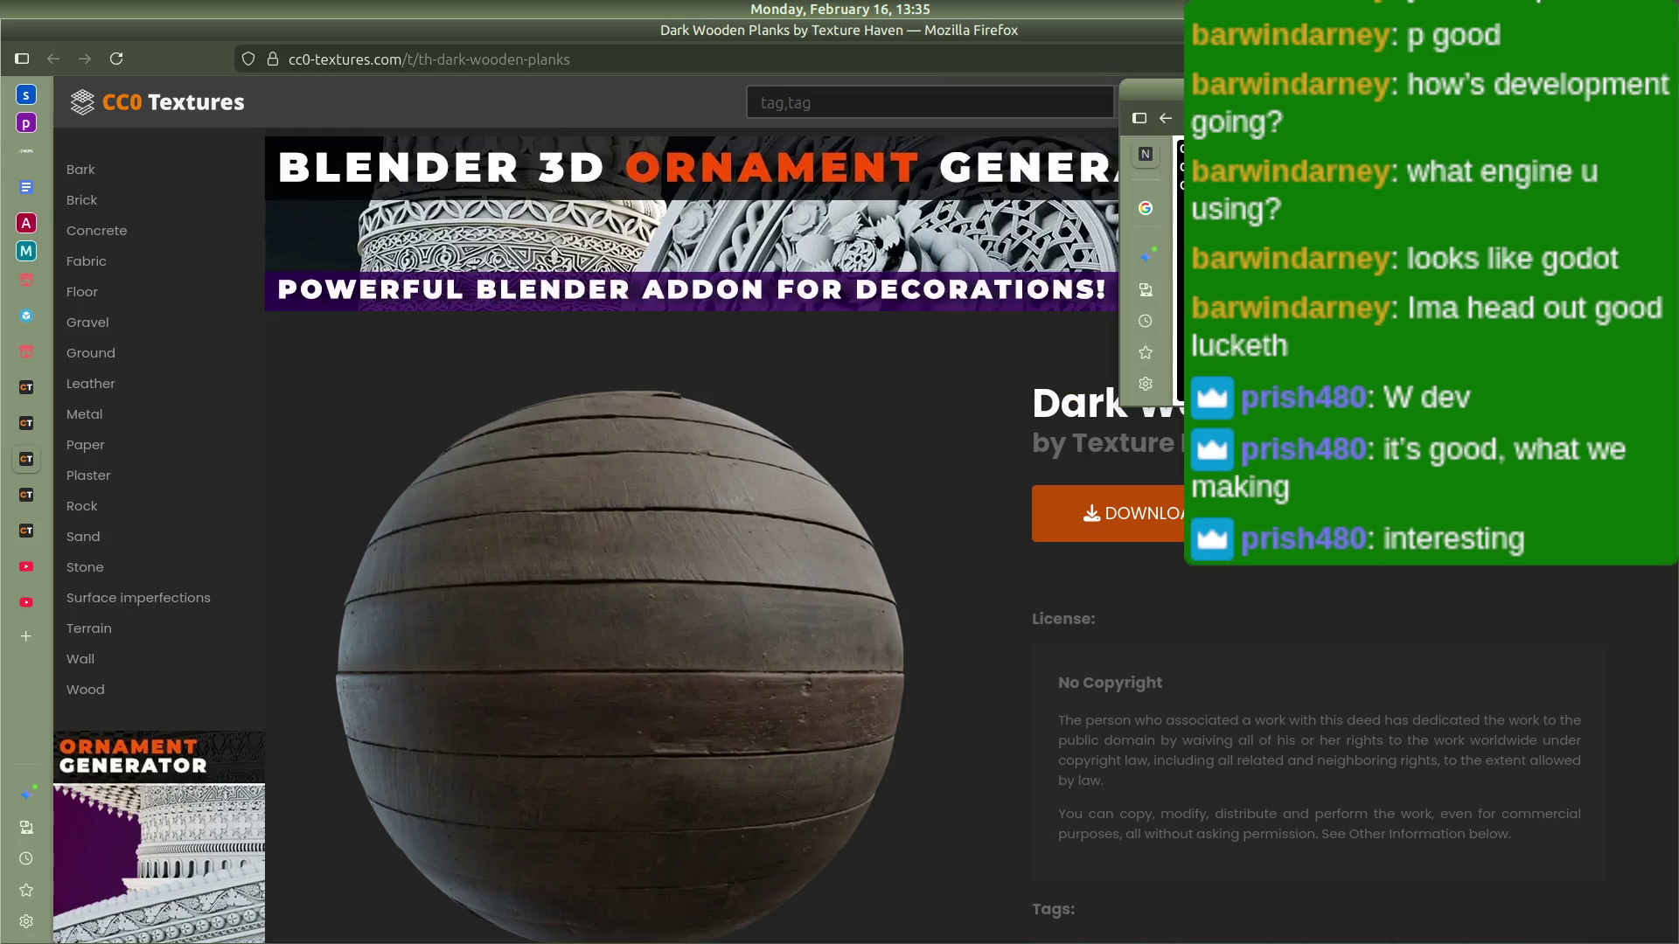
{"action": "mouse_move", "coordinate": [668, 189]}
{"action": "left_mouse_down"}
{"action": "mouse_move", "coordinate": [210, 289]}
{"action": "mouse_move", "coordinate": [113, 188]}
{"action": "mouse_move", "coordinate": [130, 174]}
{"action": "left_mouse_up"}
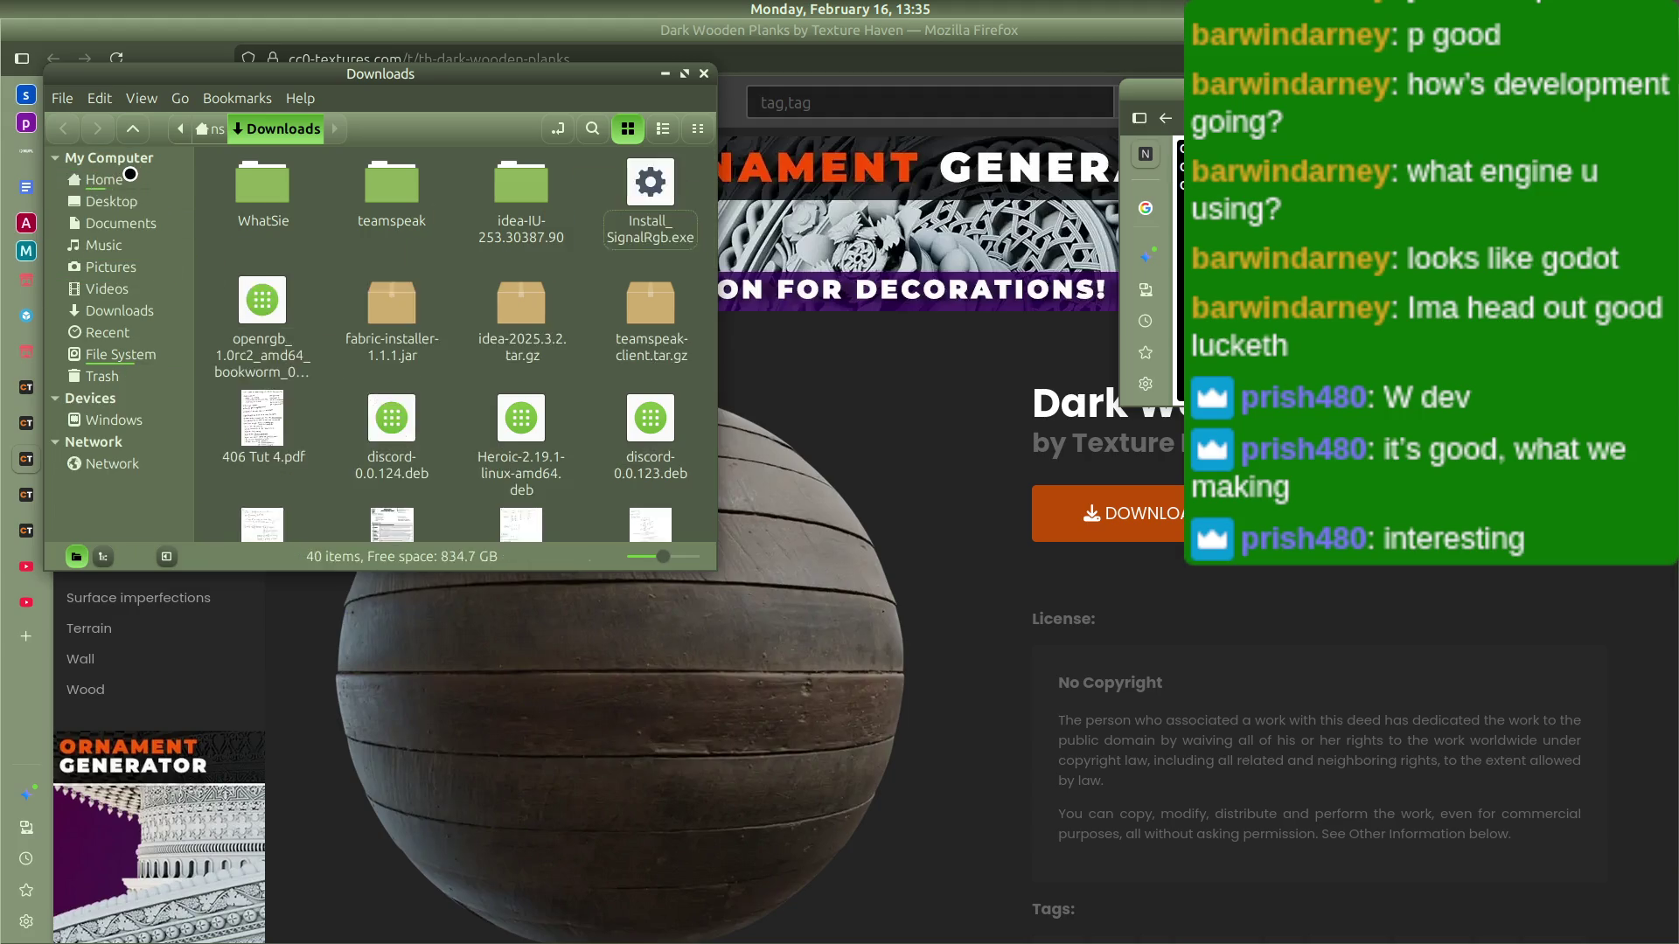
{"action": "left_click", "coordinate": [130, 177]}
{"action": "scroll", "coordinate": [533, 390], "scroll_direction": "down", "scroll_amount": 5}
{"action": "mouse_move", "coordinate": [416, 456]}
{"action": "left_mouse_down"}
{"action": "mouse_move", "coordinate": [399, 106]}
{"action": "mouse_move", "coordinate": [448, 193]}
{"action": "mouse_move", "coordinate": [583, 177]}
{"action": "mouse_move", "coordinate": [626, 195]}
{"action": "mouse_move", "coordinate": [617, 145]}
{"action": "mouse_move", "coordinate": [598, 166]}
{"action": "mouse_move", "coordinate": [686, 253]}
{"action": "mouse_move", "coordinate": [679, 187]}
{"action": "mouse_move", "coordinate": [524, 197]}
{"action": "left_mouse_up"}
{"action": "double_click", "coordinate": [678, 187]}
{"action": "double_click", "coordinate": [521, 193]}
{"action": "mouse_move", "coordinate": [555, 325]}
{"action": "left_mouse_down"}
{"action": "mouse_move", "coordinate": [393, 267]}
{"action": "mouse_move", "coordinate": [392, 193]}
{"action": "left_mouse_up"}
{"action": "double_click", "coordinate": [392, 192]}
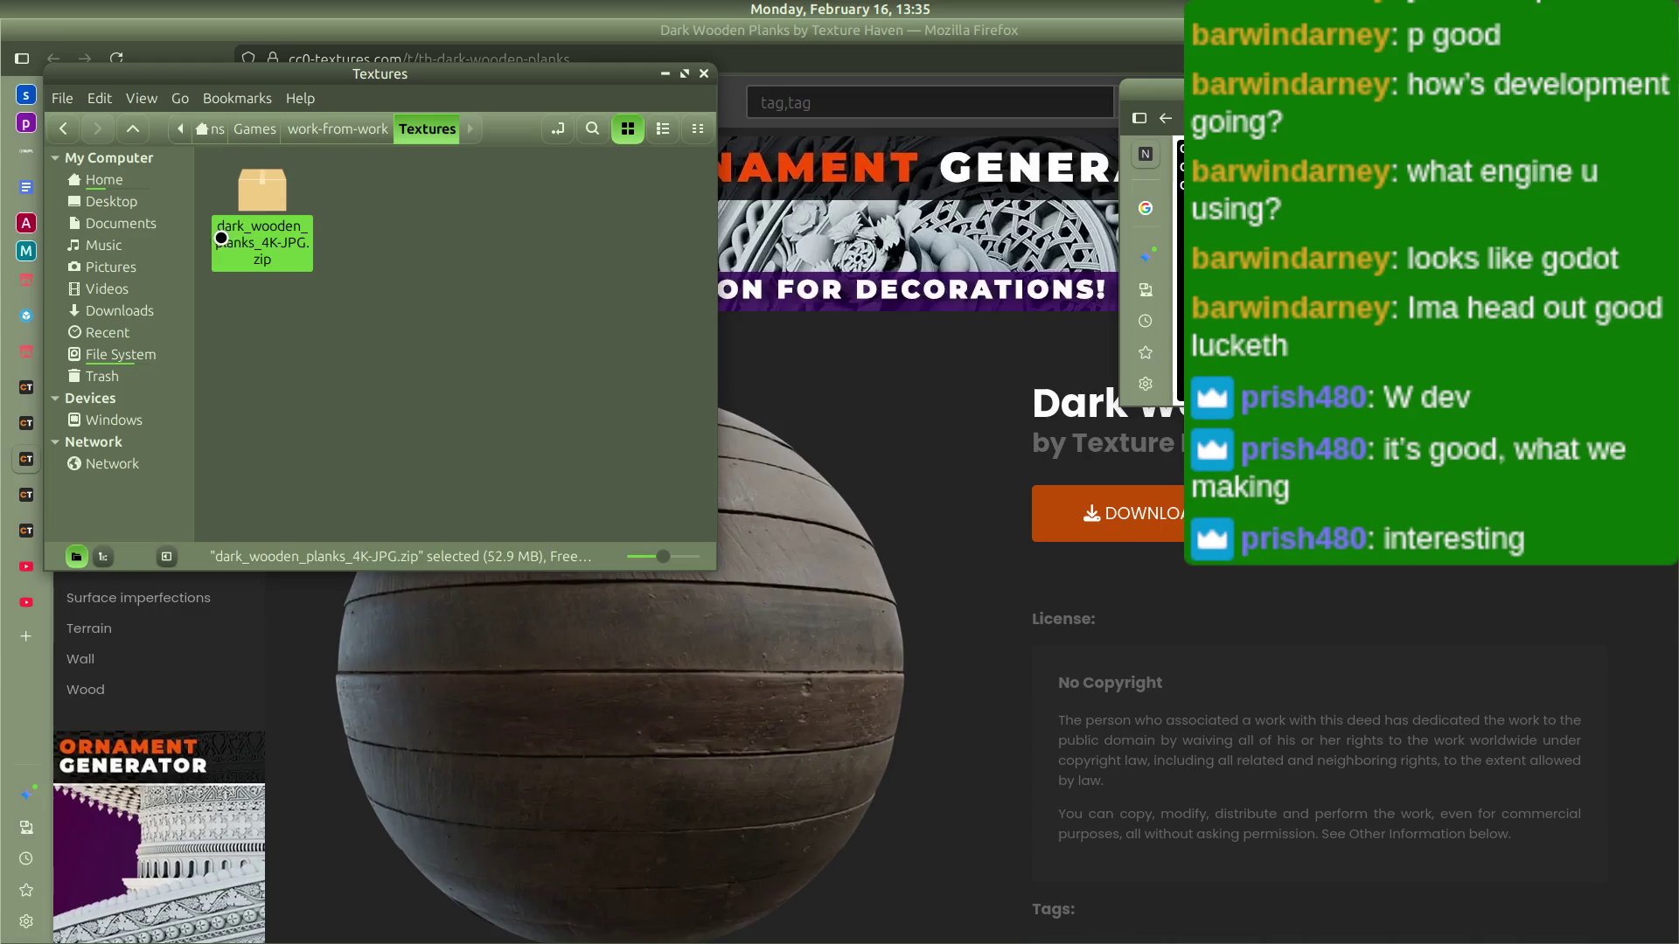
Step: Extract the zip into the Textures folder, then permanently delete the zip
{"action": "right_click", "coordinate": [265, 210]}
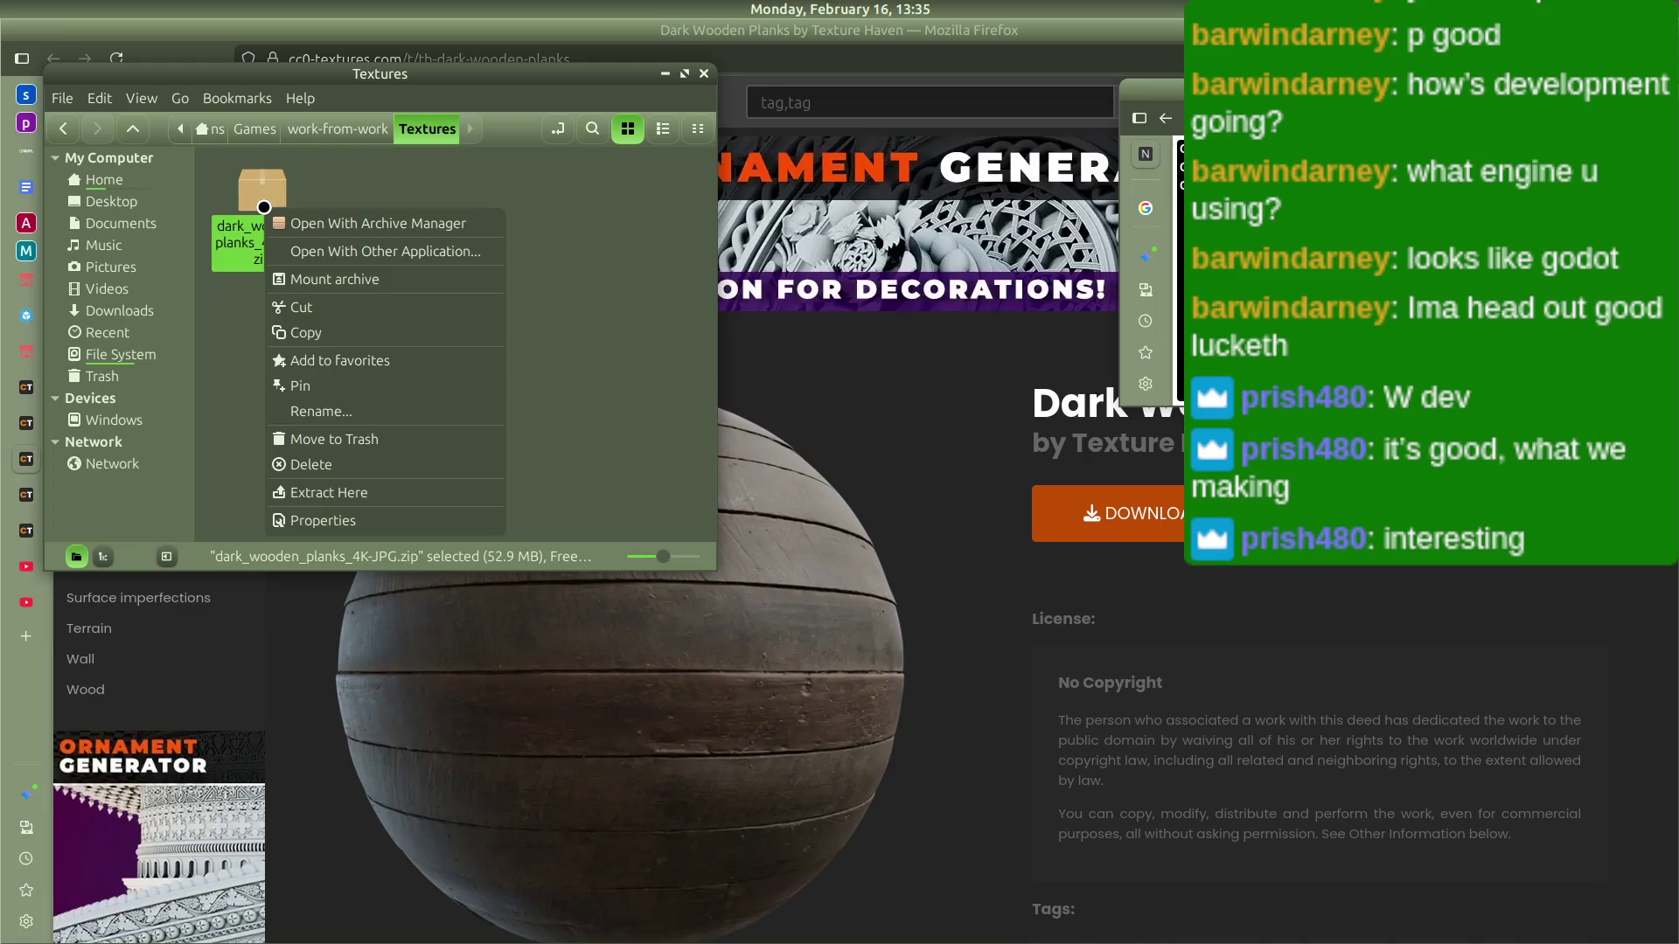
{"action": "left_click", "coordinate": [343, 492]}
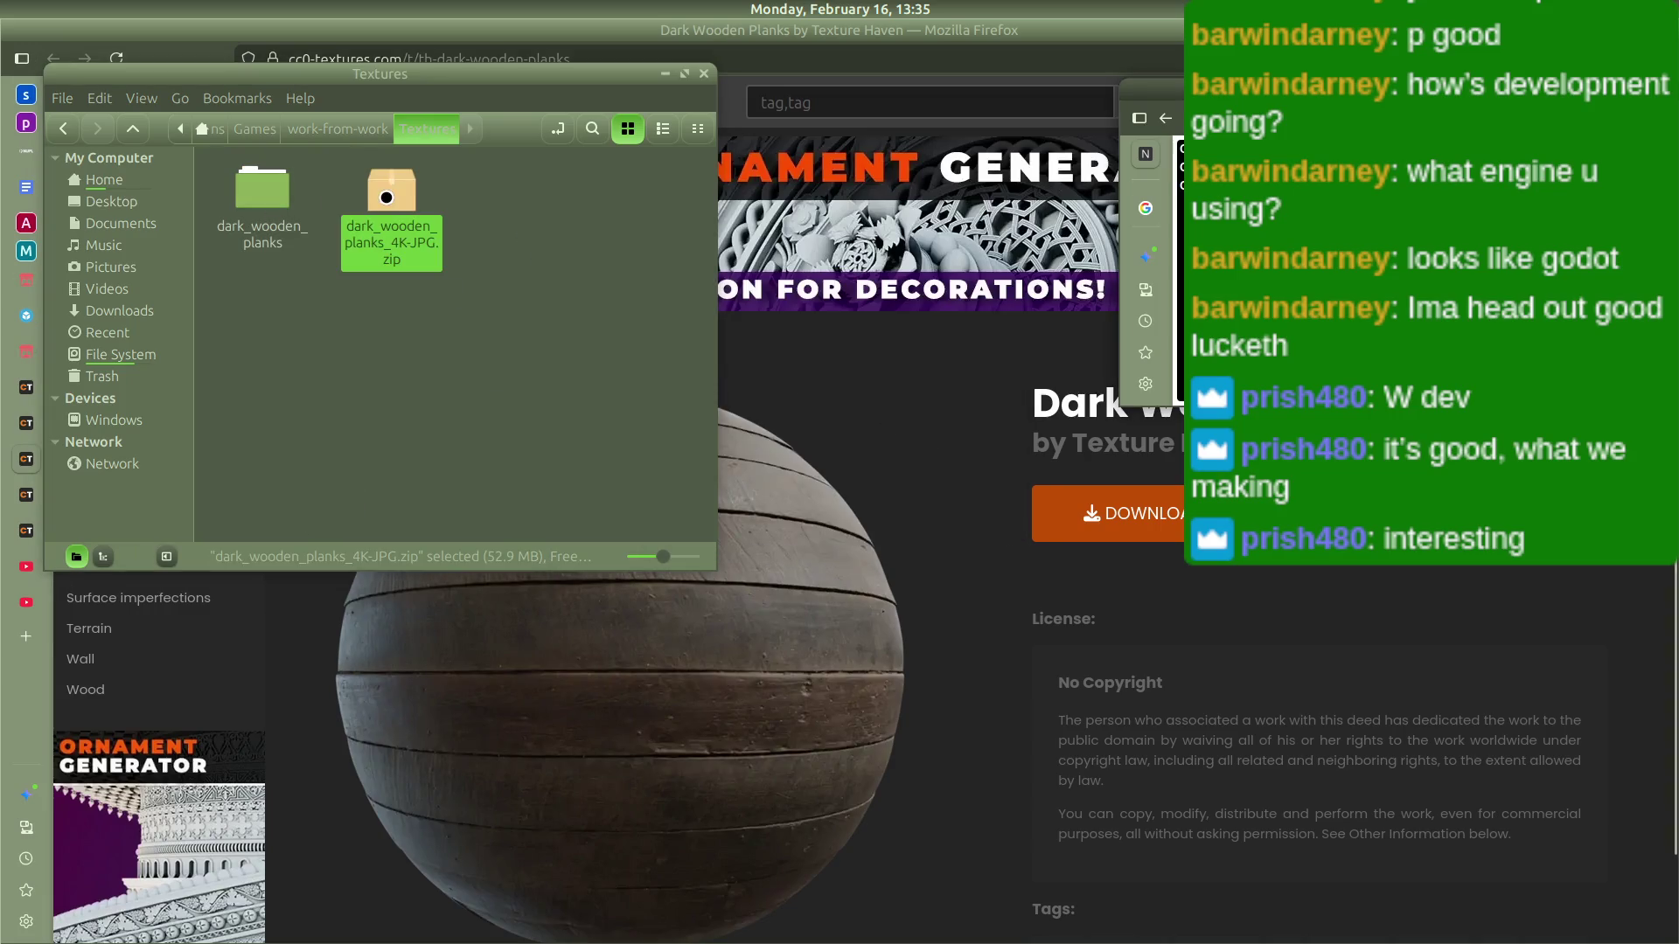
{"action": "right_click", "coordinate": [385, 197]}
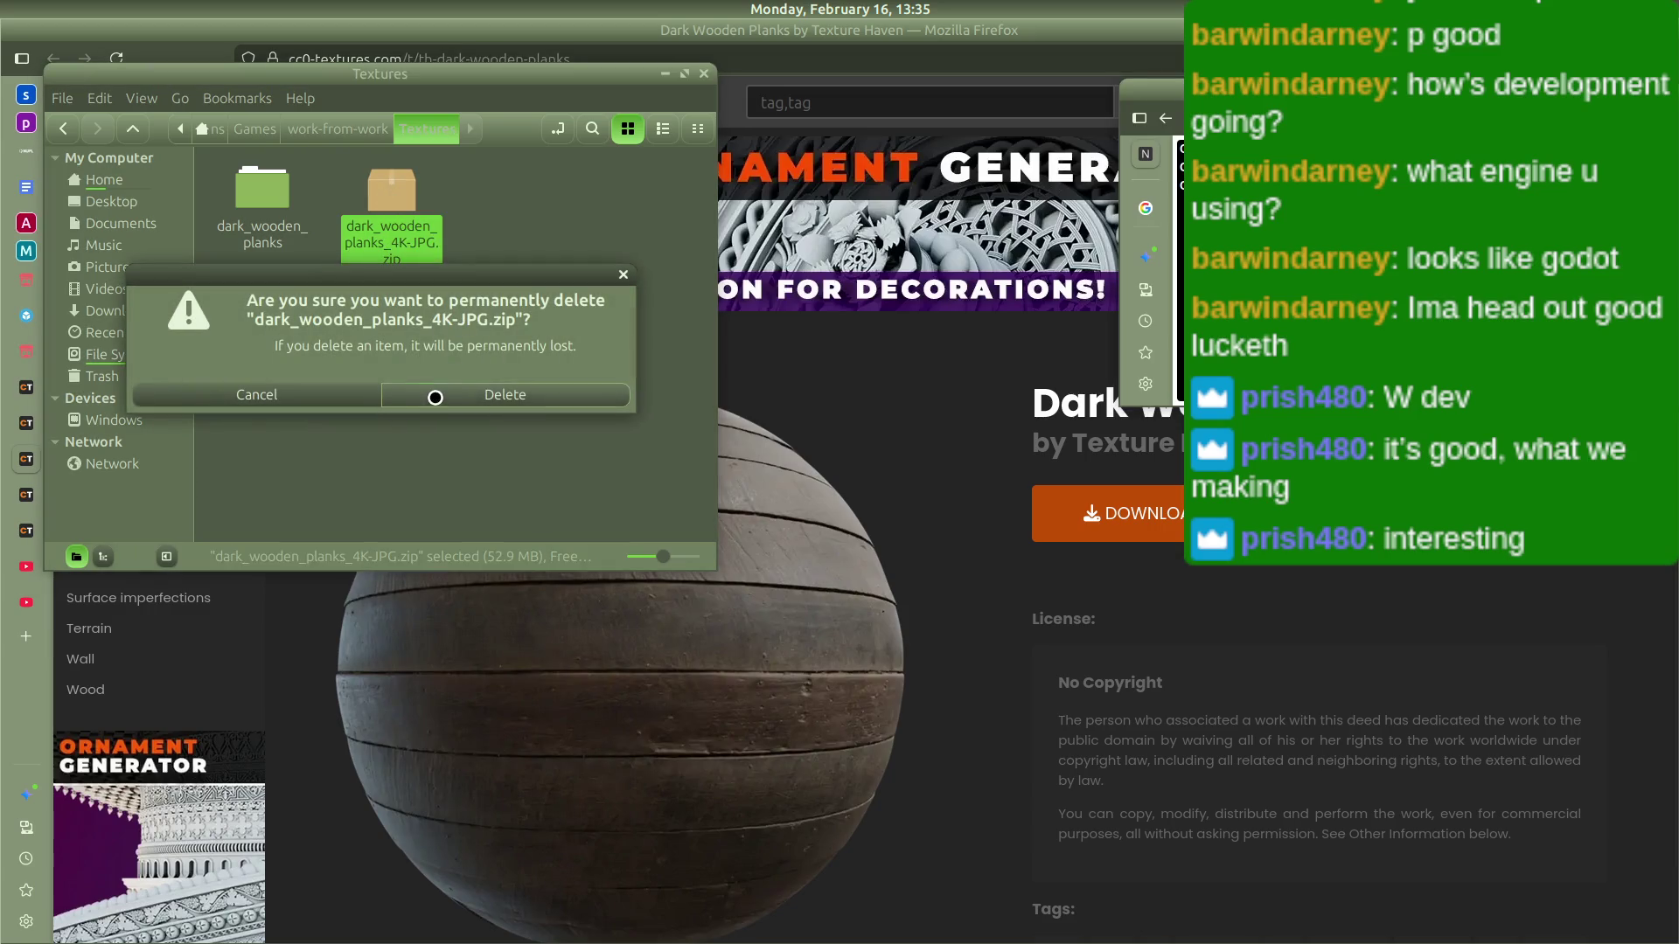
{"action": "left_click", "coordinate": [434, 399]}
{"action": "key", "text": "alt+Tab"}
{"action": "key", "text": "alt+Tab"}
{"action": "key", "text": "alt+Tab"}
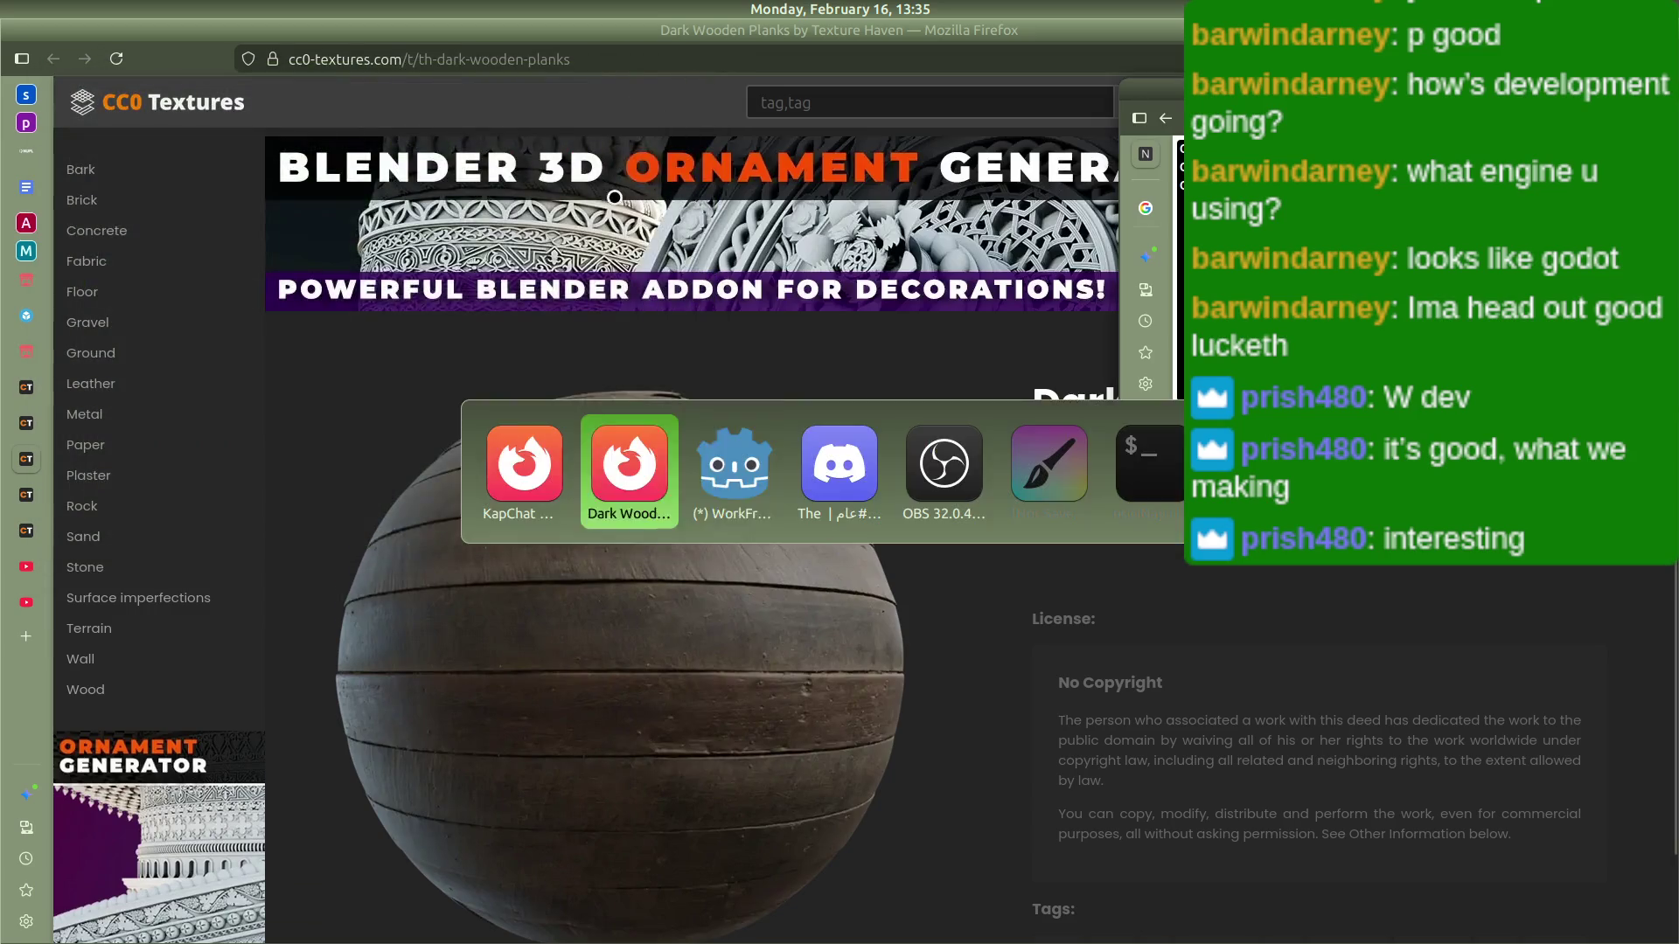
{"action": "key", "text": "alt+Tab"}
{"action": "key", "text": "alt+Tab"}
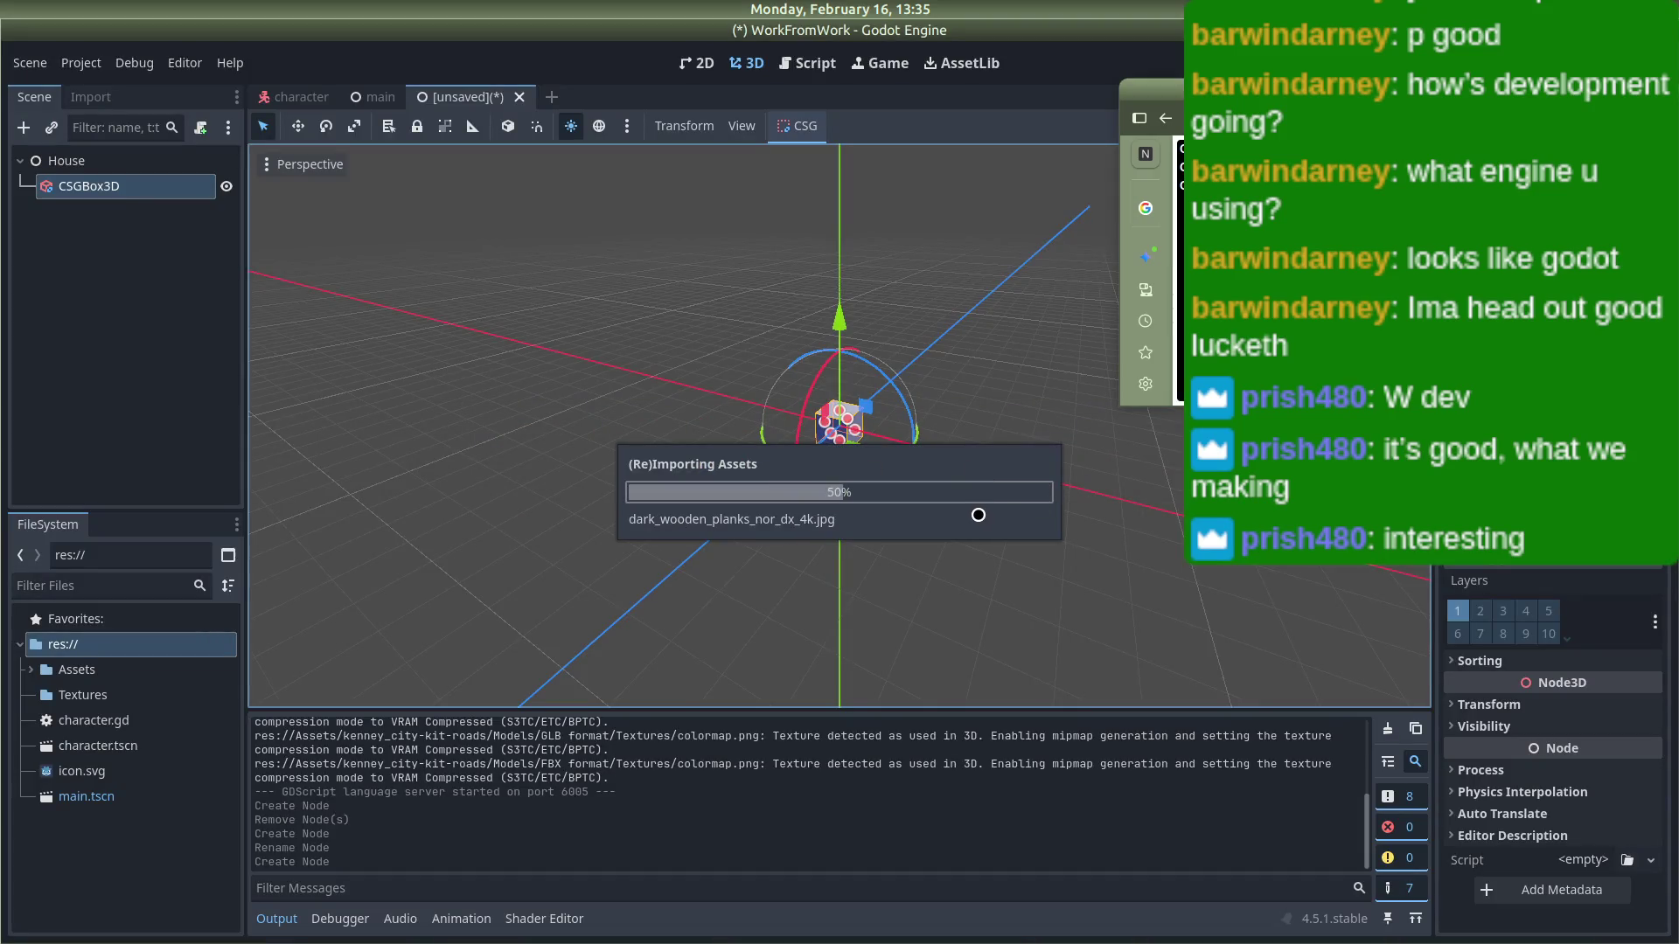
Step: Let Godot finish importing the new Dark Wooden Planks textures
{"action": "scroll", "coordinate": [979, 515], "scroll_direction": "up", "scroll_amount": 5}
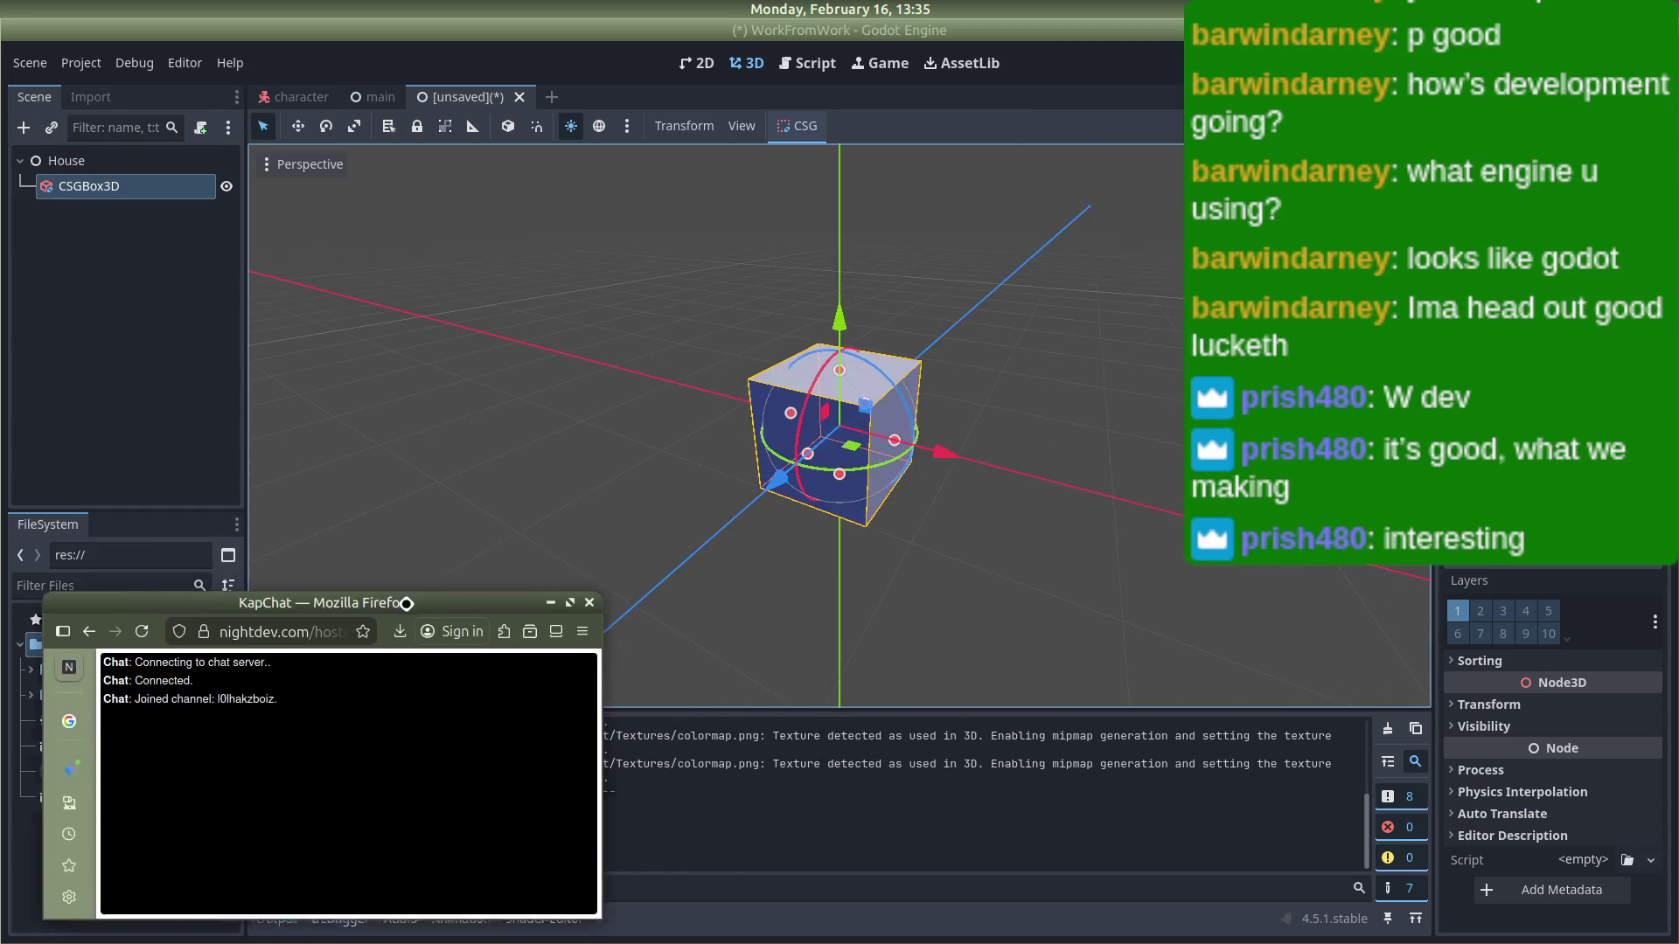
{"action": "key", "text": "alt+Tab"}
{"action": "key", "text": "alt+Tab"}
{"action": "key", "text": "alt+Tab"}
{"action": "key", "text": "alt+Tab"}
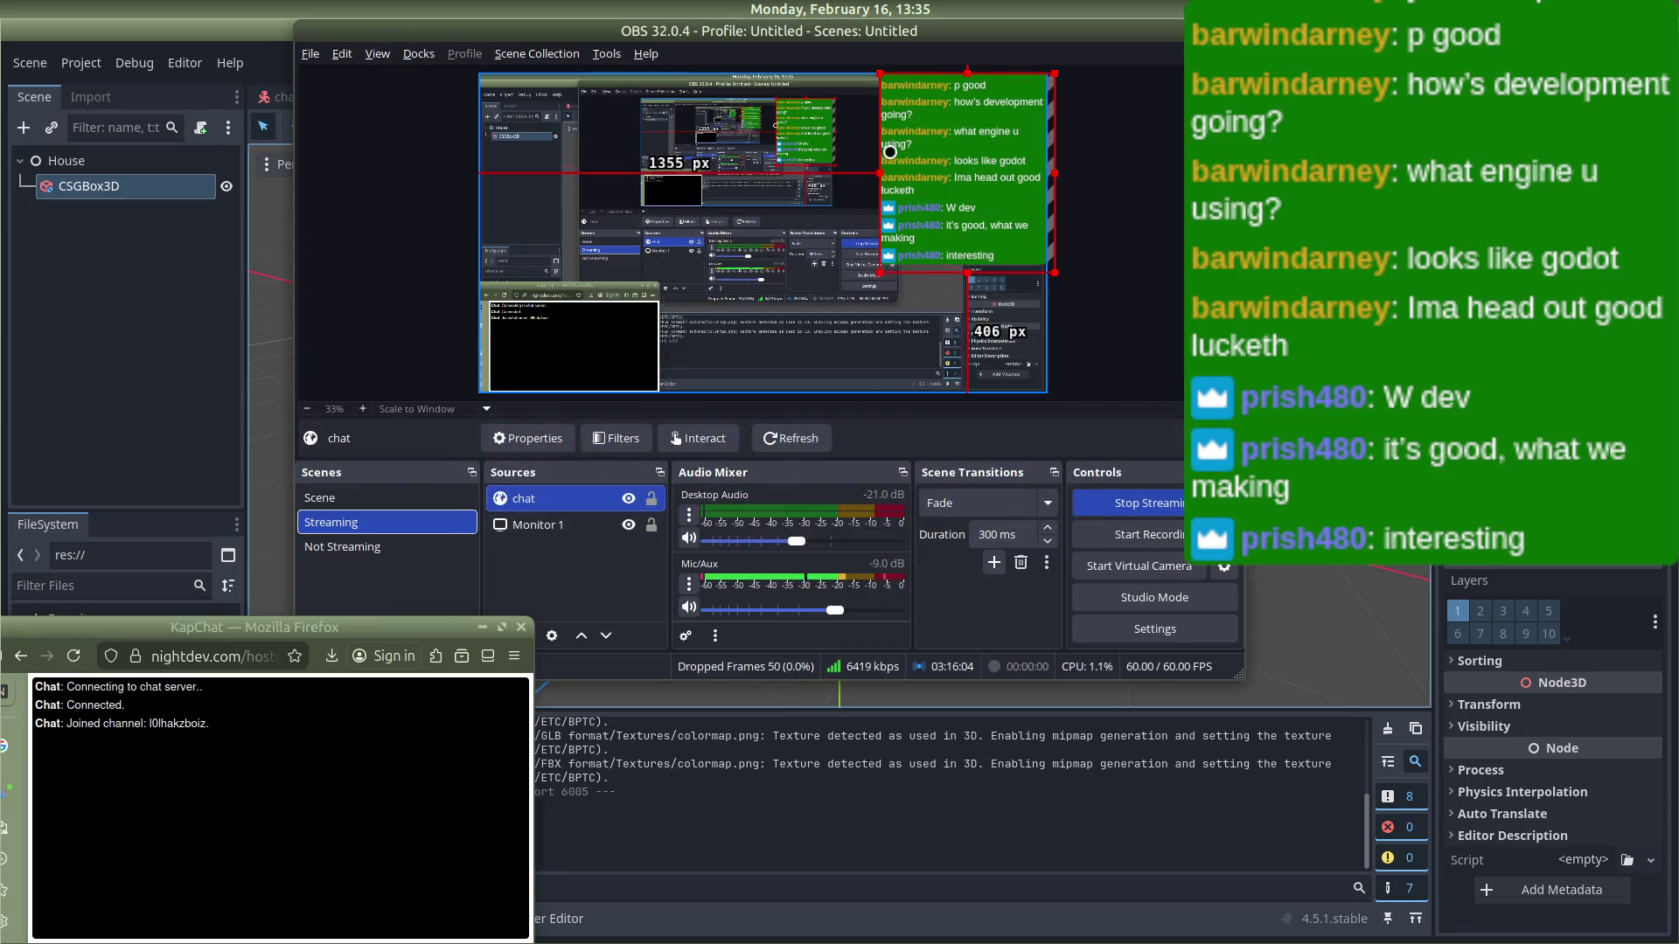
Step: Move the chat window aside and drag the OBS chat source up and left
{"action": "mouse_move", "coordinate": [384, 629]}
{"action": "left_mouse_down"}
{"action": "mouse_move", "coordinate": [813, 748]}
{"action": "mouse_move", "coordinate": [907, 640]}
{"action": "mouse_move", "coordinate": [968, 633]}
{"action": "mouse_move", "coordinate": [961, 675]}
{"action": "mouse_move", "coordinate": [934, 648]}
{"action": "left_mouse_up"}
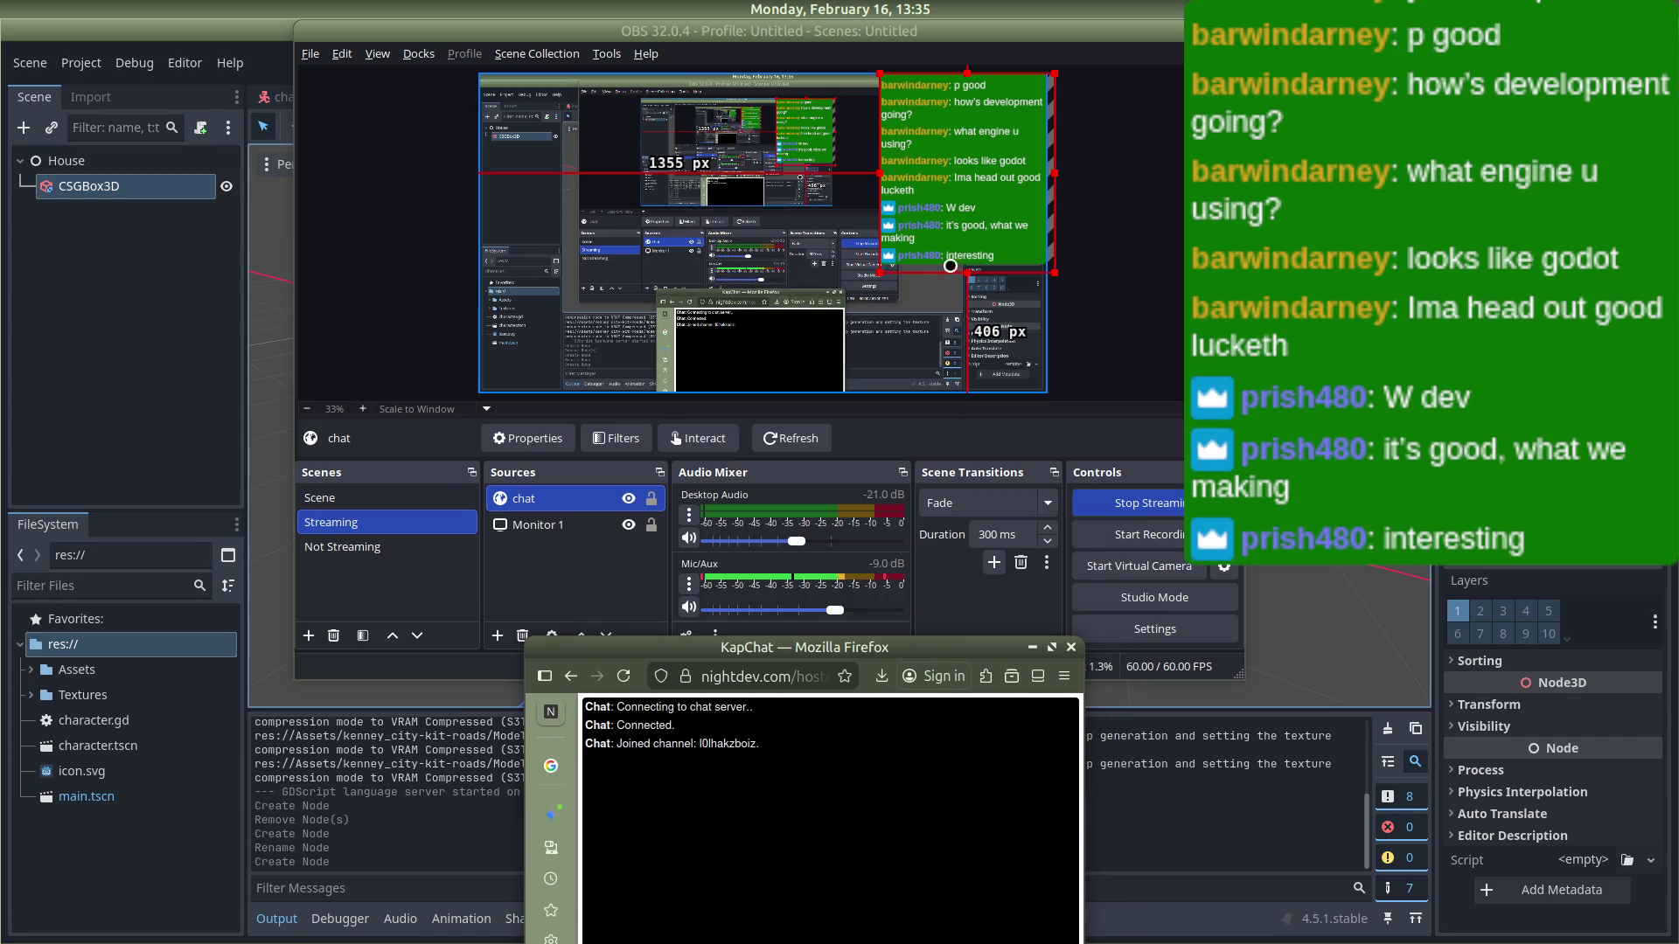
{"action": "left_click", "coordinate": [769, 361]}
{"action": "left_click_drag", "start_coordinate": [770, 360], "coordinate": [735, 331]}
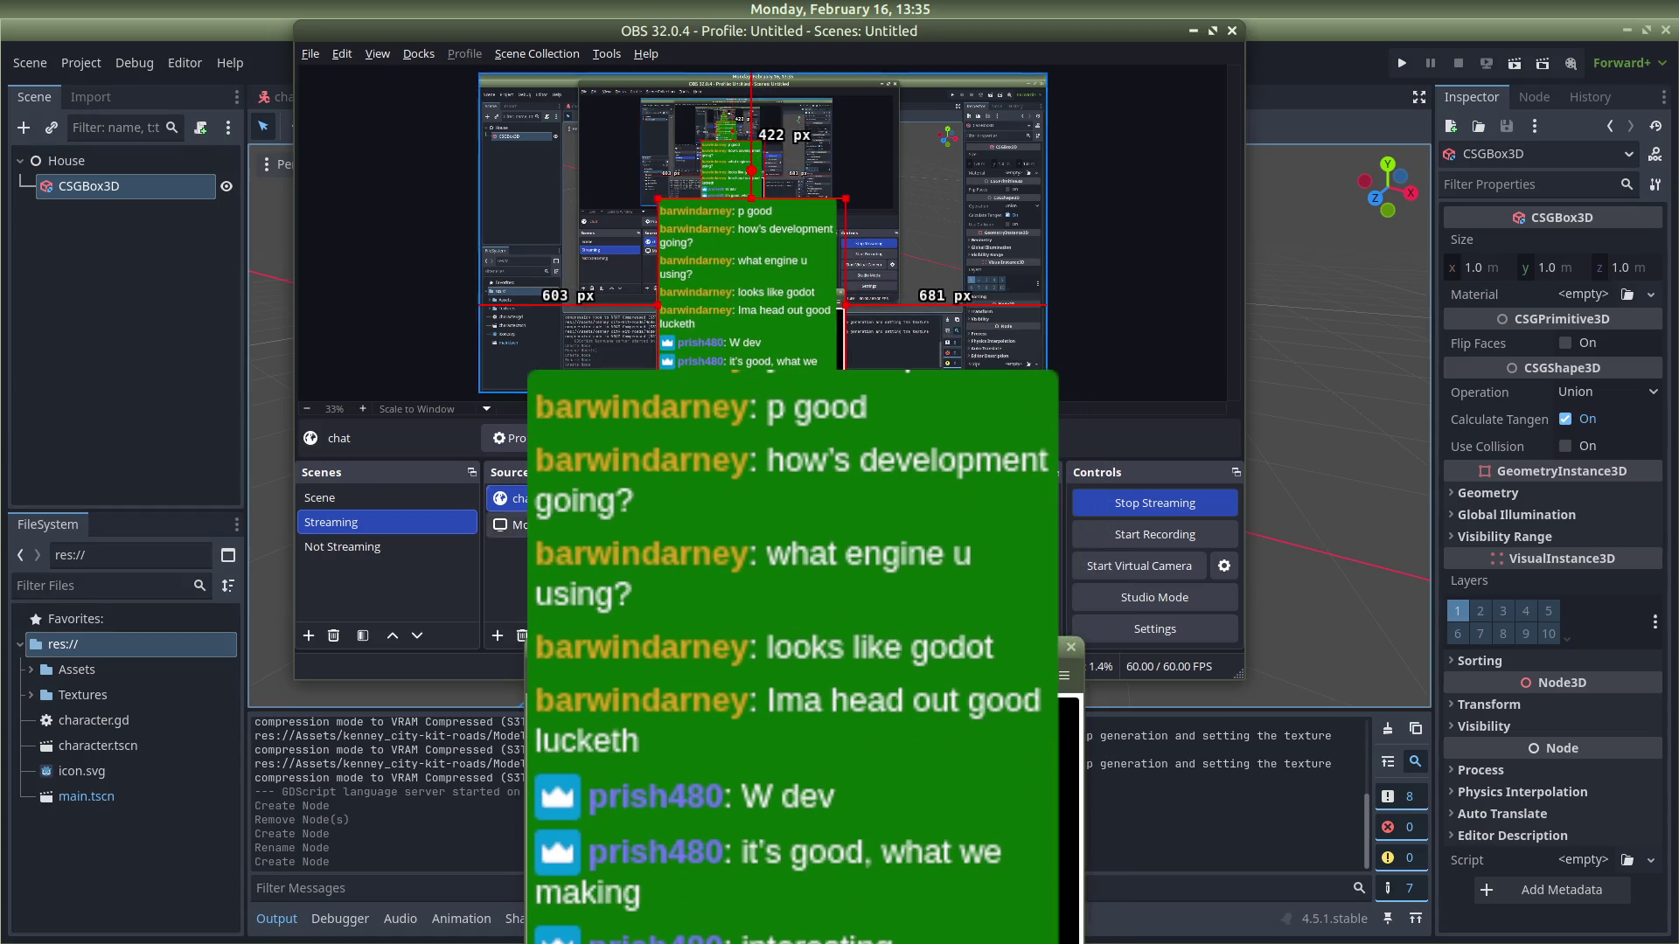
{"action": "double_click", "coordinate": [697, 351]}
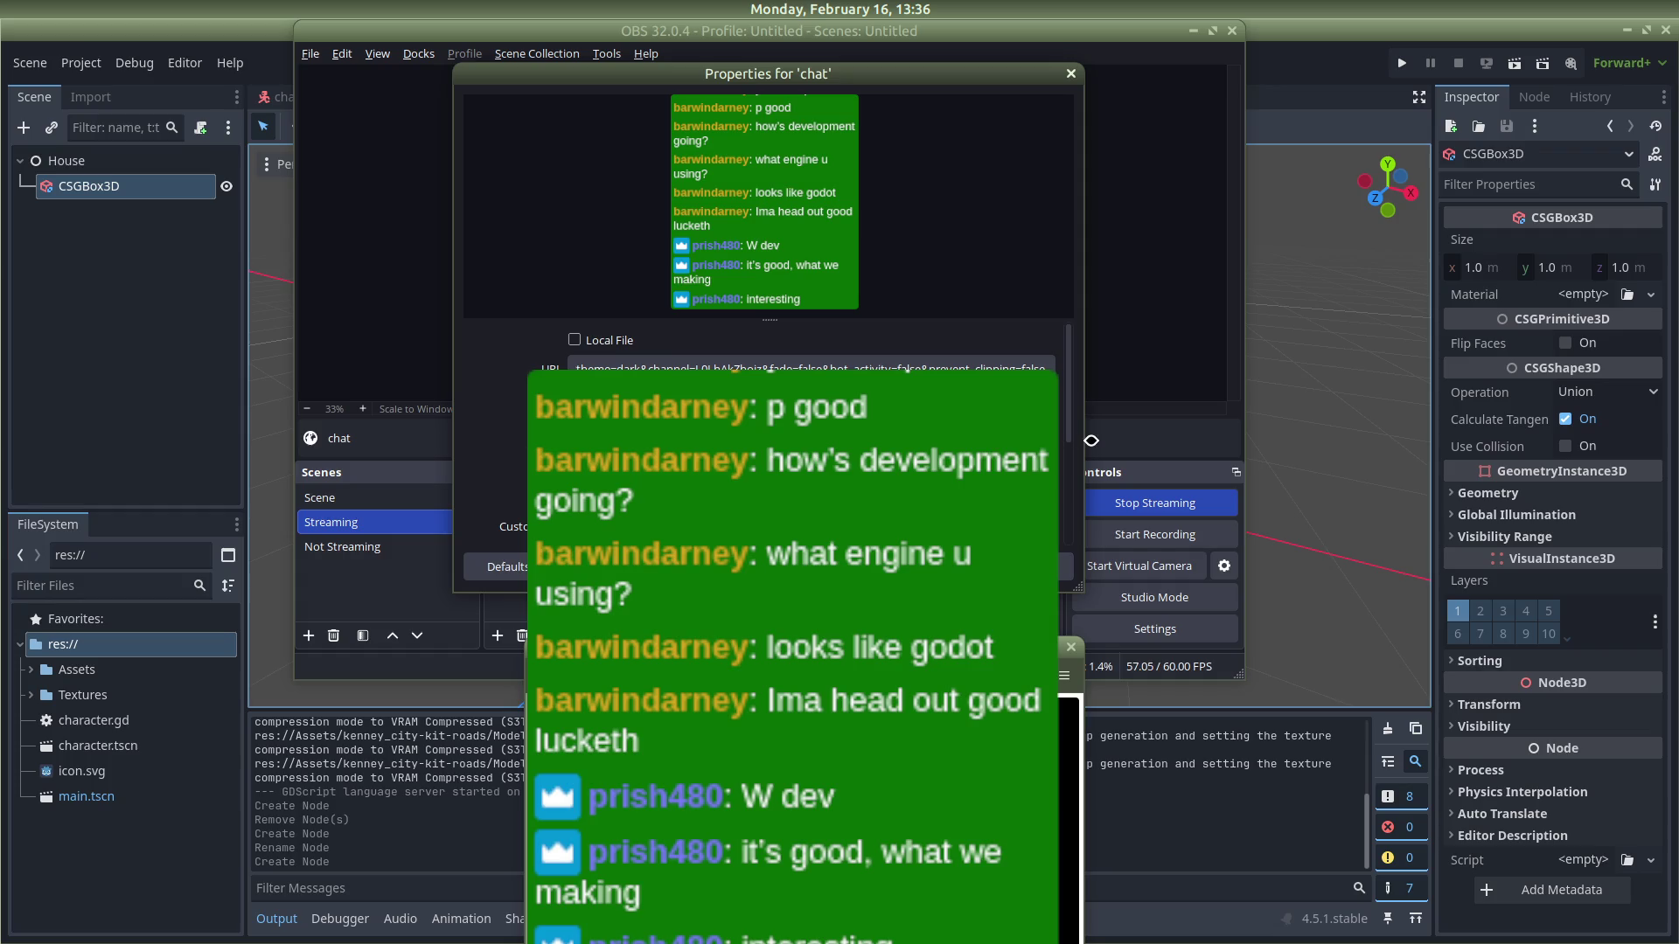
{"action": "key", "text": "Escape"}
Step: Lower the chat source toward the lower centre, 585 px from left and 73 px from bottom
{"action": "mouse_move", "coordinate": [761, 253]}
{"action": "left_mouse_down"}
{"action": "mouse_move", "coordinate": [787, 338]}
{"action": "mouse_move", "coordinate": [765, 323]}
{"action": "mouse_move", "coordinate": [778, 318]}
{"action": "left_mouse_up"}
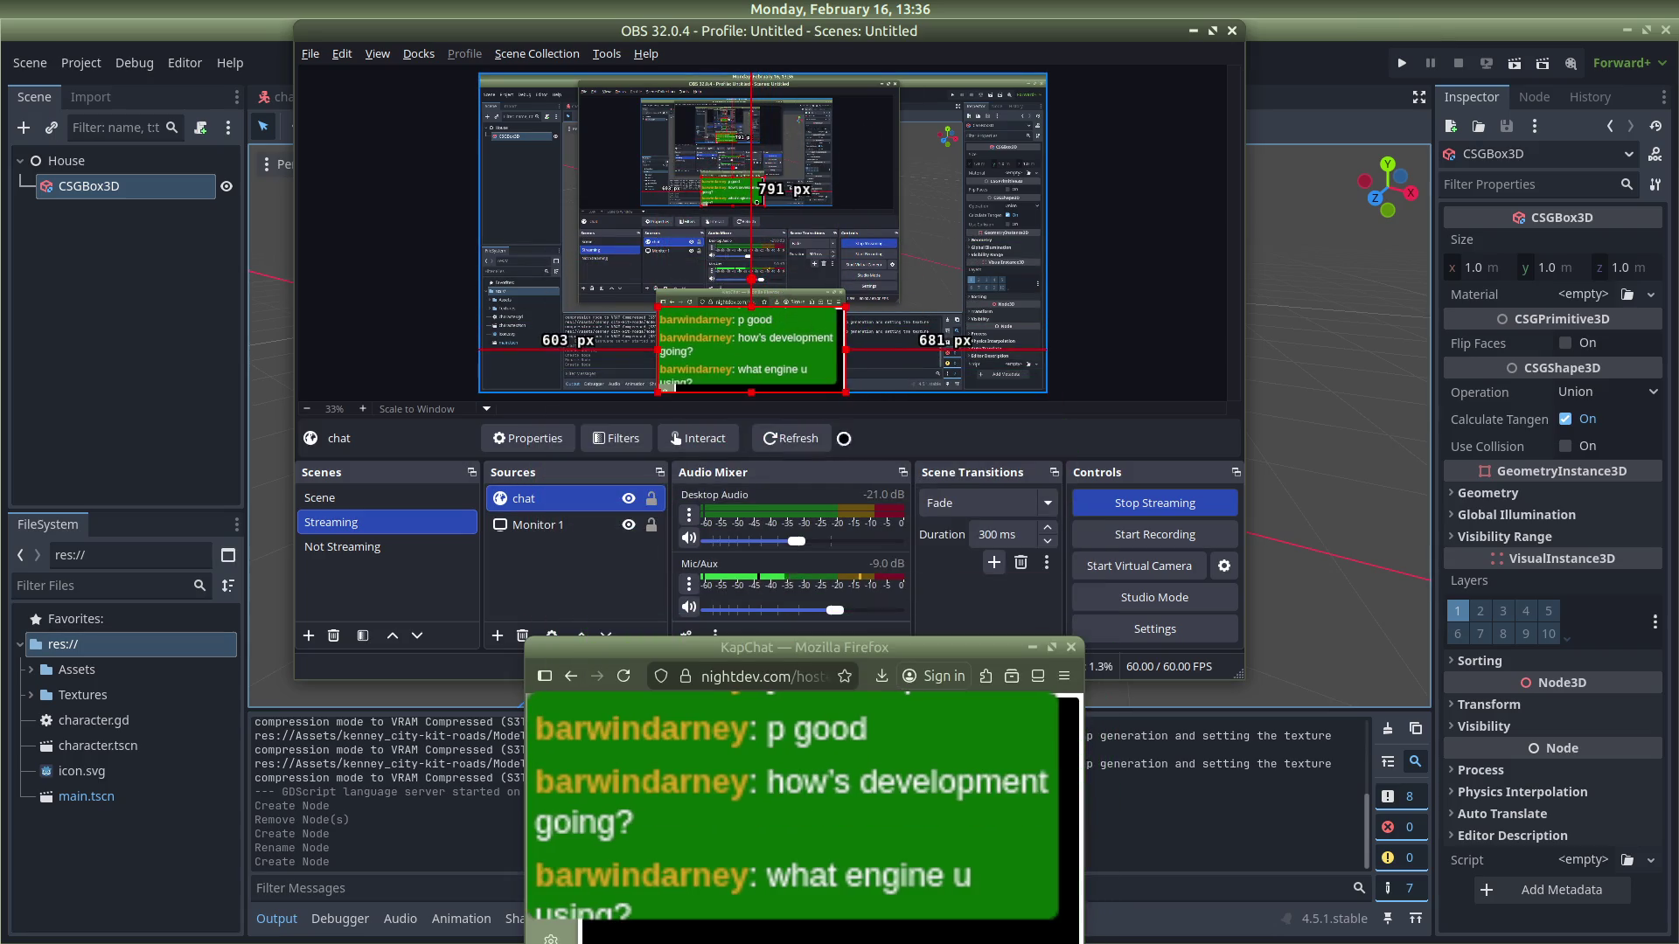
{"action": "mouse_move", "coordinate": [840, 645]}
{"action": "left_mouse_down"}
{"action": "mouse_move", "coordinate": [821, 661]}
{"action": "mouse_move", "coordinate": [845, 684]}
{"action": "mouse_move", "coordinate": [838, 724]}
{"action": "left_mouse_up"}
{"action": "mouse_move", "coordinate": [787, 339]}
{"action": "left_mouse_down"}
{"action": "mouse_move", "coordinate": [815, 352]}
{"action": "mouse_move", "coordinate": [789, 348]}
{"action": "left_mouse_up"}
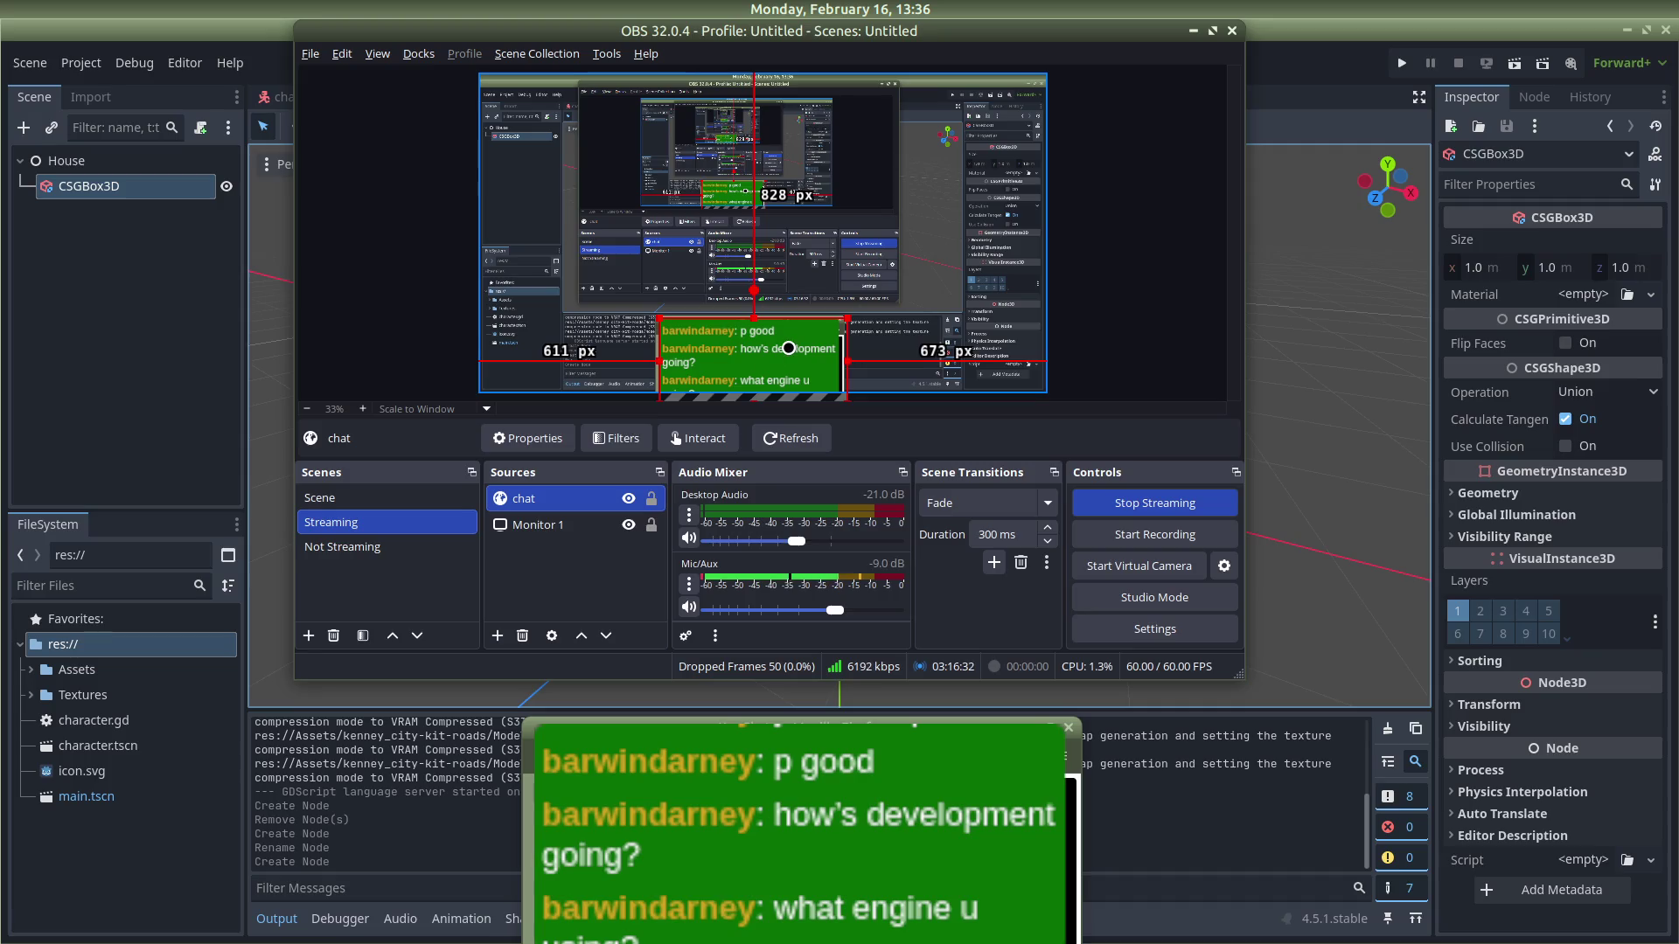
{"action": "left_click", "coordinate": [1307, 353]}
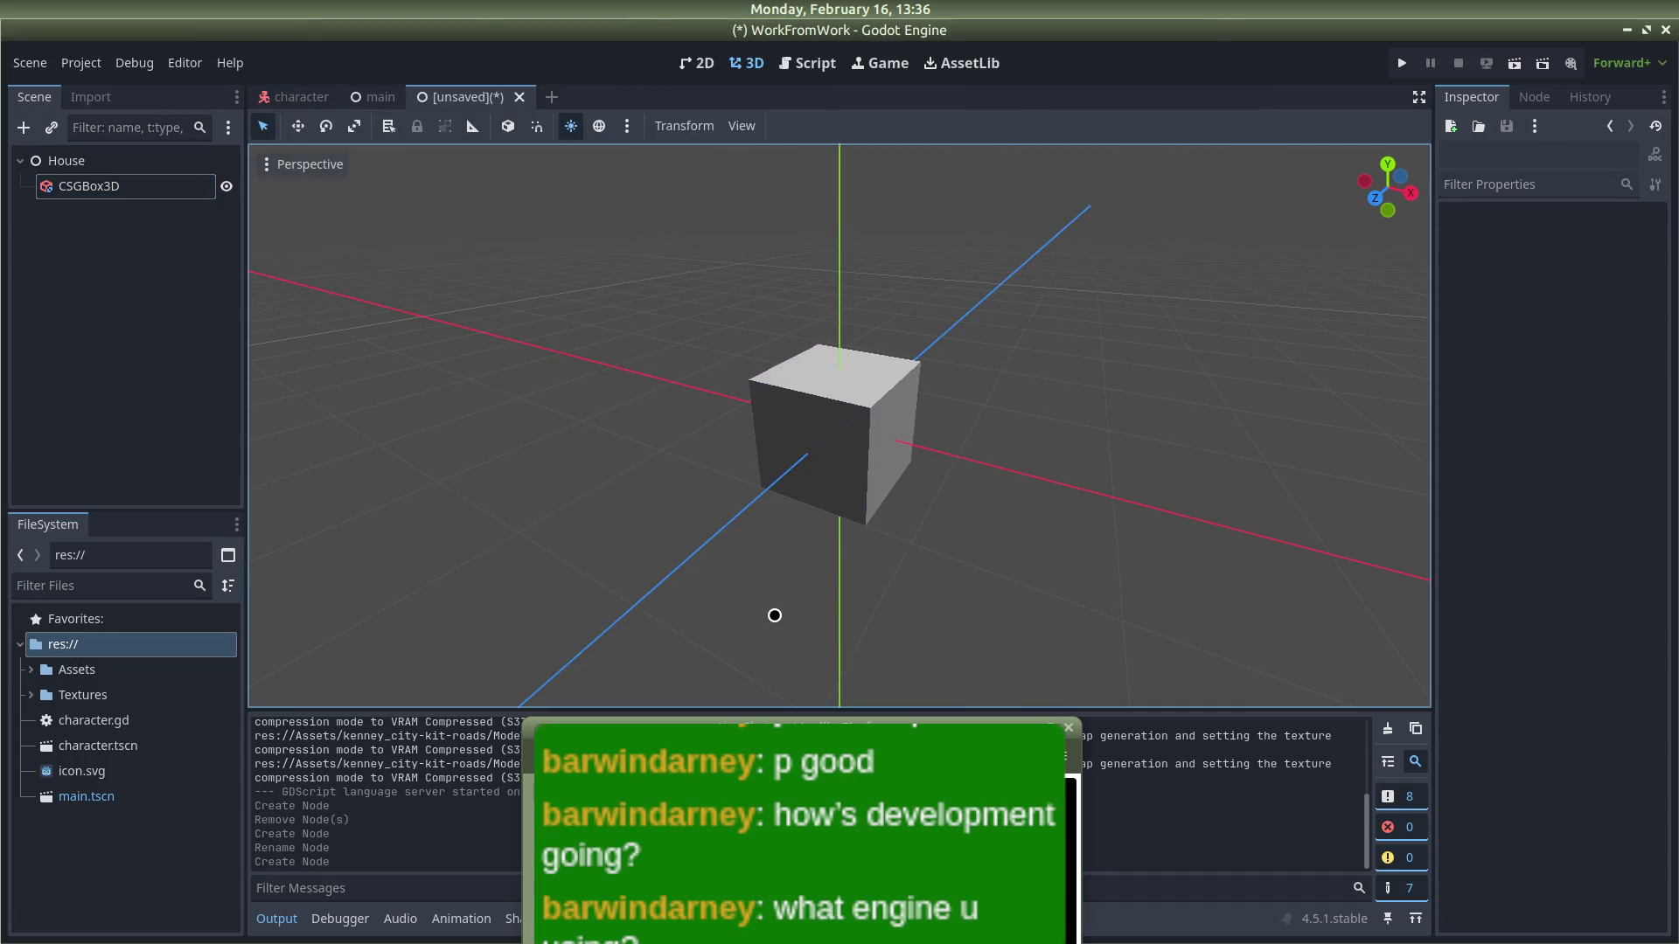
{"action": "key", "text": "alt+Tab"}
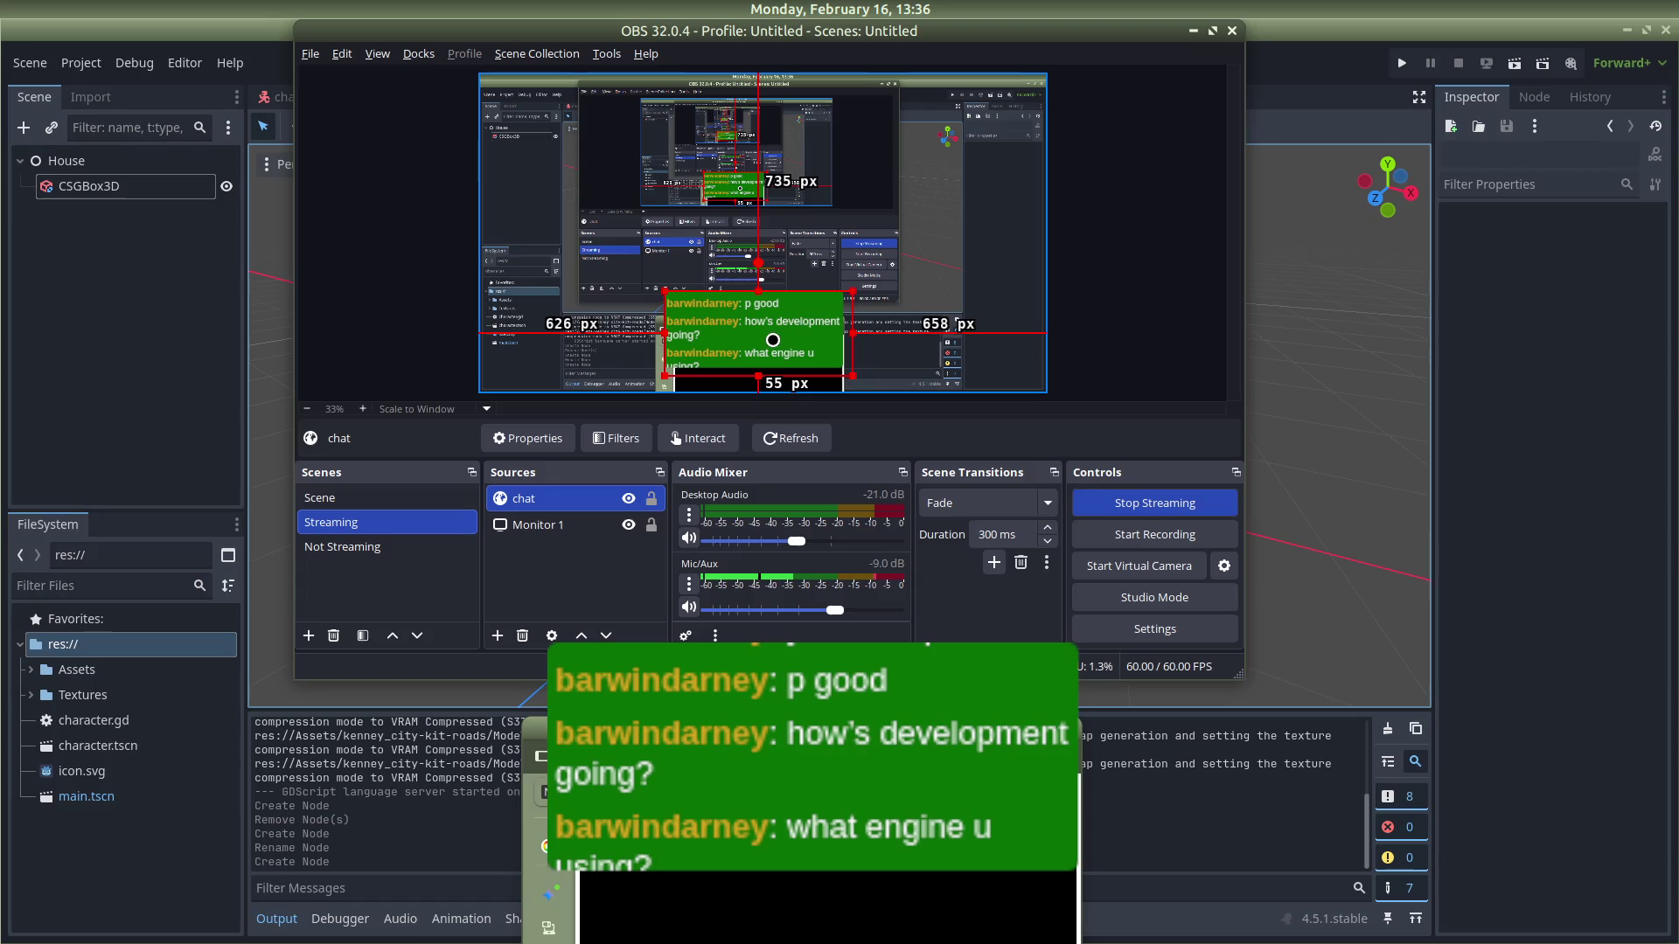
{"action": "left_click_drag", "start_coordinate": [768, 359], "coordinate": [754, 333]}
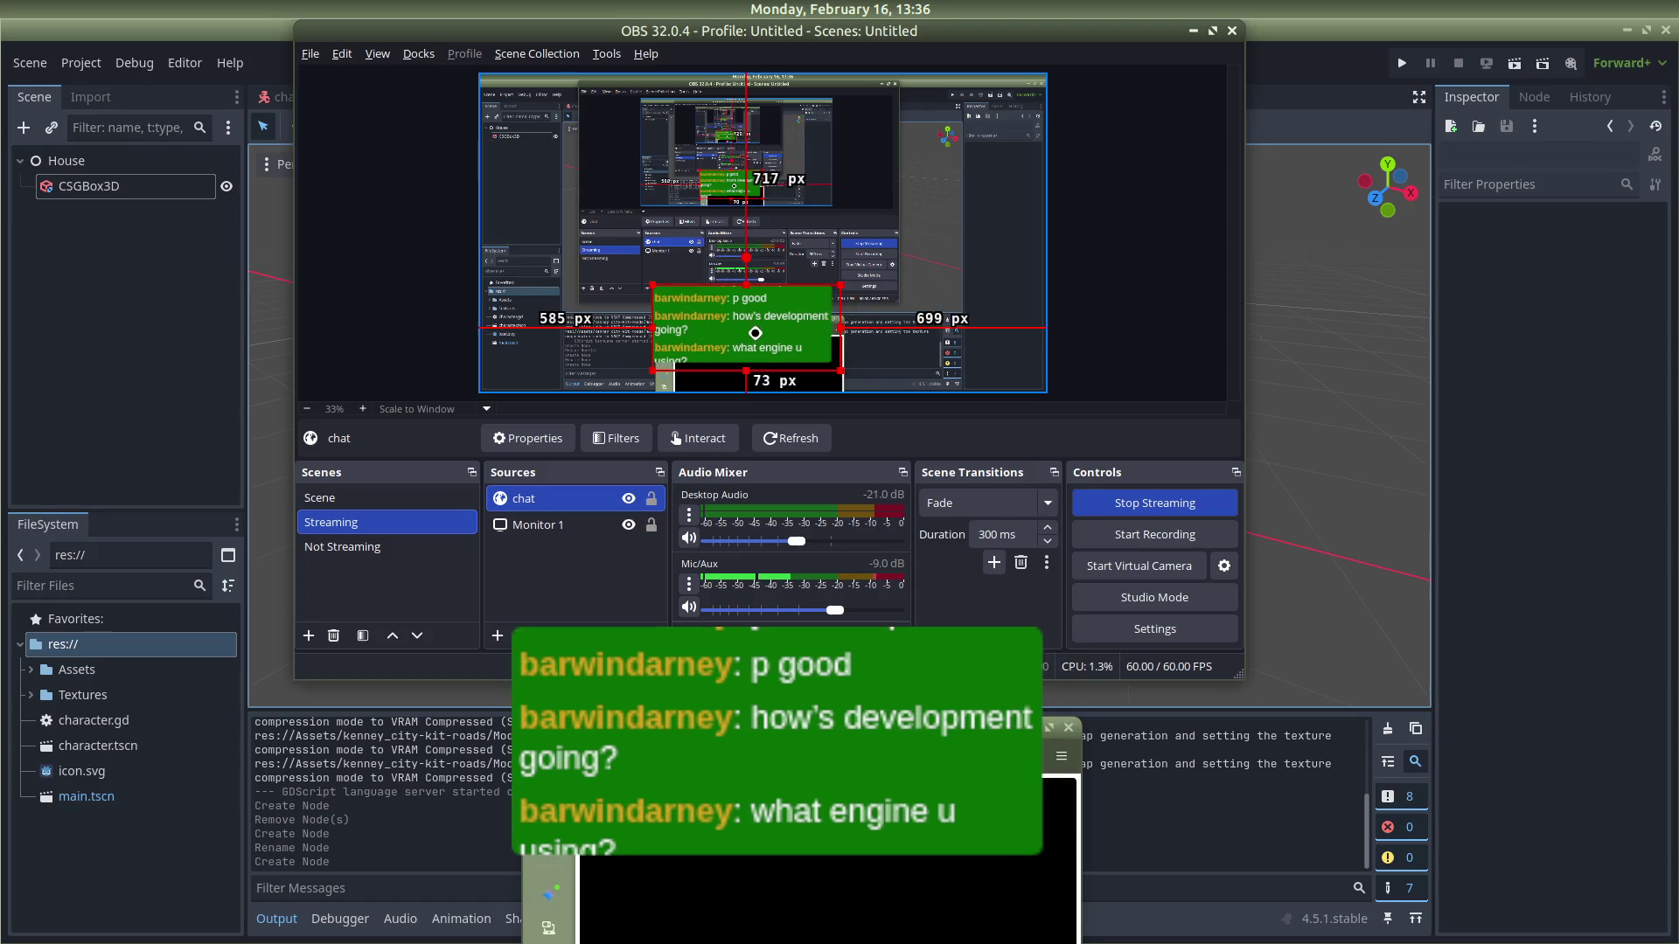
{"action": "right_click", "coordinate": [703, 320]}
{"action": "left_click", "coordinate": [538, 492]}
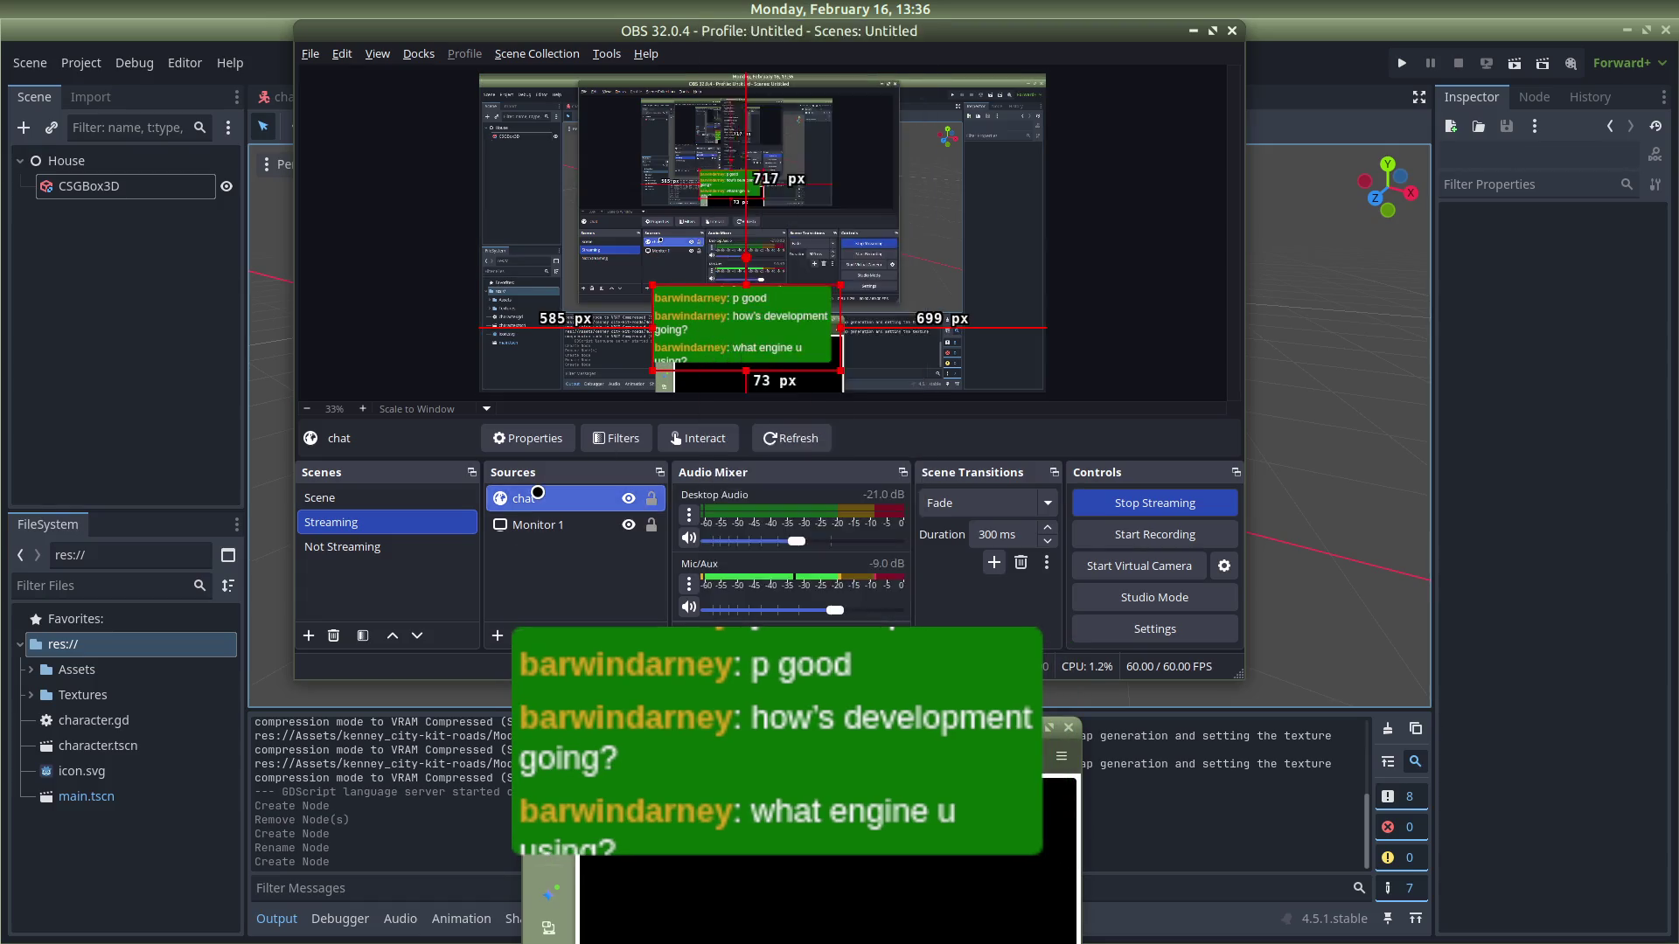
Step: Set the chat source width to 500 and refresh its page cache in Properties
{"action": "double_click", "coordinate": [538, 492]}
{"action": "scroll", "coordinate": [766, 455], "scroll_direction": "down", "scroll_amount": 3}
{"action": "scroll", "coordinate": [767, 456], "scroll_direction": "up", "scroll_amount": 3}
{"action": "scroll", "coordinate": [767, 456], "scroll_direction": "down", "scroll_amount": 2}
{"action": "scroll", "coordinate": [767, 455], "scroll_direction": "up", "scroll_amount": 4}
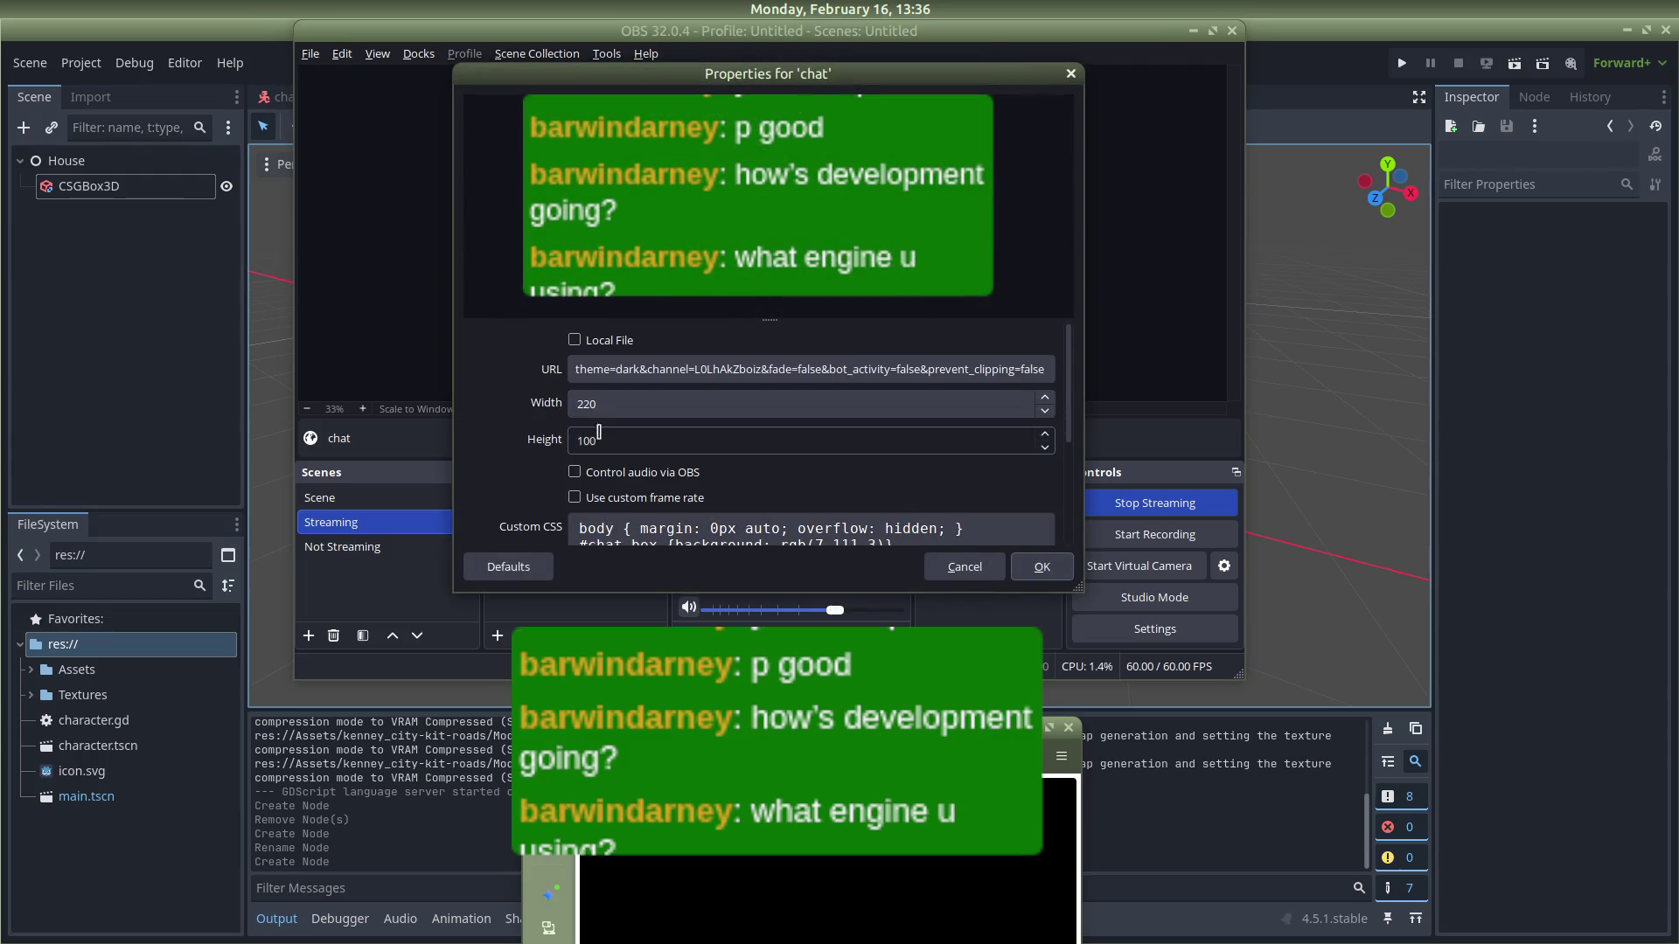
{"action": "scroll", "coordinate": [756, 468], "scroll_direction": "down", "scroll_amount": 2}
{"action": "scroll", "coordinate": [756, 468], "scroll_direction": "down", "scroll_amount": 2}
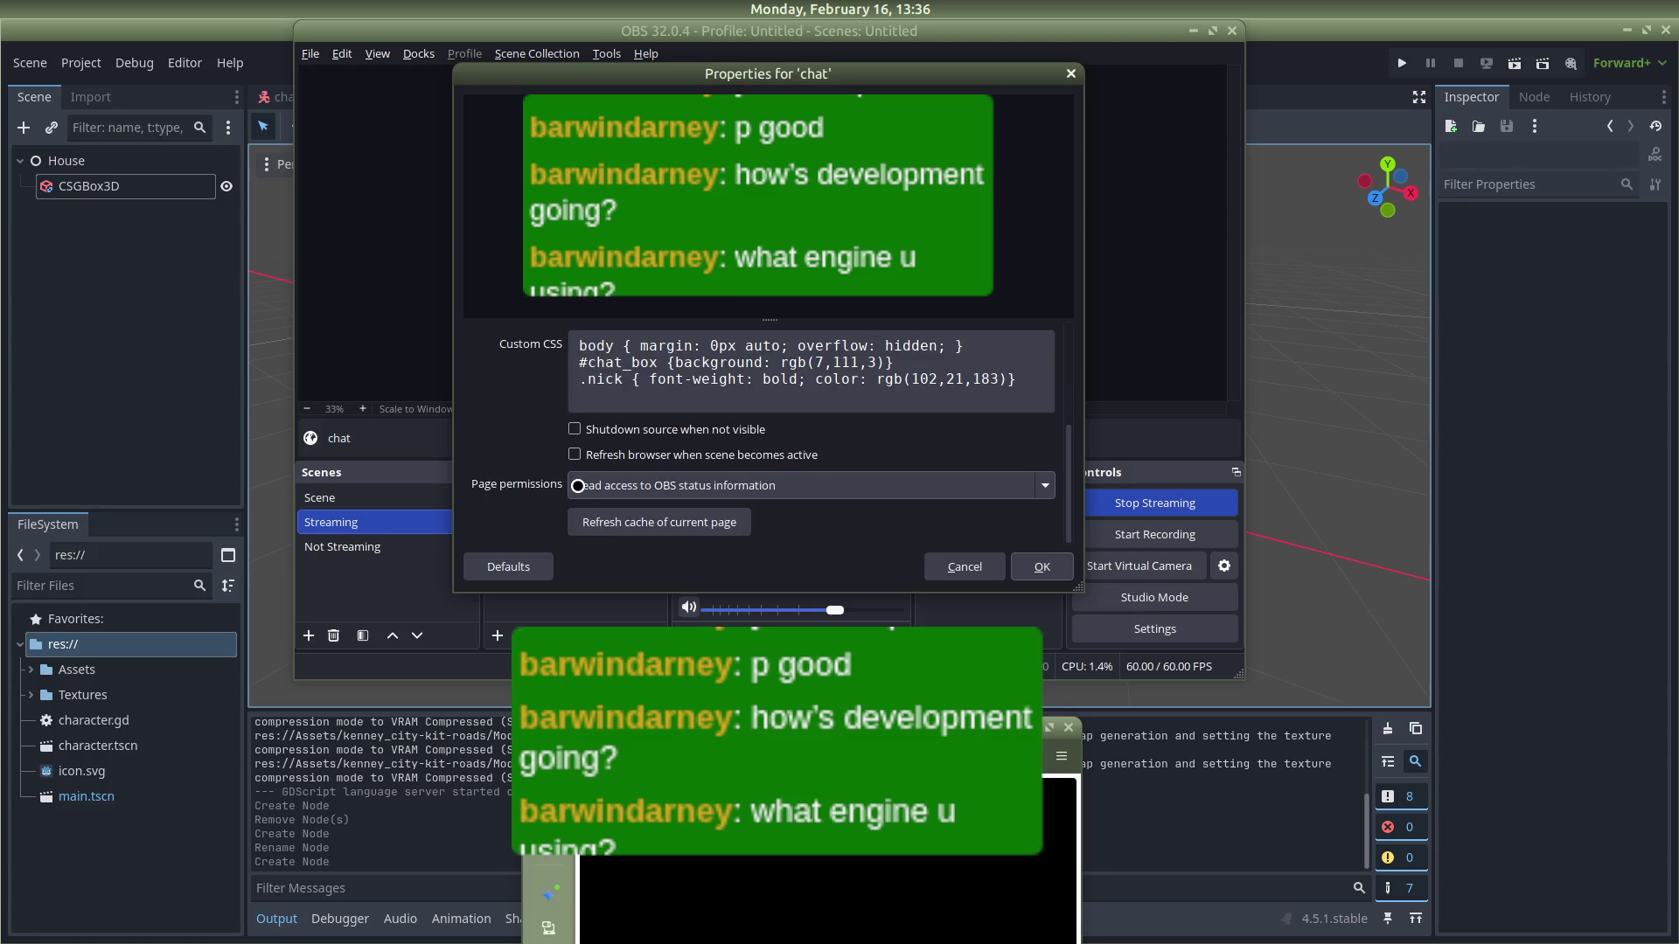
{"action": "left_click", "coordinate": [696, 535]}
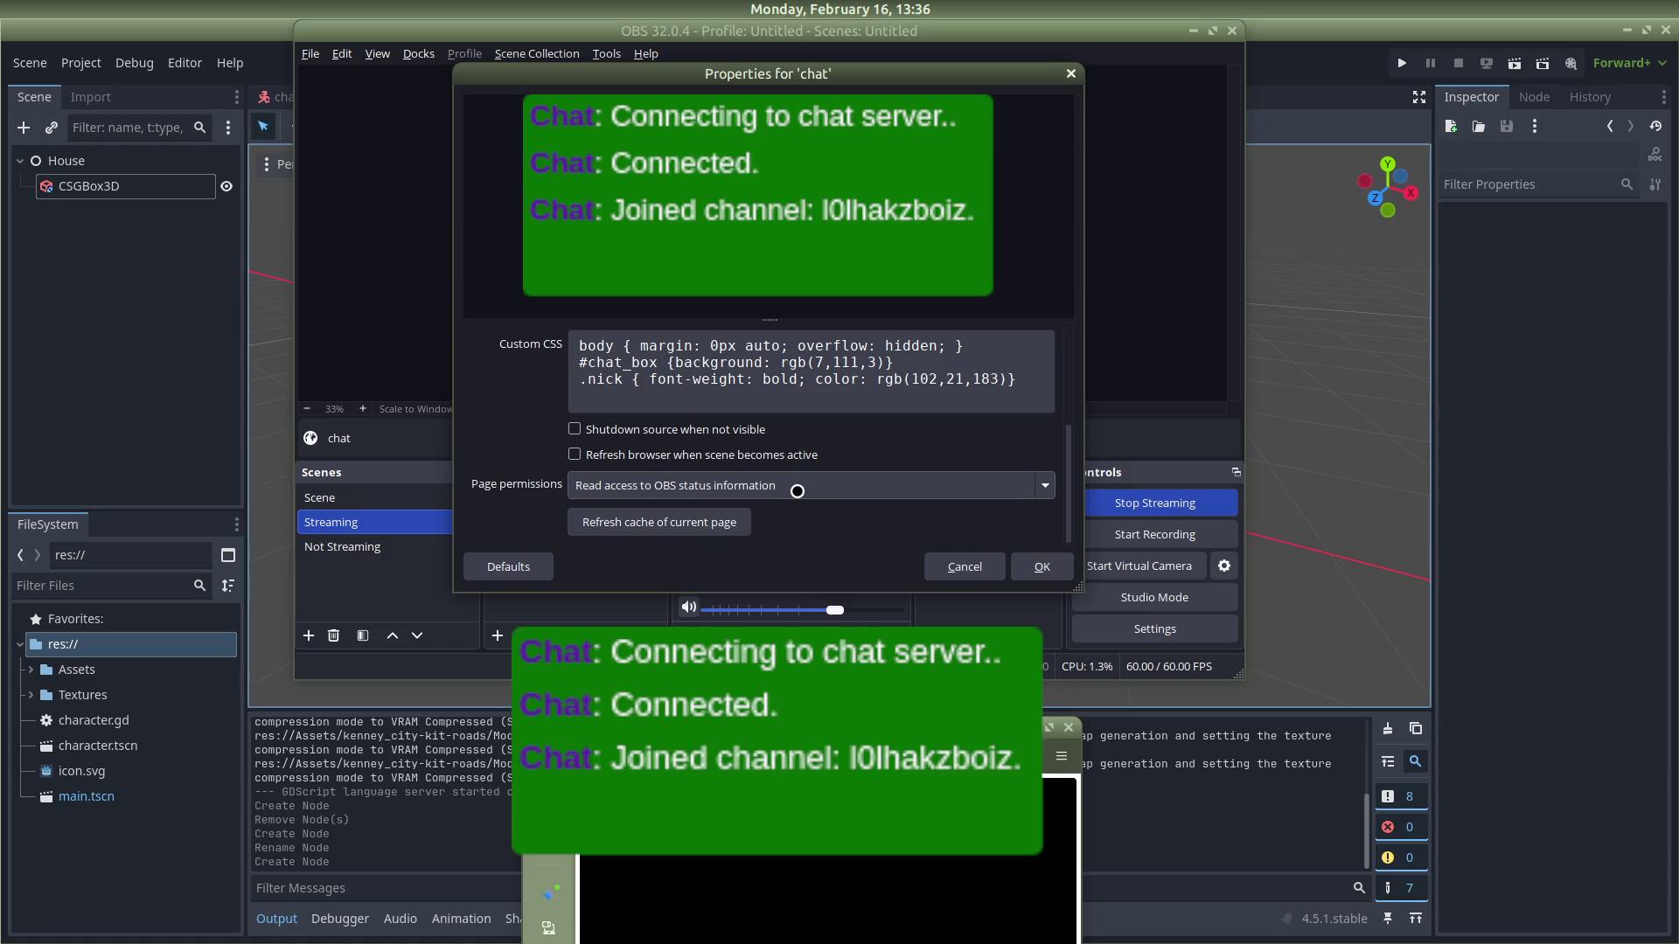
{"action": "scroll", "coordinate": [795, 483], "scroll_direction": "up", "scroll_amount": 5}
{"action": "left_click", "coordinate": [625, 397]}
{"action": "type", "text": "500"}
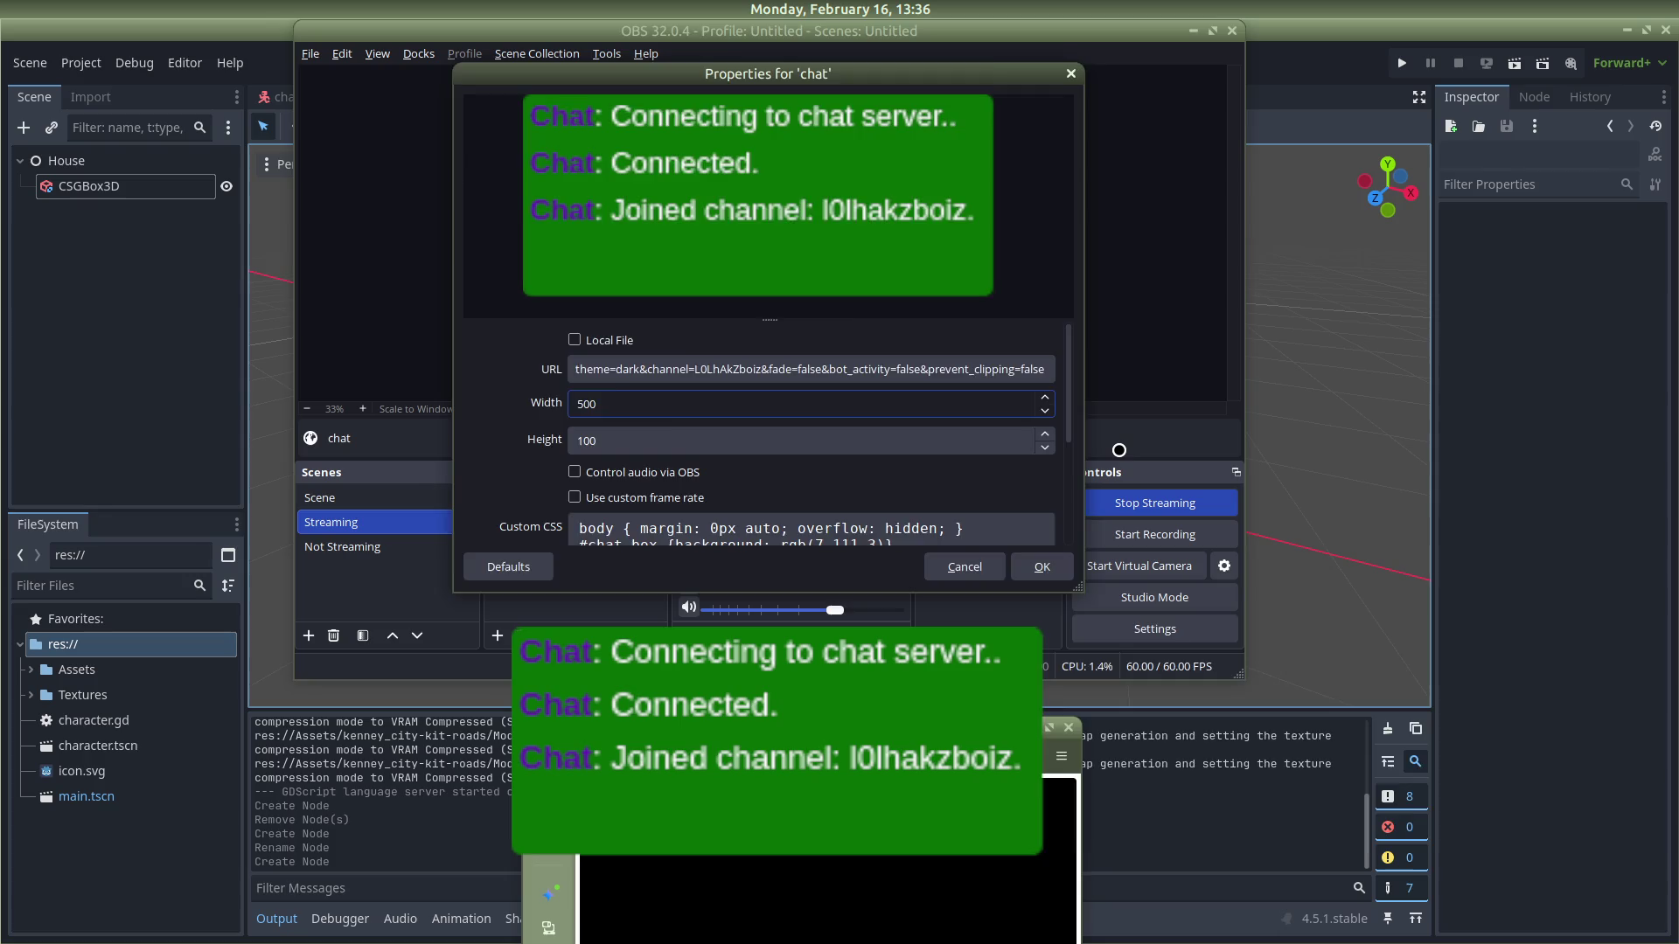
{"action": "key", "text": "Return"}
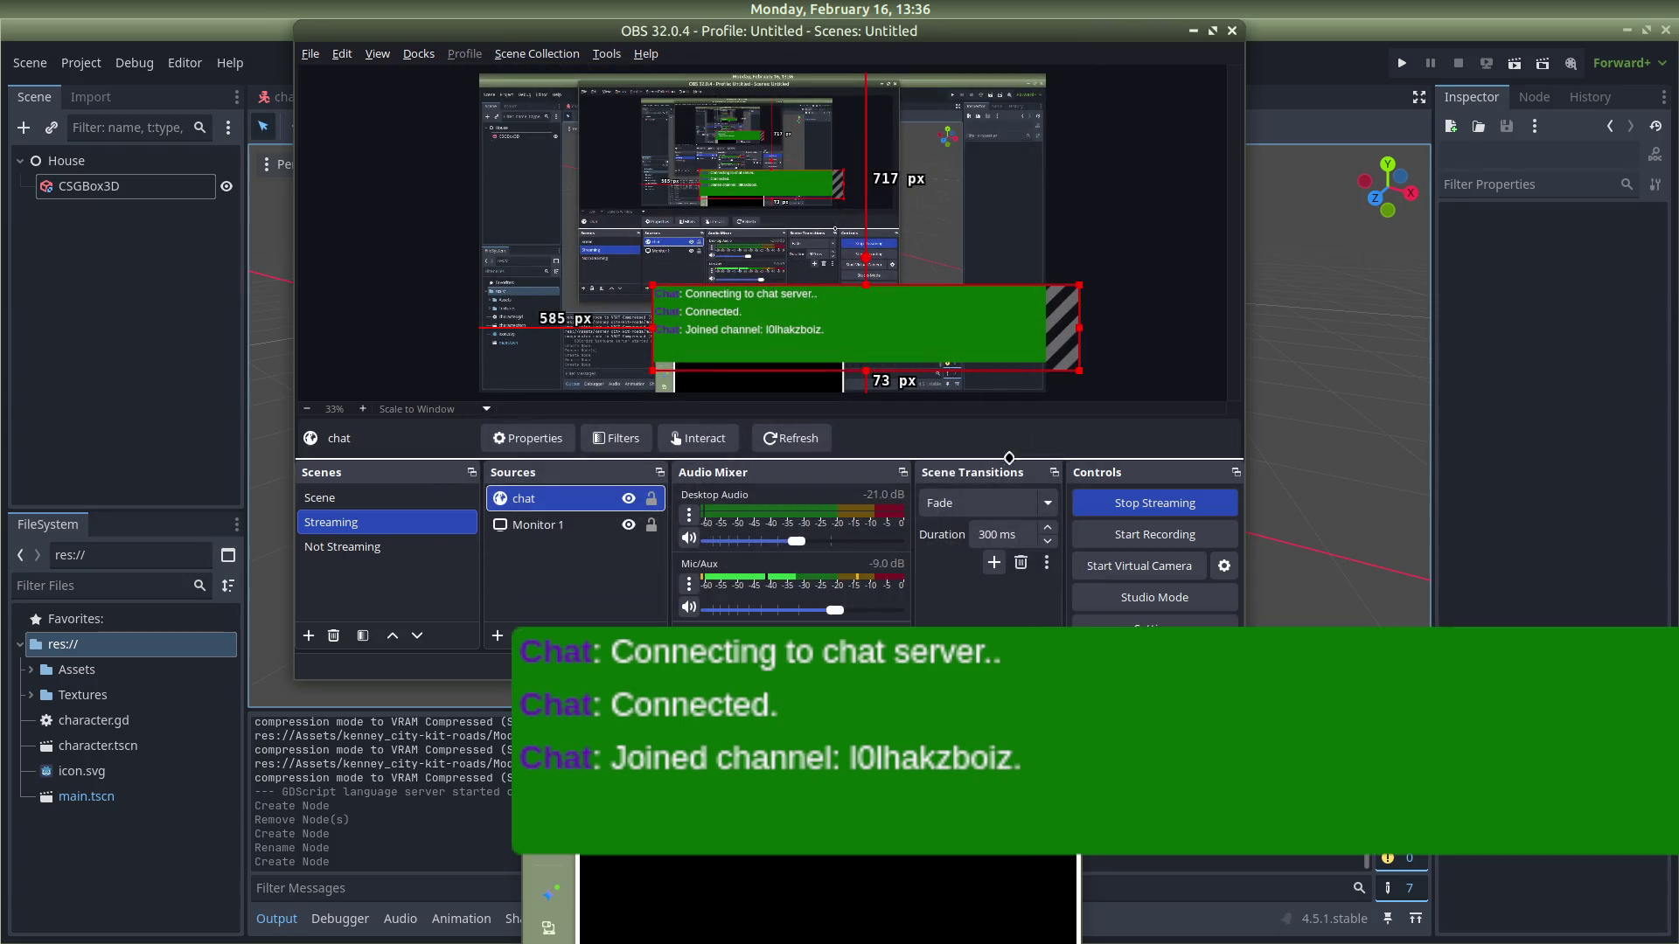
Step: Centre the wider chat source, then orbit and zoom out around the cube in Godot
{"action": "left_click_drag", "start_coordinate": [787, 368], "coordinate": [804, 350]}
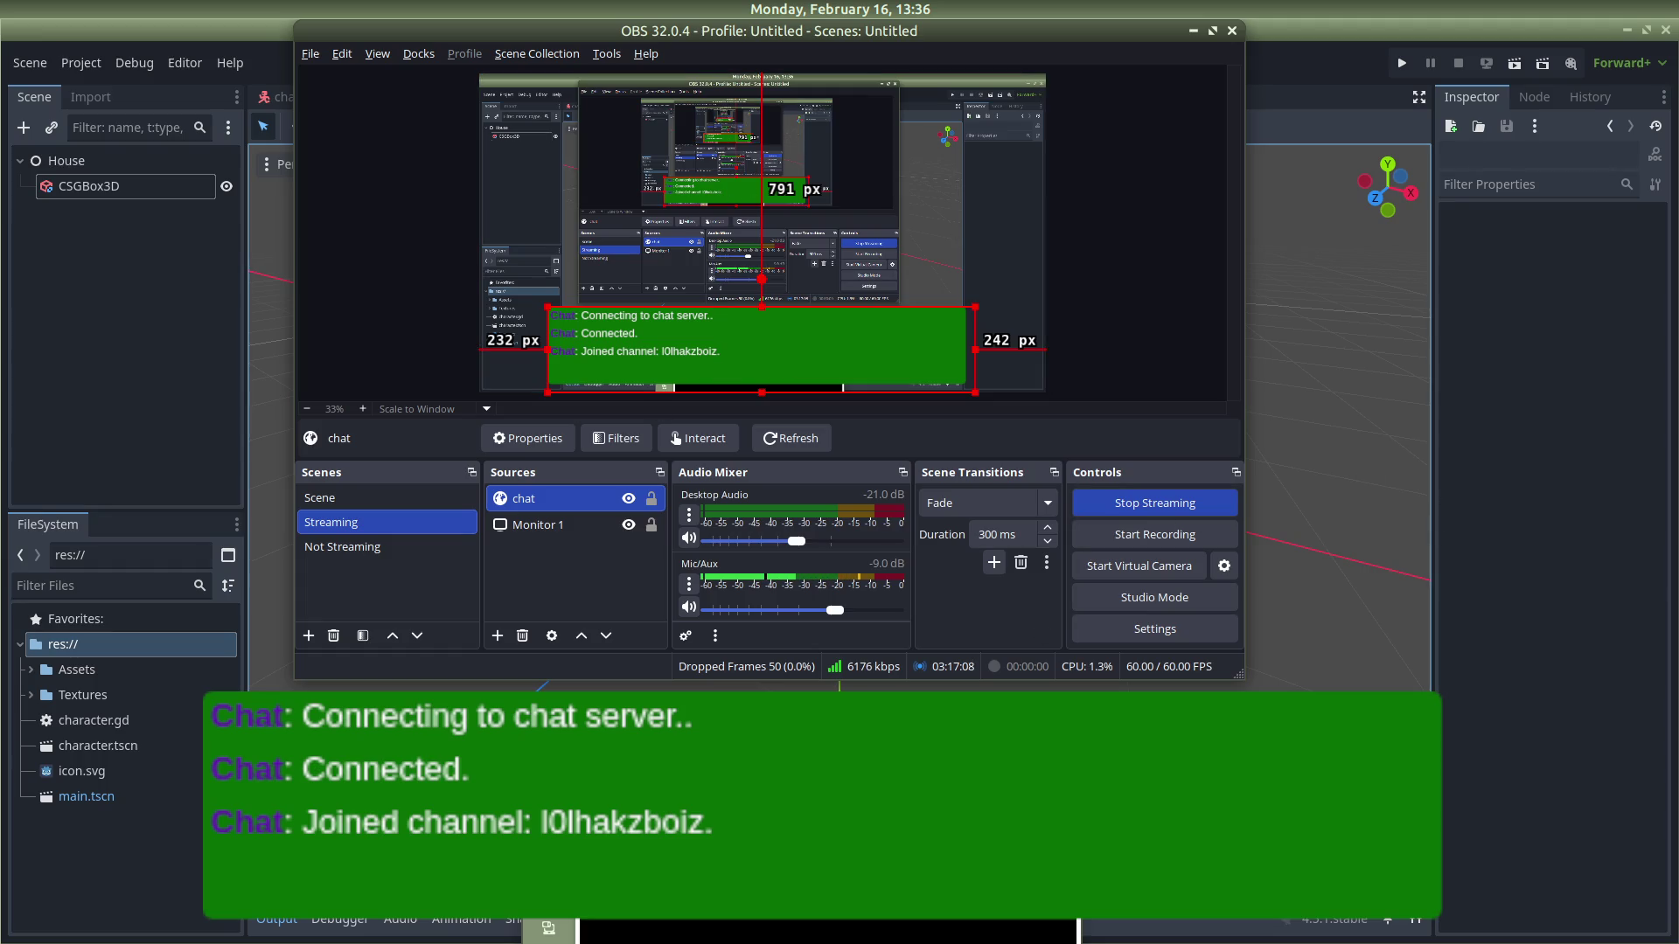
{"action": "left_click_drag", "start_coordinate": [828, 349], "coordinate": [836, 350]}
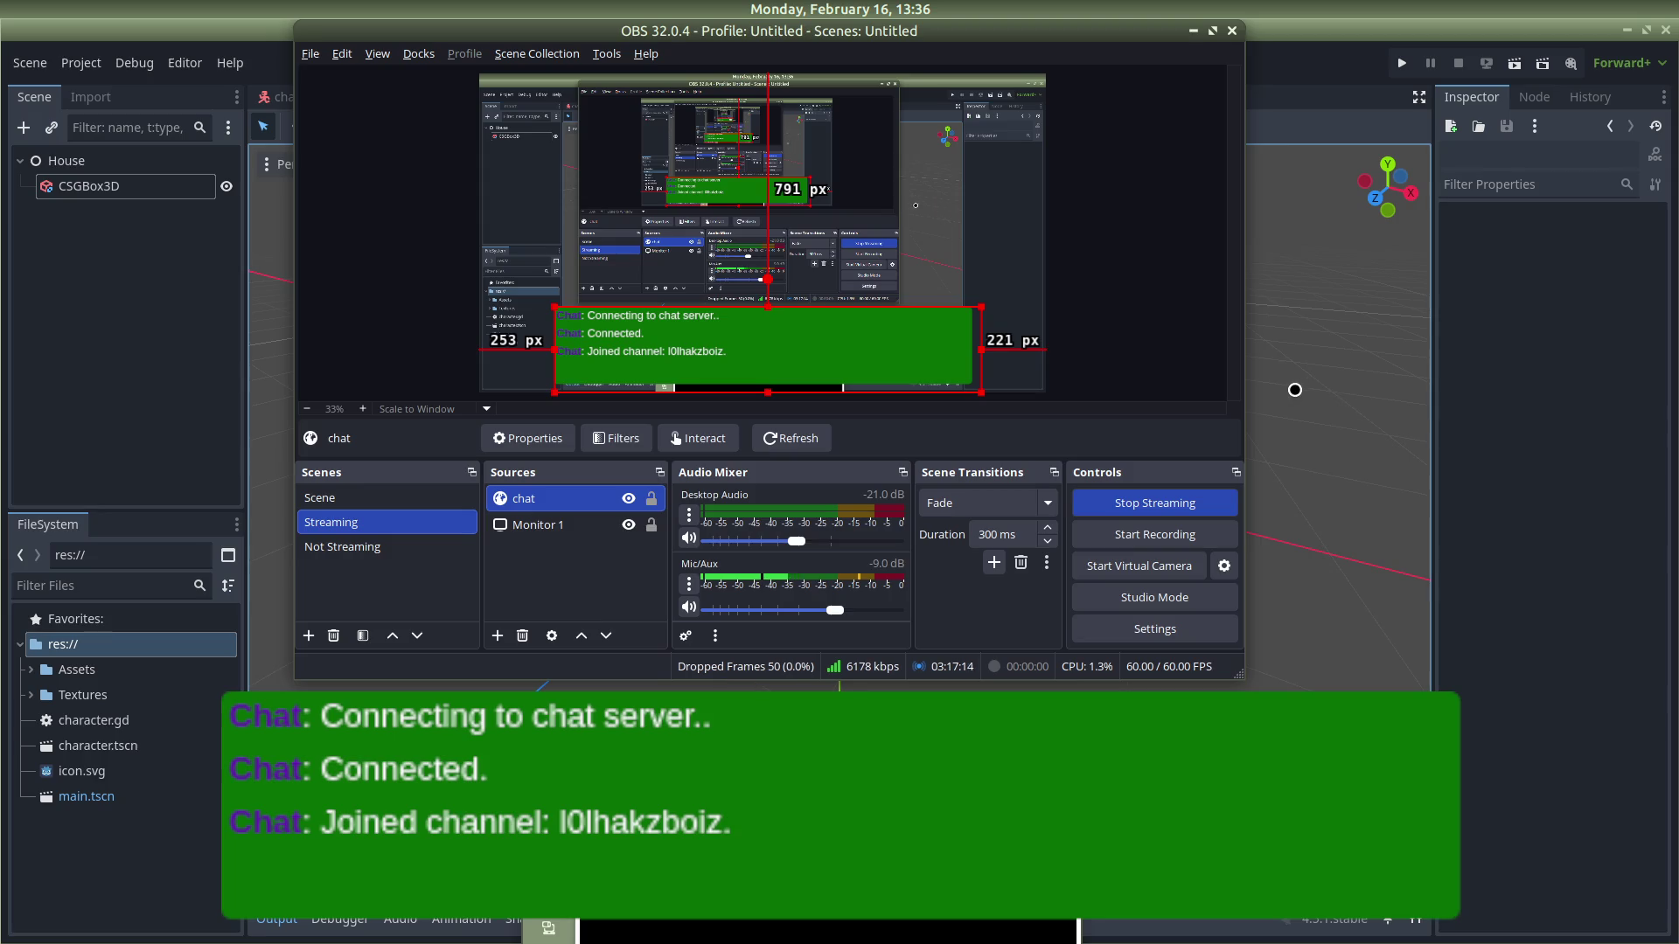
{"action": "left_click", "coordinate": [1303, 388]}
{"action": "mouse_move", "coordinate": [1048, 578]}
{"action": "left_mouse_down"}
{"action": "mouse_move", "coordinate": [945, 480]}
{"action": "mouse_move", "coordinate": [1000, 502]}
{"action": "mouse_move", "coordinate": [955, 537]}
{"action": "mouse_move", "coordinate": [892, 506]}
{"action": "mouse_move", "coordinate": [824, 382]}
{"action": "left_mouse_up"}
{"action": "scroll", "coordinate": [1001, 502], "scroll_direction": "down", "scroll_amount": 5}
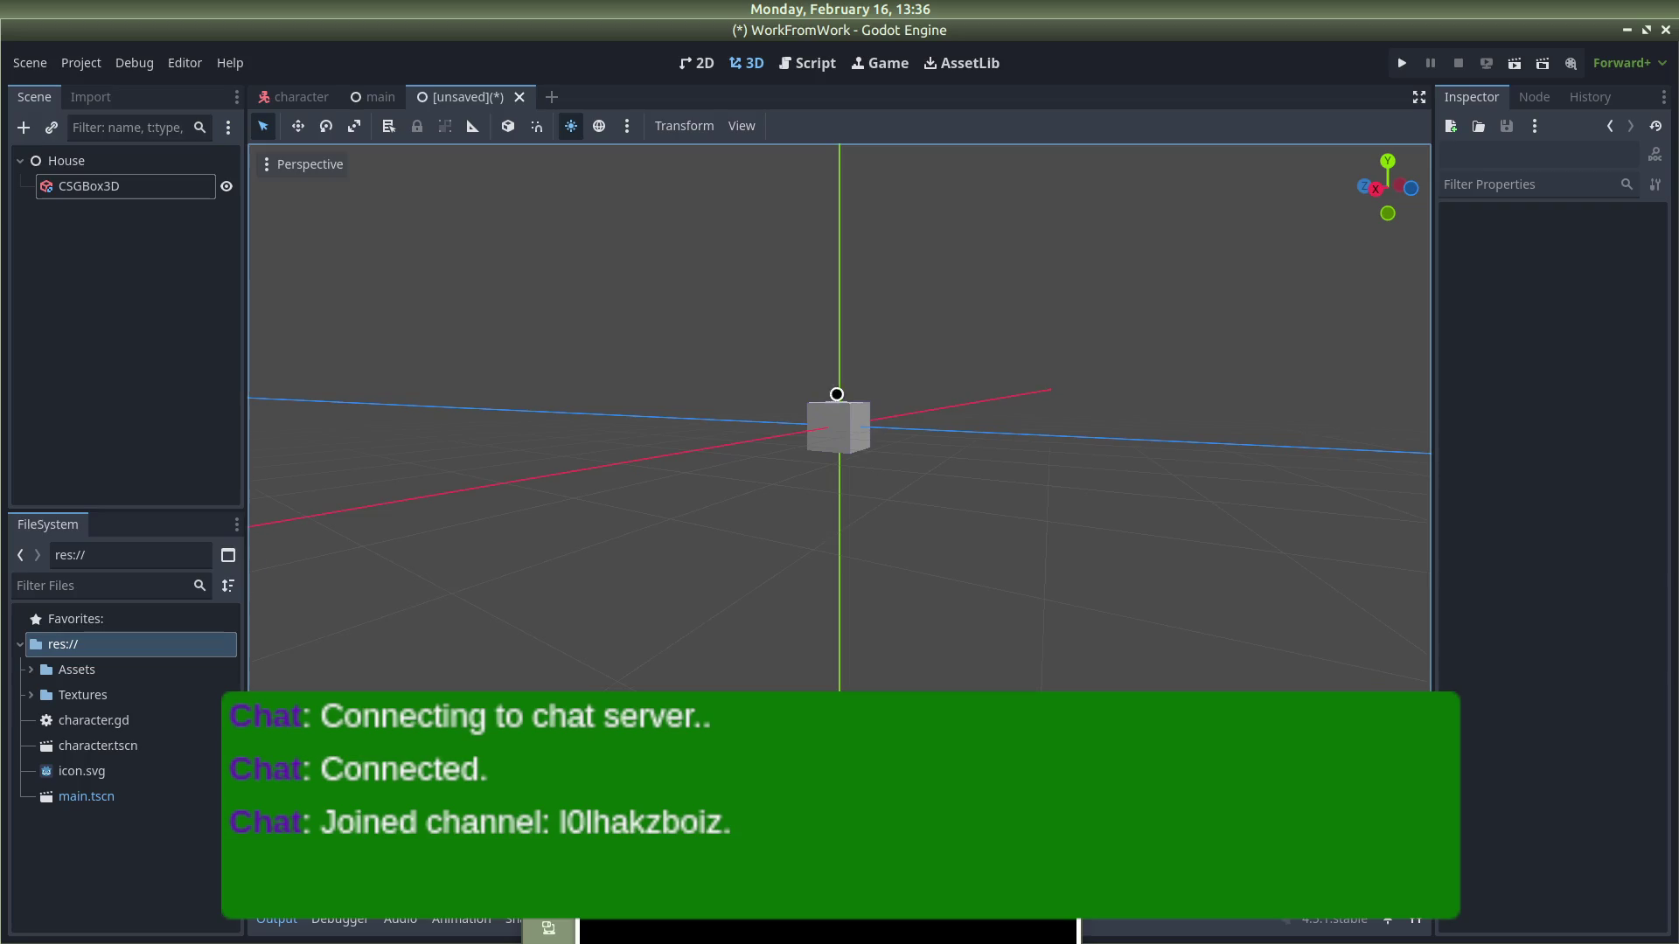
Step: Select the CSGBox3D cube, then rewind the YouTube tutorial to rewatch its box becoming a floor
{"action": "left_click", "coordinate": [846, 420]}
{"action": "left_click_drag", "start_coordinate": [1065, 500], "coordinate": [1285, 633]}
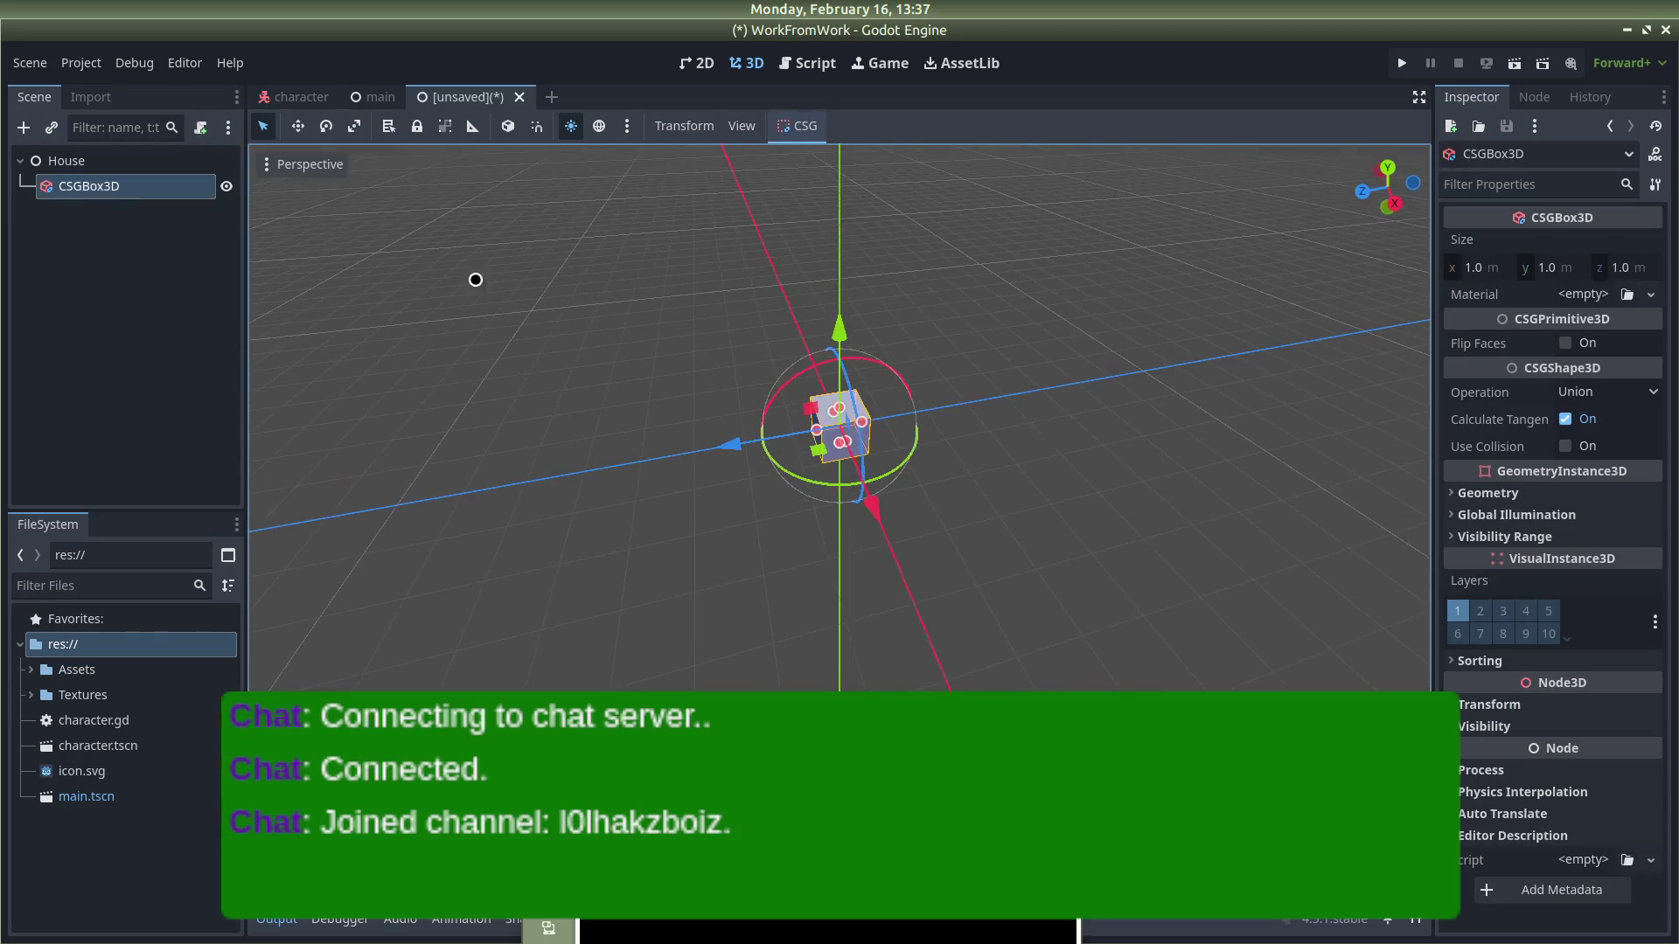
{"action": "key", "text": "alt+Tab"}
{"action": "key", "text": "alt+Tab"}
{"action": "key", "text": "alt+Tab"}
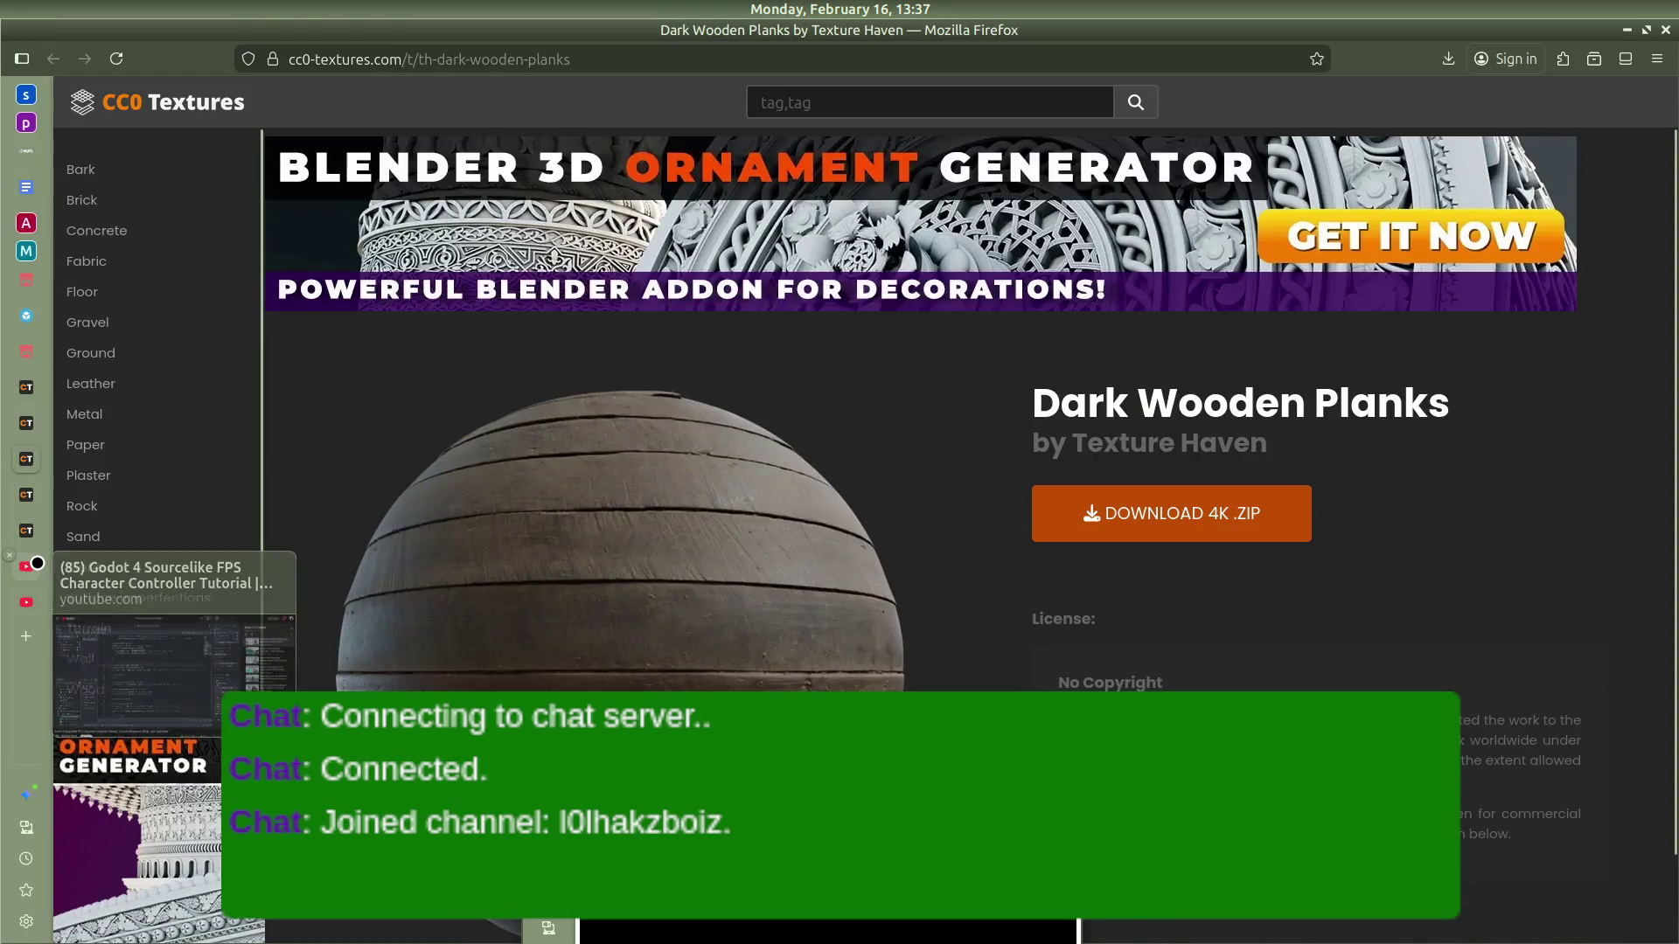
{"action": "left_click", "coordinate": [26, 602]}
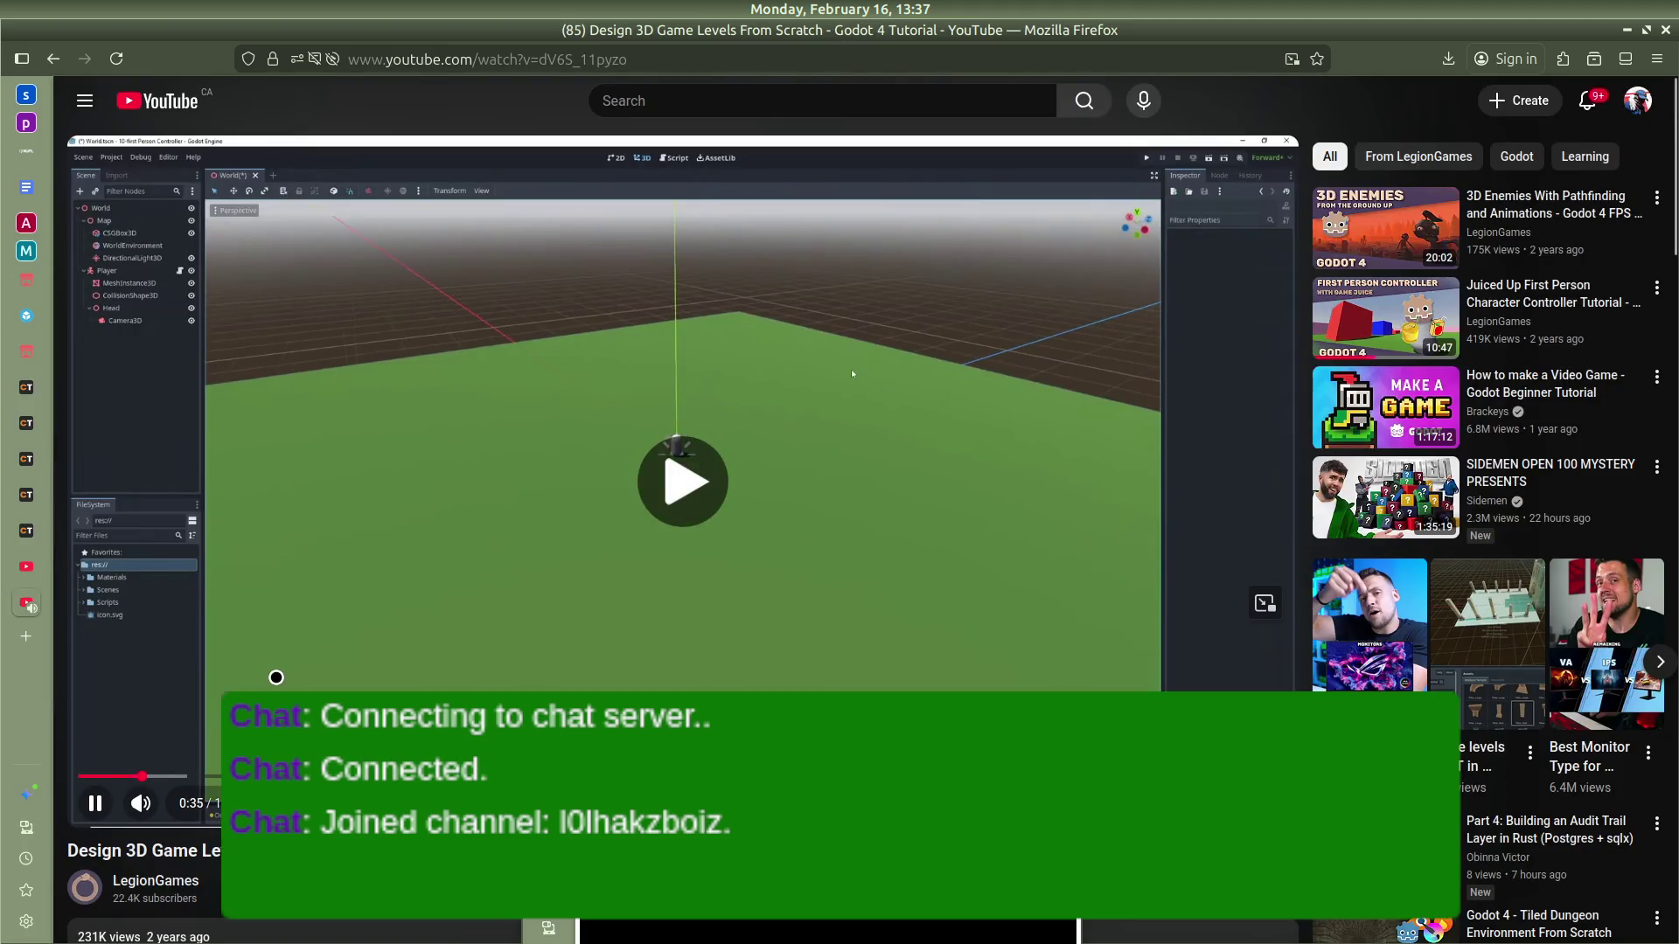
{"action": "left_click", "coordinate": [276, 677]}
{"action": "key", "text": "Left"}
{"action": "key", "text": "Left"}
{"action": "key", "text": "Left"}
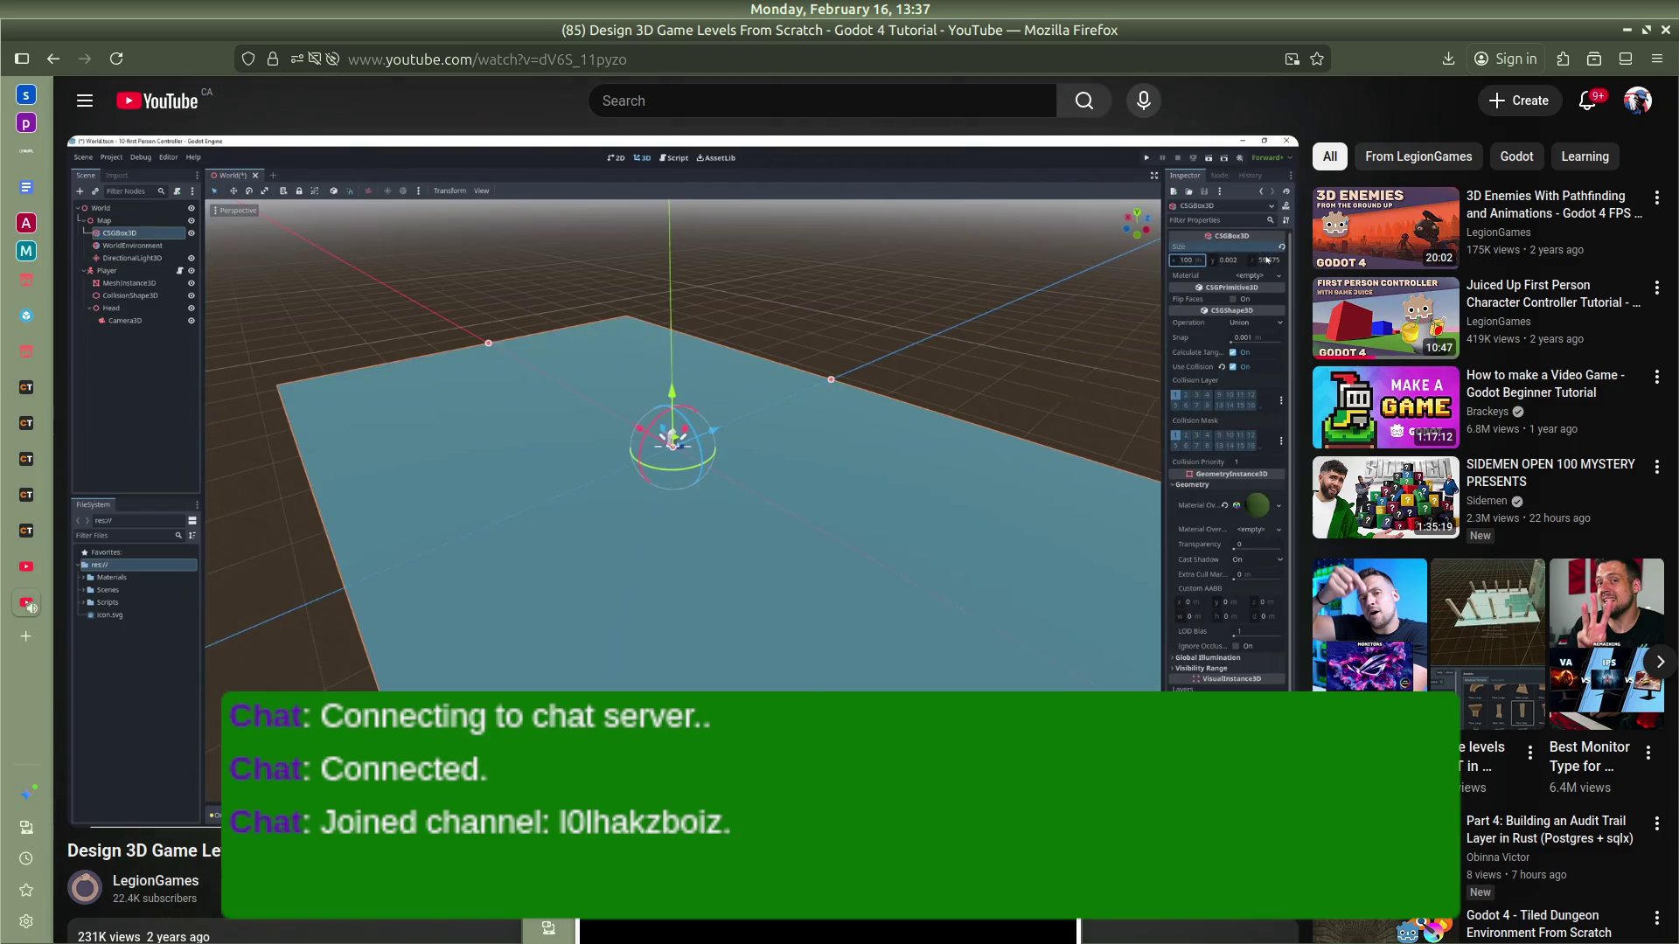
{"action": "key", "text": "alt+Tab"}
{"action": "key", "text": "alt+Tab"}
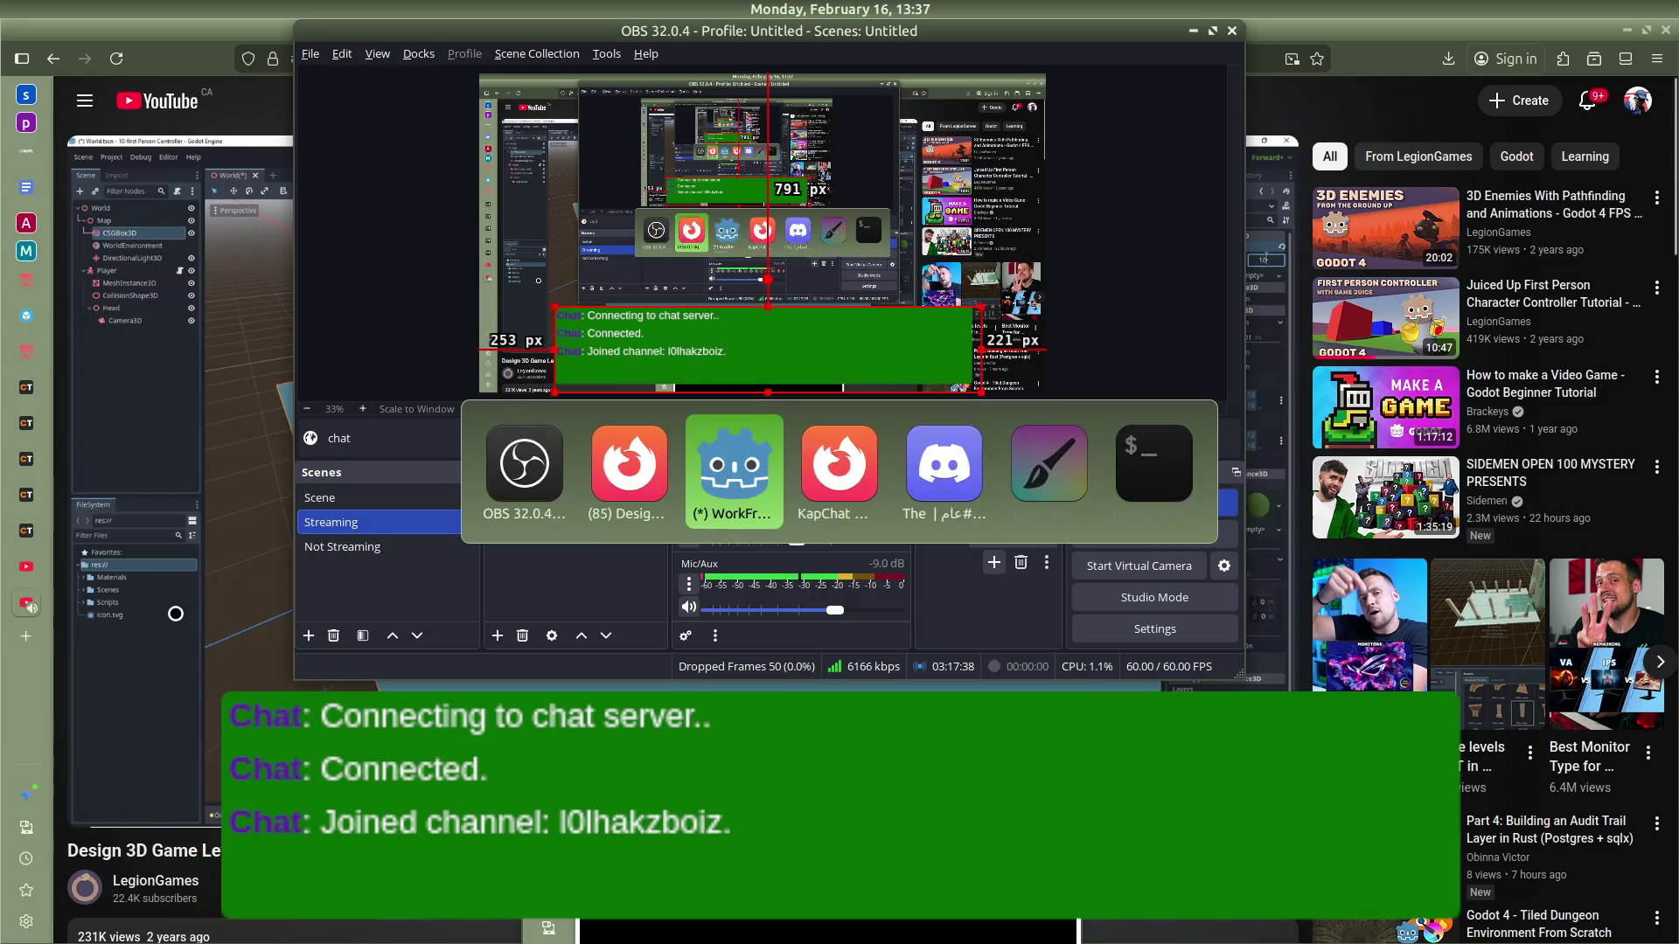
{"action": "left_click", "coordinate": [1479, 270]}
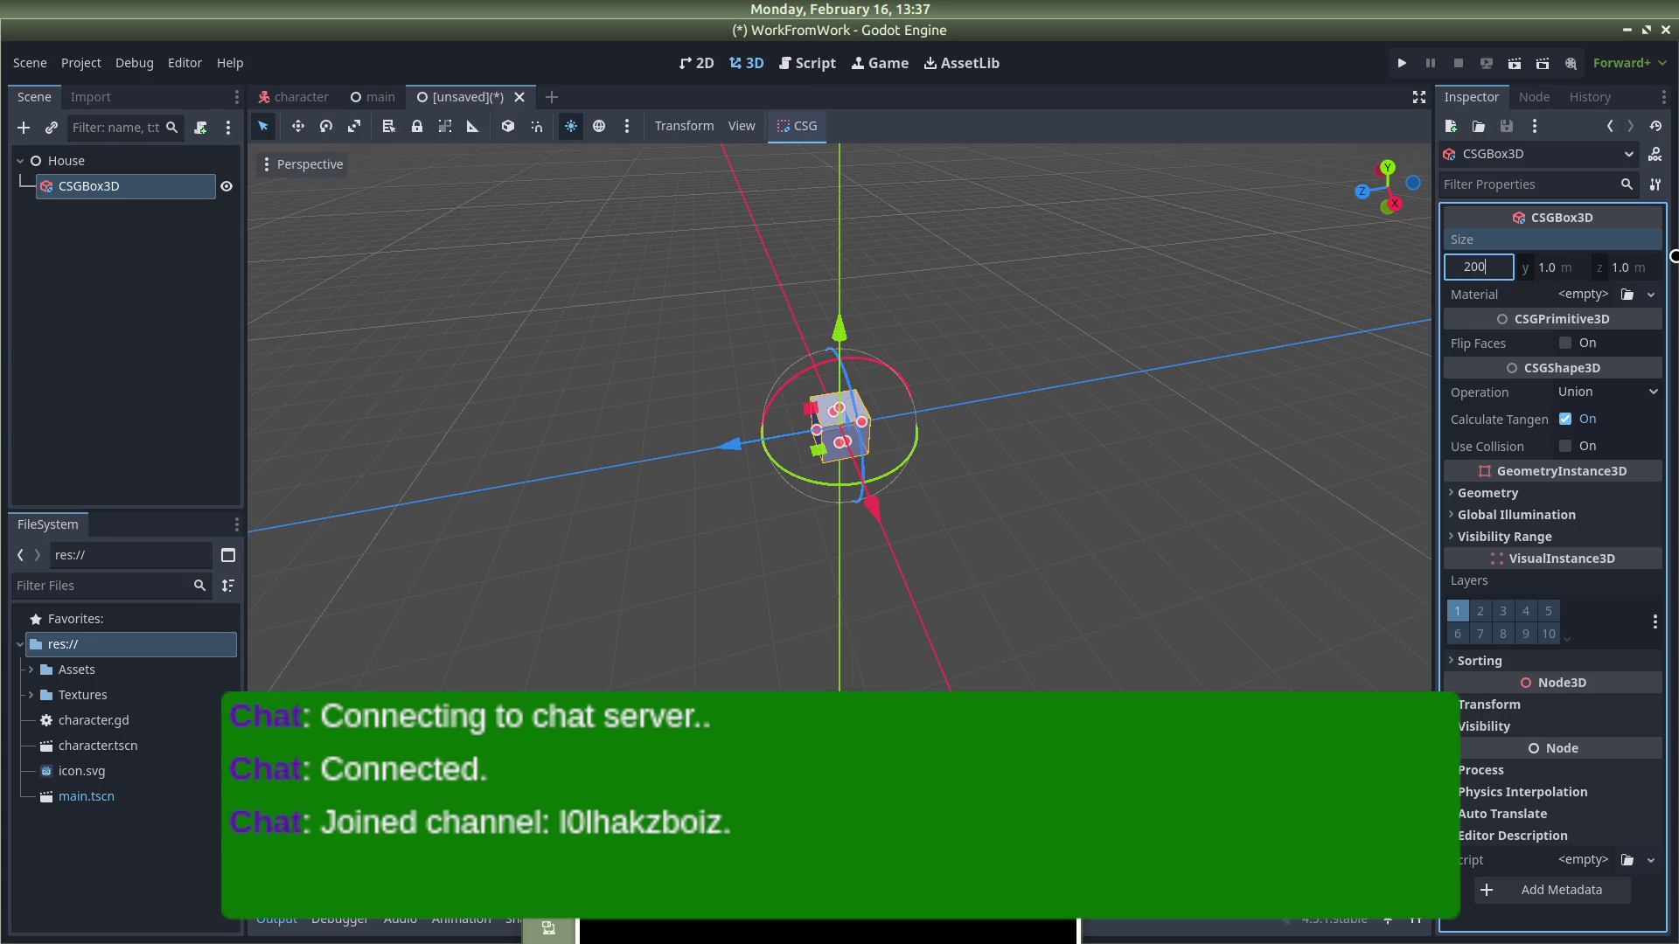
Step: Set the CSGBox3D size to 200 on X and Z, making a 200 × 1 × 200 floor
{"action": "key", "text": "Return"}
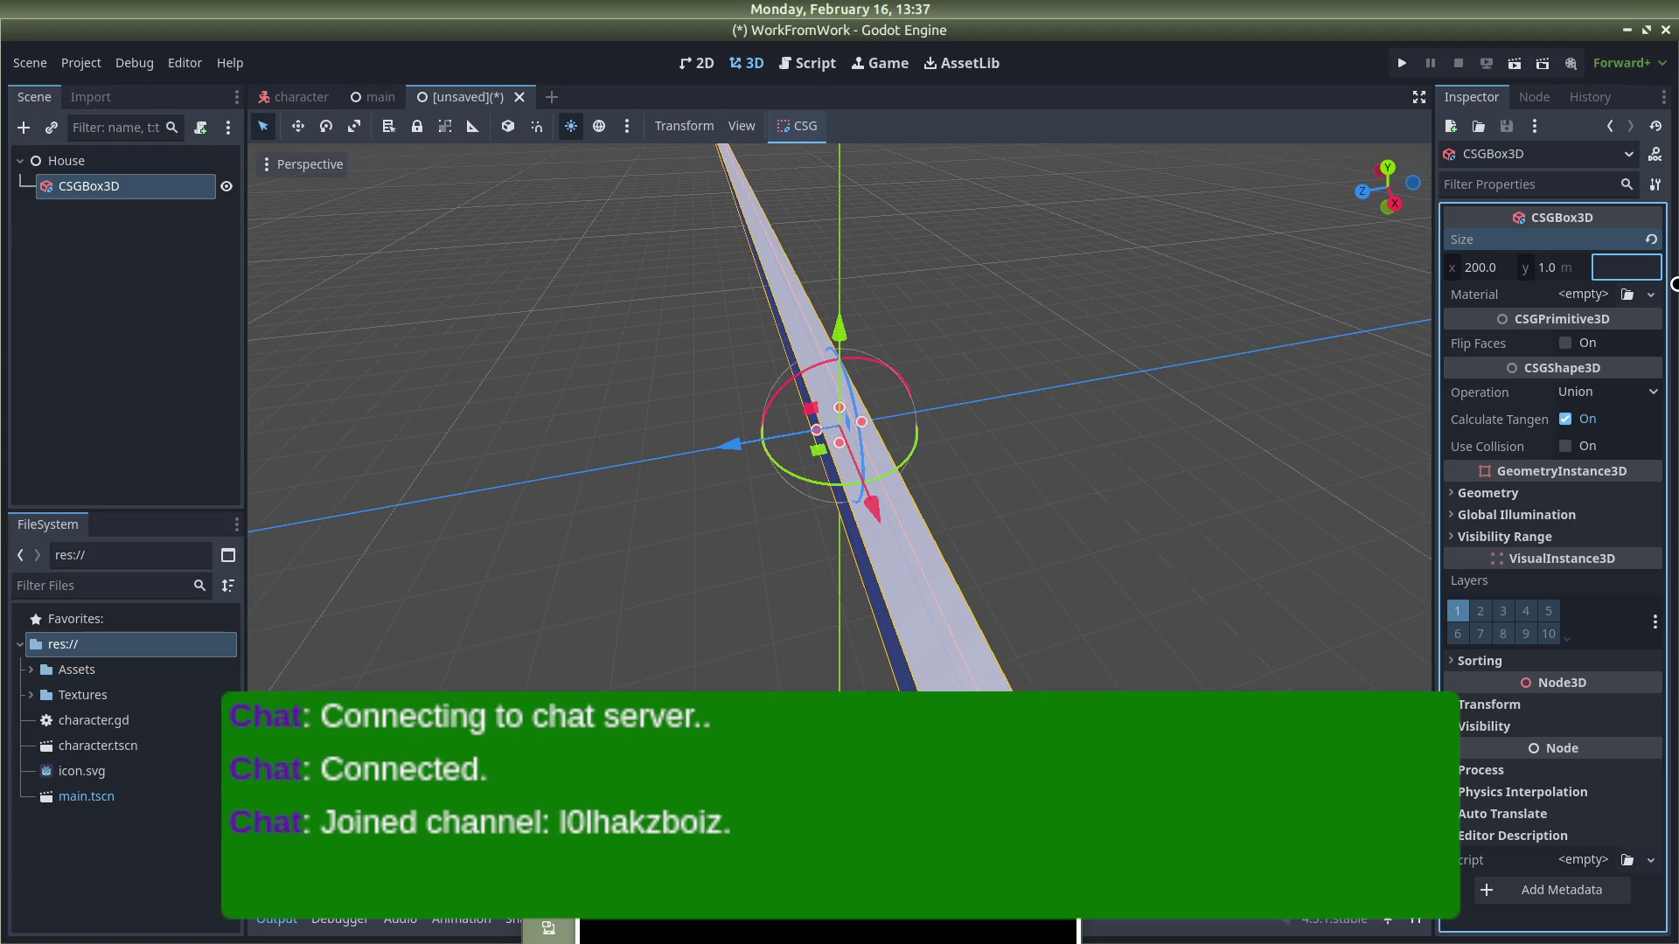
{"action": "type", "text": "20"}
{"action": "key", "text": "Return"}
{"action": "scroll", "coordinate": [1101, 350], "scroll_direction": "down", "scroll_amount": 6}
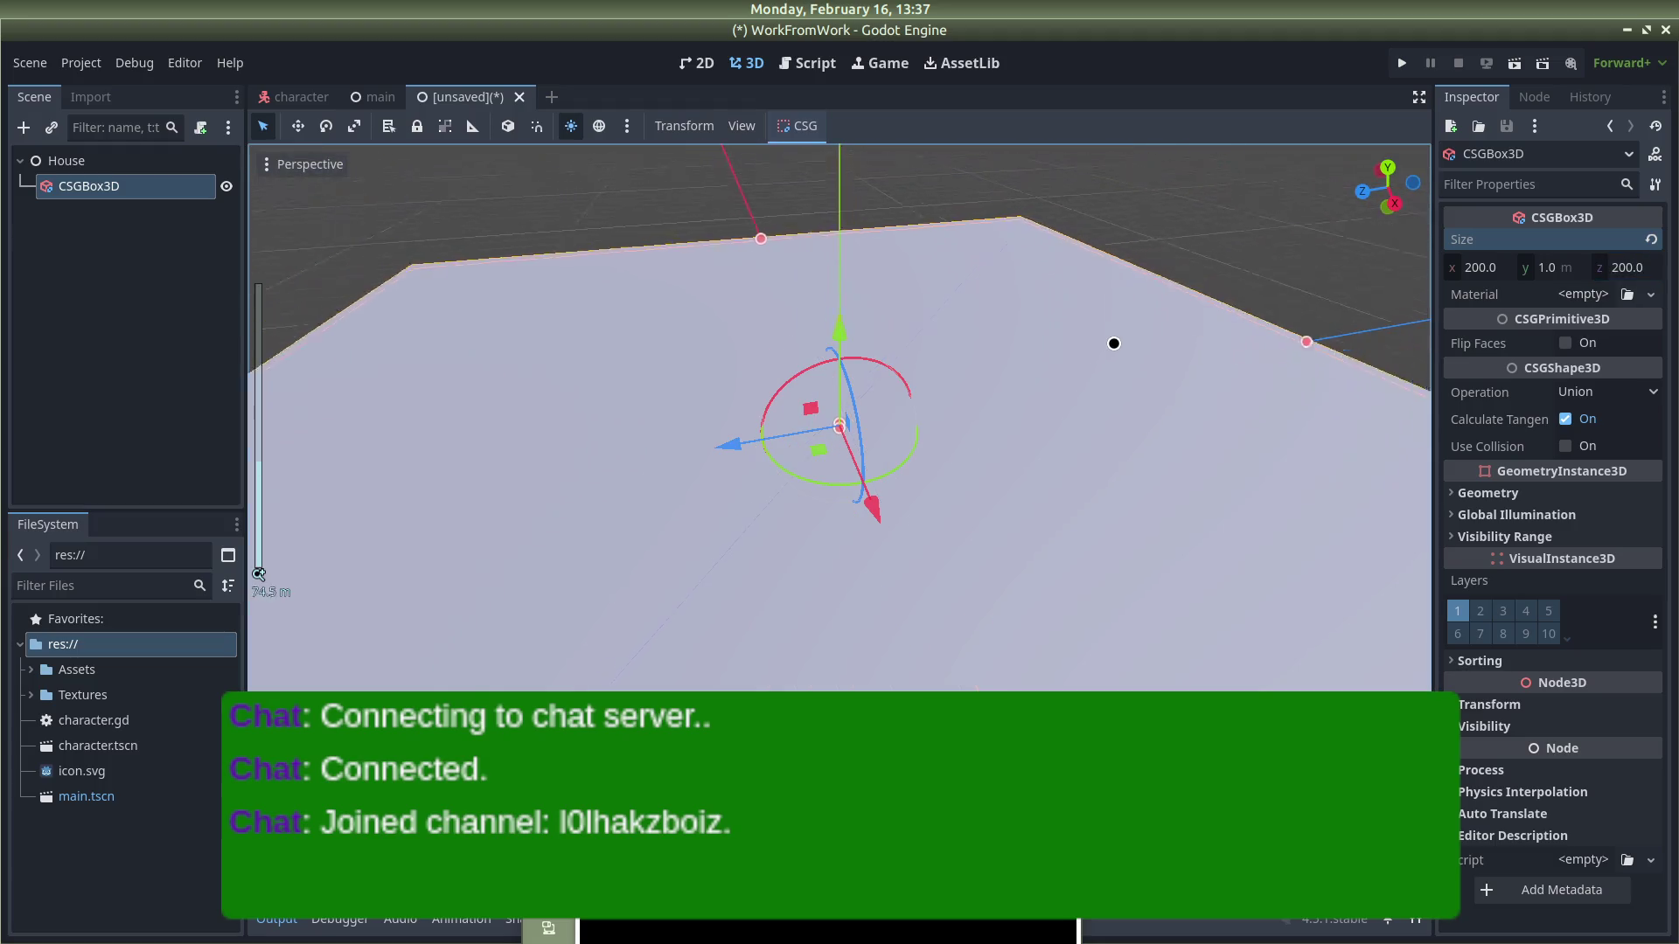
{"action": "mouse_move", "coordinate": [1127, 370]}
{"action": "left_mouse_down"}
{"action": "mouse_move", "coordinate": [1110, 233]}
{"action": "mouse_move", "coordinate": [1183, 344]}
{"action": "mouse_move", "coordinate": [1267, 297]}
{"action": "mouse_move", "coordinate": [1064, 229]}
{"action": "mouse_move", "coordinate": [1165, 303]}
{"action": "mouse_move", "coordinate": [1112, 299]}
{"action": "left_mouse_up"}
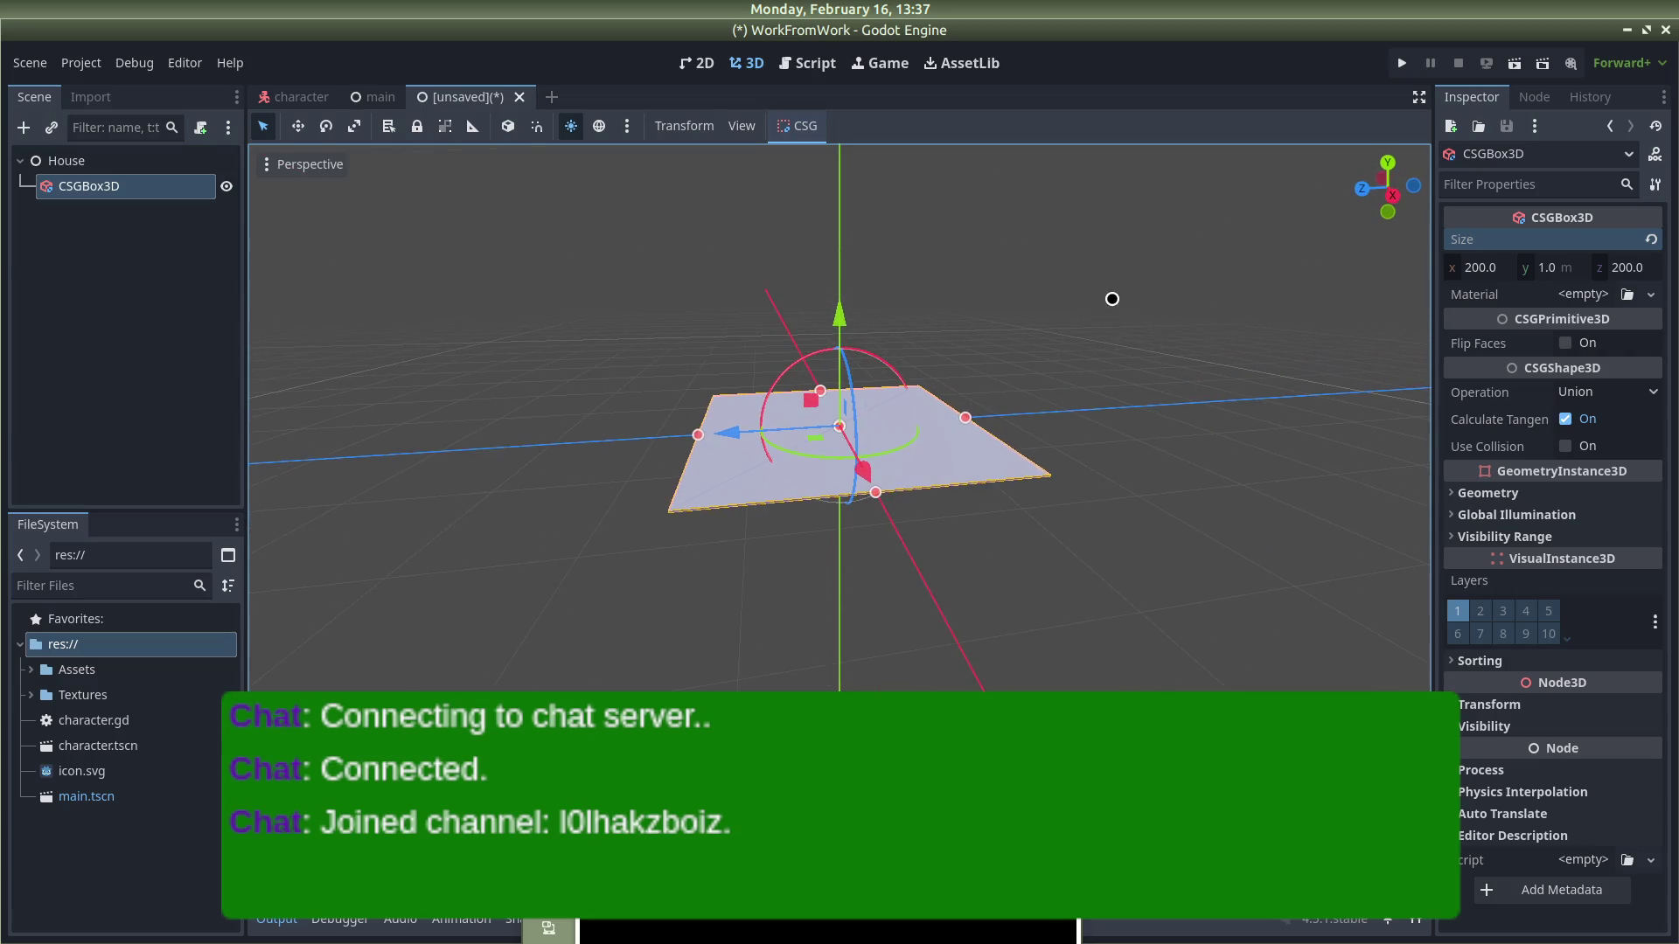
{"action": "left_click", "coordinate": [420, 229]}
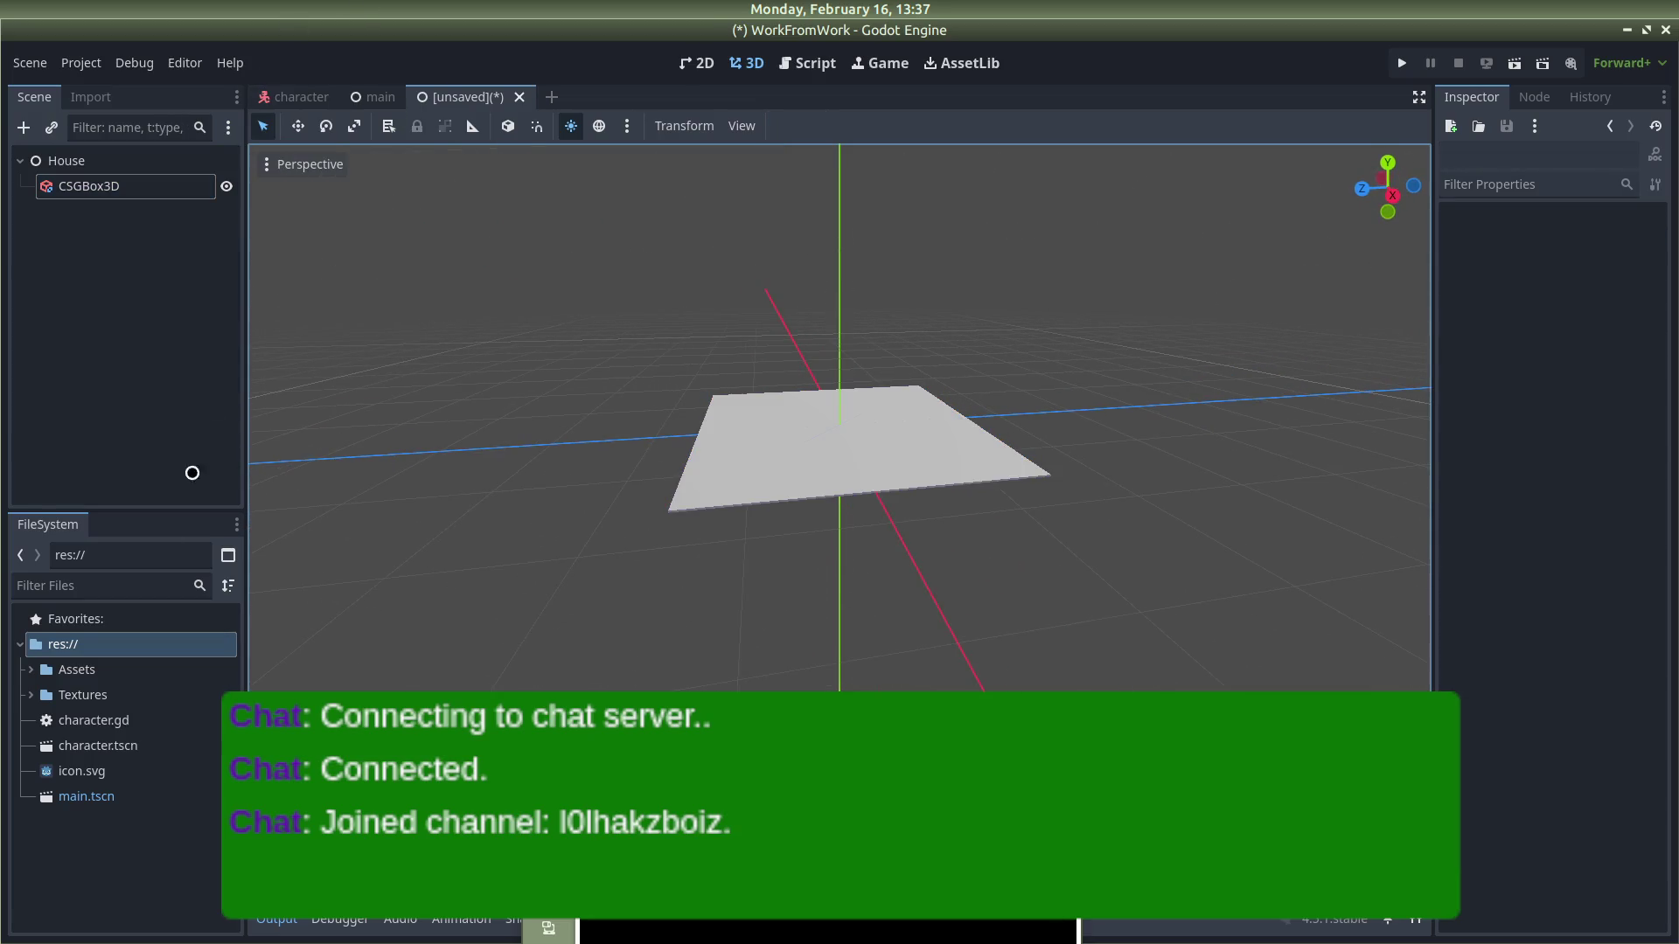
{"action": "left_click_drag", "start_coordinate": [85, 735], "coordinate": [103, 228]}
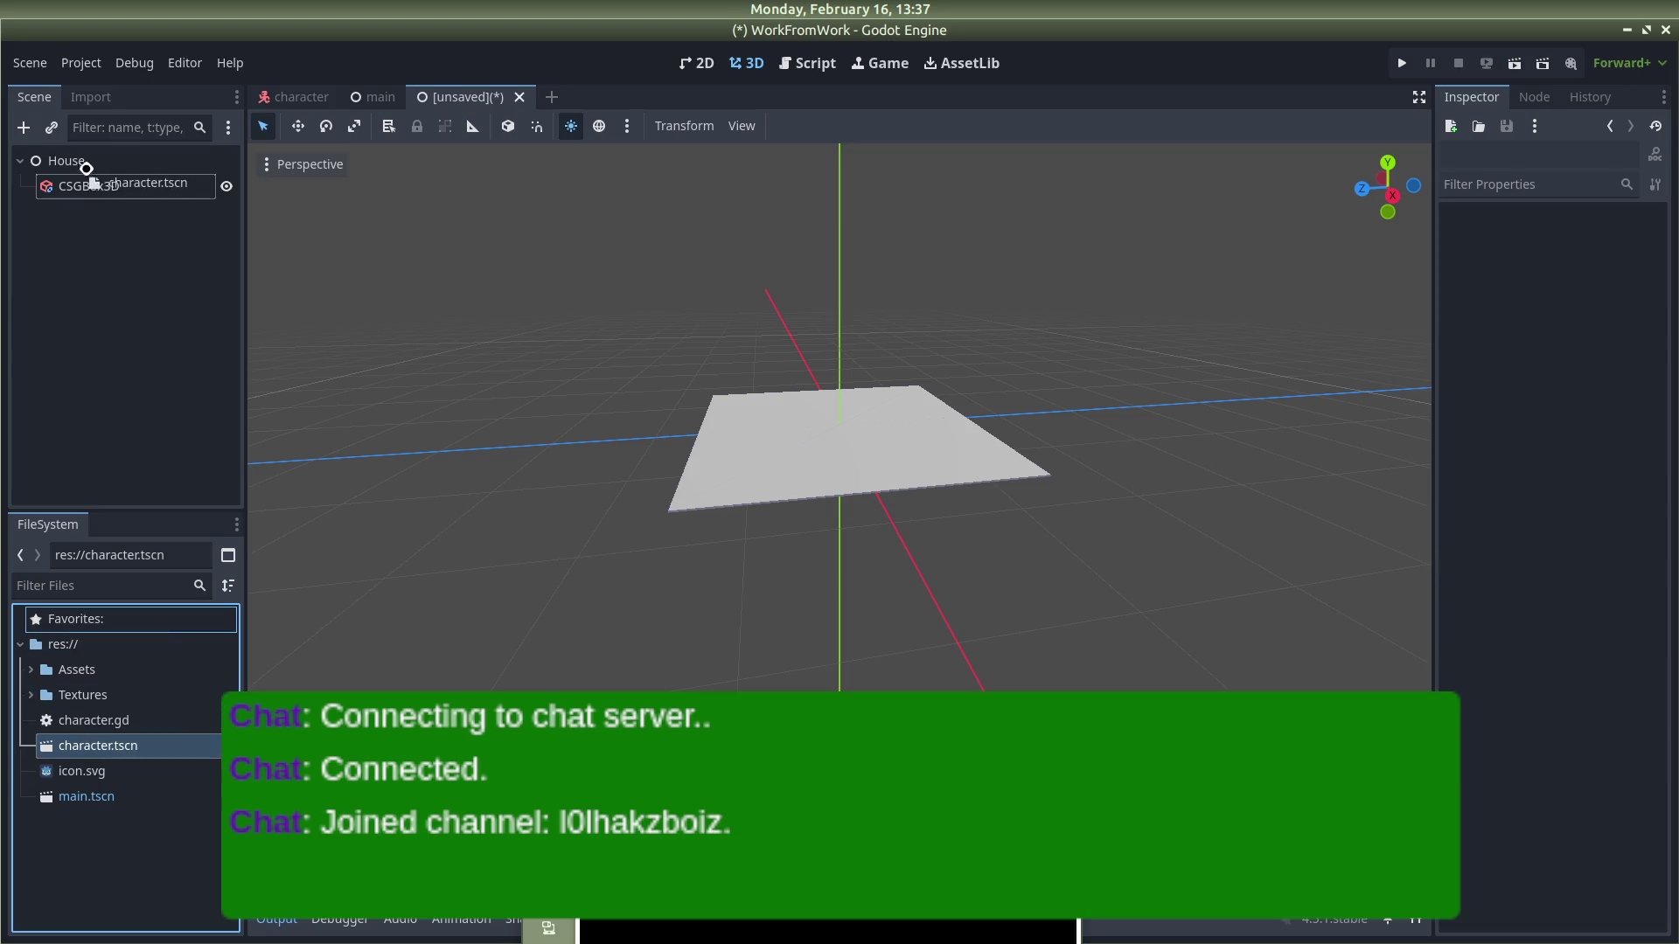
Step: Add character.tscn as a child of House and raise the capsule slightly along Y
{"action": "left_click_drag", "start_coordinate": [87, 170], "coordinate": [87, 175]}
{"action": "scroll", "coordinate": [892, 411], "scroll_direction": "up", "scroll_amount": 5}
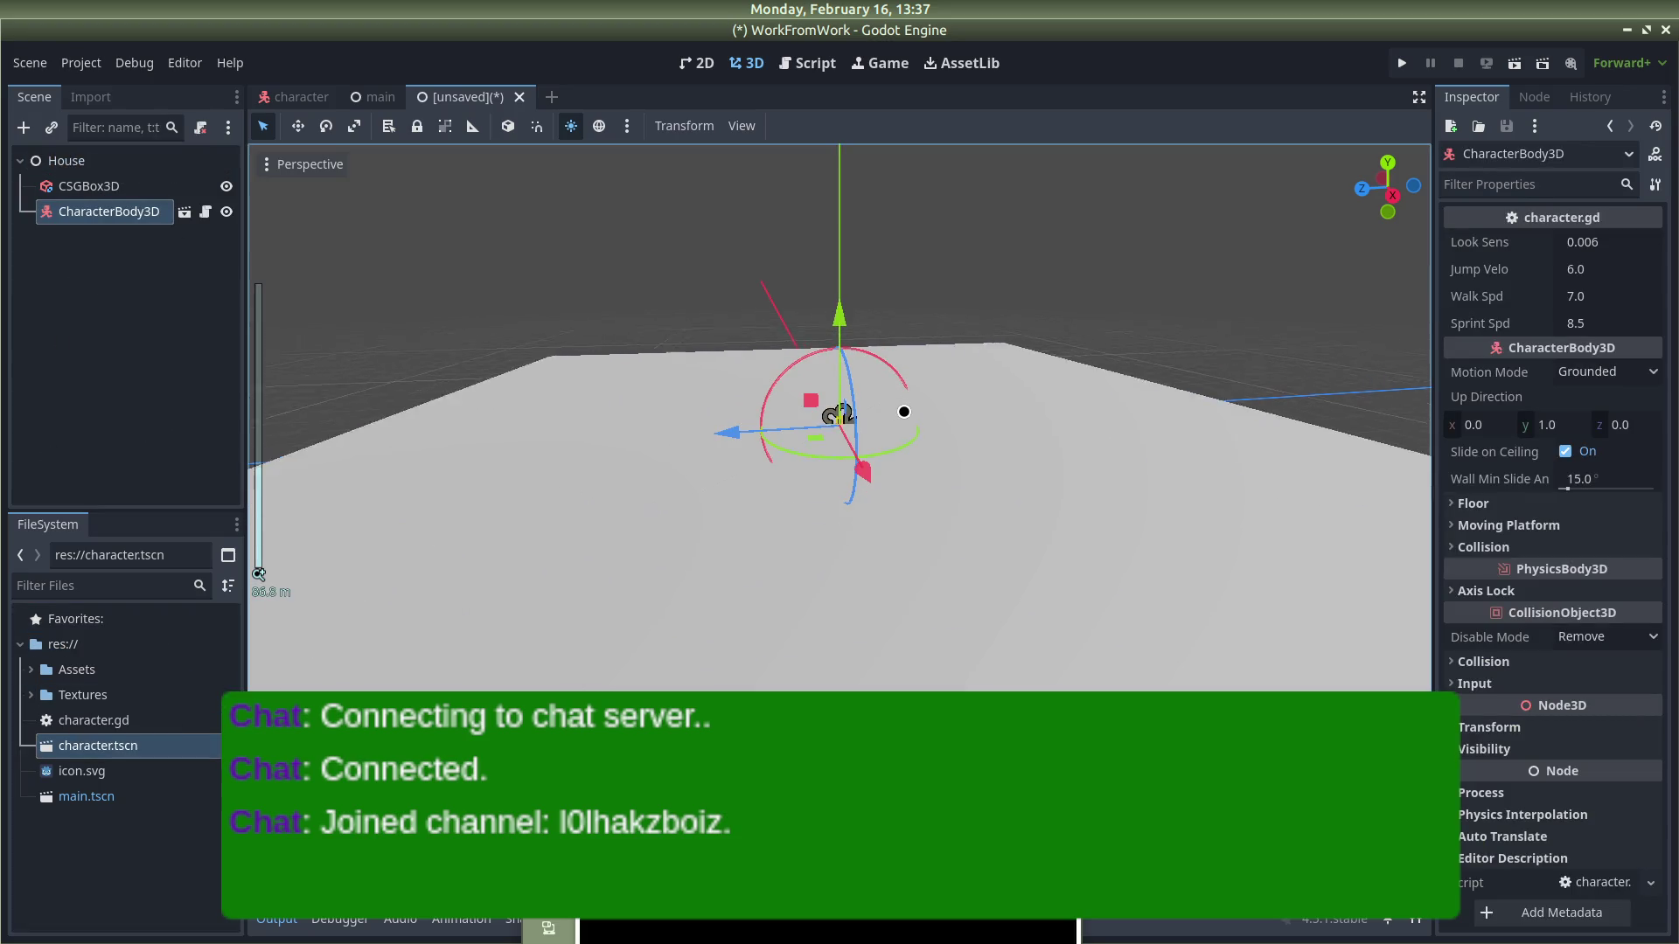
{"action": "scroll", "coordinate": [903, 412], "scroll_direction": "up", "scroll_amount": 10}
{"action": "left_click_drag", "start_coordinate": [834, 311], "coordinate": [833, 262]}
{"action": "mouse_move", "coordinate": [1037, 357]}
{"action": "left_mouse_down"}
{"action": "mouse_move", "coordinate": [1035, 270]}
{"action": "mouse_move", "coordinate": [963, 334]}
{"action": "mouse_move", "coordinate": [735, 318]}
{"action": "mouse_move", "coordinate": [798, 363]}
{"action": "mouse_move", "coordinate": [979, 356]}
{"action": "mouse_move", "coordinate": [839, 283]}
{"action": "left_mouse_up"}
{"action": "mouse_move", "coordinate": [1027, 247]}
{"action": "left_mouse_down"}
{"action": "mouse_move", "coordinate": [979, 225]}
{"action": "mouse_move", "coordinate": [260, 202]}
{"action": "left_mouse_up"}
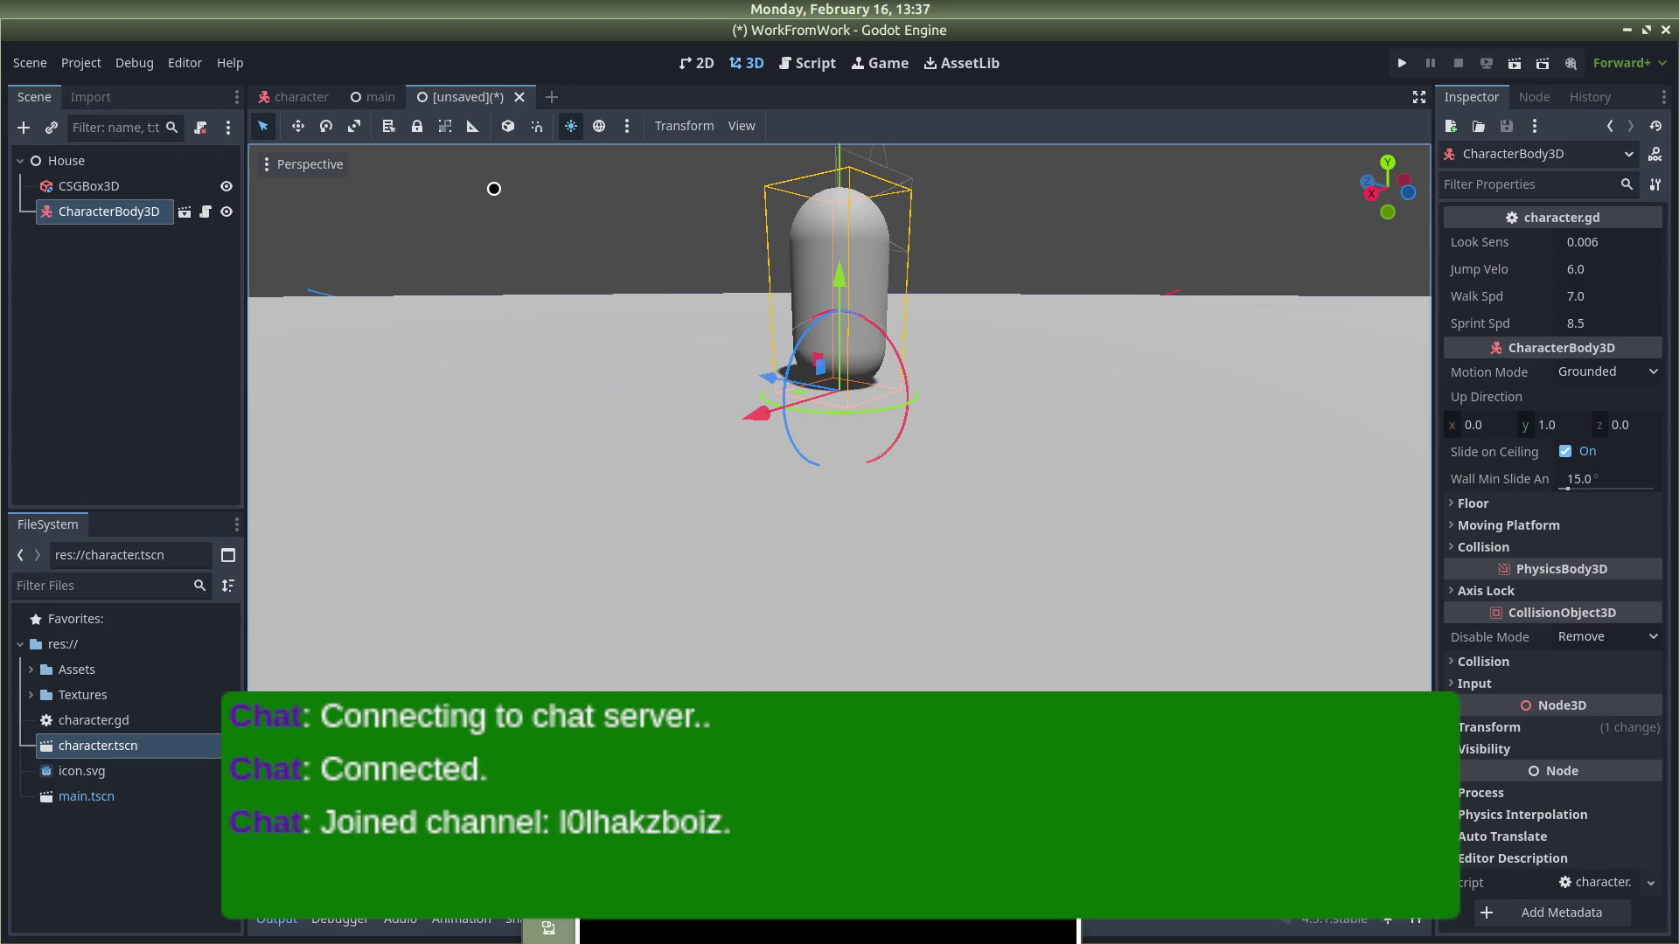
Step: Save the scene as house.tscn and check the character standing on the floor
{"action": "key", "text": "ctrl+s"}
{"action": "key", "text": "Return"}
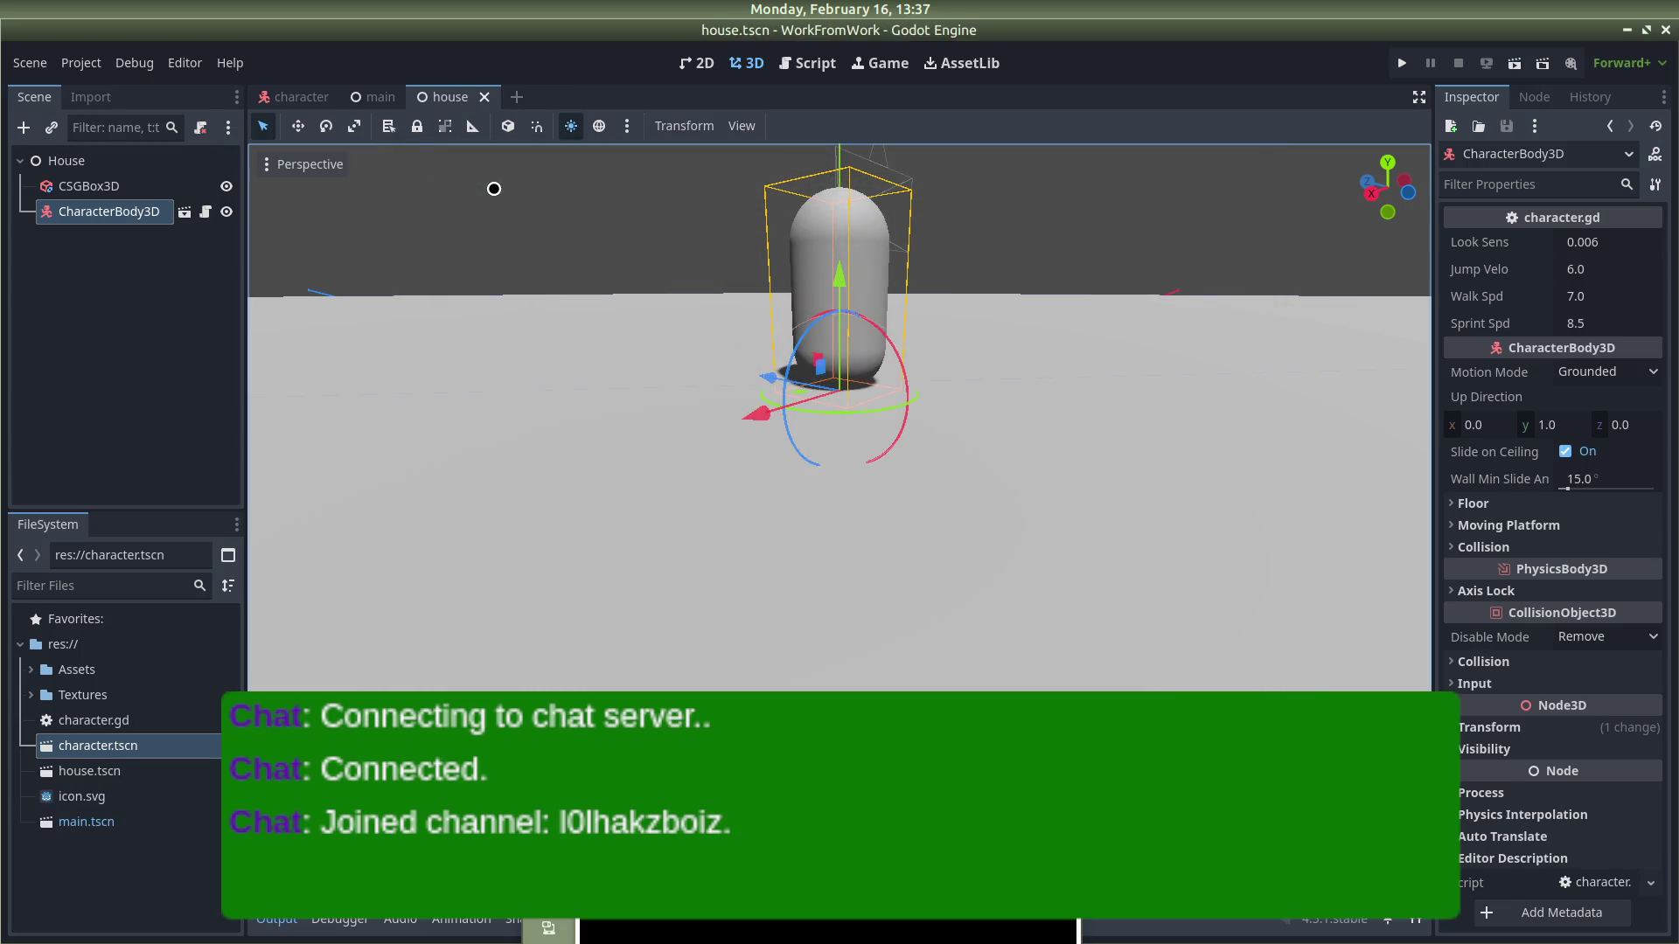
{"action": "scroll", "coordinate": [892, 316], "scroll_direction": "down", "scroll_amount": 5}
{"action": "mouse_move", "coordinate": [918, 315]}
{"action": "left_mouse_down"}
{"action": "mouse_move", "coordinate": [1218, 236]}
{"action": "mouse_move", "coordinate": [1098, 386]}
{"action": "mouse_move", "coordinate": [946, 356]}
{"action": "mouse_move", "coordinate": [1116, 263]}
{"action": "left_mouse_up"}
{"action": "scroll", "coordinate": [945, 356], "scroll_direction": "down", "scroll_amount": 5}
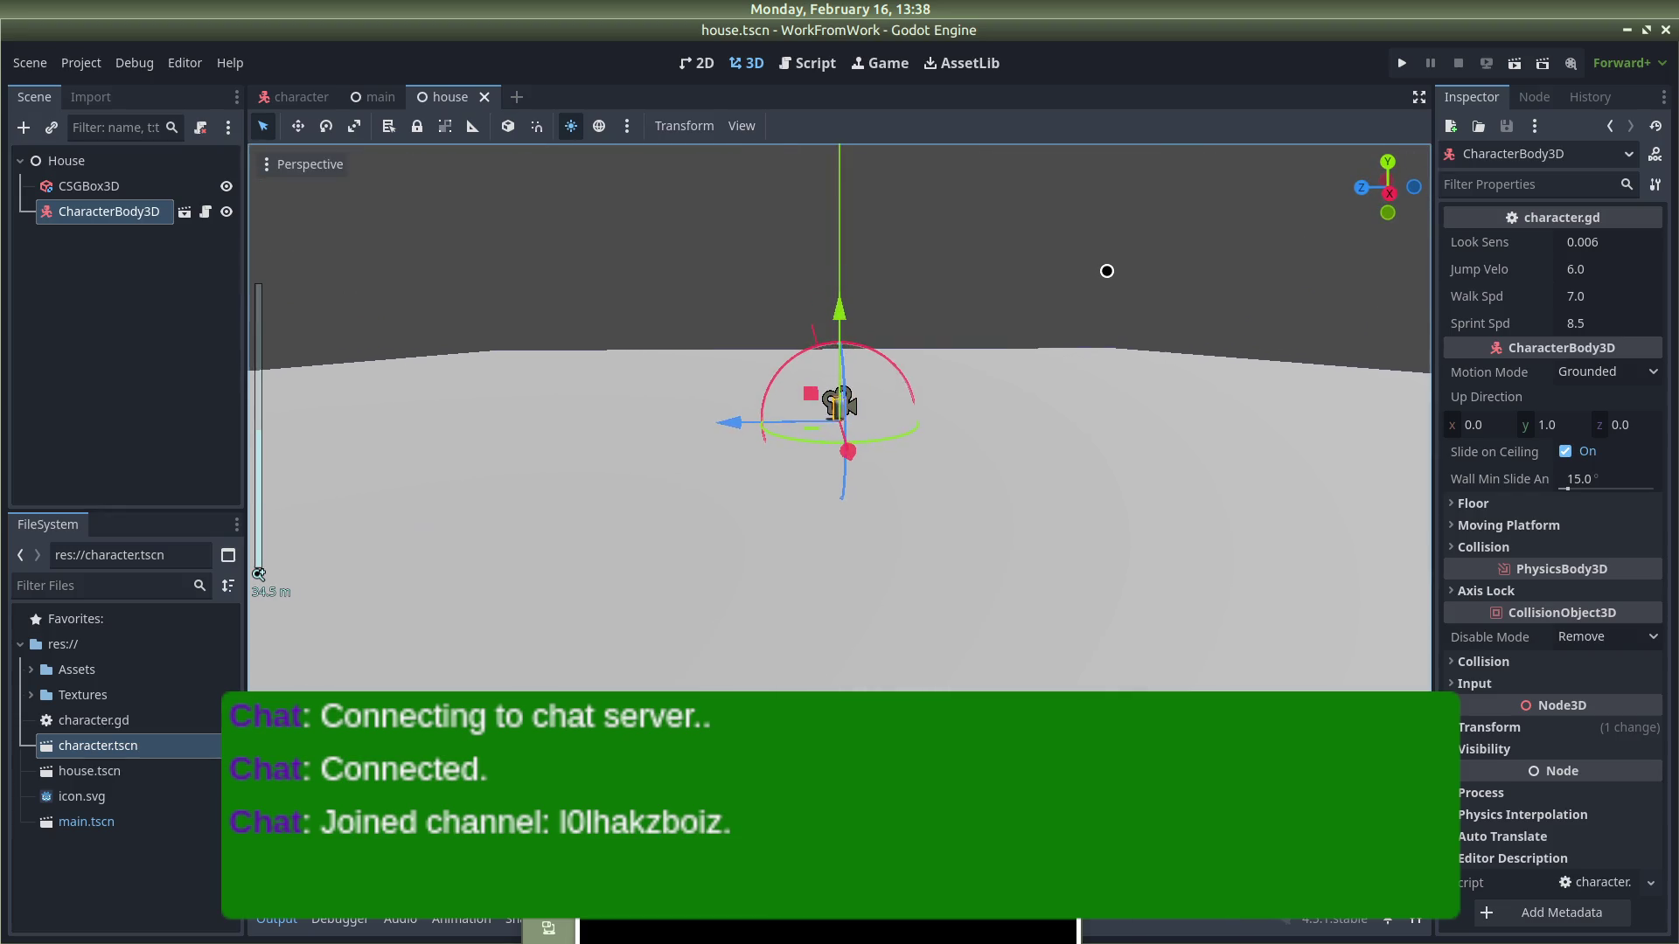
{"action": "mouse_move", "coordinate": [890, 237]}
{"action": "left_mouse_down"}
{"action": "mouse_move", "coordinate": [682, 255]}
{"action": "mouse_move", "coordinate": [952, 232]}
{"action": "mouse_move", "coordinate": [1300, 266]}
{"action": "mouse_move", "coordinate": [1188, 251]}
{"action": "mouse_move", "coordinate": [1020, 417]}
{"action": "mouse_move", "coordinate": [1145, 385]}
{"action": "left_mouse_up"}
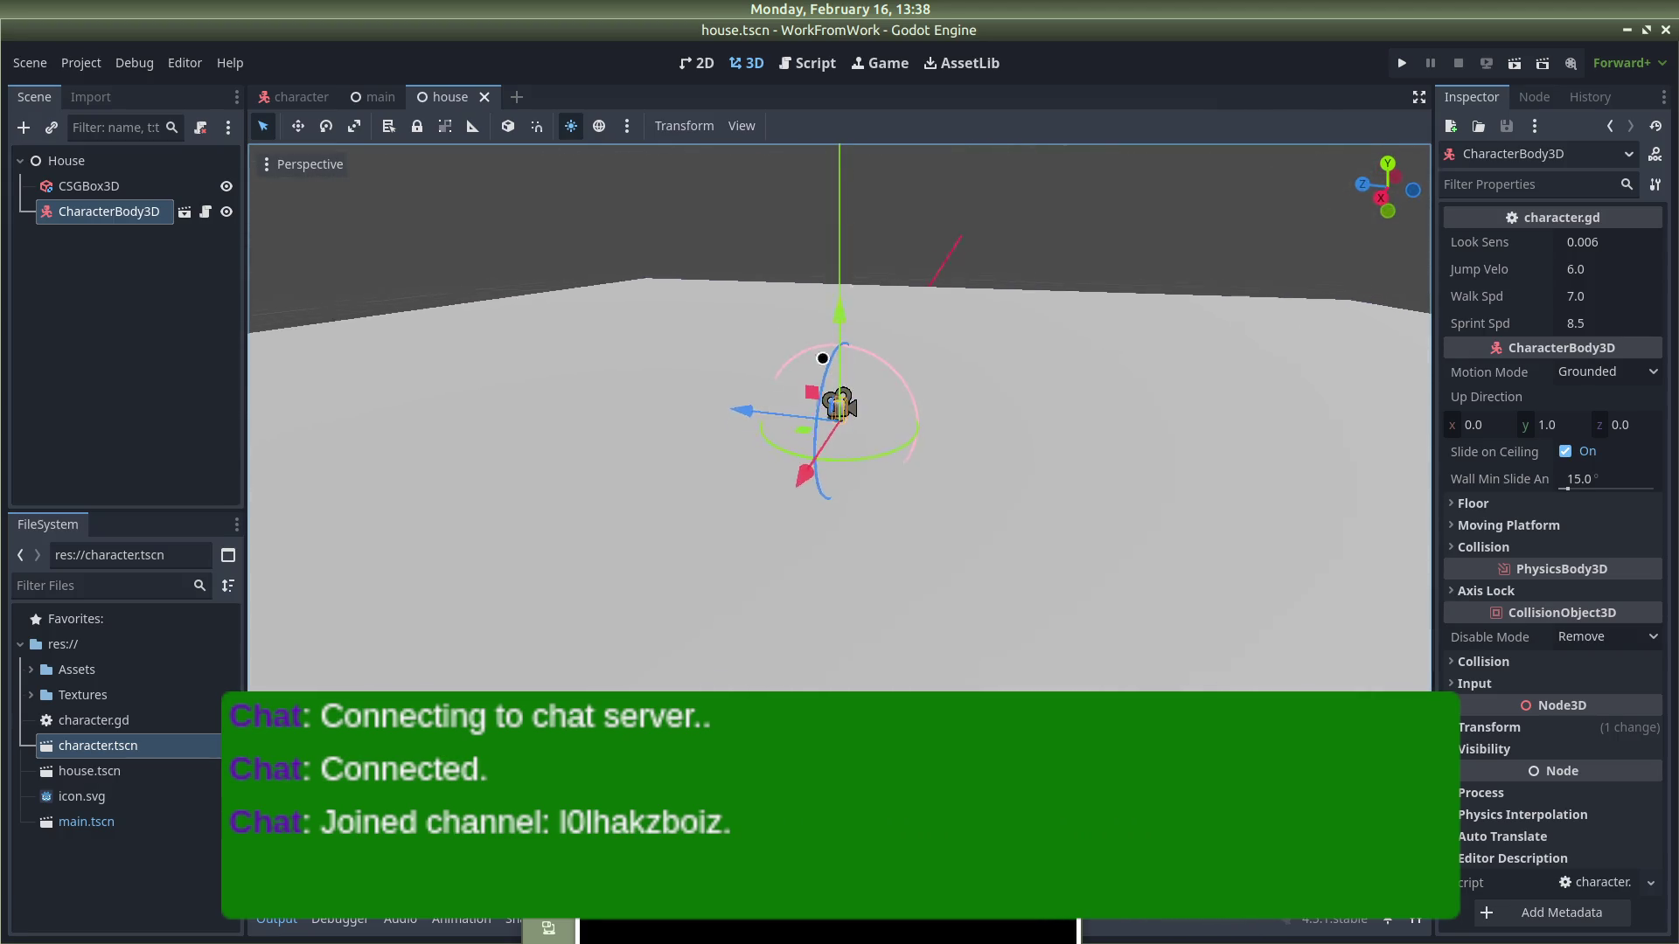
{"action": "left_click", "coordinate": [1145, 386]}
{"action": "key", "text": "alt+Tab"}
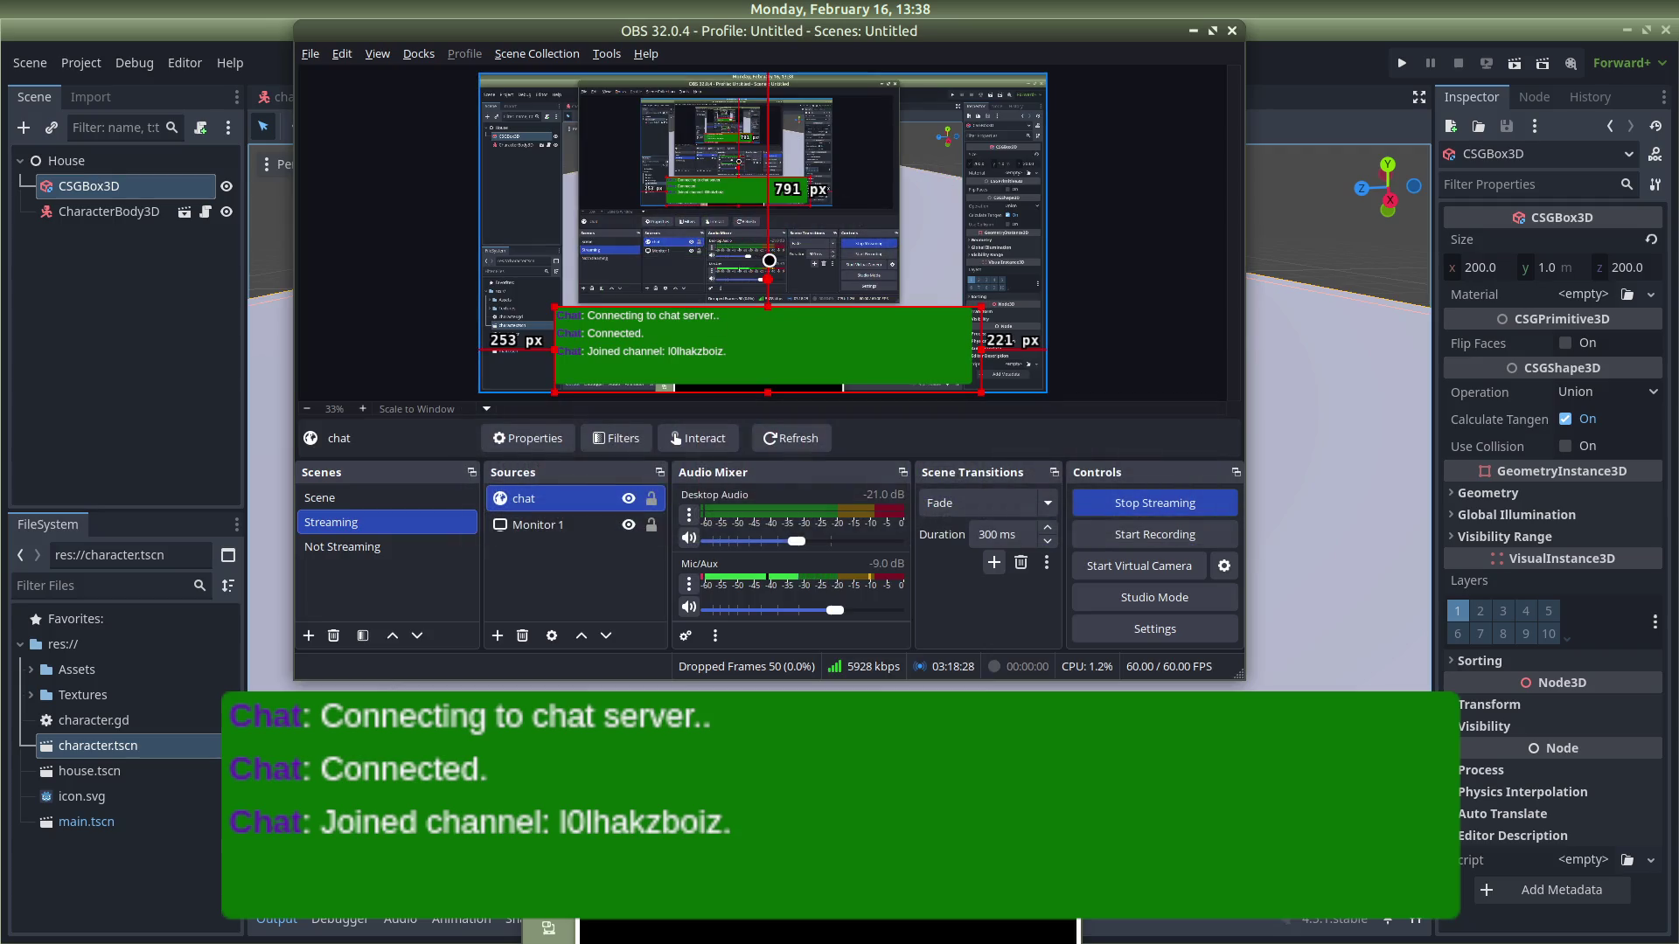
Step: Watch the tutorial give its floor a new StandardMaterial3D with terrain texture, then return to Godot
{"action": "key", "text": "alt+Tab"}
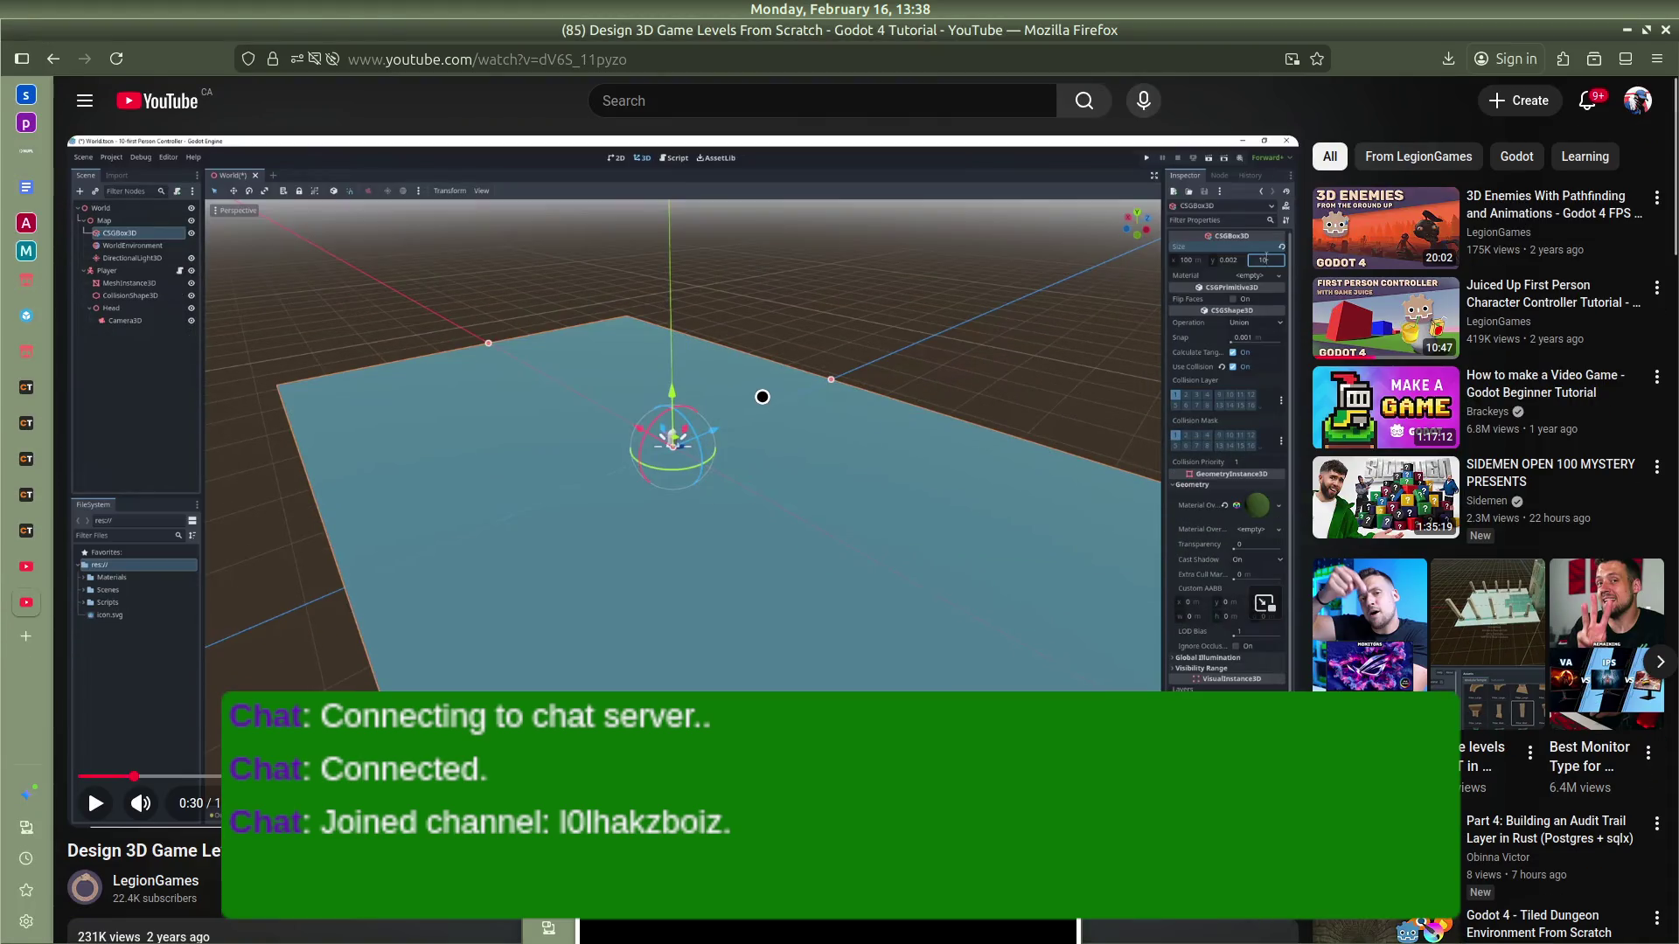
{"action": "left_click", "coordinate": [762, 397]}
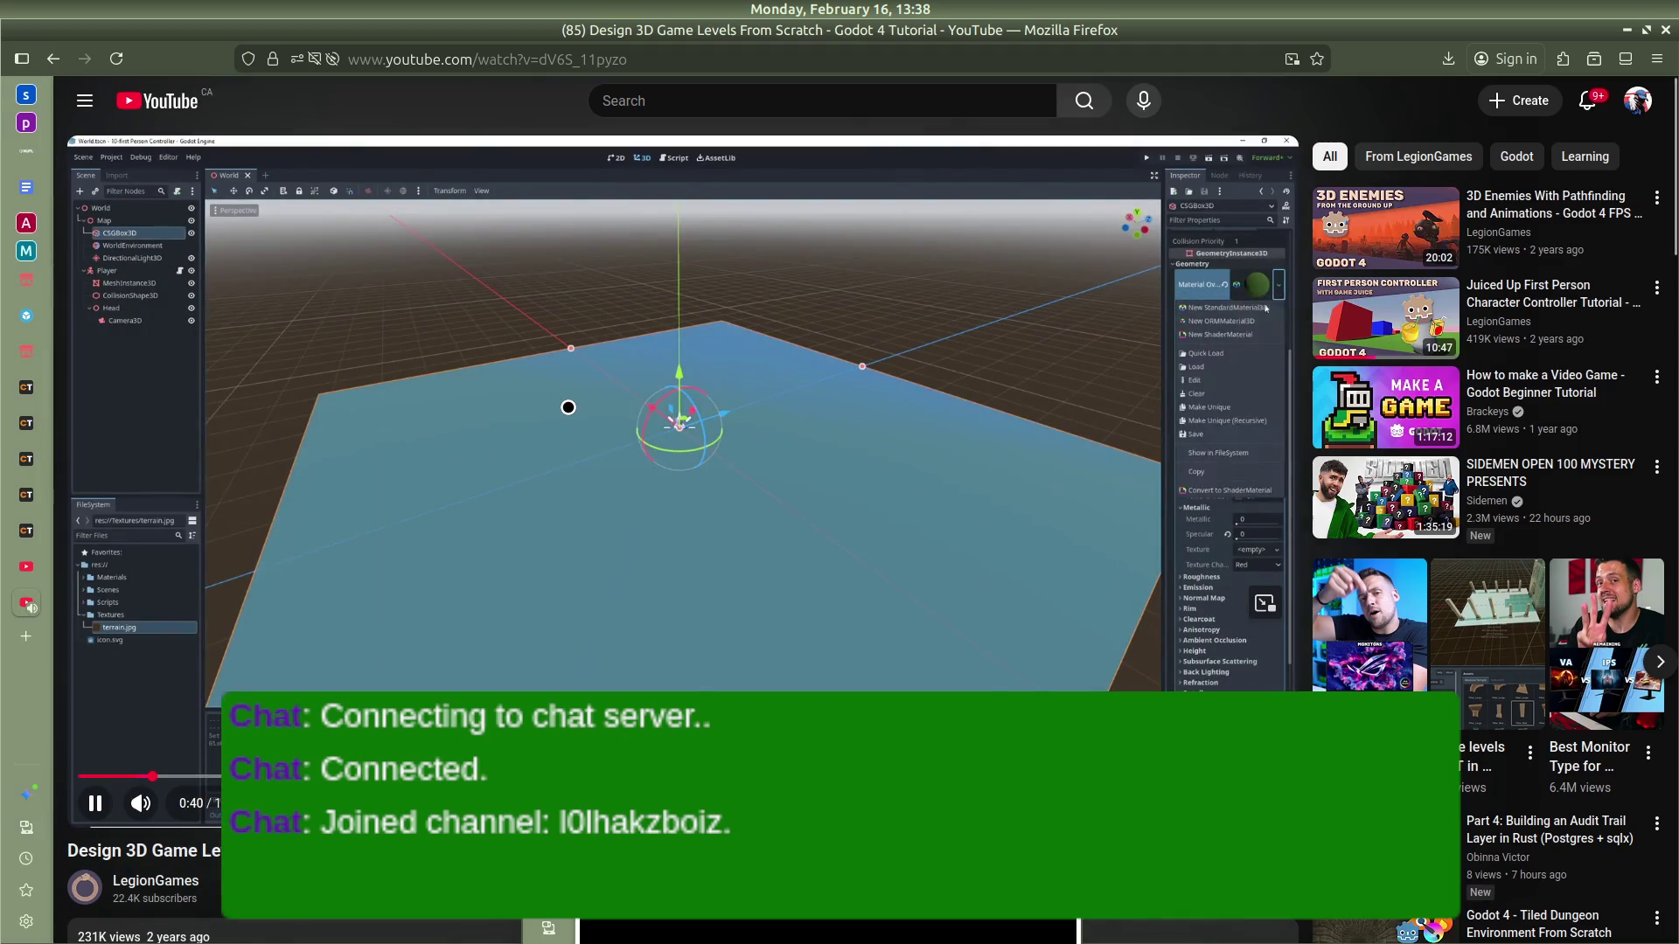
{"action": "key", "text": "space"}
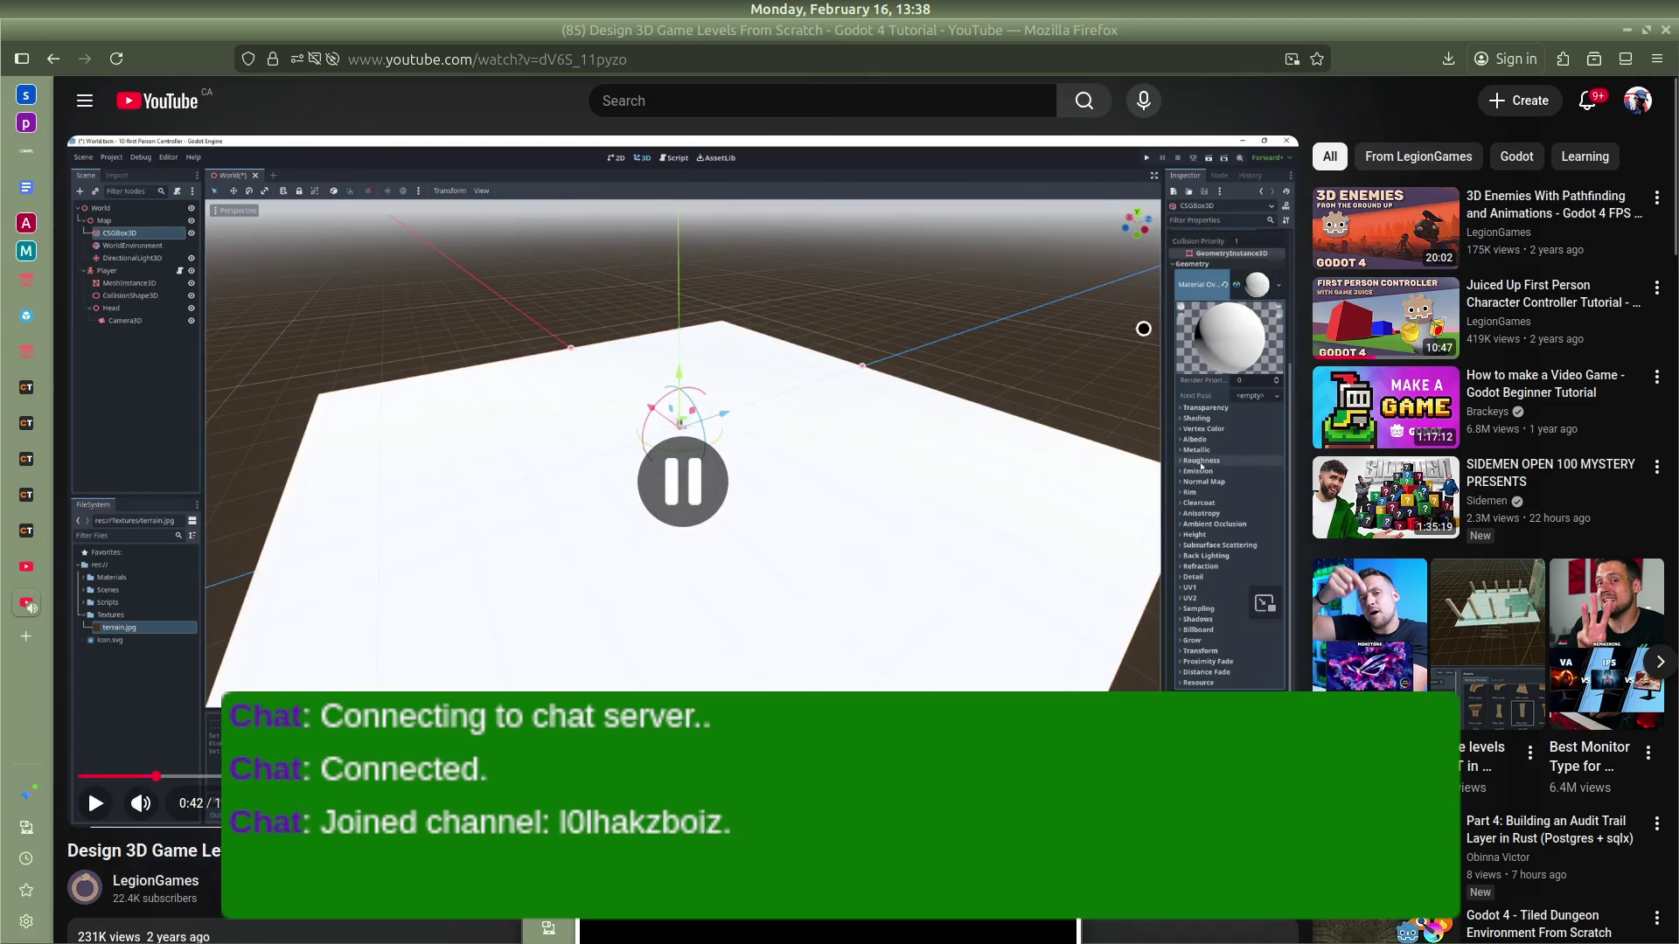
{"action": "key", "text": "alt+Tab"}
{"action": "key", "text": "alt+Tab"}
{"action": "key", "text": "alt+Tab"}
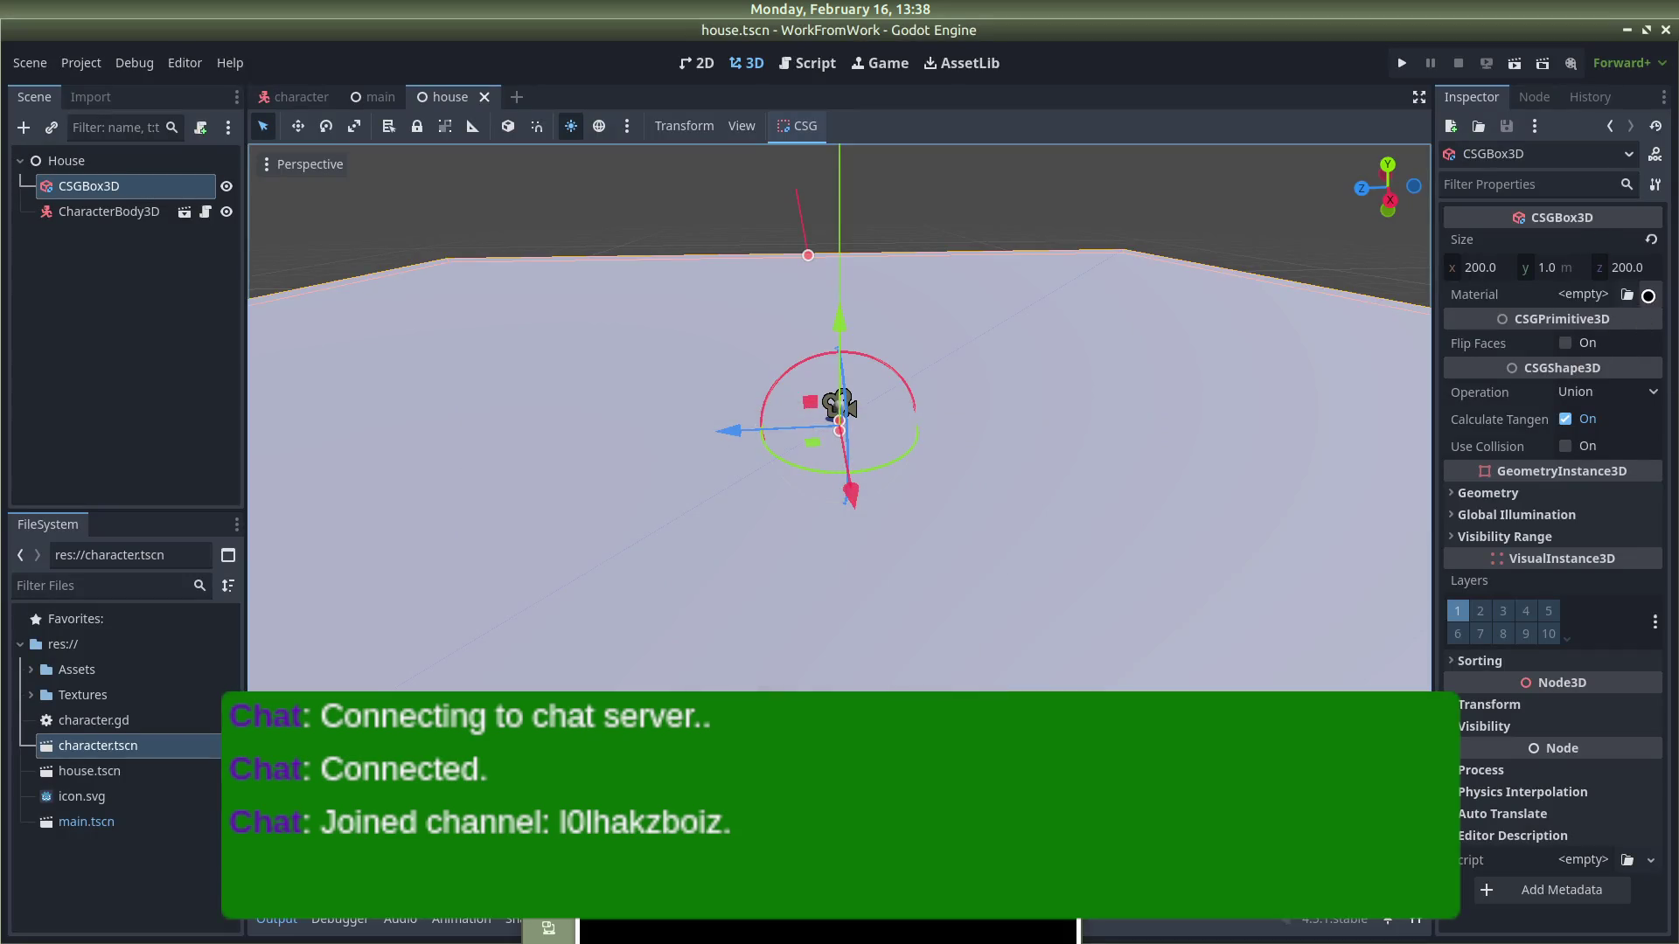
Step: Give the floor a new material and open its Albedo texture options
{"action": "left_click", "coordinate": [1589, 349]}
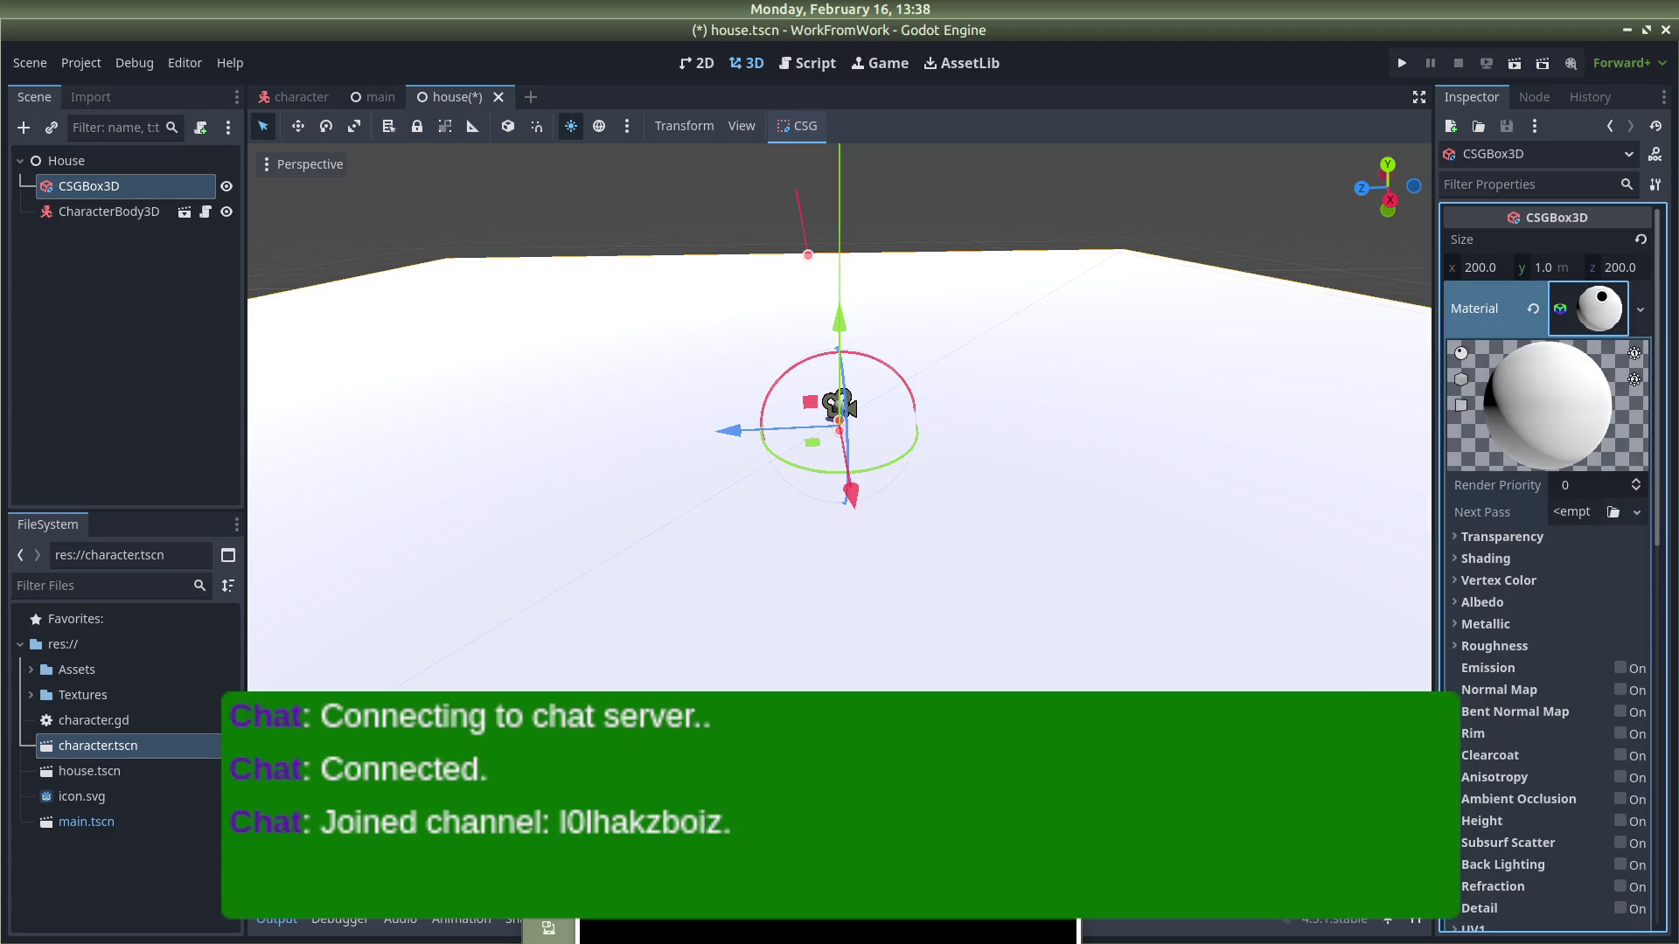
{"action": "left_click", "coordinate": [1613, 285]}
{"action": "scroll", "coordinate": [1487, 508], "scroll_direction": "down", "scroll_amount": 2}
{"action": "left_click", "coordinate": [1455, 507]}
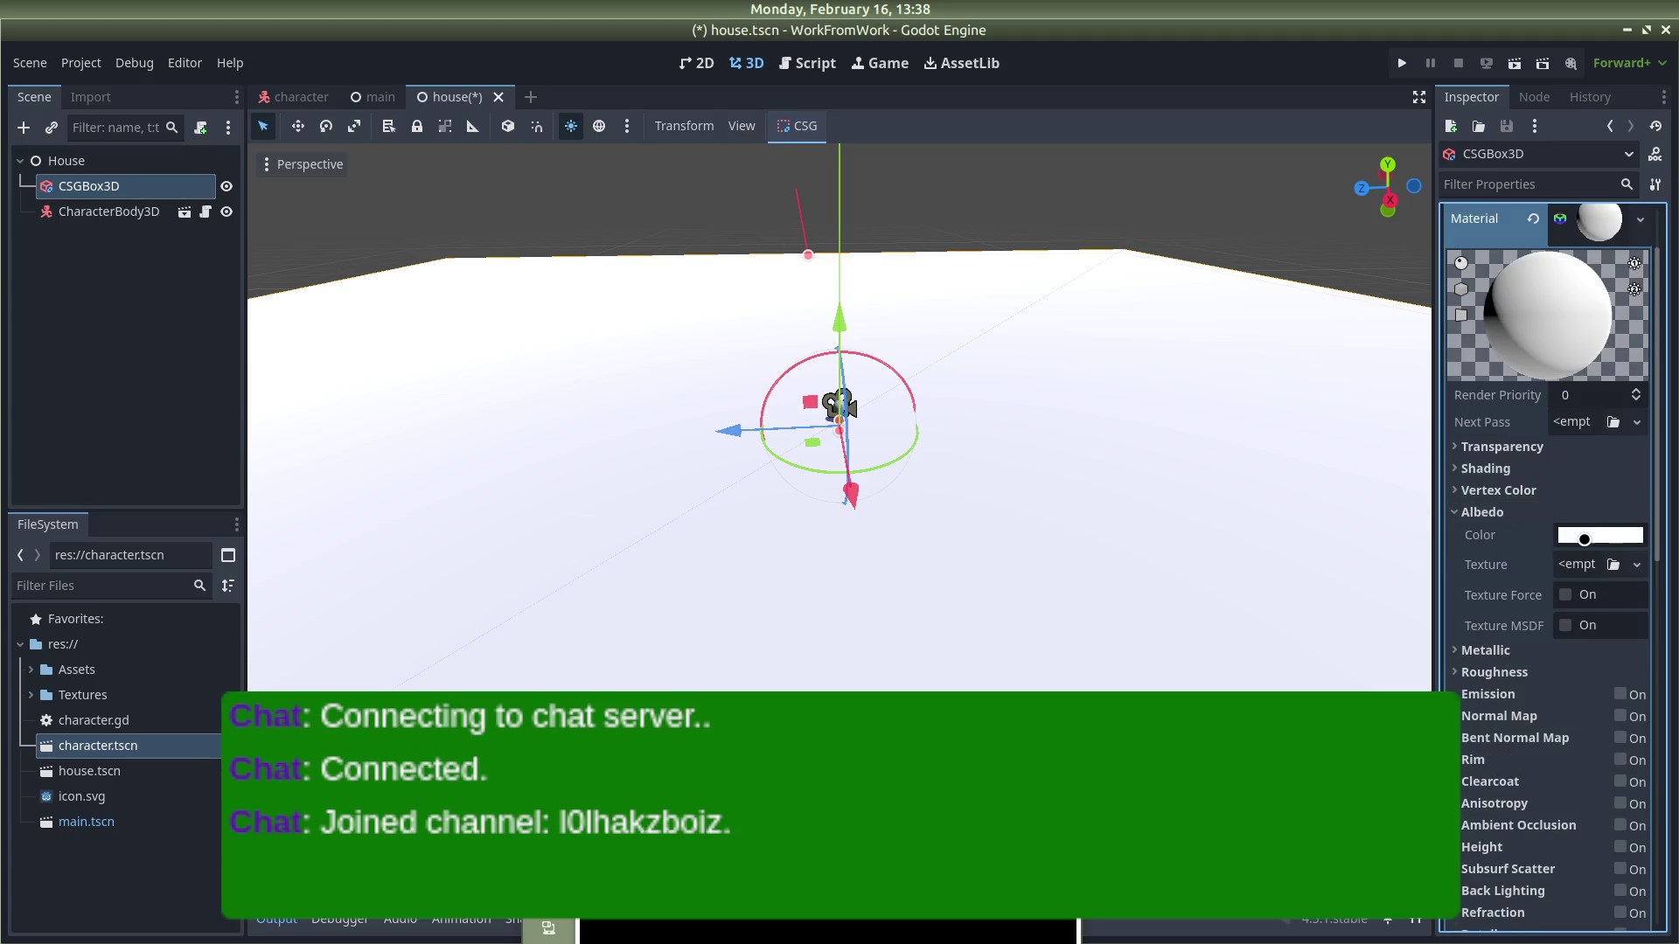
{"action": "left_click", "coordinate": [1589, 536]}
{"action": "left_click", "coordinate": [1595, 570]}
{"action": "left_click", "coordinate": [1637, 564]}
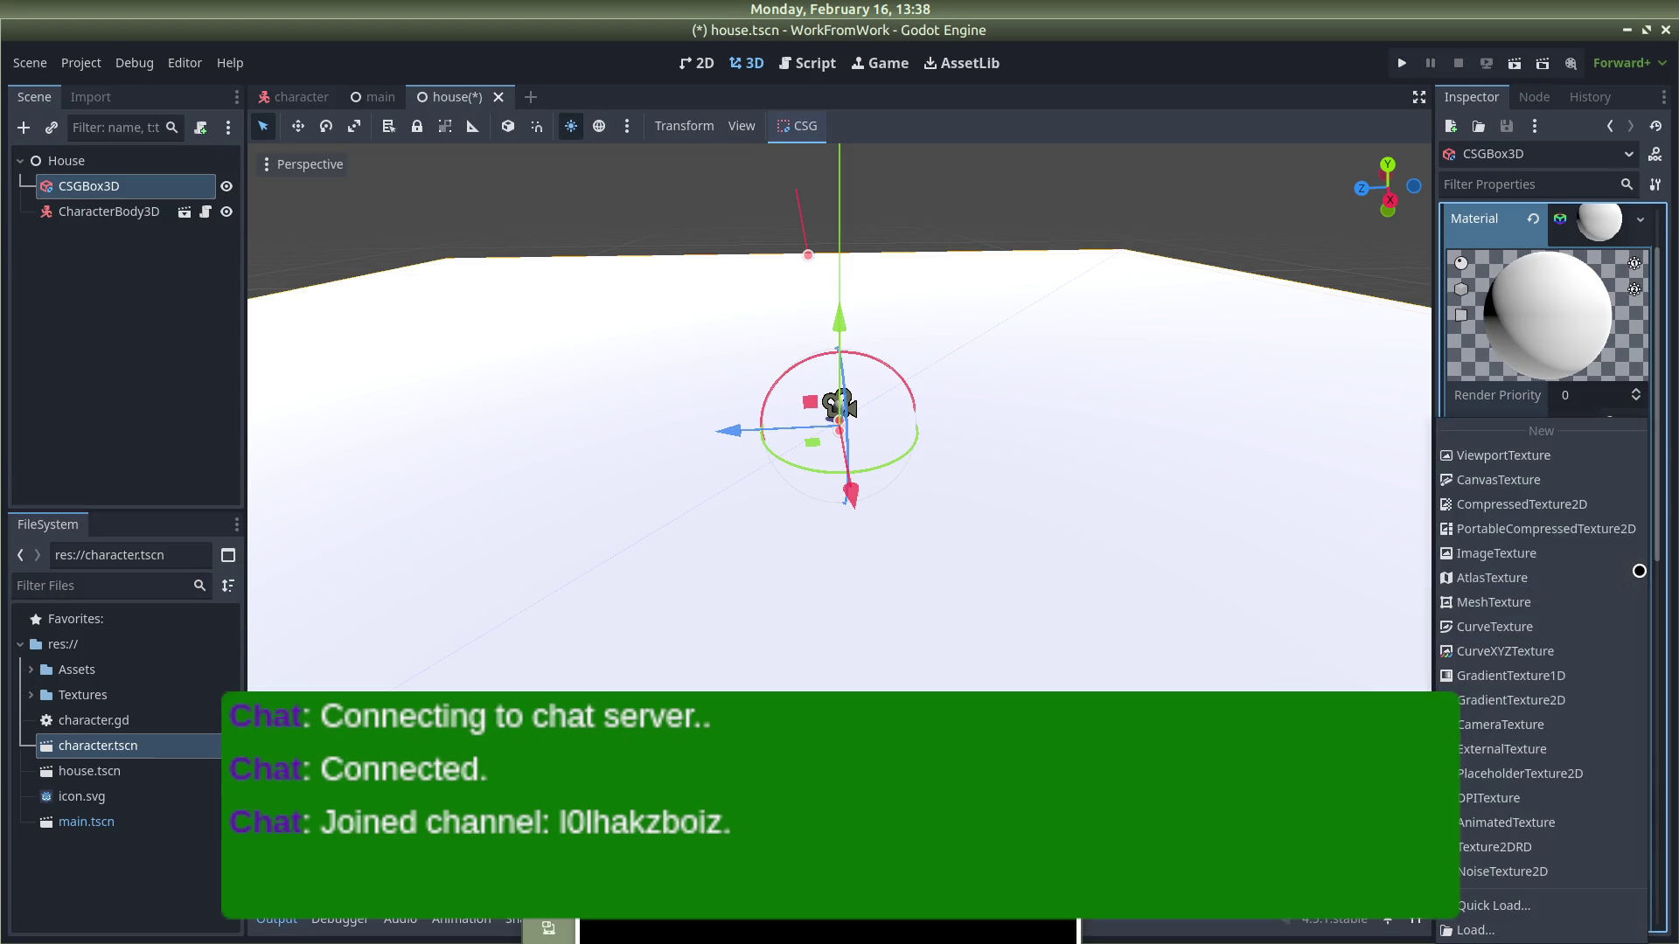
{"action": "left_click", "coordinate": [1448, 395]}
{"action": "left_click", "coordinate": [1551, 579]}
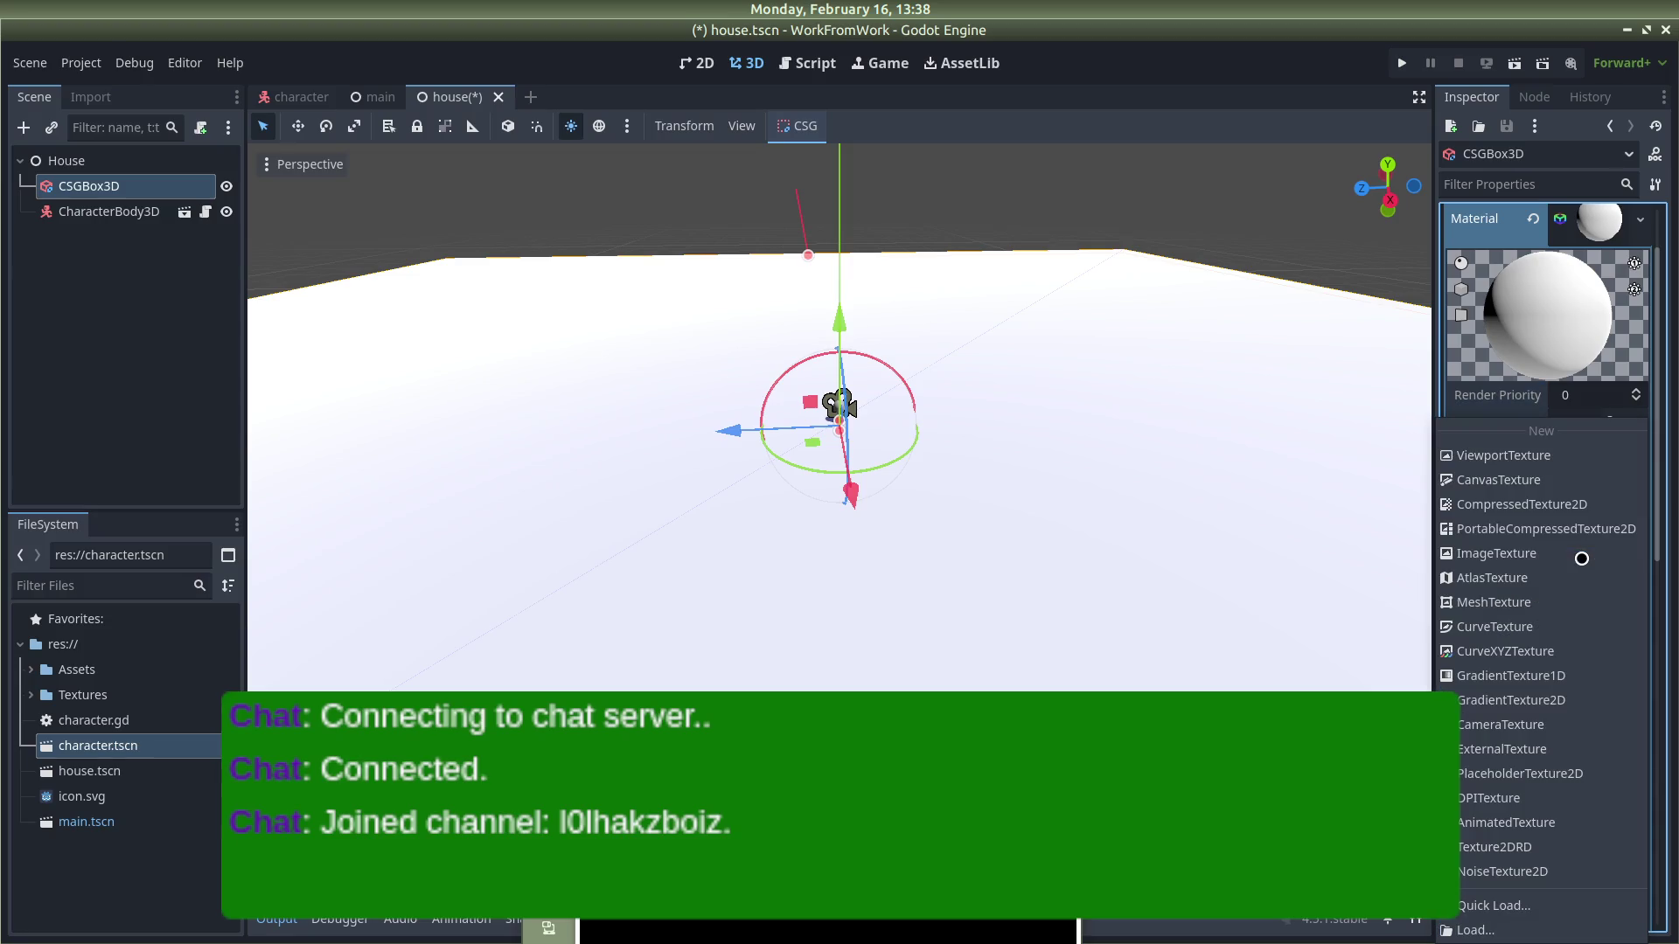
Step: Load the dark_wooden_planks colour texture as the albedo, then expand the UV2 settings
{"action": "left_click", "coordinate": [1509, 906]}
{"action": "double_click", "coordinate": [648, 256]}
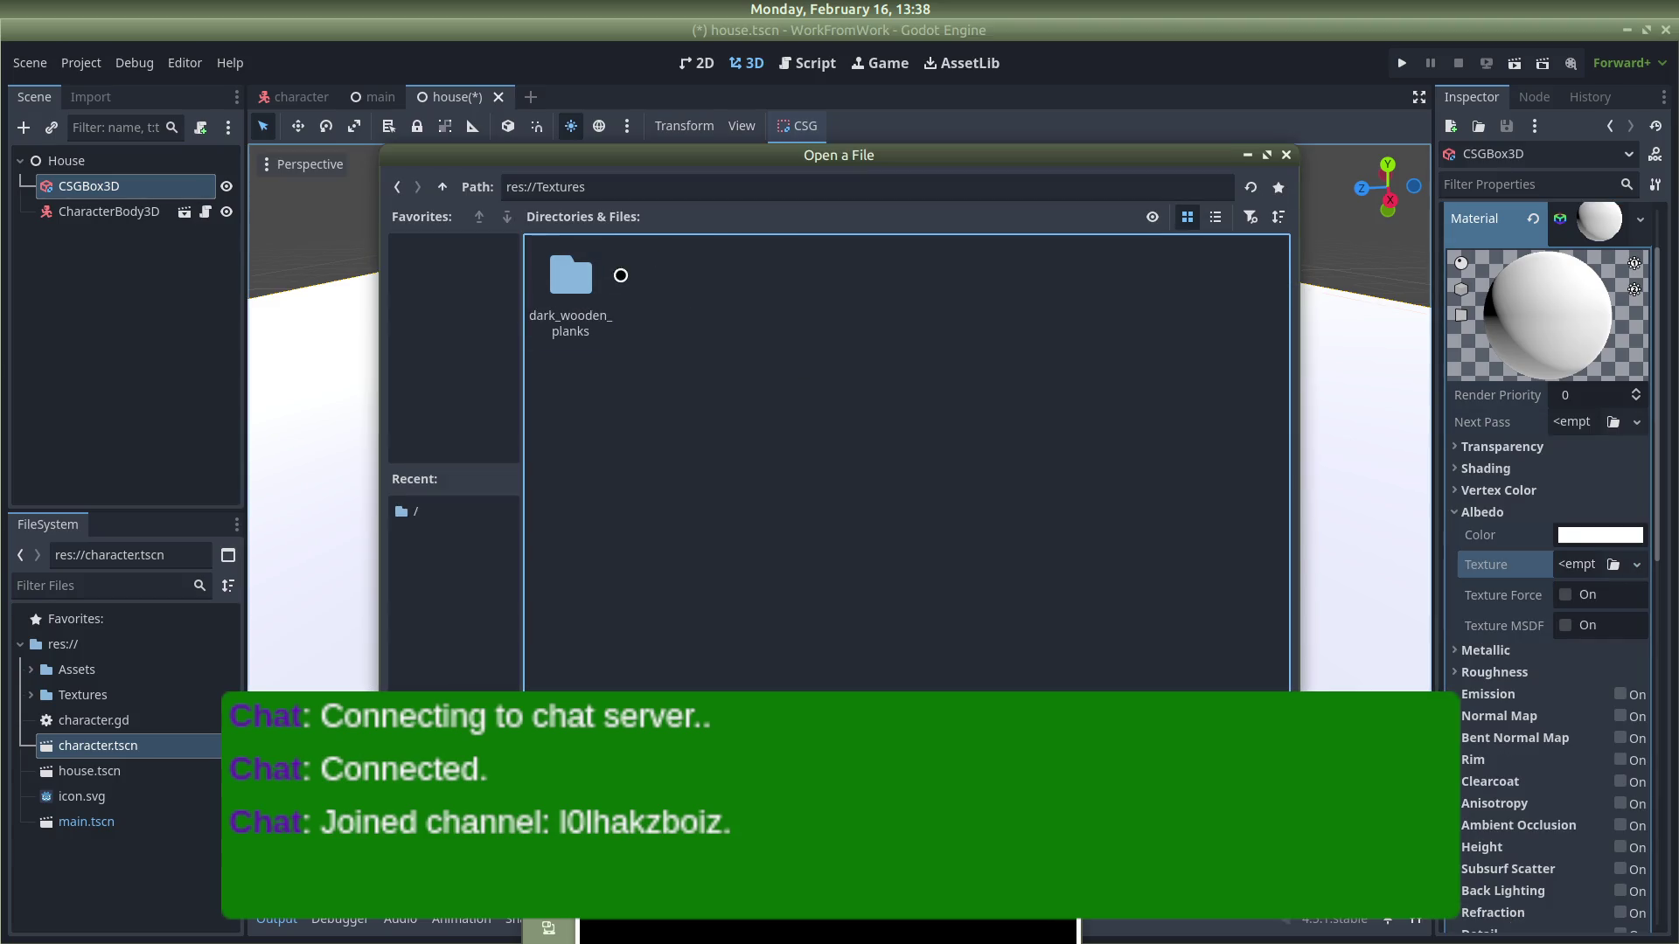
{"action": "double_click", "coordinate": [570, 278]}
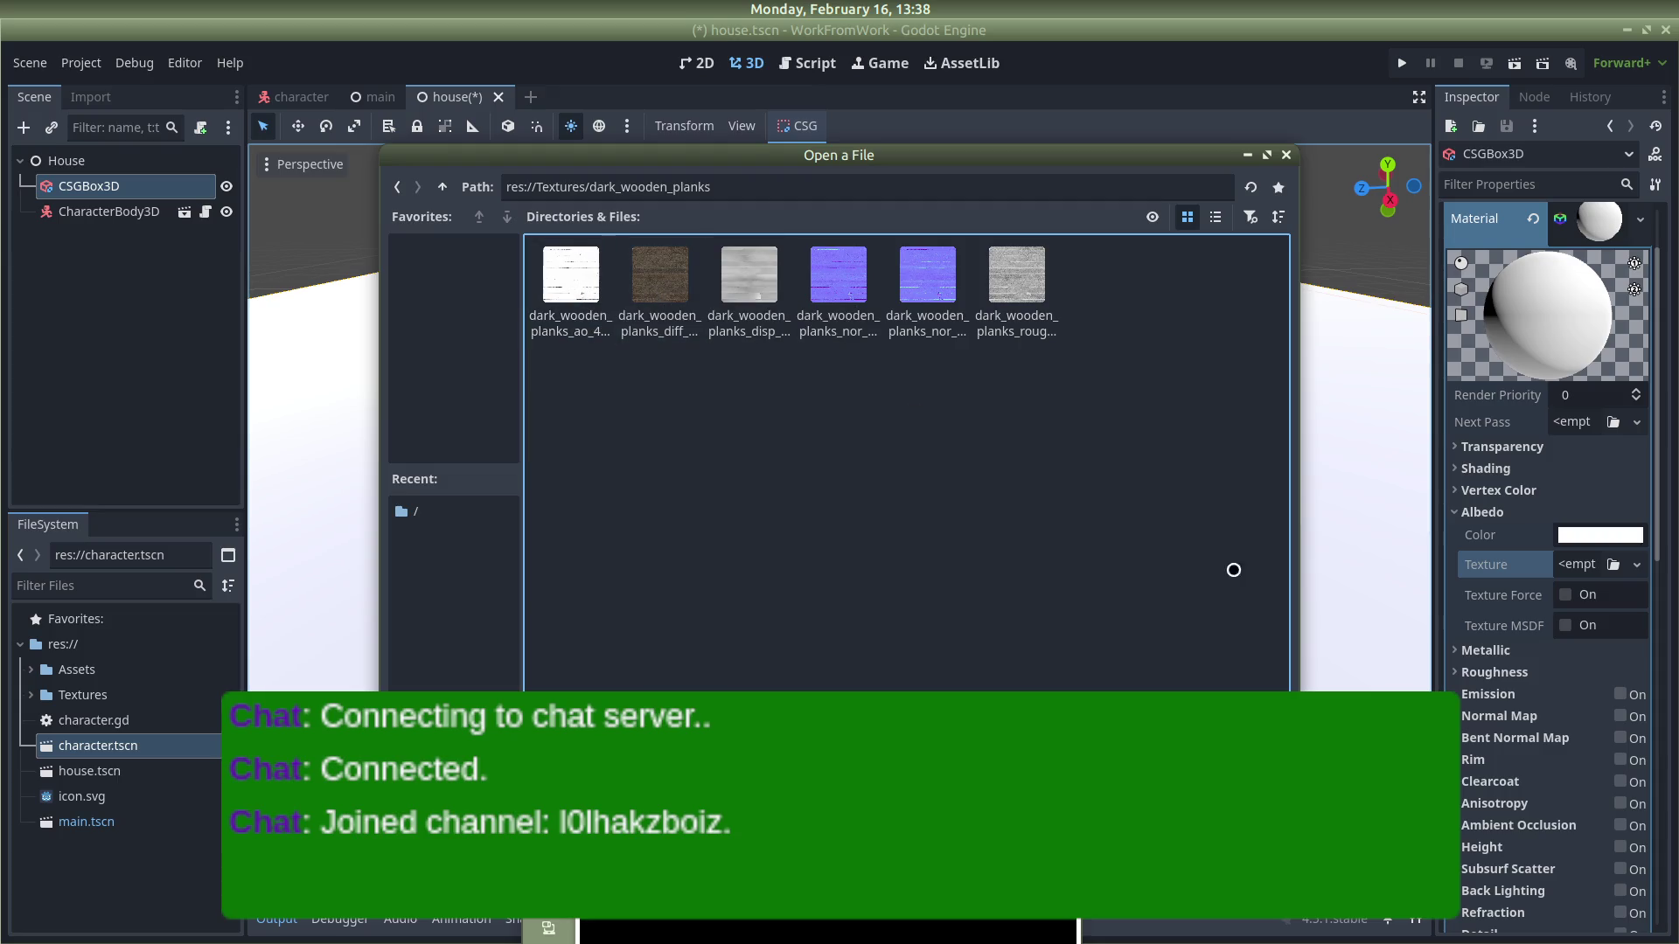
{"action": "double_click", "coordinate": [659, 287]}
{"action": "scroll", "coordinate": [1531, 505], "scroll_direction": "down", "scroll_amount": 3}
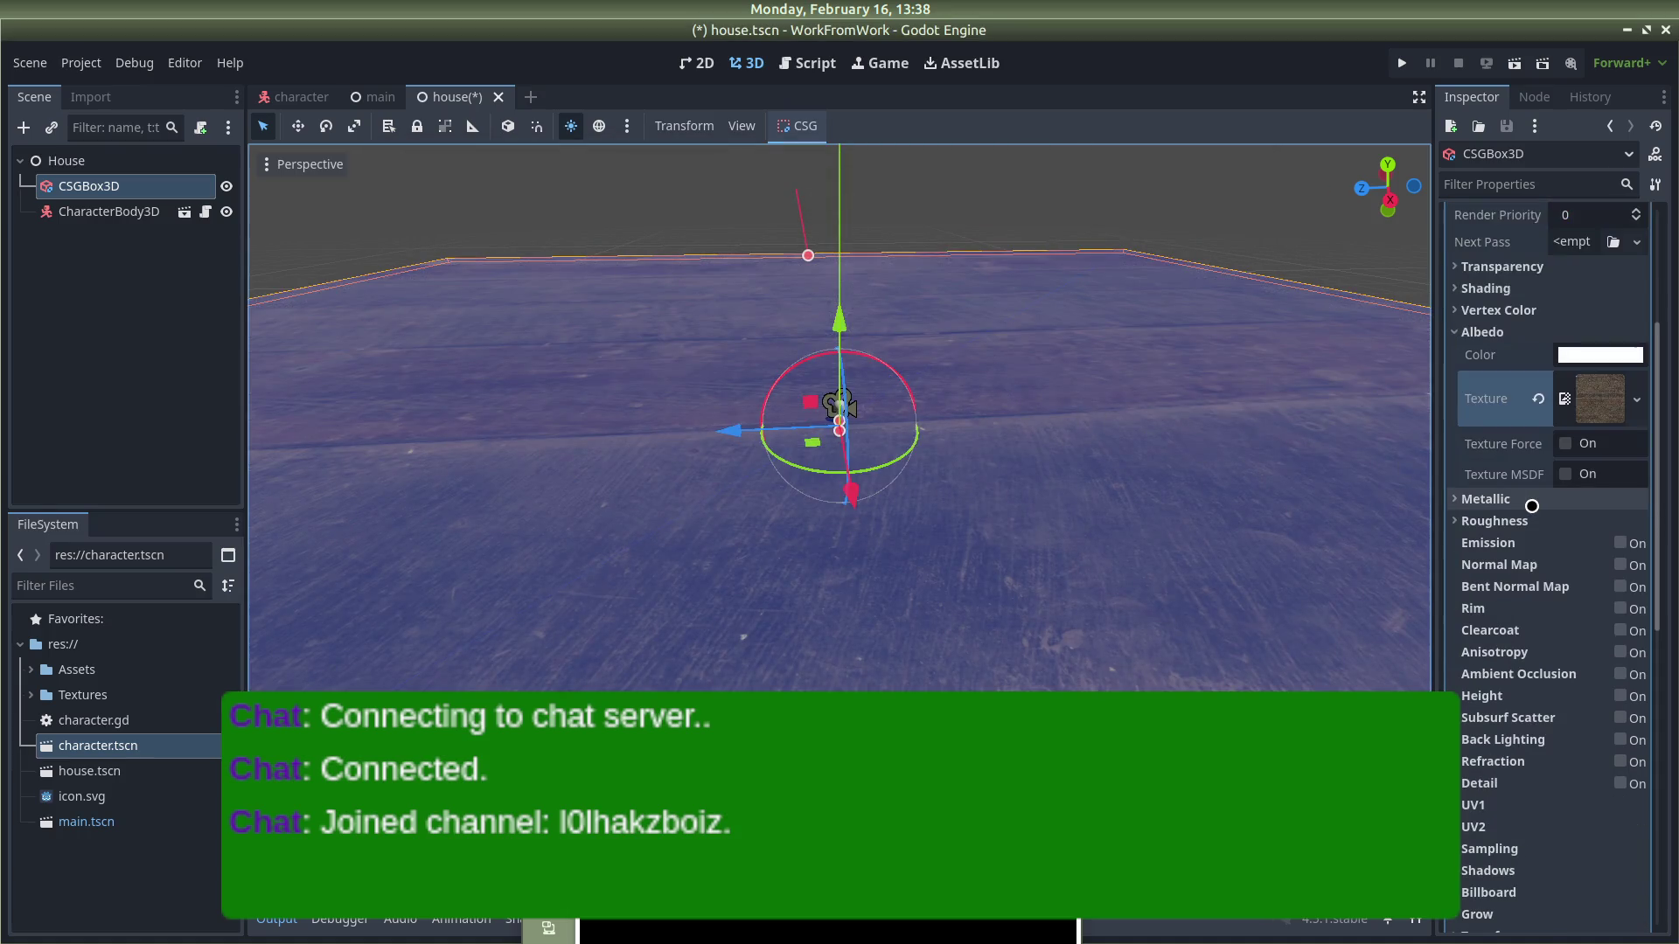
{"action": "scroll", "coordinate": [1531, 505], "scroll_direction": "down", "scroll_amount": 3}
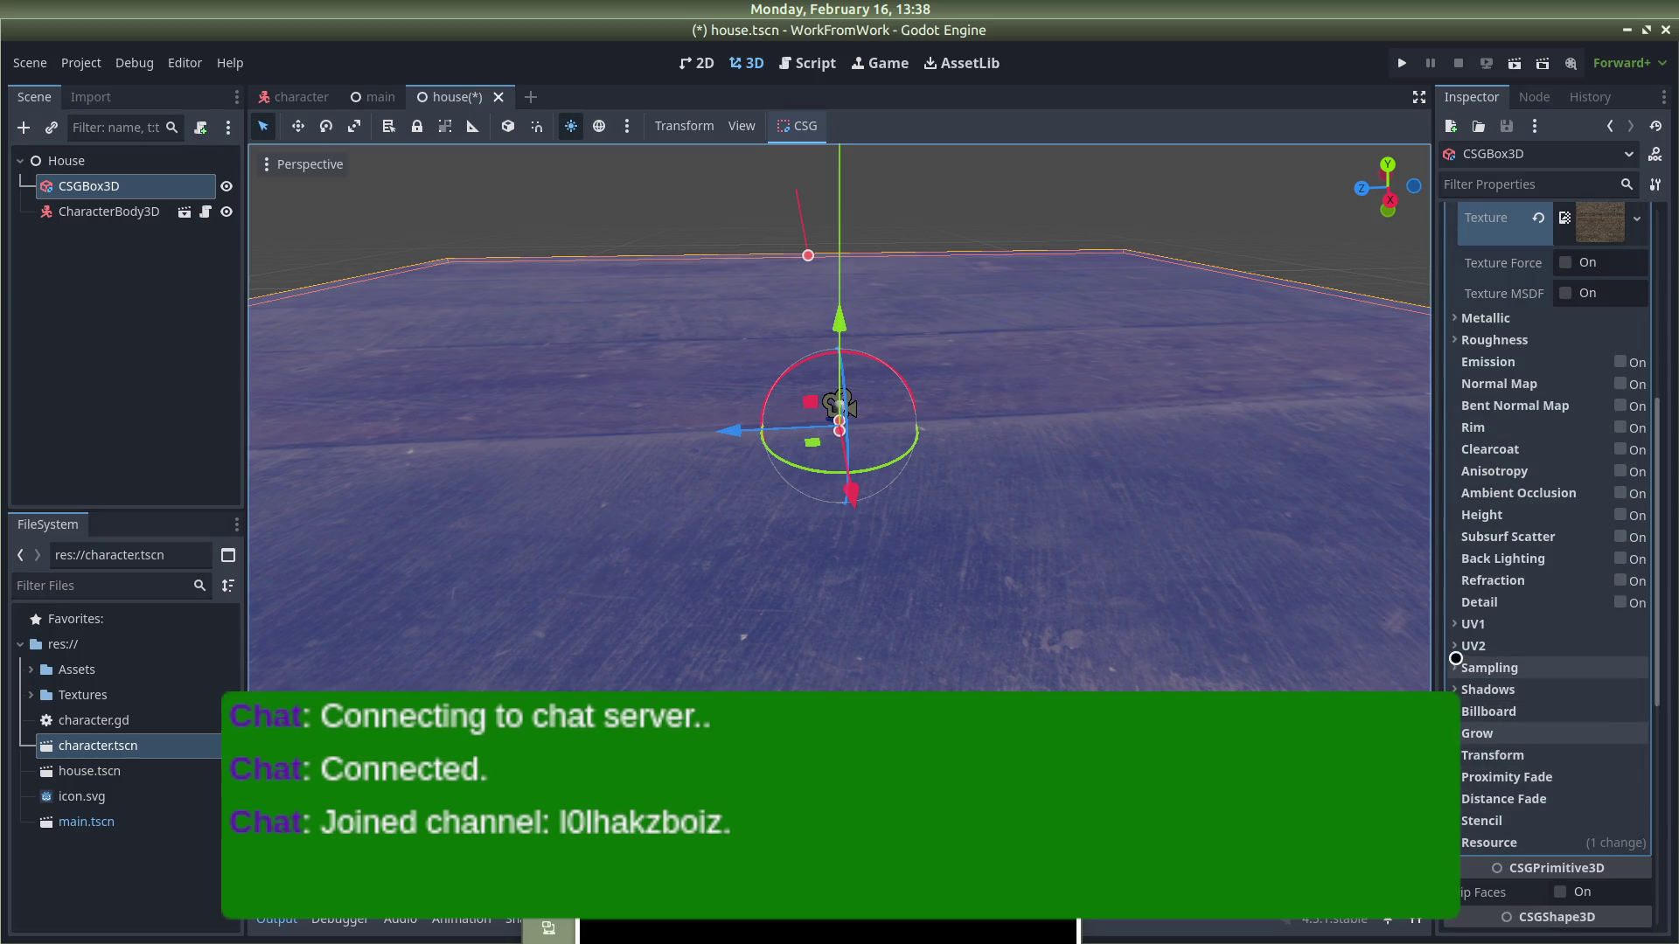
{"action": "left_click", "coordinate": [1451, 645]}
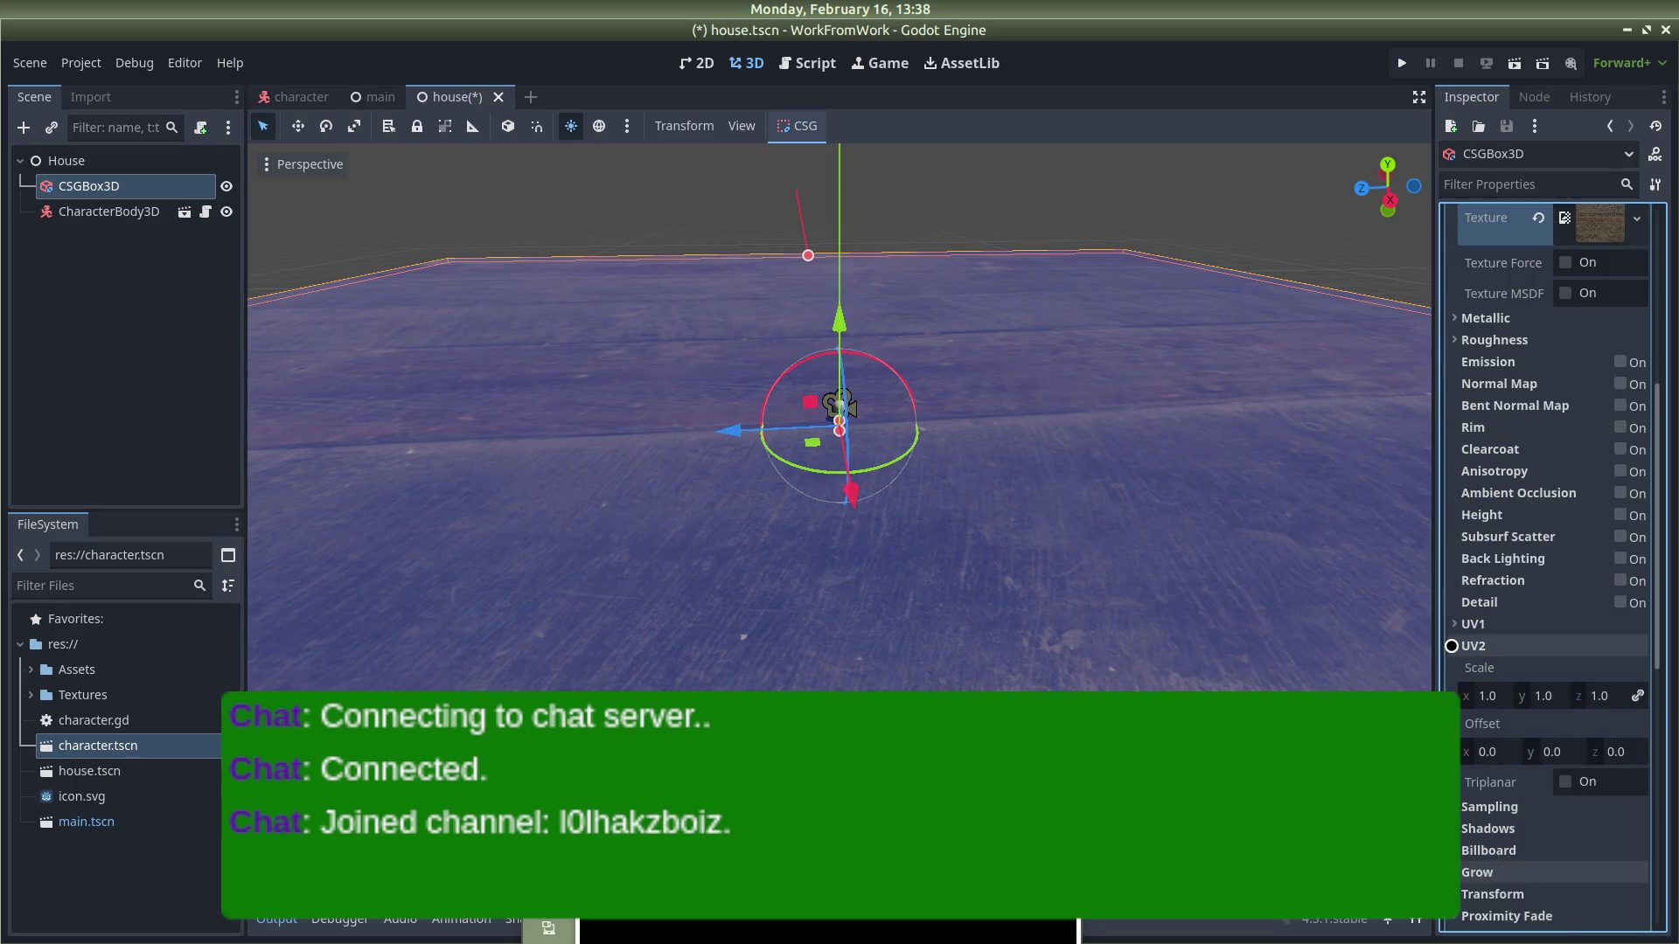
{"action": "key", "text": "alt+Tab"}
{"action": "key", "text": "alt+Tab"}
{"action": "key", "text": "alt+Tab"}
{"action": "key", "text": "alt+Tab"}
{"action": "key", "text": "alt+Tab"}
{"action": "key", "text": "alt+Tab"}
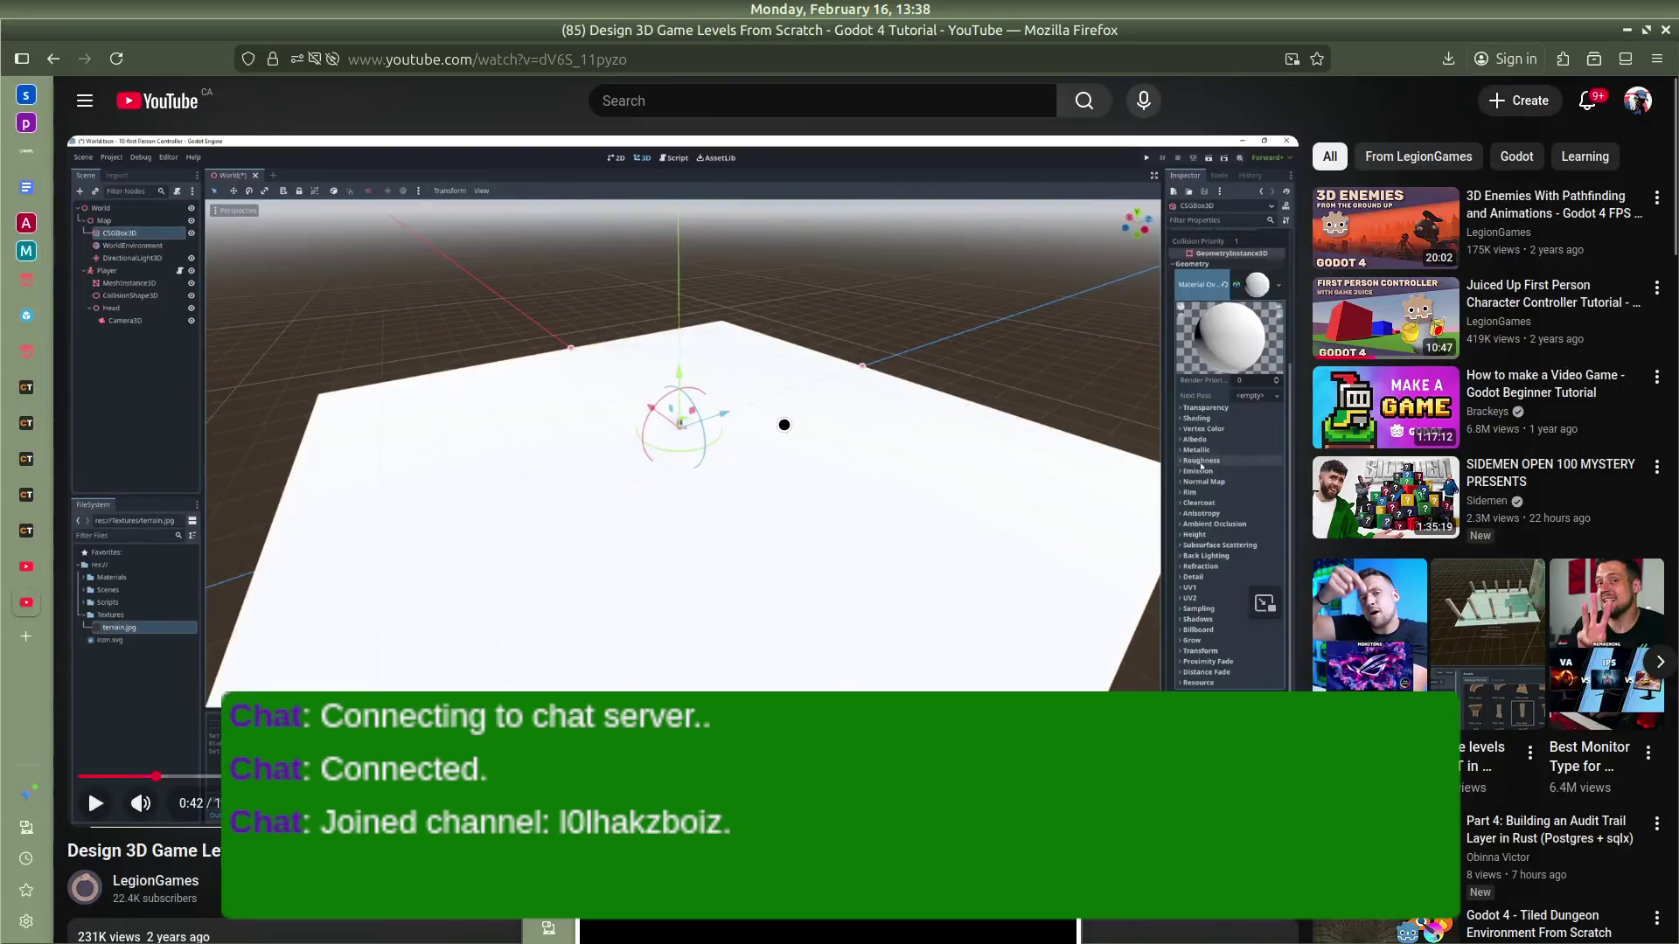
Step: Watch the tutorial turn on UV1 triplanar mapping for its floor, then return to Godot
{"action": "left_click", "coordinate": [784, 425]}
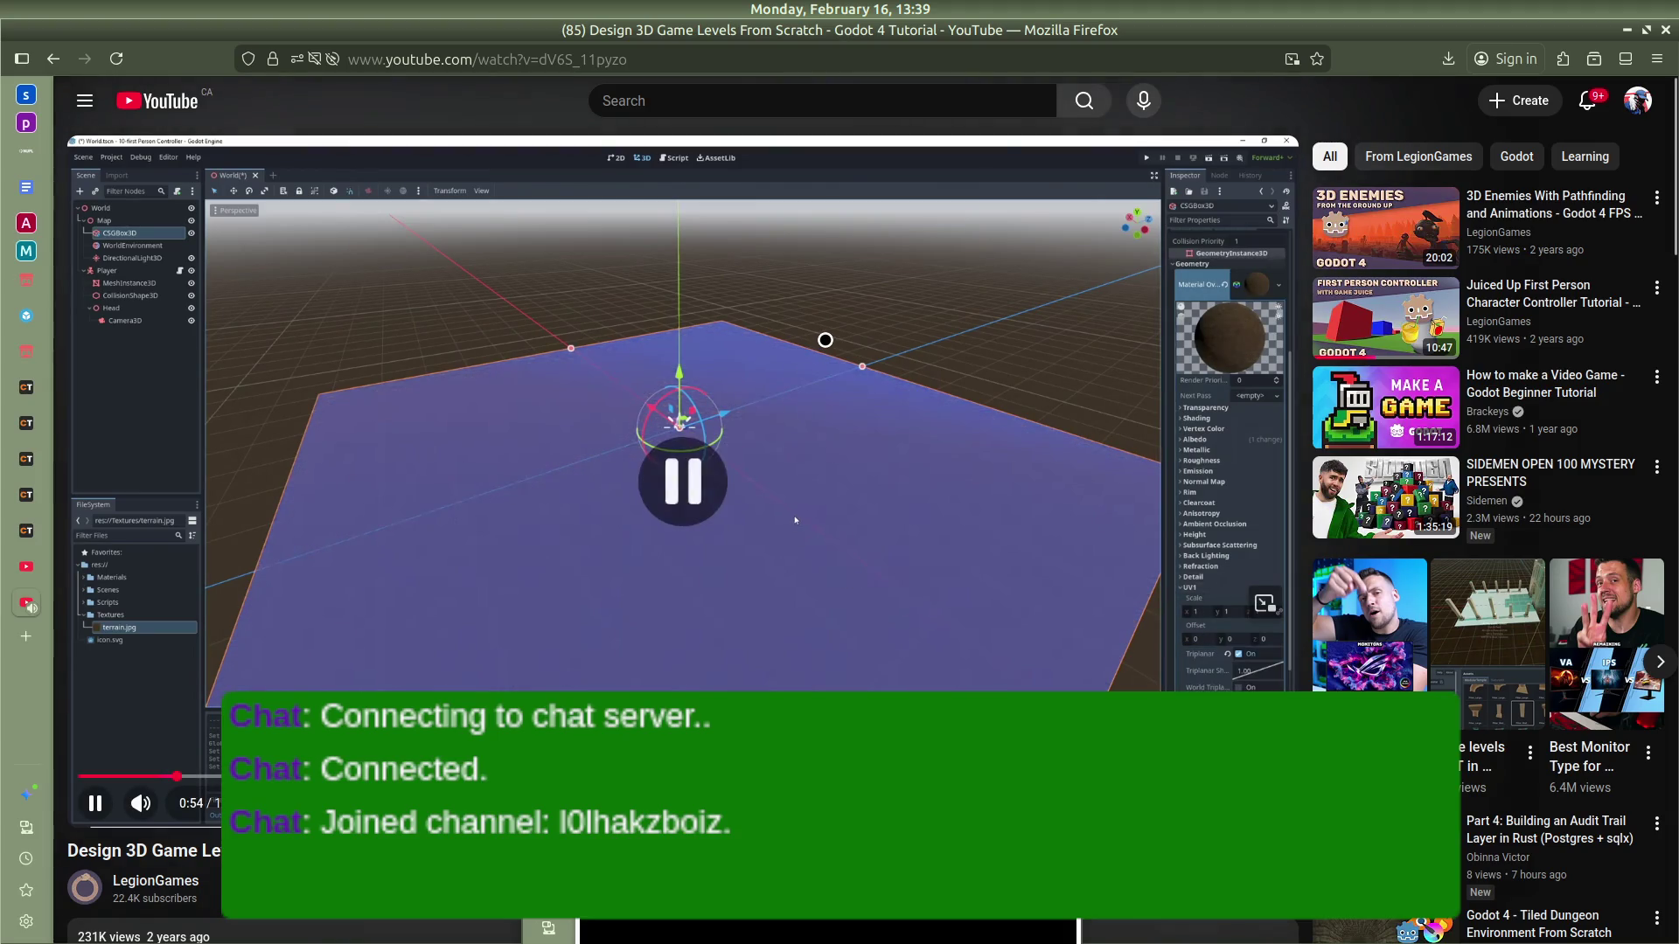
{"action": "key", "text": "alt+Tab"}
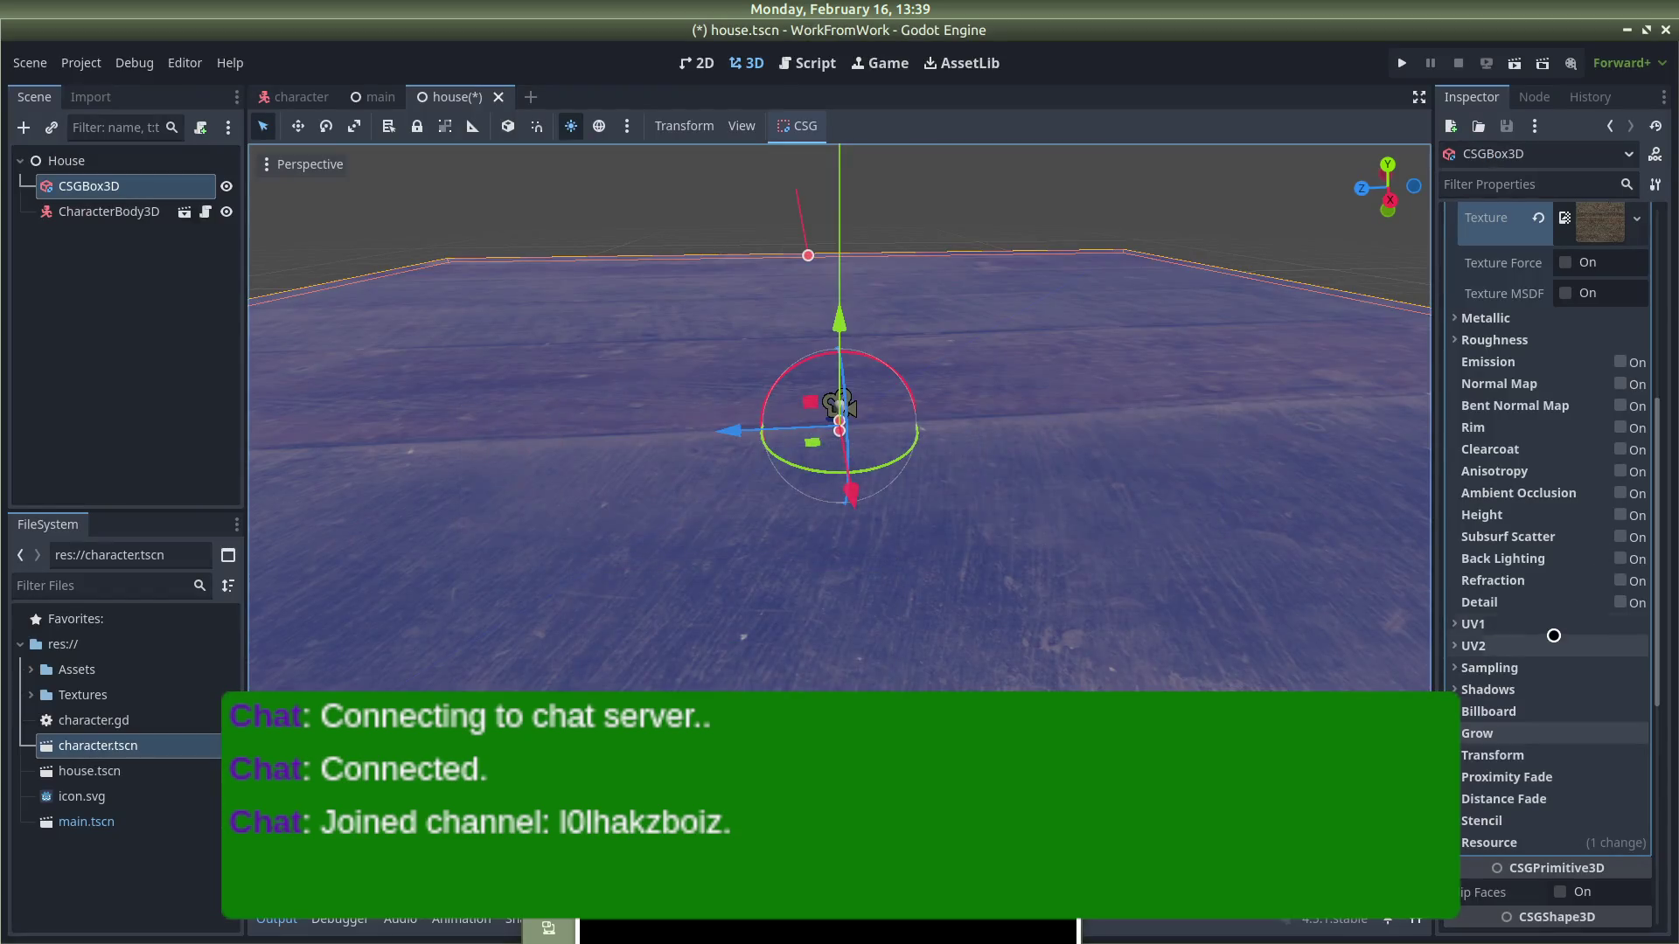
Step: Turn on UV1 Triplanar mapping for the floor's wooden planks texture
{"action": "left_click", "coordinate": [1454, 624]}
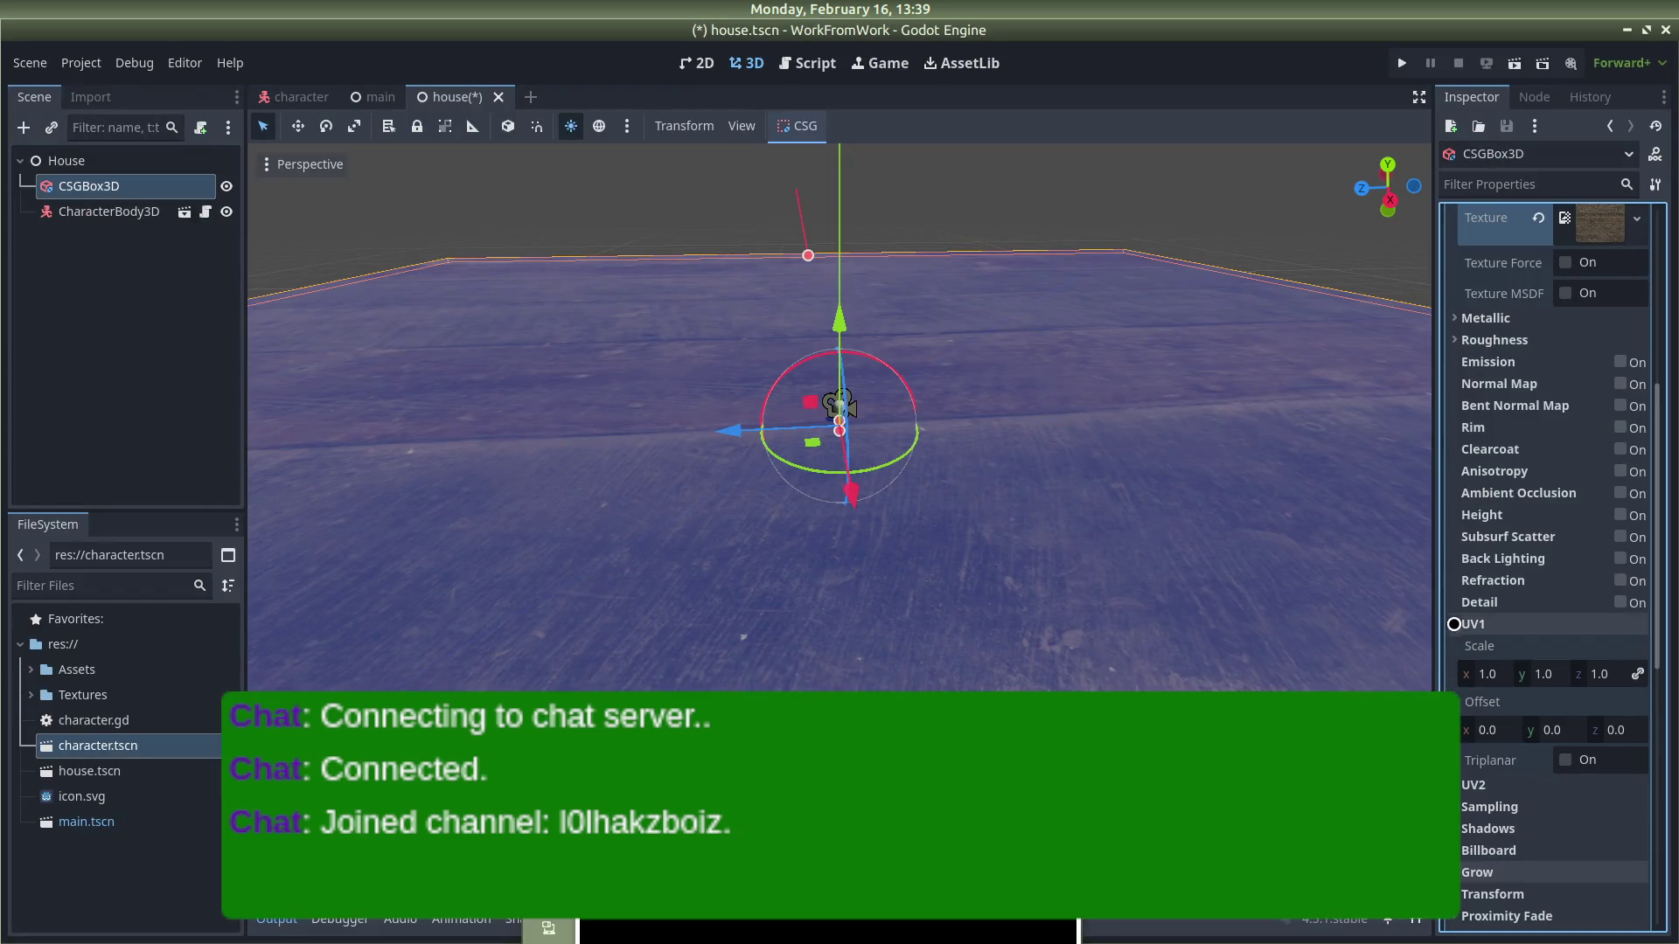
{"action": "left_click", "coordinate": [1566, 760]}
{"action": "scroll", "coordinate": [1116, 441], "scroll_direction": "up", "scroll_amount": 5}
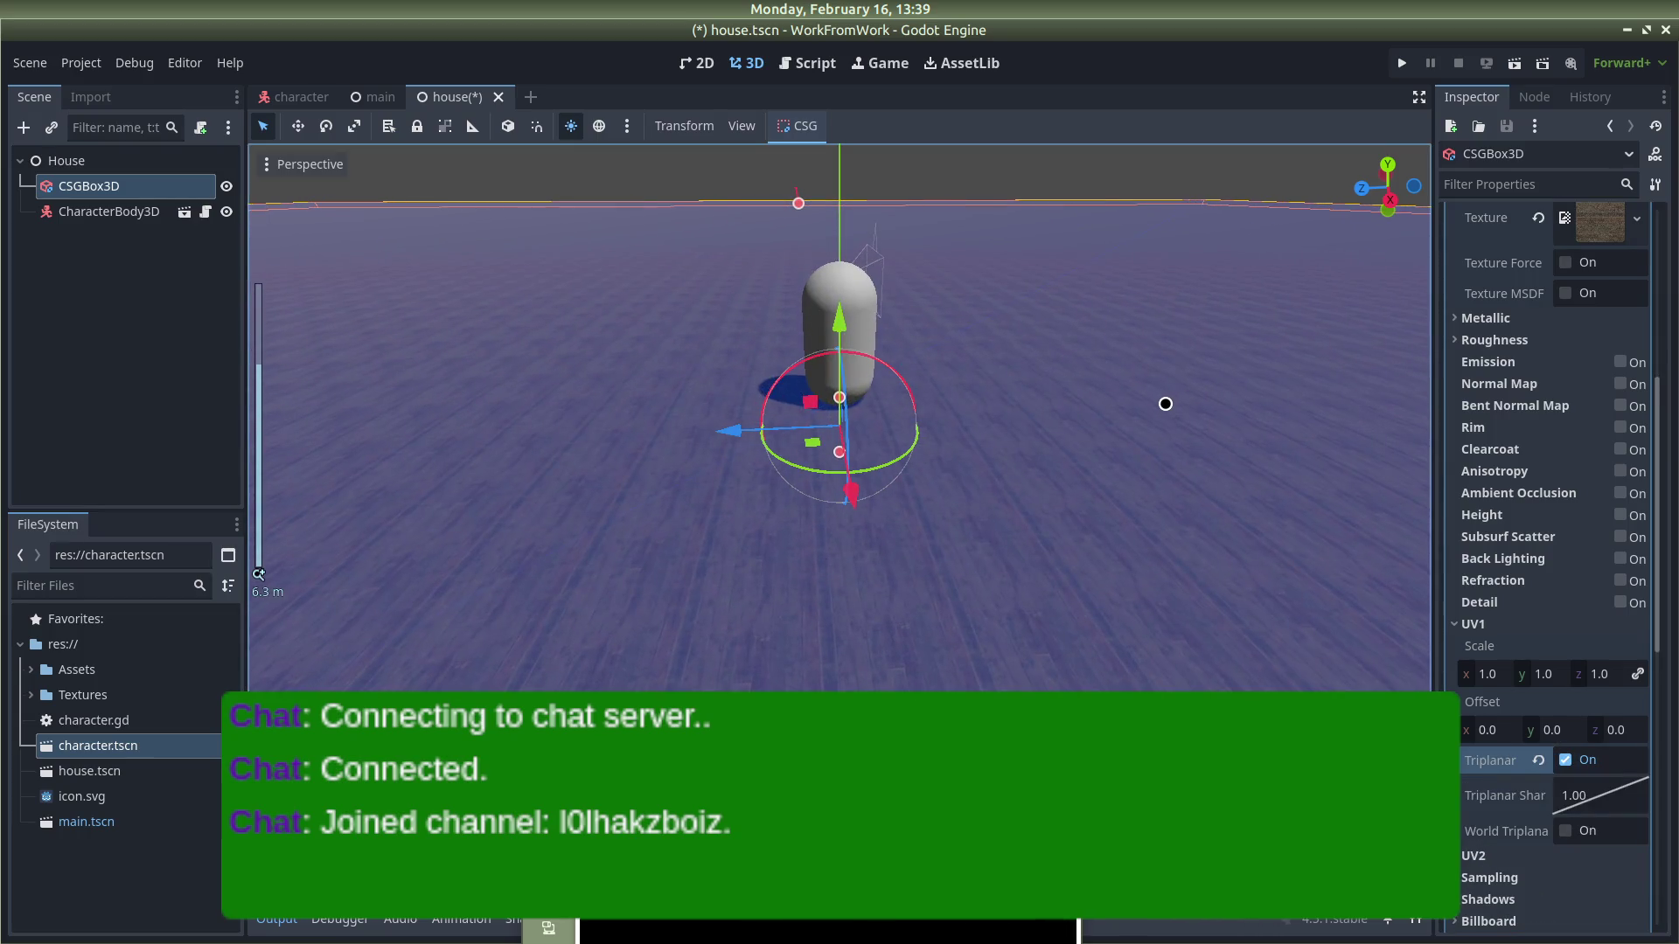
{"action": "left_click_drag", "start_coordinate": [1165, 403], "coordinate": [1113, 364]}
{"action": "left_click", "coordinate": [1155, 234]}
{"action": "mouse_move", "coordinate": [1072, 293]}
{"action": "left_mouse_down"}
{"action": "mouse_move", "coordinate": [787, 338]}
{"action": "mouse_move", "coordinate": [717, 379]}
{"action": "mouse_move", "coordinate": [697, 454]}
{"action": "mouse_move", "coordinate": [995, 500]}
{"action": "mouse_move", "coordinate": [956, 449]}
{"action": "mouse_move", "coordinate": [712, 326]}
{"action": "mouse_move", "coordinate": [1120, 292]}
{"action": "mouse_move", "coordinate": [1110, 153]}
{"action": "mouse_move", "coordinate": [854, 228]}
{"action": "mouse_move", "coordinate": [933, 259]}
{"action": "mouse_move", "coordinate": [1027, 229]}
{"action": "mouse_move", "coordinate": [1117, 543]}
{"action": "left_mouse_up"}
{"action": "scroll", "coordinate": [708, 319], "scroll_direction": "down", "scroll_amount": 5}
{"action": "scroll", "coordinate": [870, 226], "scroll_direction": "down", "scroll_amount": 5}
{"action": "scroll", "coordinate": [869, 226], "scroll_direction": "down", "scroll_amount": 12}
Step: Shrink the floor box to 100 on X and Z, giving 100 × 1 × 100
{"action": "left_click", "coordinate": [1117, 543]}
{"action": "scroll", "coordinate": [1608, 304], "scroll_direction": "up", "scroll_amount": 2}
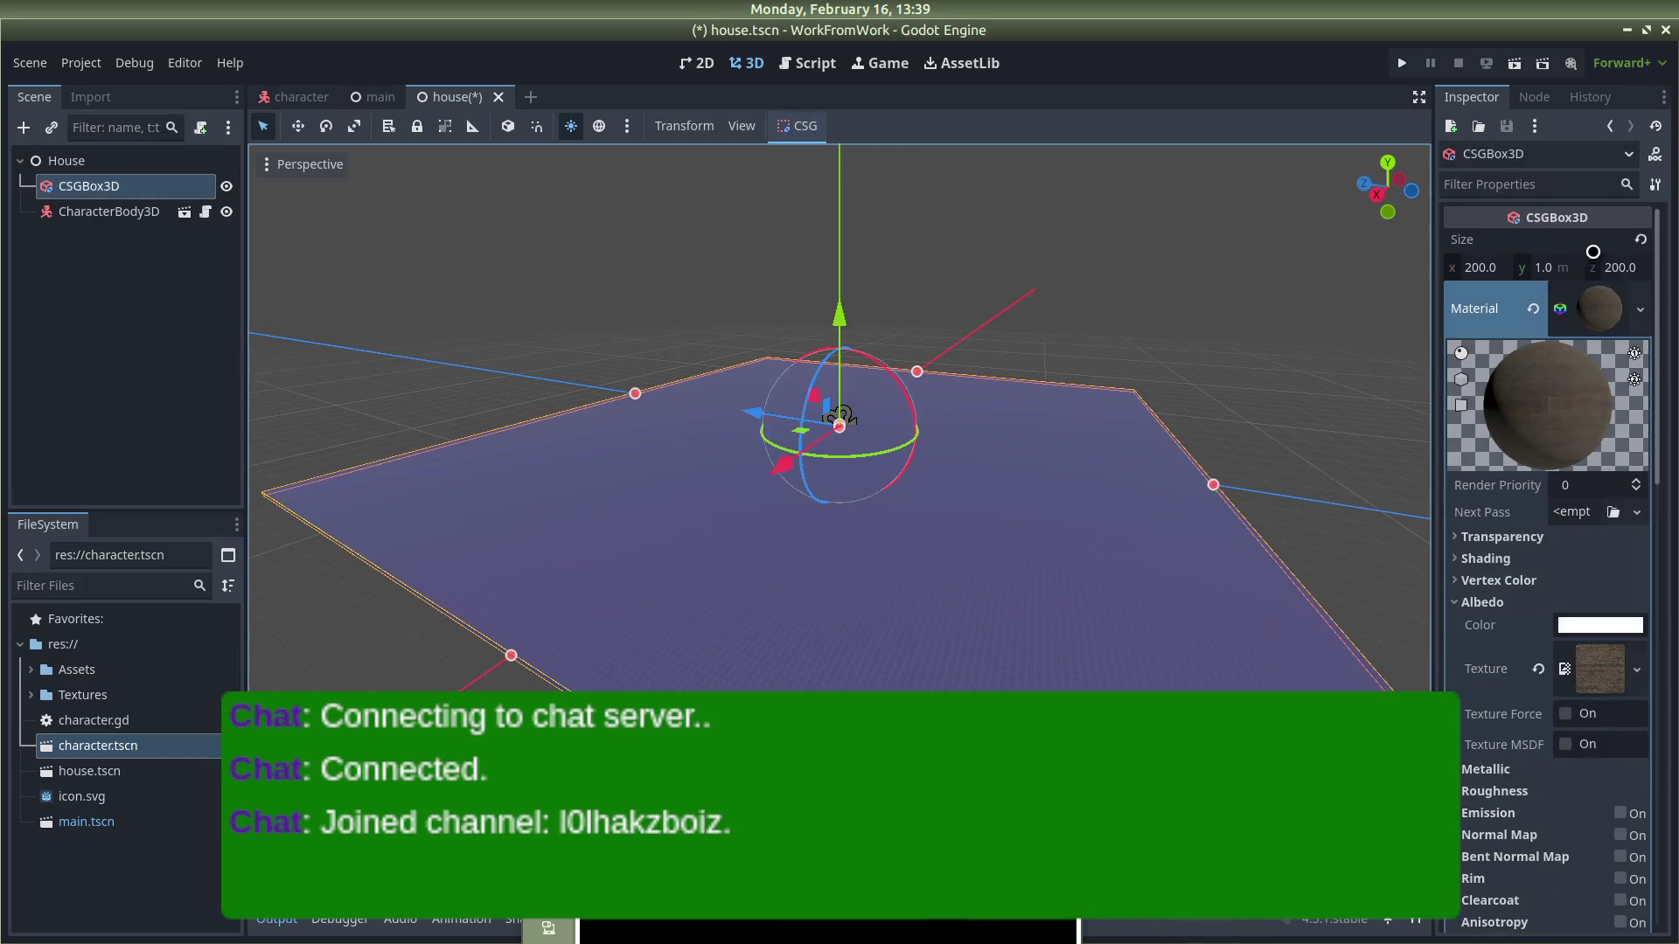
{"action": "left_click", "coordinate": [1491, 267]}
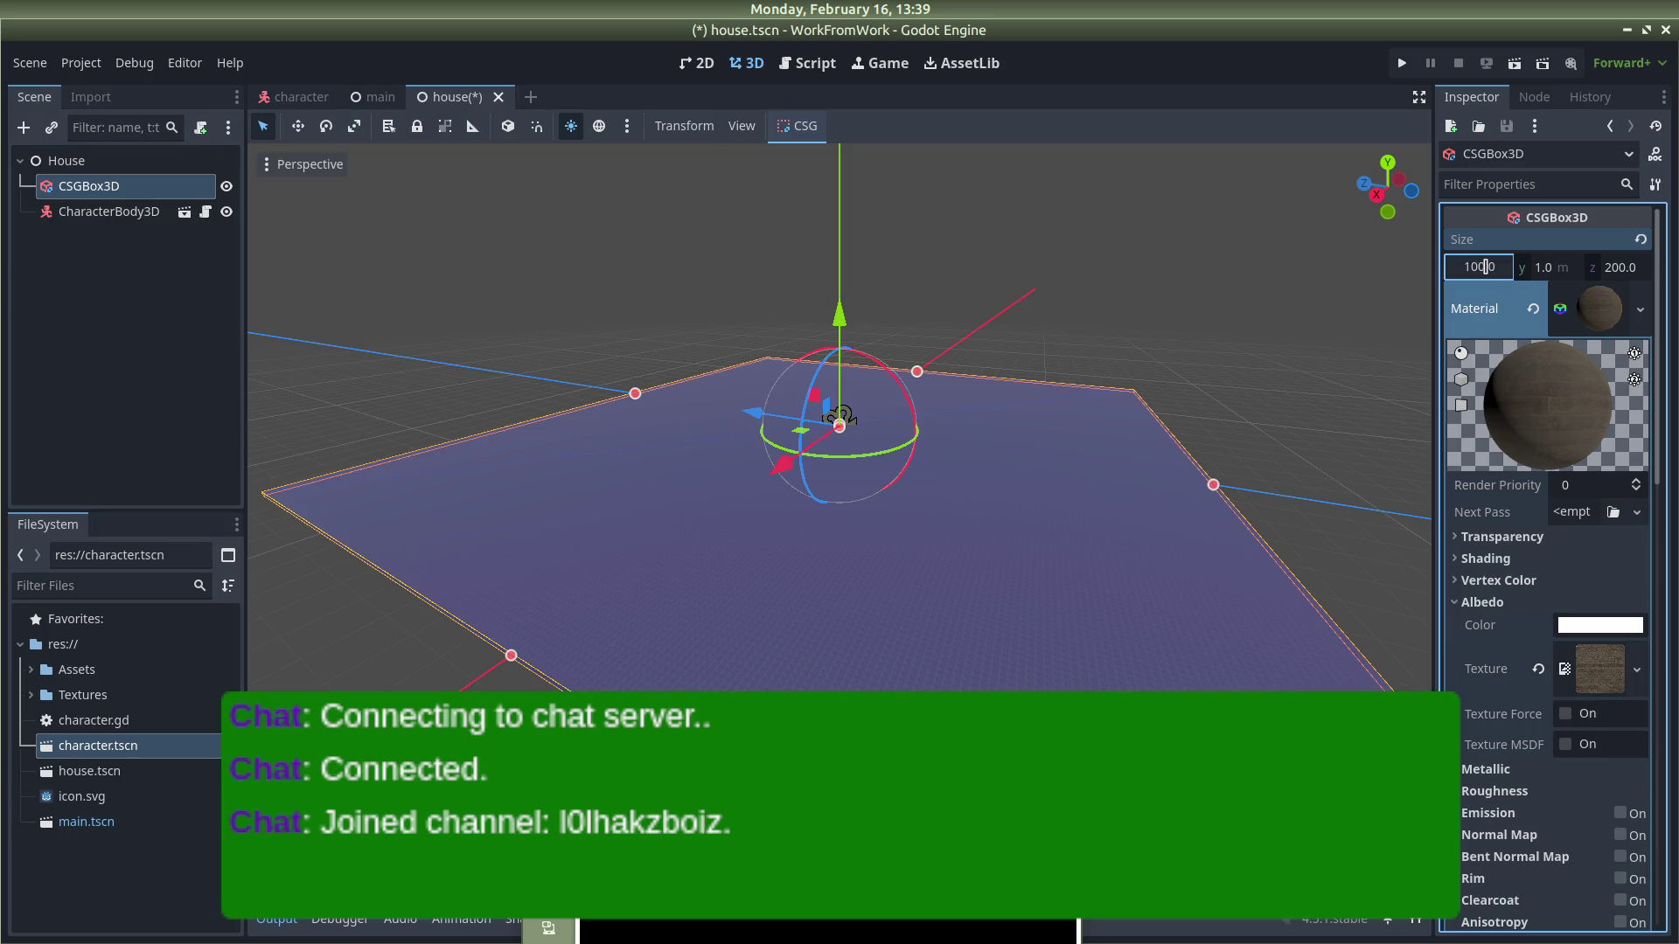
{"action": "key", "text": "Return"}
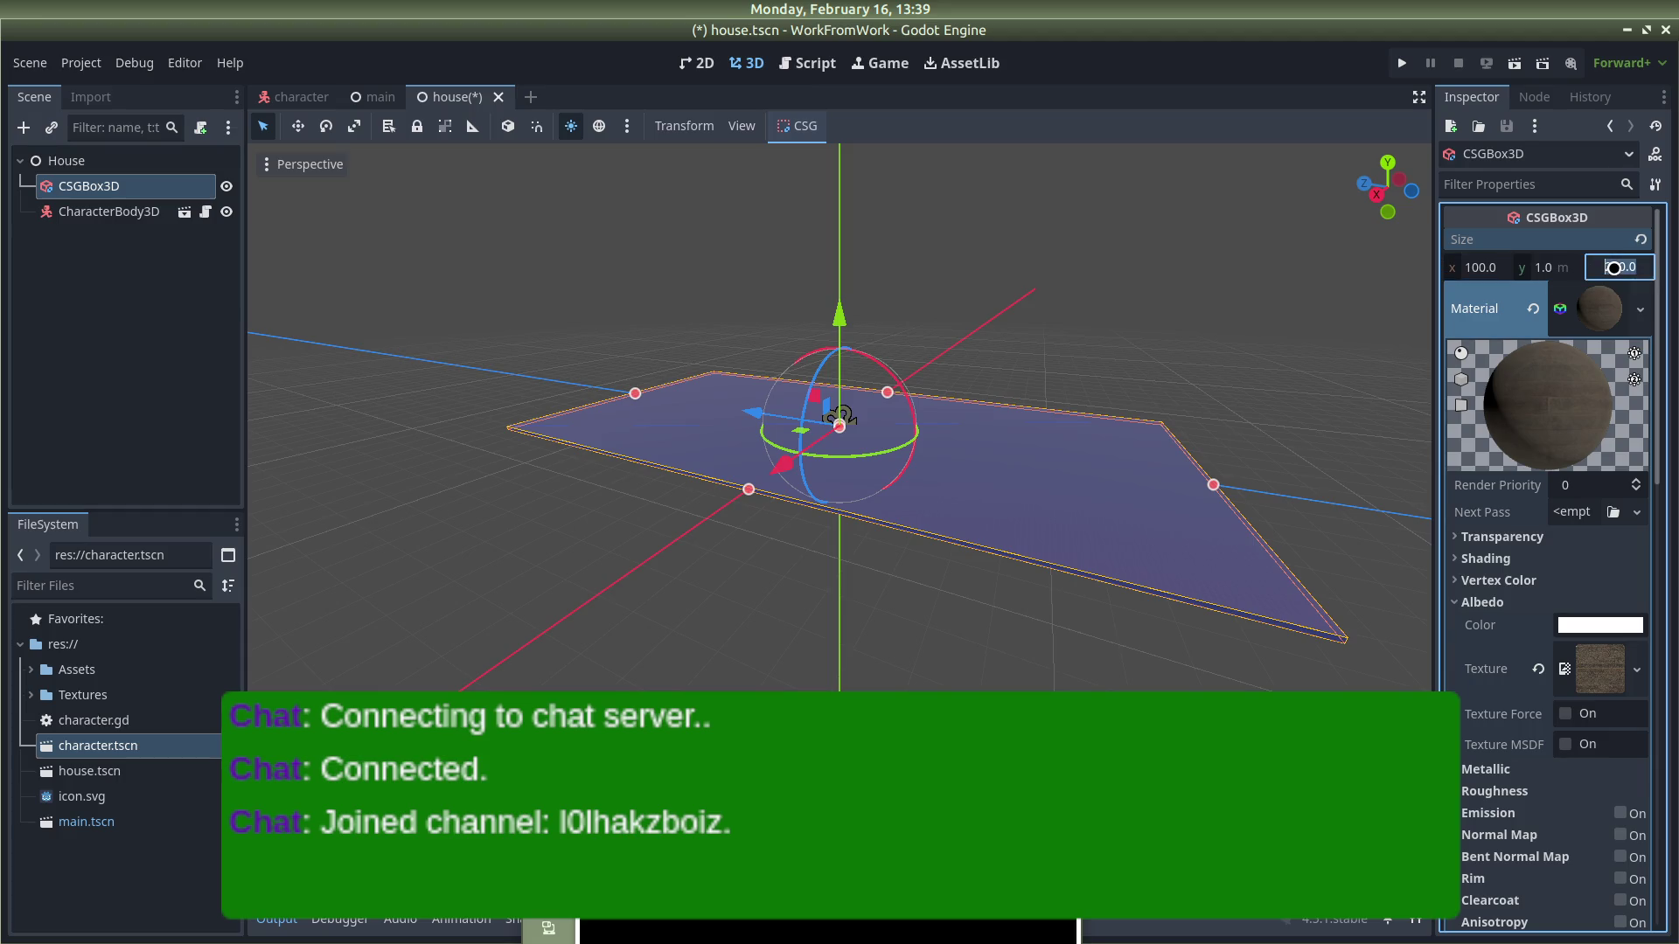
{"action": "key", "text": "Return"}
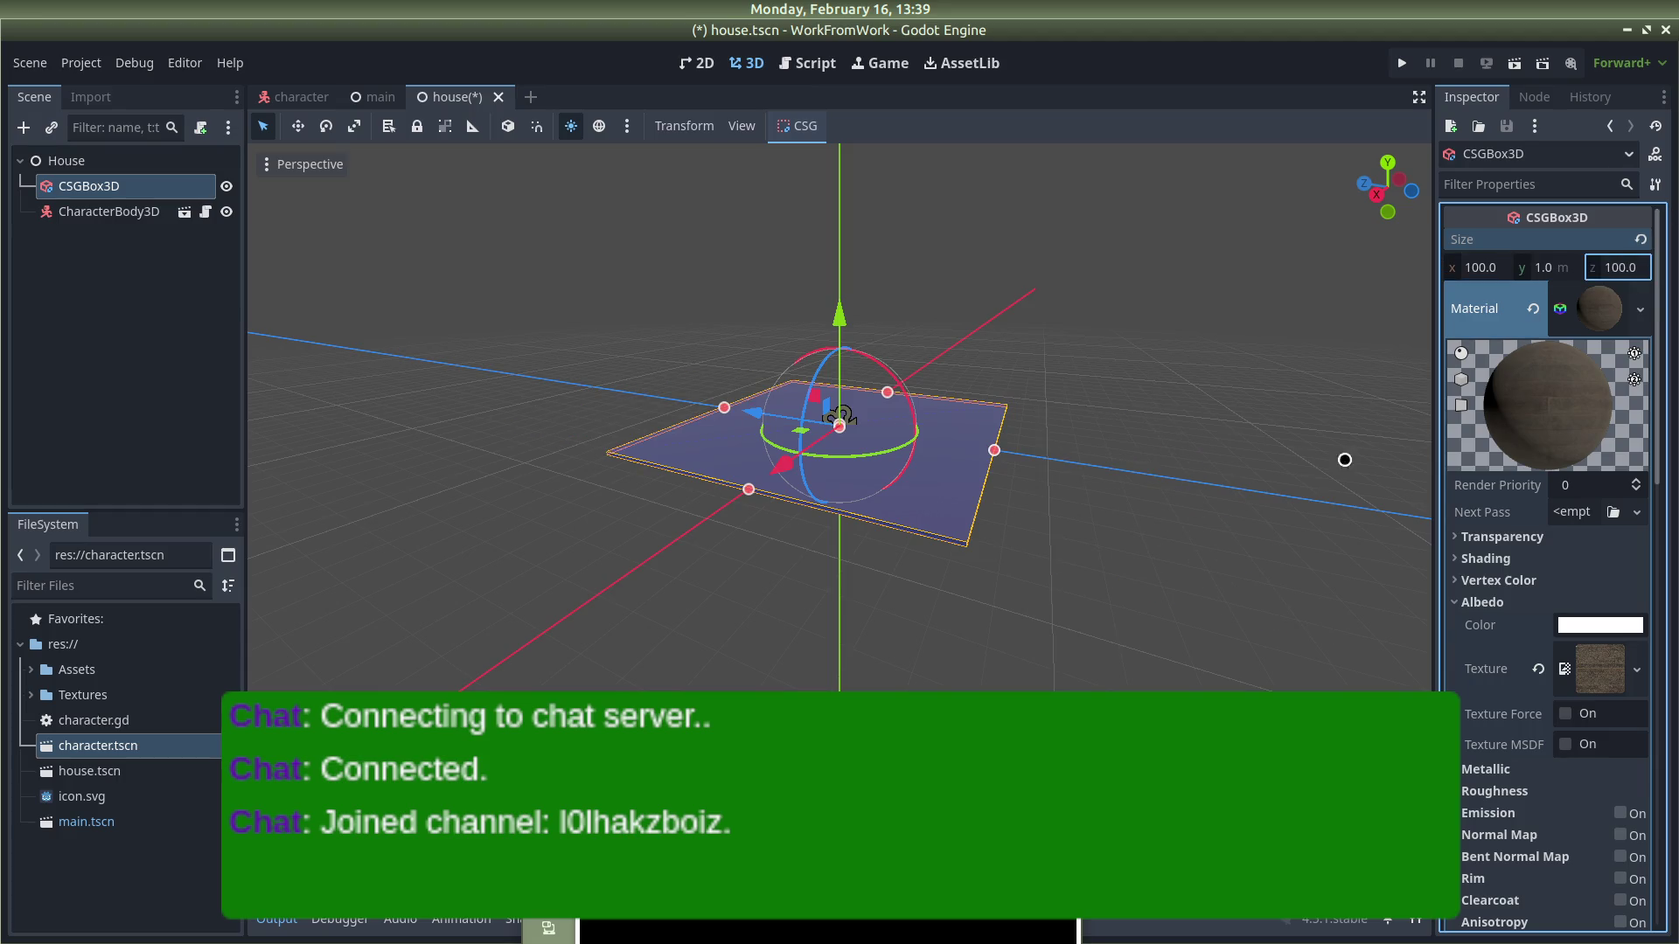
{"action": "left_click", "coordinate": [1151, 417]}
{"action": "scroll", "coordinate": [1005, 401], "scroll_direction": "up", "scroll_amount": 5}
{"action": "mouse_move", "coordinate": [1093, 609]}
{"action": "left_mouse_down"}
{"action": "mouse_move", "coordinate": [1184, 524]}
{"action": "mouse_move", "coordinate": [1315, 469]}
{"action": "mouse_move", "coordinate": [1225, 506]}
{"action": "mouse_move", "coordinate": [825, 476]}
{"action": "mouse_move", "coordinate": [1300, 581]}
{"action": "left_mouse_up"}
{"action": "scroll", "coordinate": [993, 507], "scroll_direction": "down", "scroll_amount": 4}
{"action": "left_click", "coordinate": [109, 185]}
Step: Rename the CSGBox3D node to 'floor'
{"action": "right_click", "coordinate": [106, 183]}
{"action": "left_click", "coordinate": [102, 187]}
{"action": "double_click", "coordinate": [102, 186]}
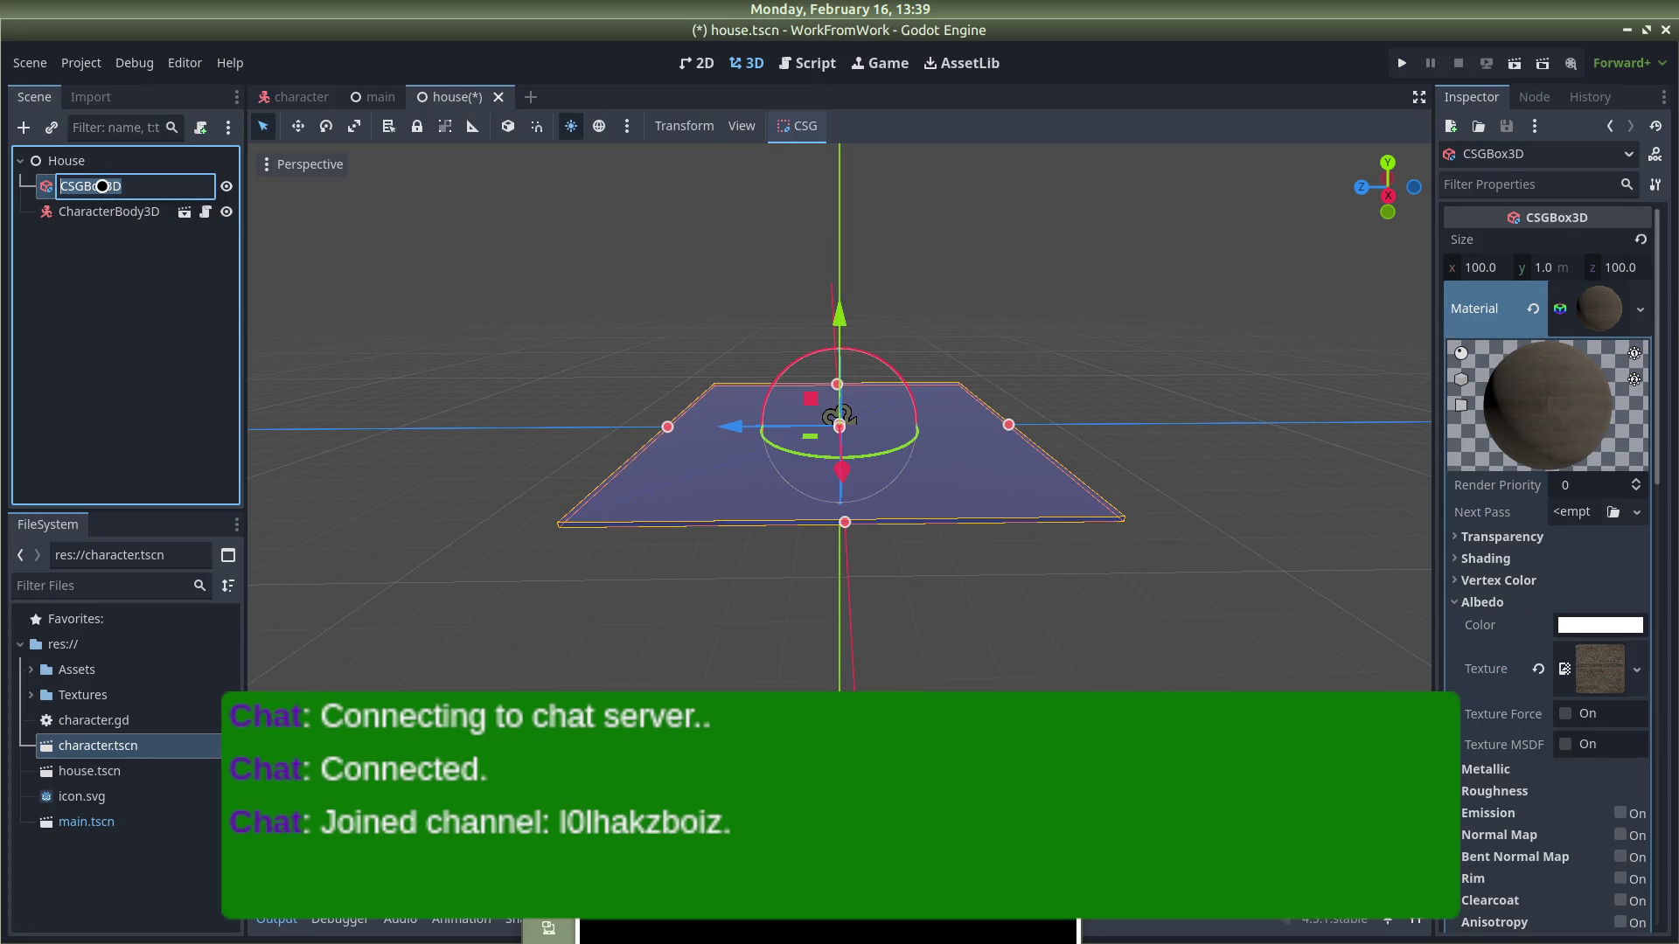
{"action": "type", "text": "floor"}
{"action": "key", "text": "Return"}
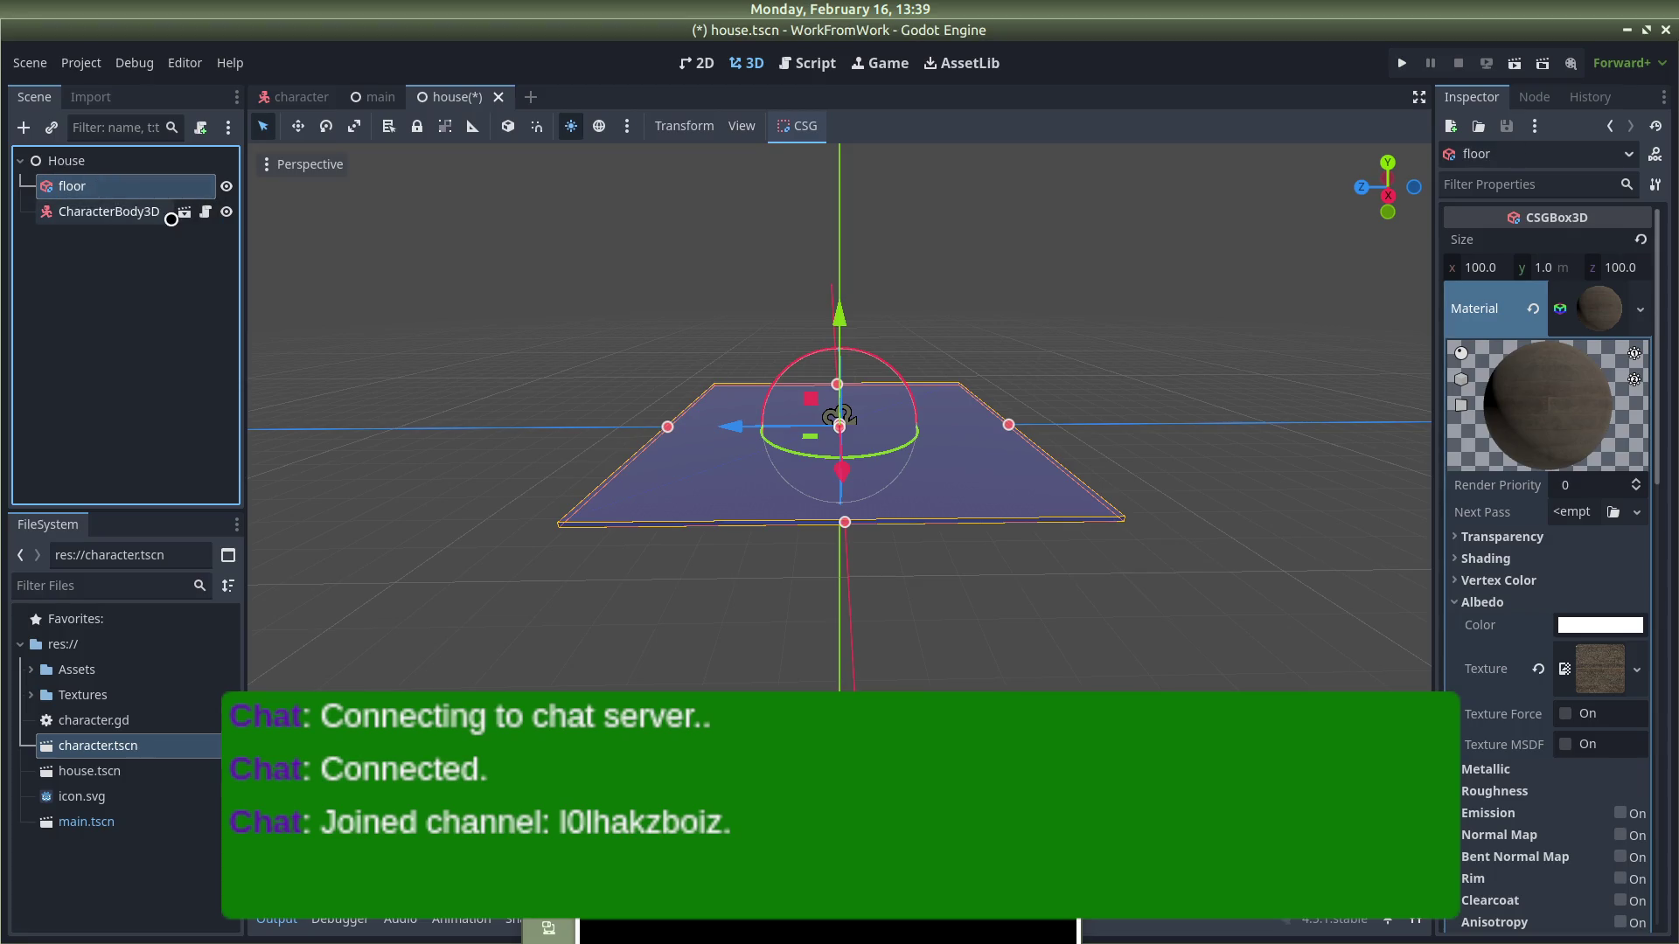
{"action": "left_click", "coordinate": [78, 316]}
Step: Add a new CSGBox3D as a child of House
{"action": "left_click", "coordinate": [94, 162]}
{"action": "right_click", "coordinate": [91, 161]}
{"action": "left_click", "coordinate": [186, 176]}
{"action": "type", "text": "csg"}
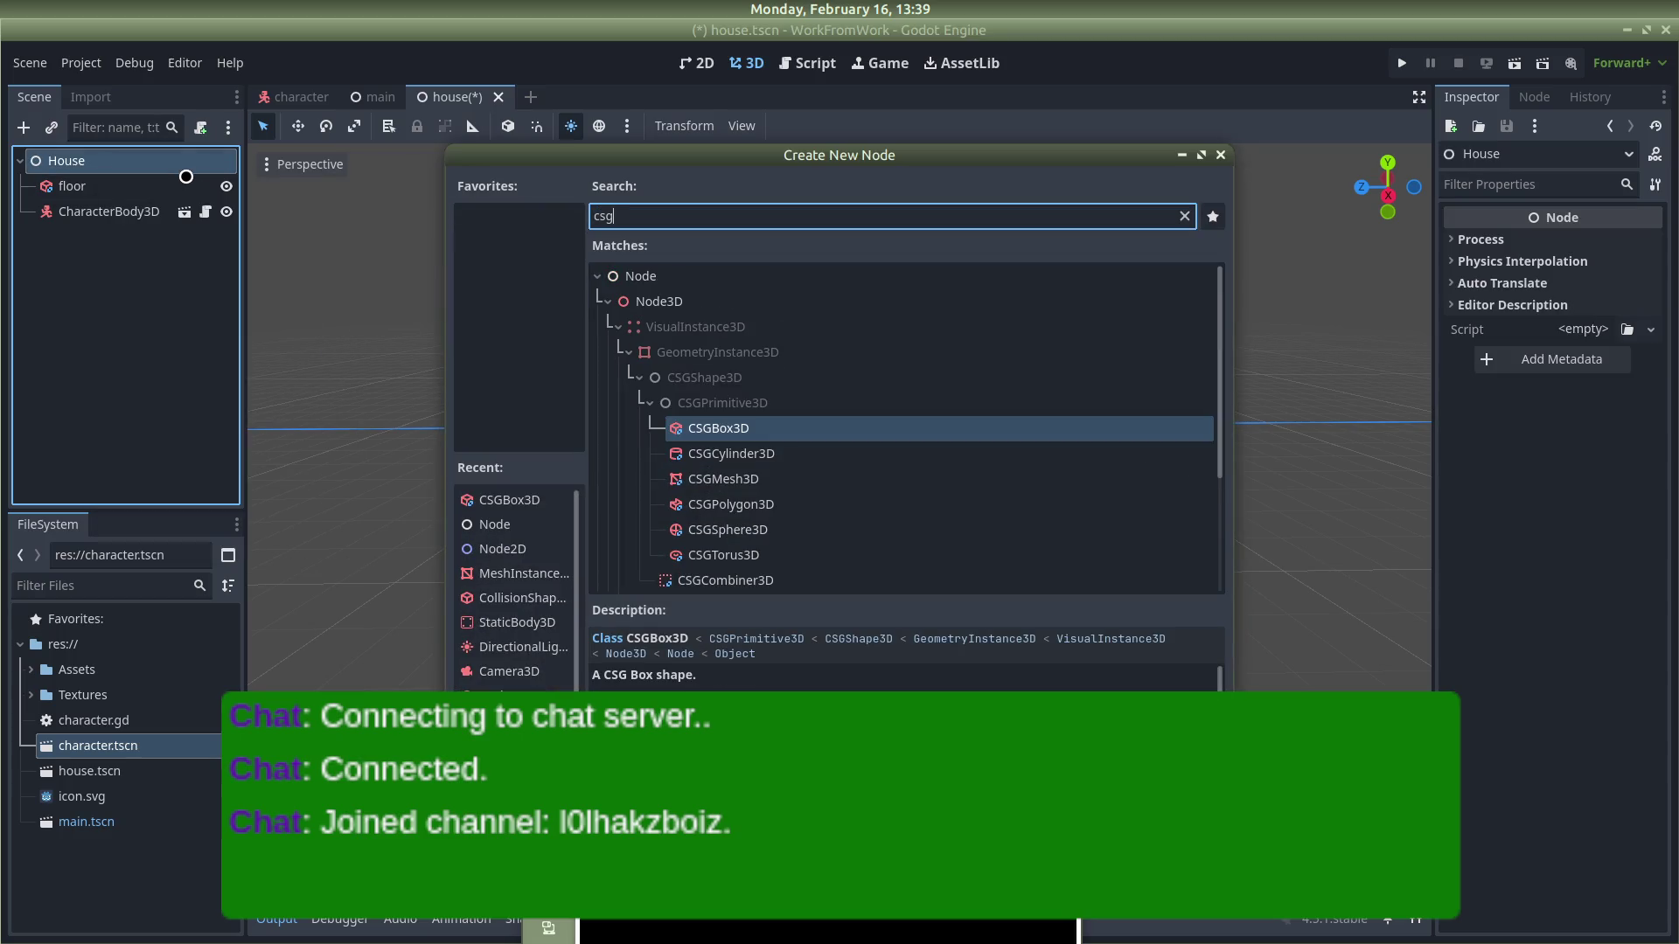
{"action": "key", "text": "Return"}
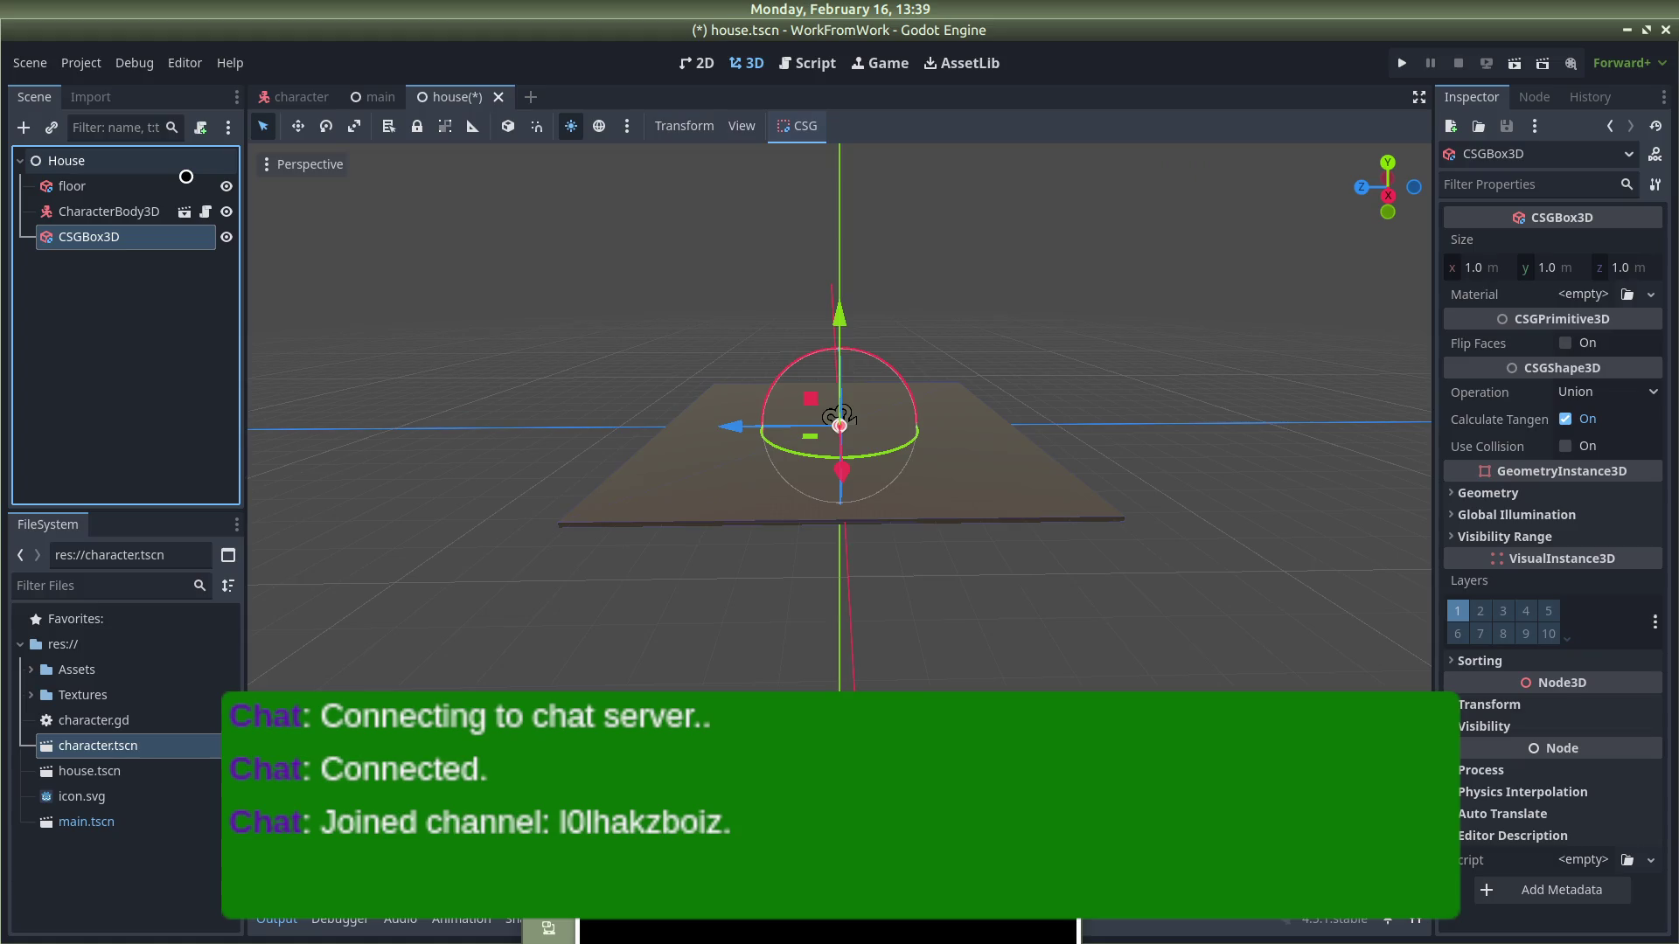
{"action": "scroll", "coordinate": [944, 425], "scroll_direction": "up", "scroll_amount": 5}
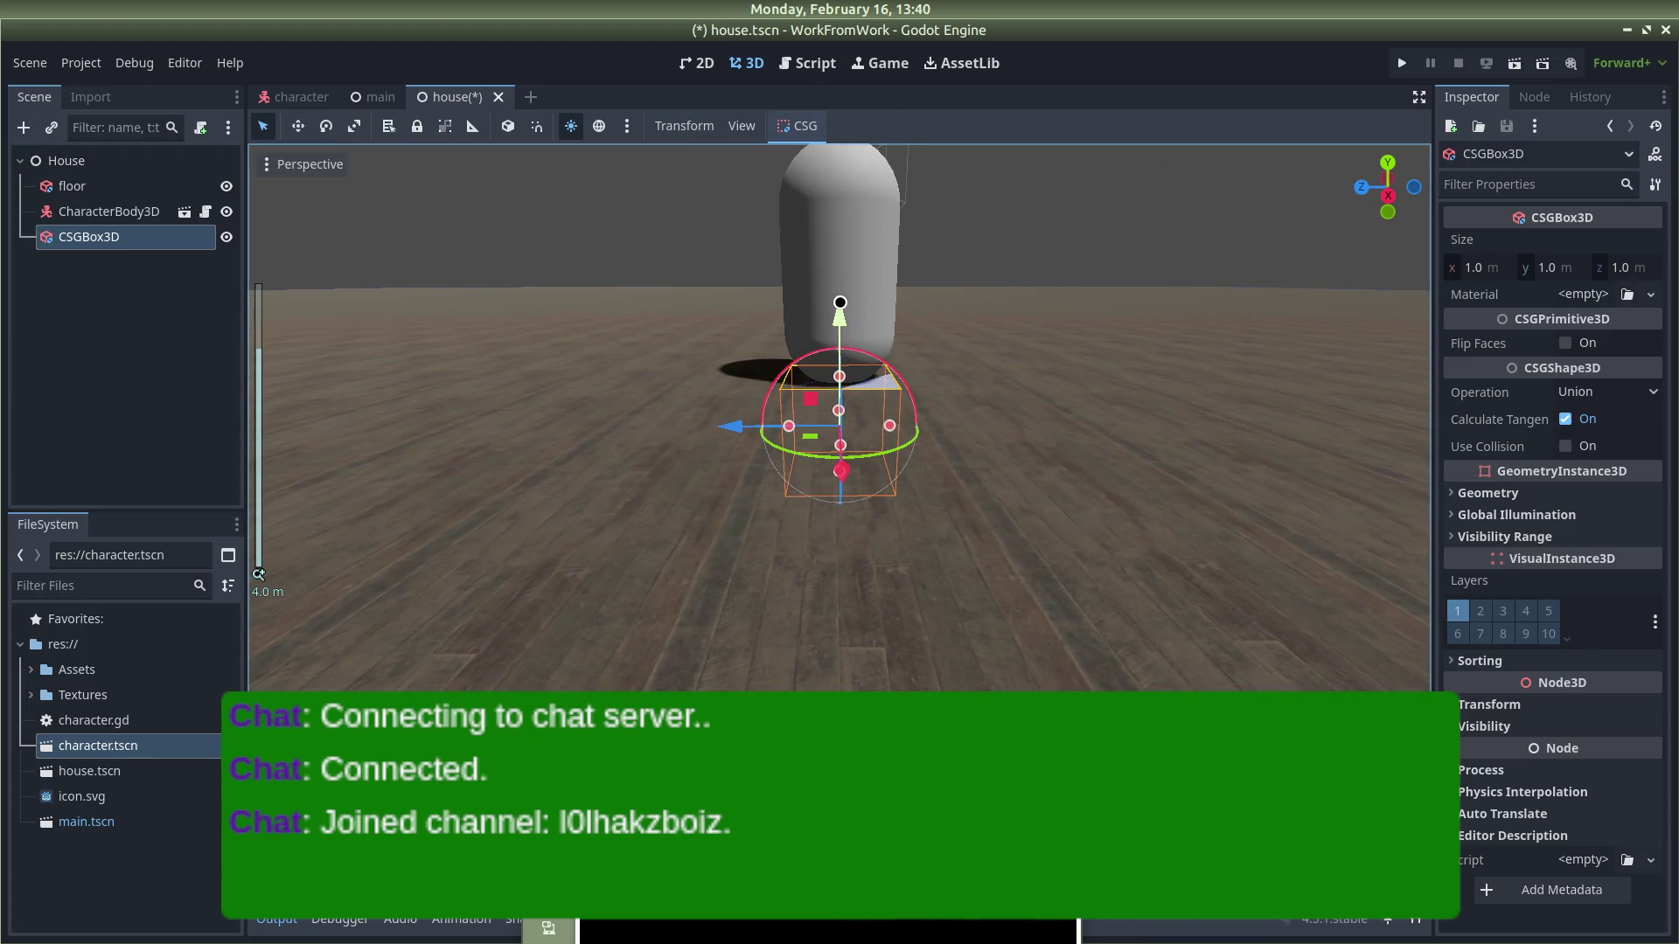
Step: Raise the new box along Y and slide it along X toward the floor
{"action": "left_click_drag", "start_coordinate": [841, 308], "coordinate": [853, 185]}
{"action": "scroll", "coordinate": [955, 379], "scroll_direction": "down", "scroll_amount": 10}
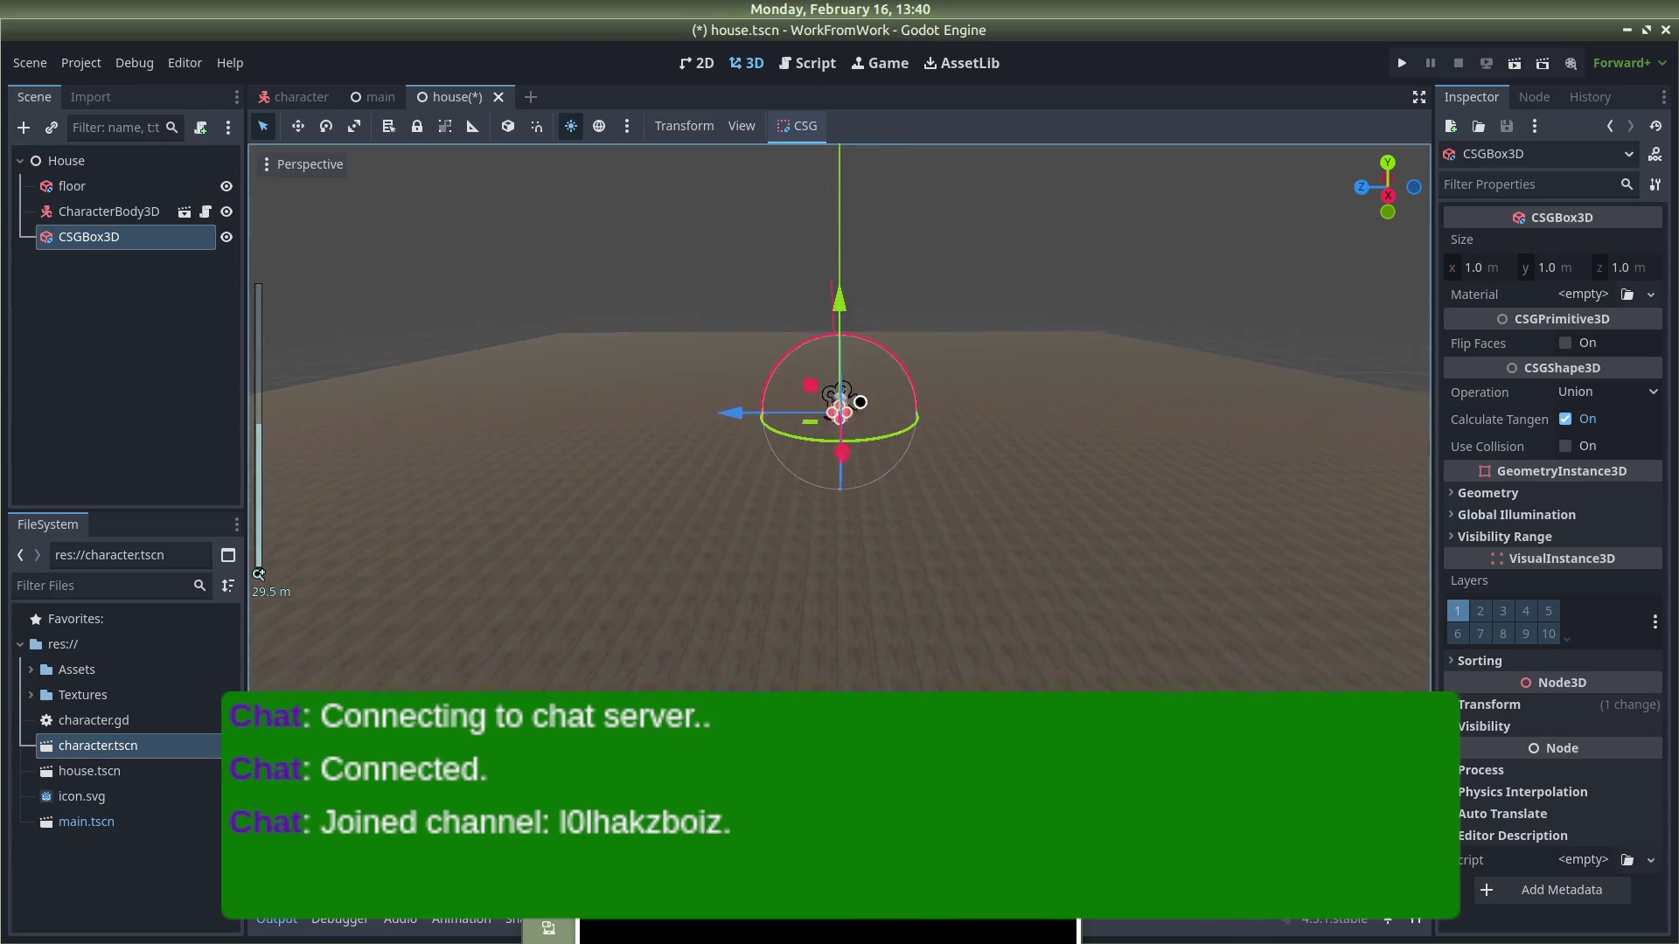
{"action": "scroll", "coordinate": [845, 465], "scroll_direction": "down", "scroll_amount": 5}
{"action": "left_click_drag", "start_coordinate": [844, 465], "coordinate": [852, 664]}
{"action": "scroll", "coordinate": [951, 682], "scroll_direction": "down", "scroll_amount": 2}
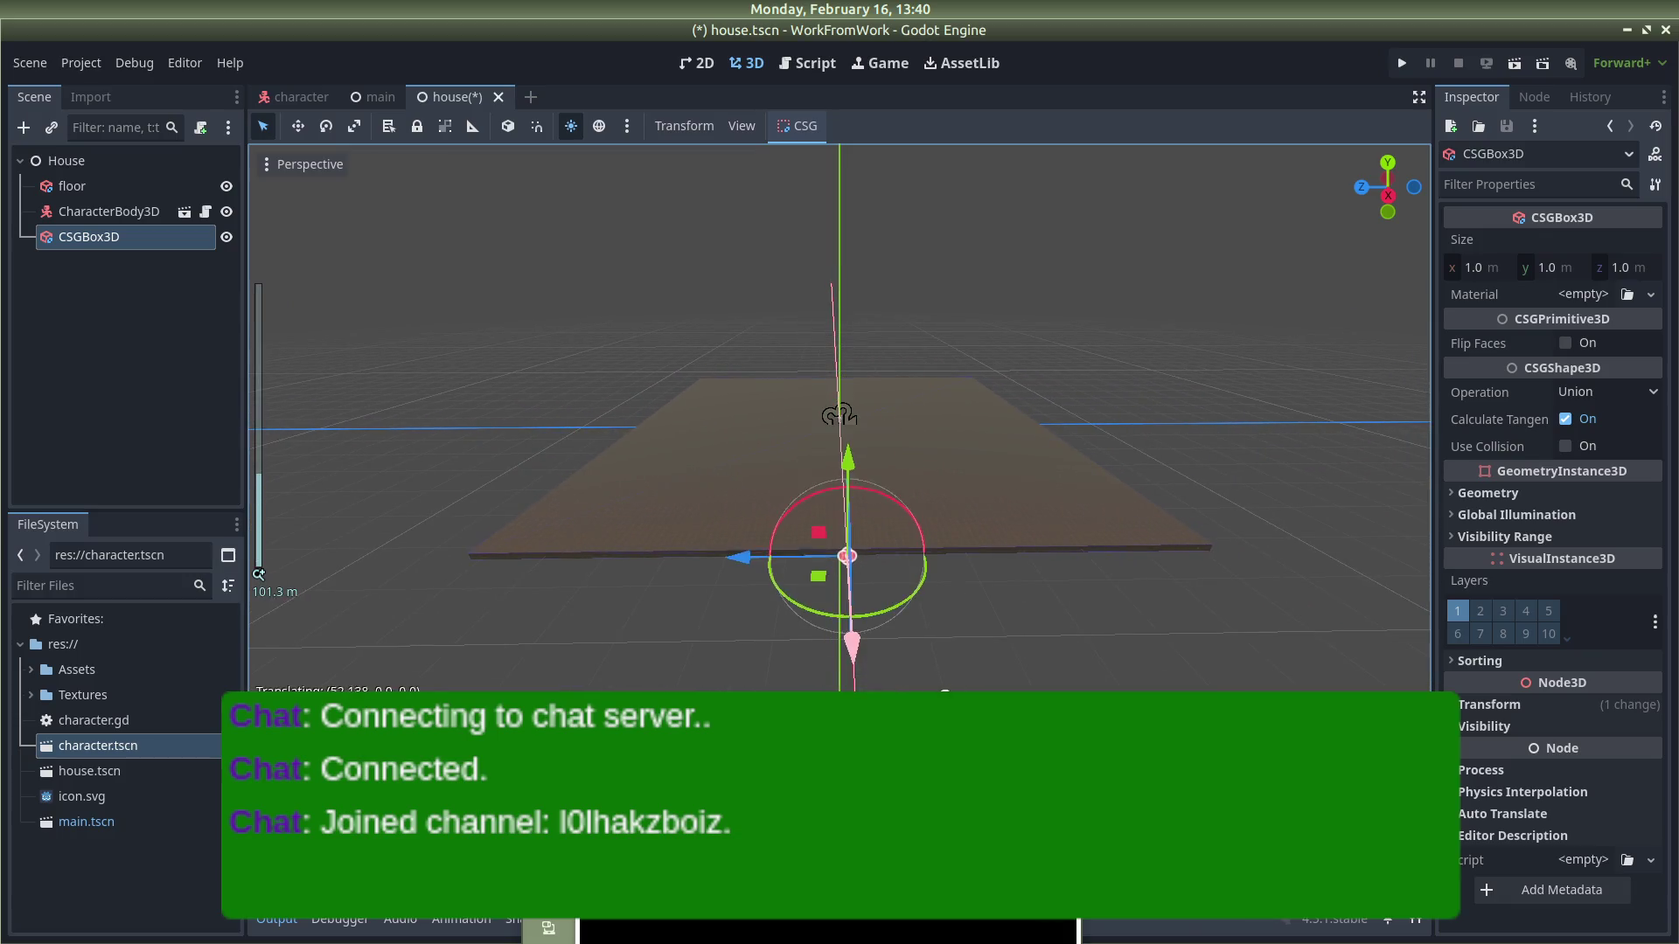
{"action": "mouse_move", "coordinate": [958, 584]}
{"action": "left_mouse_down"}
{"action": "mouse_move", "coordinate": [1109, 521]}
{"action": "mouse_move", "coordinate": [1285, 547]}
{"action": "mouse_move", "coordinate": [1284, 577]}
{"action": "left_mouse_up"}
{"action": "left_click", "coordinate": [1274, 428]}
{"action": "mouse_move", "coordinate": [1274, 427]}
{"action": "left_mouse_down"}
{"action": "mouse_move", "coordinate": [1199, 412]}
{"action": "mouse_move", "coordinate": [1344, 439]}
{"action": "left_mouse_up"}
{"action": "scroll", "coordinate": [1360, 443], "scroll_direction": "up", "scroll_amount": 5}
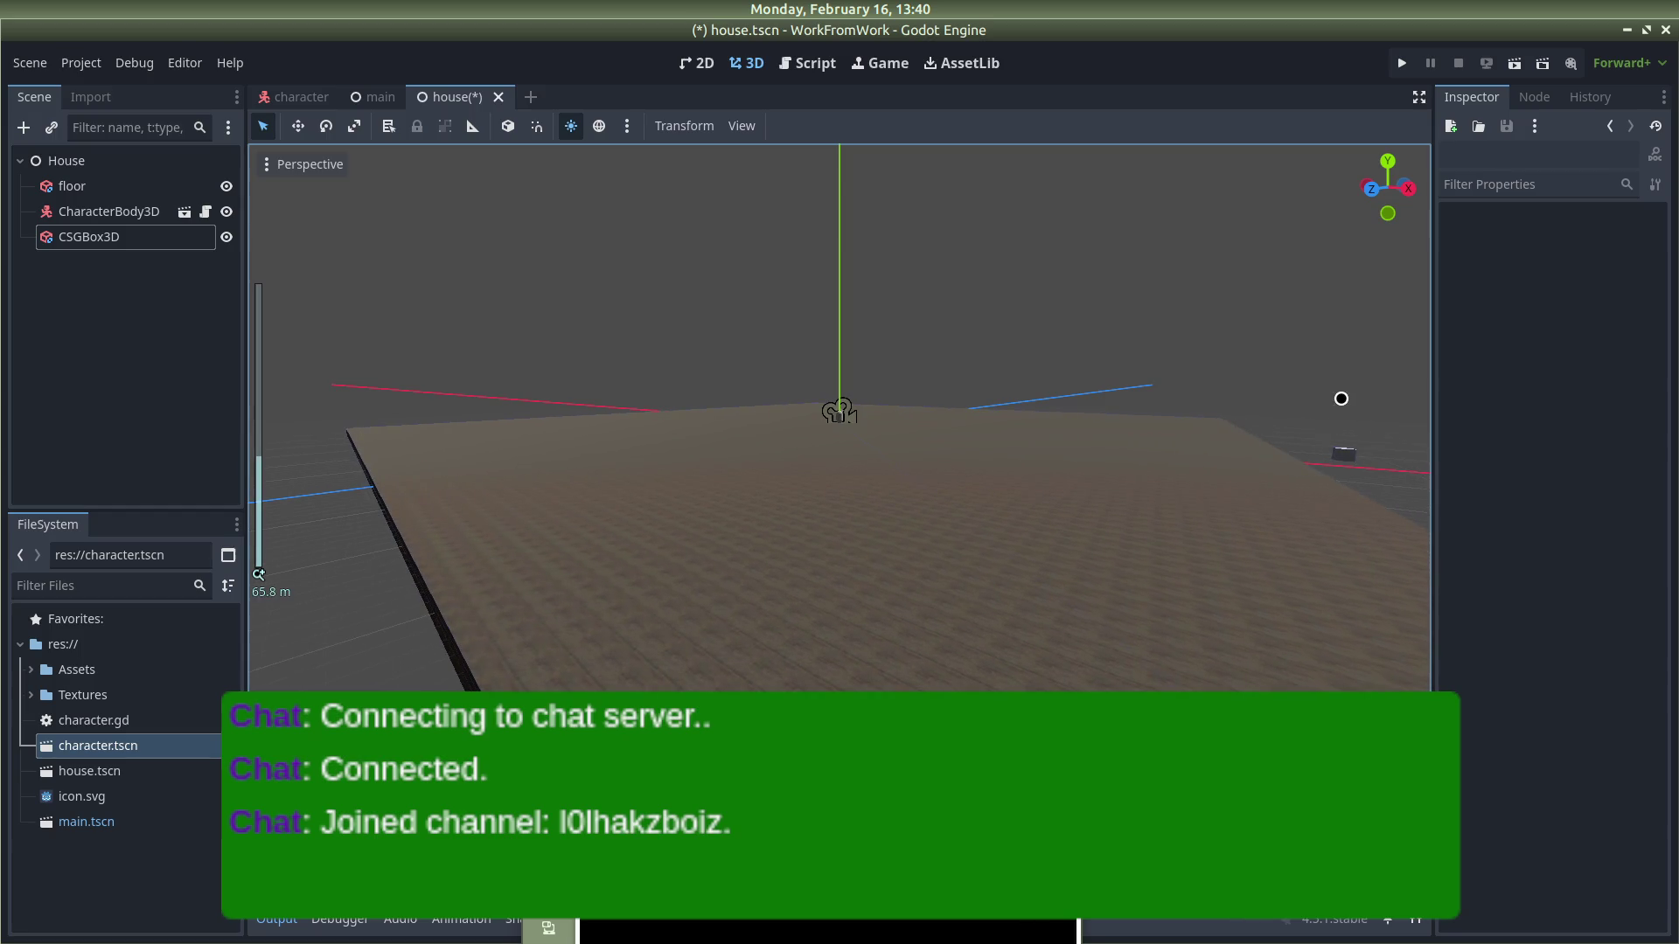
{"action": "key", "text": "KP_1"}
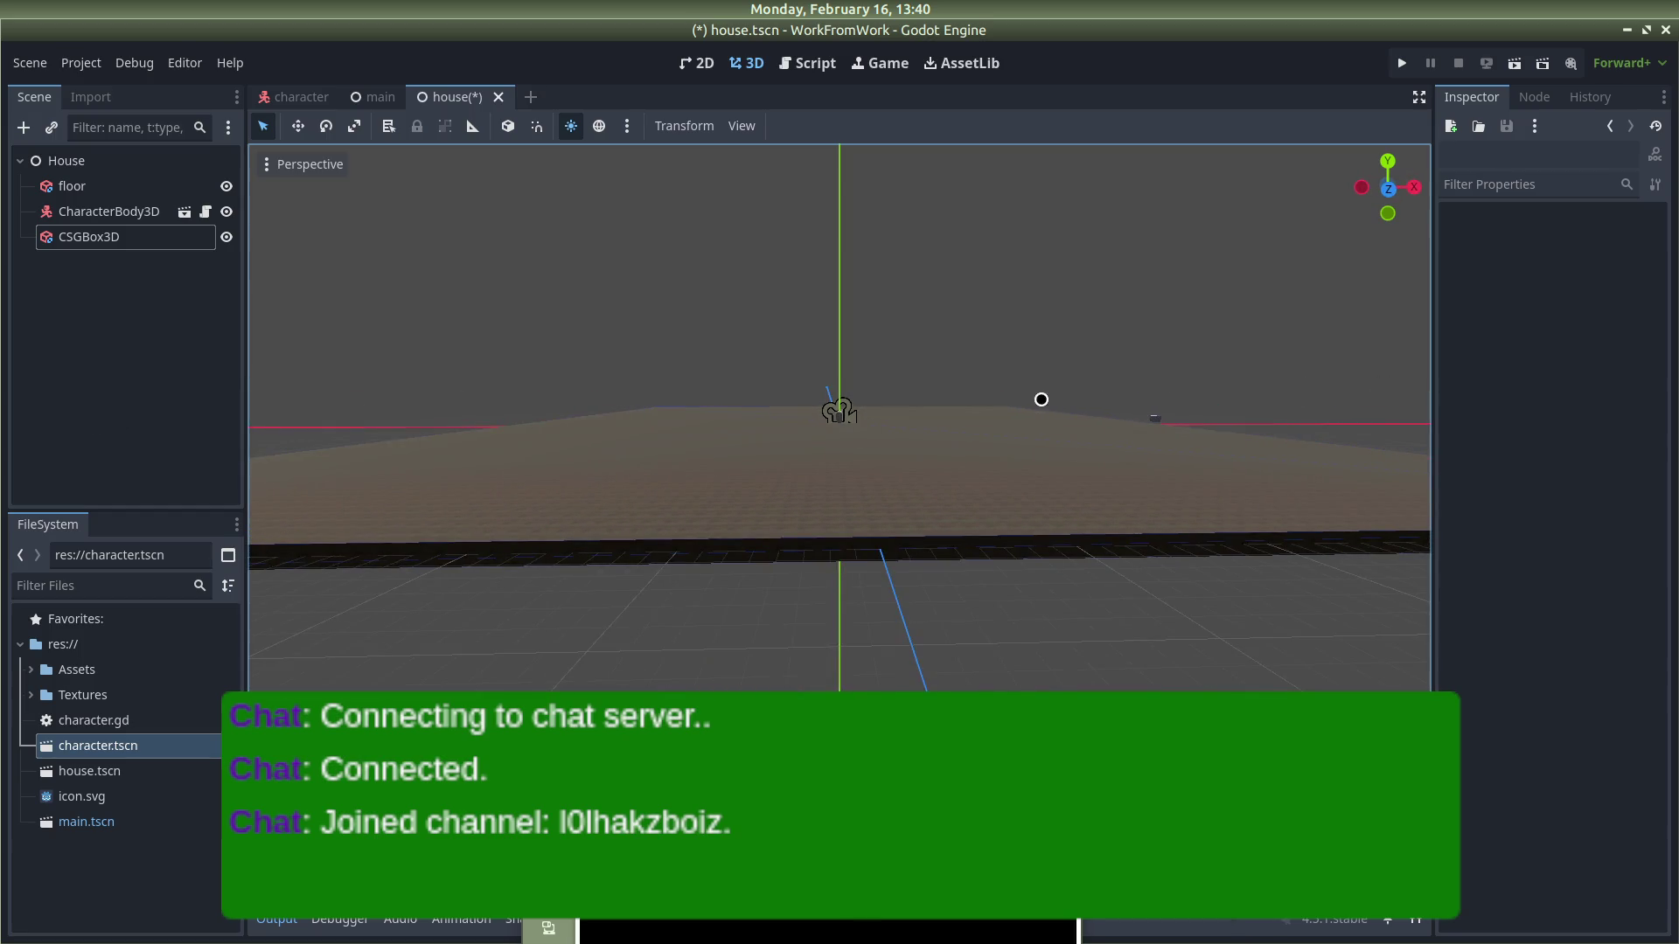
Step: Nudge the box left along X so it sits at the wooden floor's edge
{"action": "left_click", "coordinate": [1160, 418]}
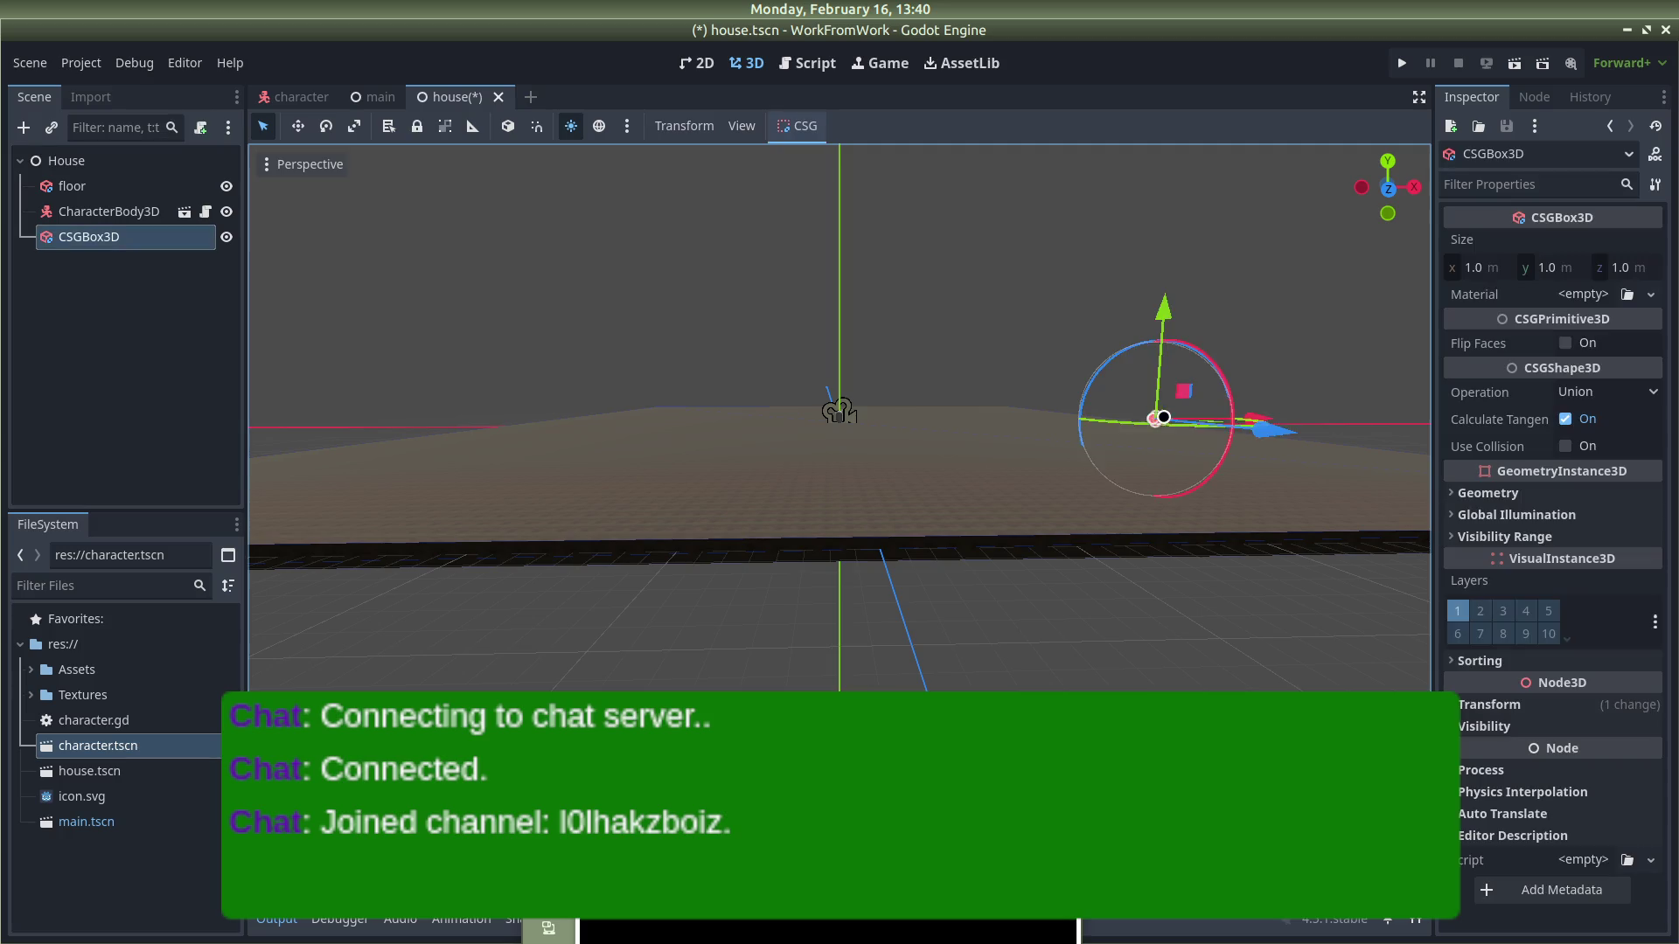
{"action": "scroll", "coordinate": [1160, 418], "scroll_direction": "up", "scroll_amount": 3}
{"action": "mouse_move", "coordinate": [1117, 280]}
{"action": "left_mouse_down"}
{"action": "mouse_move", "coordinate": [1153, 305]}
{"action": "mouse_move", "coordinate": [1177, 218]}
{"action": "left_mouse_up"}
{"action": "left_click", "coordinate": [1215, 247]}
{"action": "scroll", "coordinate": [1253, 301], "scroll_direction": "up", "scroll_amount": 5}
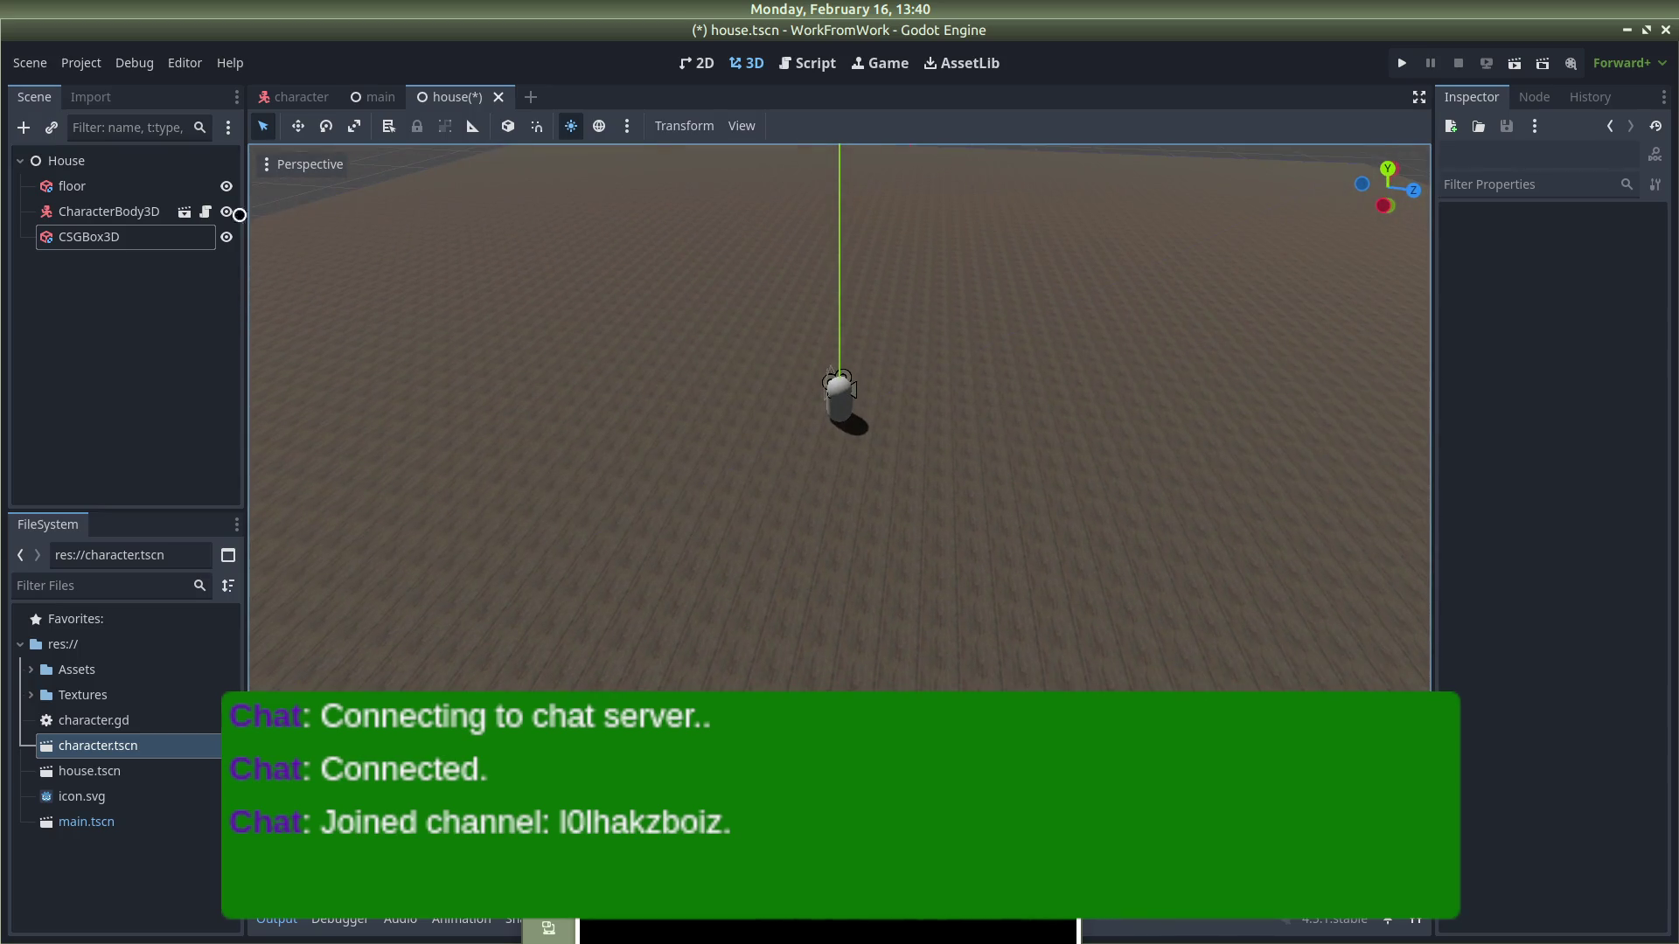
{"action": "left_click", "coordinate": [79, 234]}
{"action": "scroll", "coordinate": [685, 169], "scroll_direction": "down", "scroll_amount": 10}
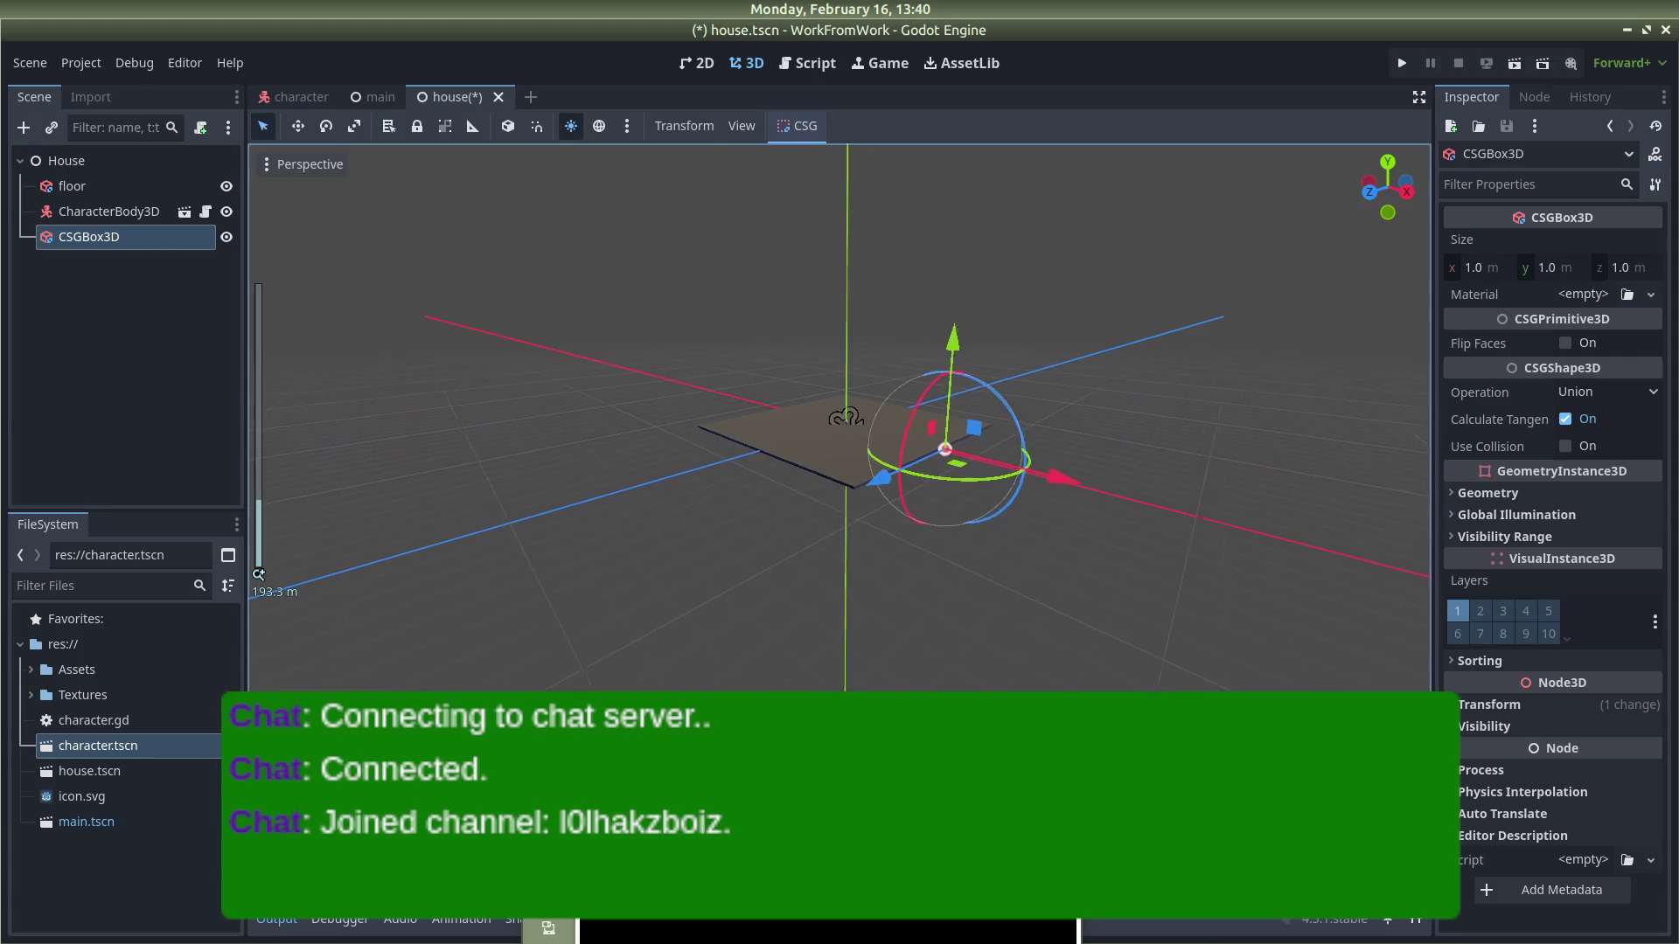
{"action": "mouse_move", "coordinate": [840, 420]}
{"action": "left_mouse_down"}
{"action": "mouse_move", "coordinate": [875, 411]}
{"action": "mouse_move", "coordinate": [752, 403]}
{"action": "left_mouse_up"}
{"action": "mouse_move", "coordinate": [669, 361]}
{"action": "left_mouse_down"}
{"action": "mouse_move", "coordinate": [697, 345]}
{"action": "mouse_move", "coordinate": [1225, 352]}
{"action": "left_mouse_up"}
{"action": "scroll", "coordinate": [1196, 399], "scroll_direction": "up", "scroll_amount": 5}
{"action": "scroll", "coordinate": [1196, 399], "scroll_direction": "down", "scroll_amount": 5}
{"action": "mouse_move", "coordinate": [1263, 596]}
{"action": "left_mouse_down"}
{"action": "mouse_move", "coordinate": [1225, 629]}
{"action": "mouse_move", "coordinate": [861, 399]}
{"action": "mouse_move", "coordinate": [841, 690]}
{"action": "mouse_move", "coordinate": [1136, 674]}
{"action": "mouse_move", "coordinate": [1210, 626]}
{"action": "mouse_move", "coordinate": [1091, 431]}
{"action": "mouse_move", "coordinate": [1091, 345]}
{"action": "mouse_move", "coordinate": [1060, 366]}
{"action": "mouse_move", "coordinate": [1190, 382]}
{"action": "left_mouse_up"}
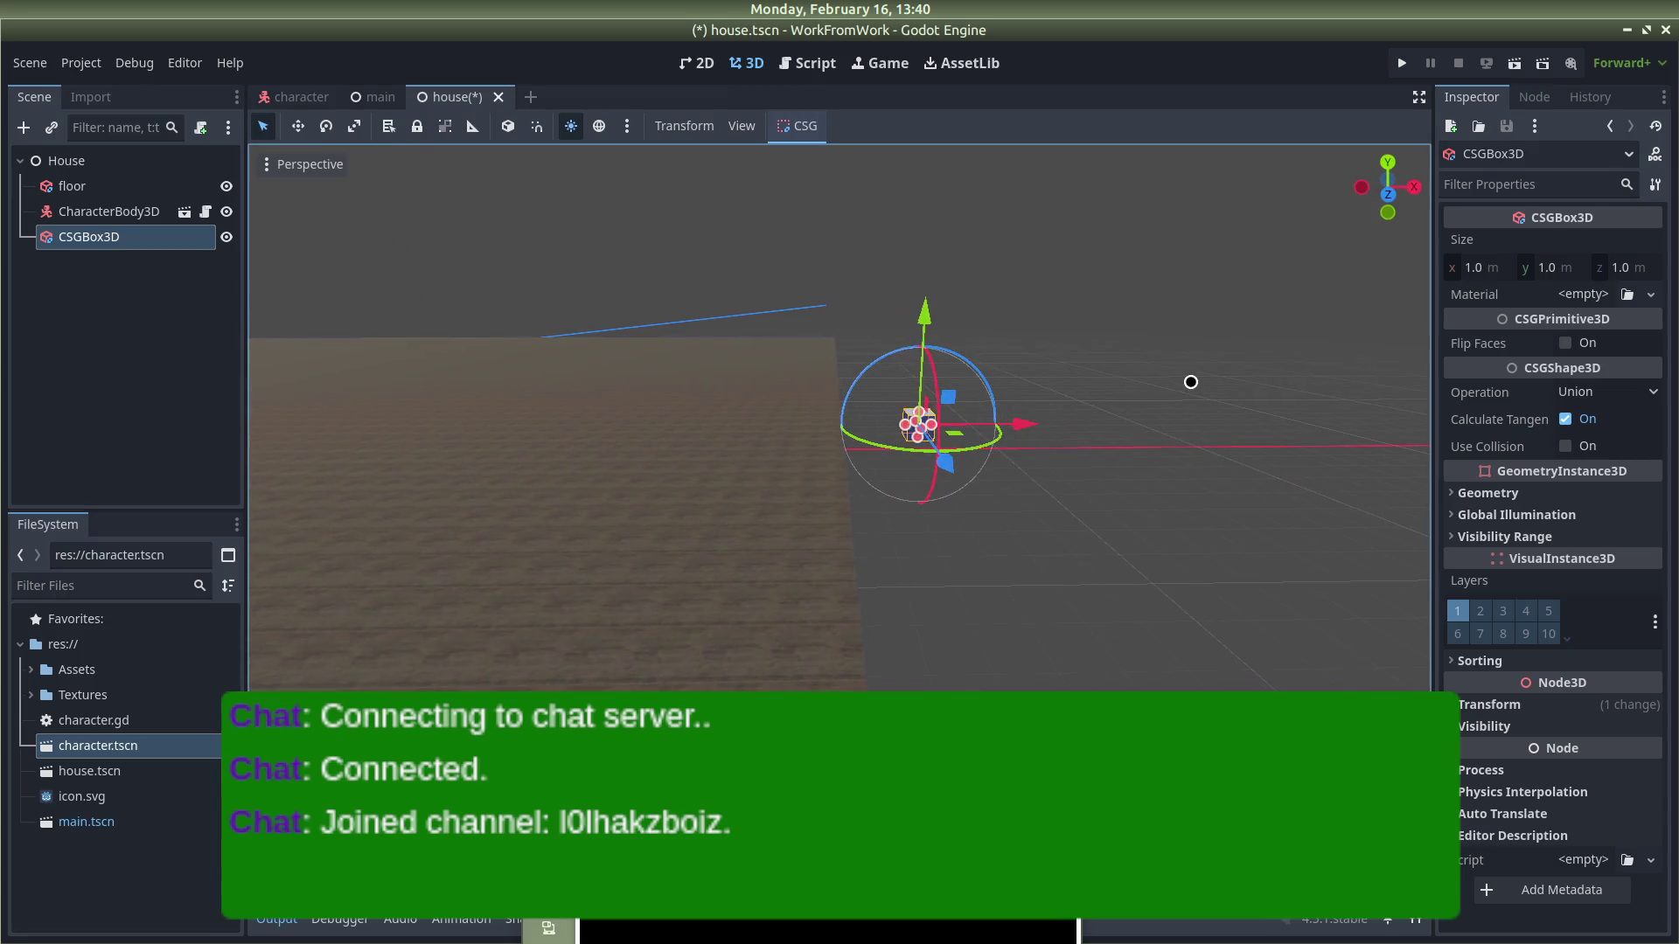
{"action": "left_click", "coordinate": [1130, 366]}
{"action": "left_click", "coordinate": [918, 424]}
{"action": "left_click_drag", "start_coordinate": [1021, 424], "coordinate": [962, 421]}
{"action": "mouse_move", "coordinate": [791, 402]}
{"action": "left_mouse_down"}
{"action": "mouse_move", "coordinate": [596, 449]}
{"action": "mouse_move", "coordinate": [595, 487]}
{"action": "left_mouse_up"}
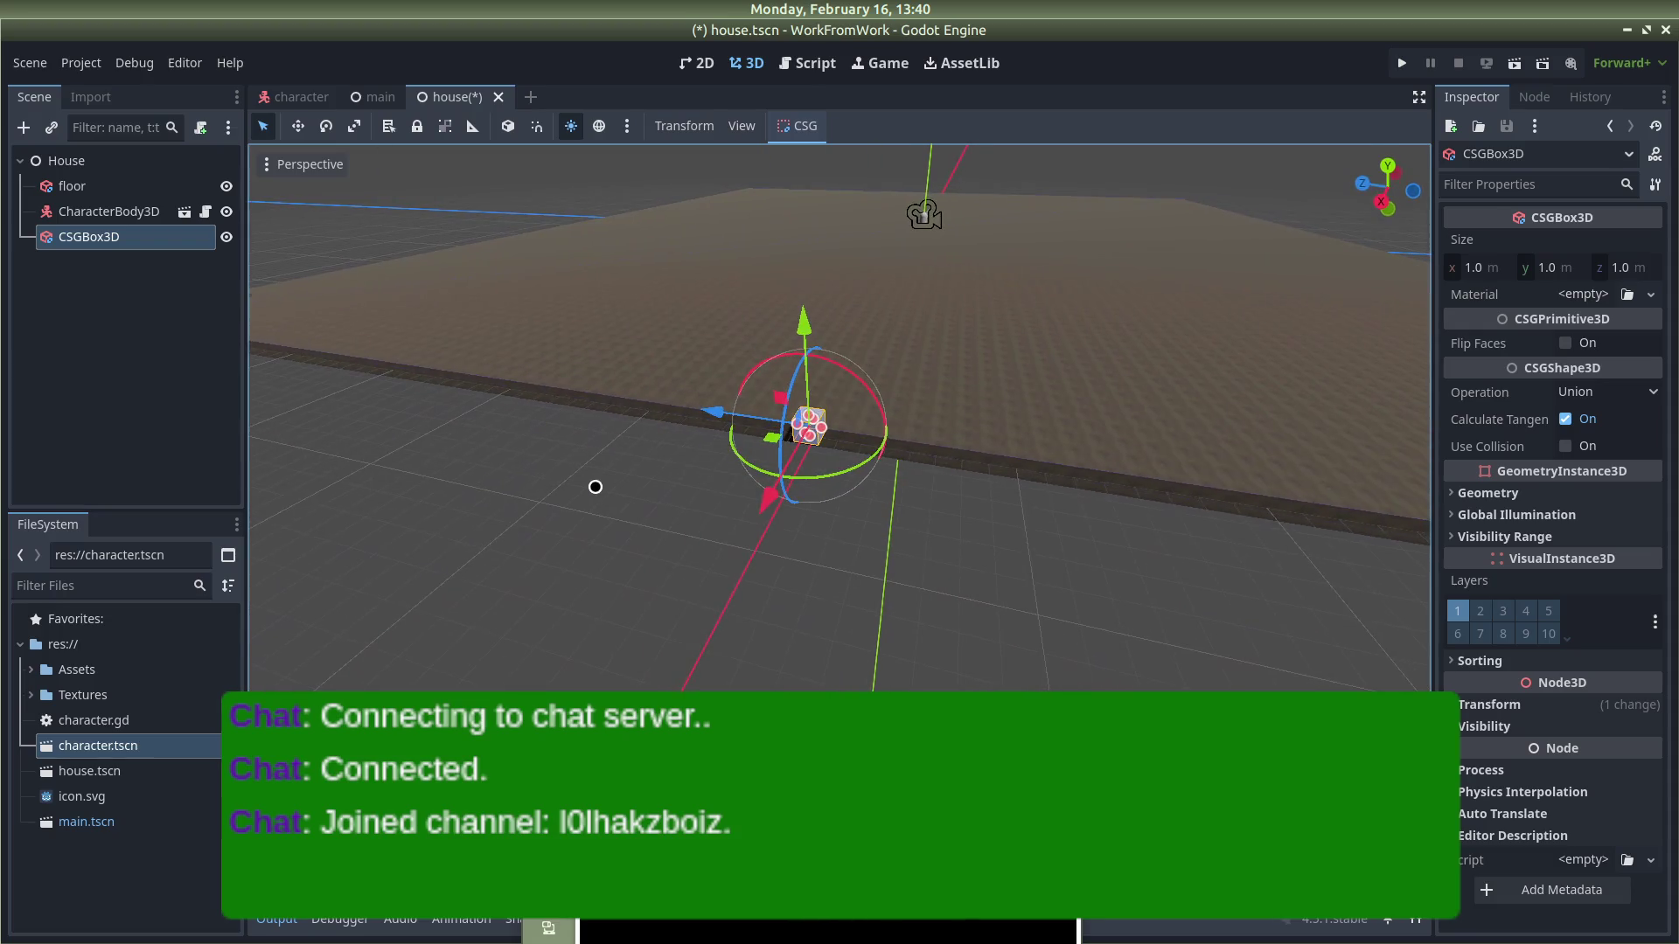
Step: Resize the box to Z 100 and Y 50, forming a 1 × 50 × 100 wall
{"action": "left_click", "coordinate": [1630, 267]}
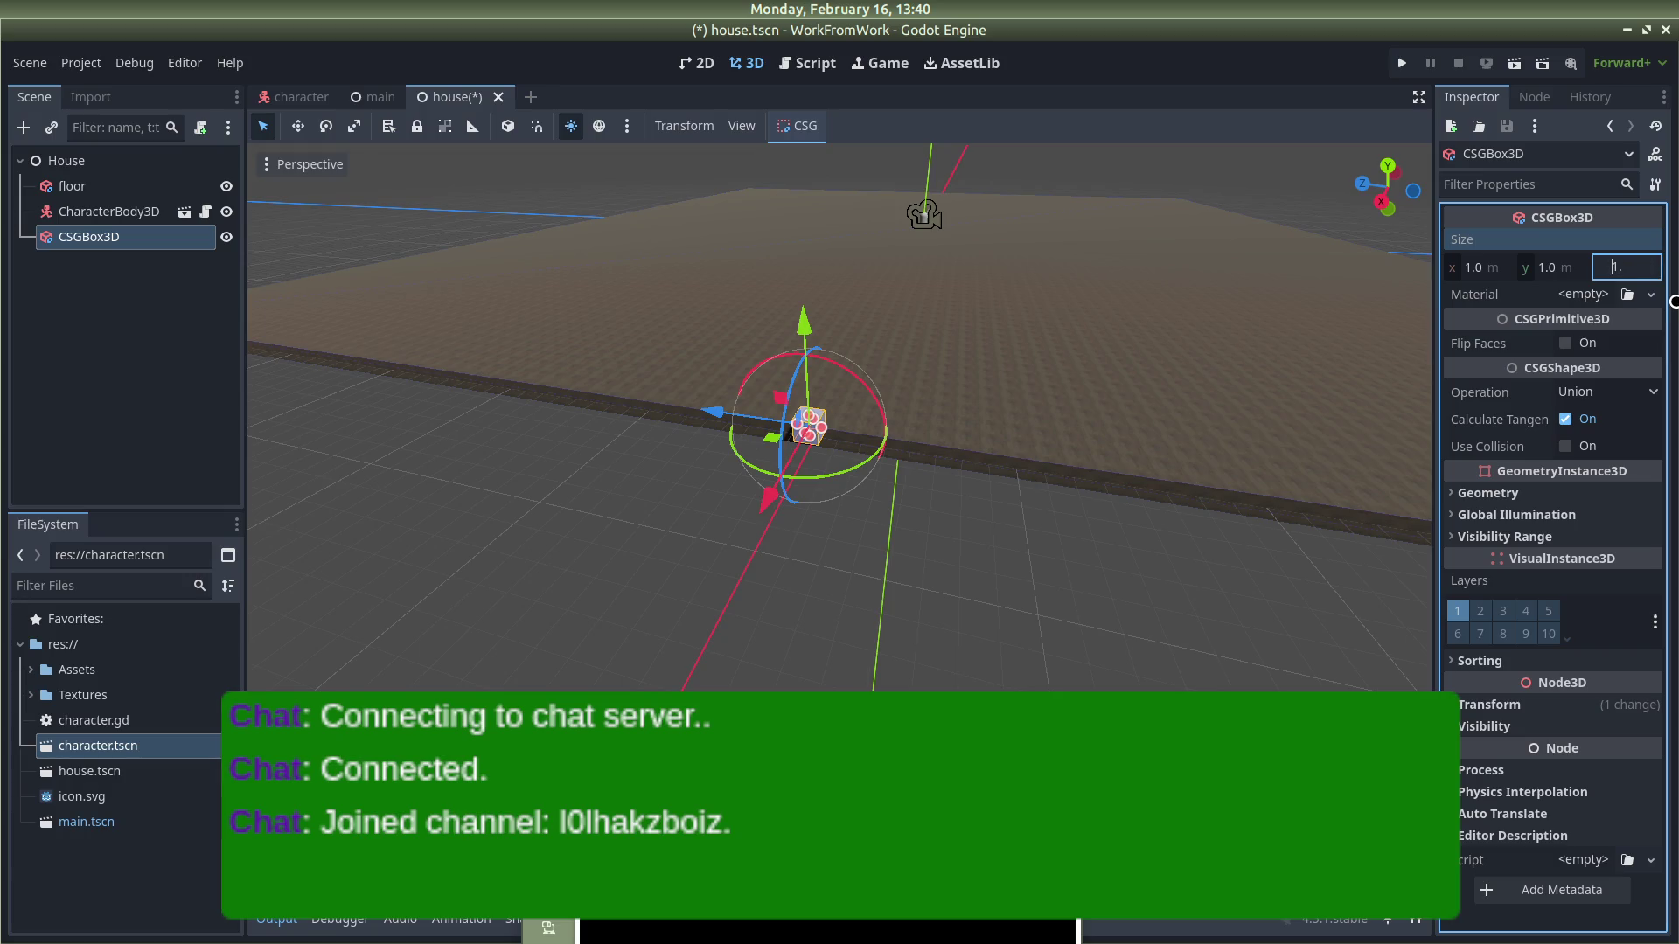
{"action": "key", "text": "Return"}
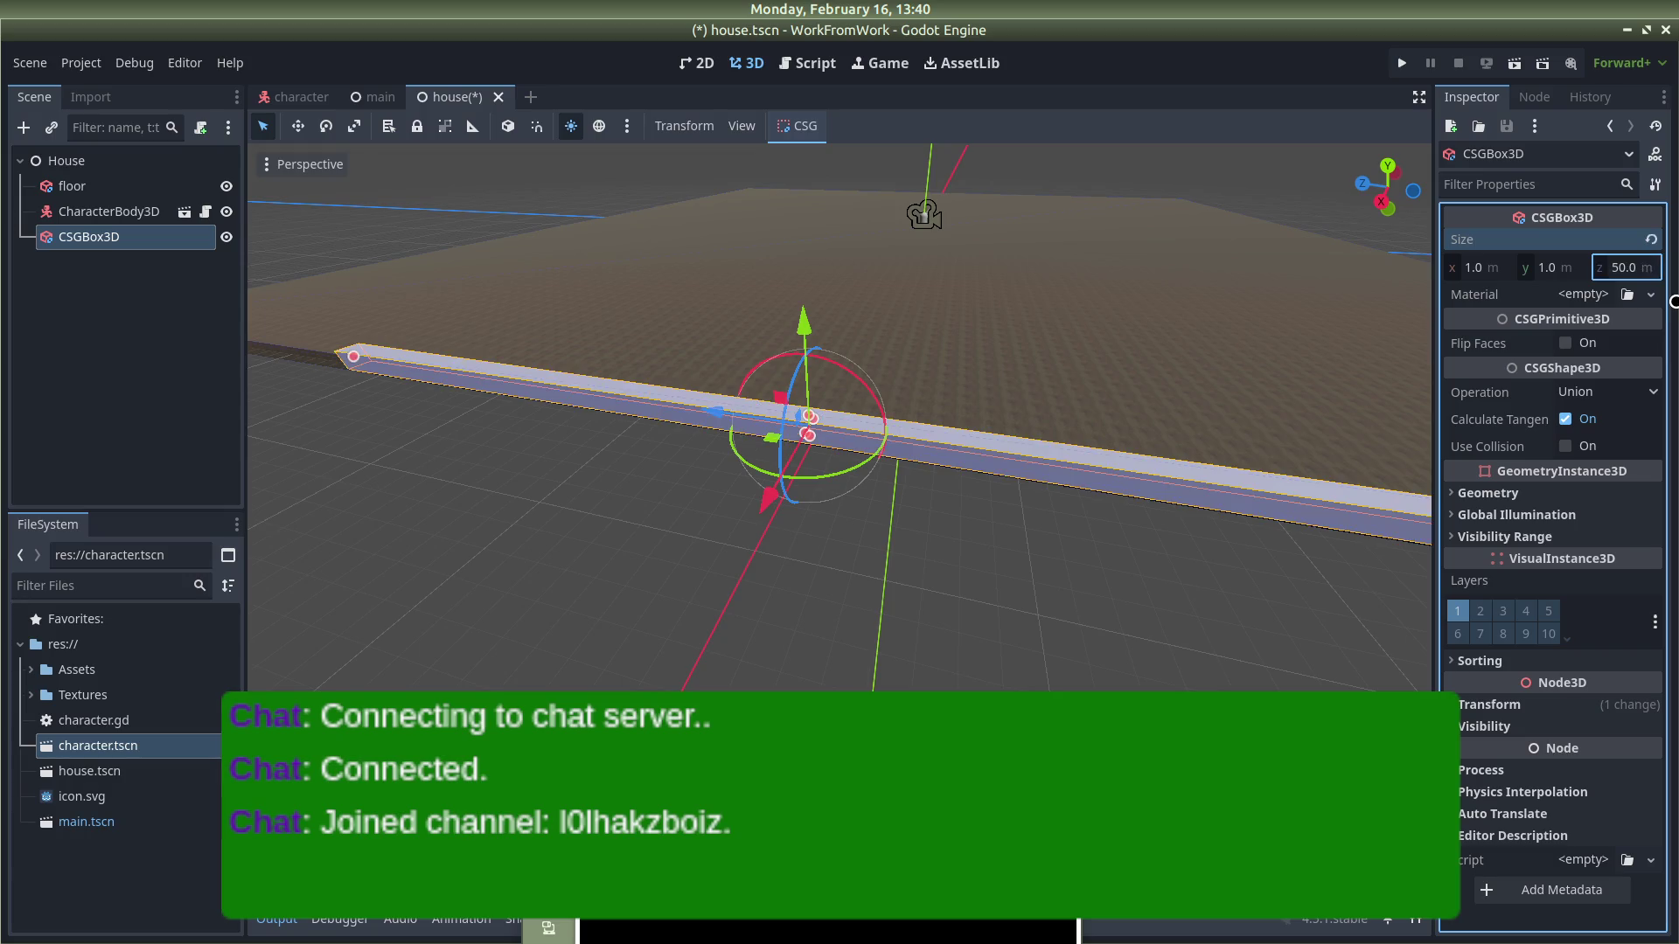
{"action": "scroll", "coordinate": [1364, 442], "scroll_direction": "down", "scroll_amount": 5}
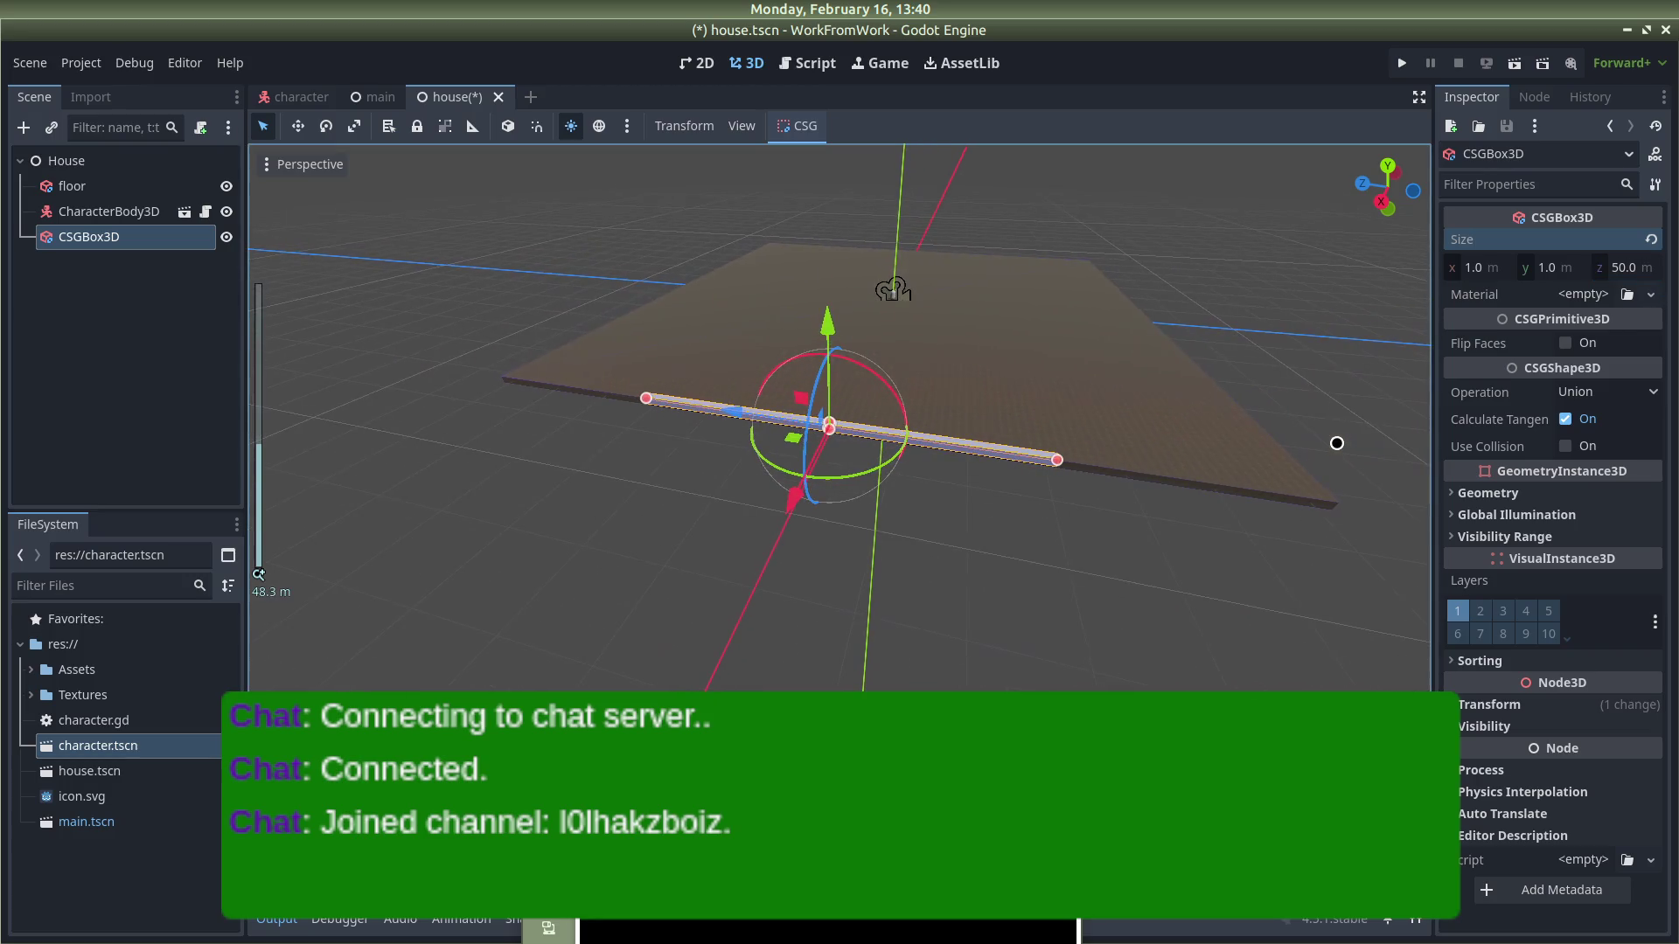
{"action": "left_click", "coordinate": [1622, 267]}
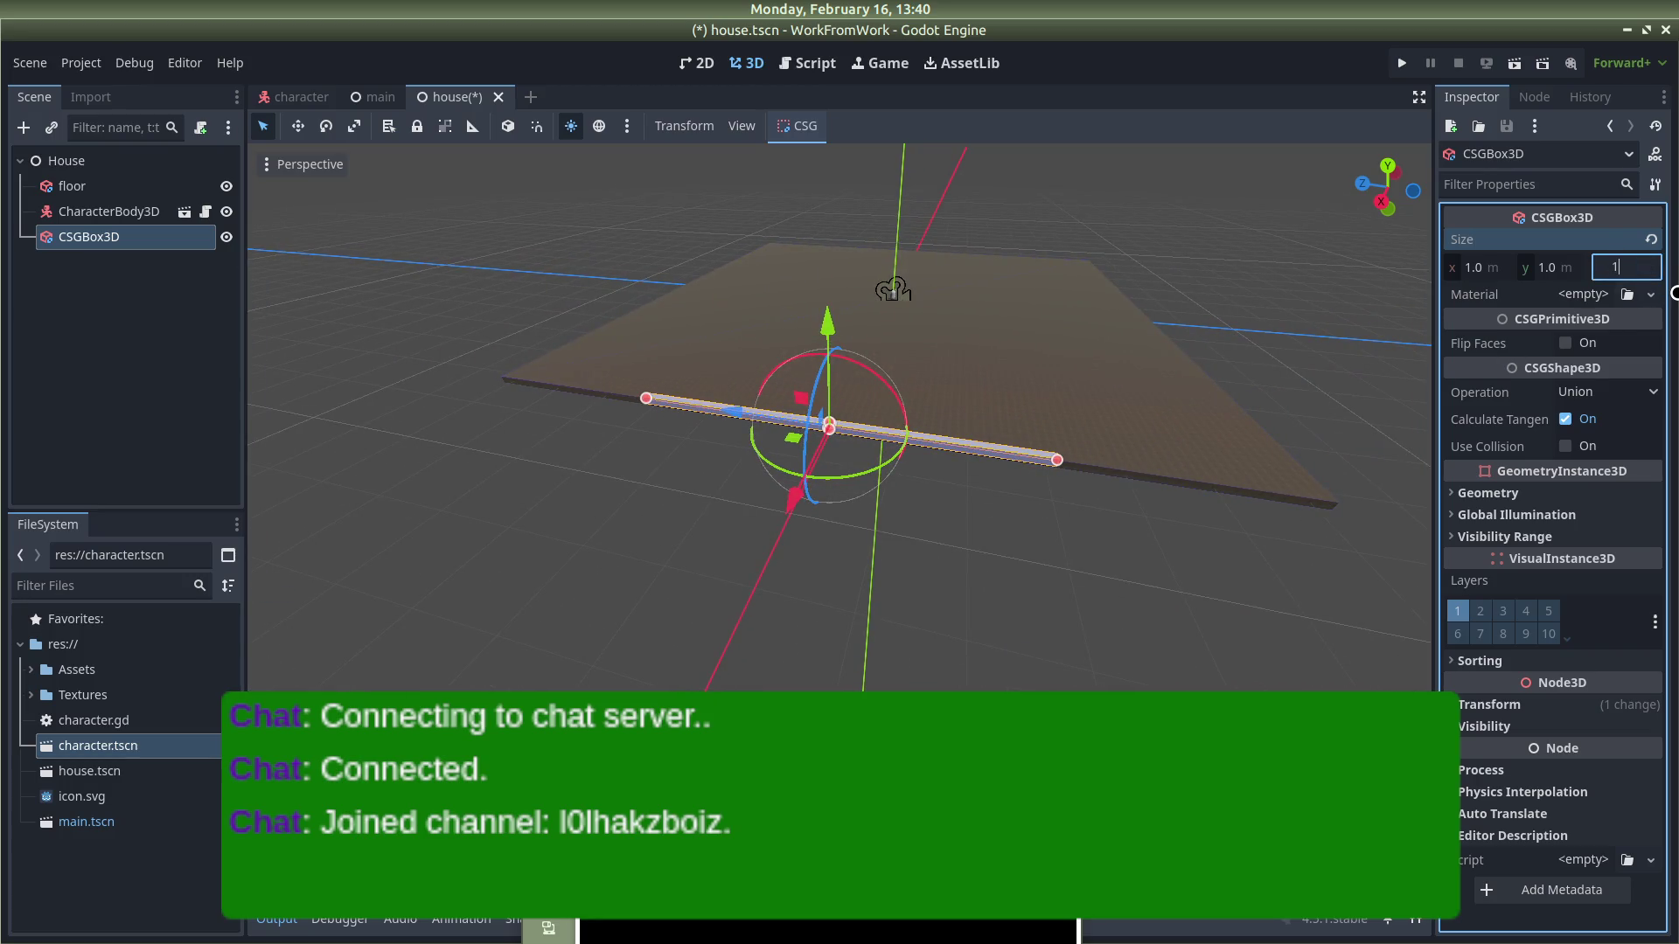
{"action": "type", "text": "00"}
{"action": "key", "text": "Return"}
{"action": "left_click", "coordinate": [1548, 268]}
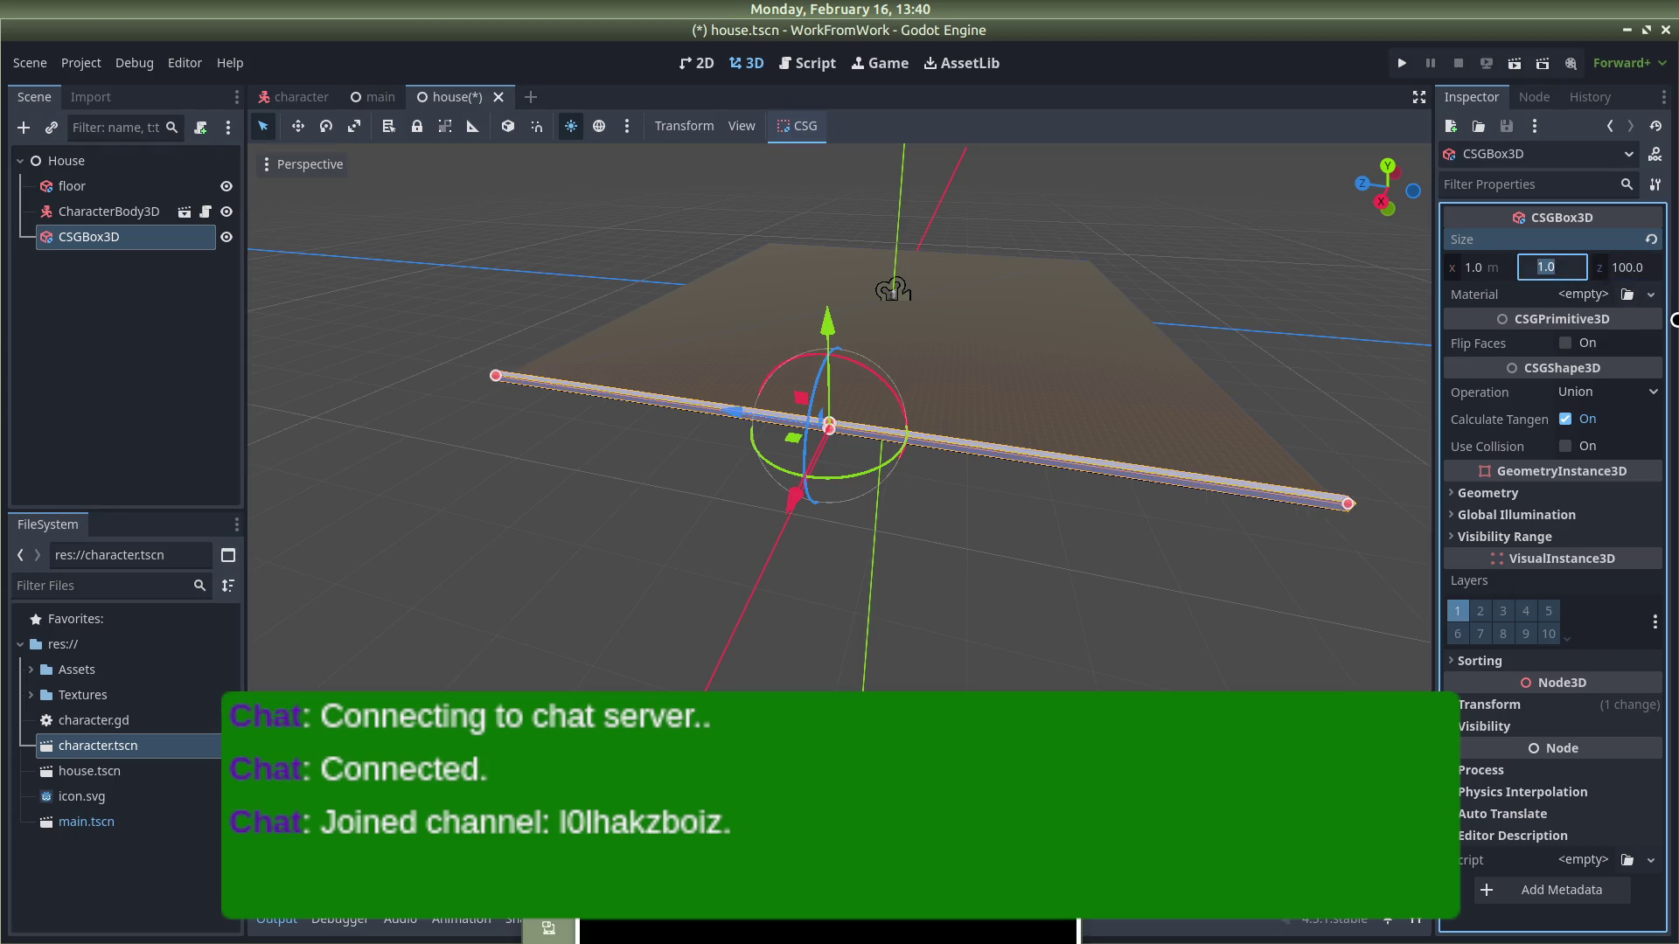
{"action": "type", "text": "50"}
{"action": "key", "text": "Return"}
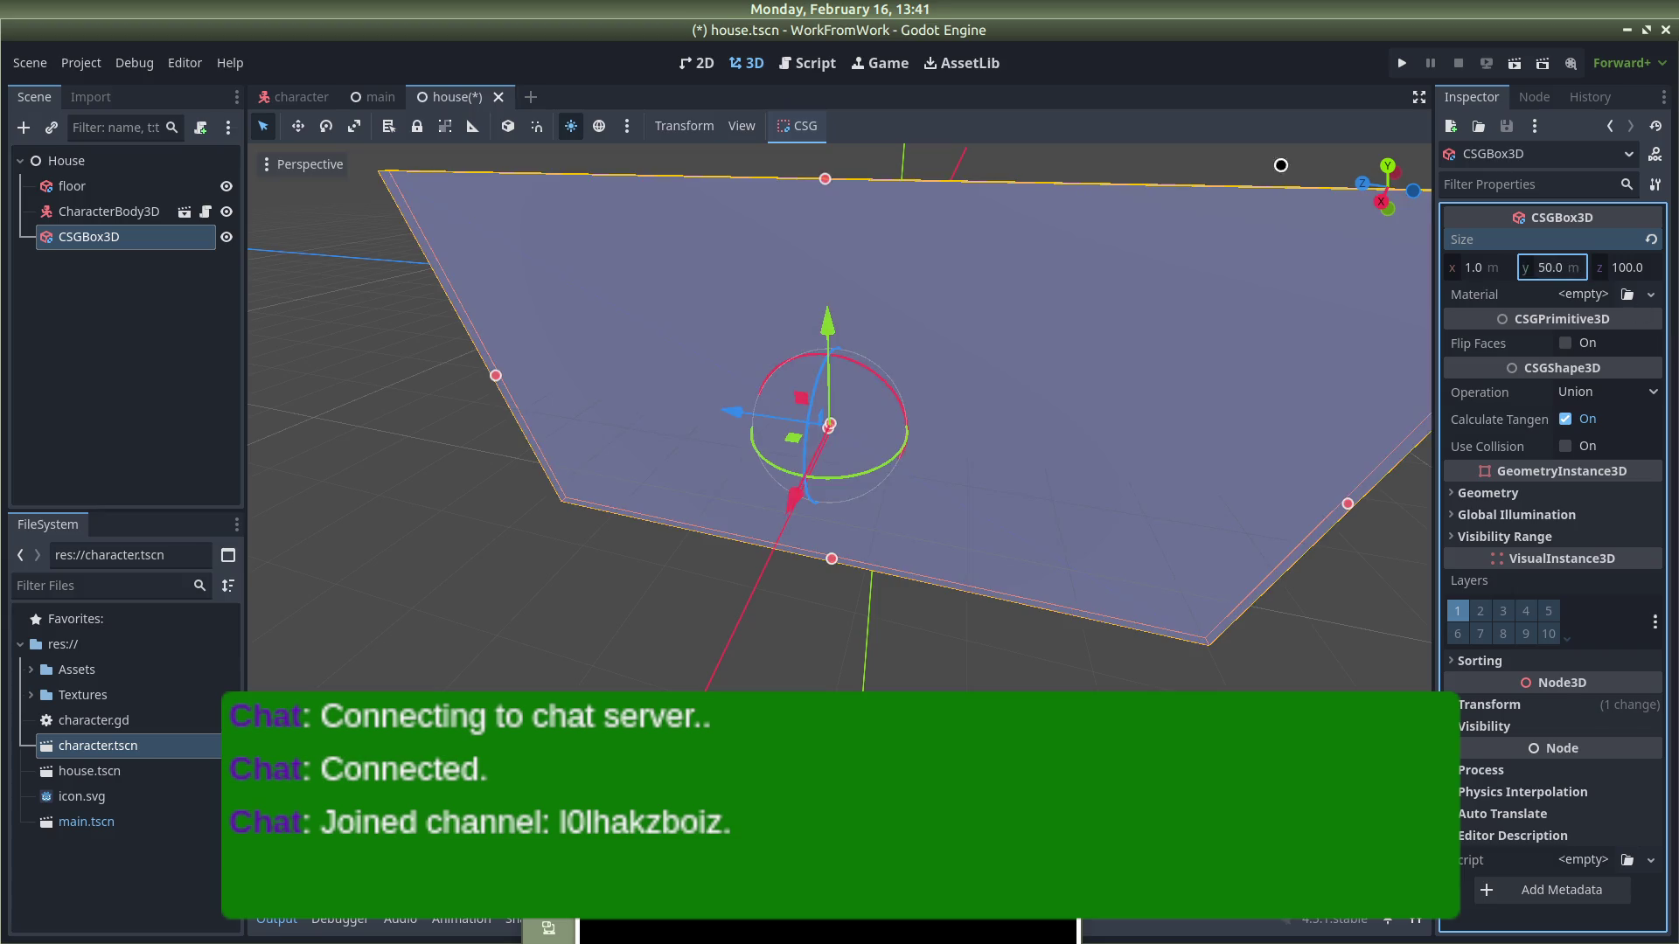
Step: Lift the wall along Y onto the floor's edge, then paste a duplicate
{"action": "mouse_move", "coordinate": [611, 476]}
{"action": "left_mouse_down"}
{"action": "mouse_move", "coordinate": [1337, 390]}
{"action": "mouse_move", "coordinate": [1140, 468]}
{"action": "mouse_move", "coordinate": [1094, 675]}
{"action": "mouse_move", "coordinate": [994, 512]}
{"action": "left_mouse_up"}
{"action": "scroll", "coordinate": [1123, 514], "scroll_direction": "up", "scroll_amount": 2}
{"action": "scroll", "coordinate": [1123, 514], "scroll_direction": "down", "scroll_amount": 4}
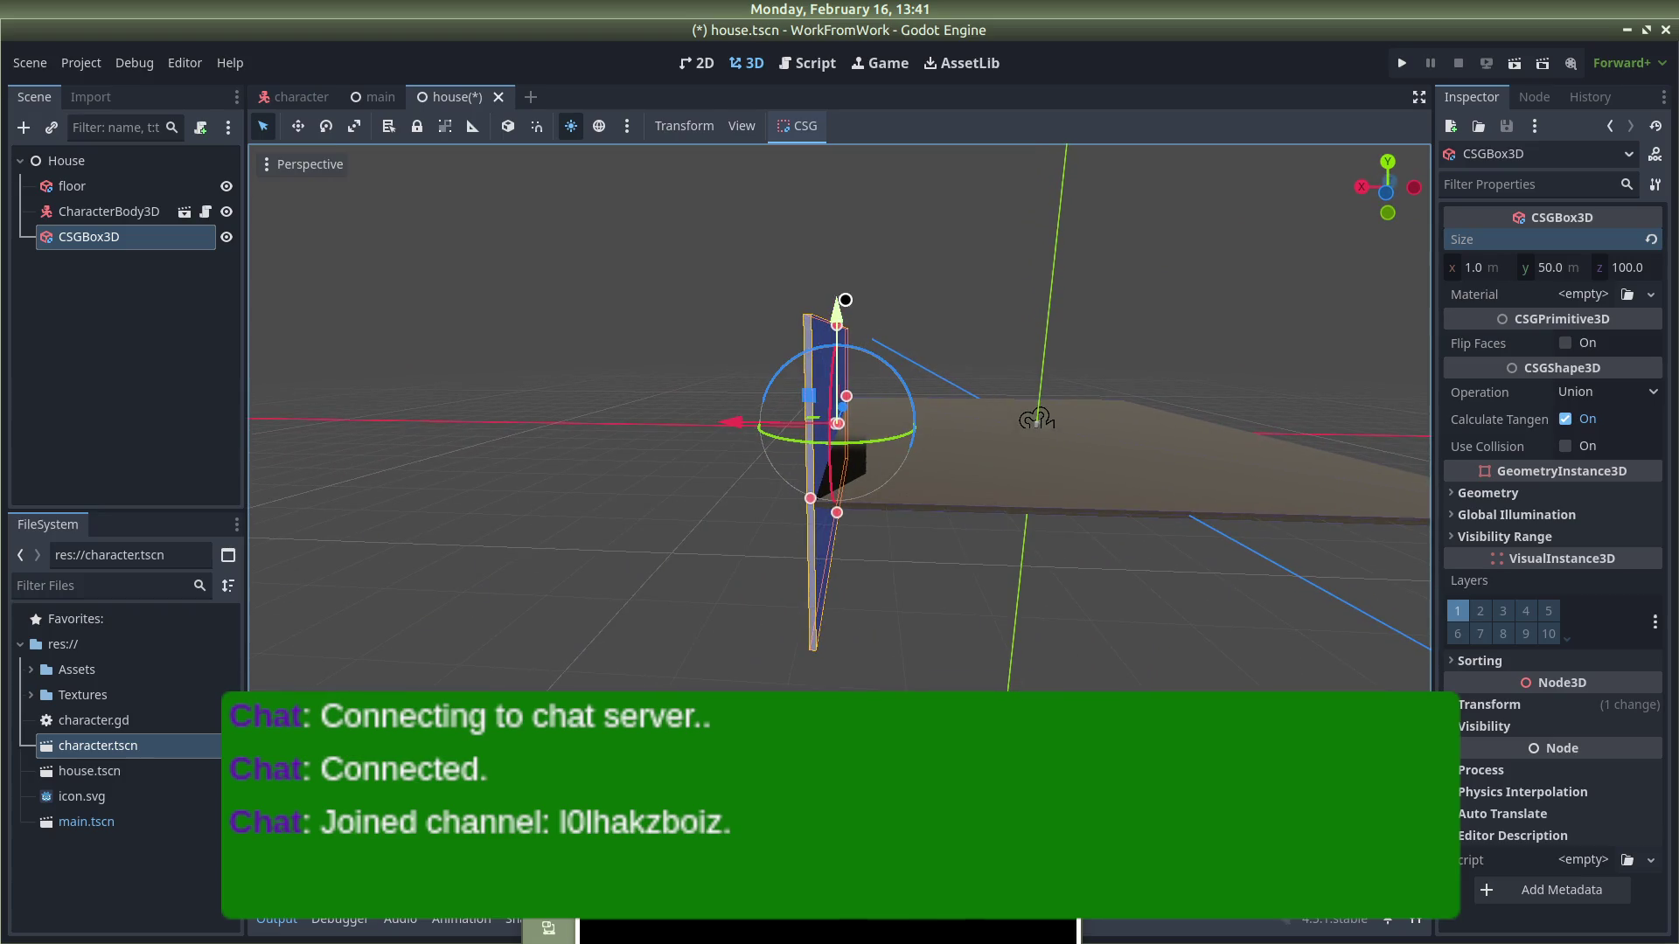
{"action": "mouse_move", "coordinate": [844, 300]}
{"action": "left_mouse_down"}
{"action": "mouse_move", "coordinate": [825, 194]}
{"action": "mouse_move", "coordinate": [963, 585]}
{"action": "mouse_move", "coordinate": [971, 551]}
{"action": "mouse_move", "coordinate": [850, 581]}
{"action": "mouse_move", "coordinate": [967, 611]}
{"action": "mouse_move", "coordinate": [1045, 595]}
{"action": "mouse_move", "coordinate": [819, 535]}
{"action": "mouse_move", "coordinate": [615, 573]}
{"action": "mouse_move", "coordinate": [368, 585]}
{"action": "mouse_move", "coordinate": [1387, 589]}
{"action": "mouse_move", "coordinate": [375, 615]}
{"action": "mouse_move", "coordinate": [524, 642]}
{"action": "left_mouse_up"}
{"action": "left_click", "coordinate": [953, 542]}
{"action": "mouse_move", "coordinate": [967, 589]}
{"action": "left_mouse_down"}
{"action": "mouse_move", "coordinate": [1005, 525]}
{"action": "mouse_move", "coordinate": [1252, 690]}
{"action": "mouse_move", "coordinate": [1277, 151]}
{"action": "left_mouse_up"}
{"action": "left_click", "coordinate": [899, 318]}
{"action": "mouse_move", "coordinate": [899, 318]}
{"action": "left_mouse_down"}
{"action": "mouse_move", "coordinate": [1132, 469]}
{"action": "mouse_move", "coordinate": [281, 611]}
{"action": "mouse_move", "coordinate": [263, 592]}
{"action": "left_mouse_up"}
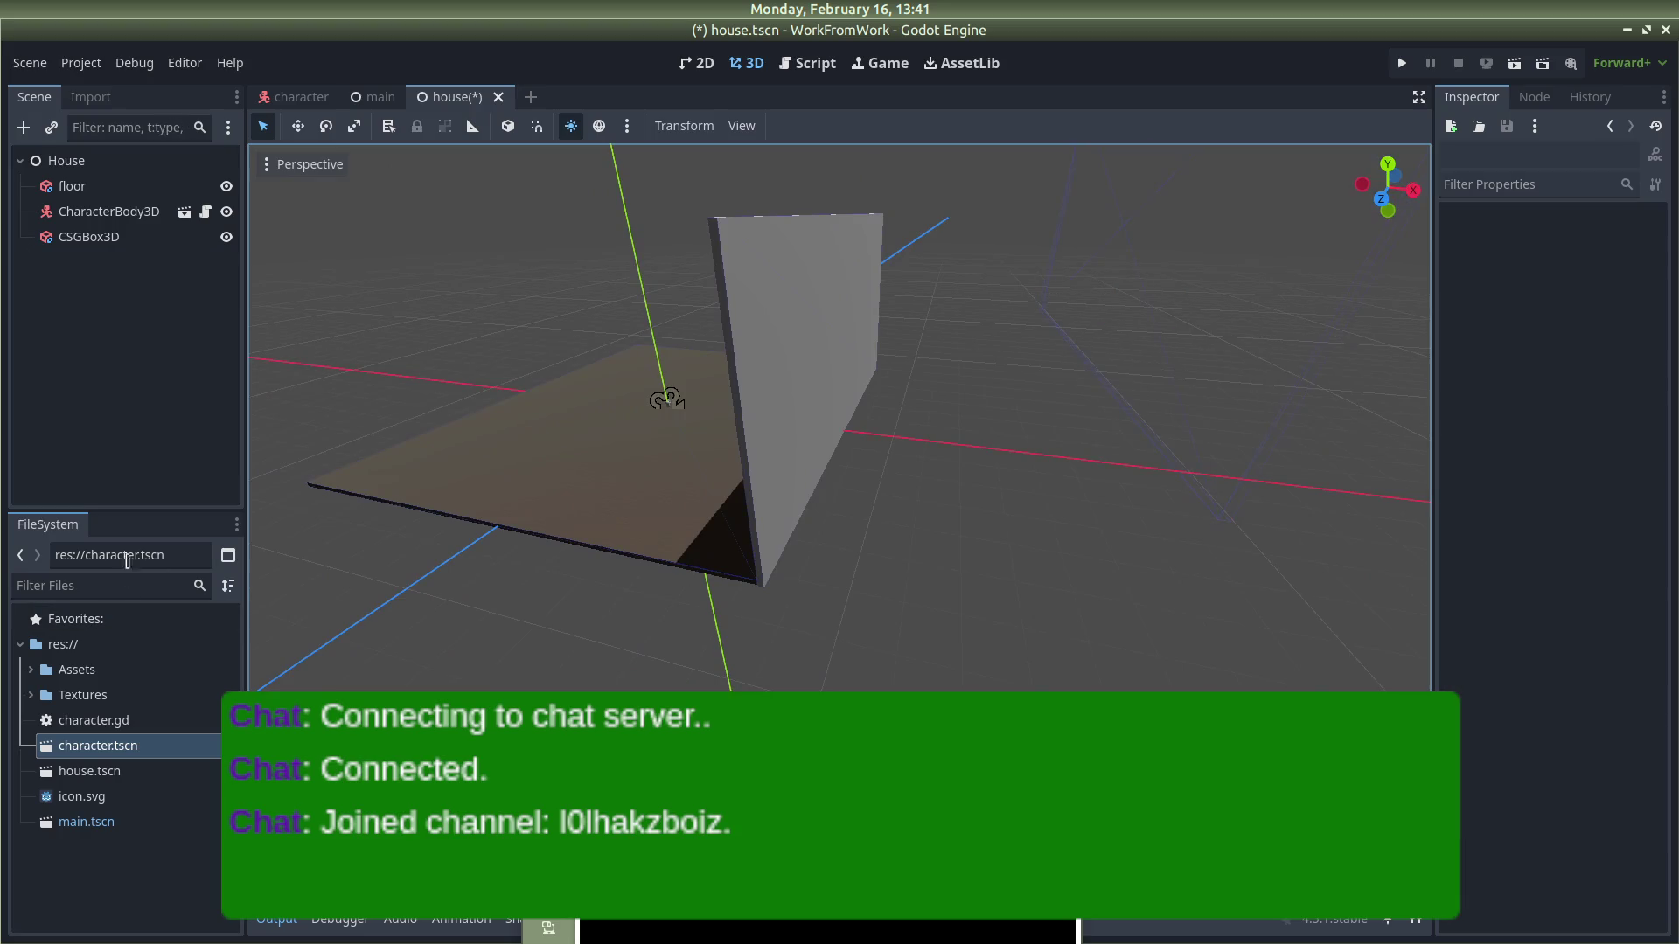
{"action": "key", "text": "ctrl+v"}
Step: Slide the copied wall CSGBox3D2 along X to the opposite floor edge, then duplicate it again
{"action": "mouse_move", "coordinate": [949, 350]}
{"action": "left_mouse_down"}
{"action": "mouse_move", "coordinate": [738, 300]}
{"action": "mouse_move", "coordinate": [553, 285]}
{"action": "mouse_move", "coordinate": [569, 281]}
{"action": "left_mouse_up"}
{"action": "mouse_move", "coordinate": [436, 609]}
{"action": "left_mouse_down"}
{"action": "mouse_move", "coordinate": [431, 505]}
{"action": "mouse_move", "coordinate": [400, 600]}
{"action": "mouse_move", "coordinate": [499, 480]}
{"action": "mouse_move", "coordinate": [879, 511]}
{"action": "mouse_move", "coordinate": [693, 431]}
{"action": "mouse_move", "coordinate": [709, 457]}
{"action": "left_mouse_up"}
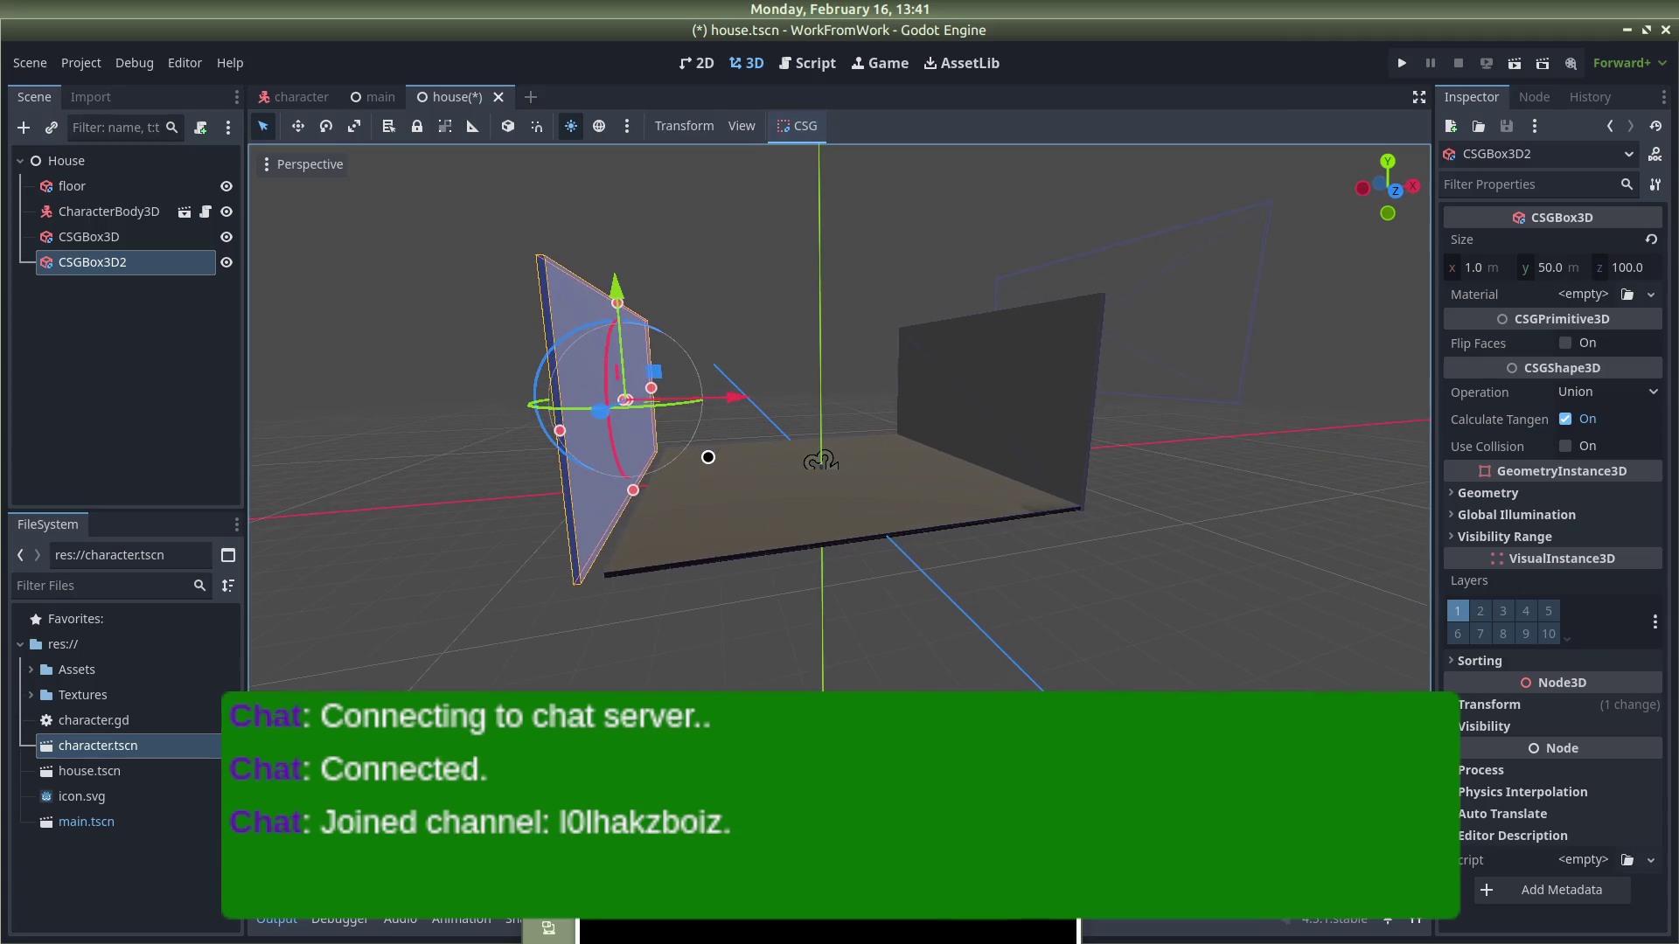
{"action": "left_click_drag", "start_coordinate": [733, 400], "coordinate": [744, 397]}
{"action": "mouse_move", "coordinate": [821, 461]}
{"action": "left_mouse_down"}
{"action": "mouse_move", "coordinate": [798, 589]}
{"action": "mouse_move", "coordinate": [1064, 633]}
{"action": "mouse_move", "coordinate": [765, 465]}
{"action": "mouse_move", "coordinate": [705, 644]}
{"action": "mouse_move", "coordinate": [701, 595]}
{"action": "mouse_move", "coordinate": [536, 559]}
{"action": "mouse_move", "coordinate": [401, 638]}
{"action": "mouse_move", "coordinate": [553, 152]}
{"action": "left_mouse_up"}
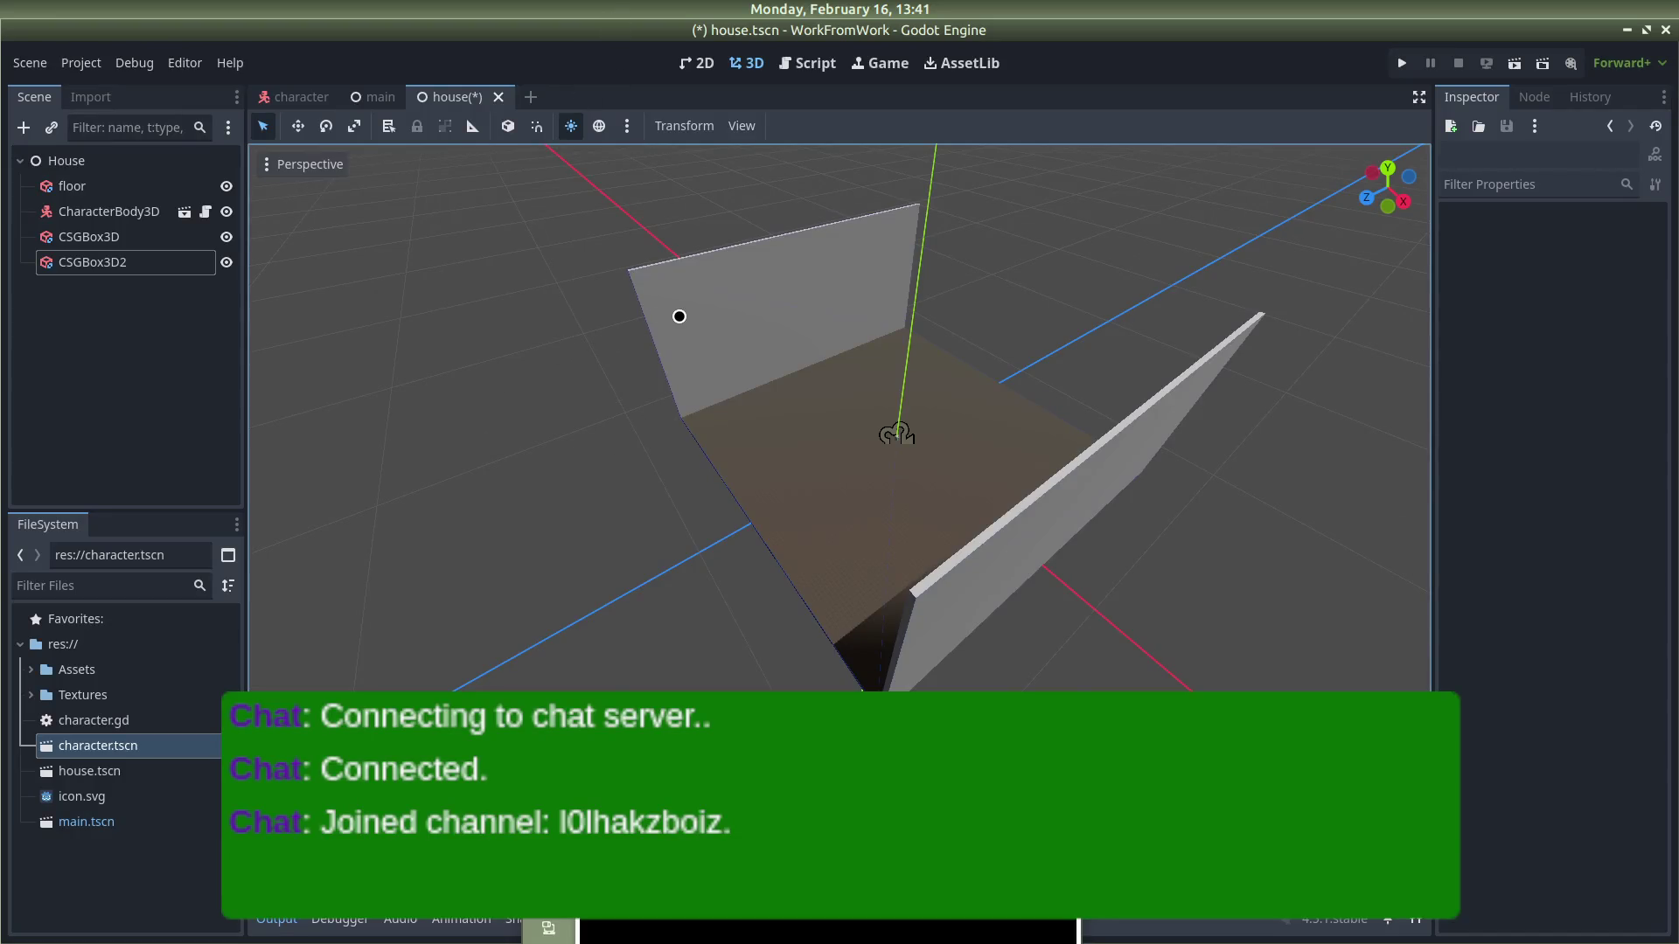
{"action": "left_click", "coordinate": [679, 316]}
{"action": "key", "text": "ctrl+v"}
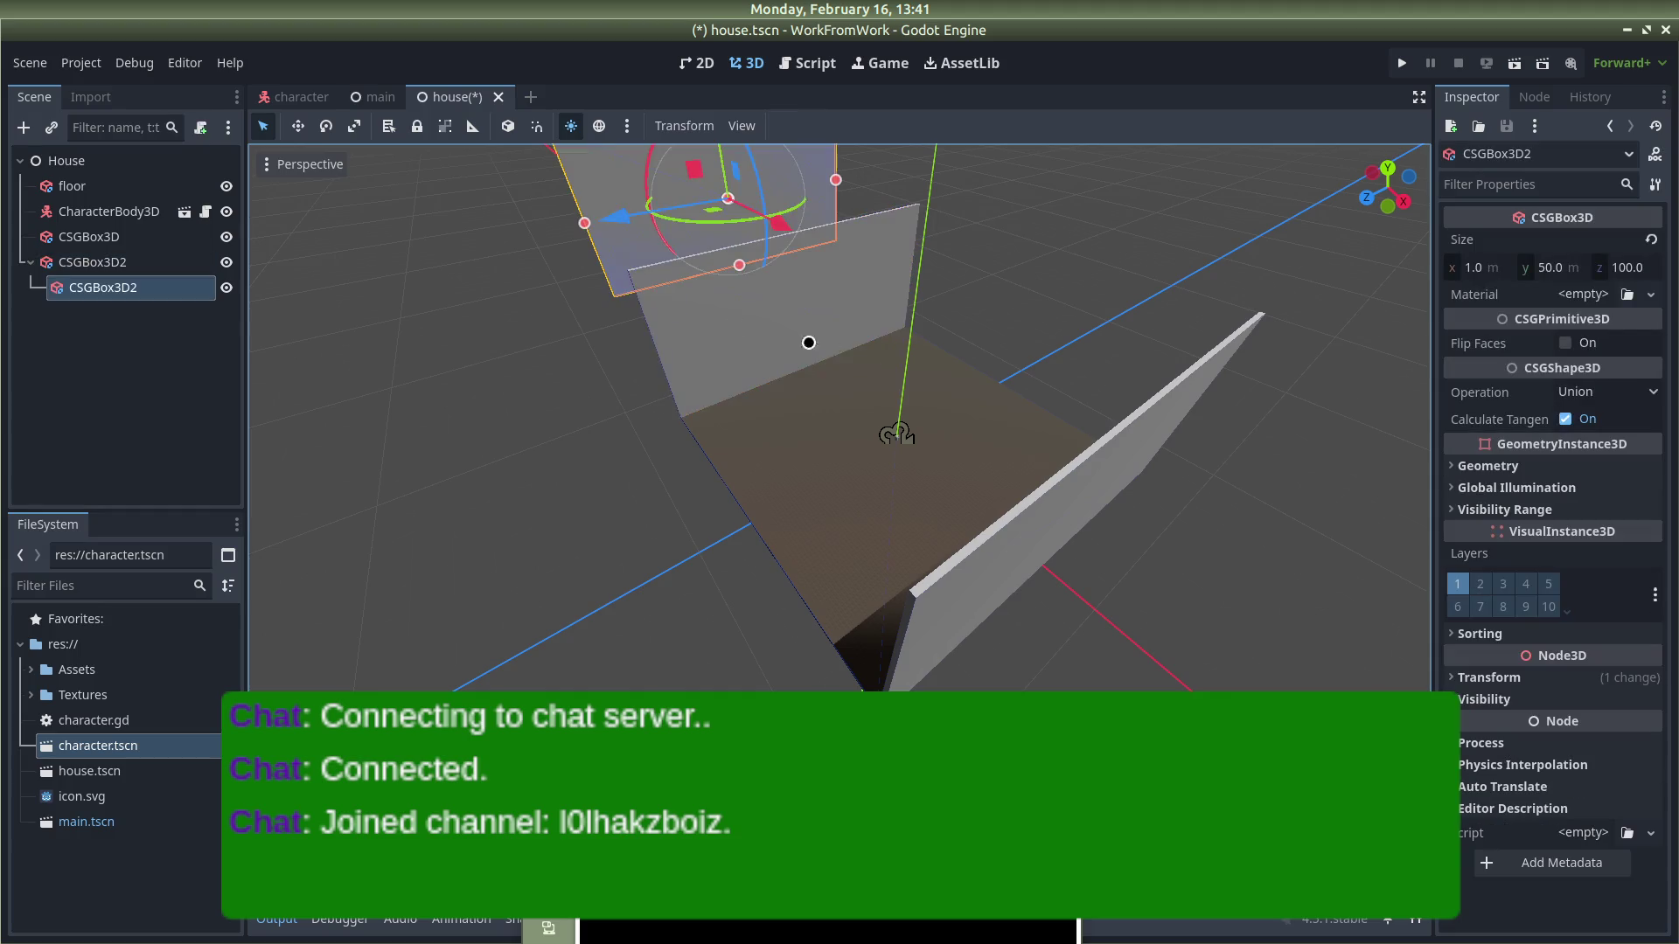
Step: Undo the nested wall copy and duplicate a wall again as the third wall
{"action": "left_click", "coordinate": [605, 291]}
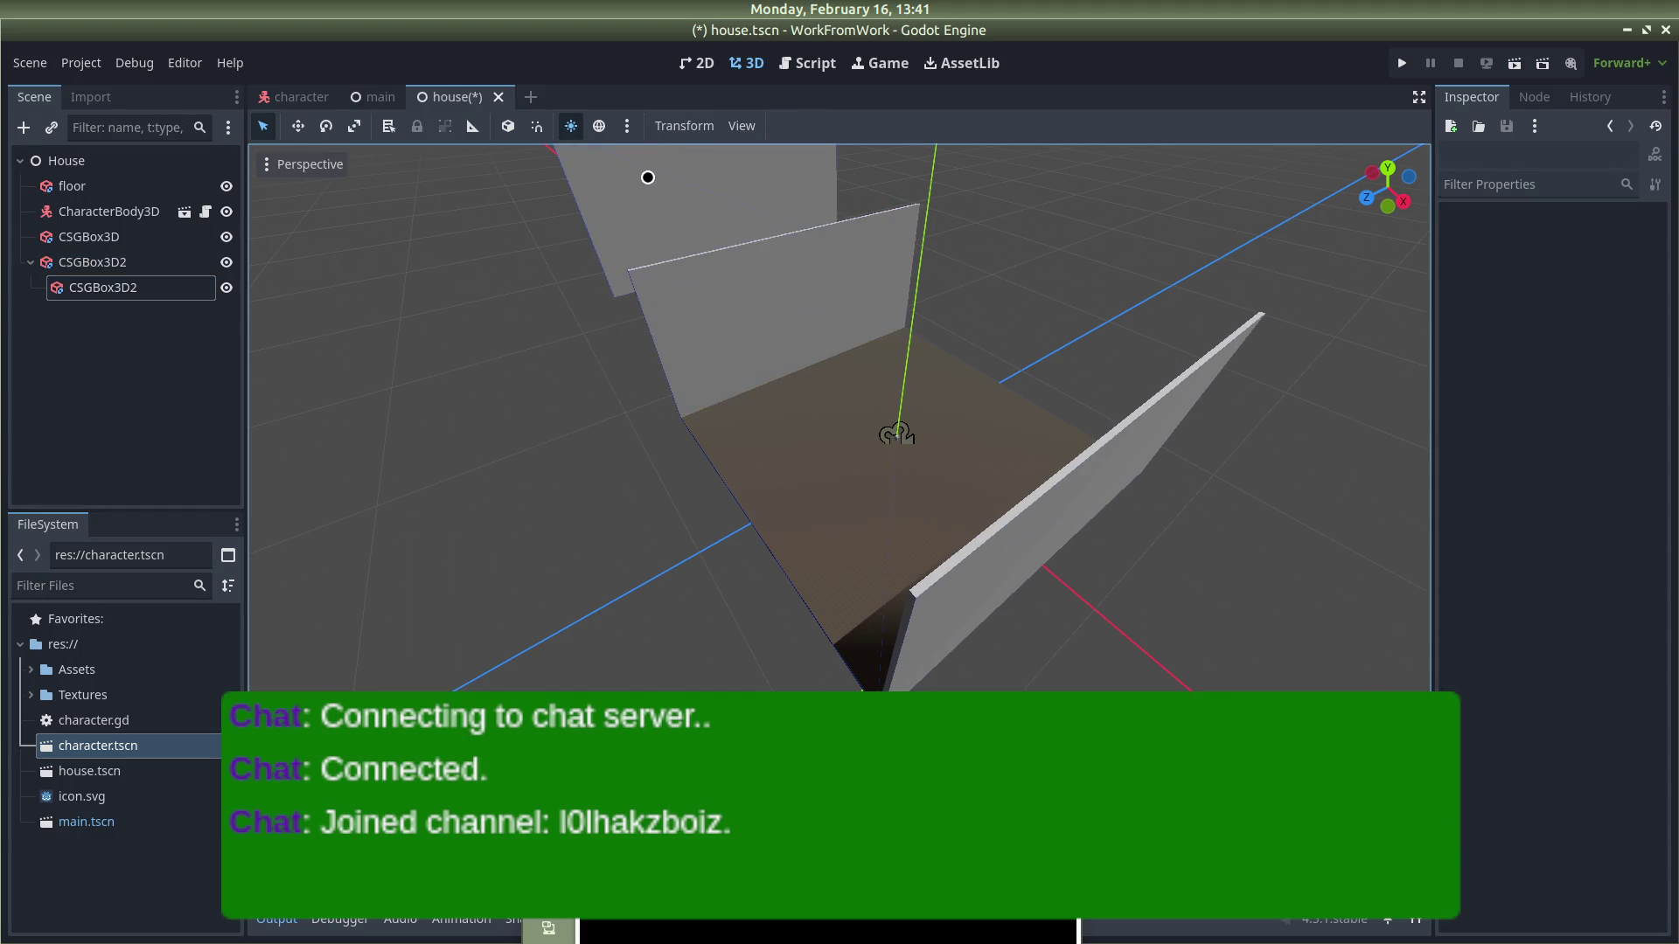
{"action": "key", "text": "ctrl+z"}
{"action": "scroll", "coordinate": [945, 307], "scroll_direction": "down", "scroll_amount": 3}
{"action": "key", "text": "ctrl+v"}
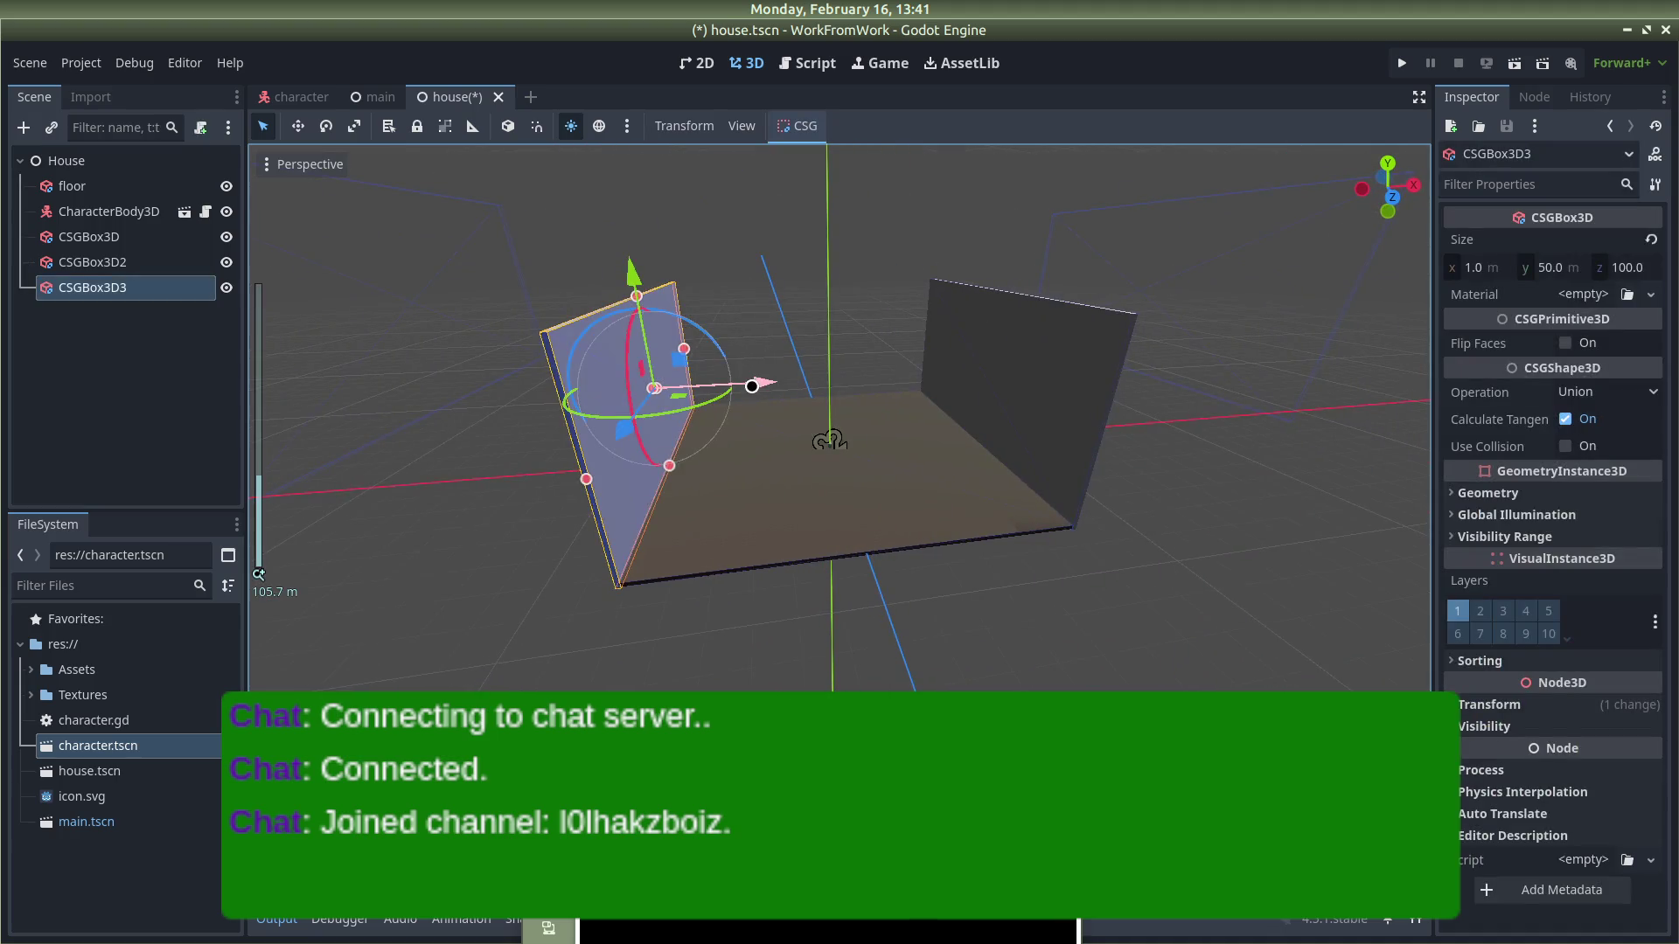
{"action": "key", "text": "g"}
{"action": "key", "text": "x"}
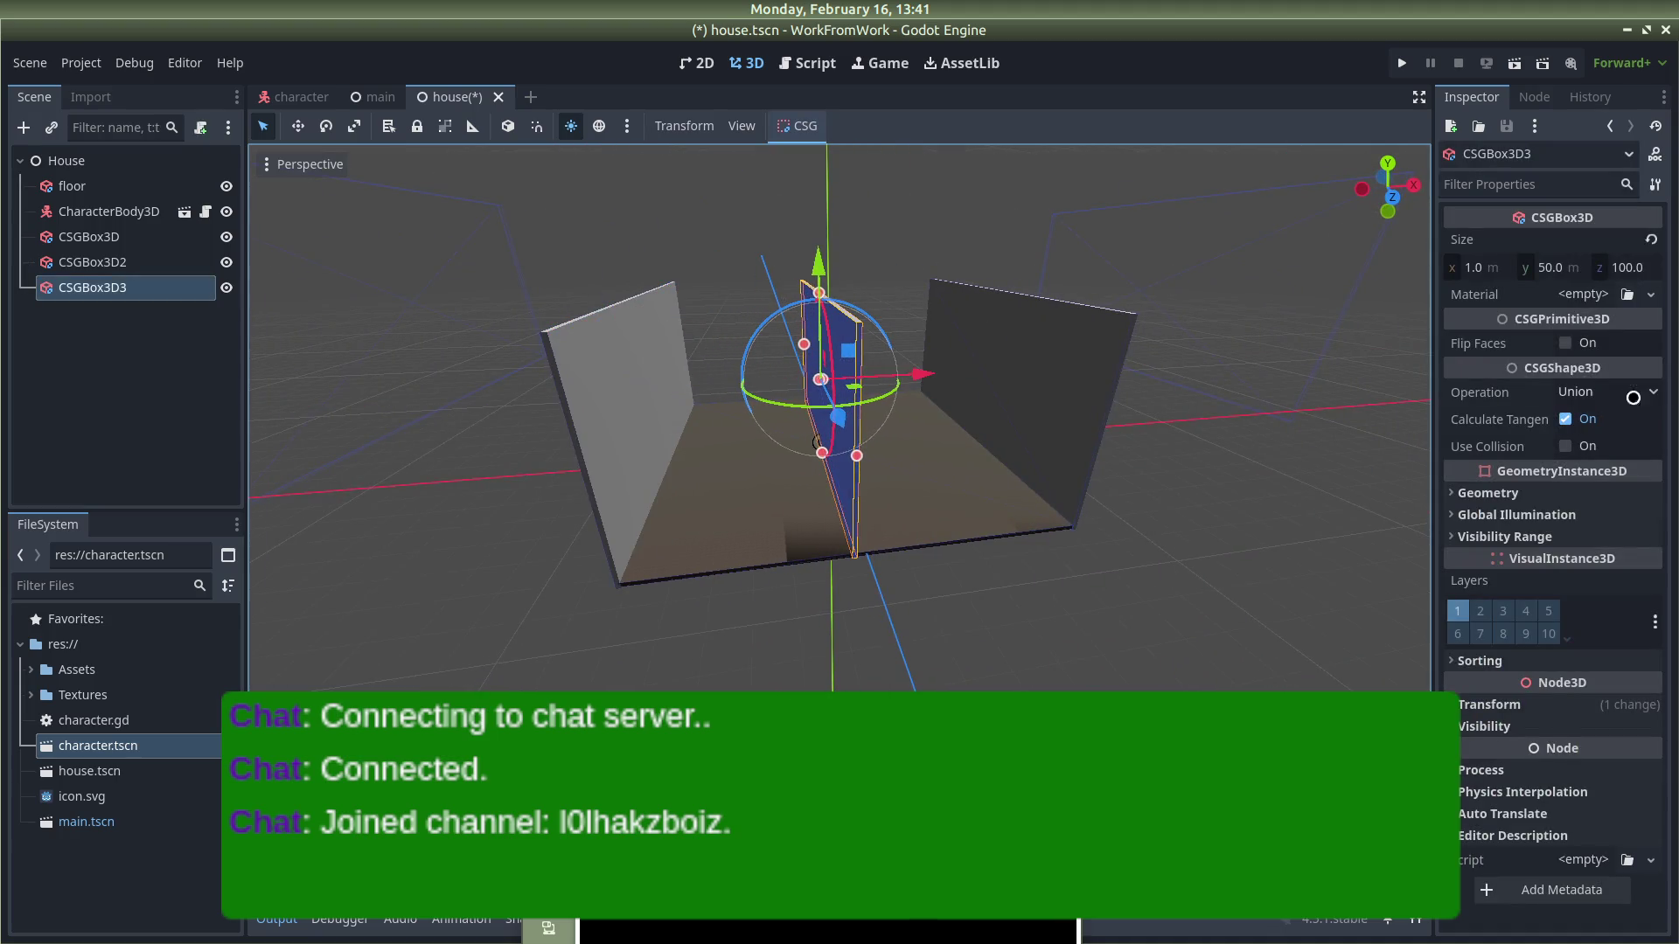
Step: Resize the third wall to Size x 100 and z 1, then move it to the floor's edge
{"action": "left_click", "coordinate": [1475, 268]}
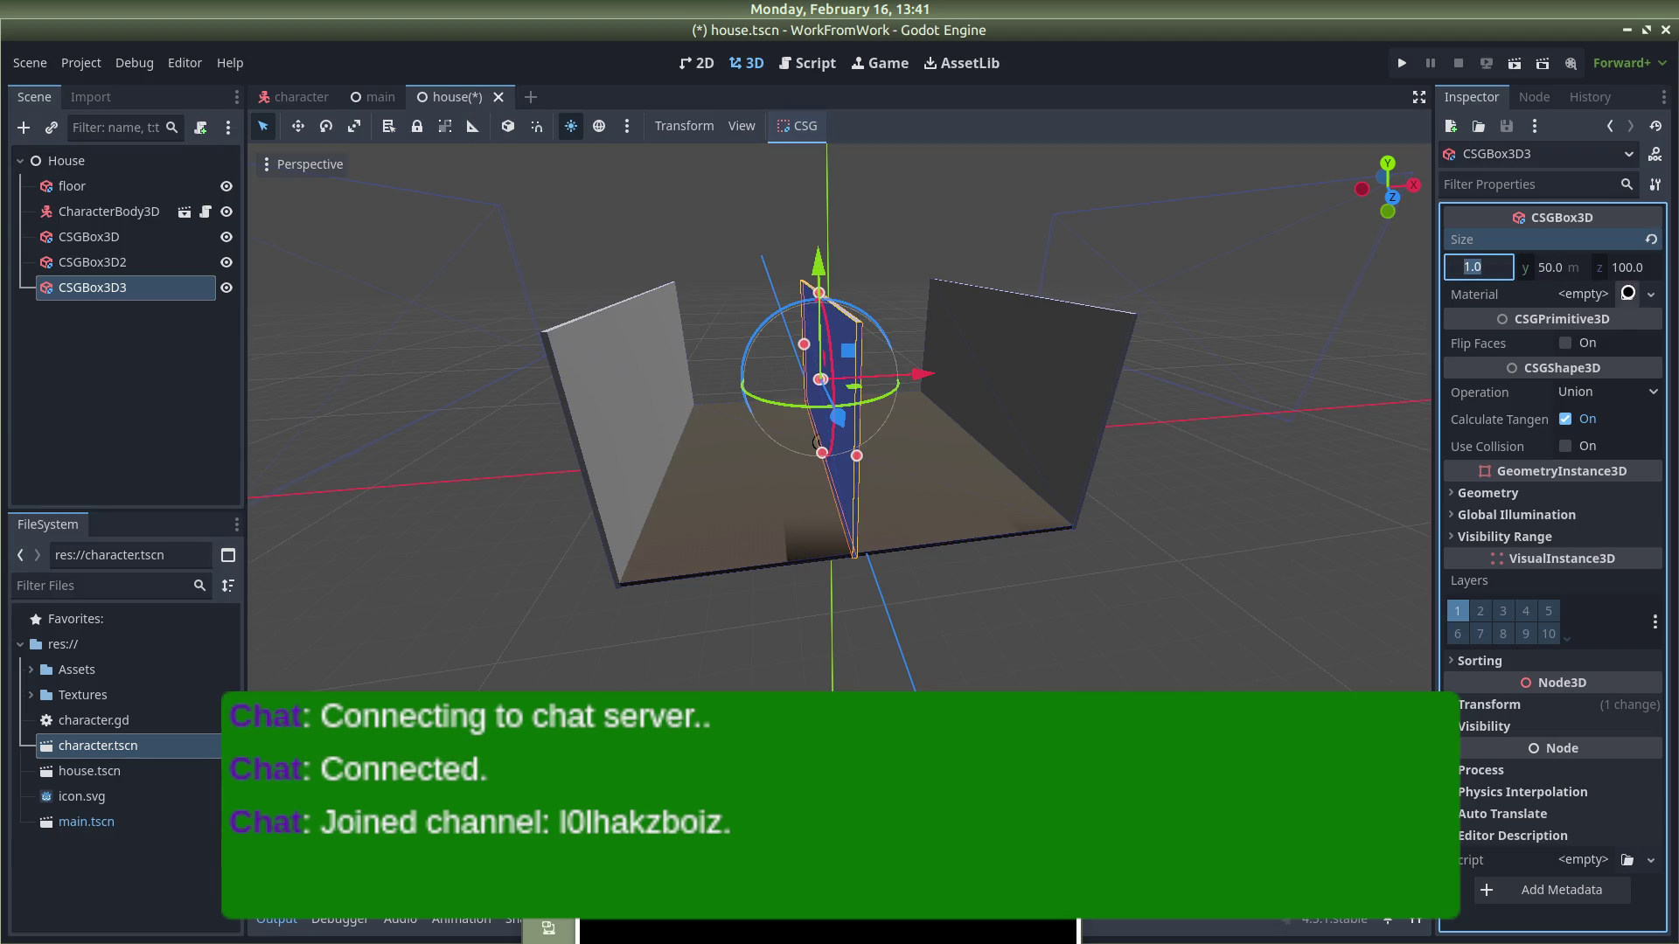
{"action": "type", "text": "100"}
{"action": "key", "text": "Return"}
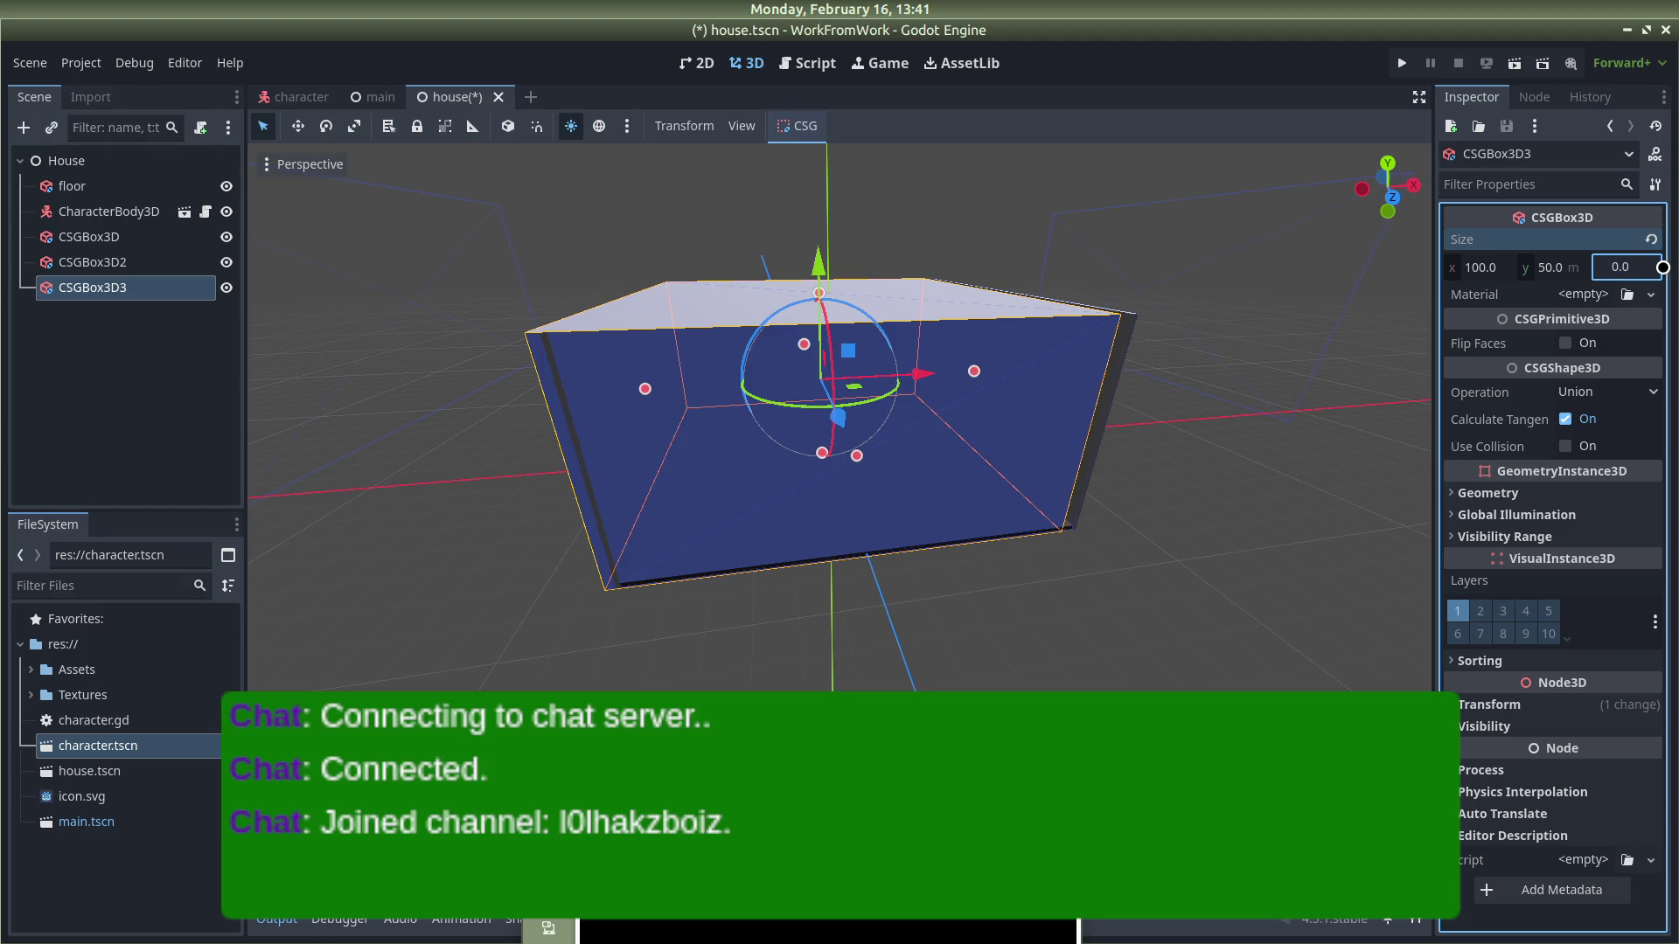
{"action": "key", "text": "Return"}
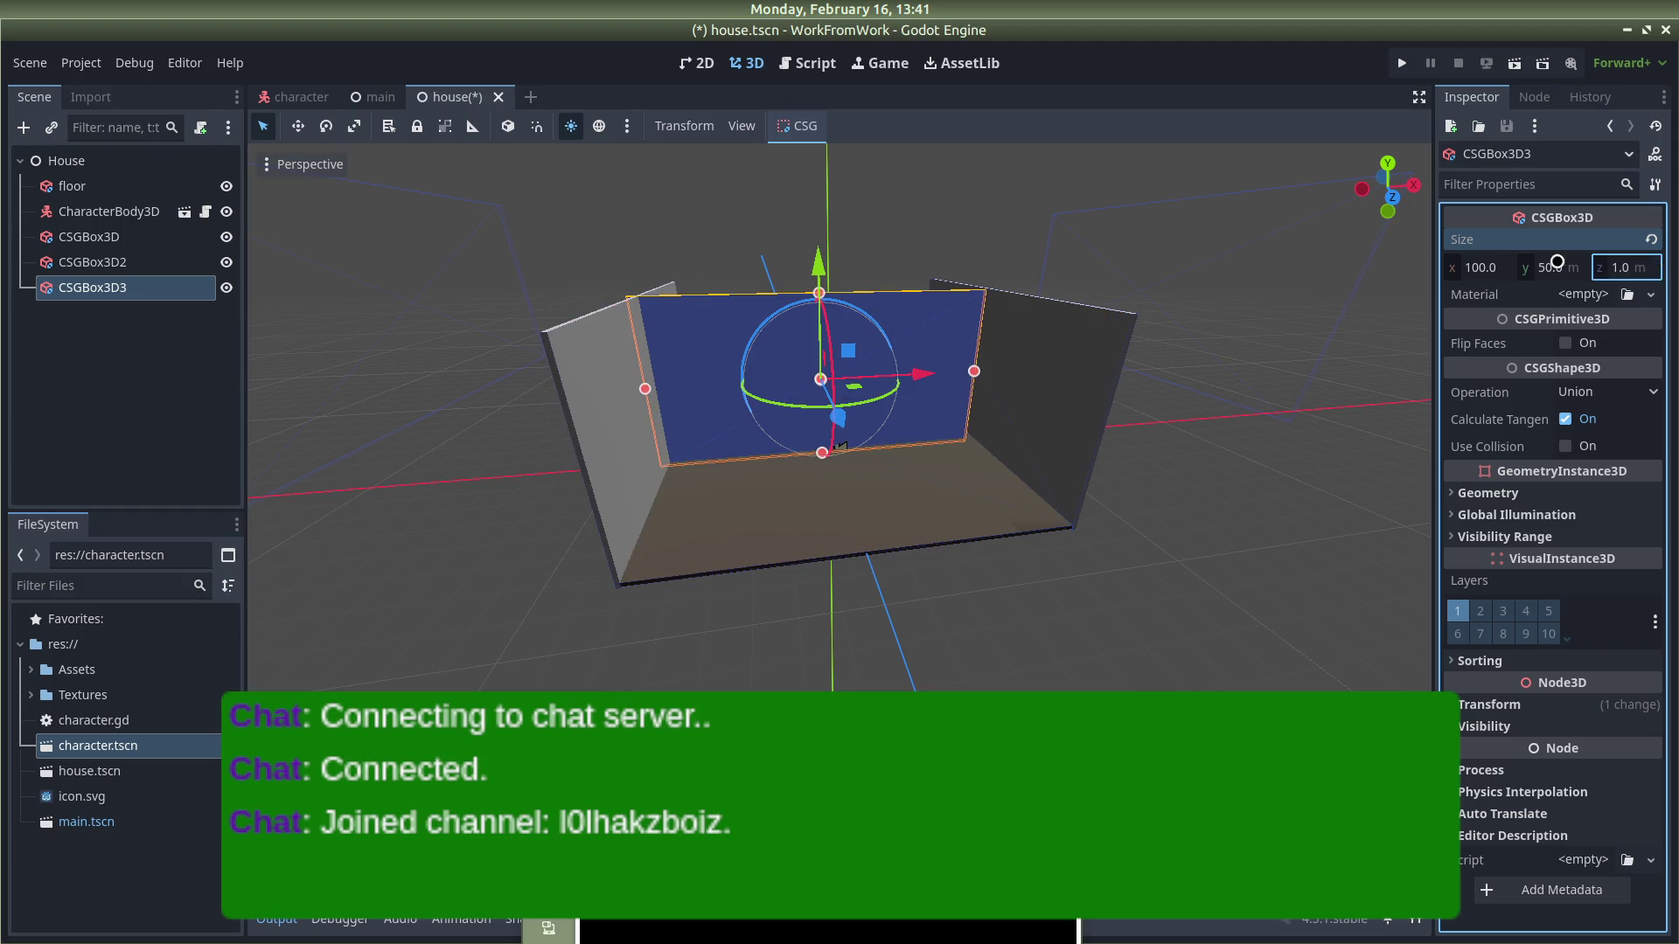
{"action": "mouse_move", "coordinate": [1299, 506]}
{"action": "left_mouse_down"}
{"action": "mouse_move", "coordinate": [367, 532]}
{"action": "mouse_move", "coordinate": [832, 457]}
{"action": "mouse_move", "coordinate": [887, 417]}
{"action": "mouse_move", "coordinate": [1057, 417]}
{"action": "mouse_move", "coordinate": [884, 479]}
{"action": "mouse_move", "coordinate": [812, 152]}
{"action": "mouse_move", "coordinate": [1190, 73]}
{"action": "left_mouse_up"}
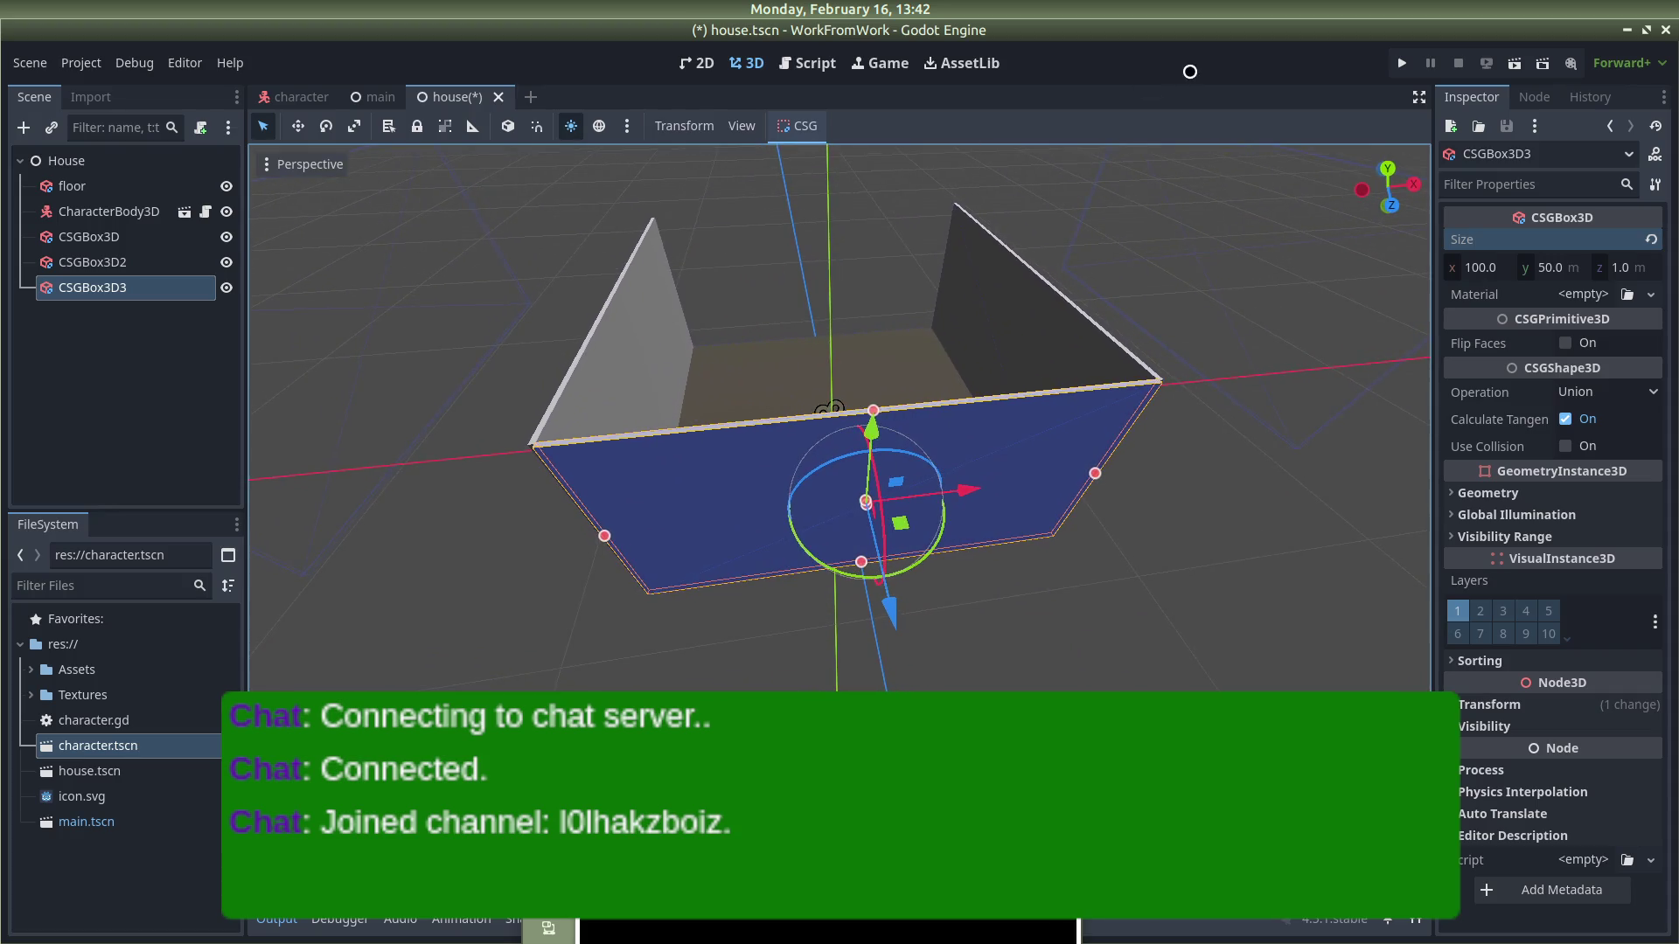
{"action": "mouse_move", "coordinate": [1177, 215]}
{"action": "left_mouse_down"}
{"action": "mouse_move", "coordinate": [956, 248]}
{"action": "mouse_move", "coordinate": [1110, 228]}
{"action": "left_mouse_up"}
{"action": "left_click", "coordinate": [1057, 236]}
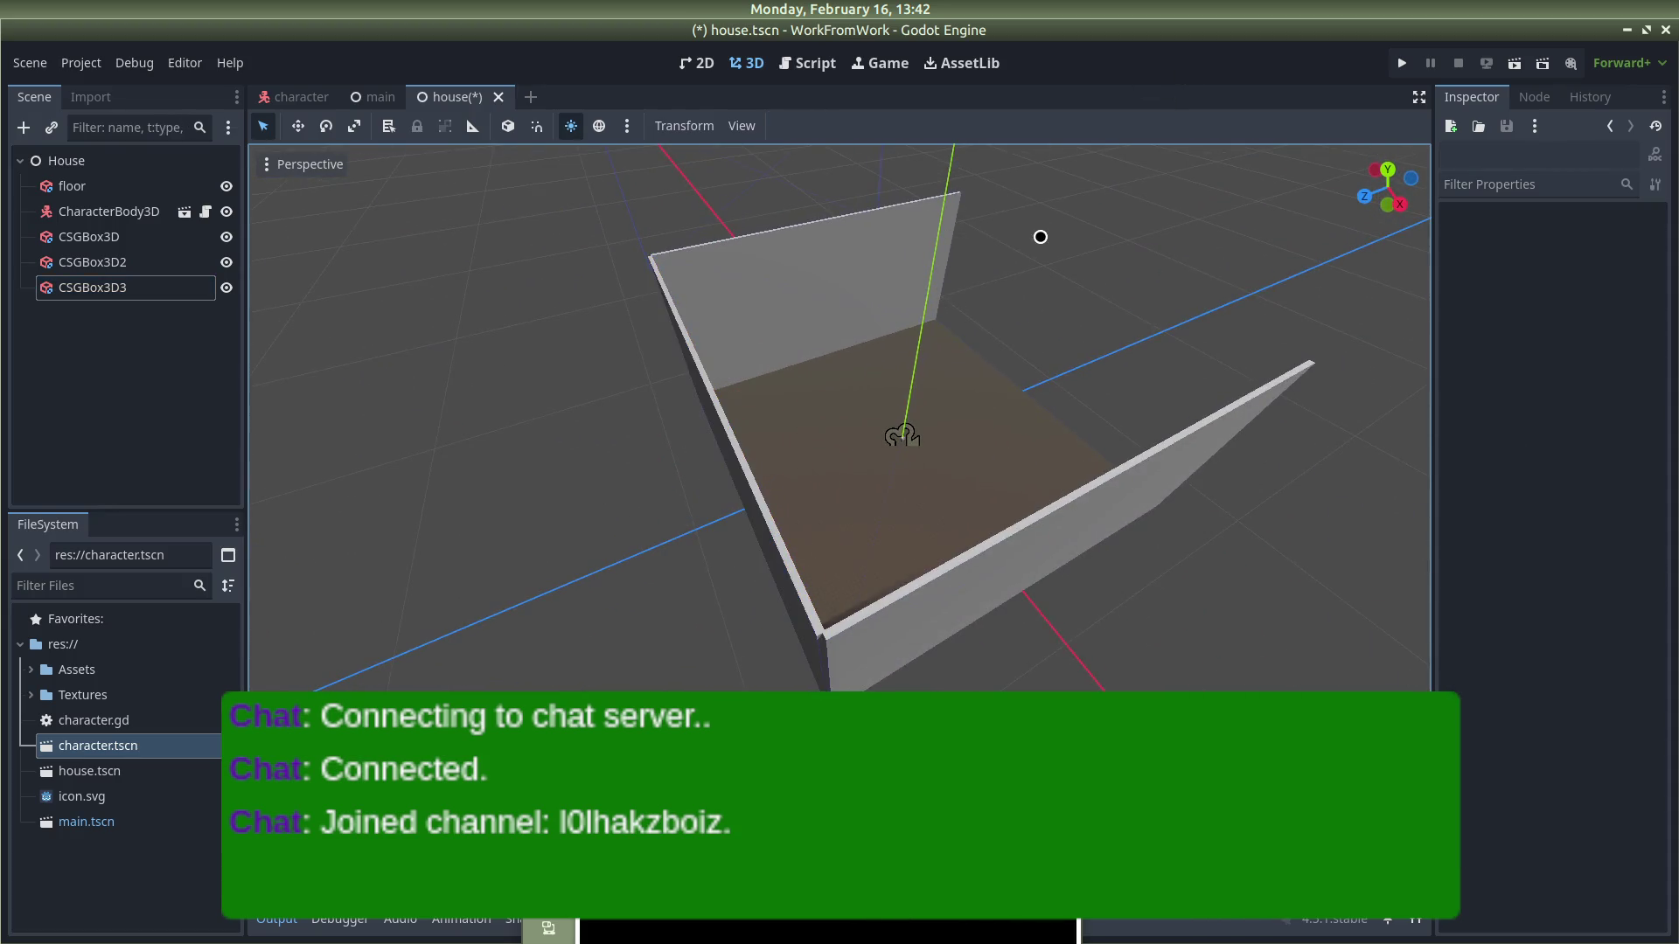
Step: Duplicate CSGBox3D3 as CSGBox3D4 and move it along Z to the opposite open side
{"action": "left_click", "coordinate": [706, 395]}
{"action": "left_click", "coordinate": [747, 459]}
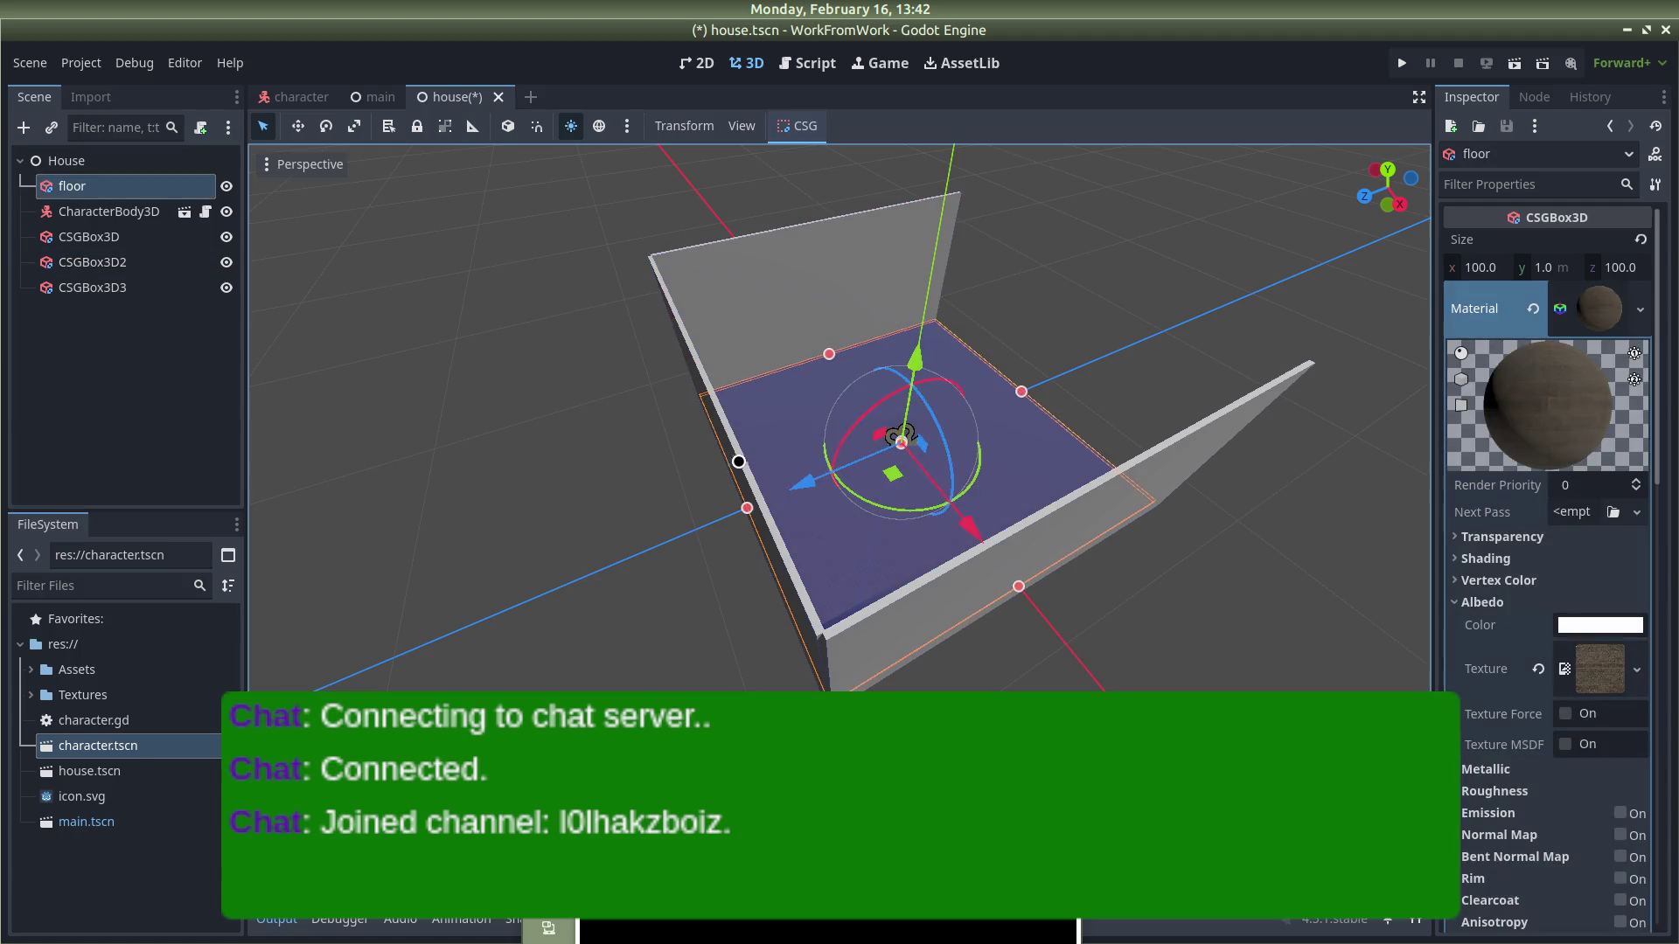
{"action": "left_click", "coordinate": [733, 457]}
{"action": "key", "text": "ctrl+d"}
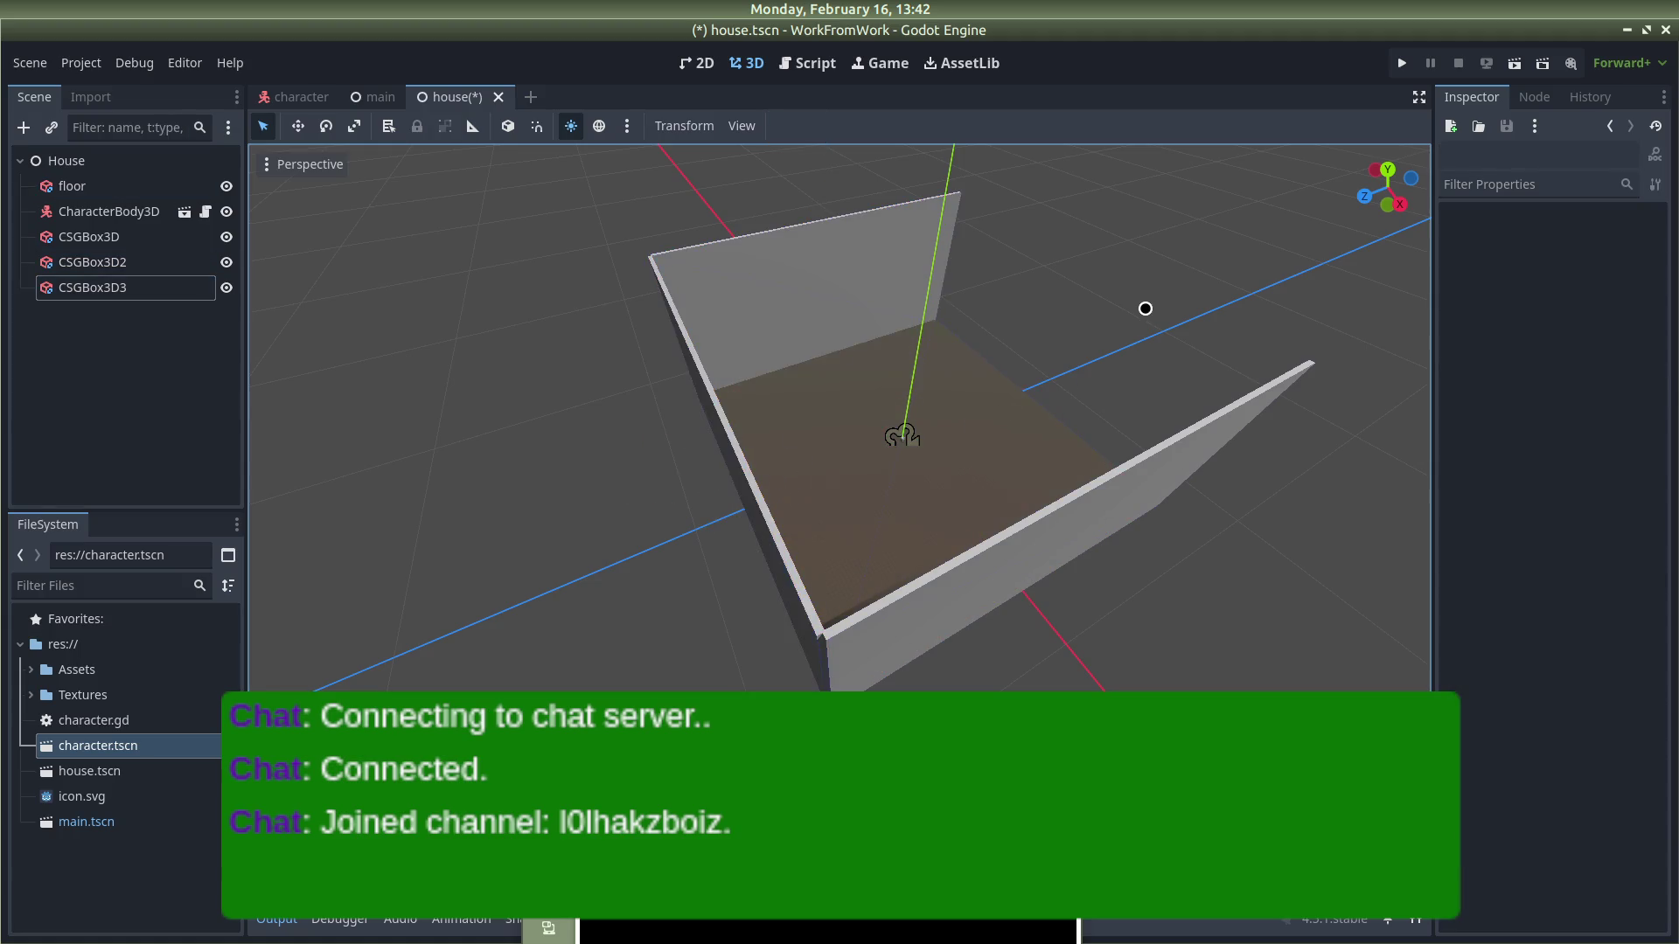
{"action": "key", "text": "g"}
{"action": "key", "text": "z"}
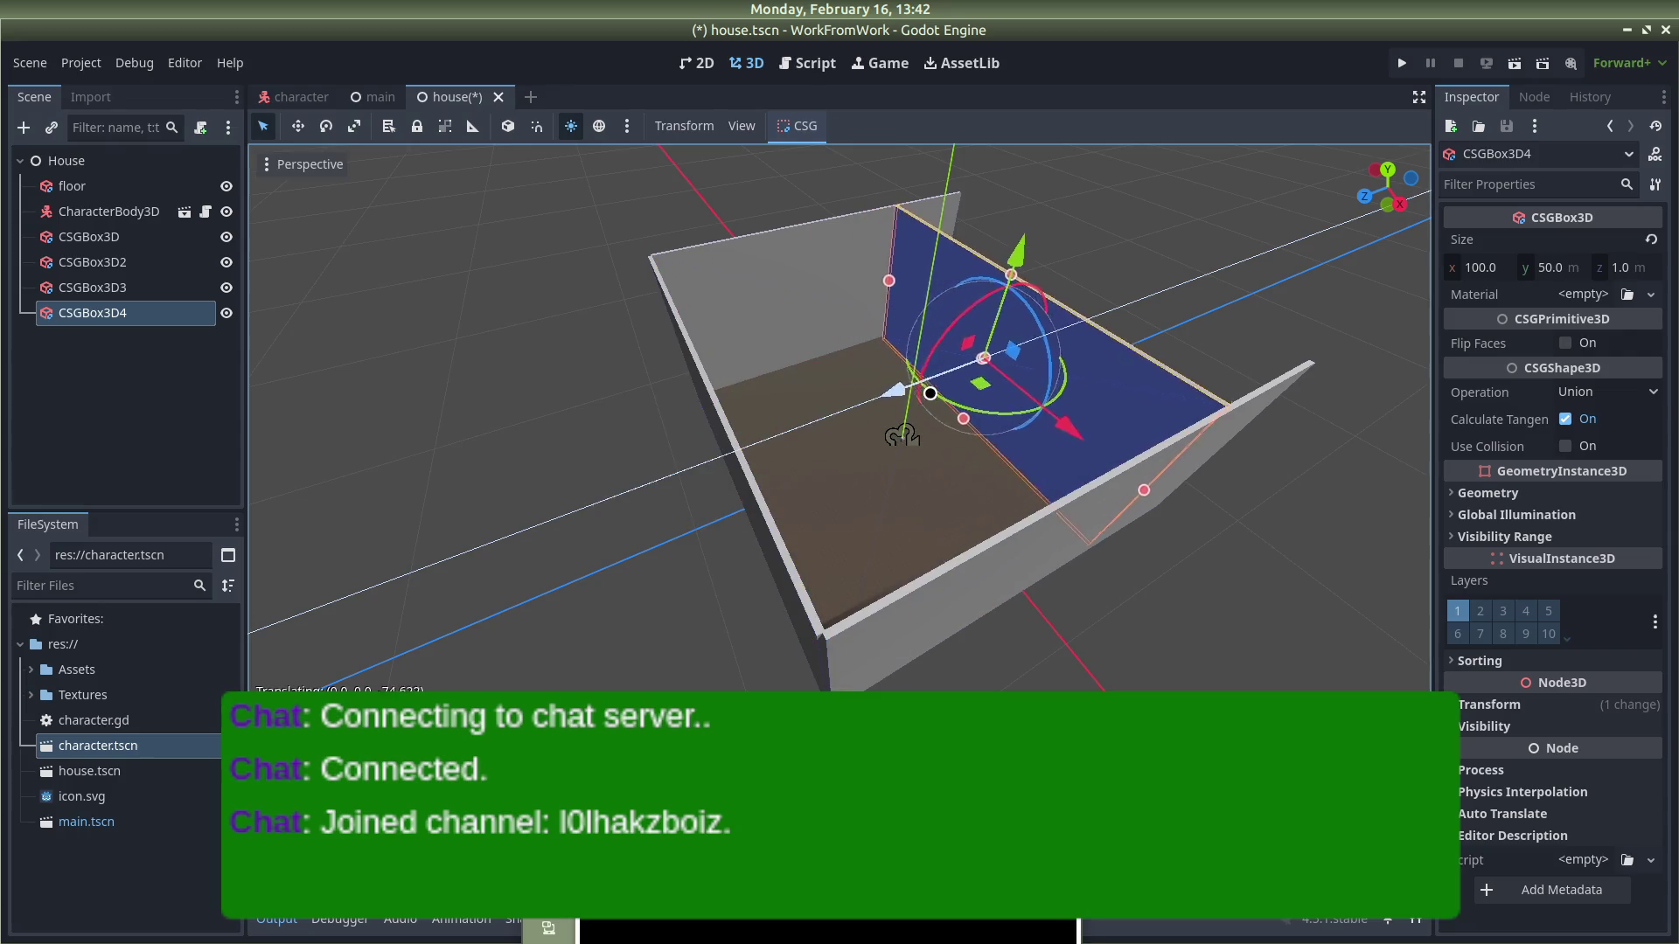
{"action": "left_click", "coordinate": [997, 378]}
Step: Orbit and zoom out to inspect the floor now enclosed by four walls
{"action": "left_click_drag", "start_coordinate": [997, 378], "coordinate": [905, 659]}
{"action": "left_click_drag", "start_coordinate": [1298, 624], "coordinate": [1296, 254]}
{"action": "left_click", "coordinate": [1296, 255]}
{"action": "scroll", "coordinate": [1242, 265], "scroll_direction": "down", "scroll_amount": 5}
{"action": "scroll", "coordinate": [1151, 247], "scroll_direction": "up", "scroll_amount": 5}
{"action": "mouse_move", "coordinate": [1236, 266]}
{"action": "left_mouse_down"}
{"action": "mouse_move", "coordinate": [791, 157]}
{"action": "mouse_move", "coordinate": [910, 176]}
{"action": "mouse_move", "coordinate": [1184, 146]}
{"action": "mouse_move", "coordinate": [824, 213]}
{"action": "mouse_move", "coordinate": [626, 629]}
{"action": "mouse_move", "coordinate": [660, 685]}
{"action": "mouse_move", "coordinate": [787, 629]}
{"action": "mouse_move", "coordinate": [569, 259]}
{"action": "mouse_move", "coordinate": [578, 147]}
{"action": "mouse_move", "coordinate": [680, 439]}
{"action": "mouse_move", "coordinate": [1005, 312]}
{"action": "mouse_move", "coordinate": [907, 300]}
{"action": "mouse_move", "coordinate": [588, 359]}
{"action": "mouse_move", "coordinate": [579, 293]}
{"action": "mouse_move", "coordinate": [697, 379]}
{"action": "mouse_move", "coordinate": [926, 322]}
{"action": "mouse_move", "coordinate": [936, 303]}
{"action": "mouse_move", "coordinate": [201, 335]}
{"action": "mouse_move", "coordinate": [810, 498]}
{"action": "mouse_move", "coordinate": [879, 190]}
{"action": "mouse_move", "coordinate": [801, 241]}
{"action": "left_mouse_up"}
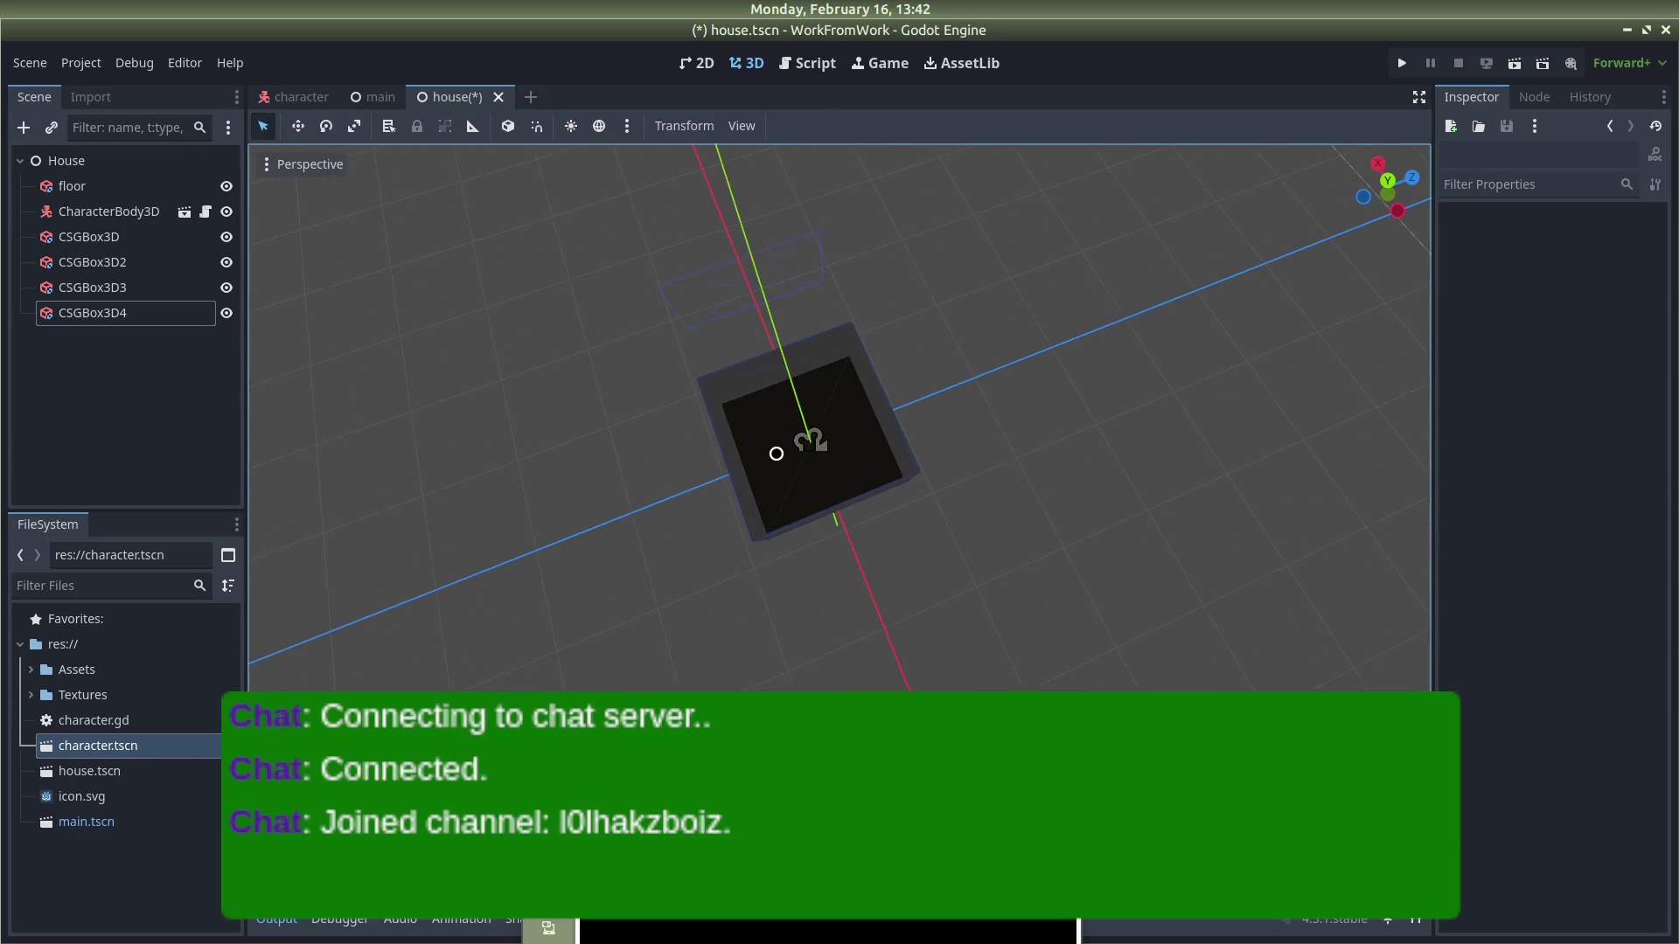
Step: Enable preview sunlight, duplicate the floor as floor2, and raise it onto the walls
{"action": "left_click", "coordinate": [775, 454]}
{"action": "left_click", "coordinate": [571, 126]}
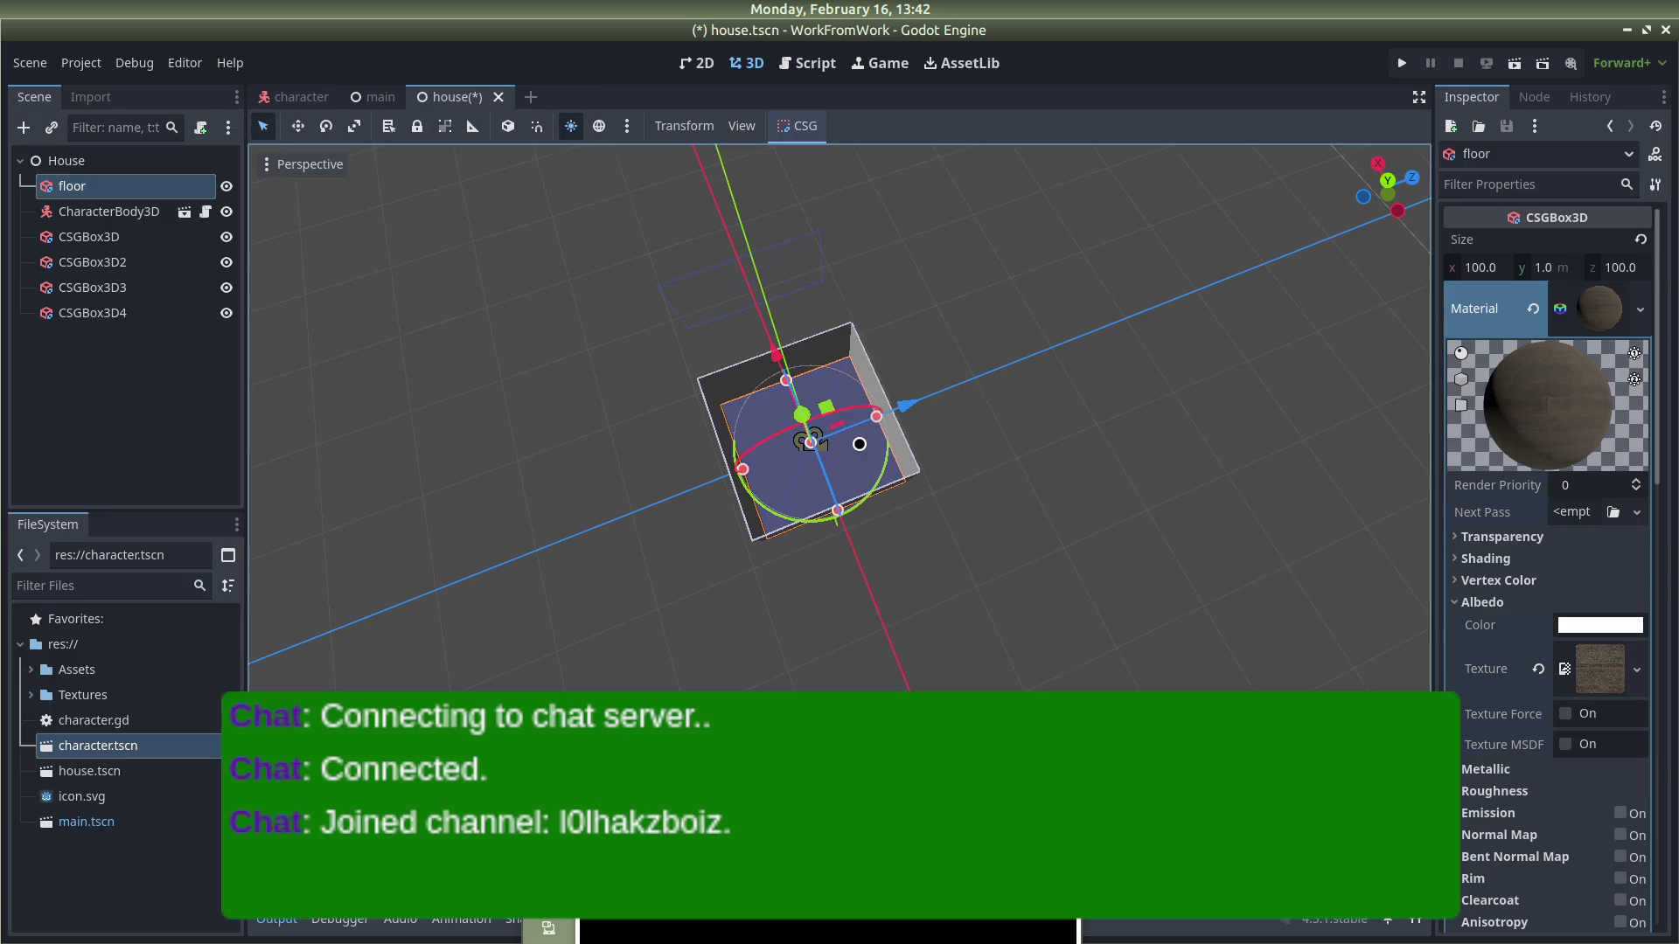
{"action": "key", "text": "ctrl+d"}
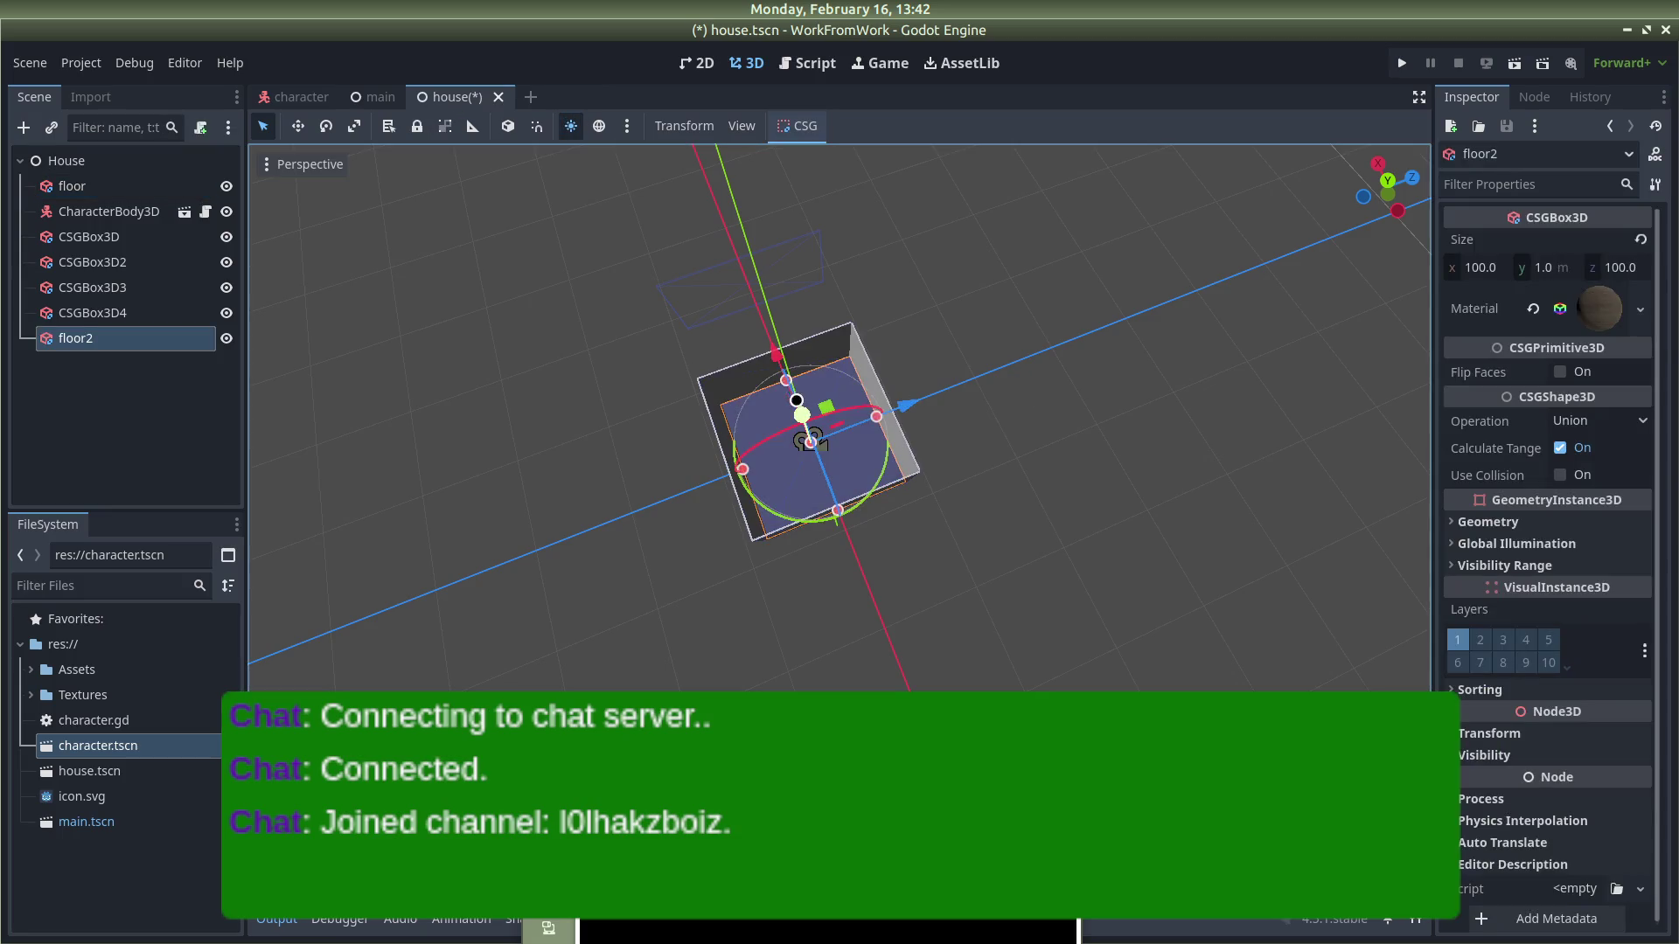
{"action": "mouse_move", "coordinate": [811, 440]}
{"action": "left_mouse_down"}
{"action": "mouse_move", "coordinate": [795, 280]}
{"action": "mouse_move", "coordinate": [798, 394]}
{"action": "mouse_move", "coordinate": [1086, 322]}
{"action": "mouse_move", "coordinate": [1061, 176]}
{"action": "left_mouse_up"}
{"action": "scroll", "coordinate": [1011, 233], "scroll_direction": "up", "scroll_amount": 5}
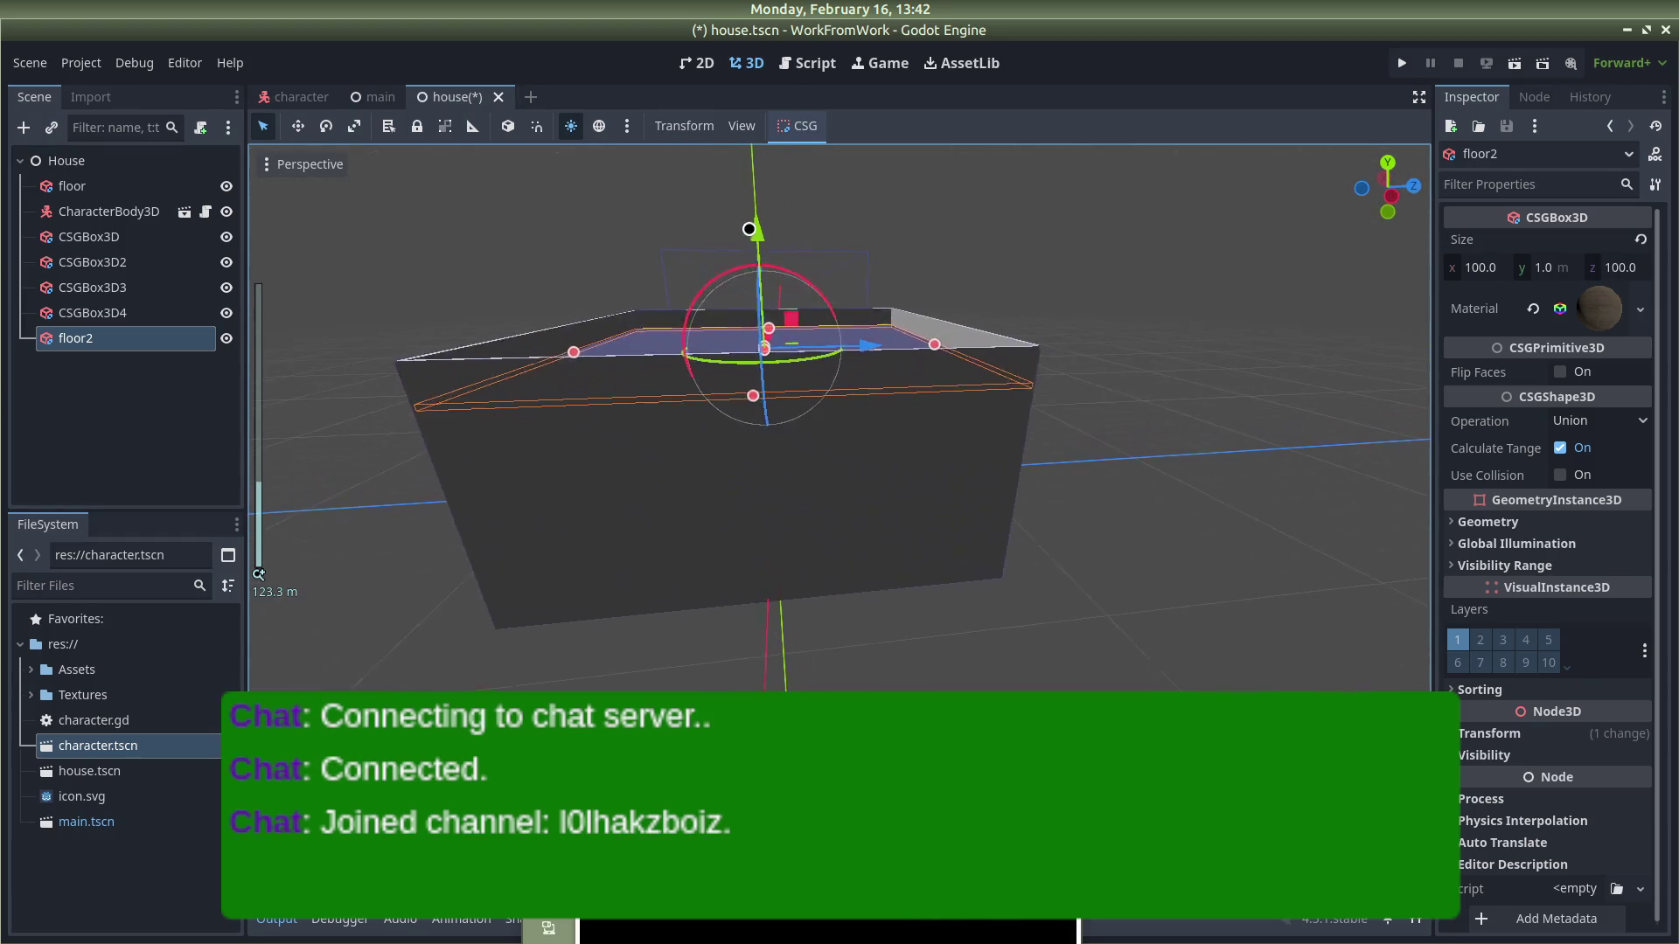
{"action": "left_click_drag", "start_coordinate": [758, 233], "coordinate": [756, 202]}
{"action": "left_click", "coordinate": [1065, 289]}
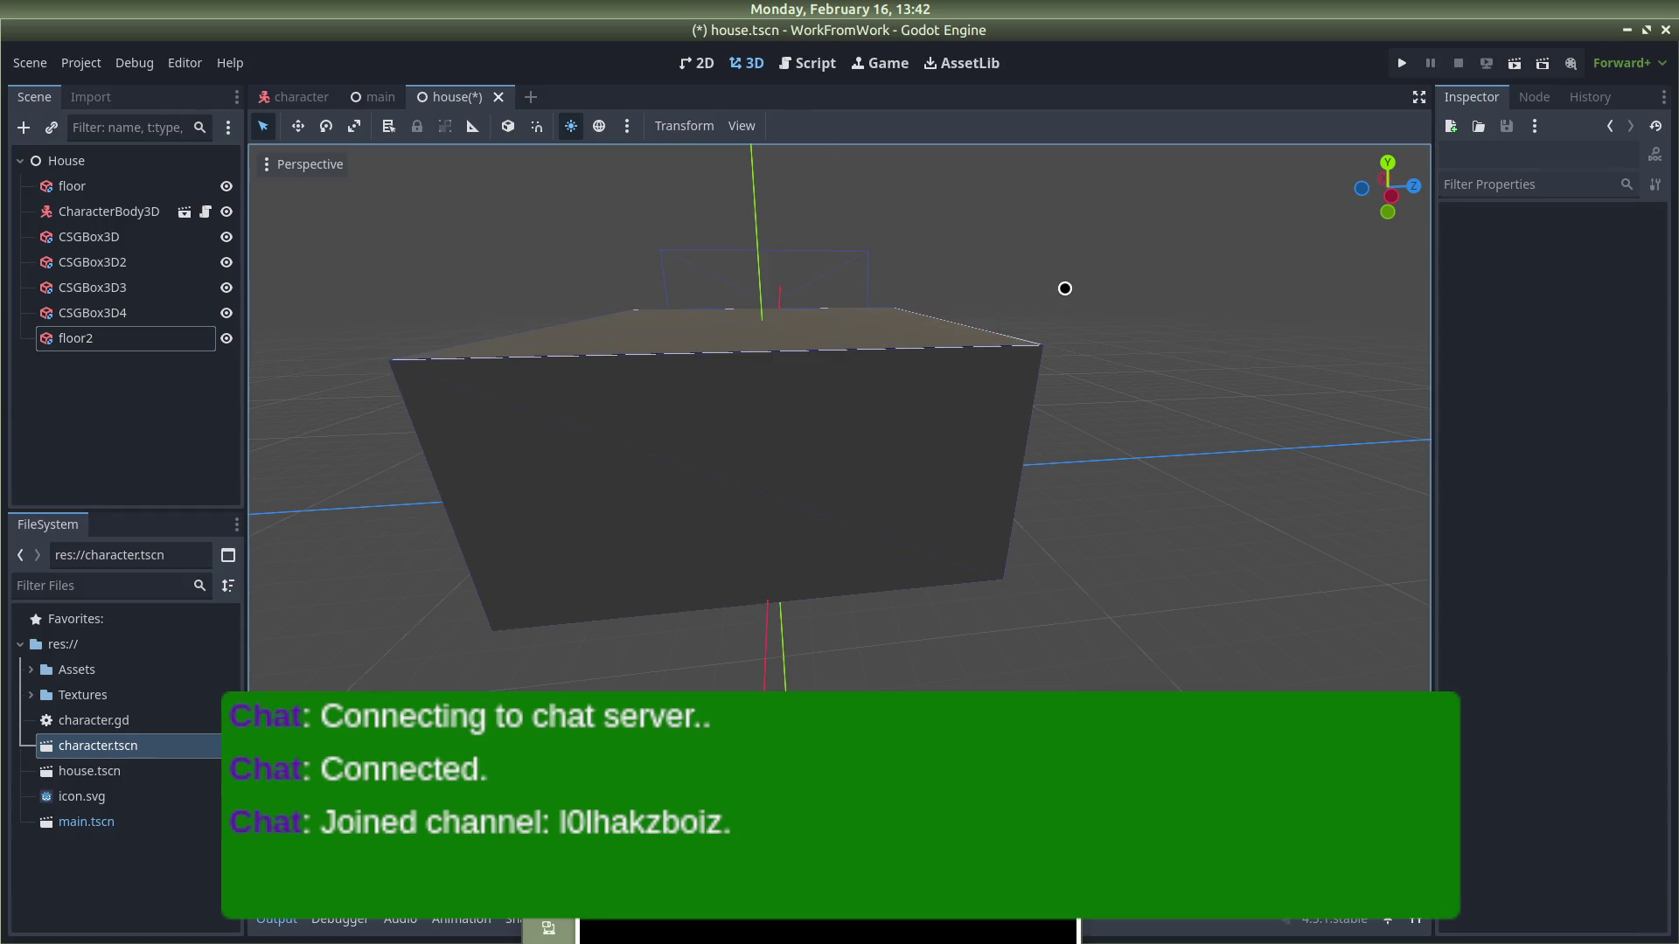
{"action": "scroll", "coordinate": [913, 493], "scroll_direction": "up", "scroll_amount": 8}
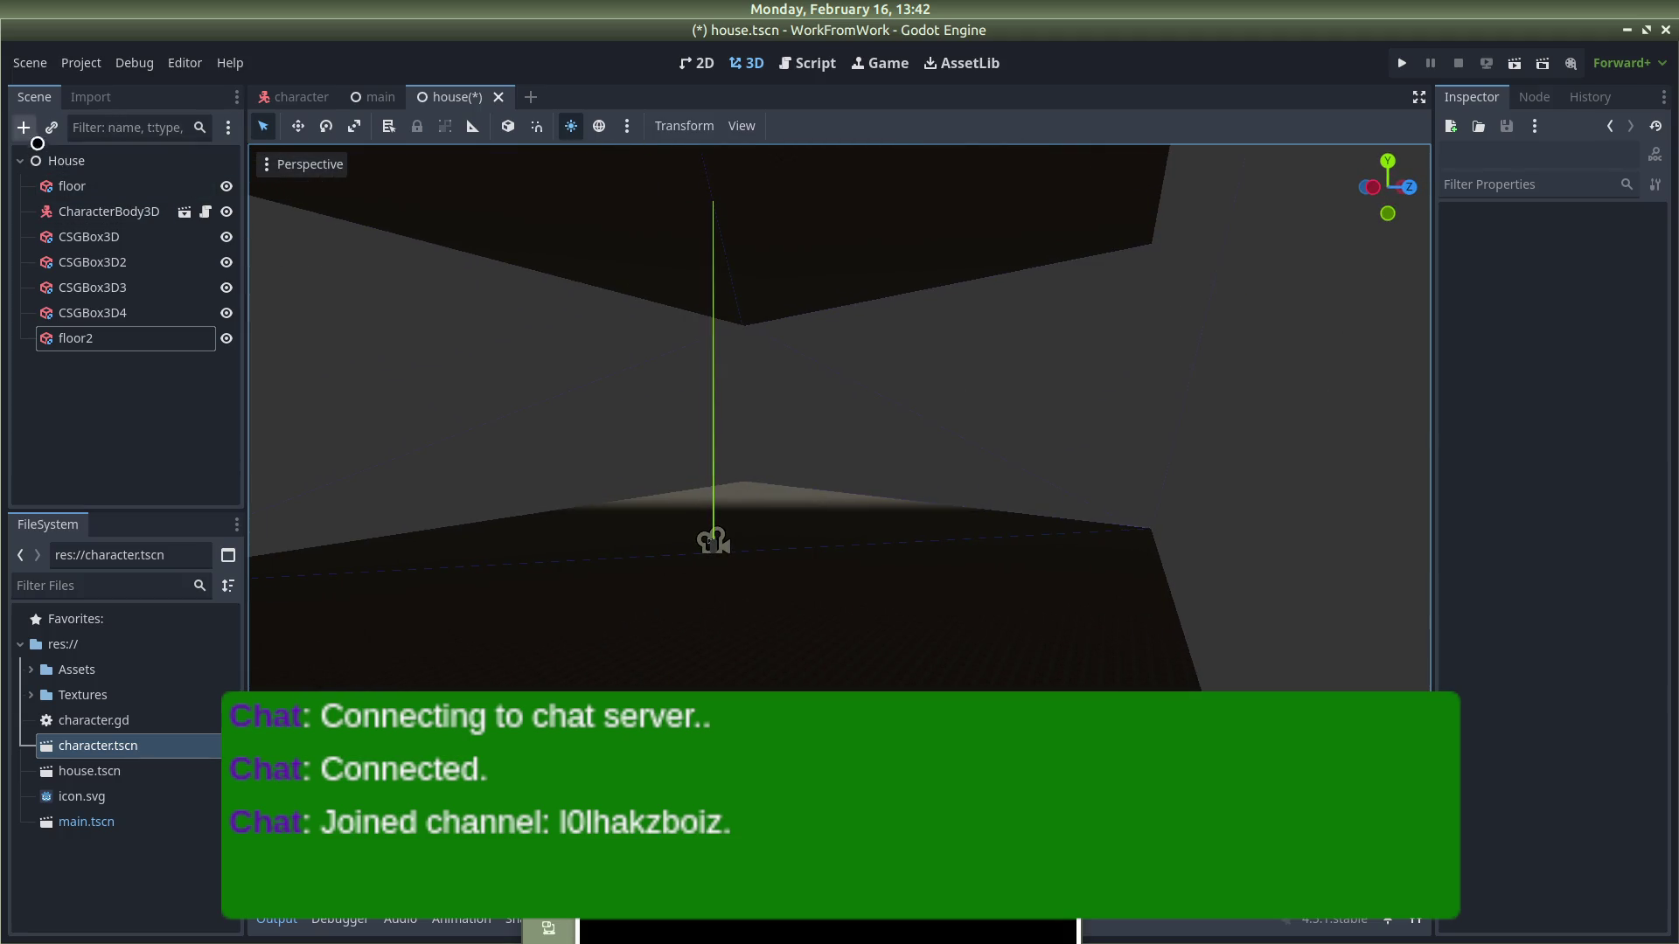
Step: Add a DirectionalLight3D child under House by searching 'ligh' in Create New Node
{"action": "right_click", "coordinate": [123, 171]}
{"action": "left_click", "coordinate": [168, 186]}
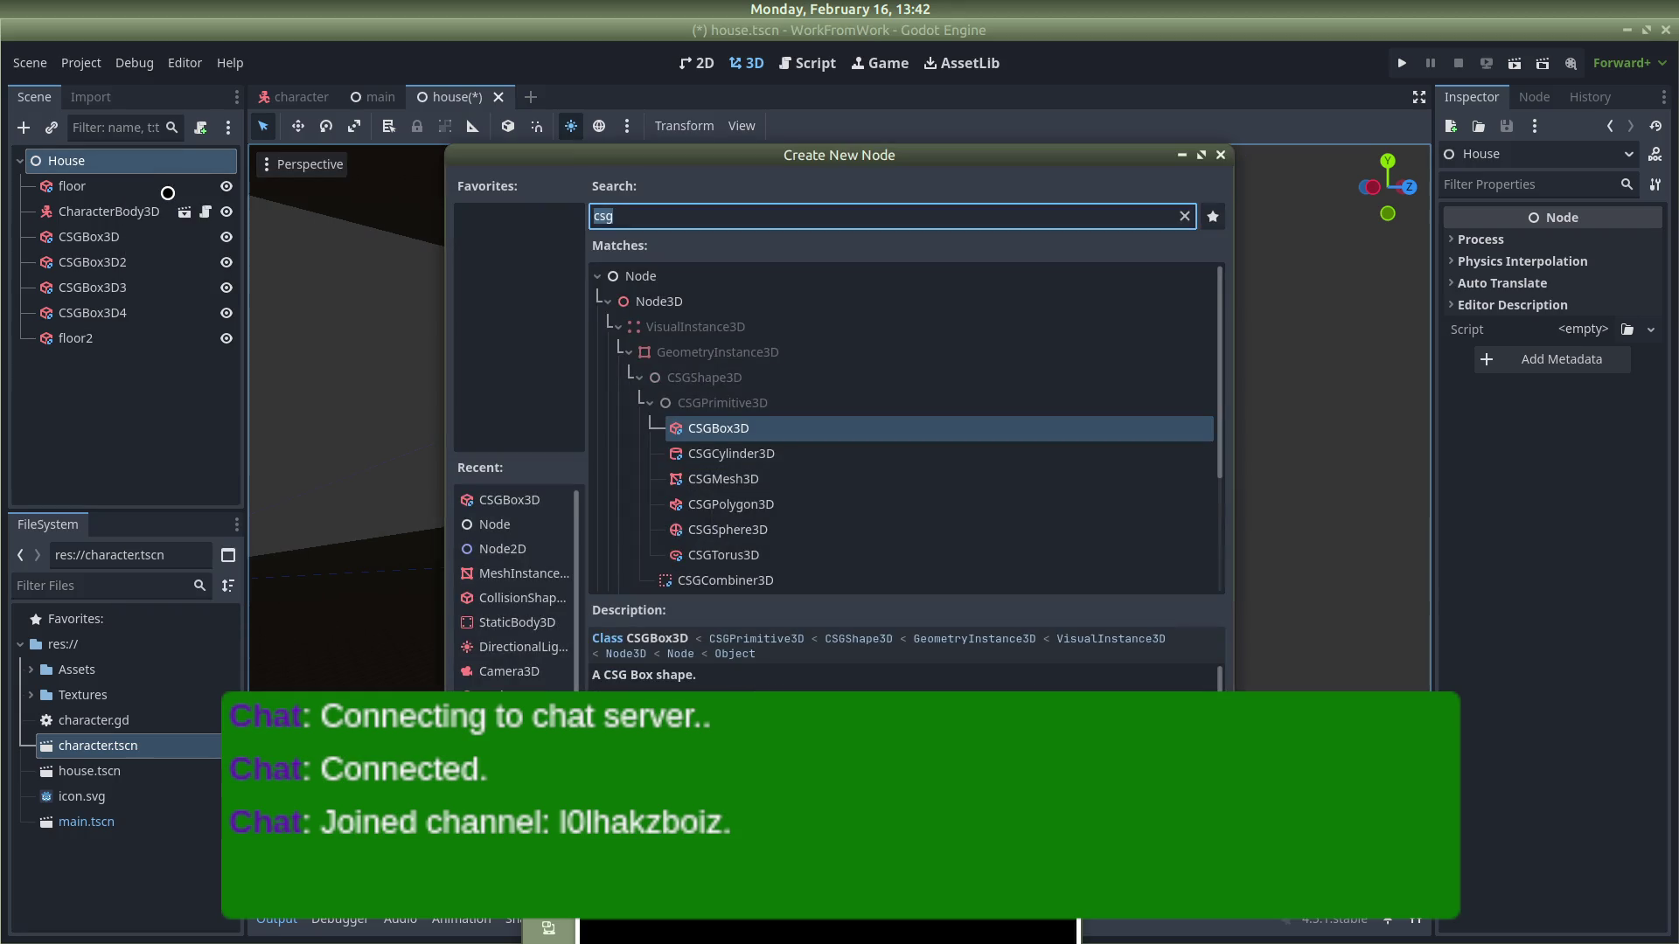
{"action": "type", "text": "light"}
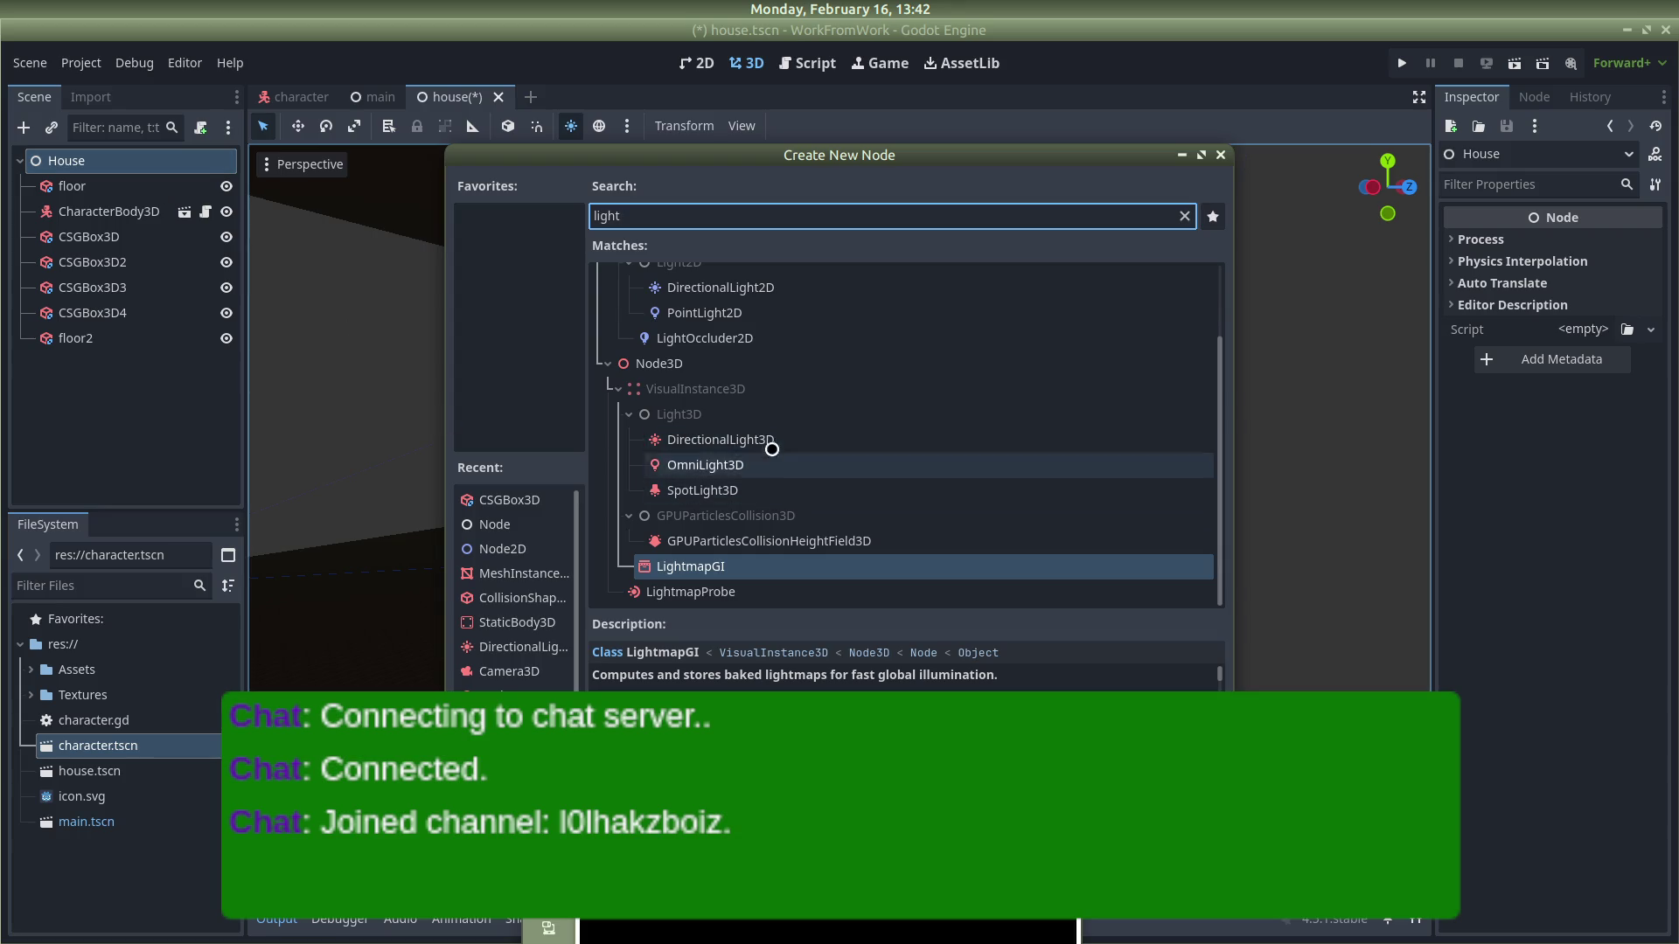
{"action": "left_click", "coordinate": [739, 442]}
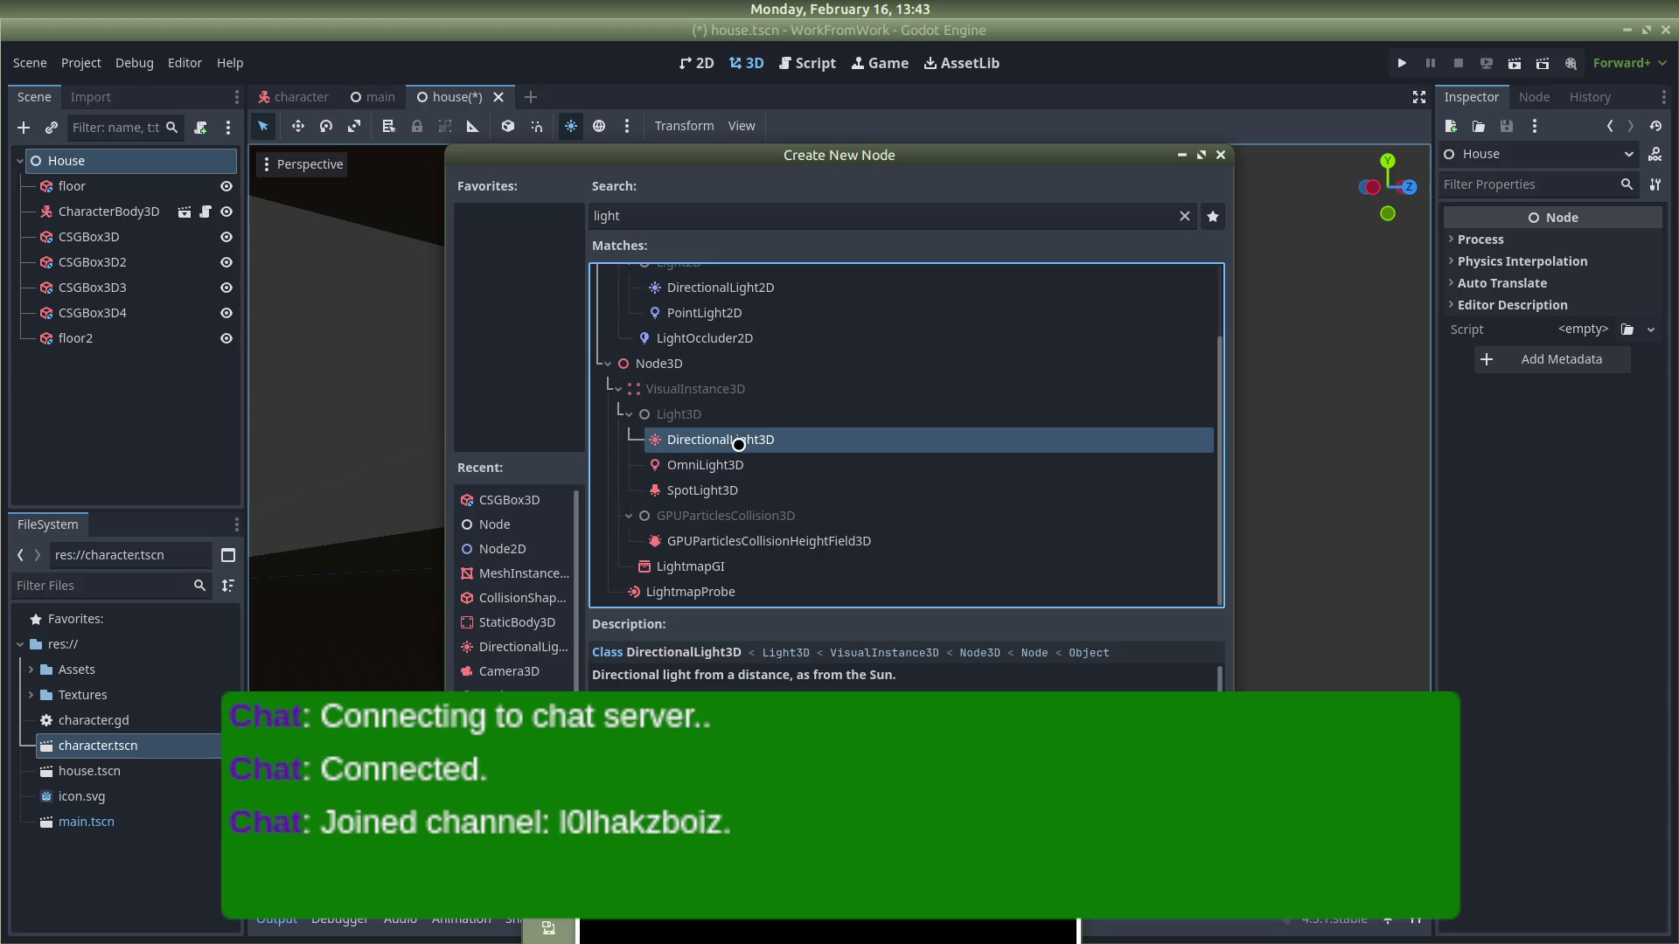
{"action": "double_click", "coordinate": [738, 445]}
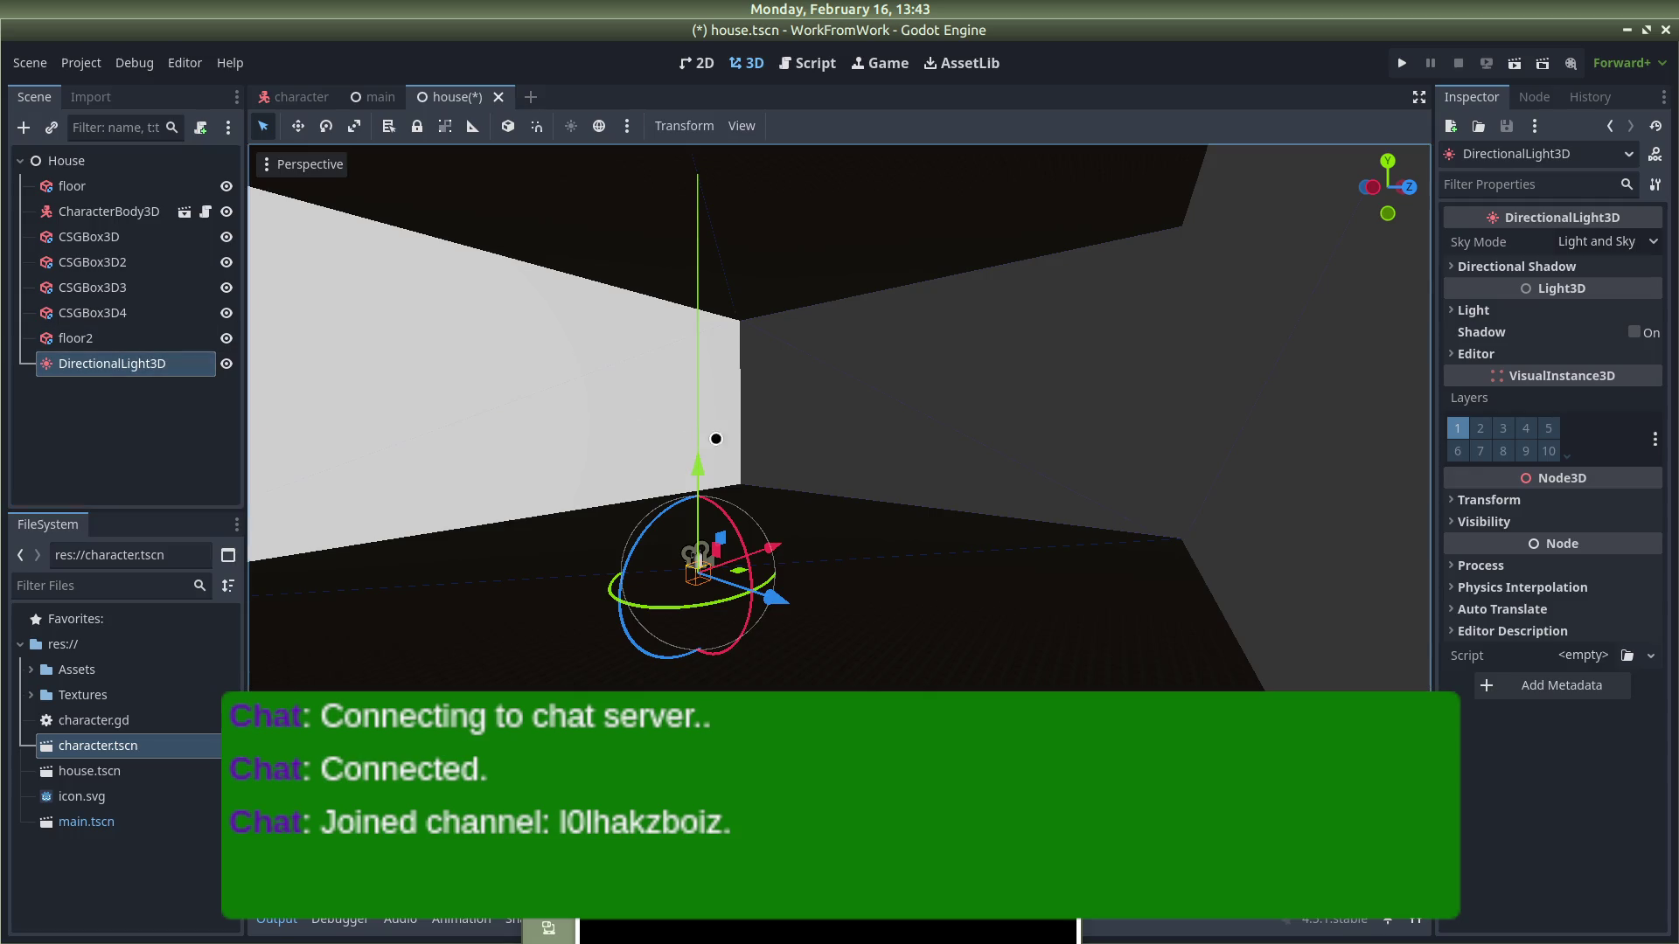
Step: Enable the preview environment and raise the DirectionalLight3D above the box to Y 28.93
{"action": "key", "text": "f"}
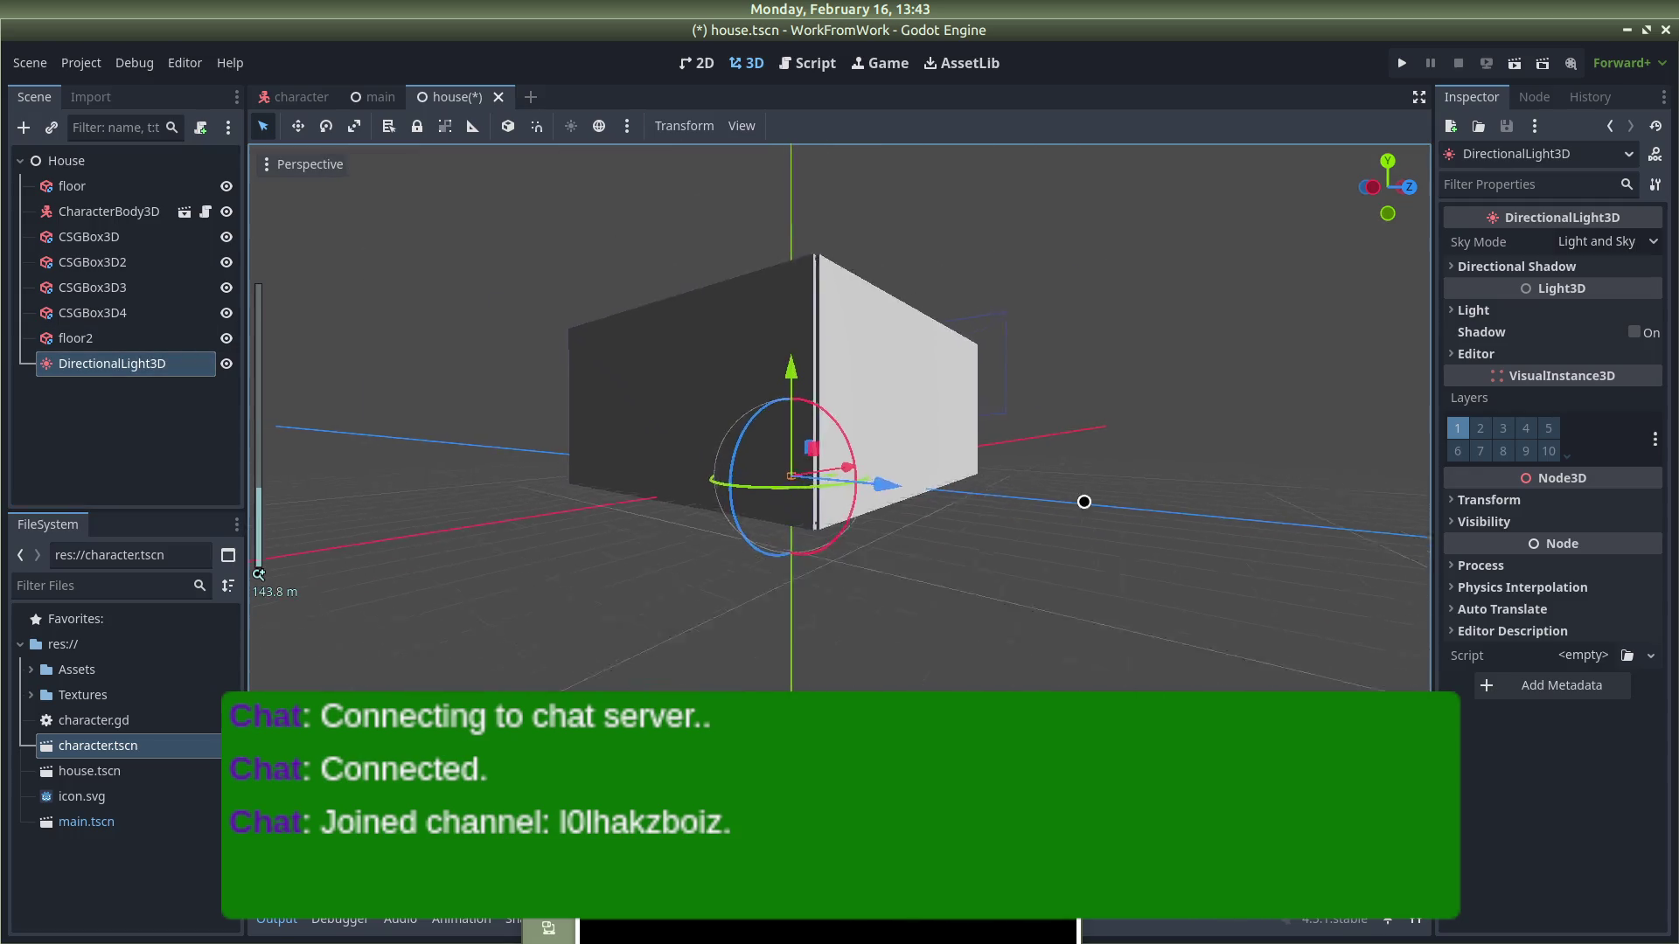
{"action": "left_click_drag", "start_coordinate": [1084, 502], "coordinate": [1117, 580]}
{"action": "left_click_drag", "start_coordinate": [805, 340], "coordinate": [787, 325]}
{"action": "scroll", "coordinate": [835, 468], "scroll_direction": "up", "scroll_amount": 8}
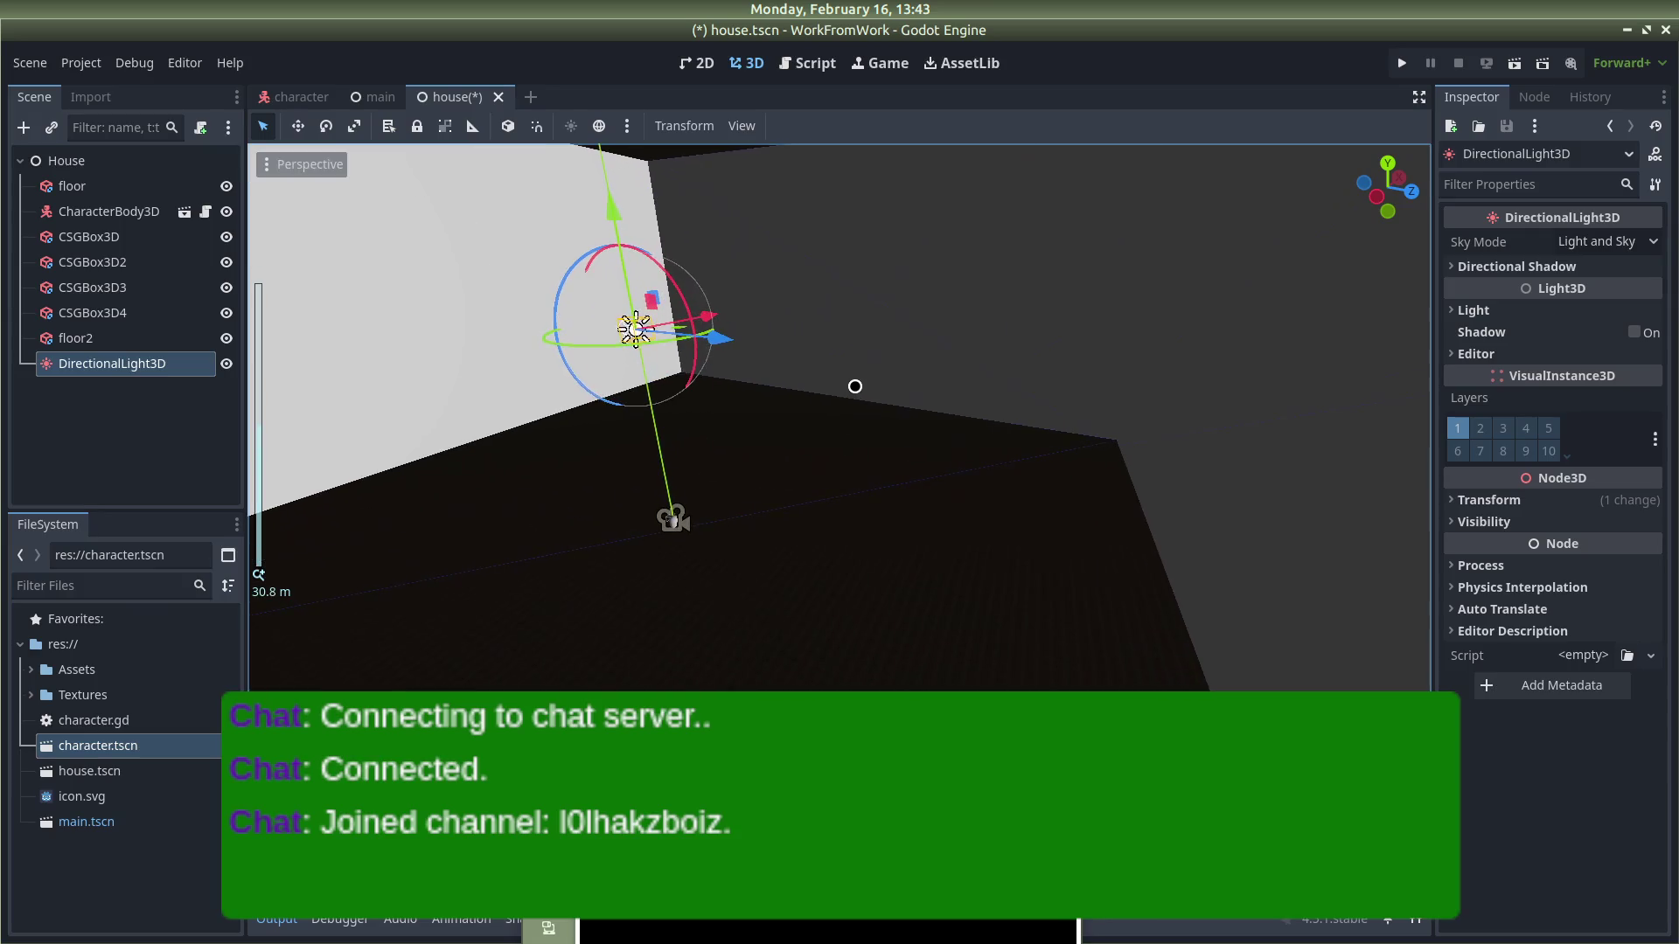
{"action": "left_click", "coordinate": [599, 126]}
{"action": "left_click_drag", "start_coordinate": [609, 204], "coordinate": [595, 157]}
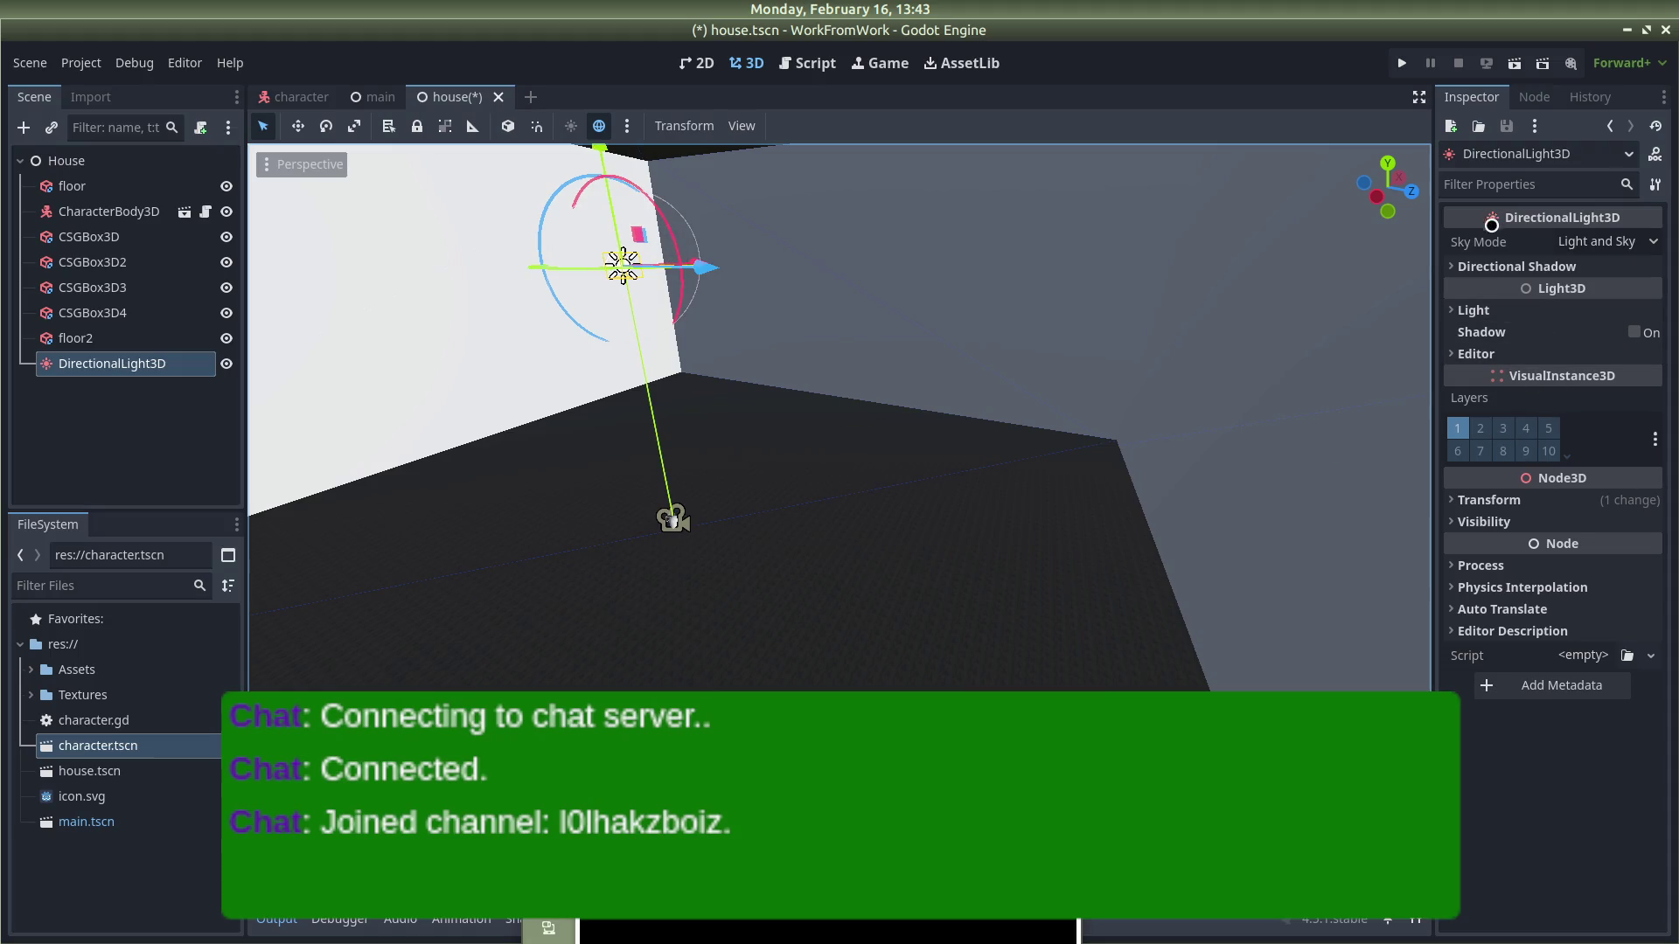
Step: Set sky mode to Light Only, tilt Rotation X to 213.5°, then delete the light
{"action": "left_click", "coordinate": [1643, 243]}
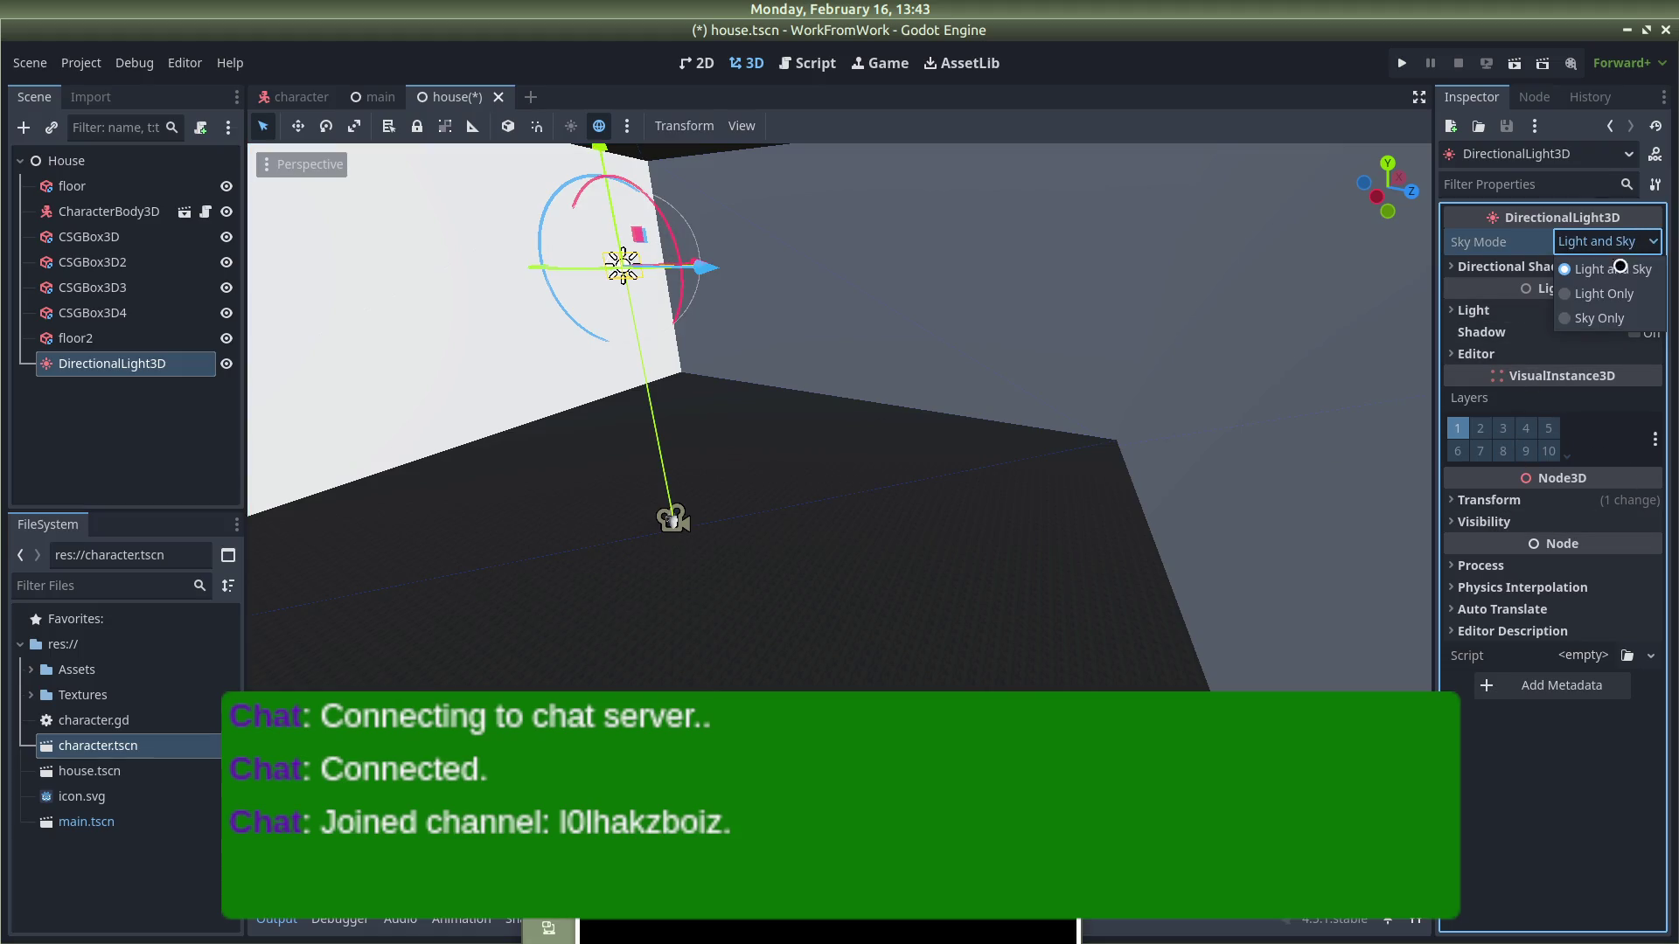
{"action": "left_click", "coordinate": [1583, 289]}
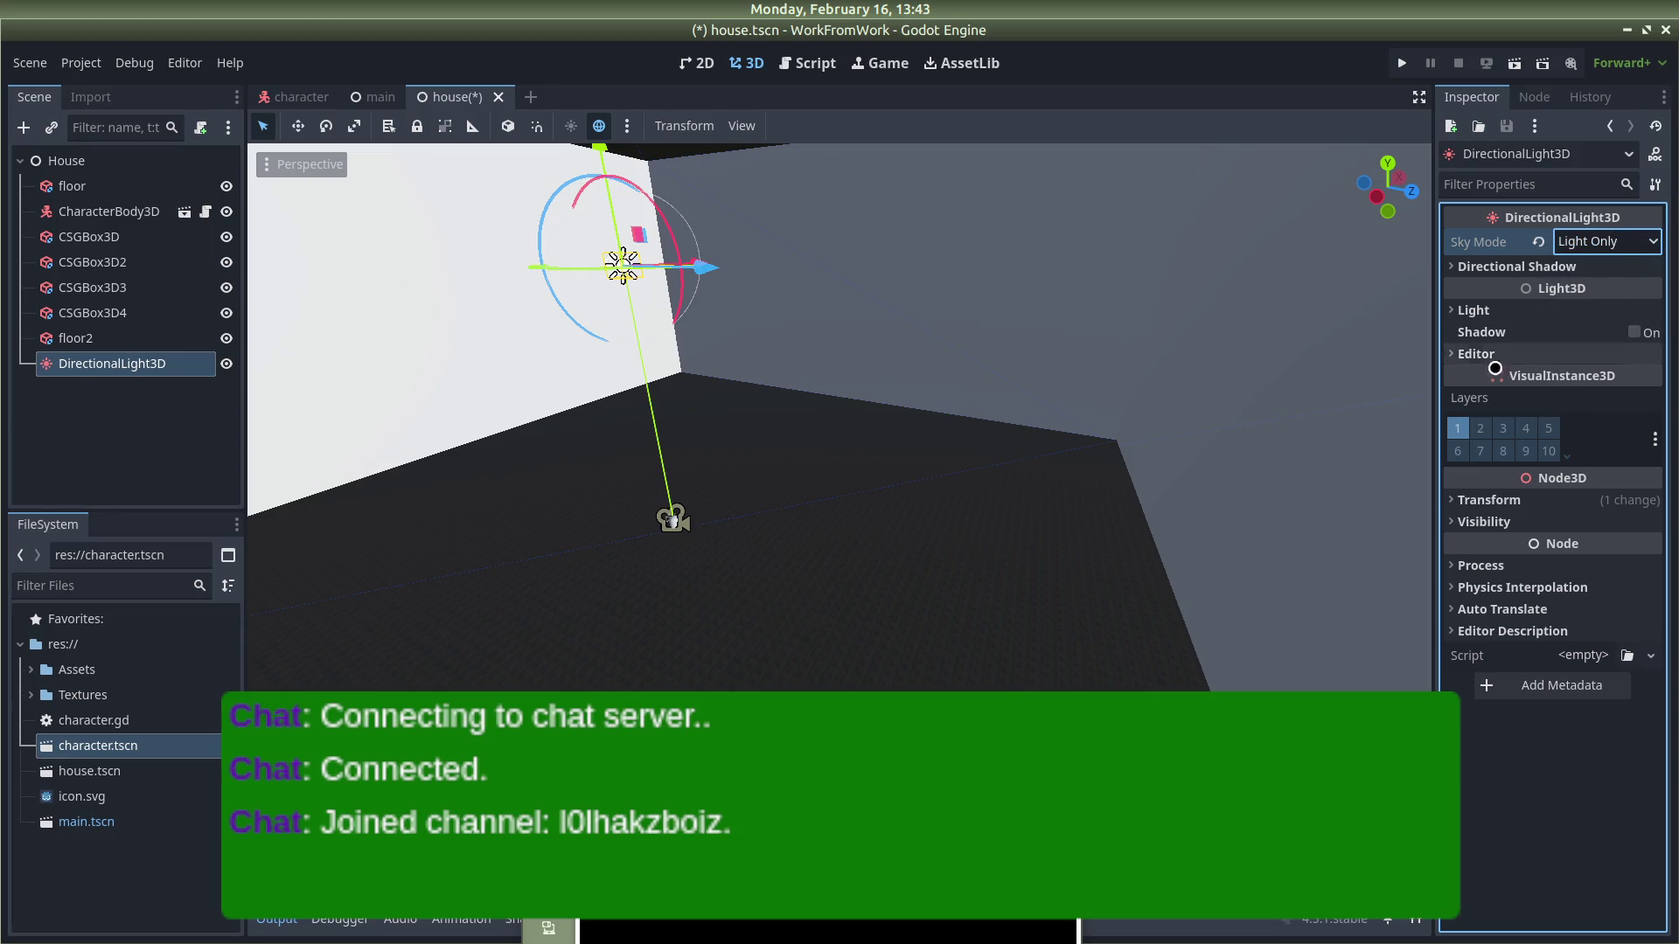
{"action": "left_click", "coordinate": [1488, 500]}
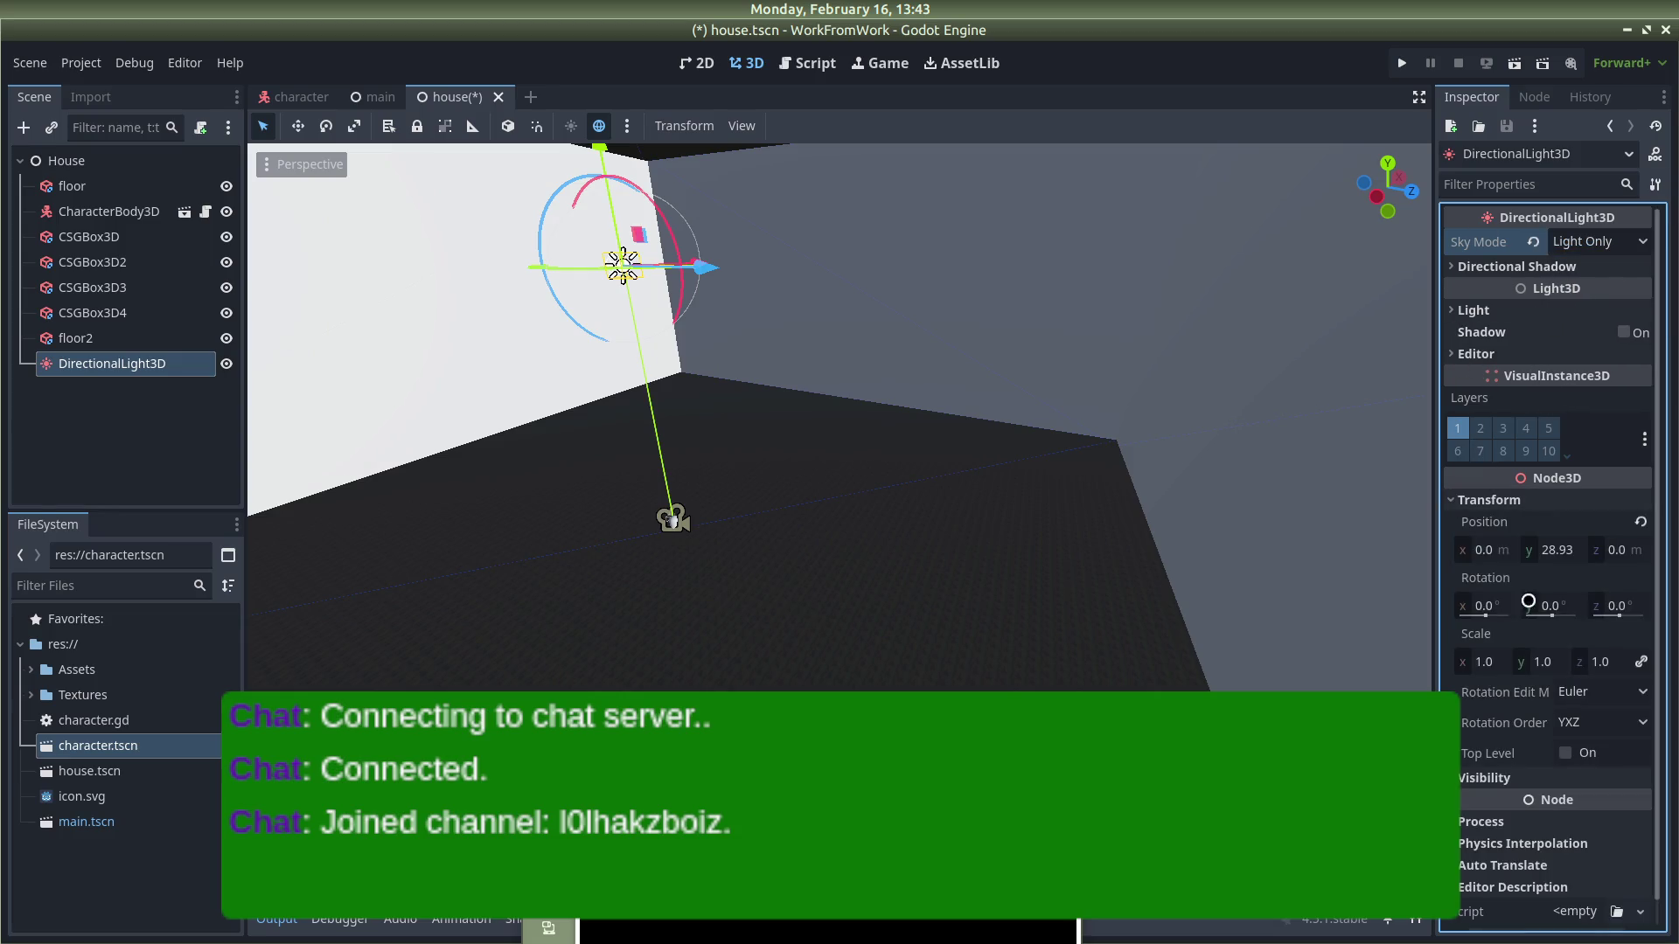
{"action": "mouse_move", "coordinate": [1483, 551]}
{"action": "left_mouse_down"}
{"action": "mouse_move", "coordinate": [1509, 551]}
{"action": "mouse_move", "coordinate": [1469, 552]}
{"action": "mouse_move", "coordinate": [1542, 549]}
{"action": "left_mouse_up"}
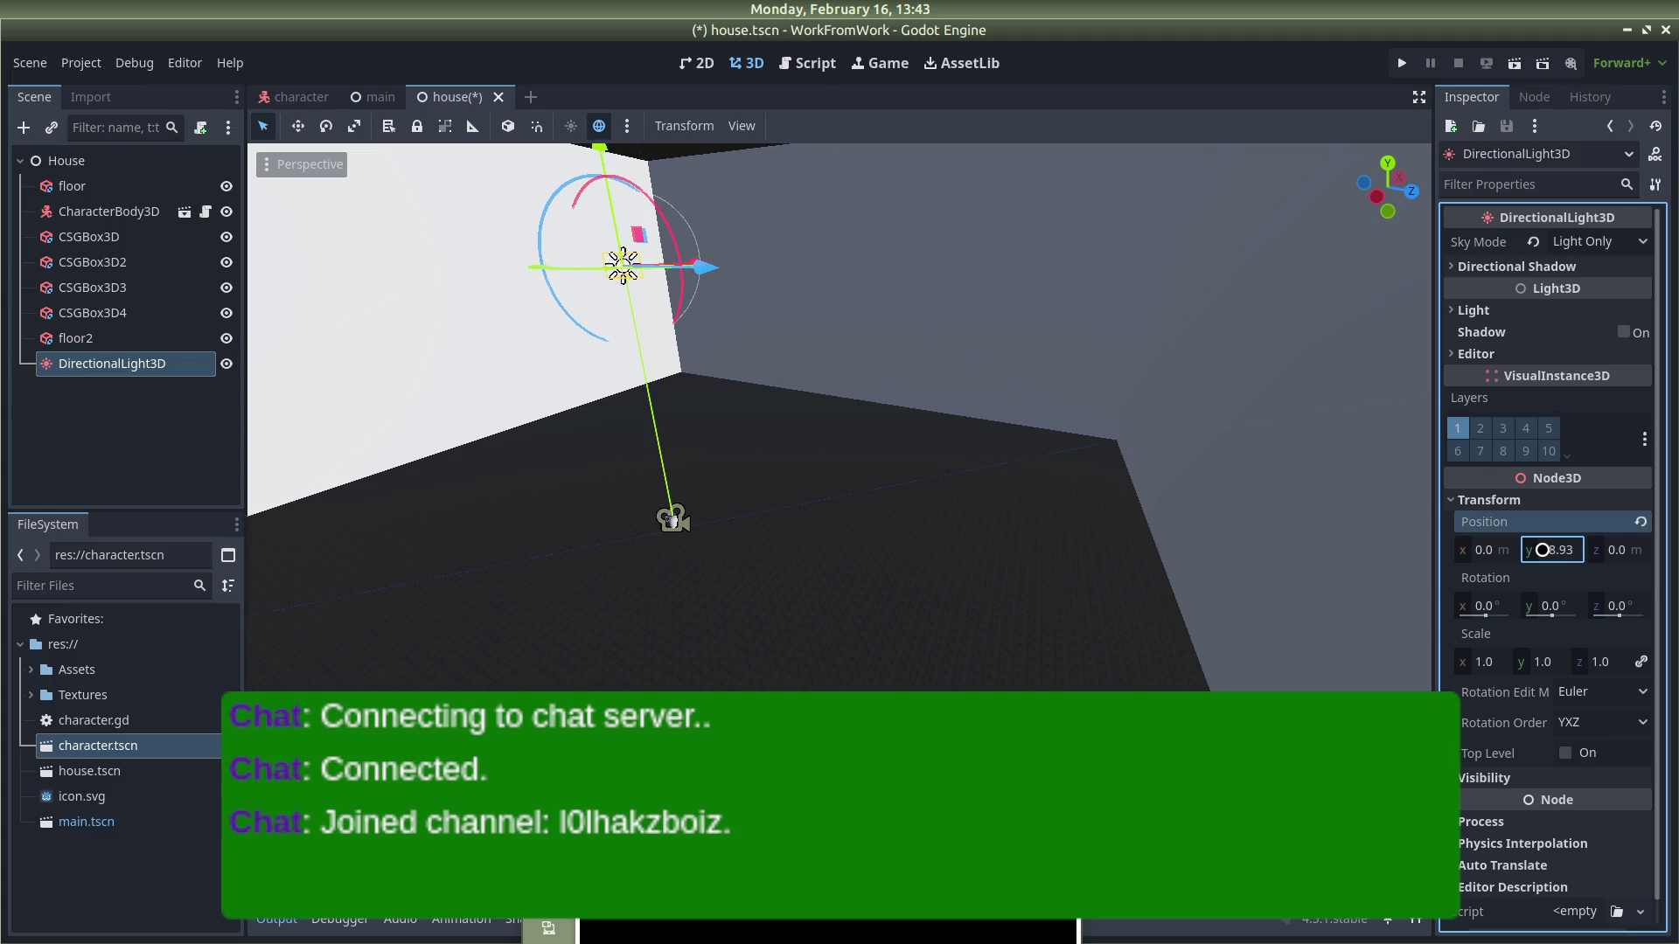
{"action": "left_click_drag", "start_coordinate": [1486, 606], "coordinate": [1558, 606]}
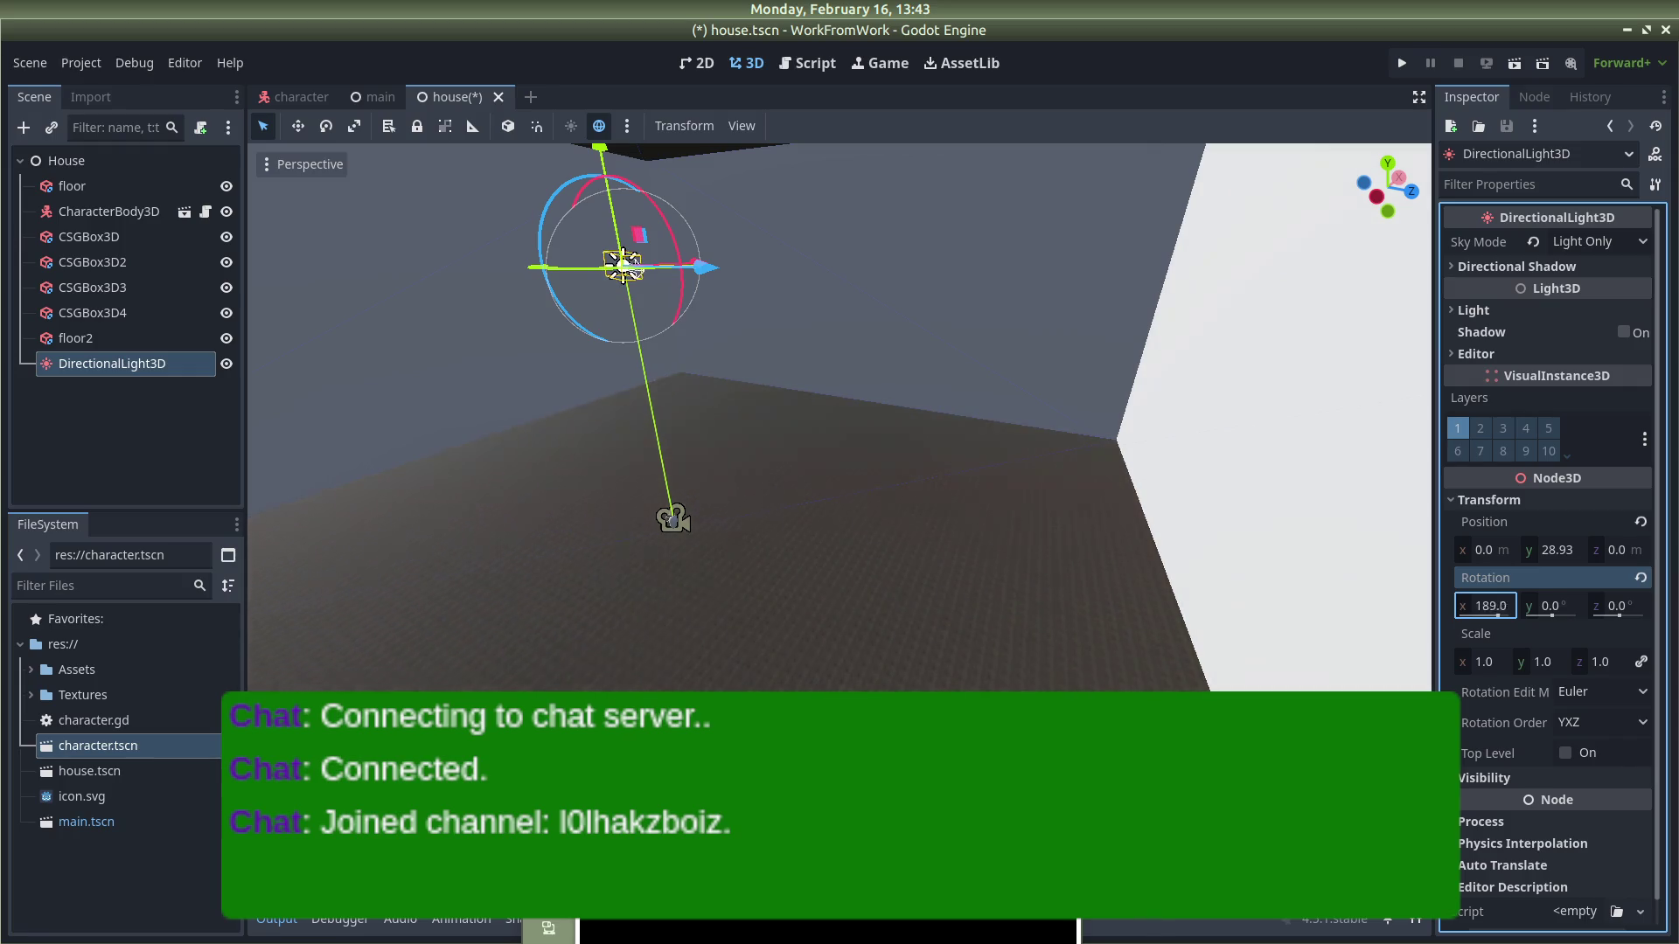
{"action": "left_click_drag", "start_coordinate": [1565, 606], "coordinate": [1584, 605]}
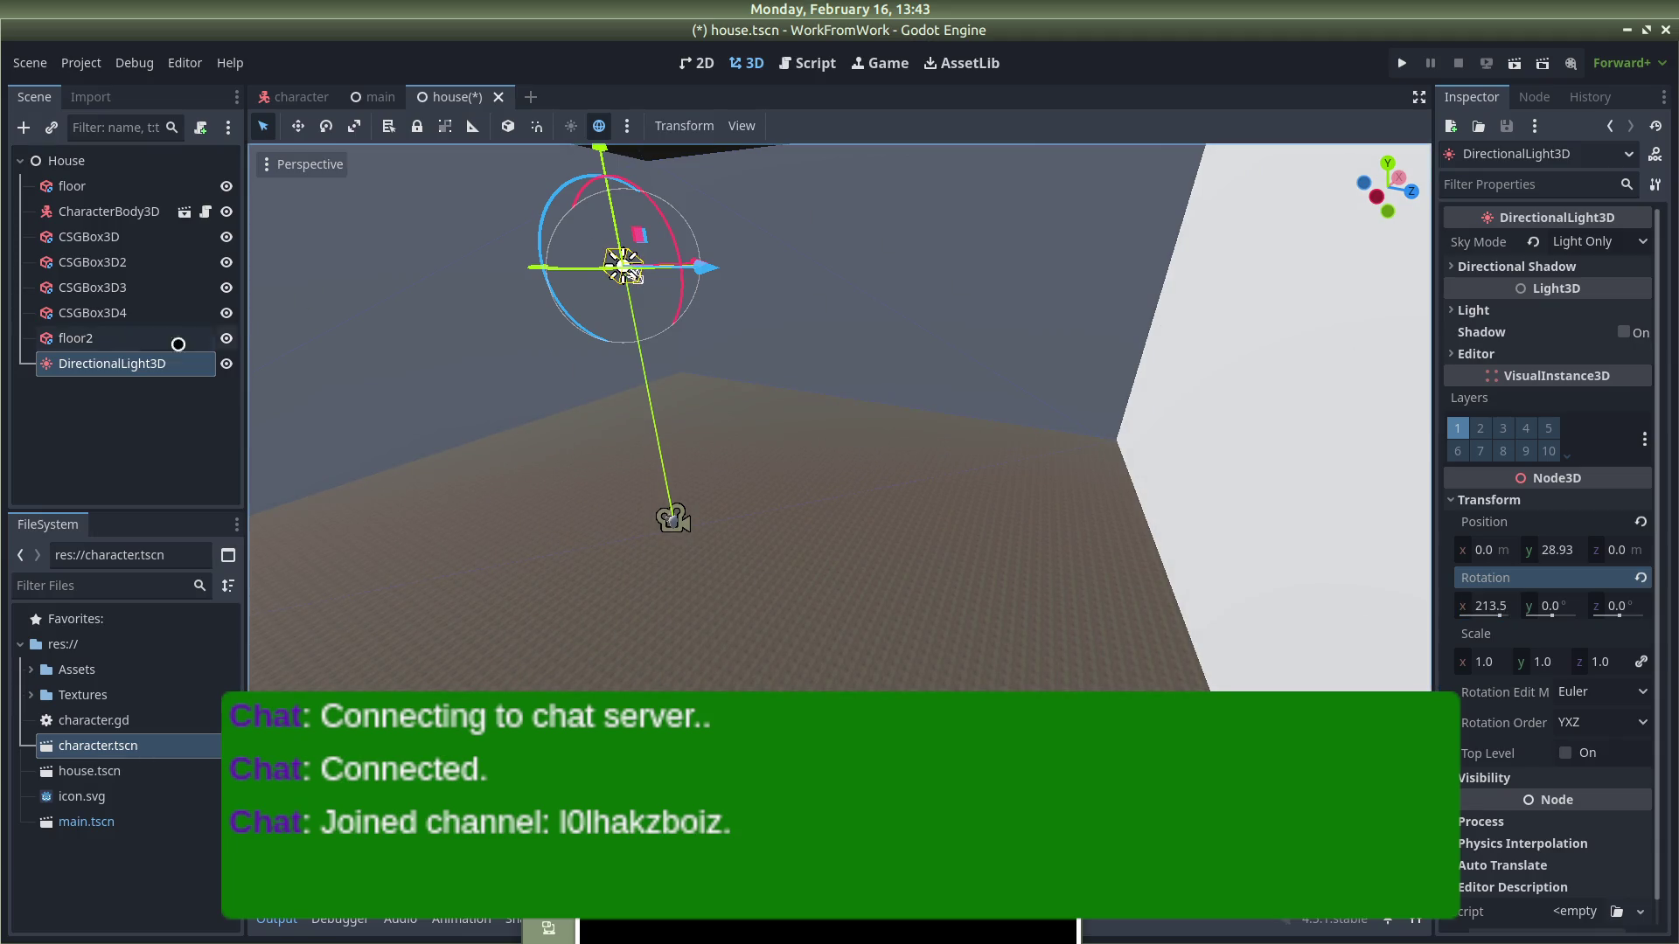
{"action": "right_click", "coordinate": [108, 363]}
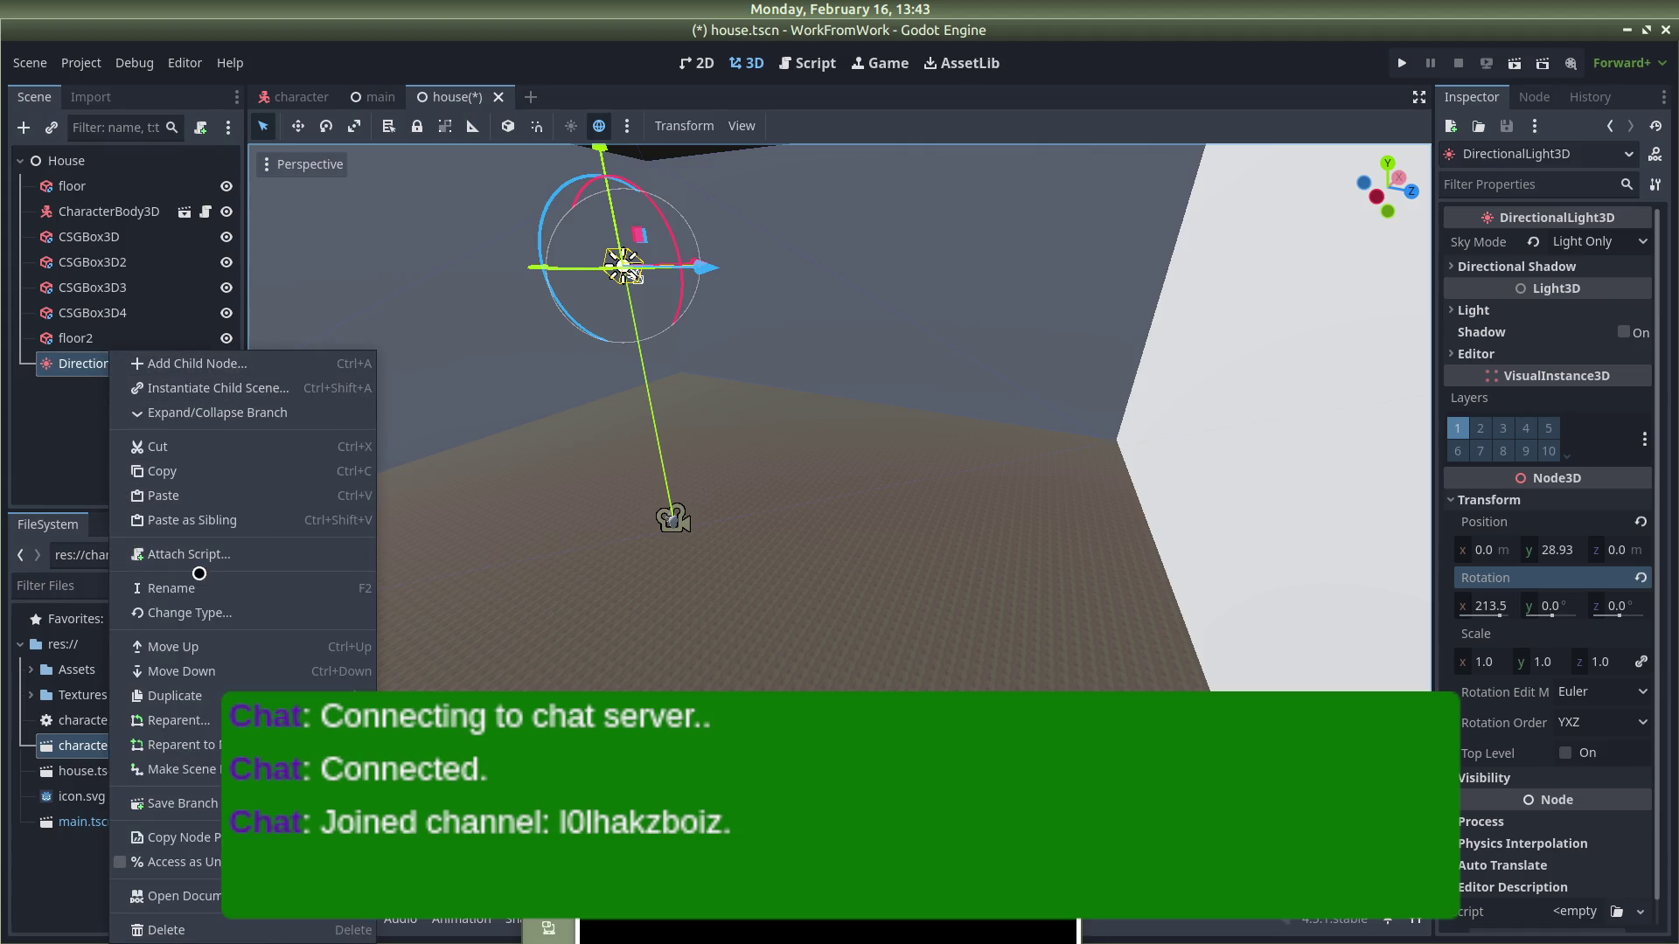
{"action": "left_click", "coordinate": [201, 929]}
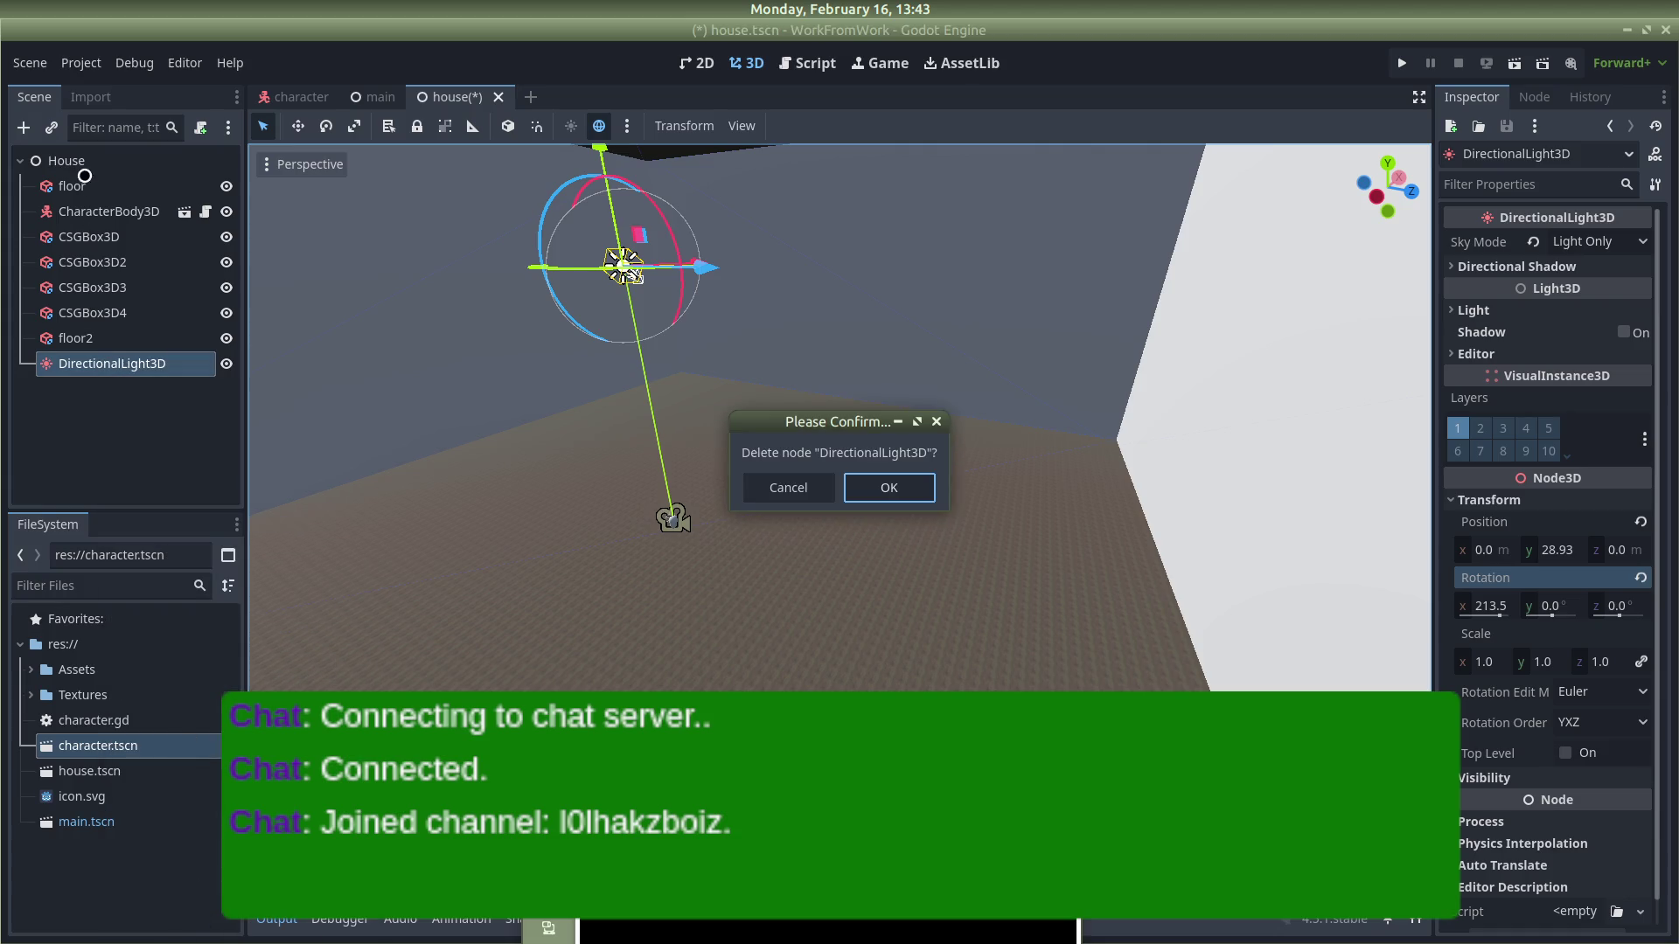
Step: Confirm the deletion and add an OmniLight3D under House via a 'light' search
{"action": "left_click", "coordinate": [892, 489]}
{"action": "left_click", "coordinate": [125, 166]}
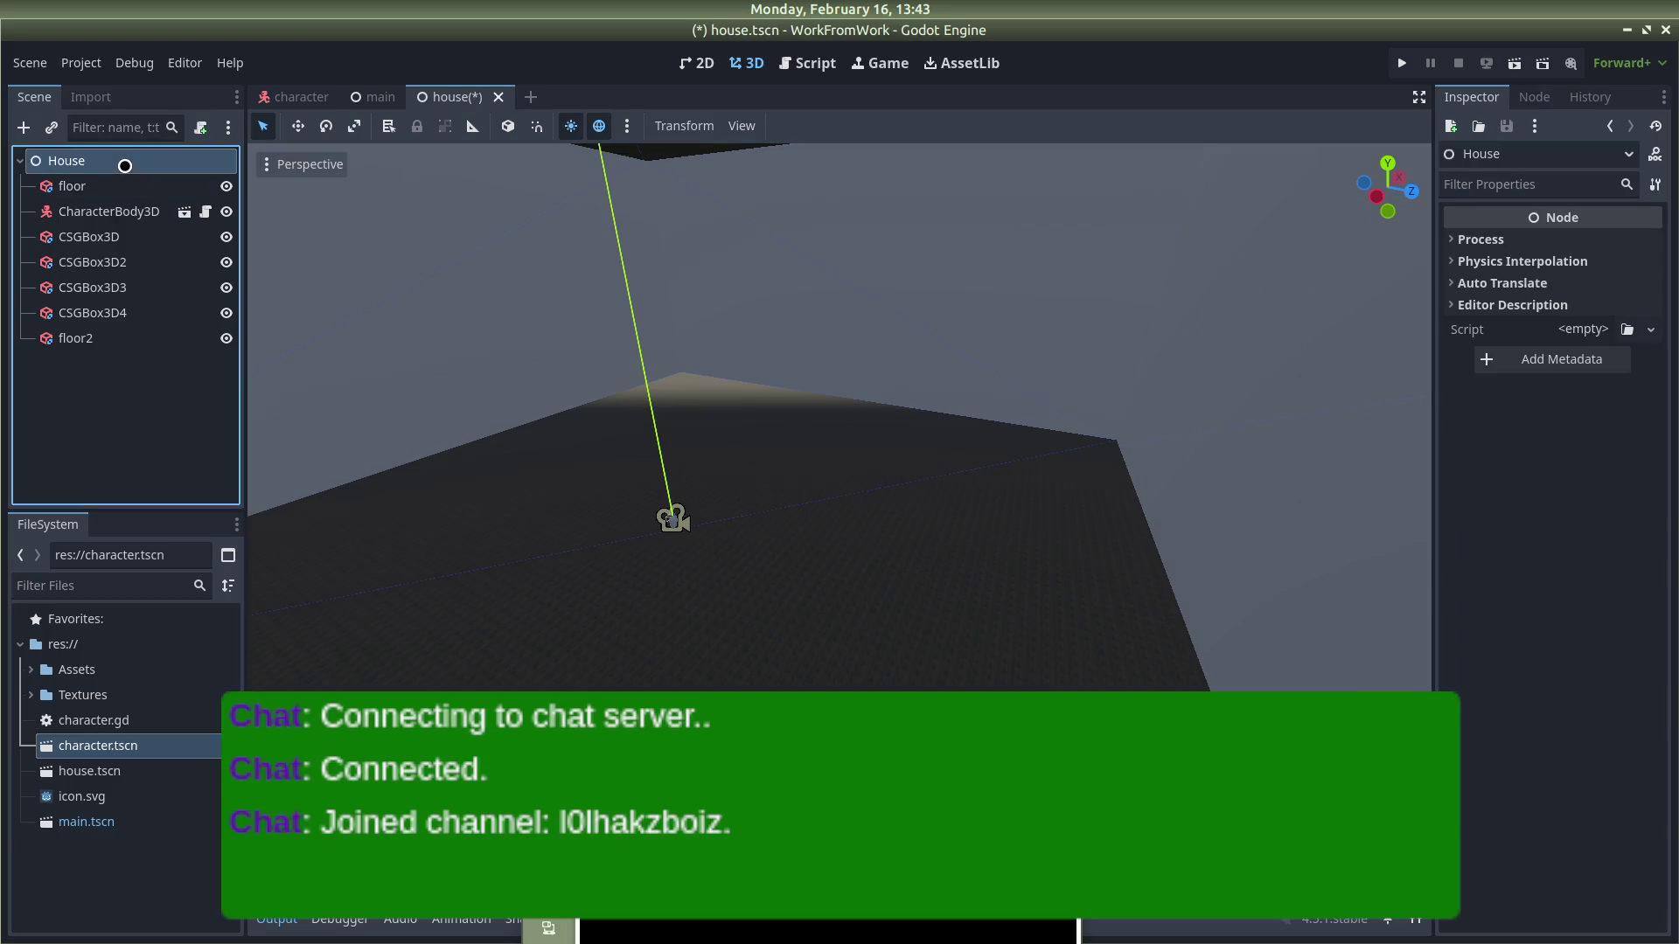
{"action": "right_click", "coordinate": [70, 157]}
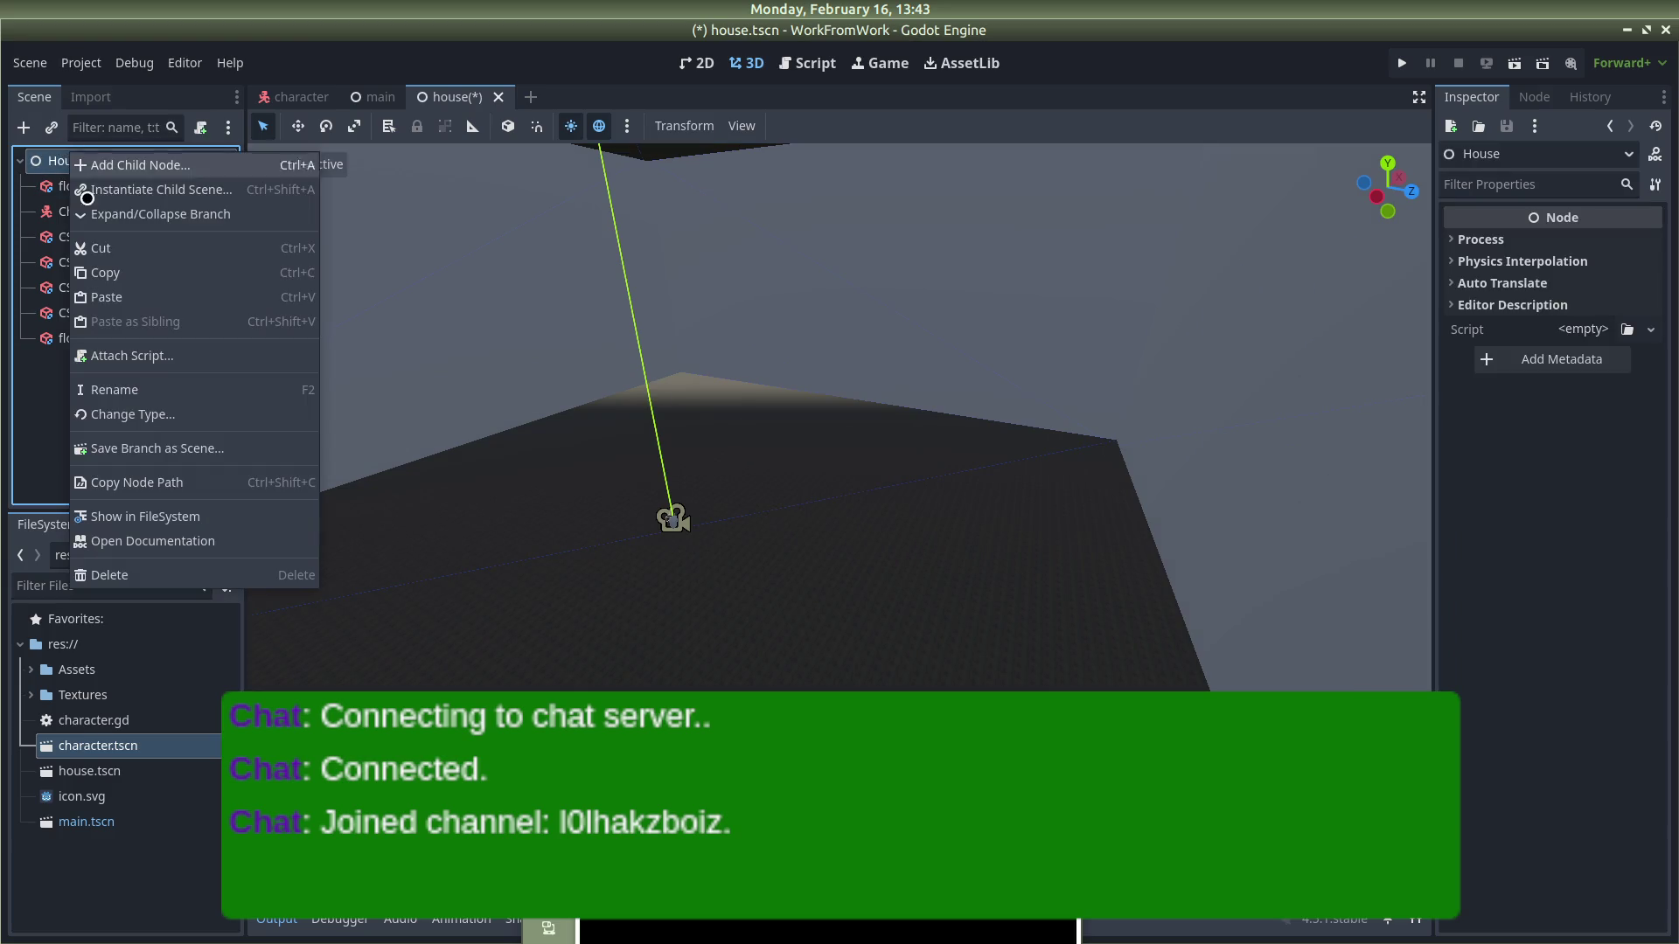
{"action": "left_click", "coordinate": [123, 175]}
{"action": "type", "text": "light"}
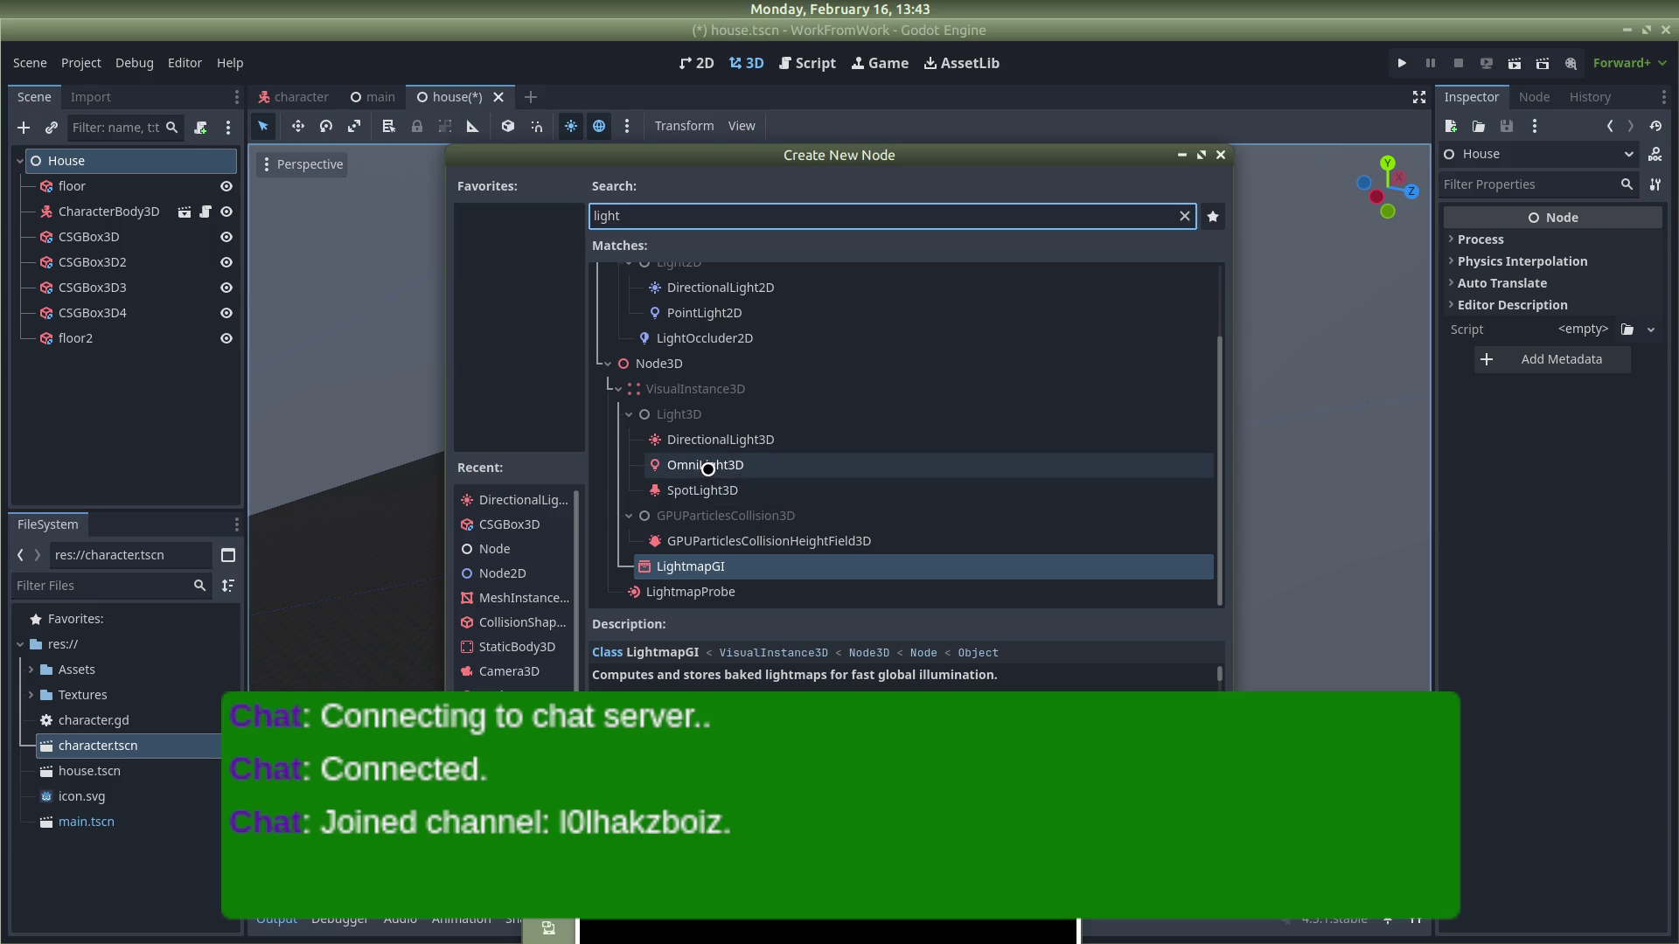
{"action": "left_click", "coordinate": [713, 466]}
{"action": "left_click", "coordinate": [700, 492]}
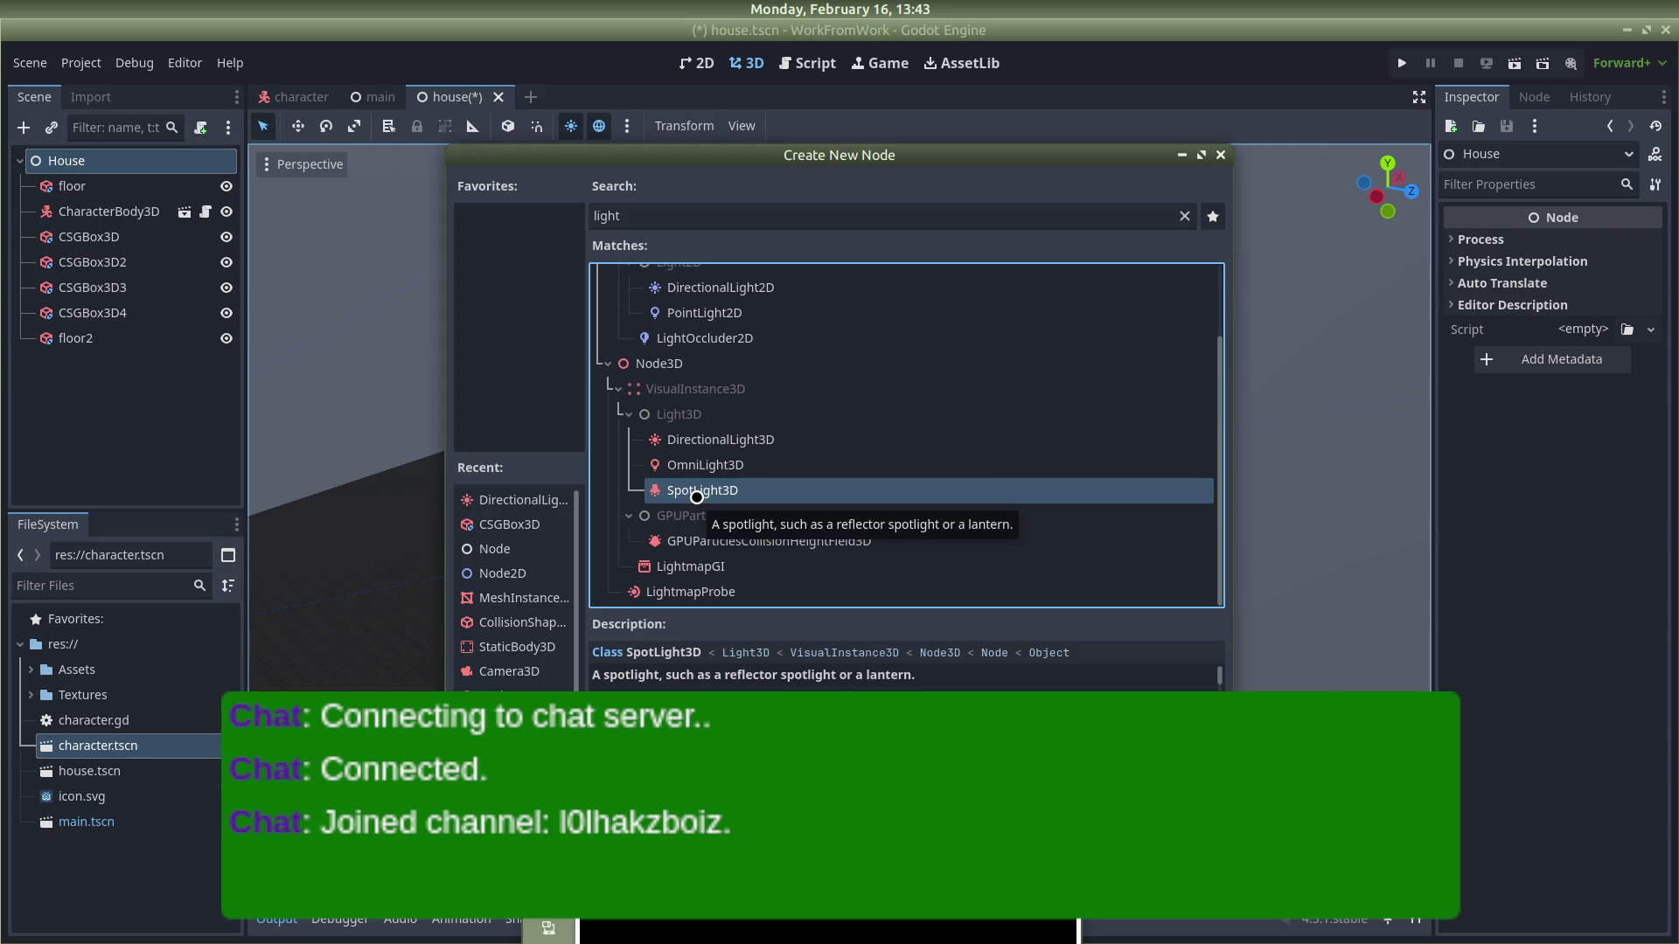
{"action": "left_click", "coordinate": [681, 472]}
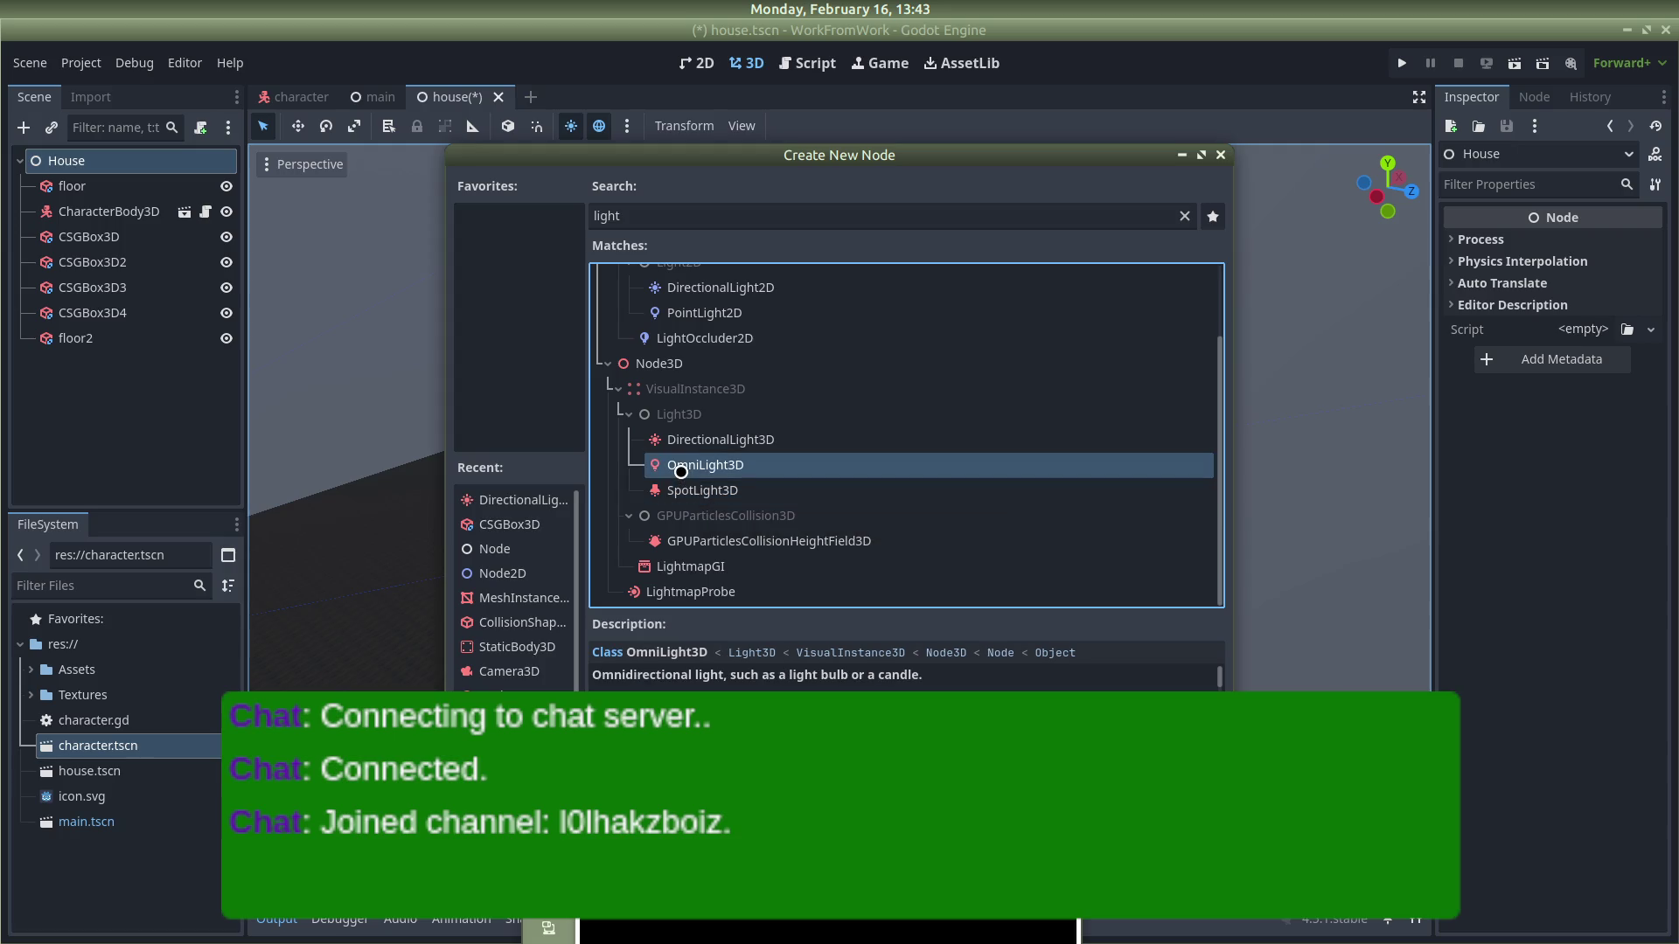
{"action": "double_click", "coordinate": [681, 468]}
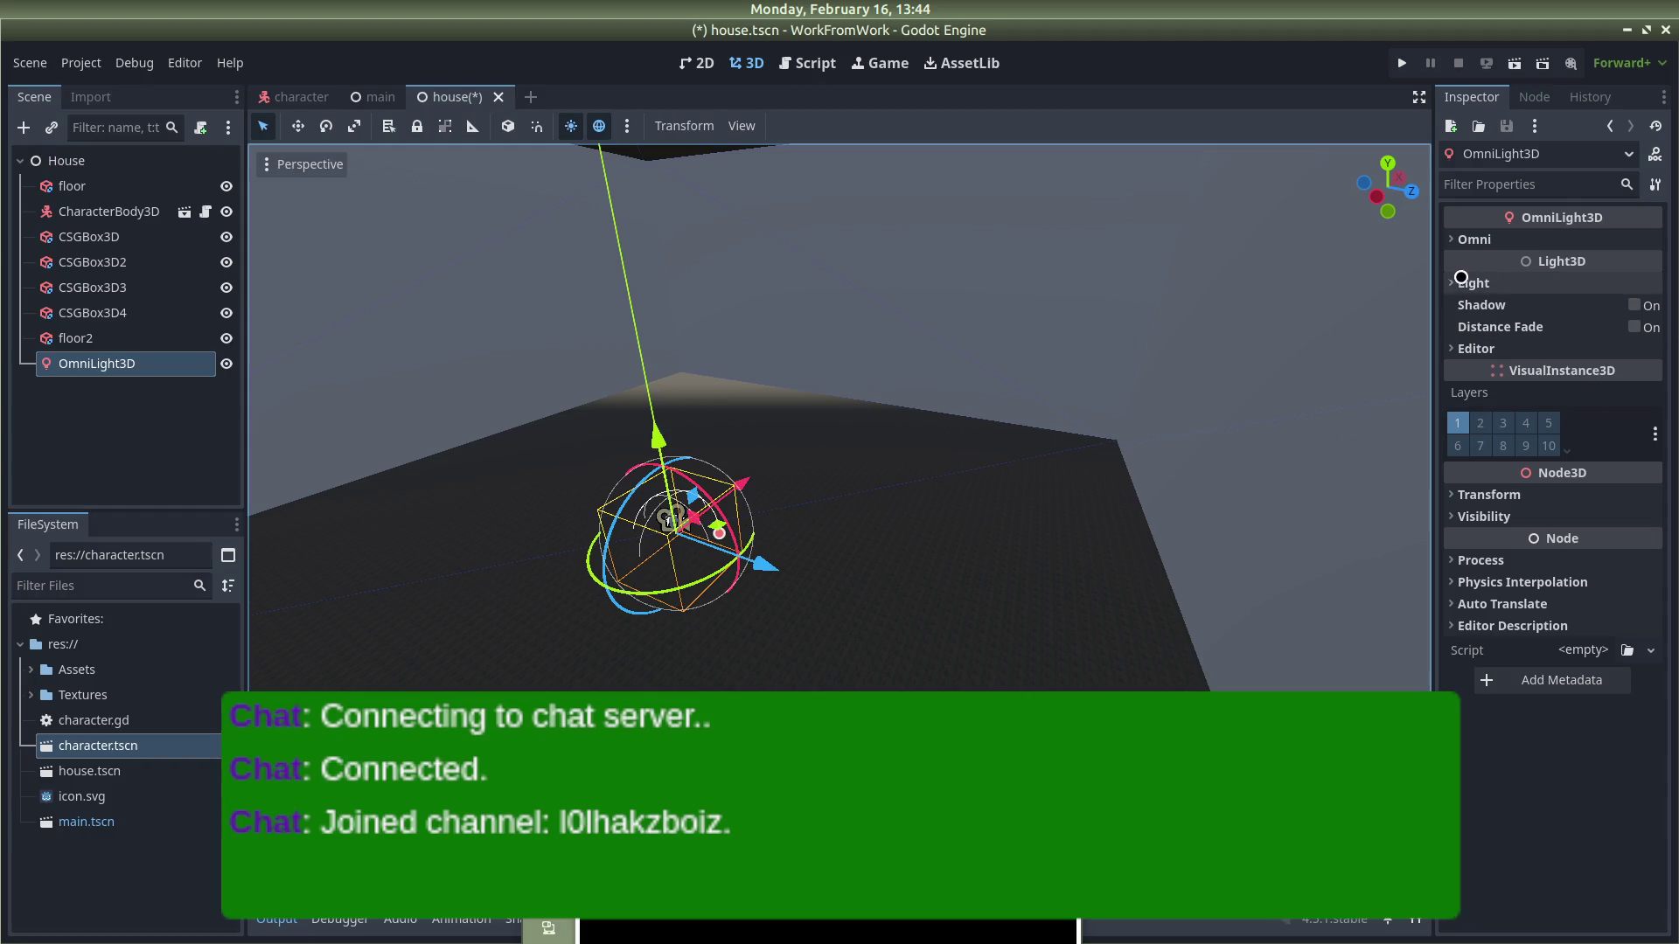
Step: Set the OmniLight3D's Light Color to warm peach fdd599 (253, 213, 153)
{"action": "left_click", "coordinate": [1473, 282]}
{"action": "left_click", "coordinate": [1613, 306]}
{"action": "left_click", "coordinate": [1571, 687]}
{"action": "left_click_drag", "start_coordinate": [1602, 471], "coordinate": [1593, 496]}
{"action": "left_click_drag", "start_coordinate": [1559, 661], "coordinate": [1532, 662]}
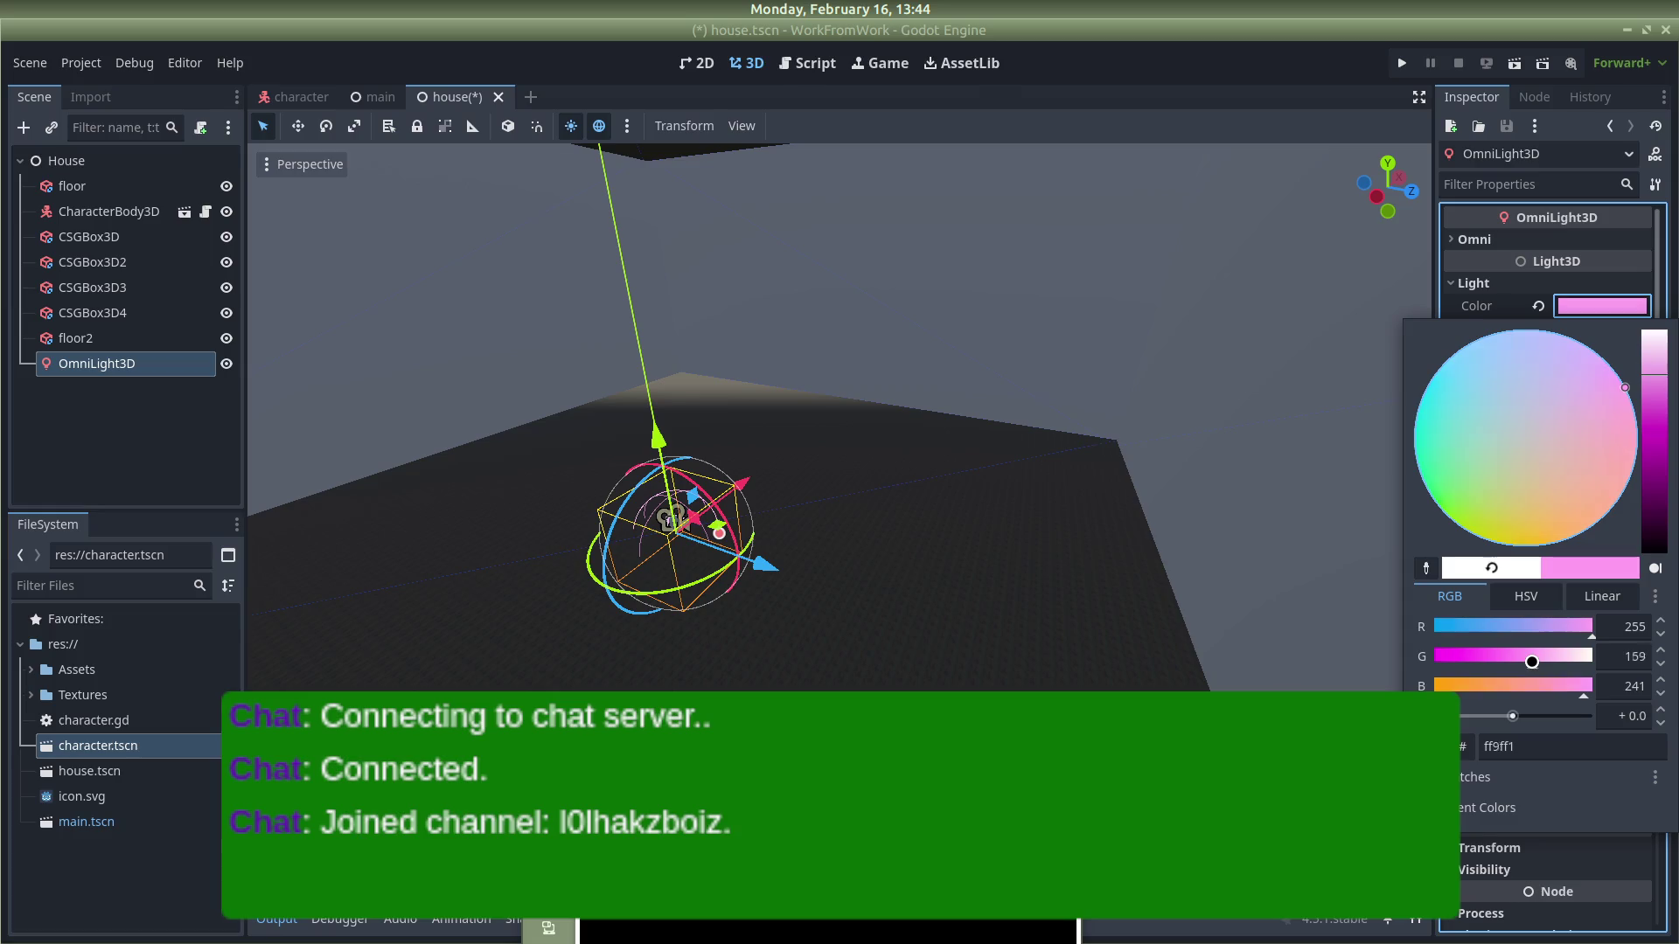
{"action": "mouse_move", "coordinate": [1572, 378]}
{"action": "left_mouse_down"}
{"action": "mouse_move", "coordinate": [1656, 489]}
{"action": "mouse_move", "coordinate": [1606, 513]}
{"action": "left_mouse_up"}
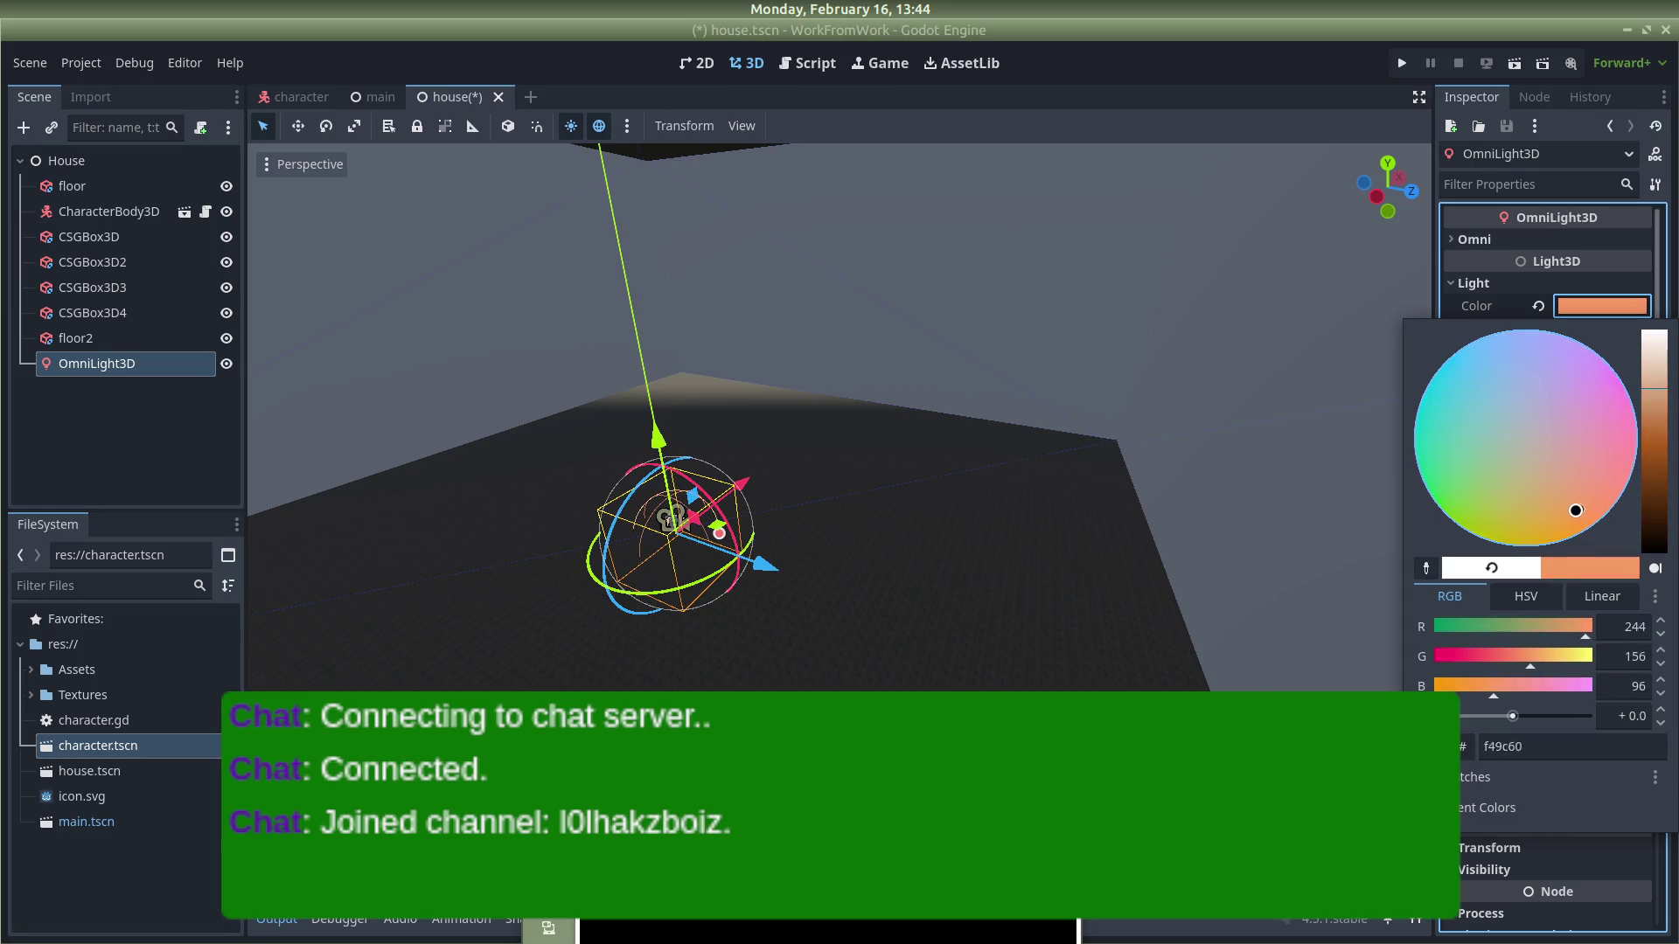
{"action": "left_click_drag", "start_coordinate": [1663, 404], "coordinate": [1662, 362]}
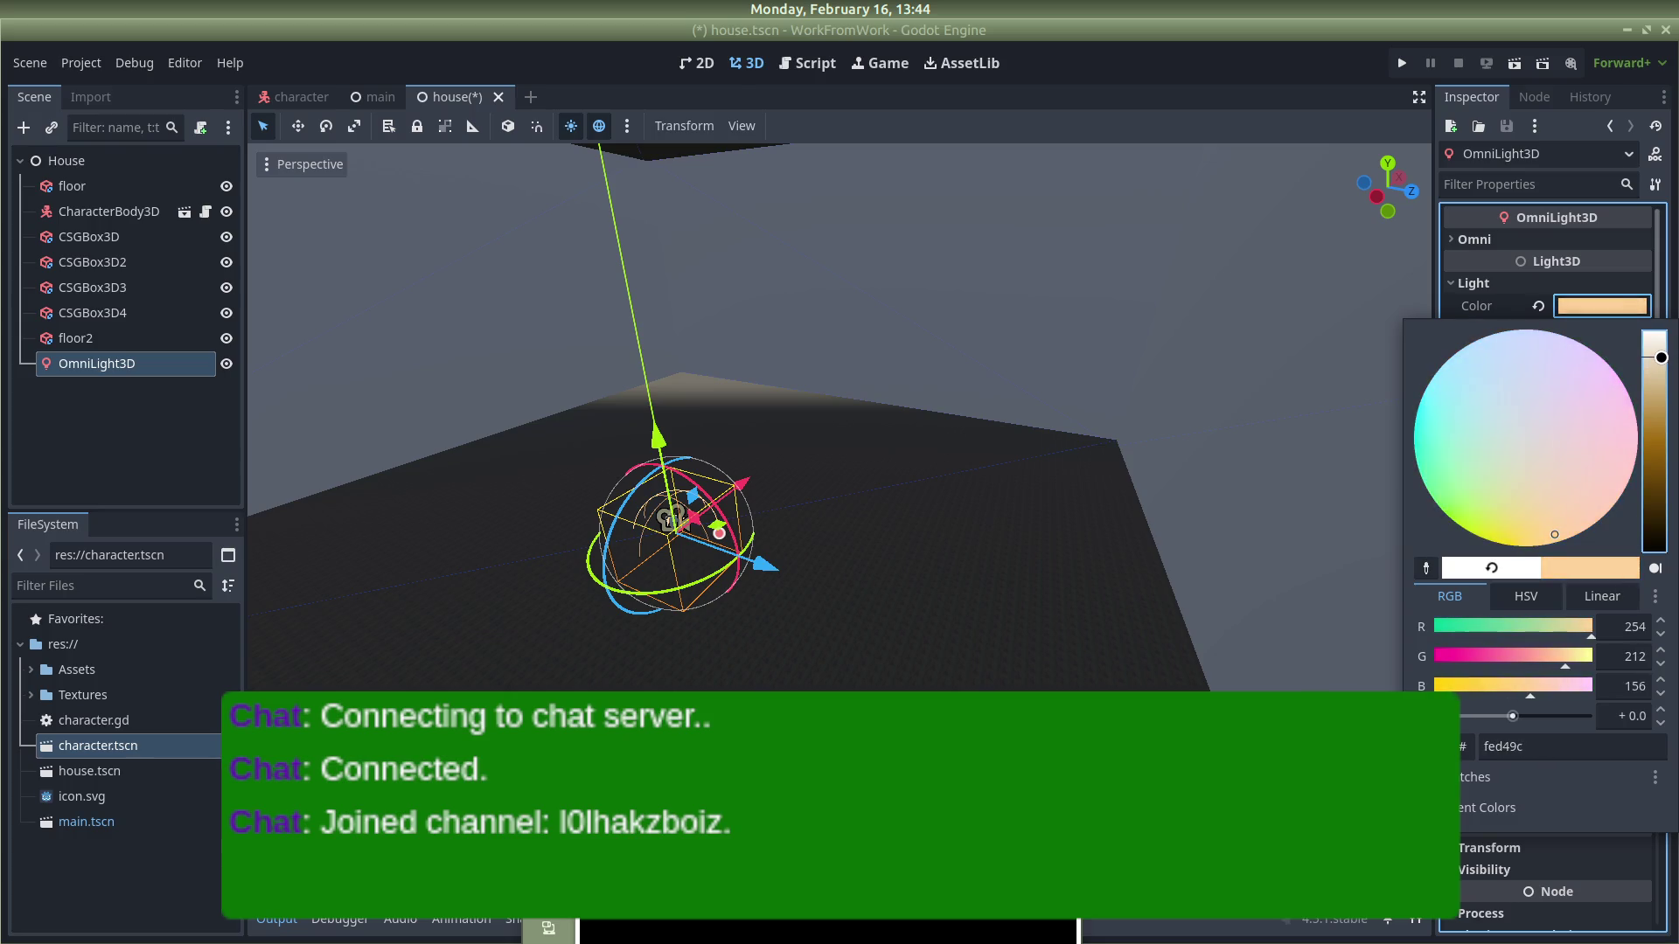
{"action": "left_click_drag", "start_coordinate": [1552, 529], "coordinate": [1547, 531]}
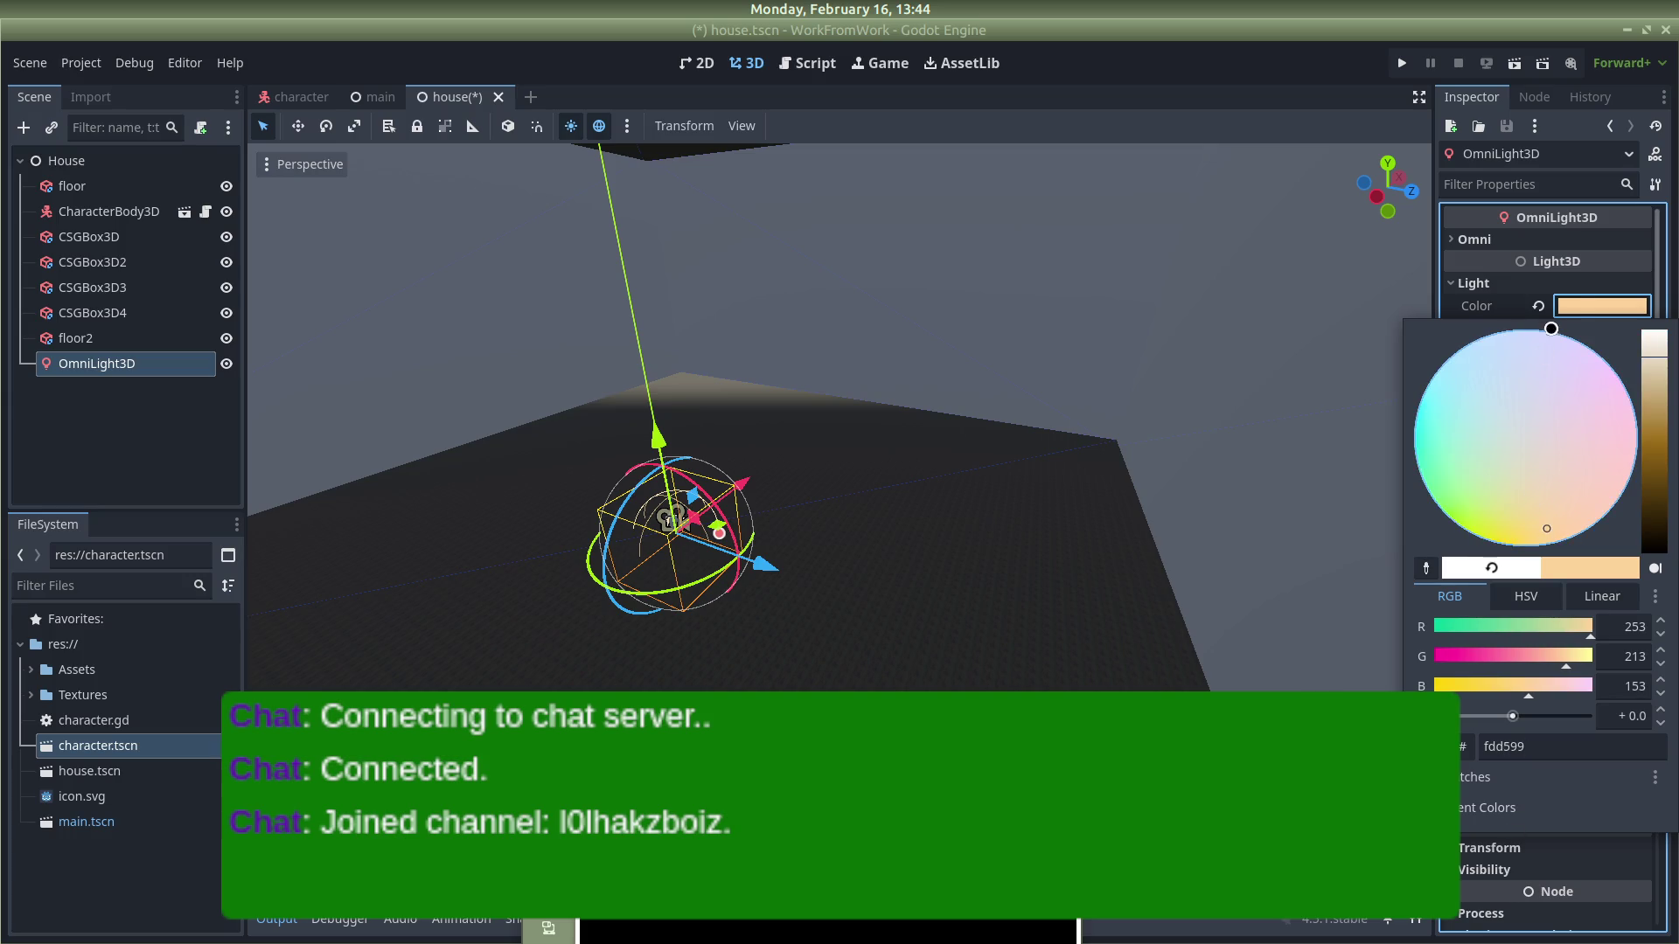
{"action": "left_click", "coordinate": [1577, 294]}
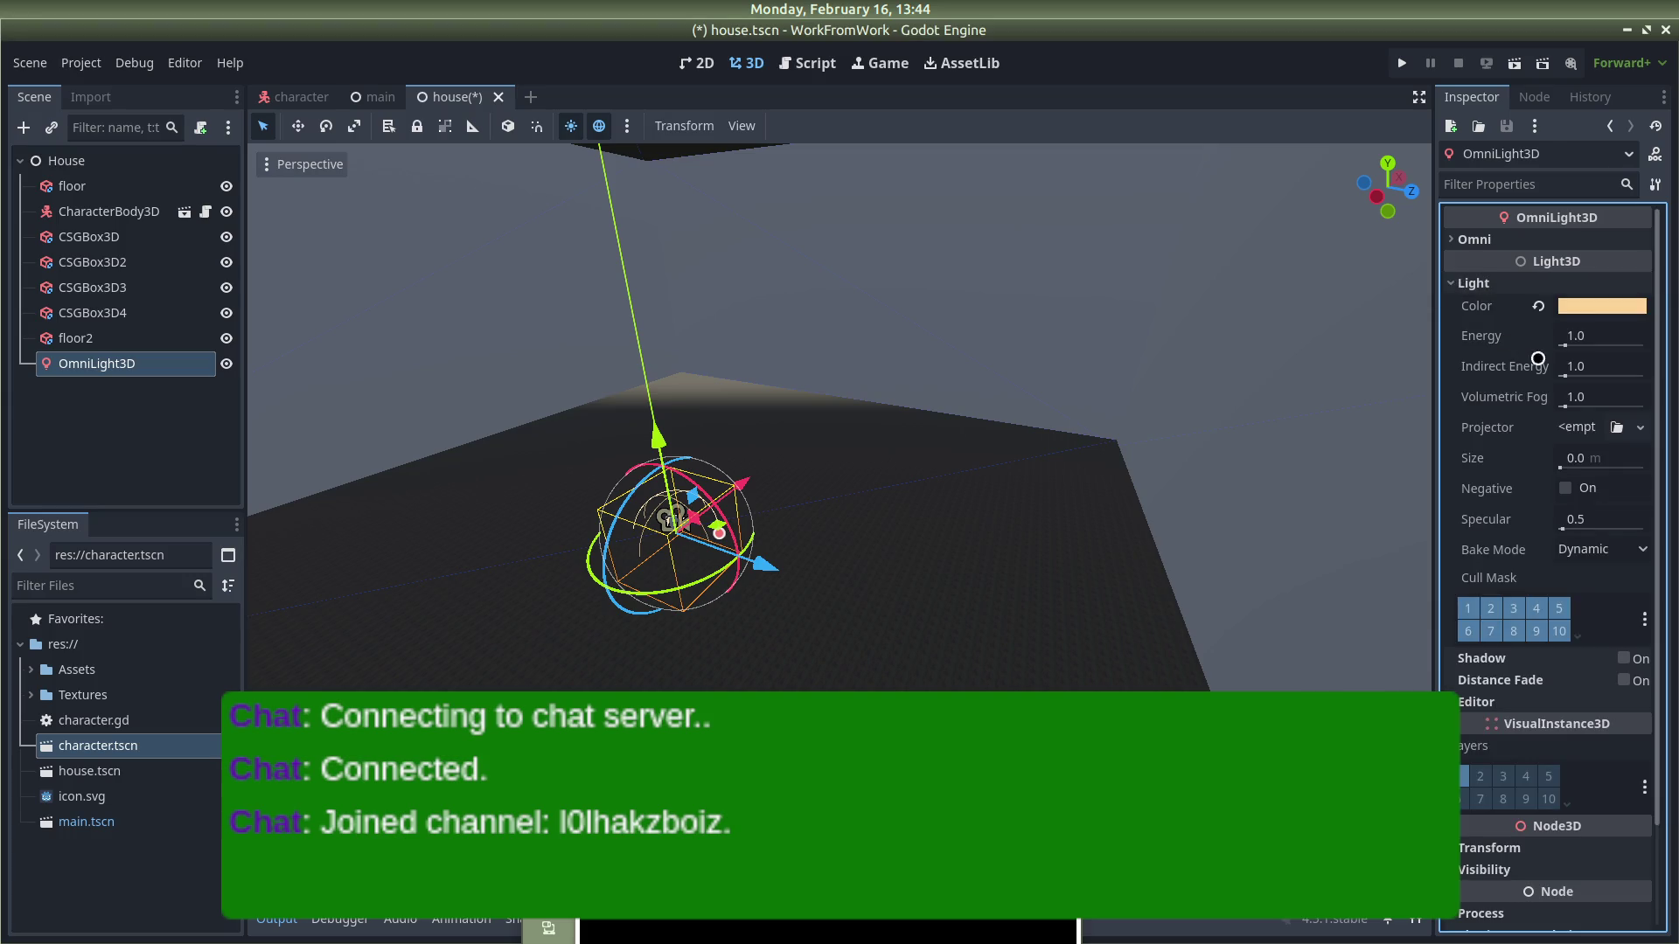
Step: Set energy 8.258 and indirect 6.278, raise the light to Y 28.37, and rotate X to 74.5°
{"action": "left_click", "coordinate": [1567, 344]}
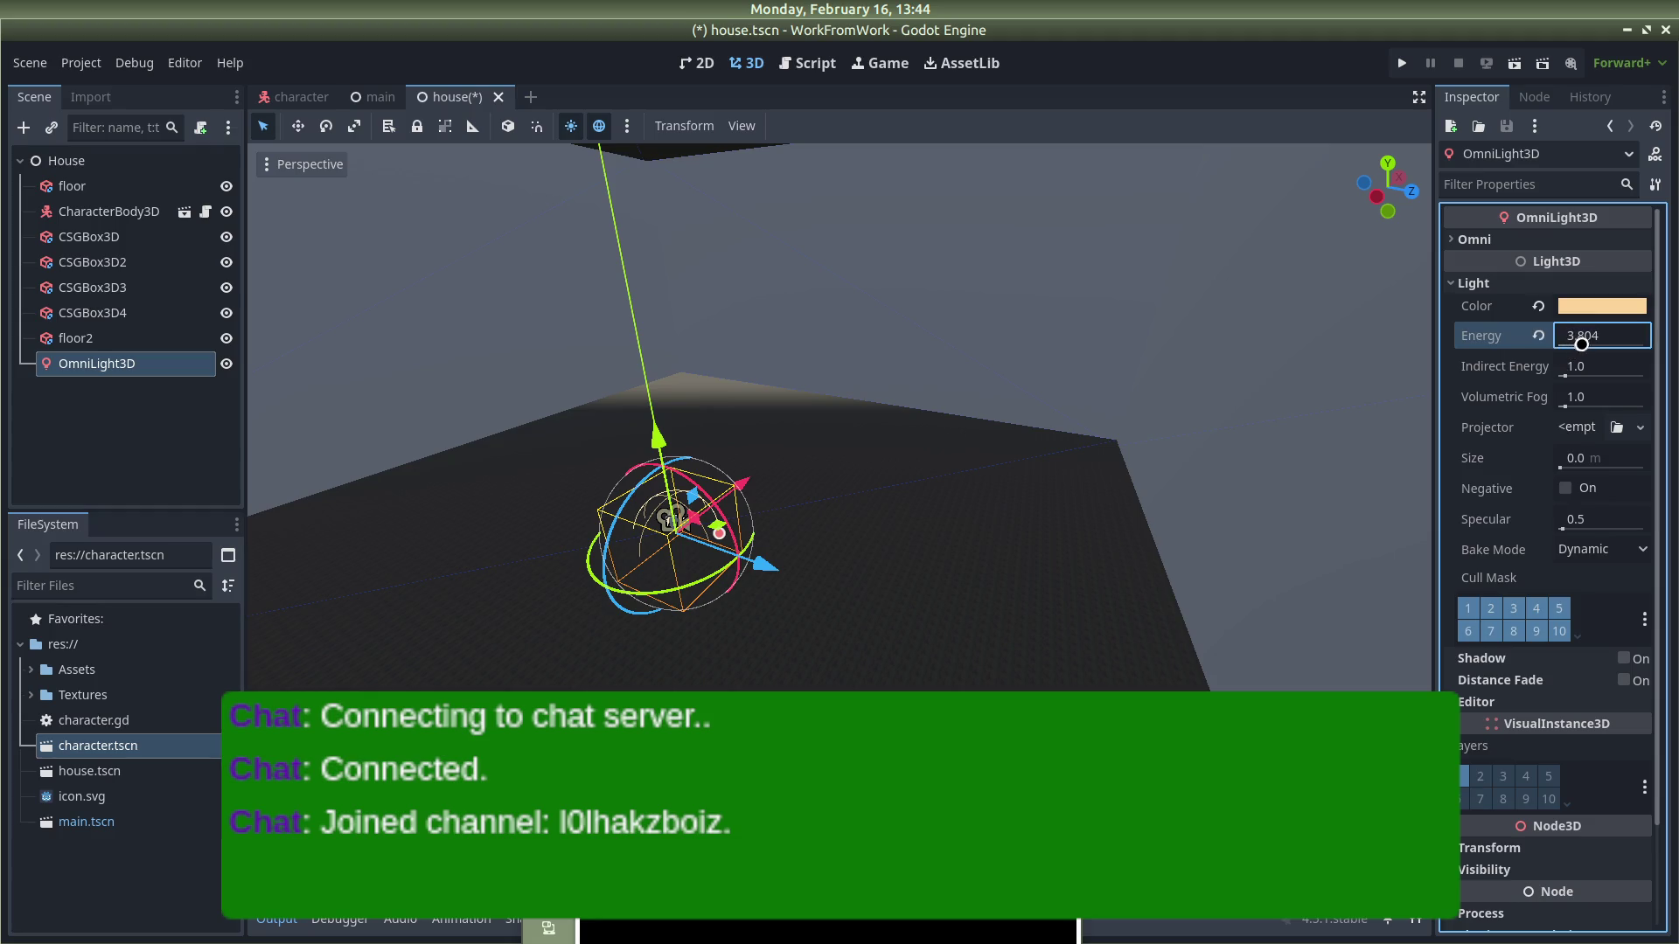
{"action": "left_click", "coordinate": [1570, 377]}
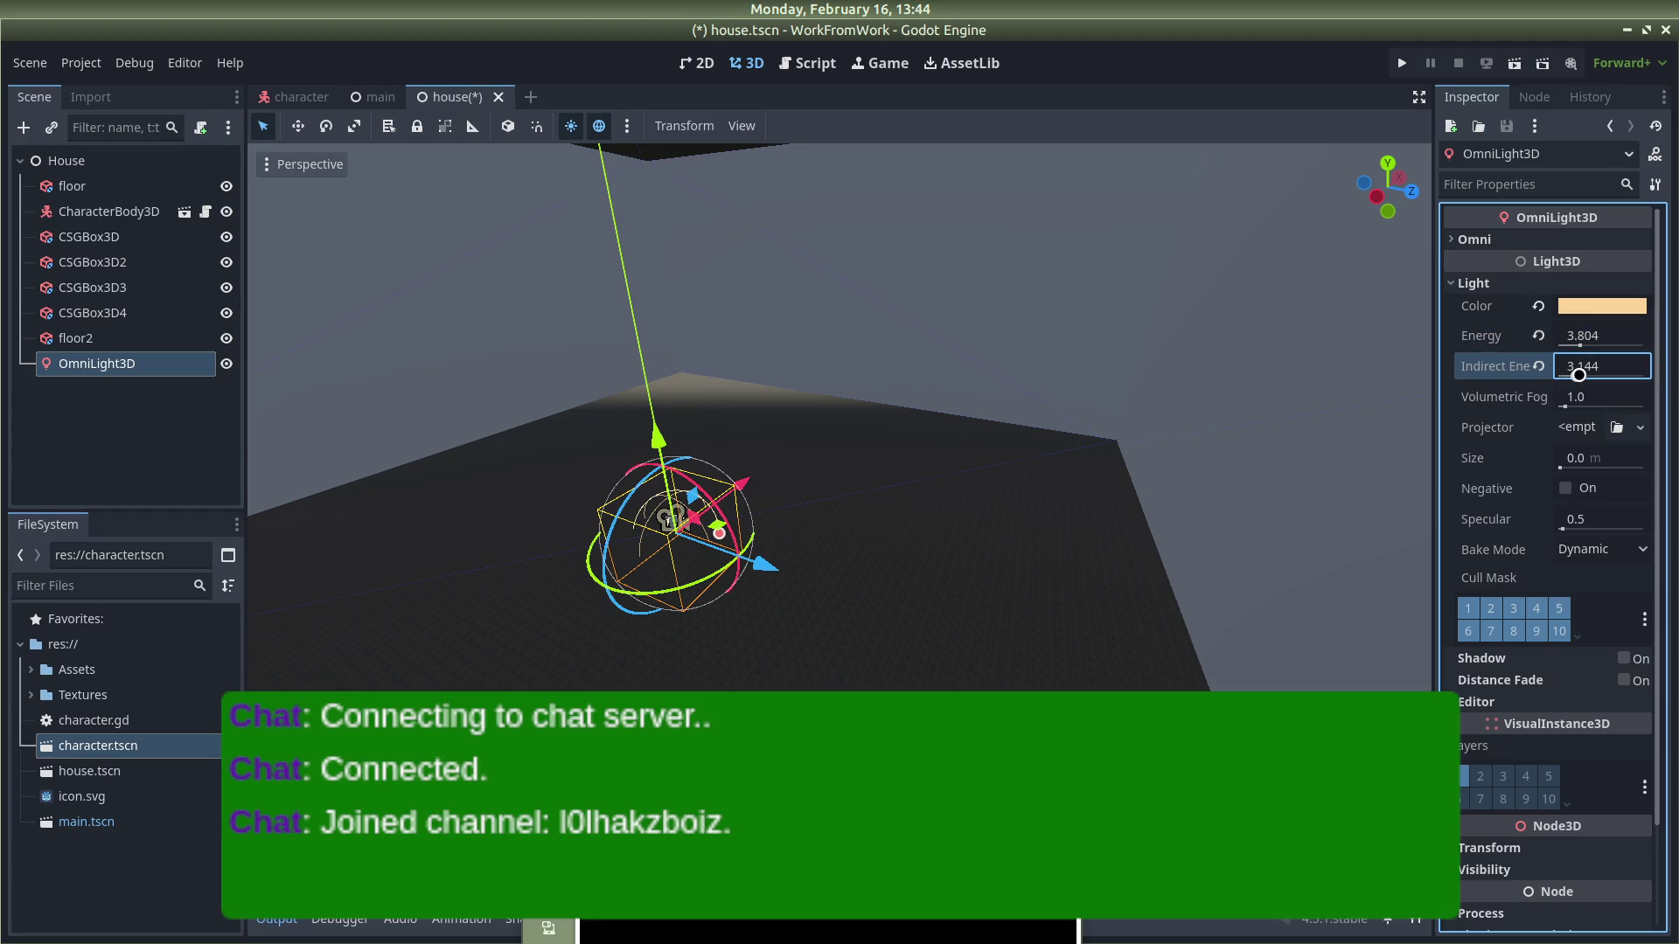
{"action": "scroll", "coordinate": [1597, 487], "scroll_direction": "down", "scroll_amount": 2}
{"action": "left_click_drag", "start_coordinate": [646, 458], "coordinate": [663, 161]}
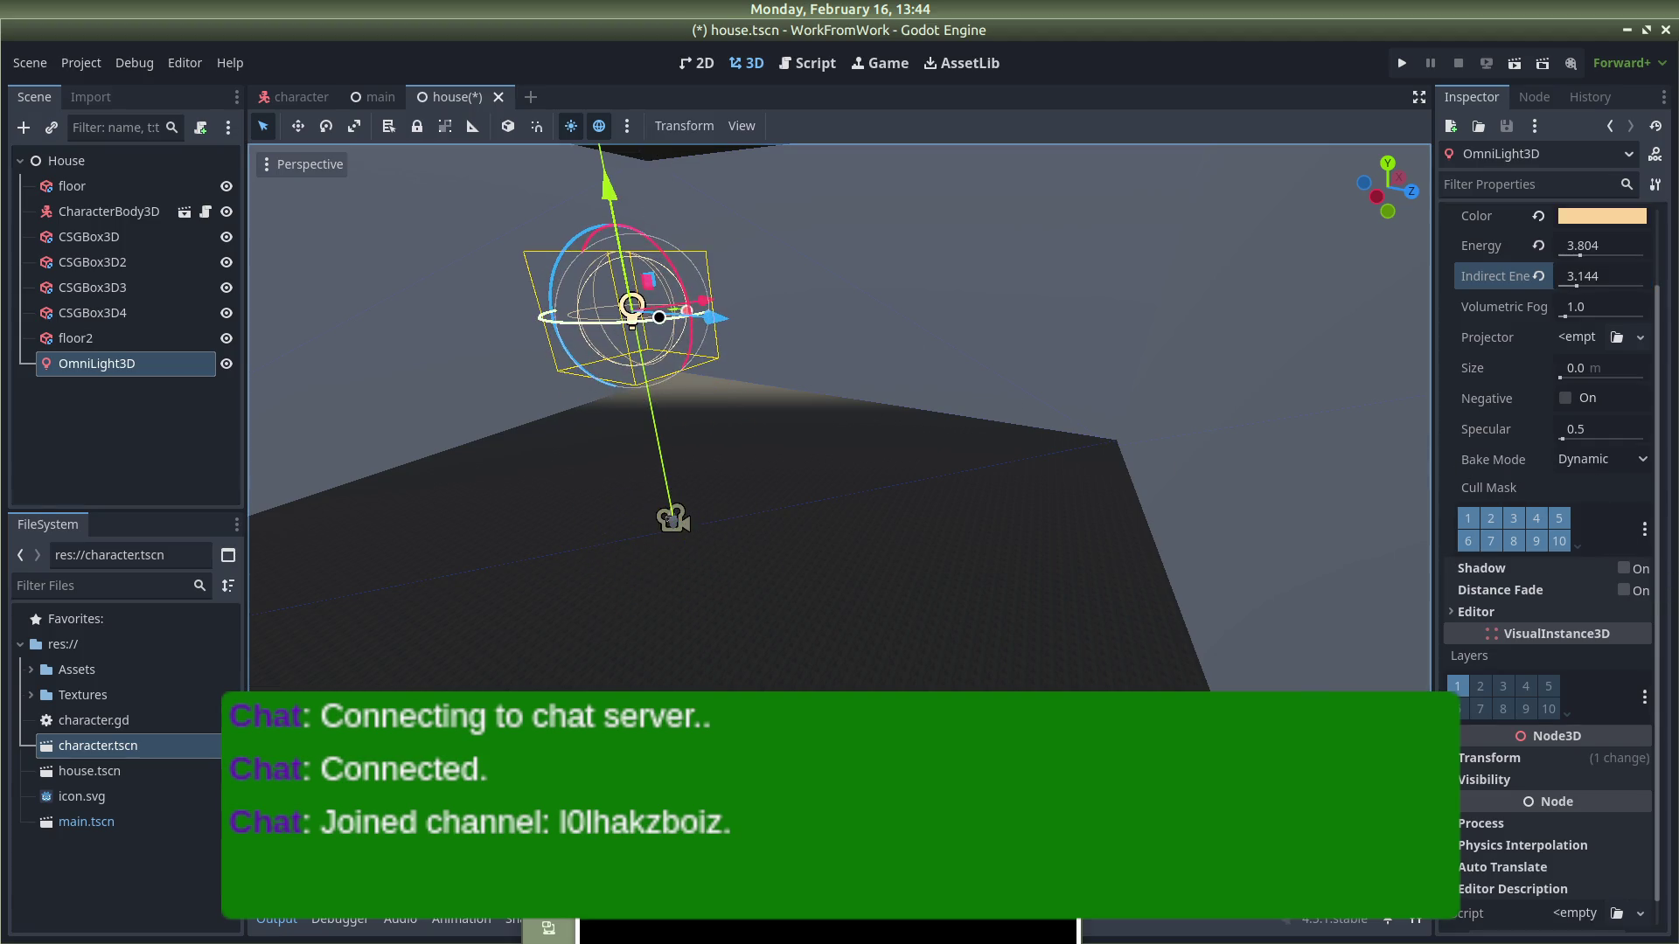
{"action": "left_click_drag", "start_coordinate": [611, 187], "coordinate": [610, 173]}
{"action": "scroll", "coordinate": [1503, 761], "scroll_direction": "down", "scroll_amount": 1}
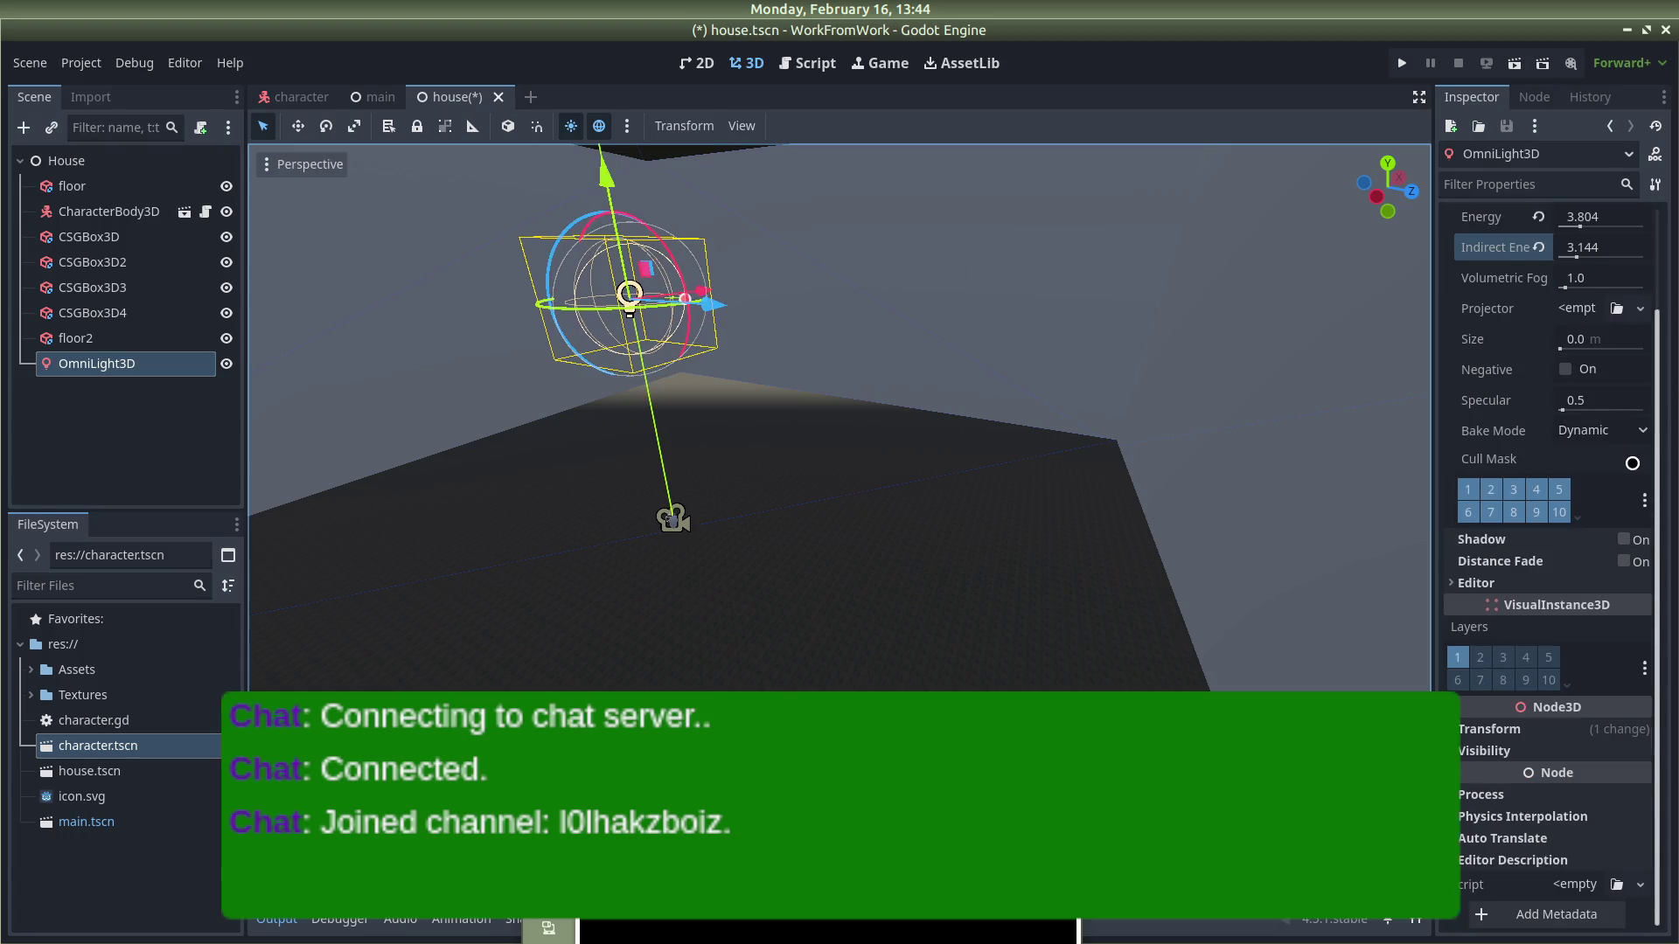
{"action": "left_click", "coordinate": [1489, 730]}
{"action": "mouse_move", "coordinate": [1511, 849]}
{"action": "left_mouse_down"}
{"action": "mouse_move", "coordinate": [1591, 849]}
{"action": "mouse_move", "coordinate": [1489, 844]}
{"action": "mouse_move", "coordinate": [1638, 848]}
{"action": "mouse_move", "coordinate": [1608, 848]}
{"action": "left_mouse_up"}
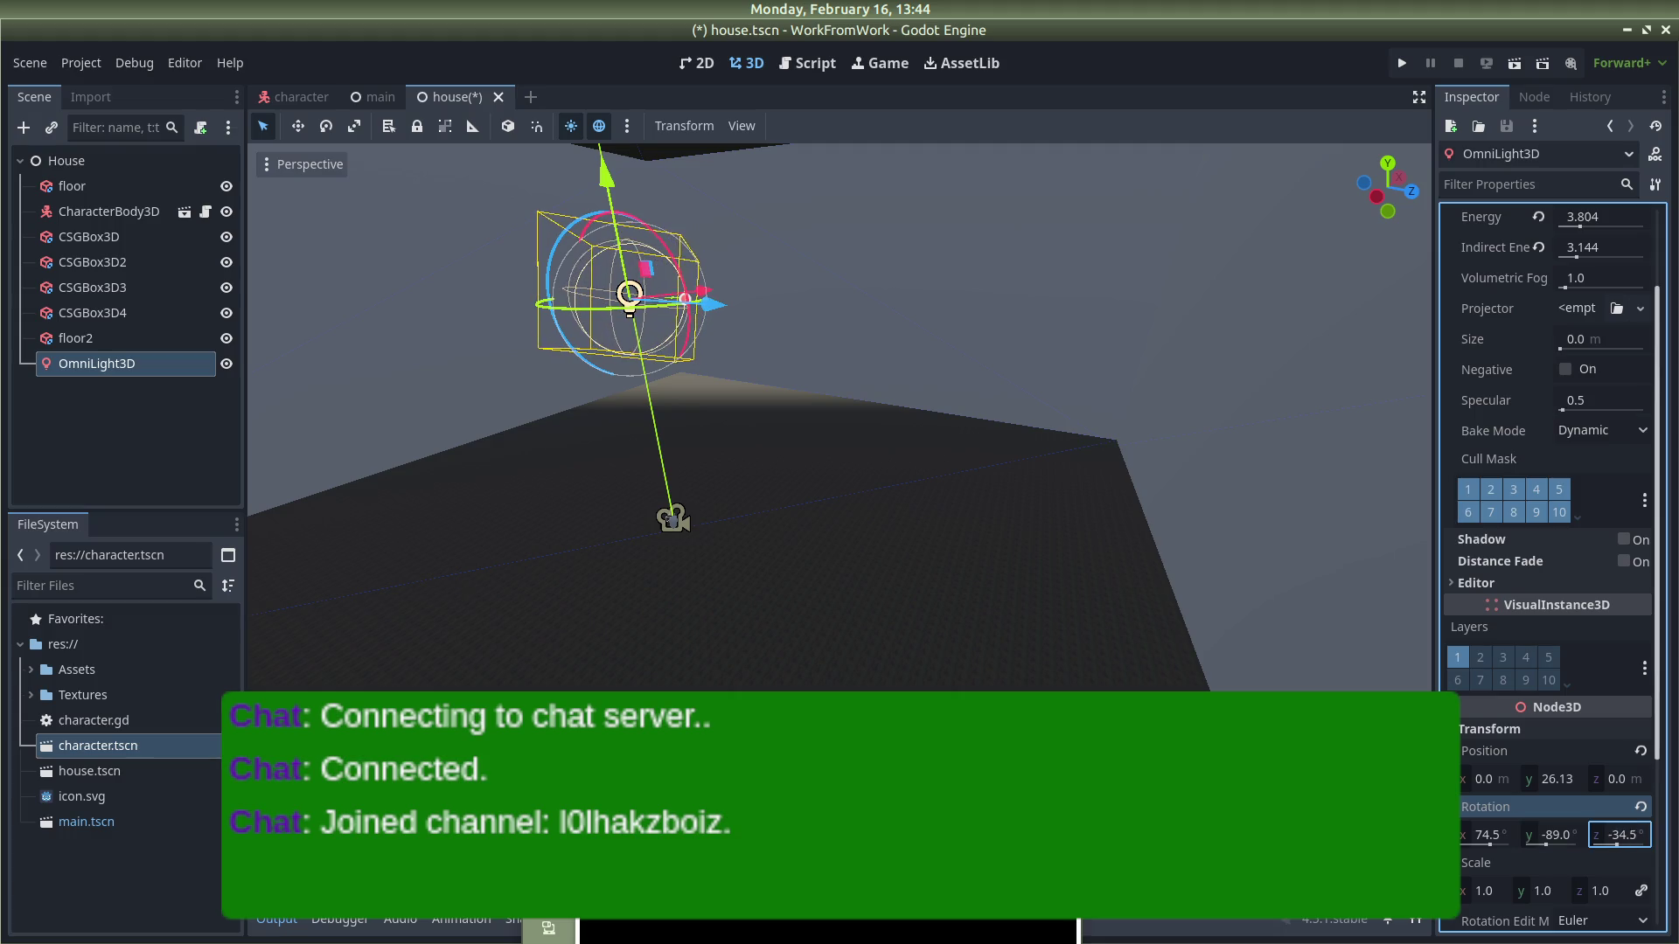
Step: Set the light's Size to 0.526 m from the front view and save house.tscn
{"action": "scroll", "coordinate": [770, 335], "scroll_direction": "up", "scroll_amount": 2}
{"action": "key", "text": "KP_1"}
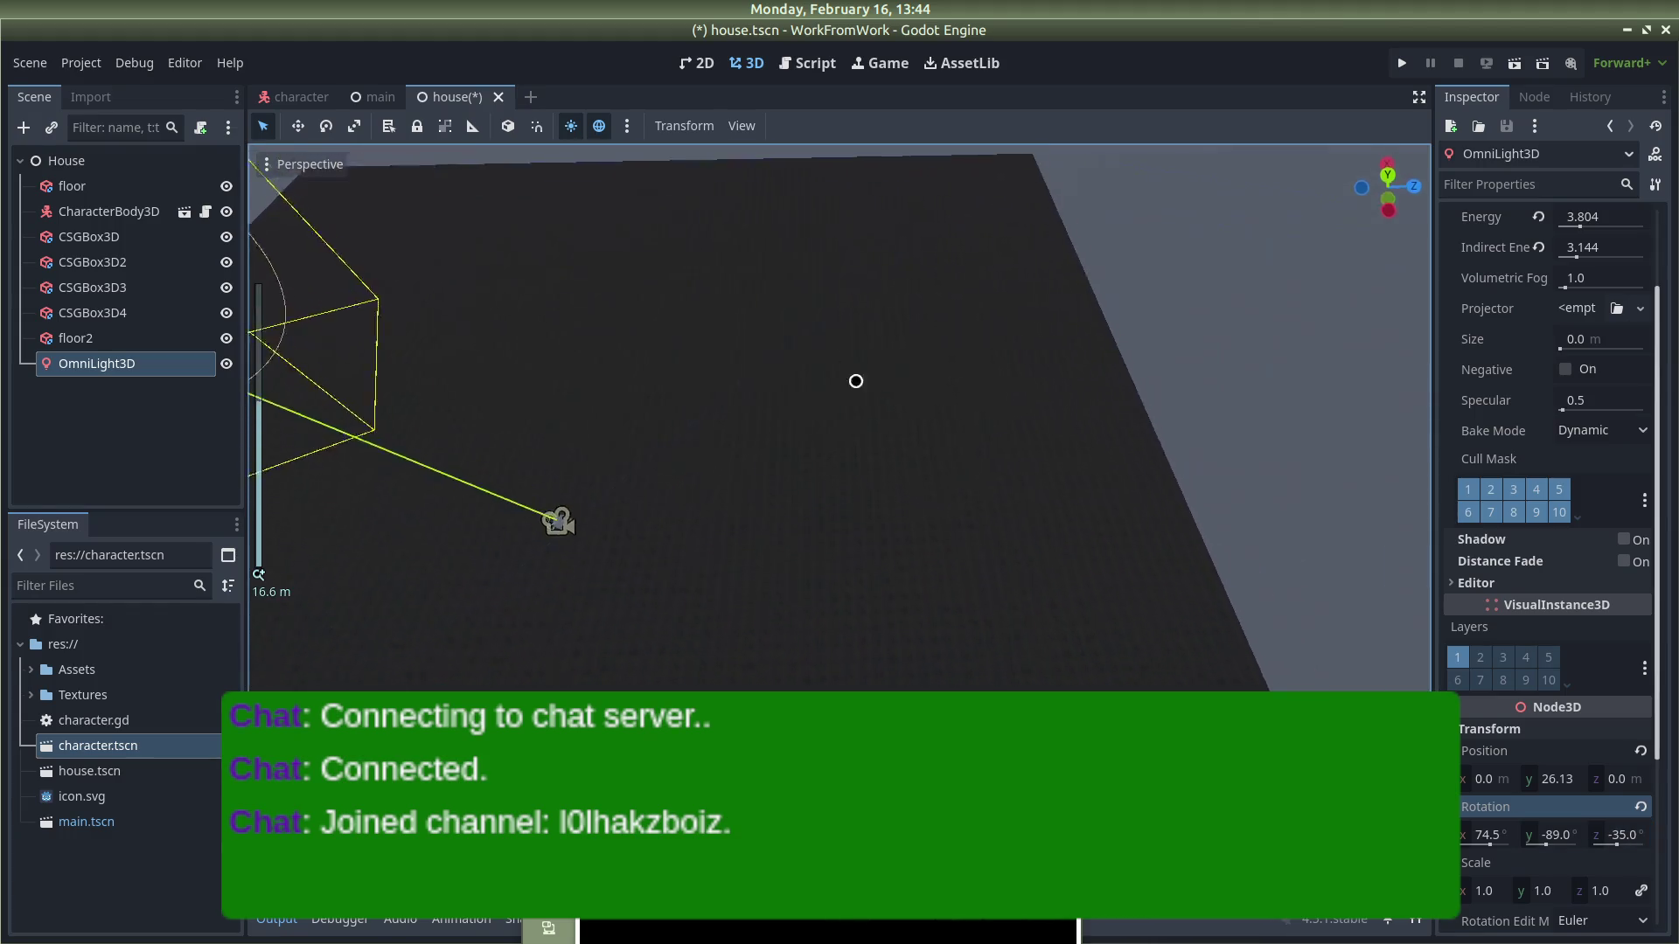
{"action": "left_click_drag", "start_coordinate": [830, 229], "coordinate": [831, 206]}
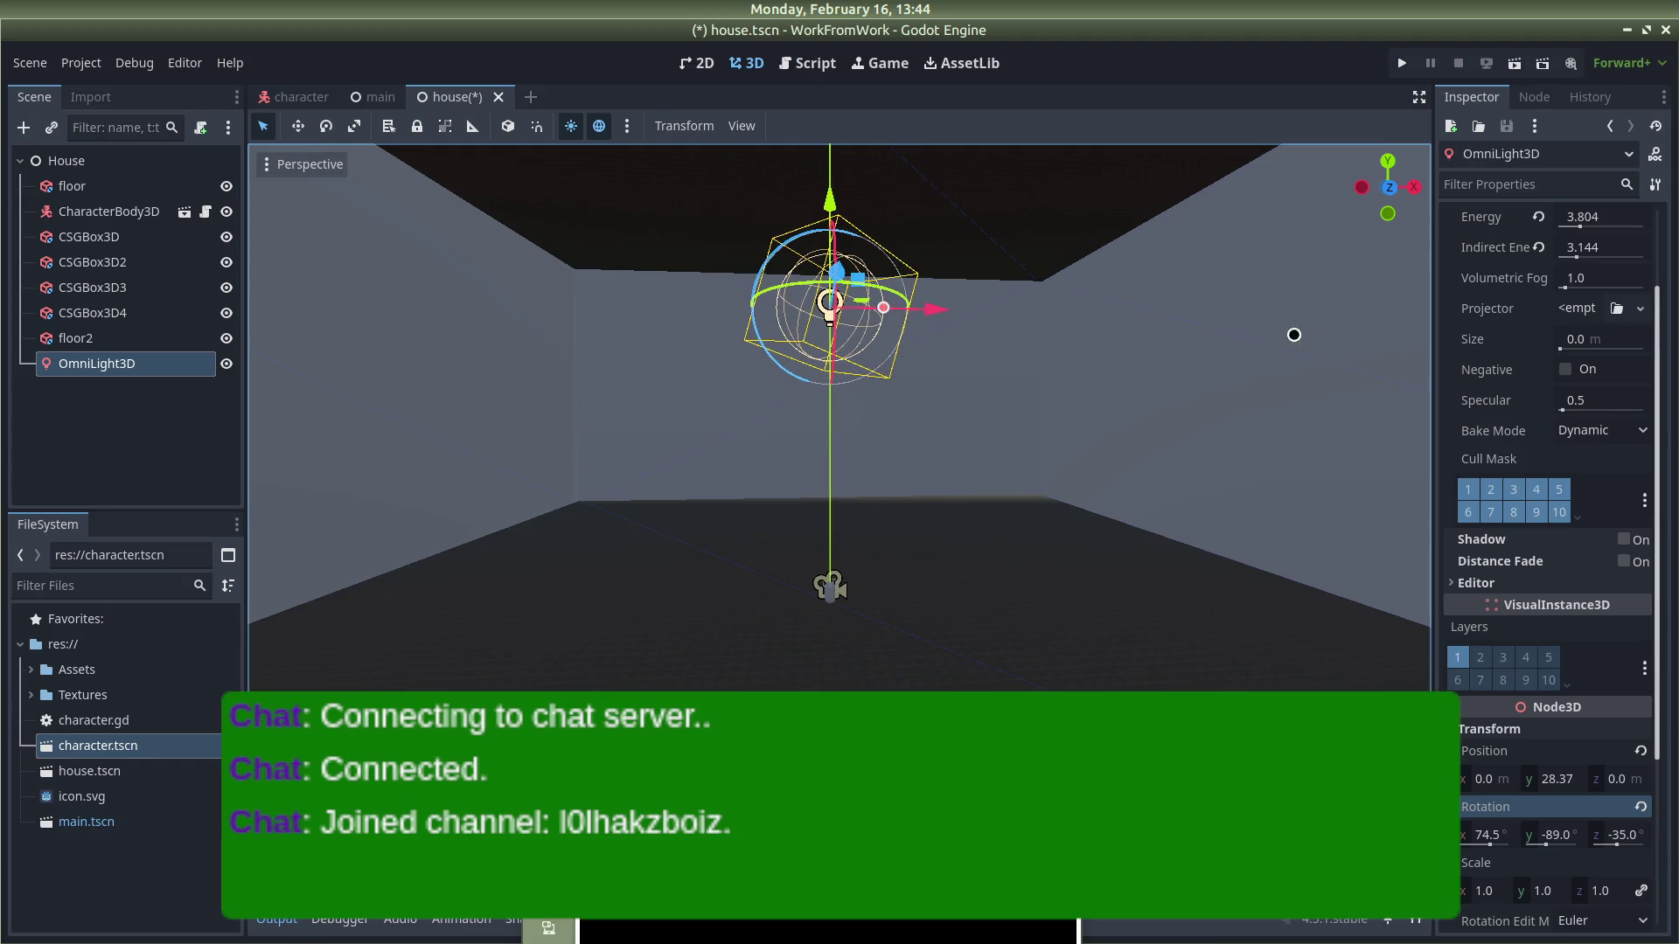
{"action": "scroll", "coordinate": [1579, 419], "scroll_direction": "up", "scroll_amount": 3}
{"action": "left_click_drag", "start_coordinate": [1557, 475], "coordinate": [1605, 464]}
{"action": "scroll", "coordinate": [1131, 487], "scroll_direction": "down", "scroll_amount": 2}
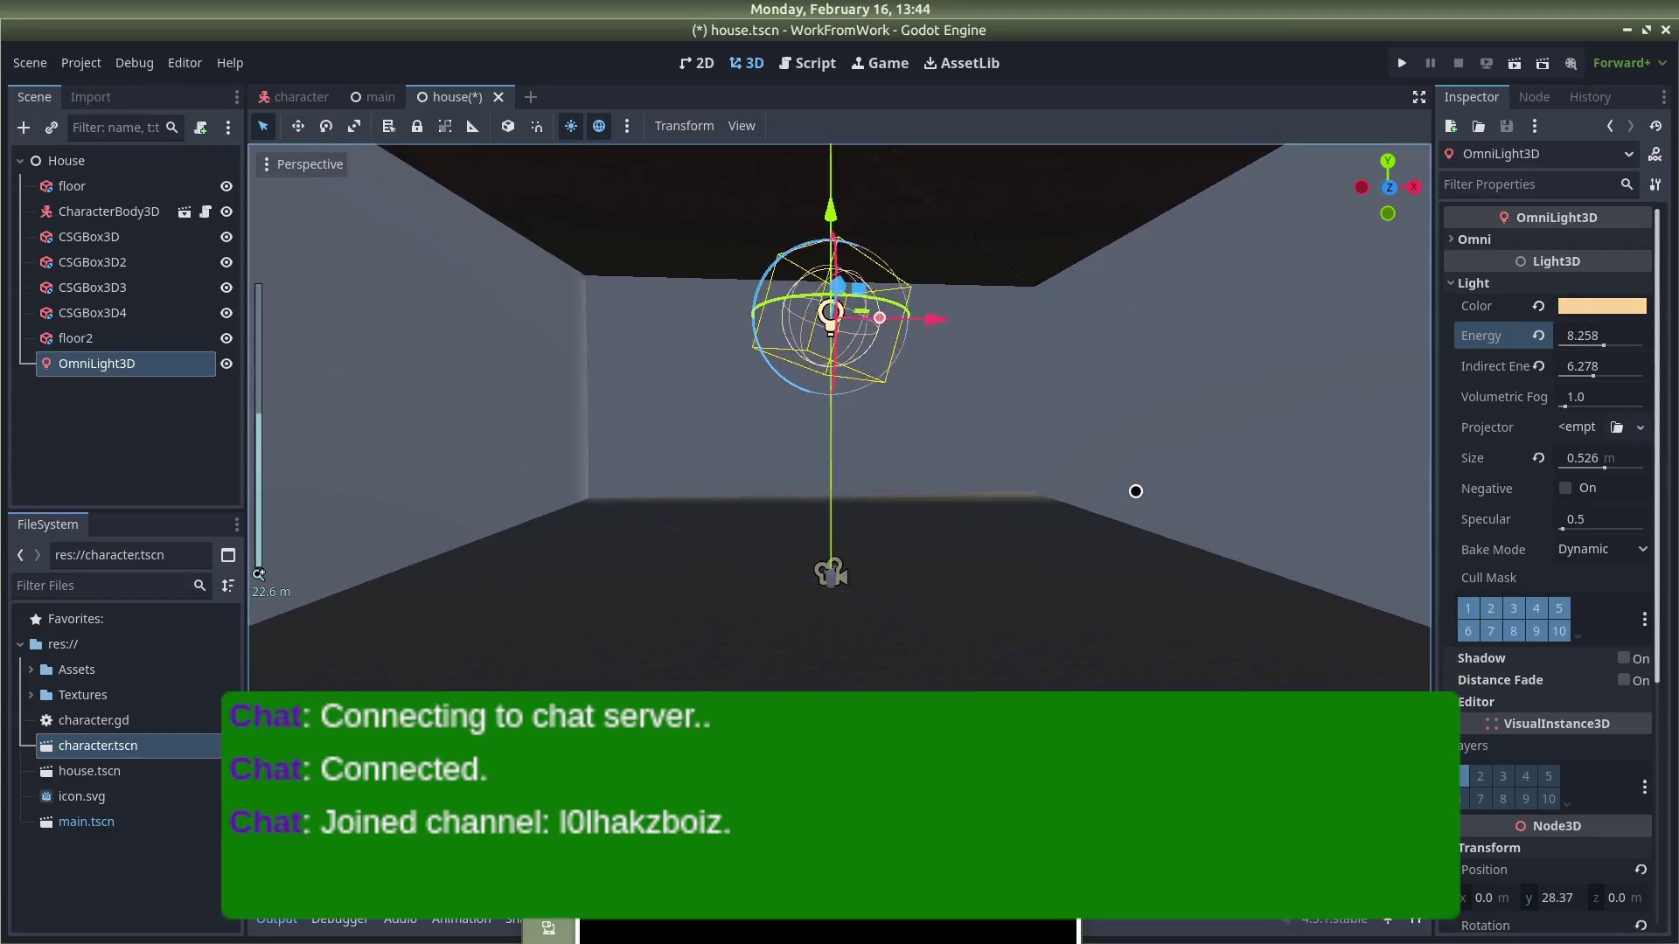
{"action": "scroll", "coordinate": [1548, 525], "scroll_direction": "down", "scroll_amount": 3}
{"action": "key", "text": "ctrl+s"}
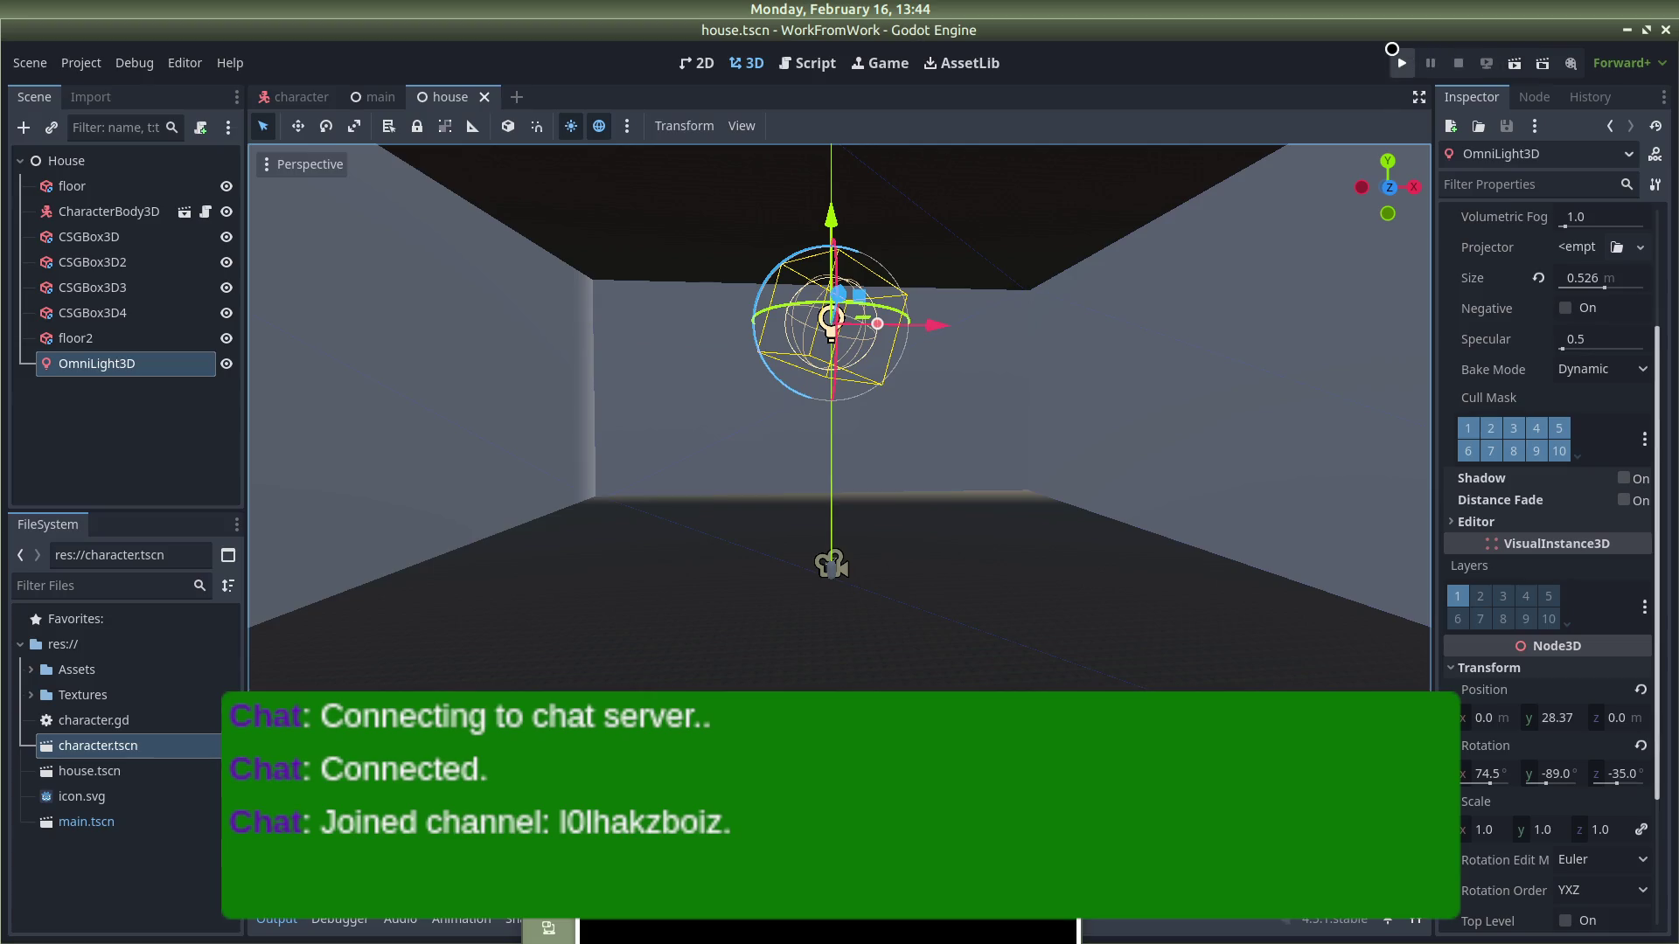
Step: After a quick test run, set Run > Main Scene to res://house.tscn in Project Settings
{"action": "left_click", "coordinate": [1400, 61]}
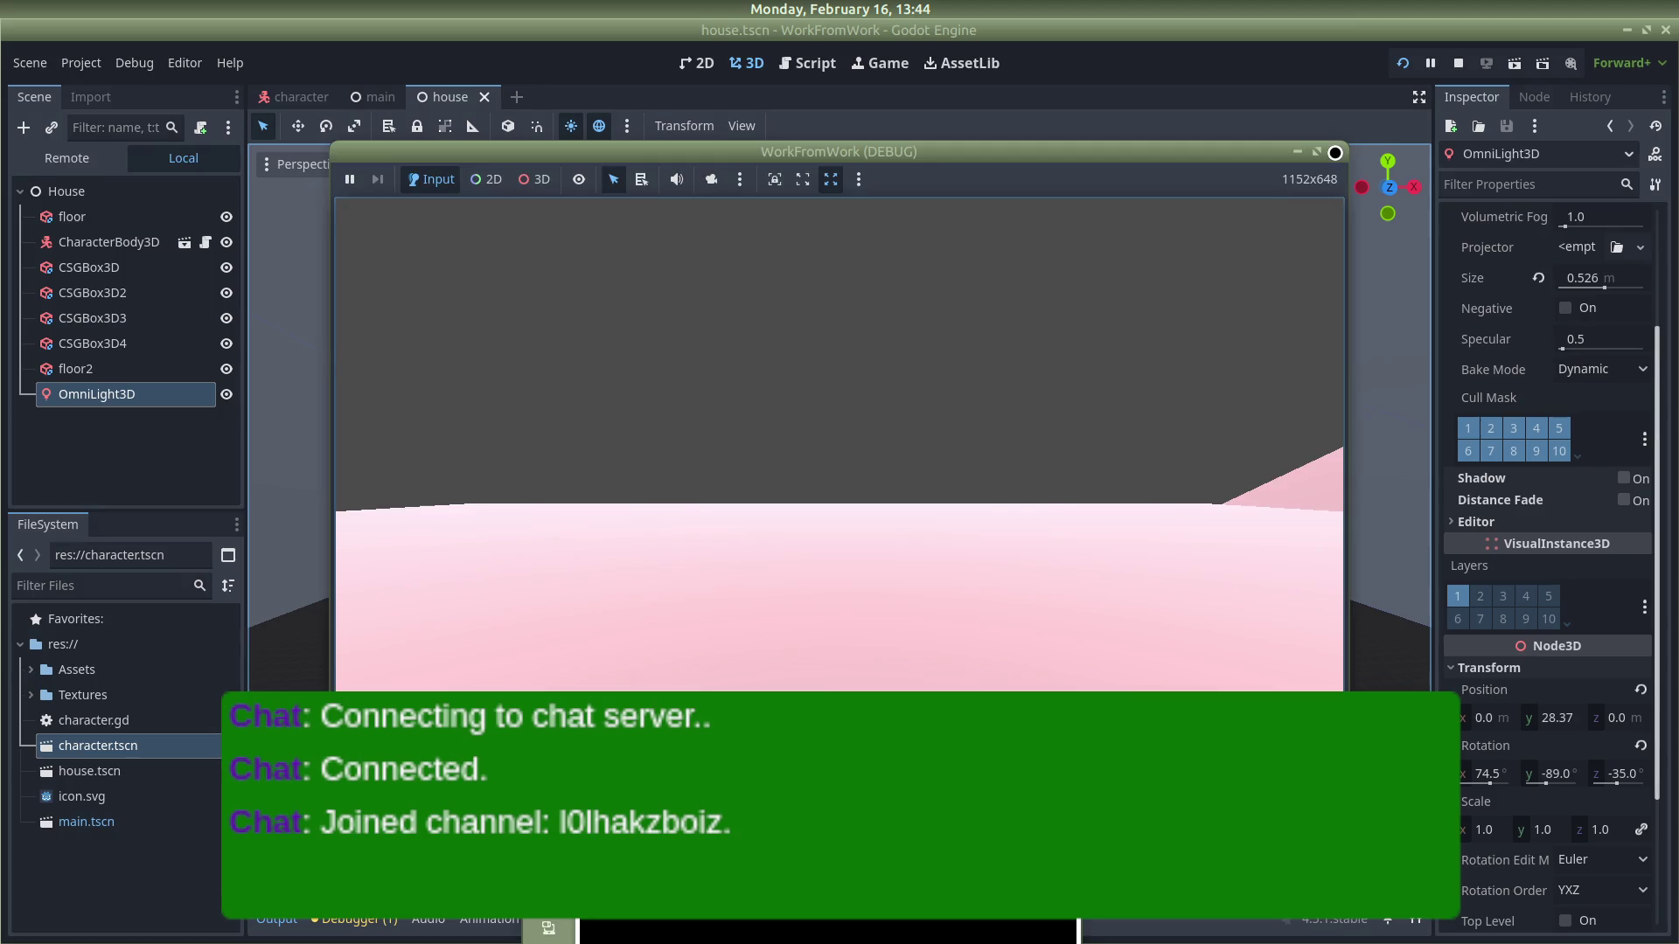
{"action": "left_click", "coordinate": [1336, 153]}
{"action": "left_click", "coordinate": [77, 61]}
{"action": "left_click", "coordinate": [120, 89]}
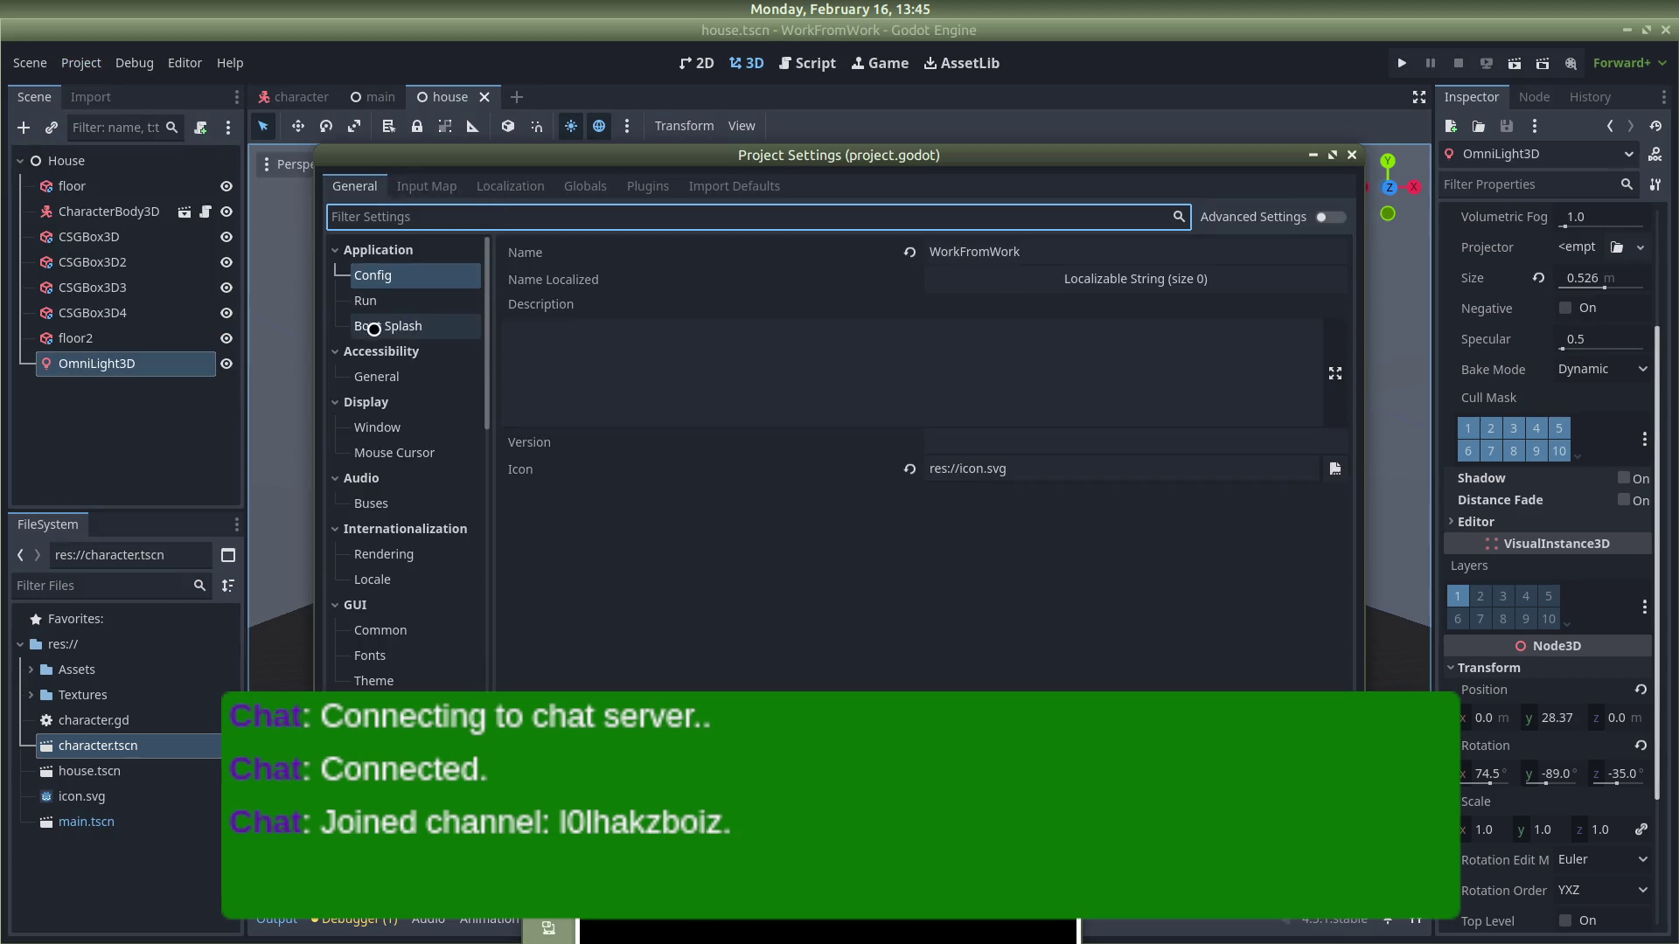
{"action": "left_click", "coordinate": [379, 300]}
{"action": "left_click", "coordinate": [1263, 253]}
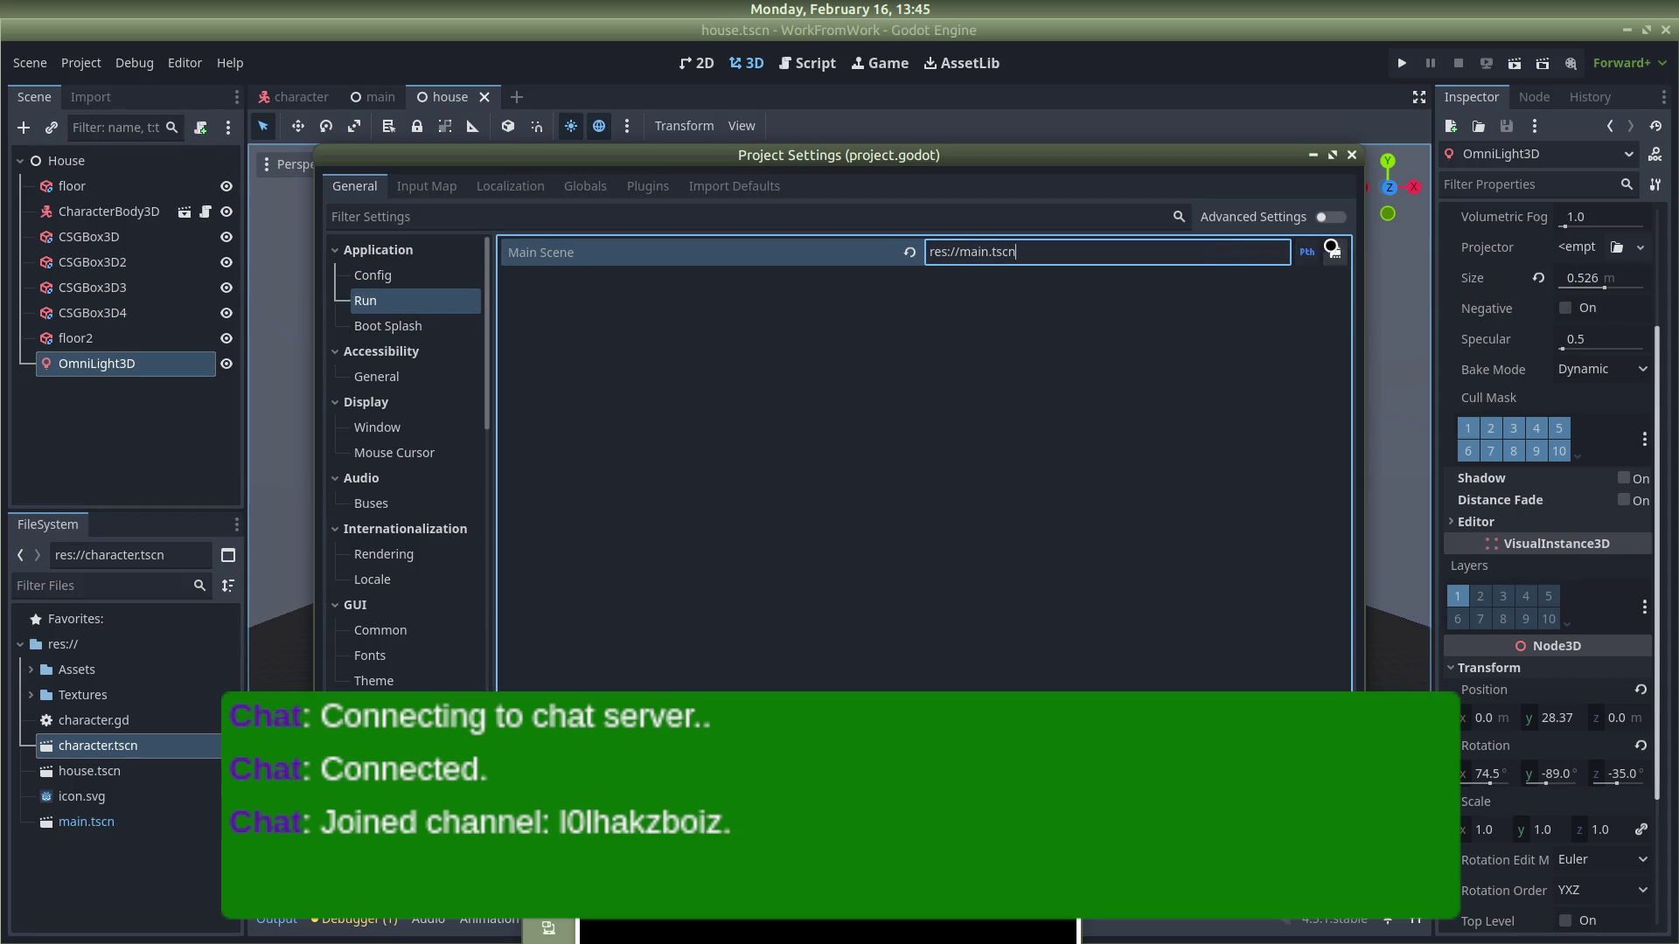
{"action": "left_click", "coordinate": [1334, 250]}
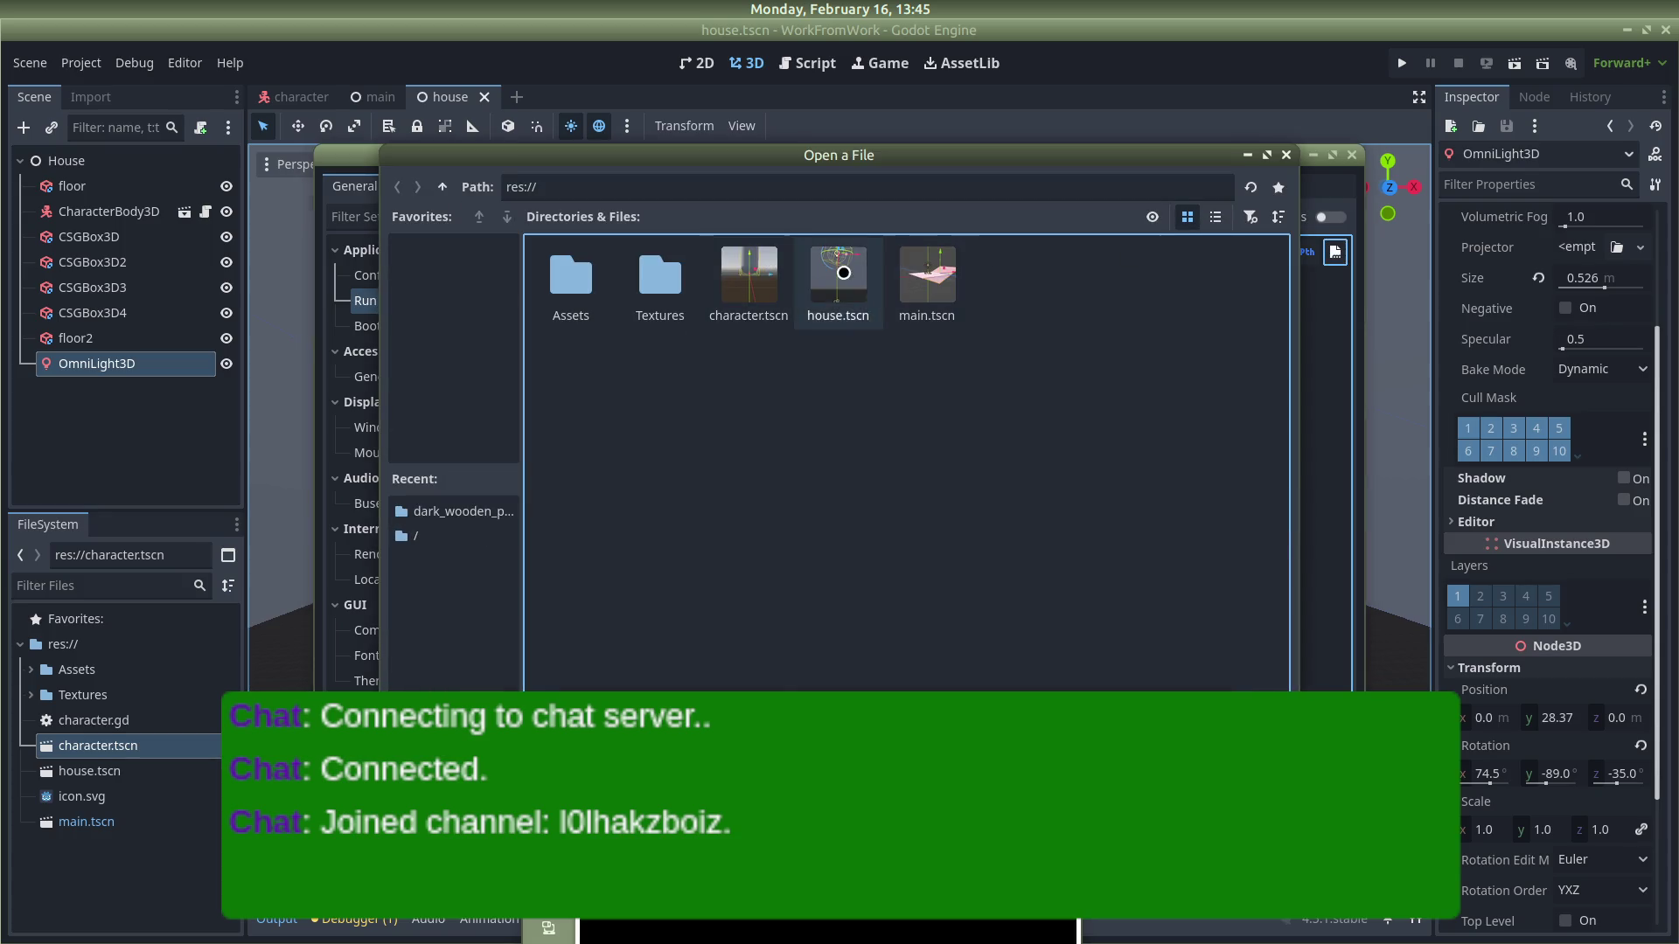
{"action": "double_click", "coordinate": [828, 271]}
Step: Run the project, look around in the game window, then stop it
{"action": "left_click", "coordinate": [1359, 152]}
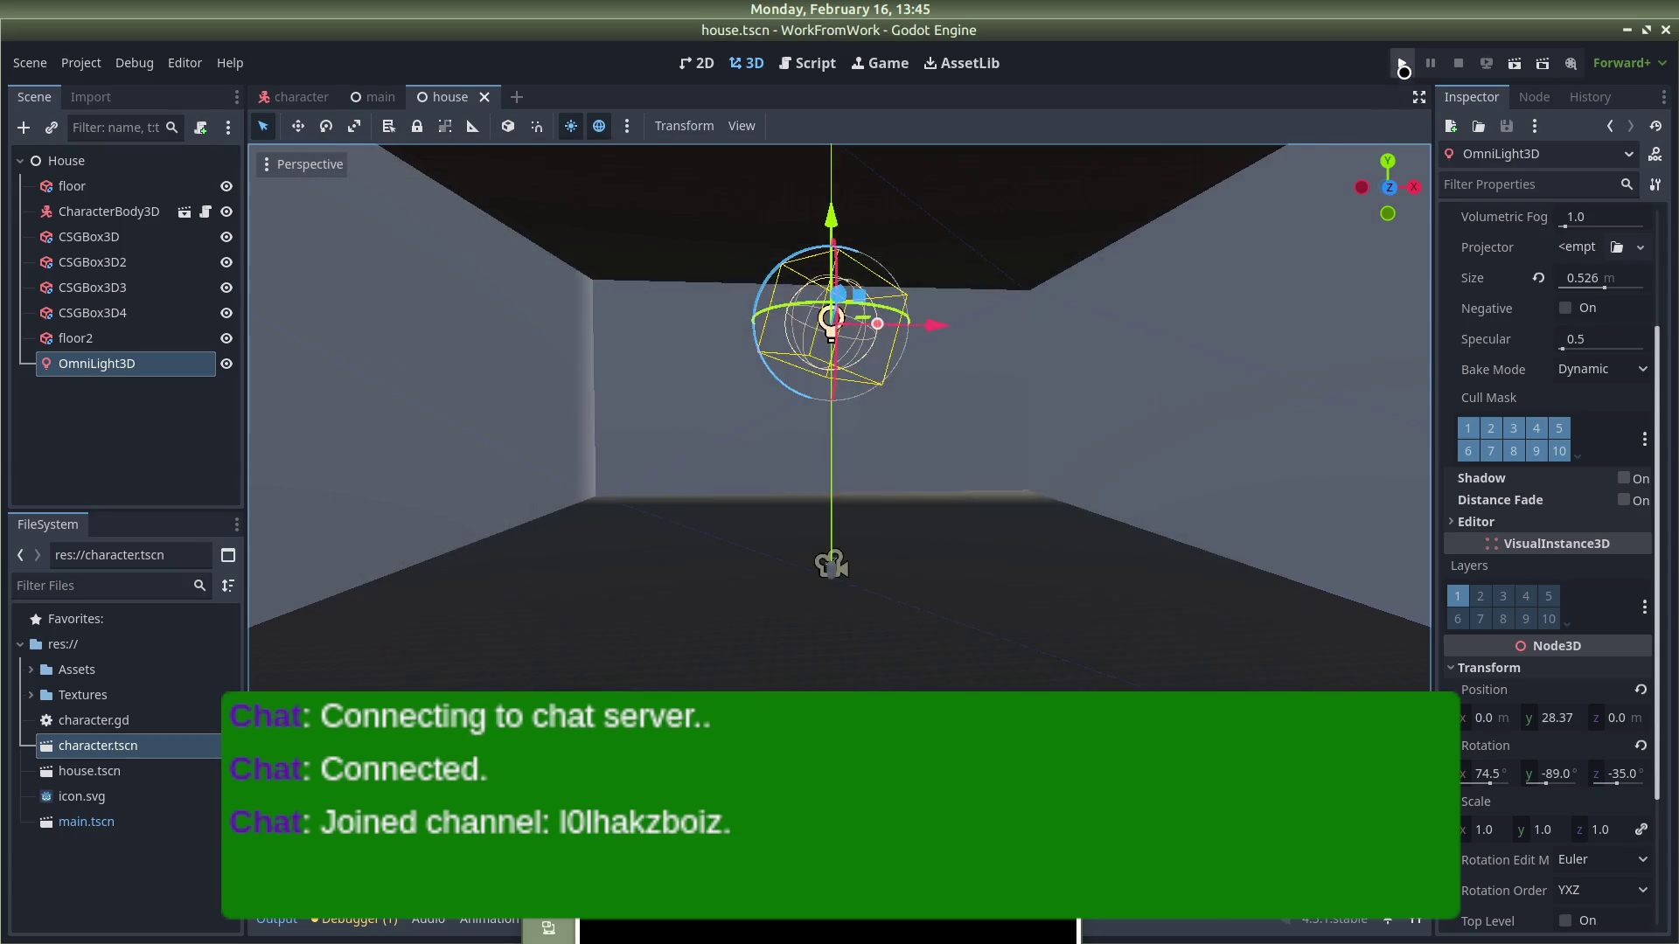
{"action": "left_click", "coordinate": [1402, 63]}
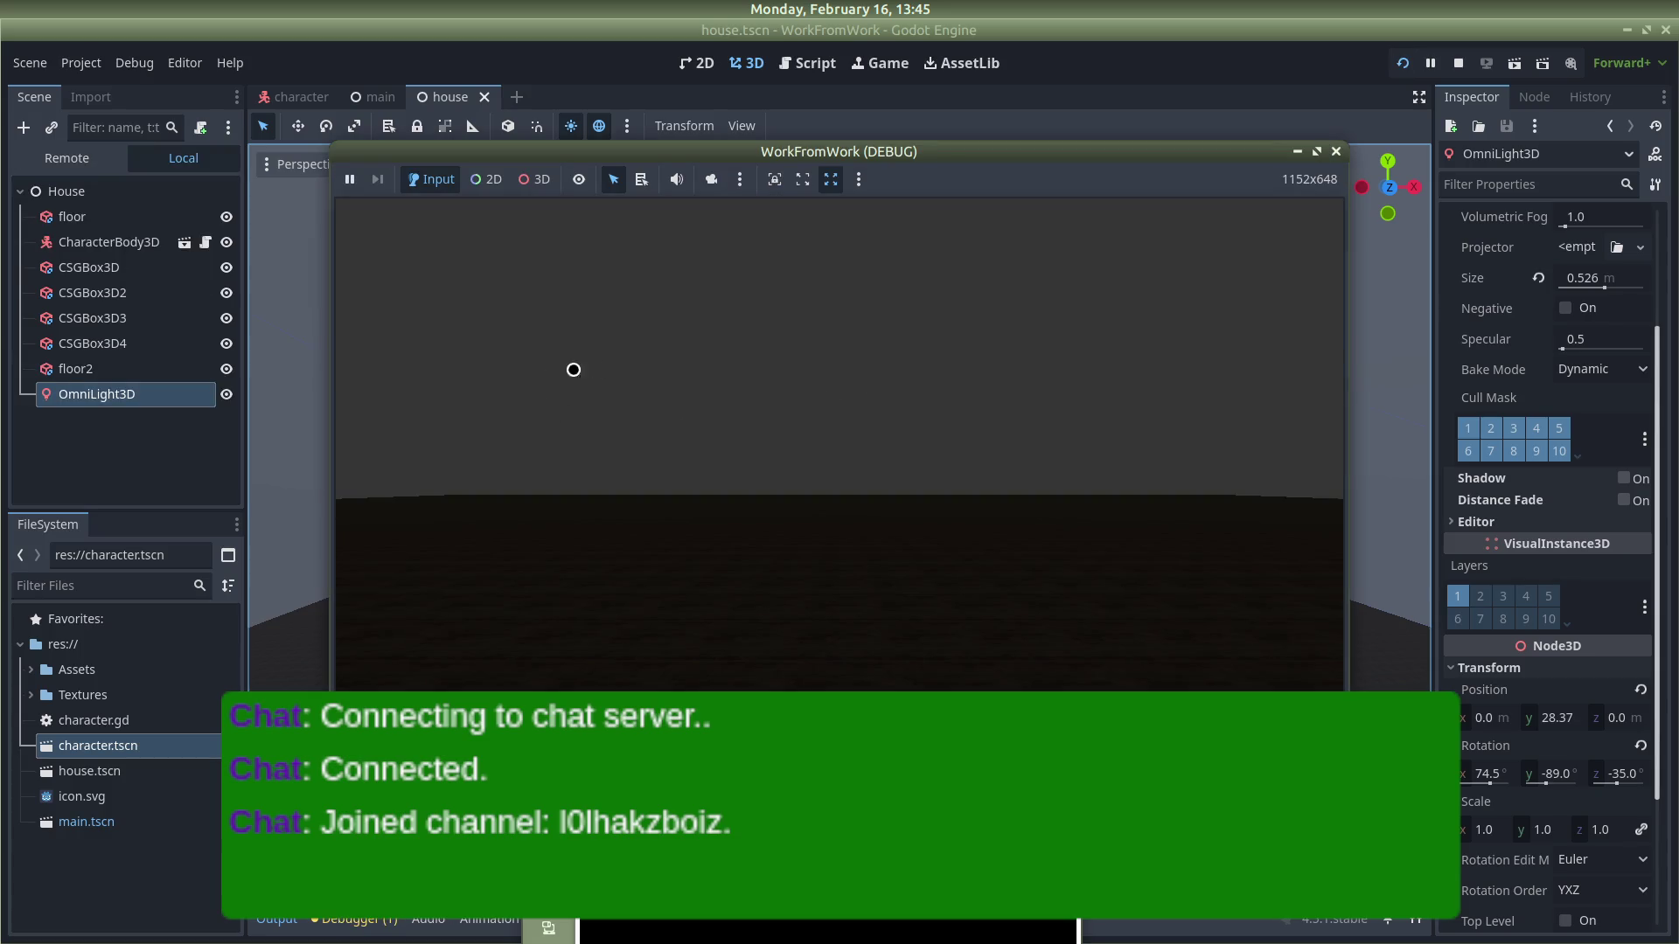
{"action": "left_click", "coordinate": [555, 374]}
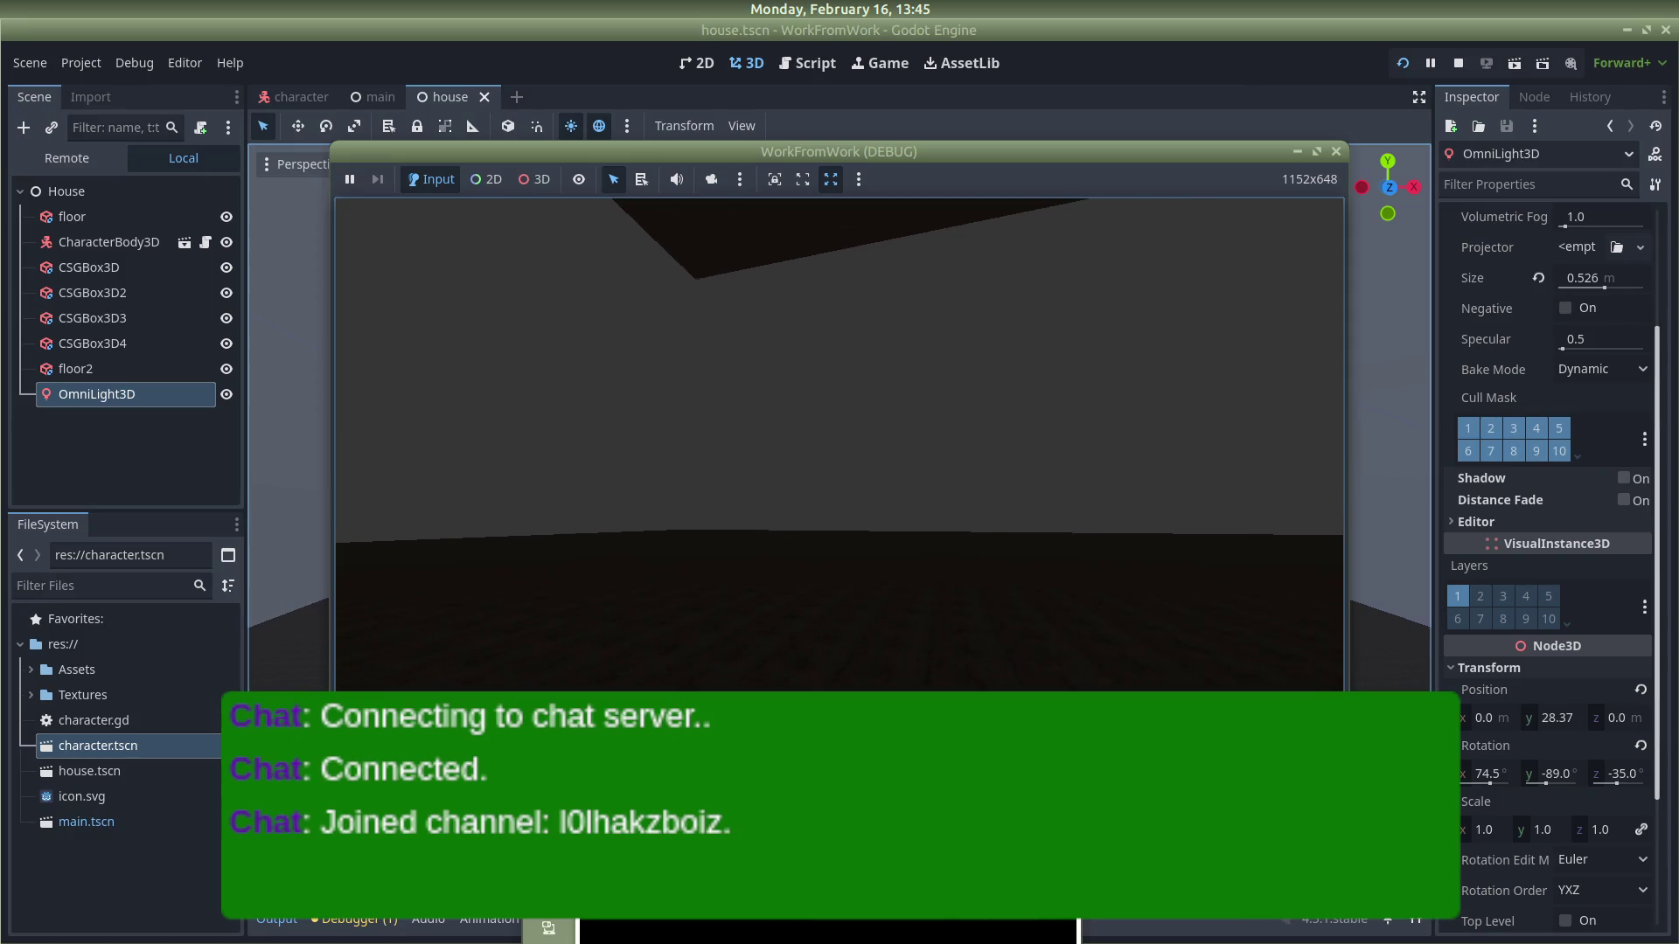
{"action": "key", "text": "Escape"}
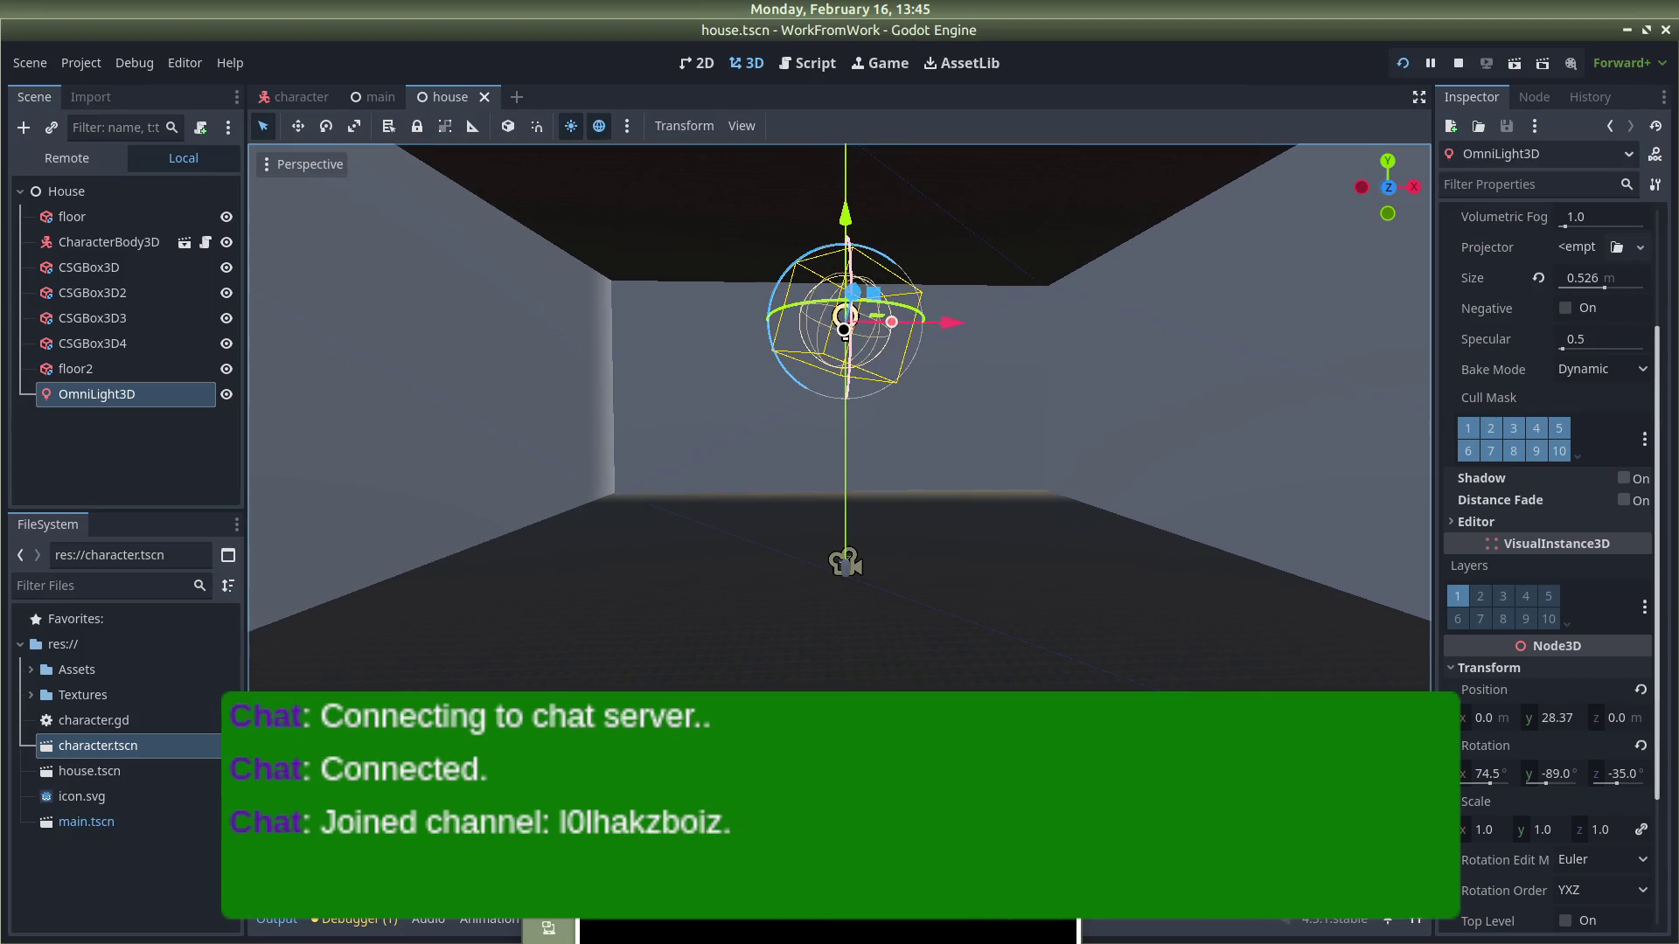
{"action": "mouse_move", "coordinate": [941, 433]}
{"action": "left_mouse_down"}
{"action": "mouse_move", "coordinate": [862, 494]}
{"action": "mouse_move", "coordinate": [997, 253]}
{"action": "mouse_move", "coordinate": [774, 178]}
{"action": "left_mouse_up"}
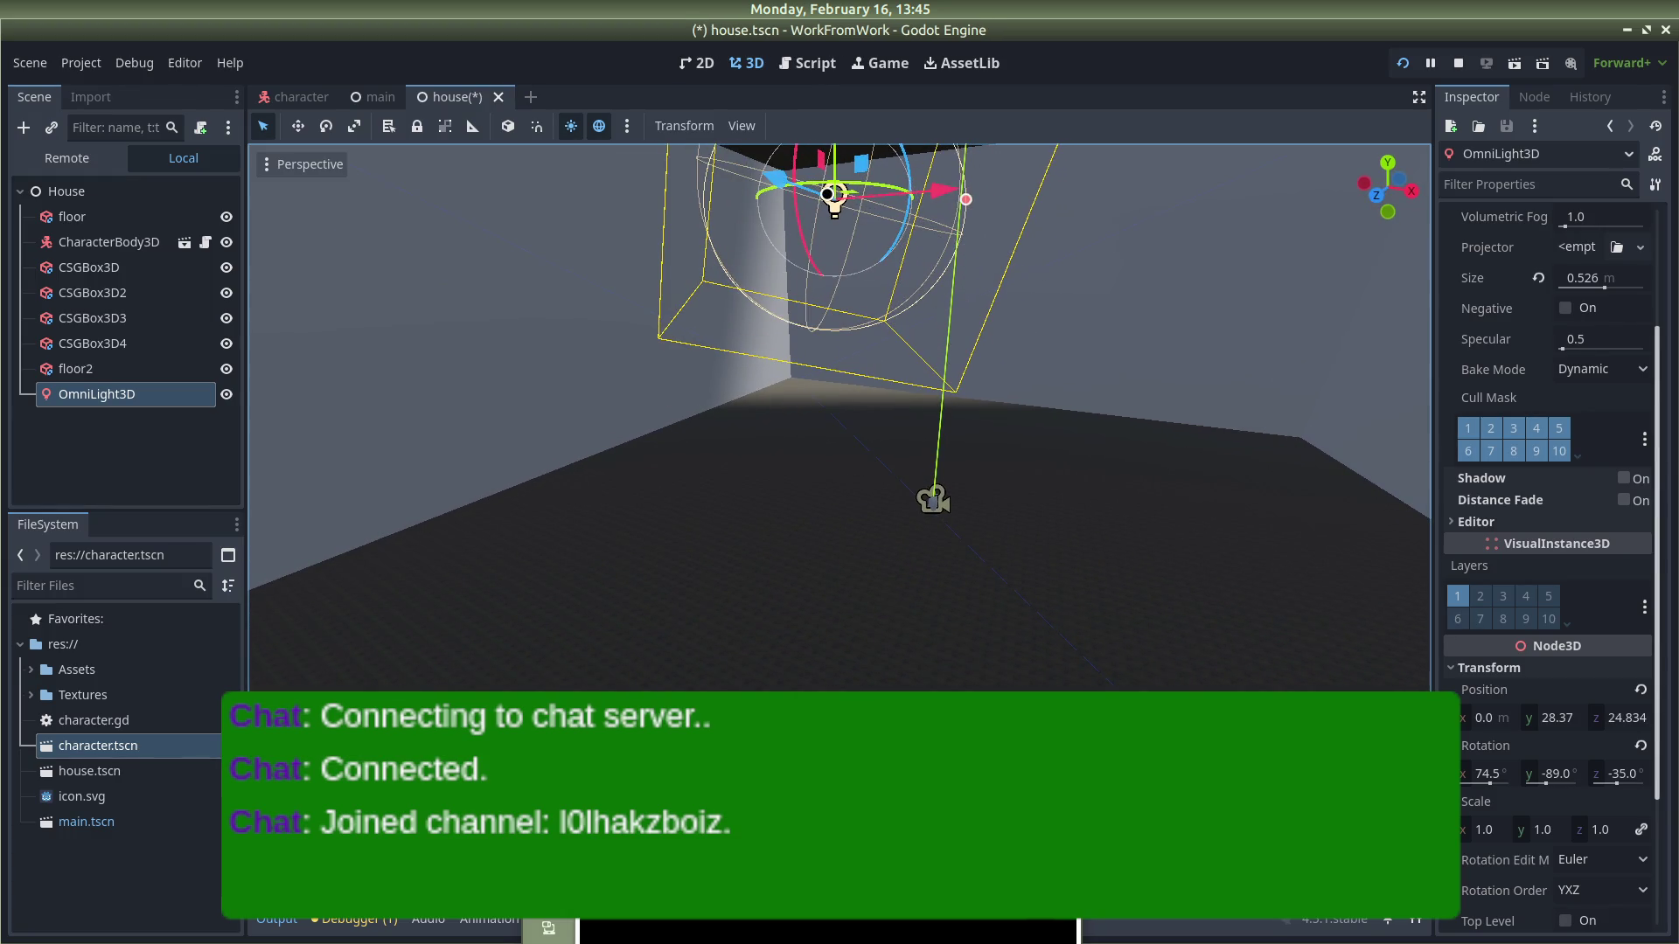
Step: Set the OmniLight3D's Bake Mode to Static
{"action": "left_click", "coordinate": [1587, 380]}
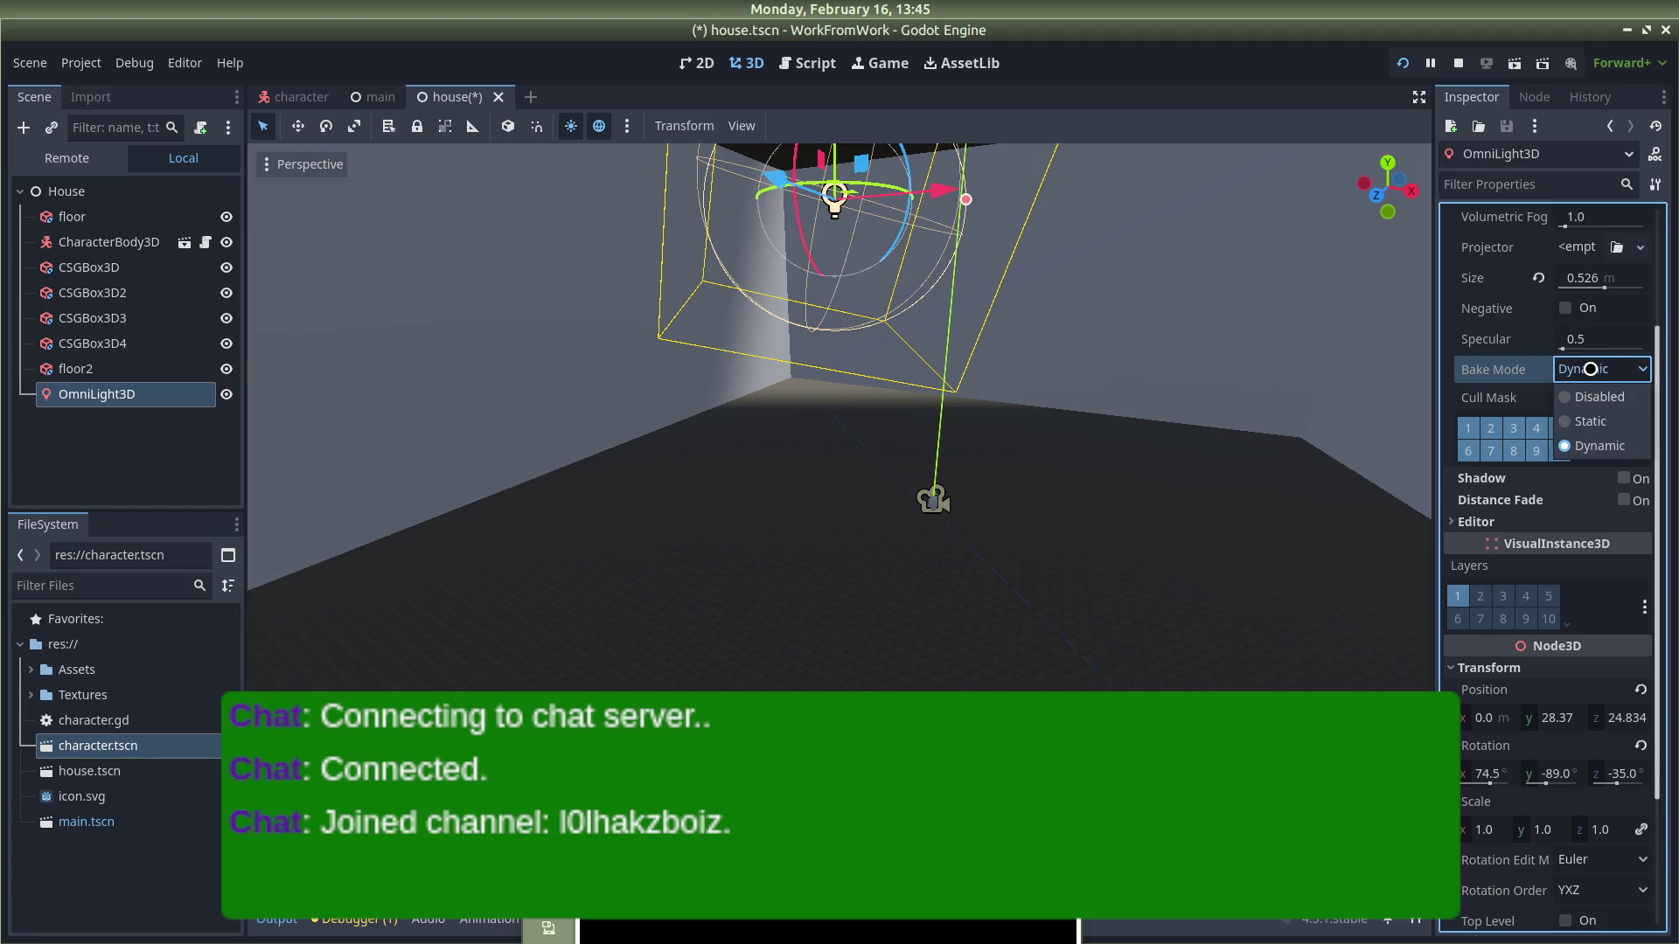
{"action": "left_click", "coordinate": [1578, 414]}
{"action": "scroll", "coordinate": [1556, 387], "scroll_direction": "up", "scroll_amount": 4}
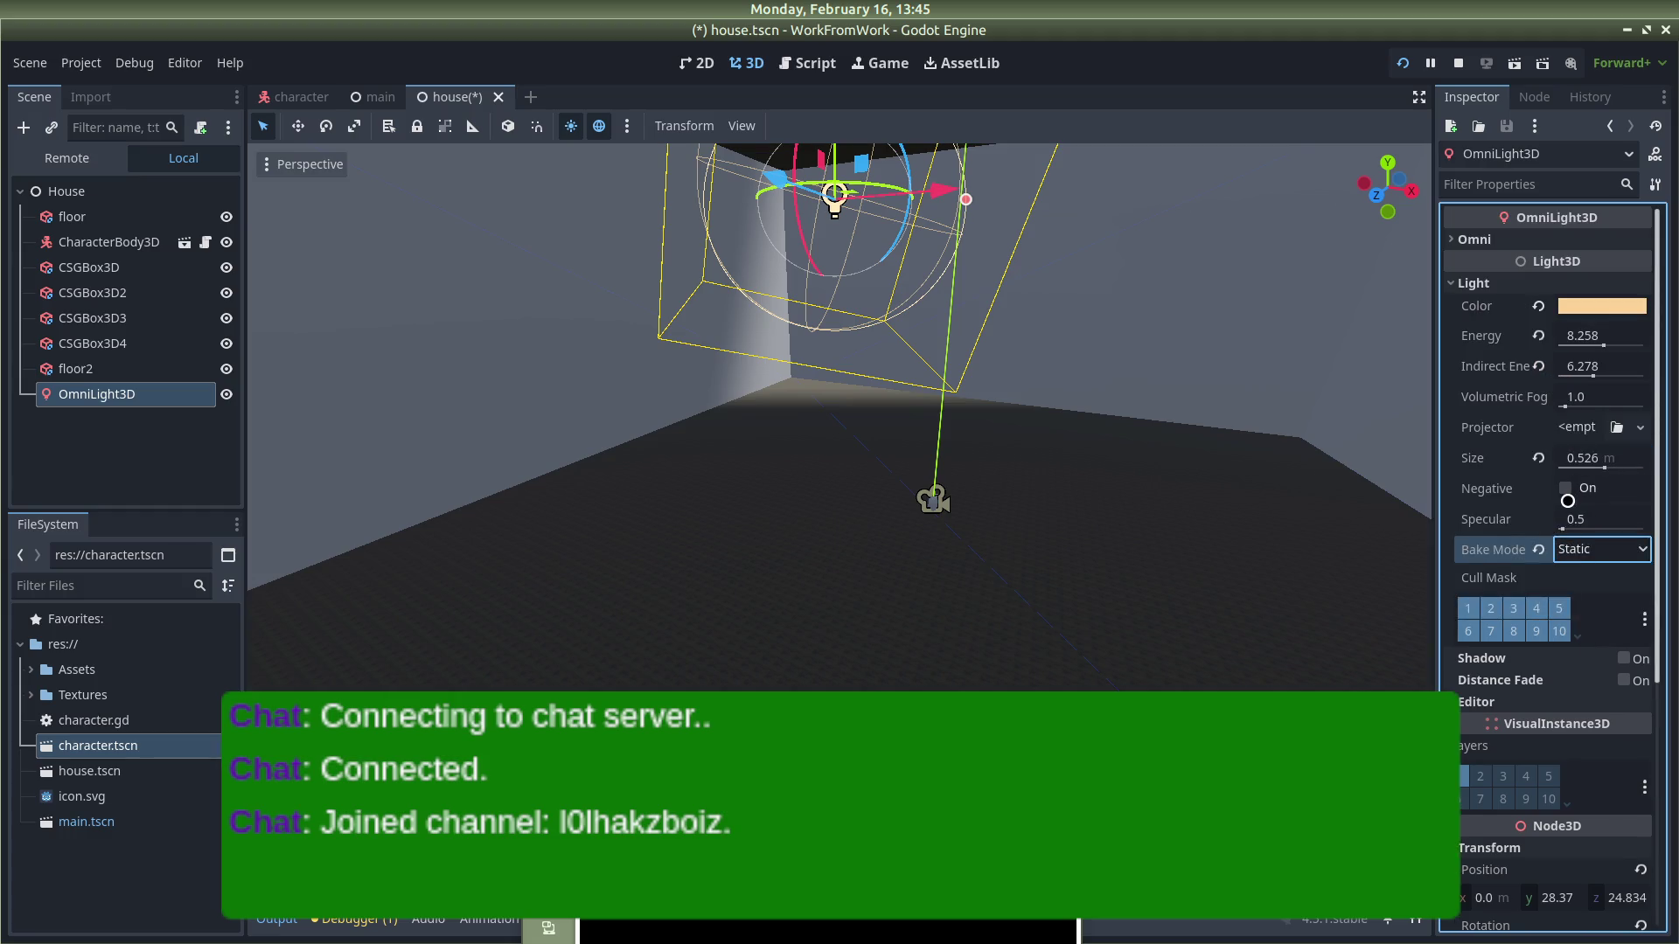
Step: Load cup-tea.png as the OmniLight3D's projector texture
{"action": "left_click", "coordinate": [1638, 433]}
{"action": "left_click", "coordinate": [1615, 426]}
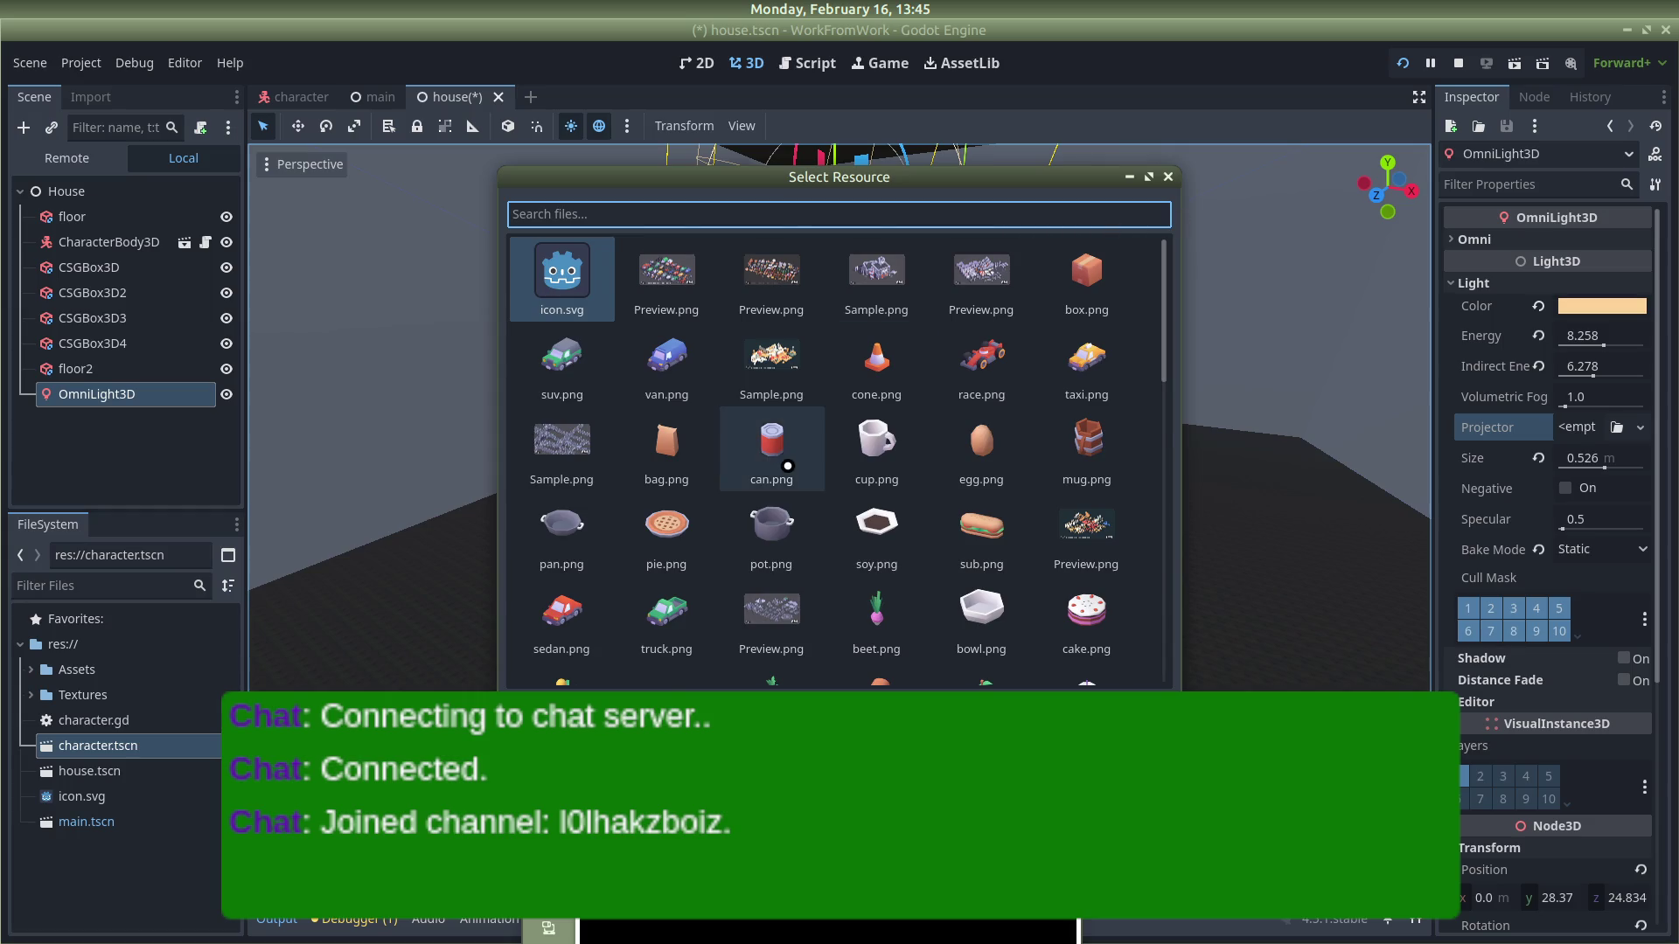
{"action": "scroll", "coordinate": [789, 464], "scroll_direction": "down", "scroll_amount": 8}
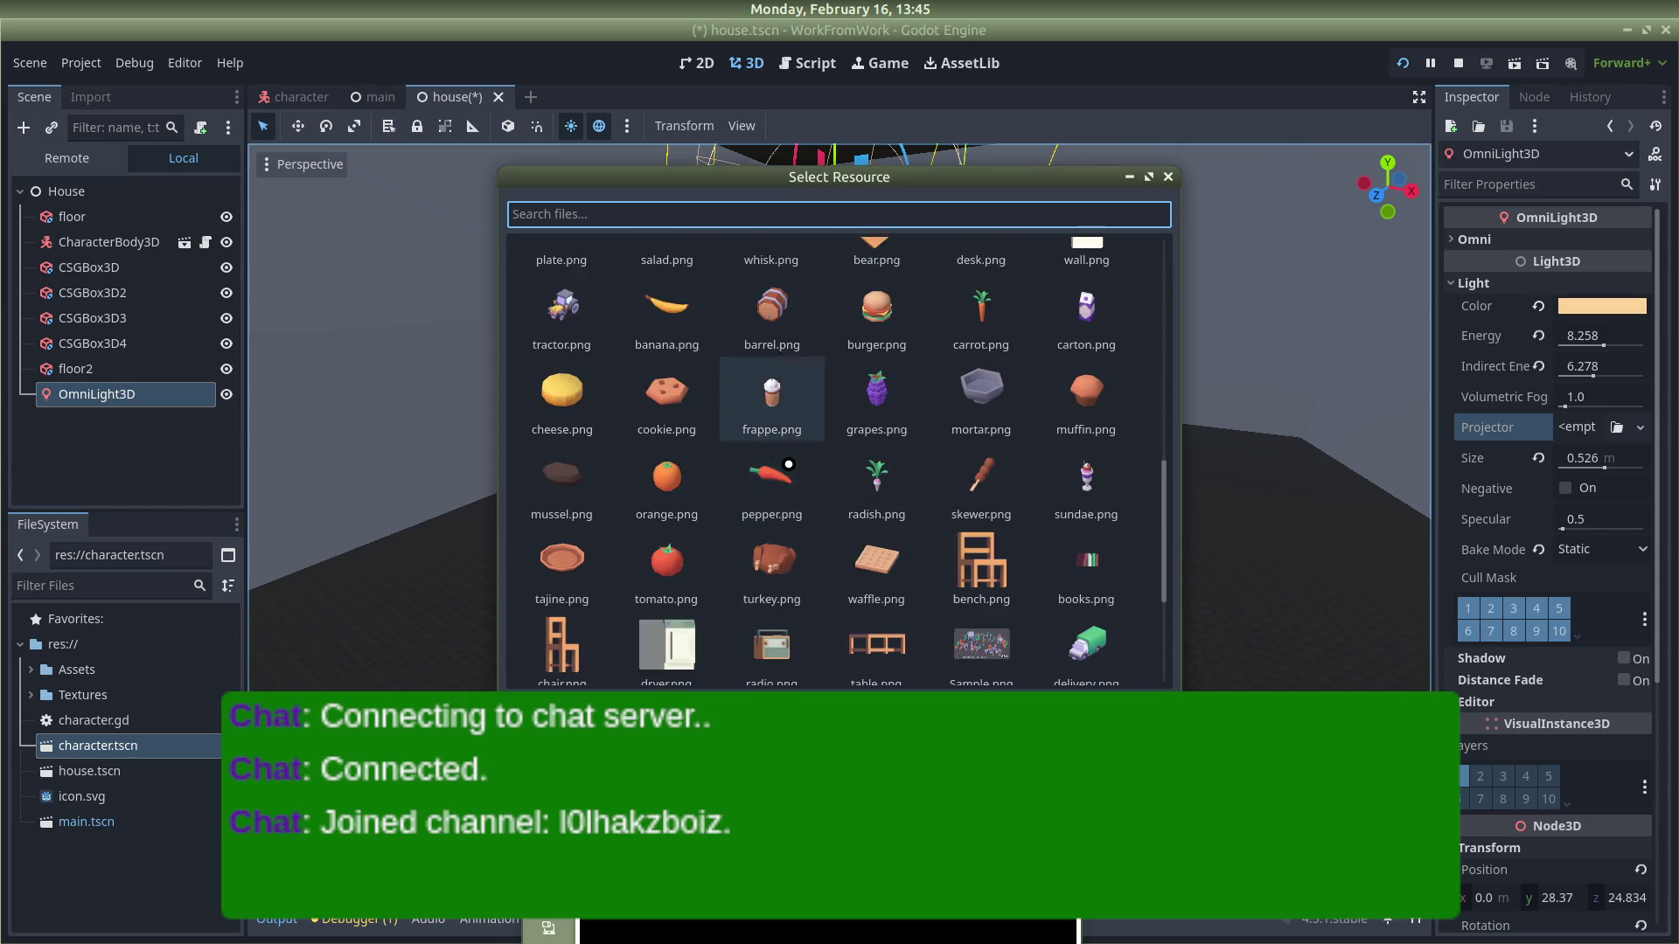
{"action": "scroll", "coordinate": [788, 464], "scroll_direction": "down", "scroll_amount": 1}
{"action": "scroll", "coordinate": [779, 452], "scroll_direction": "up", "scroll_amount": 9}
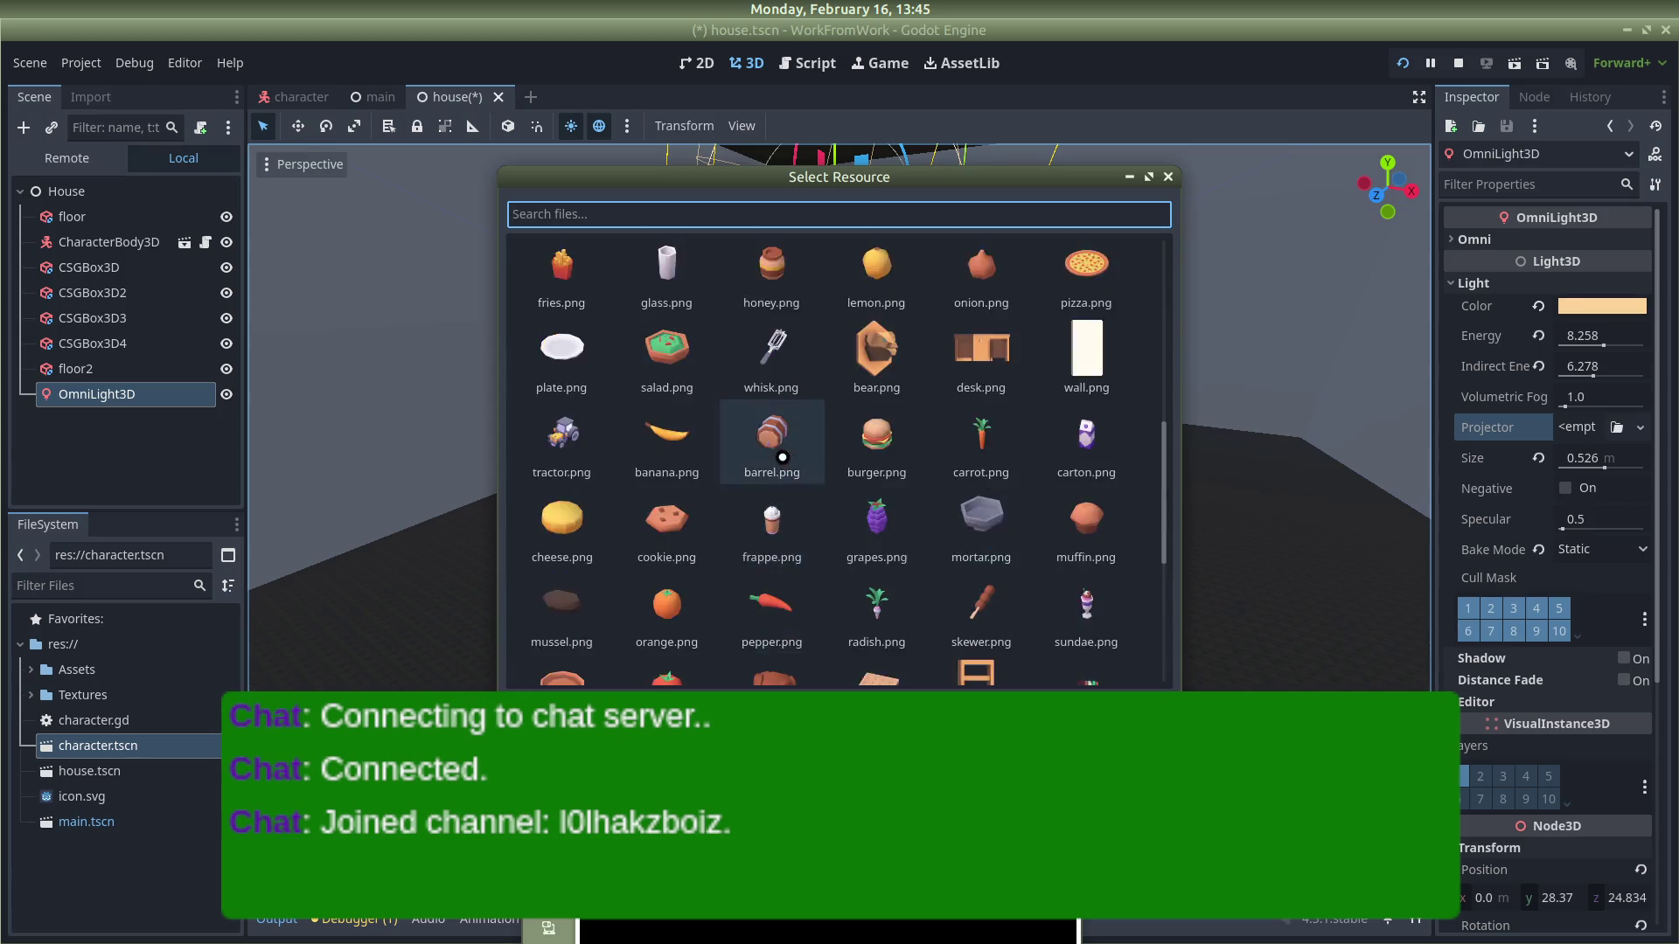
{"action": "scroll", "coordinate": [776, 447], "scroll_direction": "up", "scroll_amount": 2}
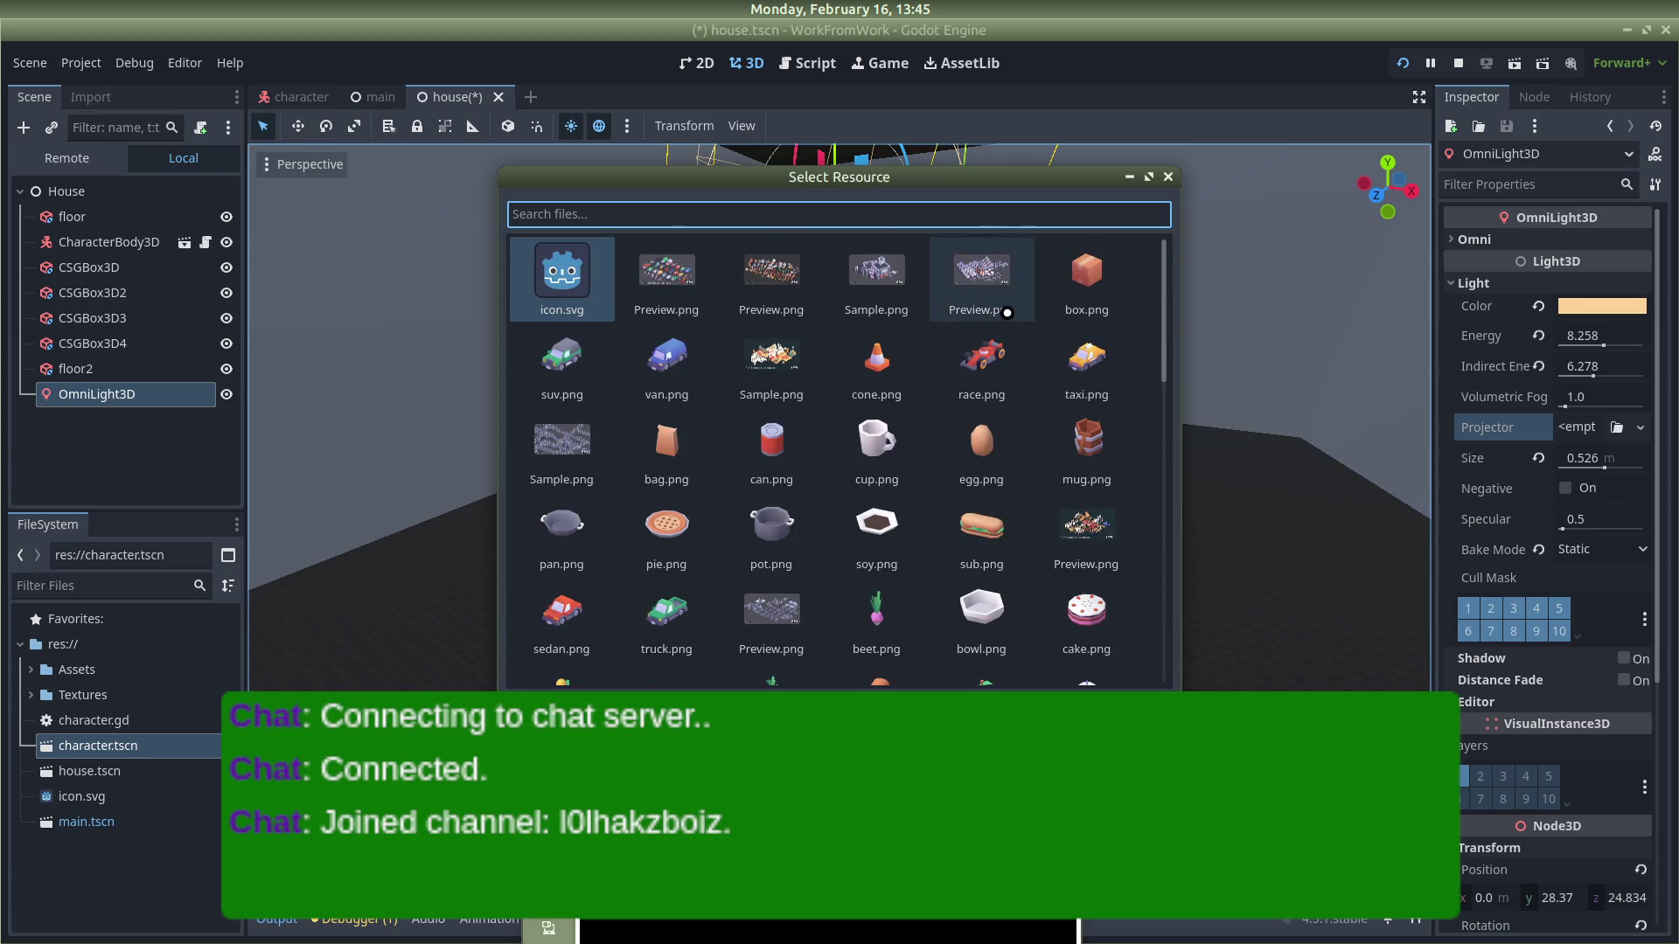
{"action": "scroll", "coordinate": [1006, 312], "scroll_direction": "down", "scroll_amount": 10}
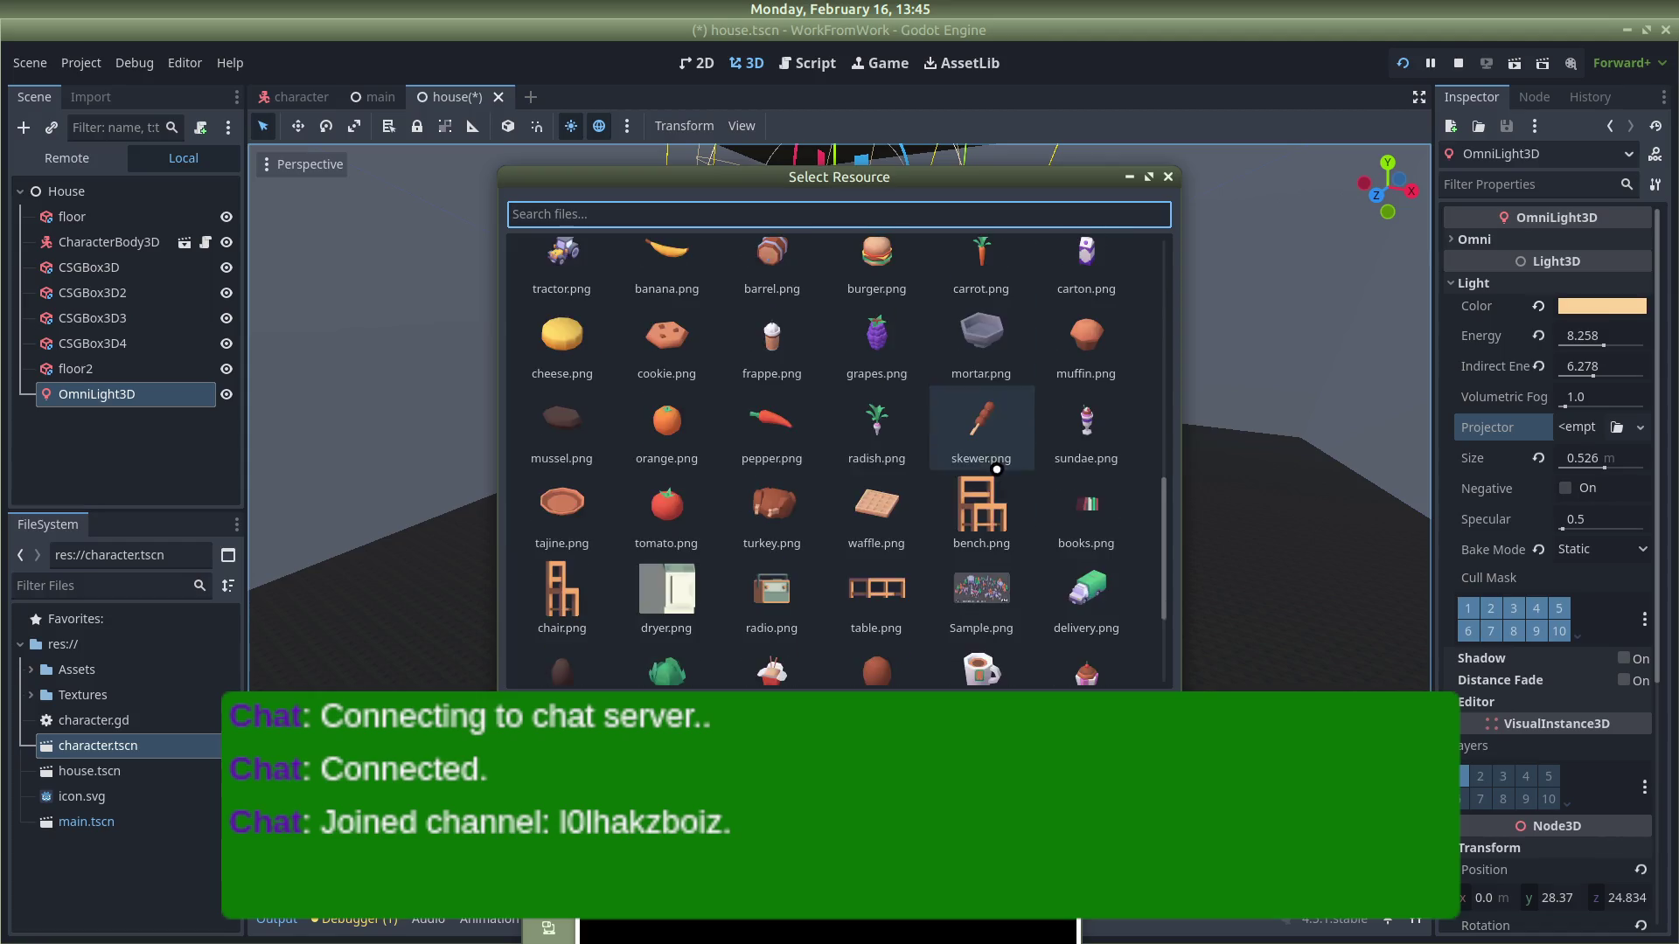
{"action": "scroll", "coordinate": [996, 469], "scroll_direction": "down", "scroll_amount": 2}
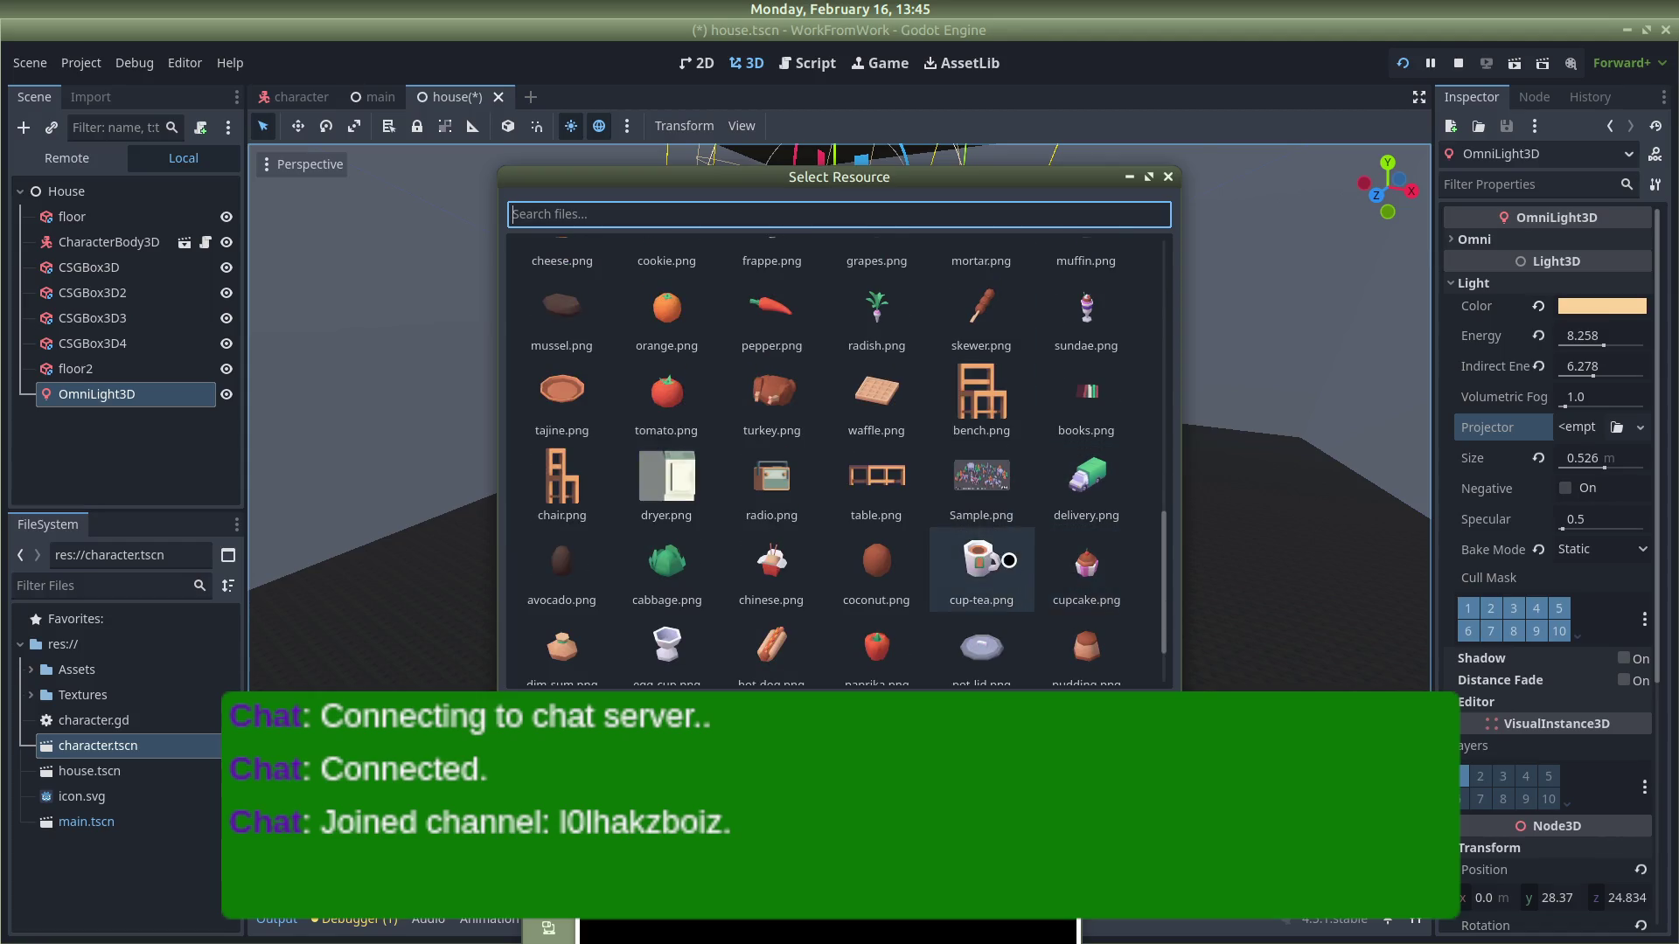
{"action": "double_click", "coordinate": [1008, 561]}
{"action": "left_click", "coordinate": [1048, 537]}
Step: Reselect the OmniLight3D and frame the viewport on it
{"action": "left_click", "coordinate": [834, 193]}
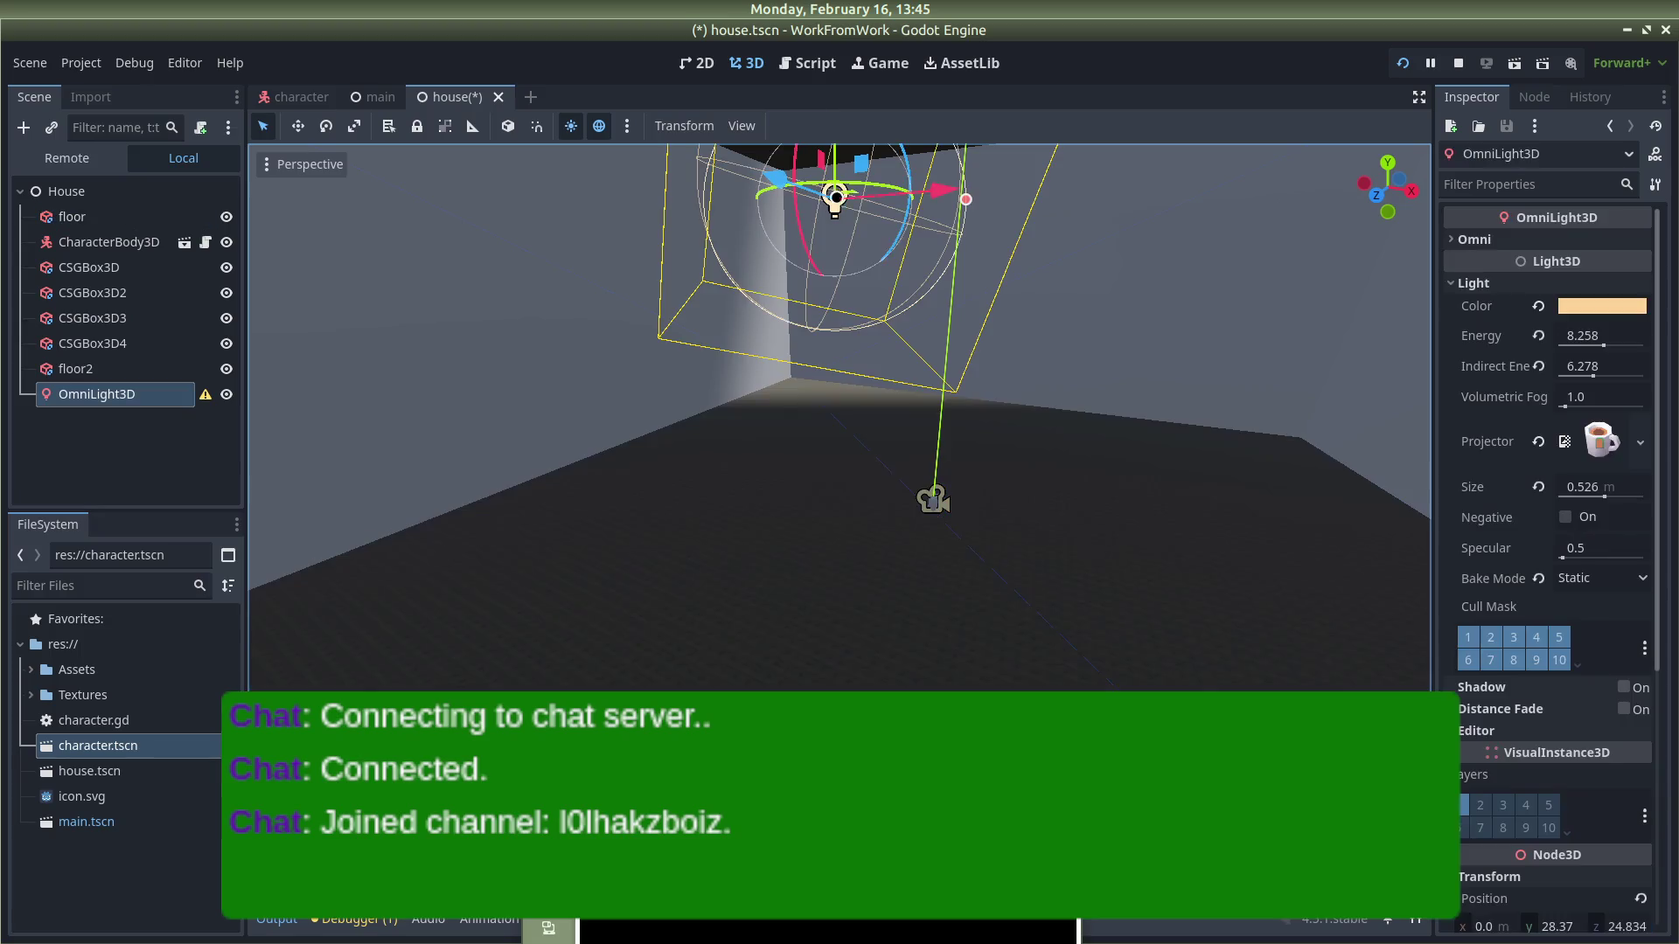
{"action": "mouse_move", "coordinate": [1275, 364]}
{"action": "left_mouse_down"}
{"action": "mouse_move", "coordinate": [1192, 364]}
{"action": "mouse_move", "coordinate": [903, 446]}
{"action": "mouse_move", "coordinate": [787, 516]}
{"action": "mouse_move", "coordinate": [929, 558]}
{"action": "mouse_move", "coordinate": [779, 438]}
{"action": "mouse_move", "coordinate": [761, 323]}
{"action": "mouse_move", "coordinate": [831, 401]}
{"action": "mouse_move", "coordinate": [837, 365]}
{"action": "mouse_move", "coordinate": [1310, 394]}
{"action": "left_mouse_up"}
{"action": "scroll", "coordinate": [761, 322], "scroll_direction": "up", "scroll_amount": 4}
{"action": "key", "text": "f"}
{"action": "scroll", "coordinate": [768, 344], "scroll_direction": "up", "scroll_amount": 5}
{"action": "scroll", "coordinate": [839, 364], "scroll_direction": "down", "scroll_amount": 10}
Step: Read and dismiss the OmniLight3D's projector-needs-shadows configuration warning
{"action": "right_click", "coordinate": [138, 401]}
{"action": "key", "text": "Escape"}
{"action": "left_click", "coordinate": [208, 394]}
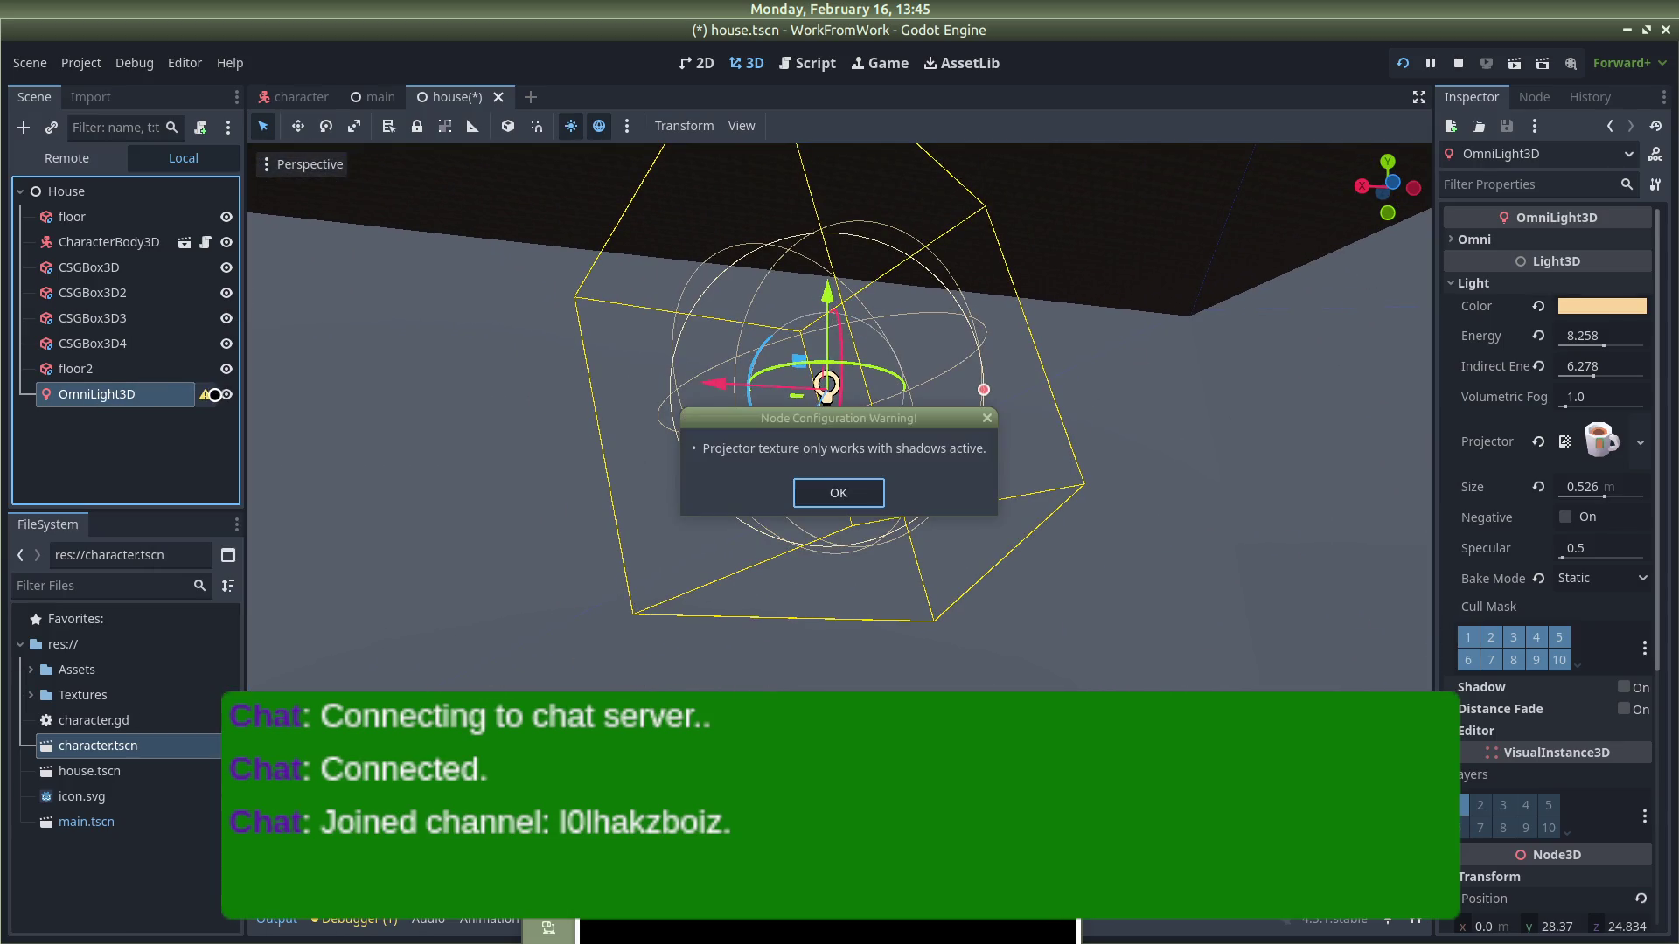
{"action": "left_click", "coordinate": [864, 493]}
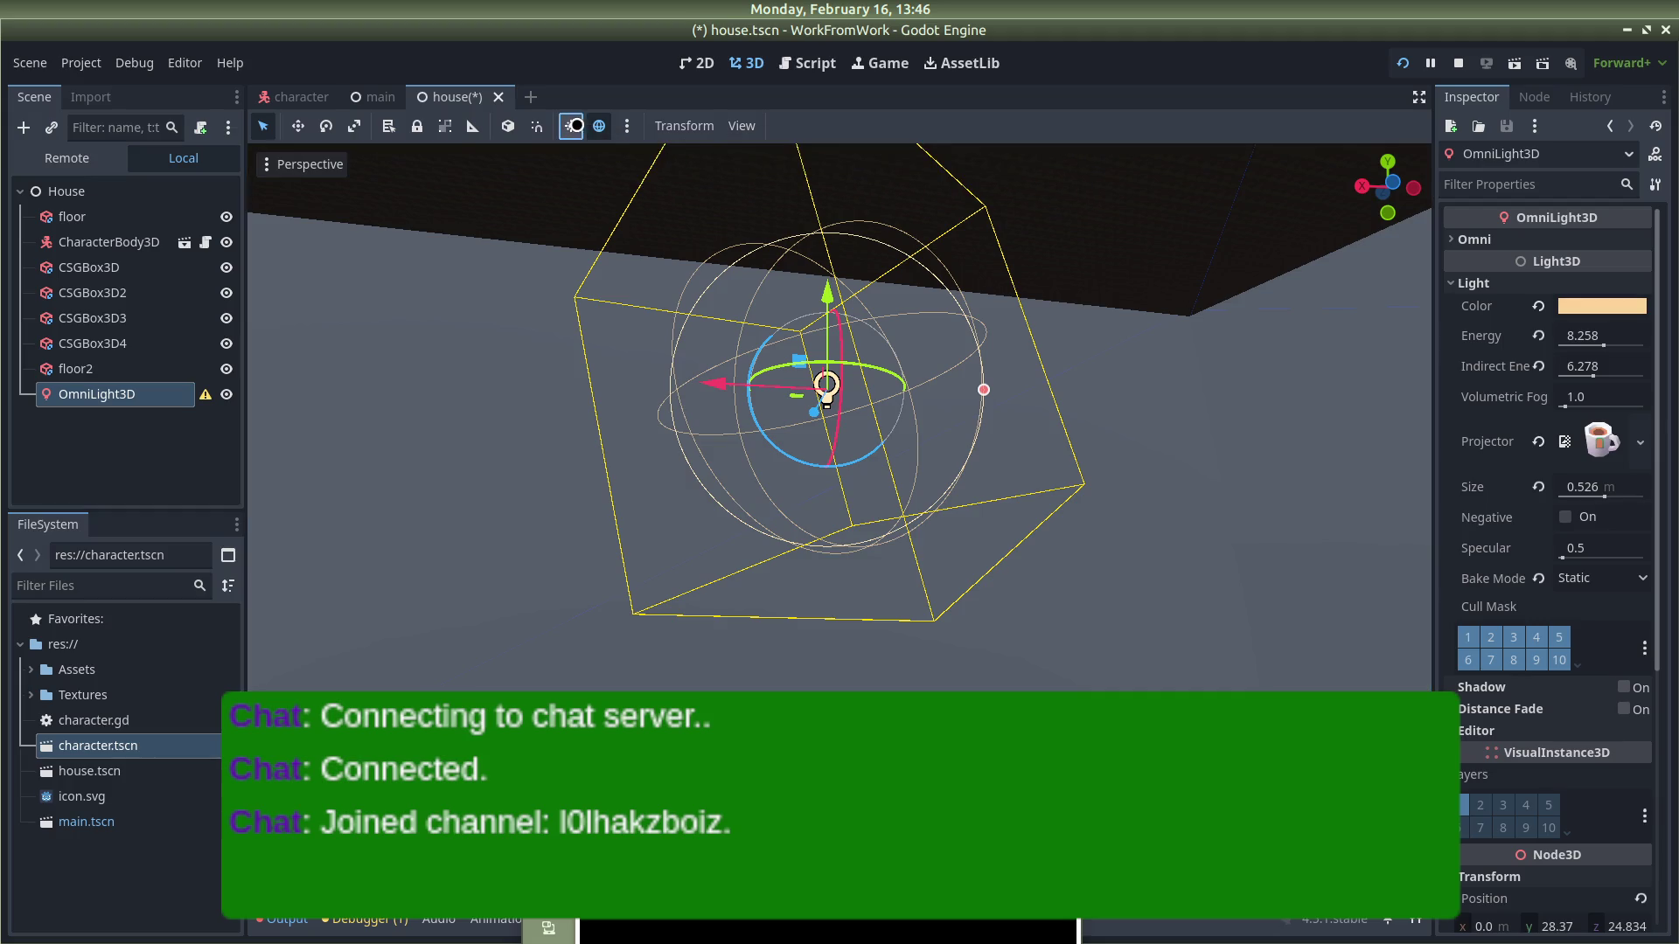
{"action": "left_click", "coordinate": [601, 126]}
{"action": "left_click", "coordinate": [601, 126]}
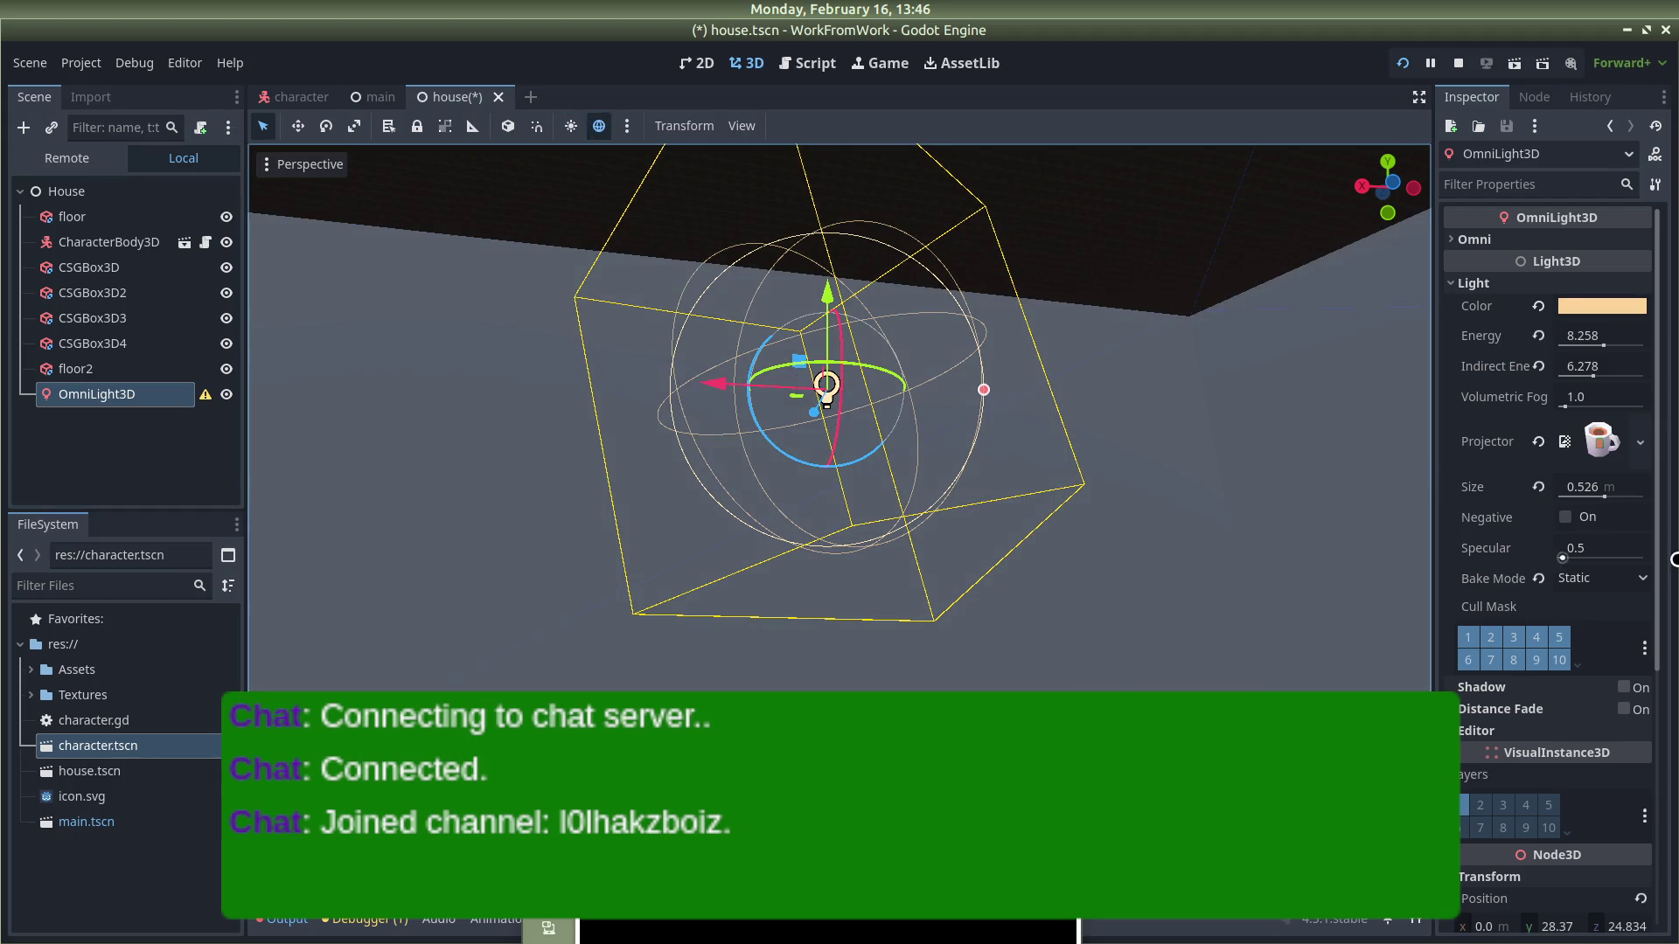
Step: Enable Shadow on the OmniLight3D
{"action": "scroll", "coordinate": [1496, 493], "scroll_direction": "down", "scroll_amount": 5}
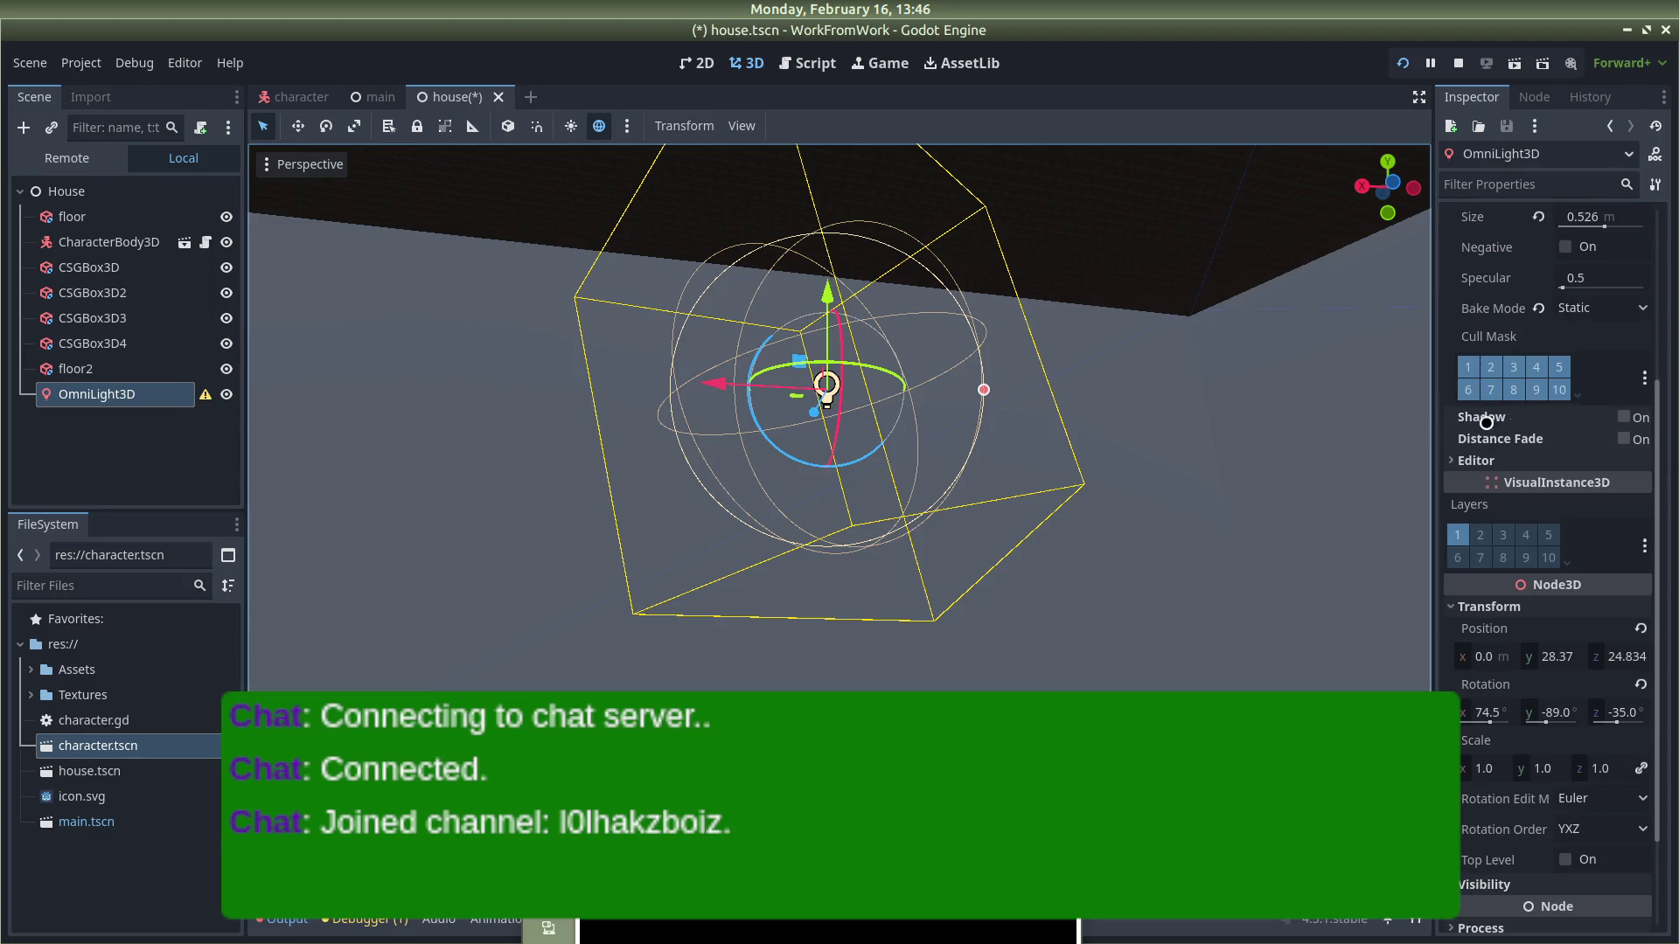
{"action": "left_click", "coordinate": [1622, 416]}
{"action": "scroll", "coordinate": [1225, 536], "scroll_direction": "down", "scroll_amount": 3}
Step: Move the light to Z -3.606, save house.tscn and run the game
{"action": "left_click_drag", "start_coordinate": [1221, 542], "coordinate": [1323, 592]}
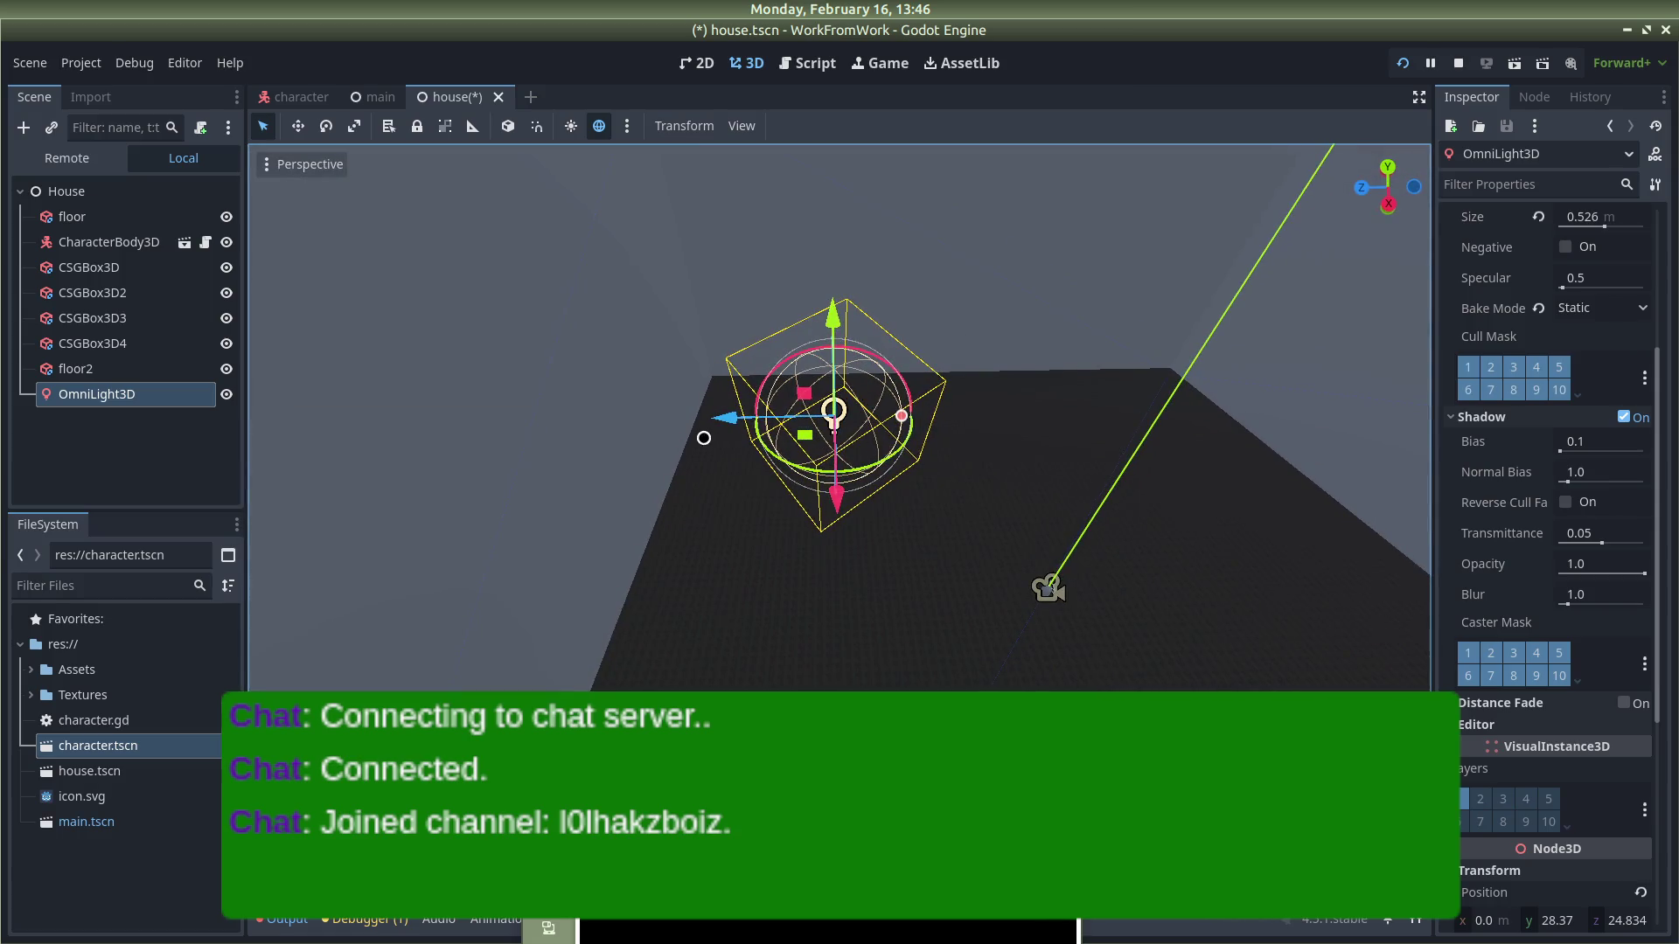
{"action": "mouse_move", "coordinate": [833, 410]}
{"action": "left_mouse_down"}
{"action": "mouse_move", "coordinate": [1238, 396]}
{"action": "mouse_move", "coordinate": [1023, 468]}
{"action": "left_mouse_up"}
{"action": "scroll", "coordinate": [806, 439], "scroll_direction": "down", "scroll_amount": 3}
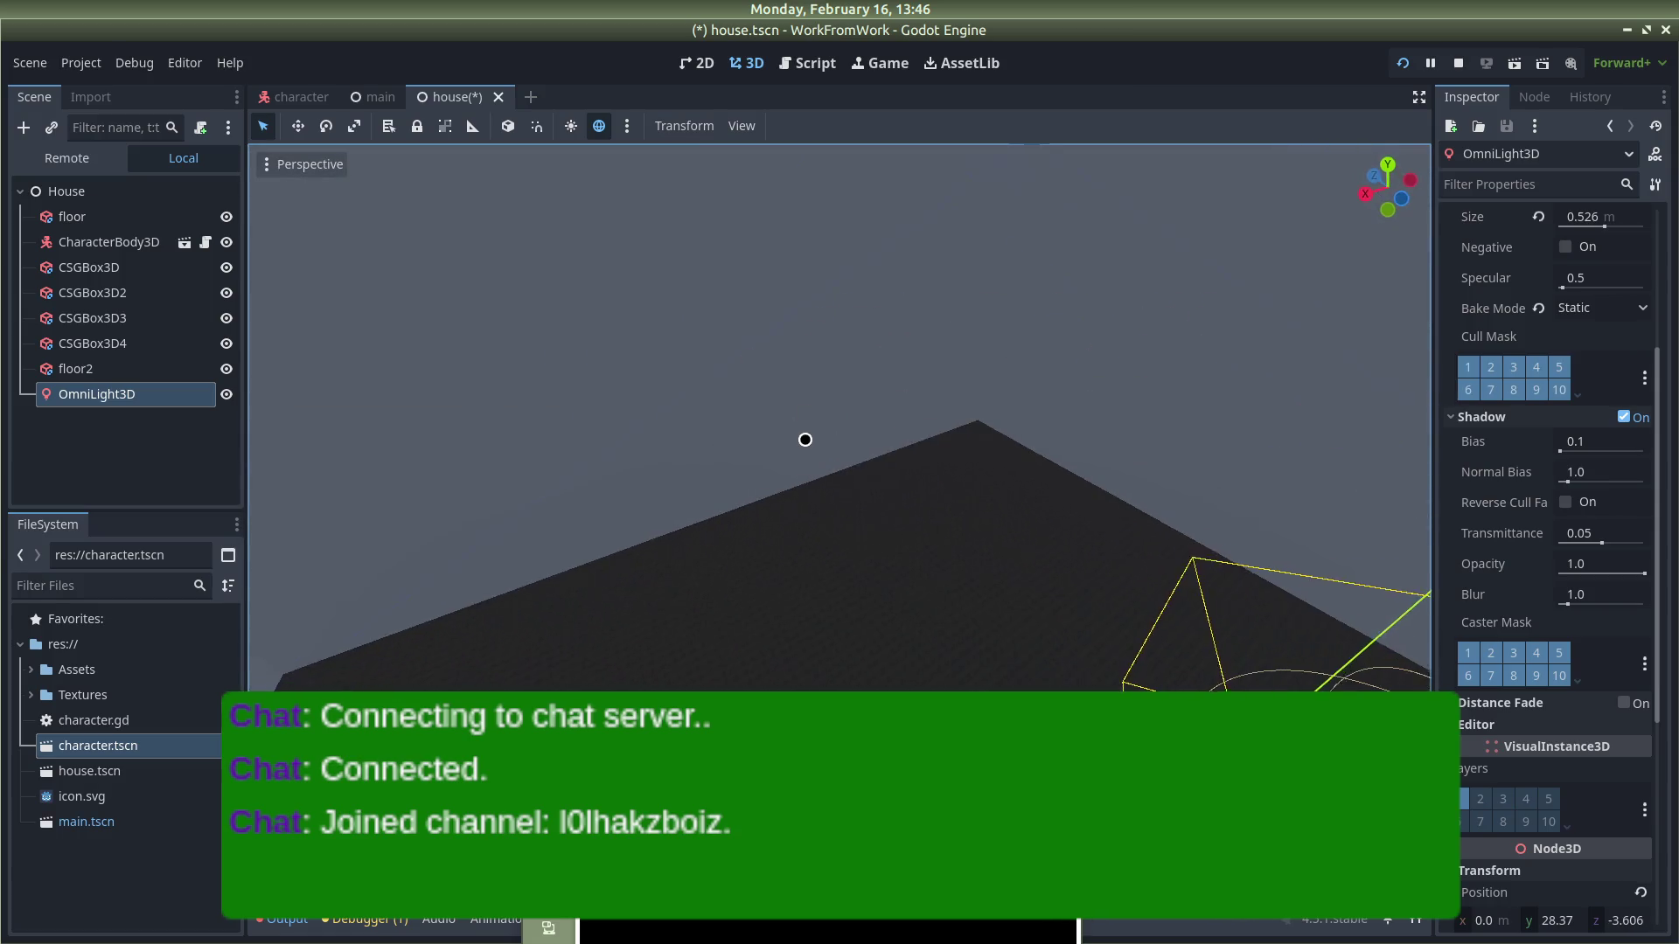
{"action": "key", "text": "ctrl+s"}
{"action": "left_click", "coordinate": [1403, 63]}
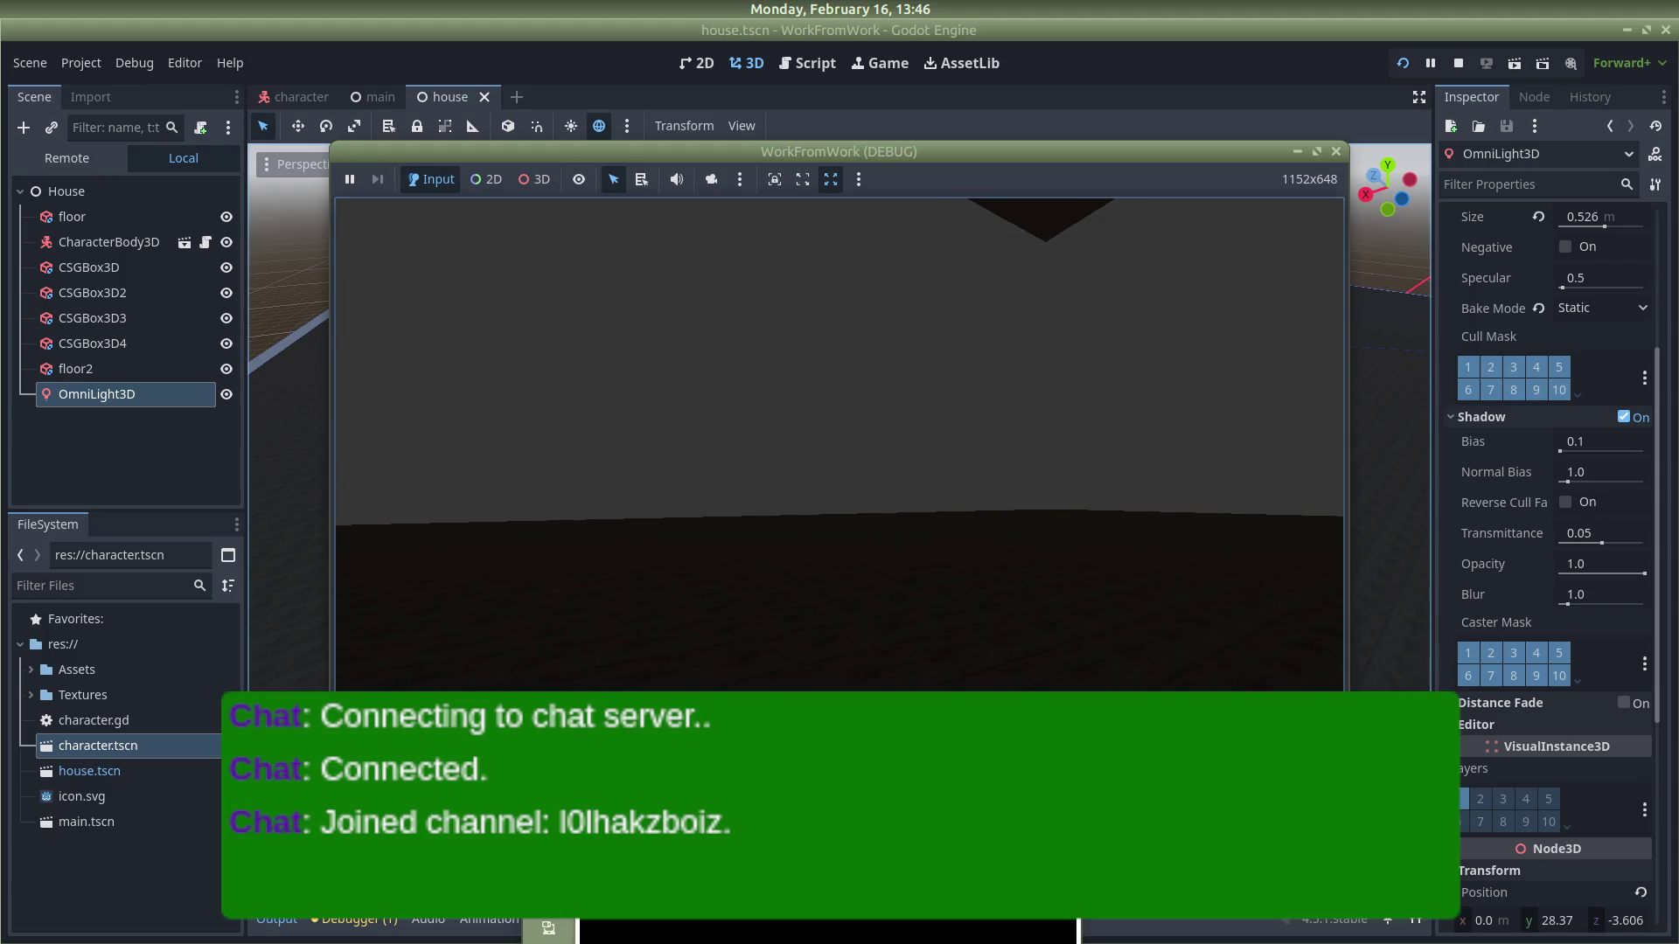
Step: Stop the test game, delete the OmniLight3D, and begin adding a child node to House
{"action": "left_click", "coordinate": [1339, 148]}
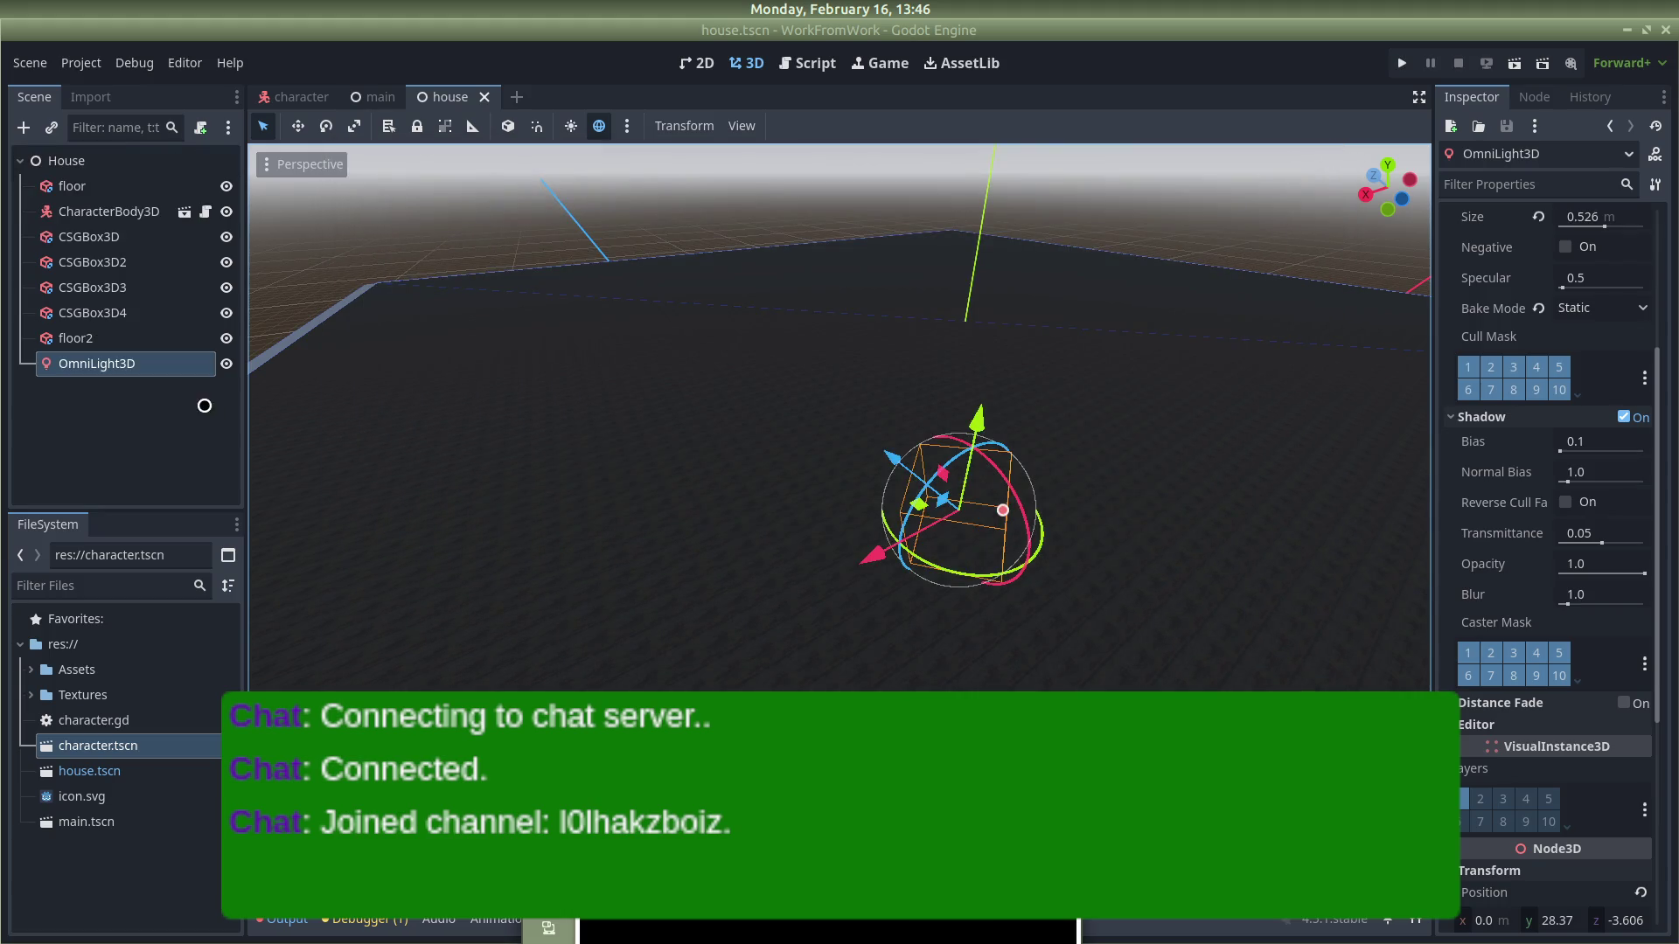
{"action": "right_click", "coordinate": [120, 368]}
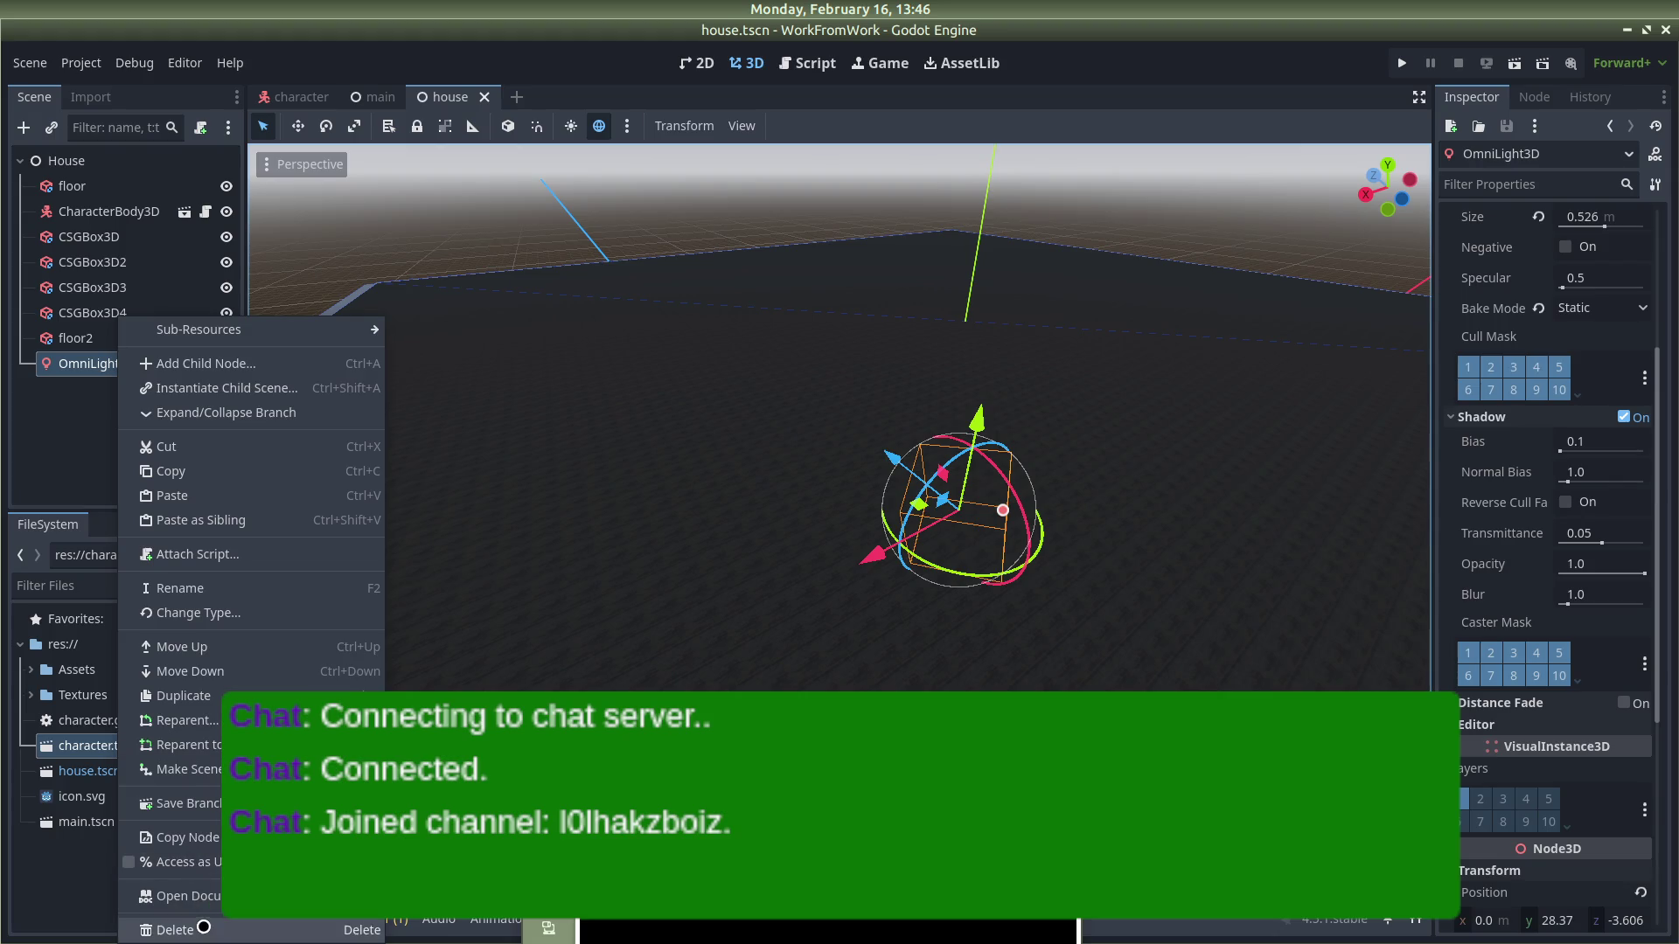
{"action": "left_click", "coordinate": [204, 926]}
{"action": "left_click", "coordinate": [887, 488]}
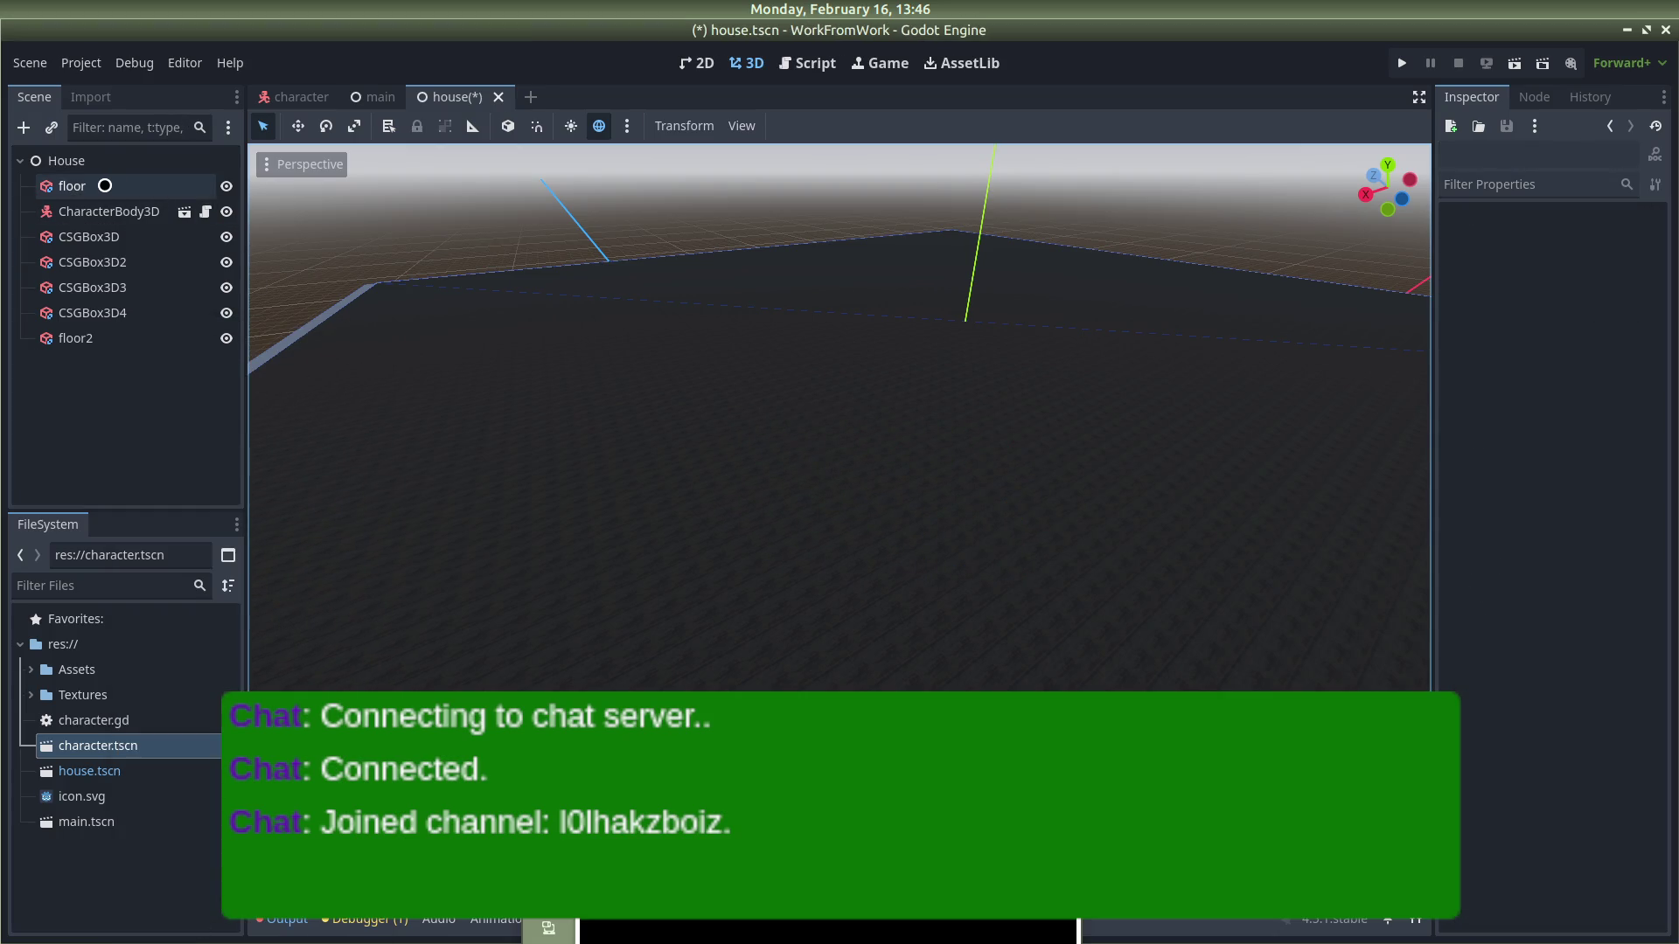
{"action": "right_click", "coordinate": [89, 166]}
{"action": "left_click", "coordinate": [137, 181]}
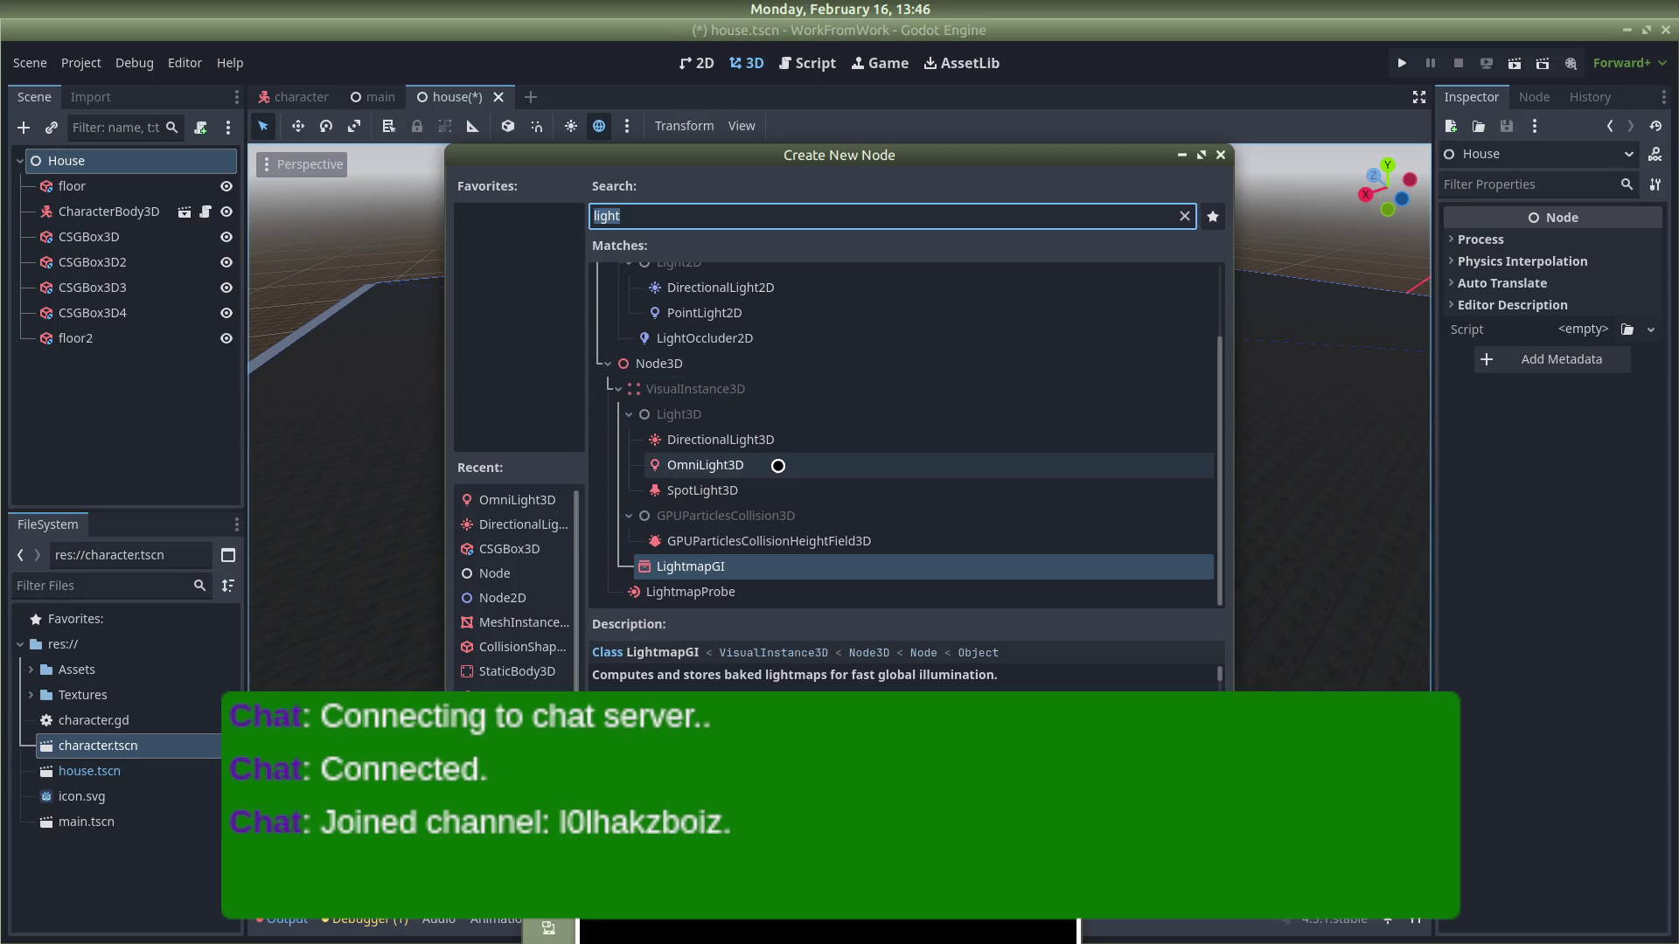
Step: Add a DirectionalLight3D under House and orbit into the room
{"action": "left_click", "coordinate": [720, 446]}
{"action": "double_click", "coordinate": [719, 446]}
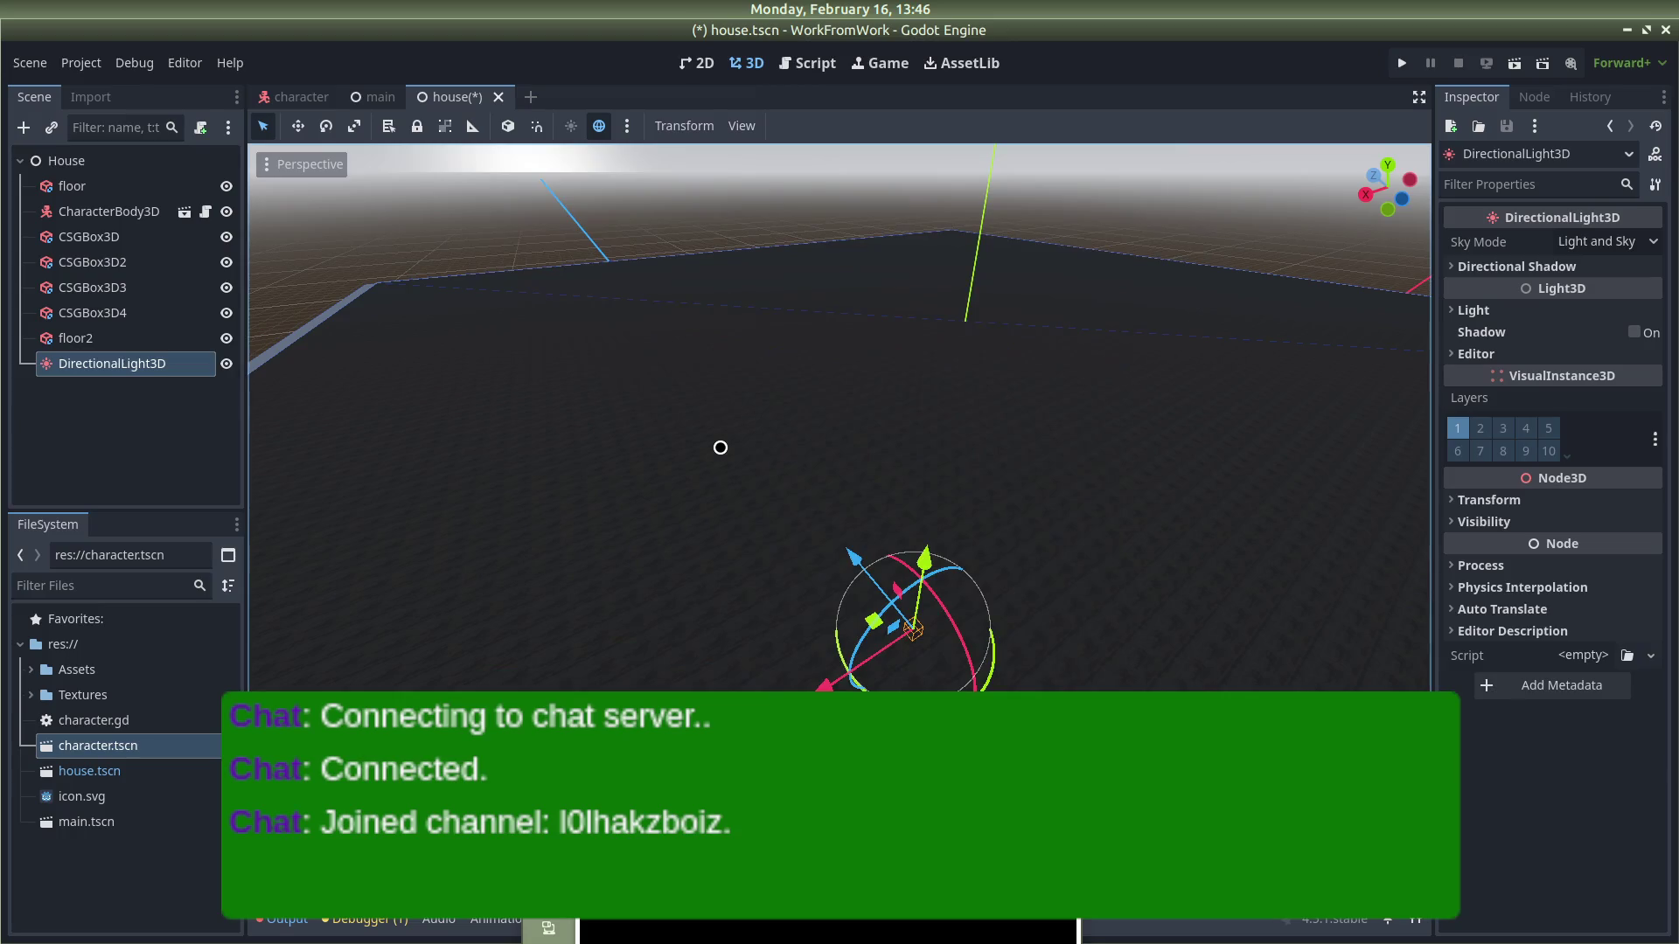
{"action": "scroll", "coordinate": [1098, 386], "scroll_direction": "down", "scroll_amount": 3}
{"action": "scroll", "coordinate": [1058, 432], "scroll_direction": "up", "scroll_amount": 5}
{"action": "mouse_move", "coordinate": [1058, 432]}
{"action": "left_mouse_down"}
{"action": "mouse_move", "coordinate": [1382, 525]}
{"action": "mouse_move", "coordinate": [630, 506]}
{"action": "mouse_move", "coordinate": [750, 411]}
{"action": "mouse_move", "coordinate": [796, 140]}
{"action": "left_mouse_up"}
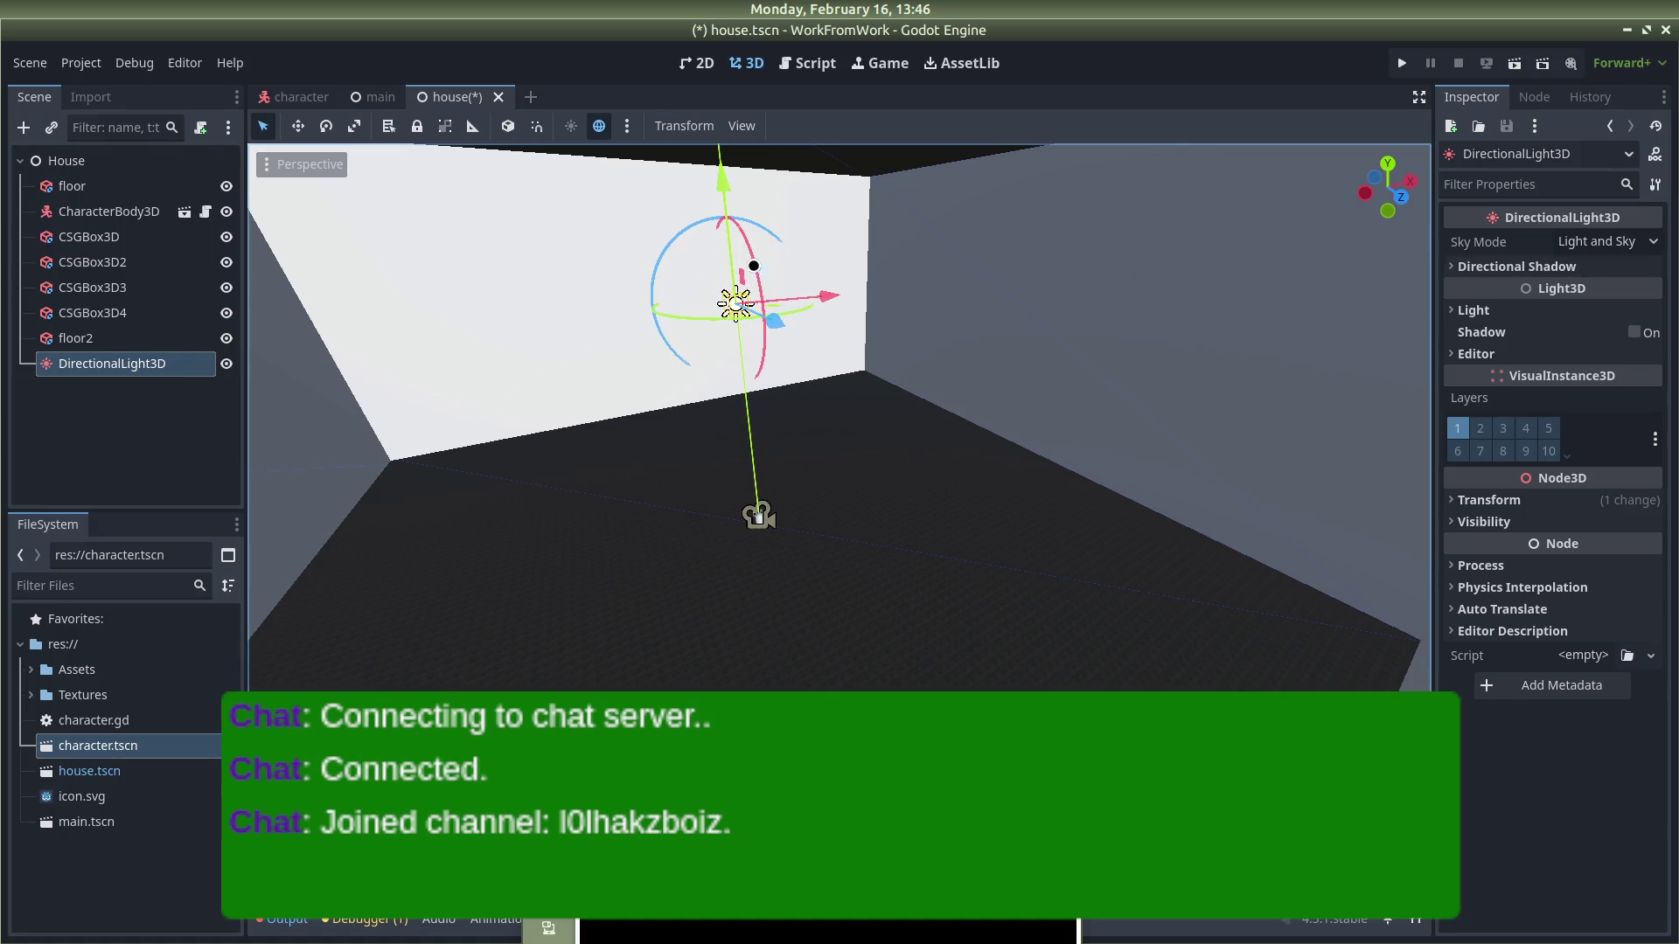
Step: Set the DirectionalLight3D's X rotation to -90° so it points straight down
{"action": "left_click", "coordinate": [1482, 500]}
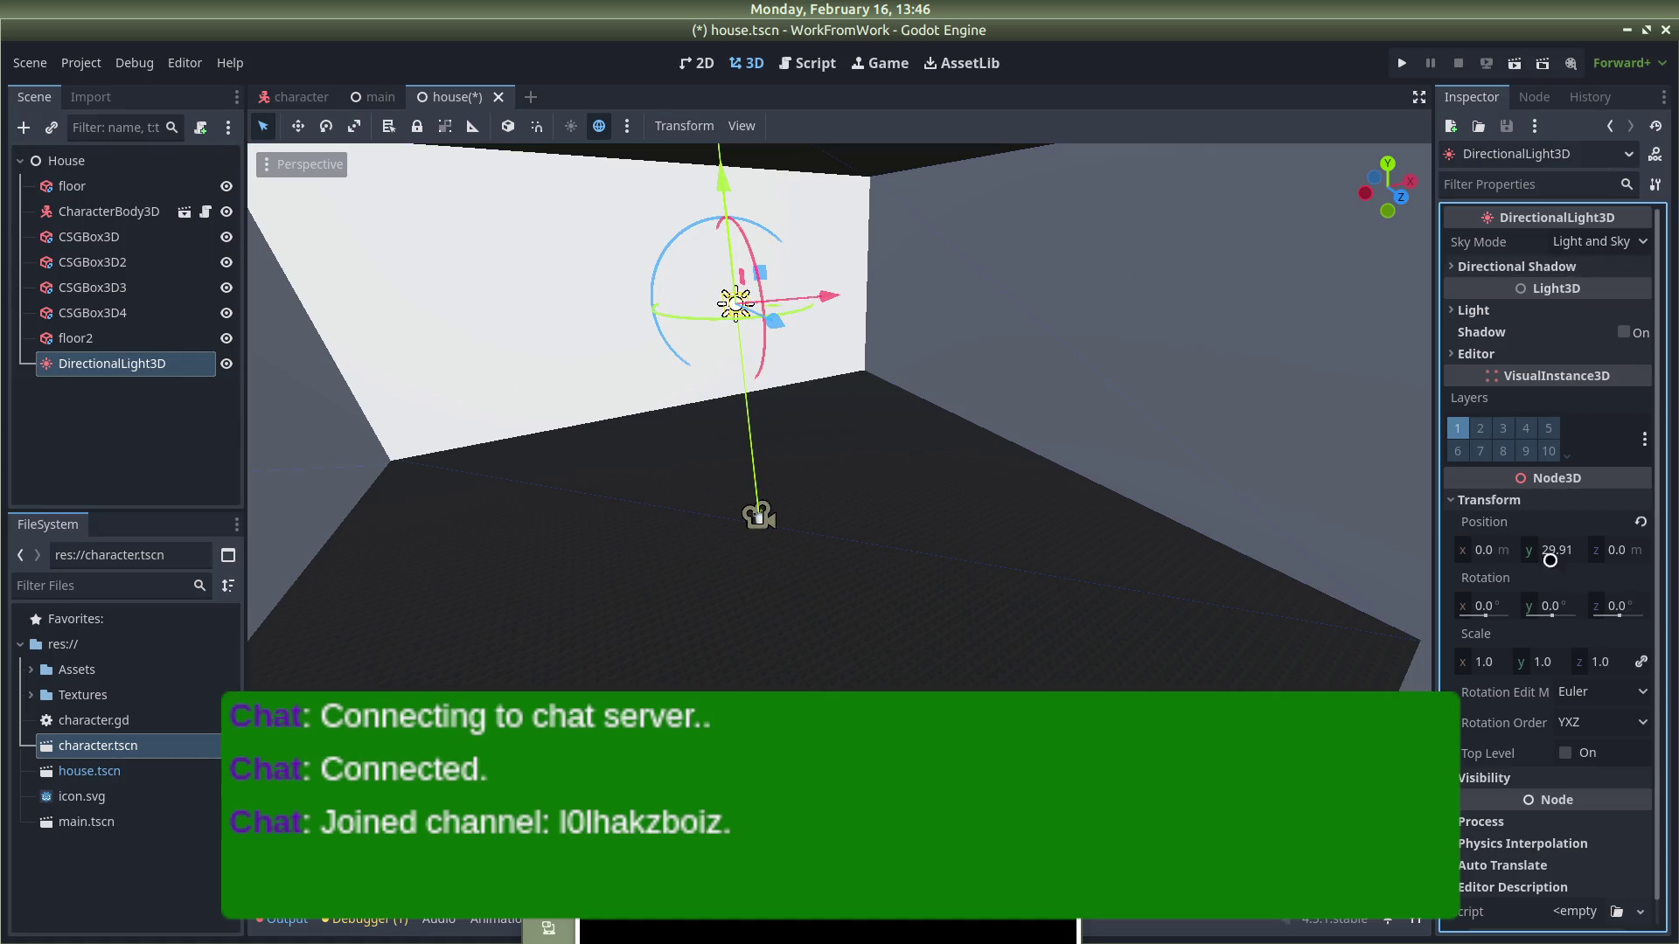
{"action": "left_click_drag", "start_coordinate": [1543, 605], "coordinate": [1623, 610]}
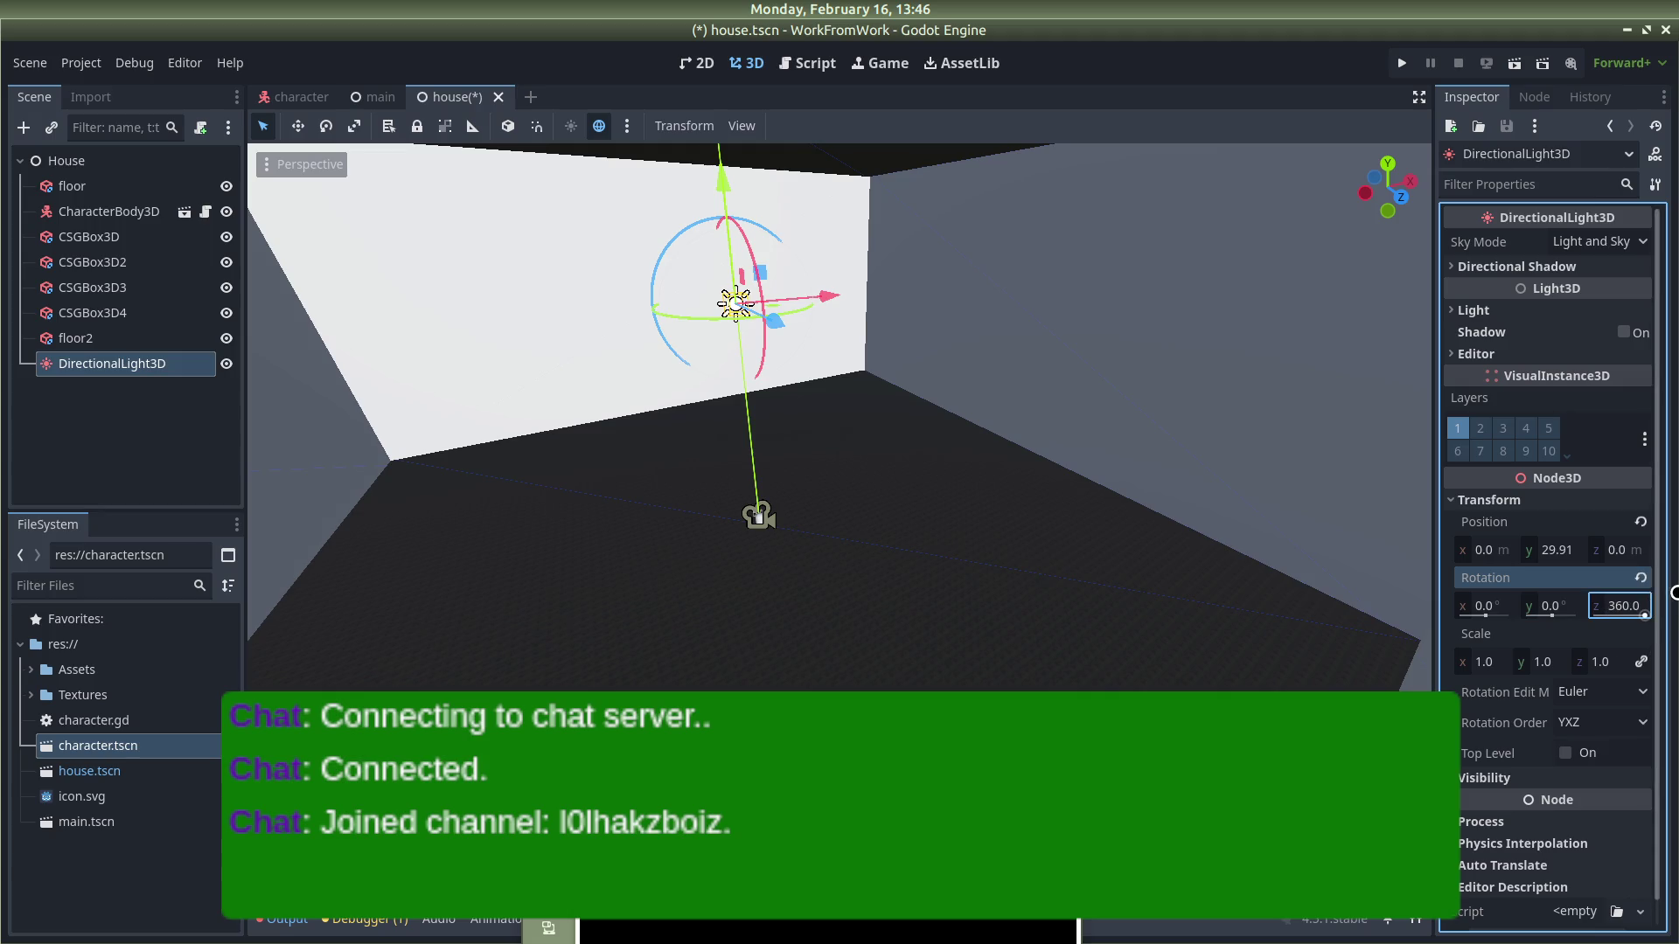
{"action": "scroll", "coordinate": [805, 438], "scroll_direction": "up", "scroll_amount": 3}
{"action": "mouse_move", "coordinate": [1484, 603]}
{"action": "left_mouse_down"}
{"action": "mouse_move", "coordinate": [1609, 603]}
{"action": "mouse_move", "coordinate": [1593, 603]}
{"action": "left_mouse_up"}
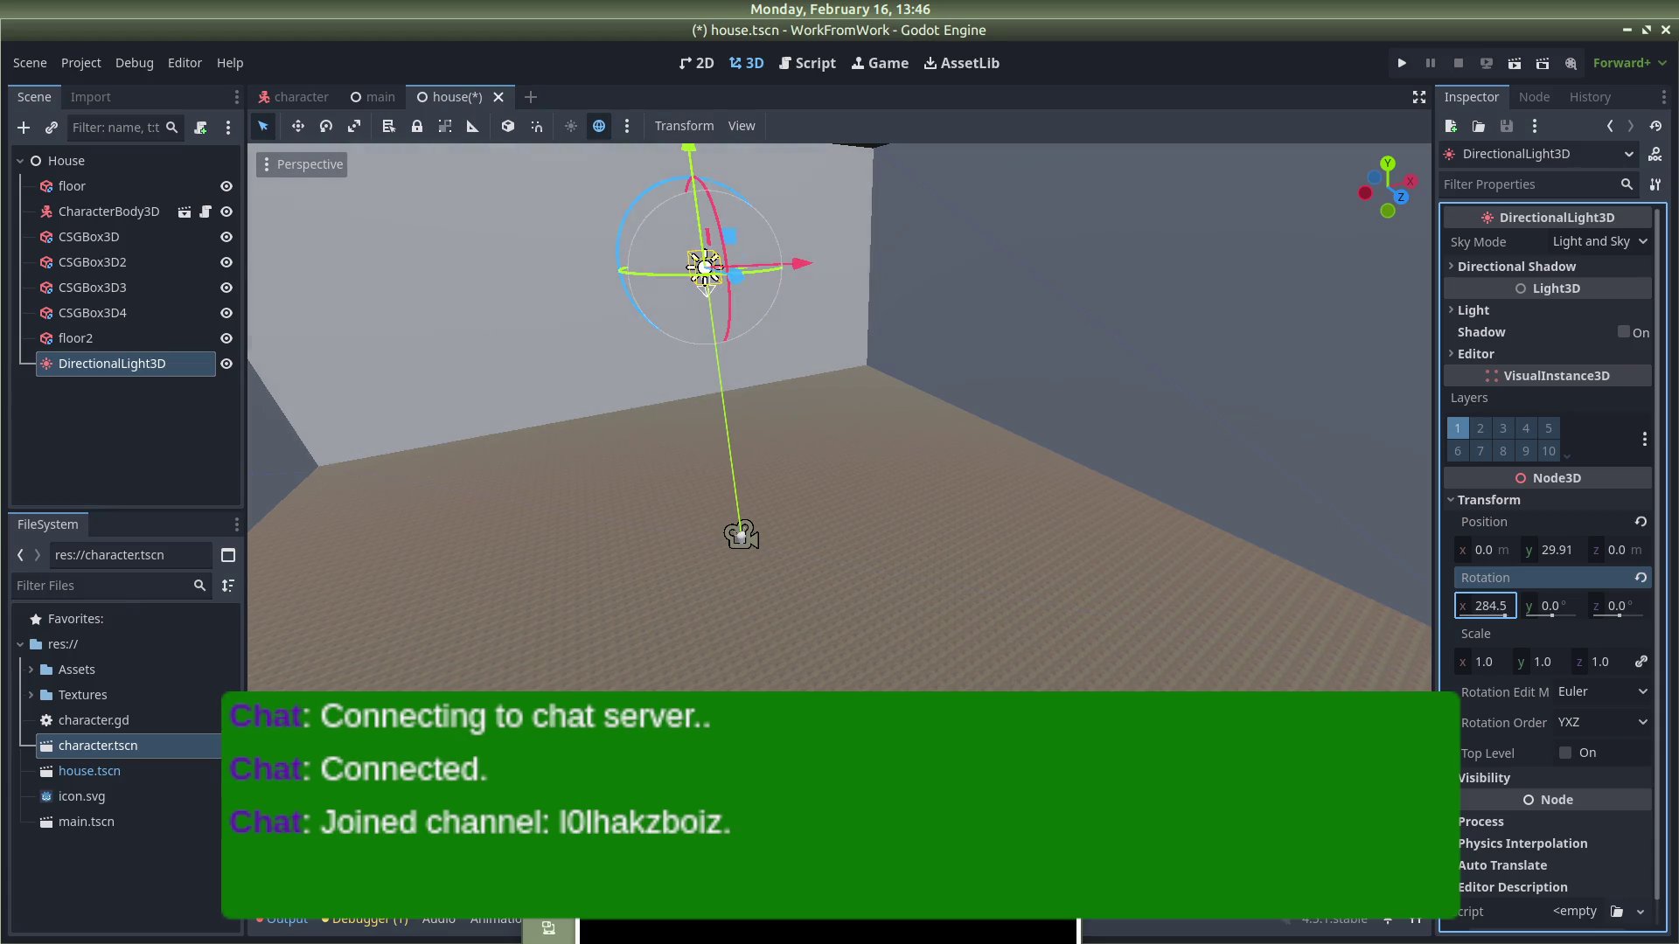
{"action": "scroll", "coordinate": [846, 390], "scroll_direction": "down", "scroll_amount": 6}
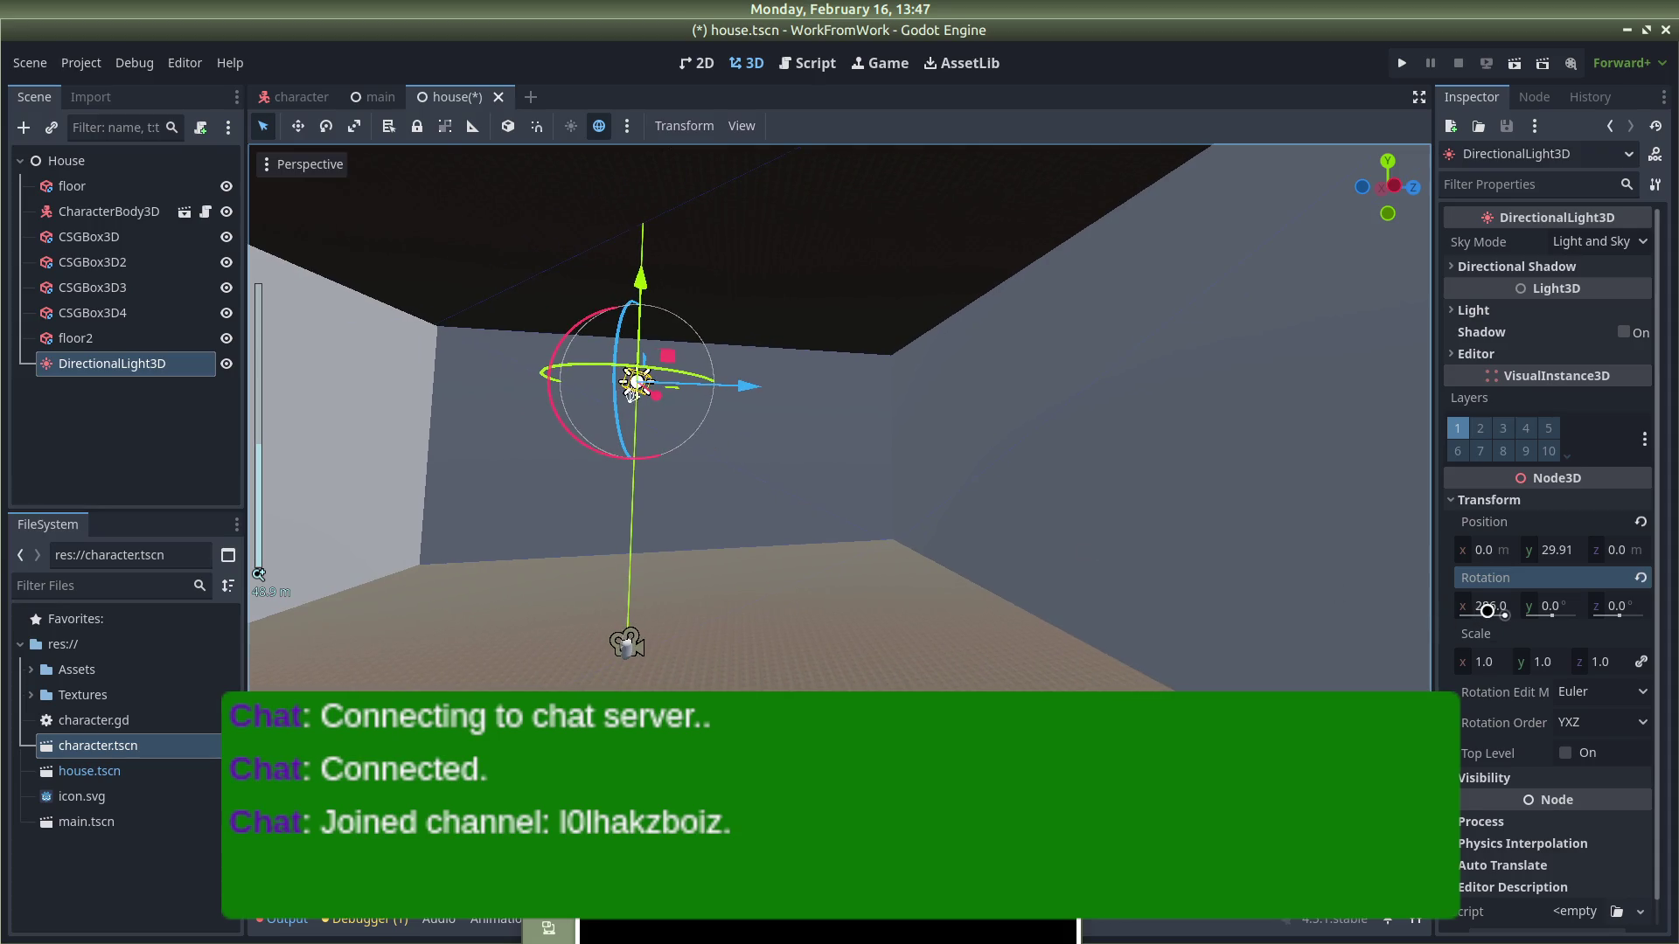
{"action": "left_click_drag", "start_coordinate": [1486, 611], "coordinate": [1466, 610]}
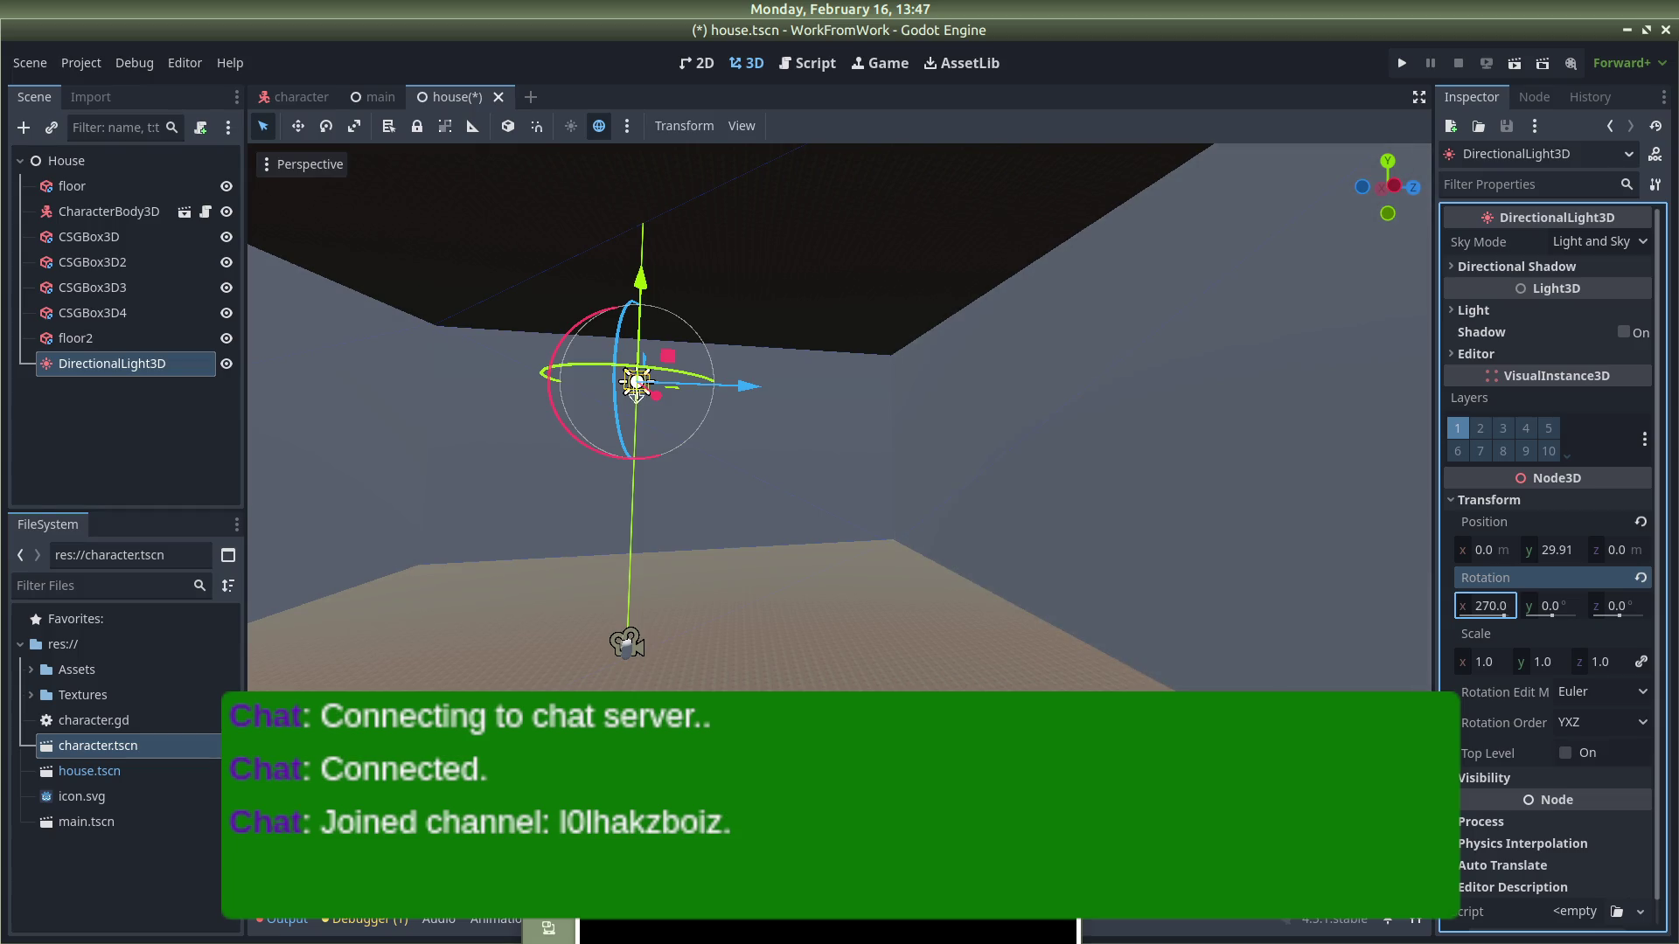
Step: Raise the DirectionalLight3D to Y 44.13 and orbit to view the room
{"action": "left_click_drag", "start_coordinate": [634, 286], "coordinate": [636, 161]}
{"action": "scroll", "coordinate": [739, 437], "scroll_direction": "up", "scroll_amount": 5}
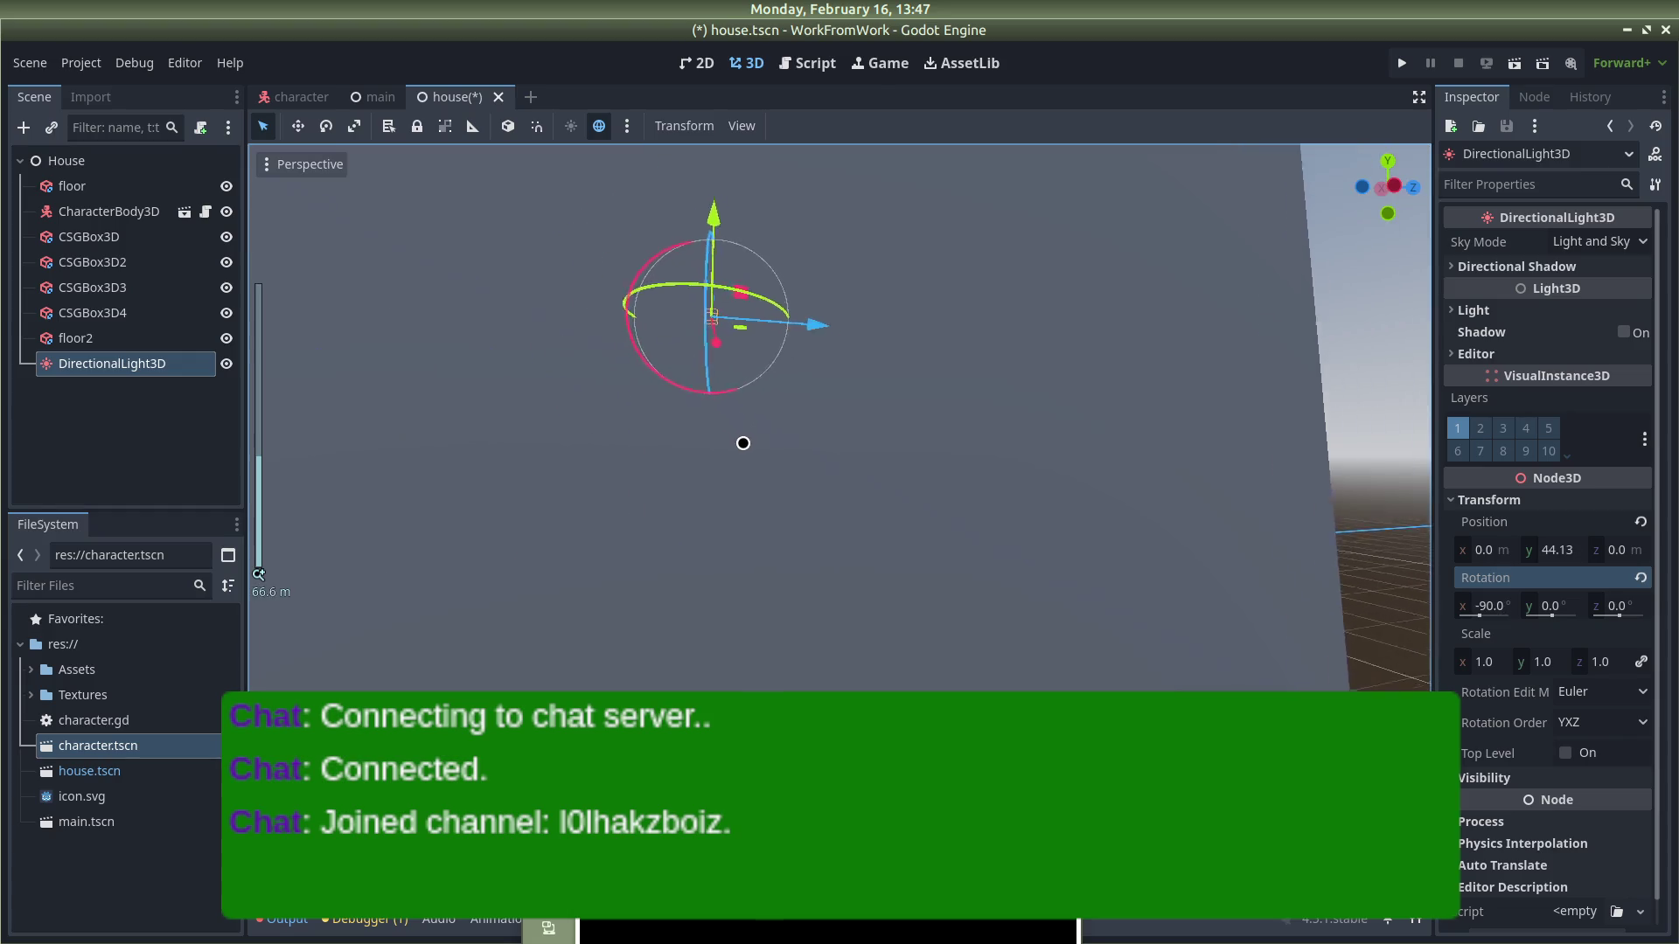
{"action": "mouse_move", "coordinate": [871, 482]}
{"action": "left_mouse_down"}
{"action": "mouse_move", "coordinate": [1050, 461]}
{"action": "mouse_move", "coordinate": [1274, 588]}
{"action": "mouse_move", "coordinate": [1424, 573]}
{"action": "mouse_move", "coordinate": [892, 484]}
{"action": "mouse_move", "coordinate": [899, 411]}
{"action": "left_mouse_up"}
Step: Give wall CSGBox3D3 a new StandardMaterial3D with pink ff63b9 albedo
{"action": "left_click", "coordinate": [886, 522]}
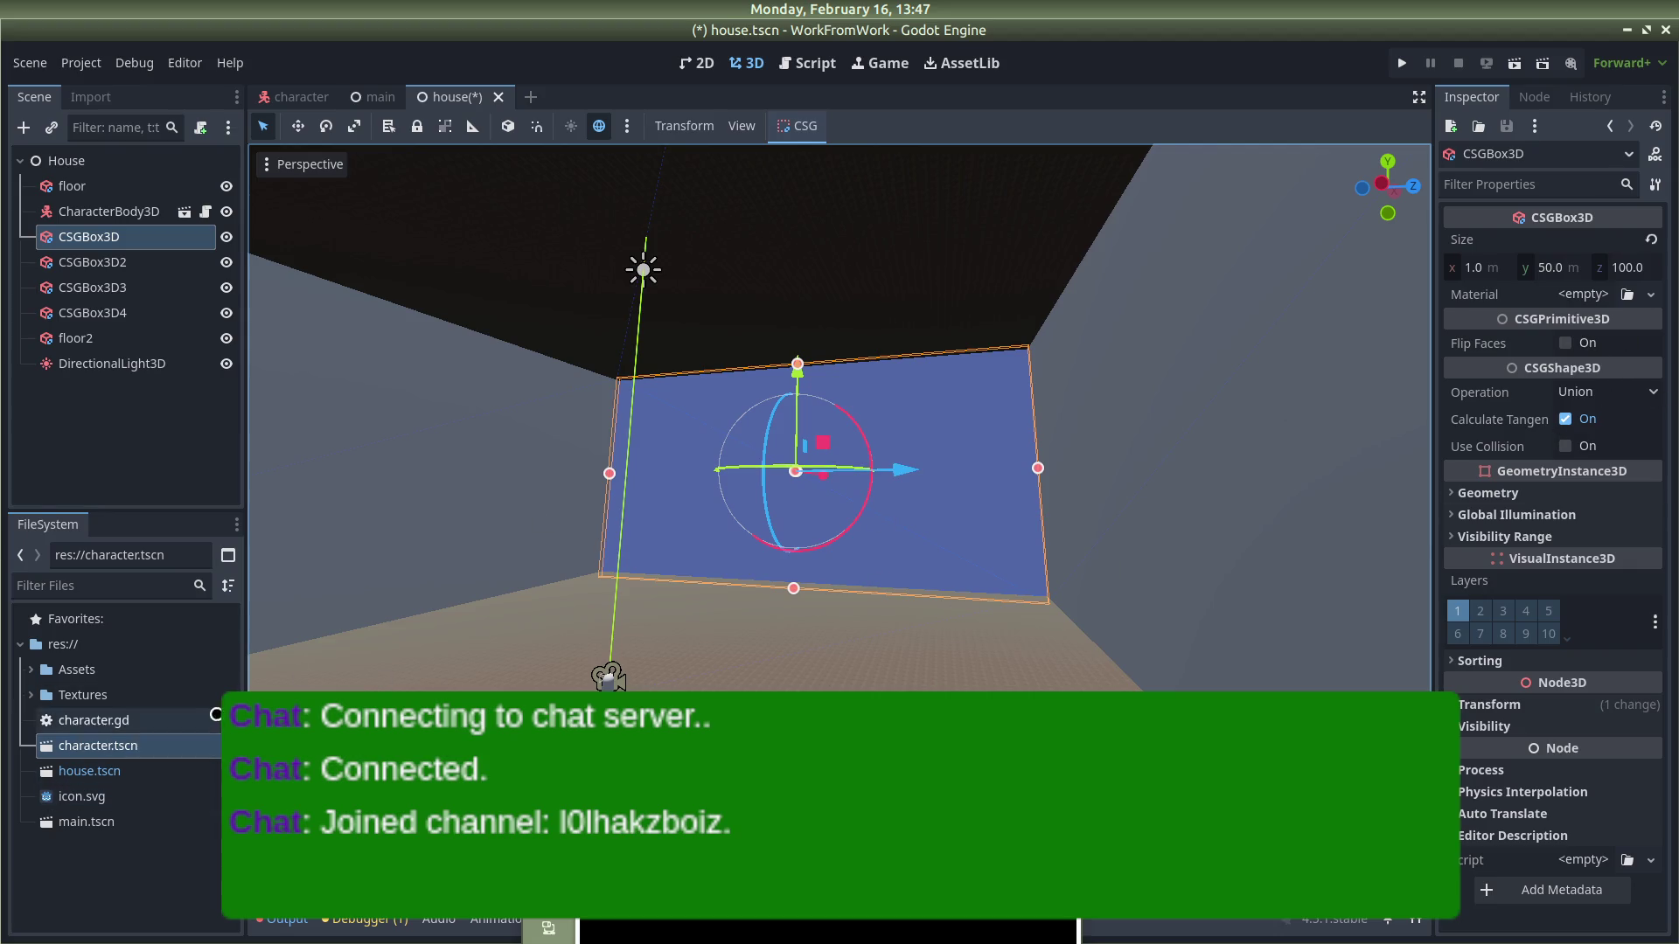
{"action": "left_click", "coordinate": [1231, 423]}
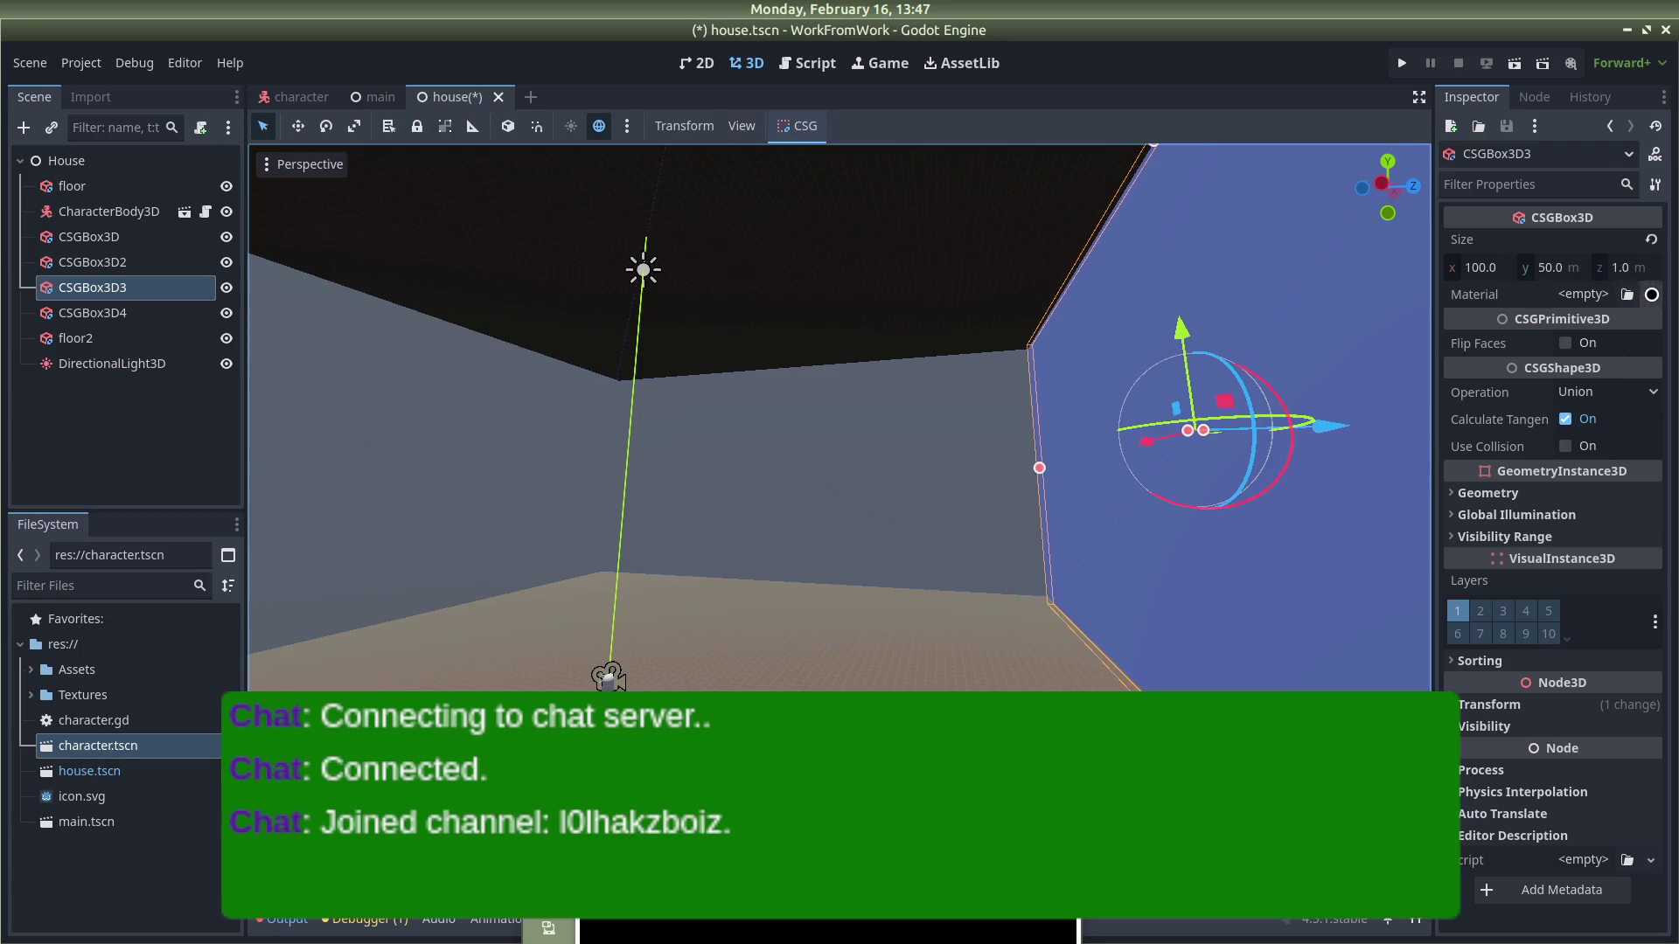
{"action": "left_click", "coordinate": [1652, 294]}
{"action": "left_click", "coordinate": [1579, 368]}
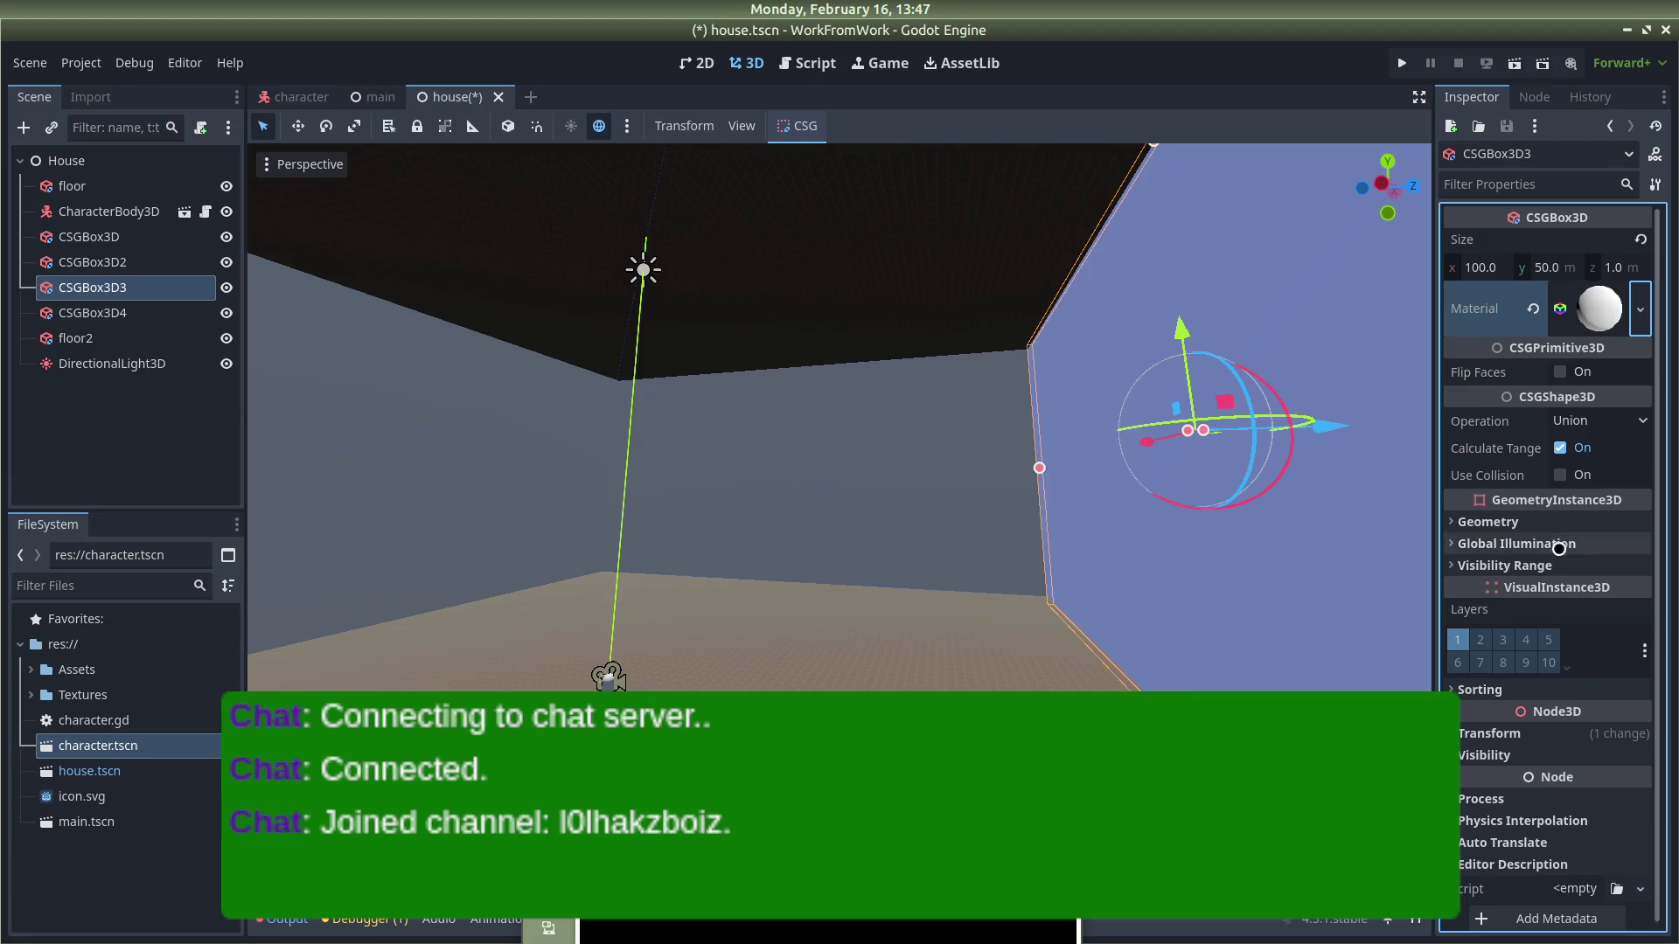
{"action": "left_click", "coordinate": [1577, 301]}
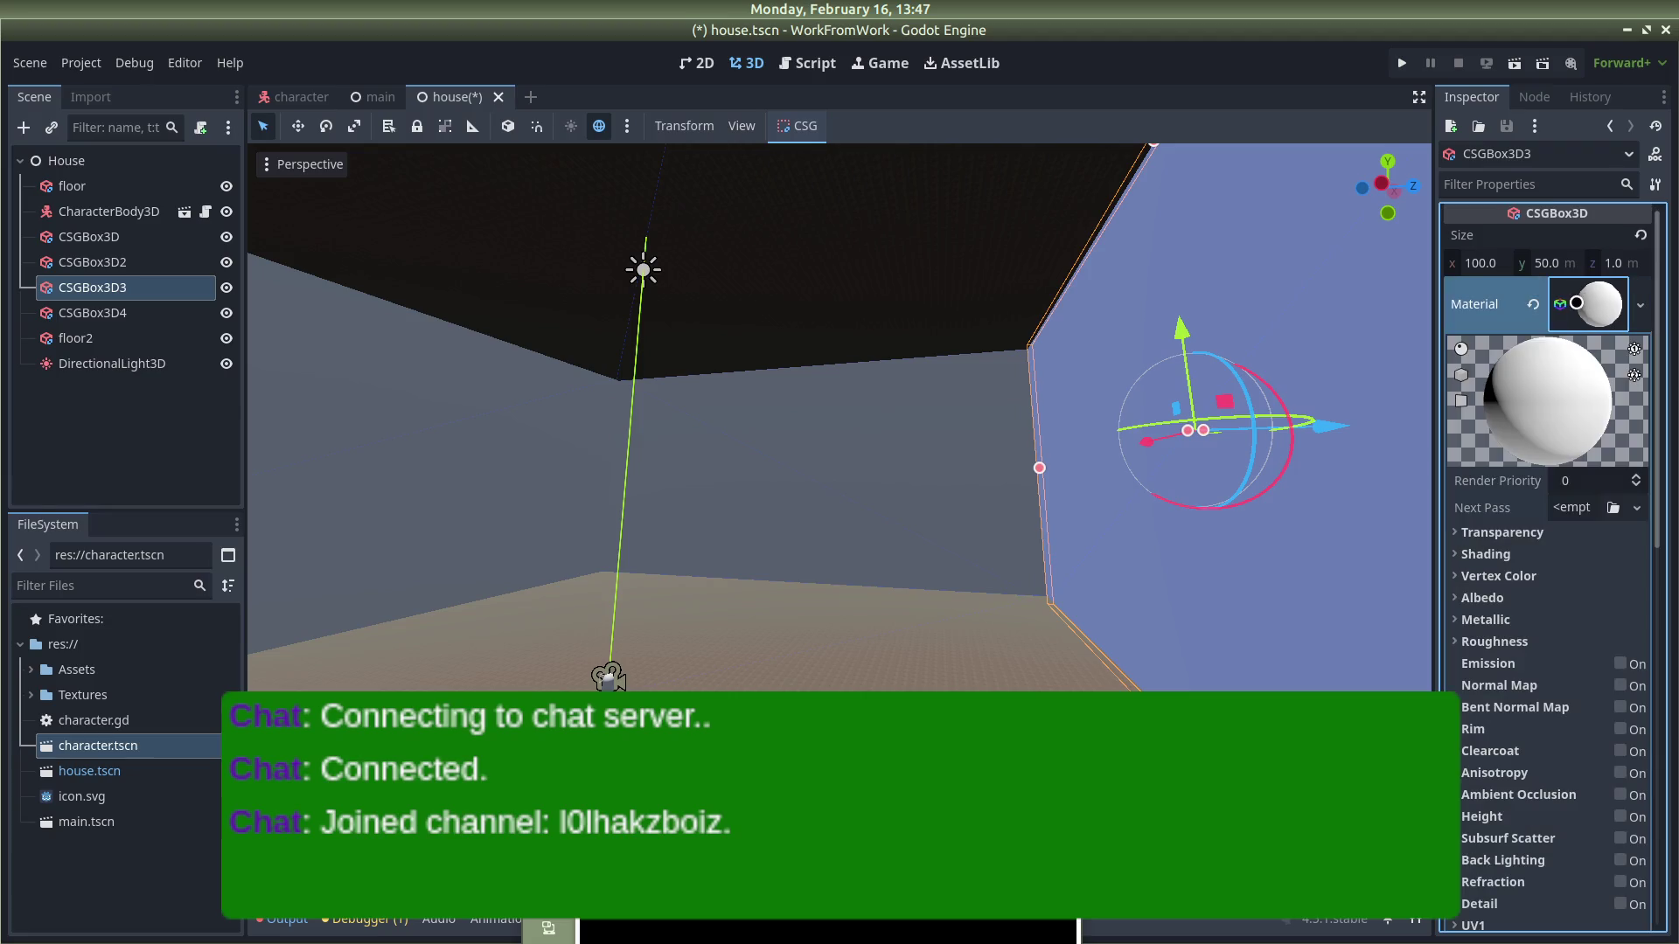
{"action": "left_click", "coordinate": [1471, 598]}
{"action": "left_click", "coordinate": [1569, 622]}
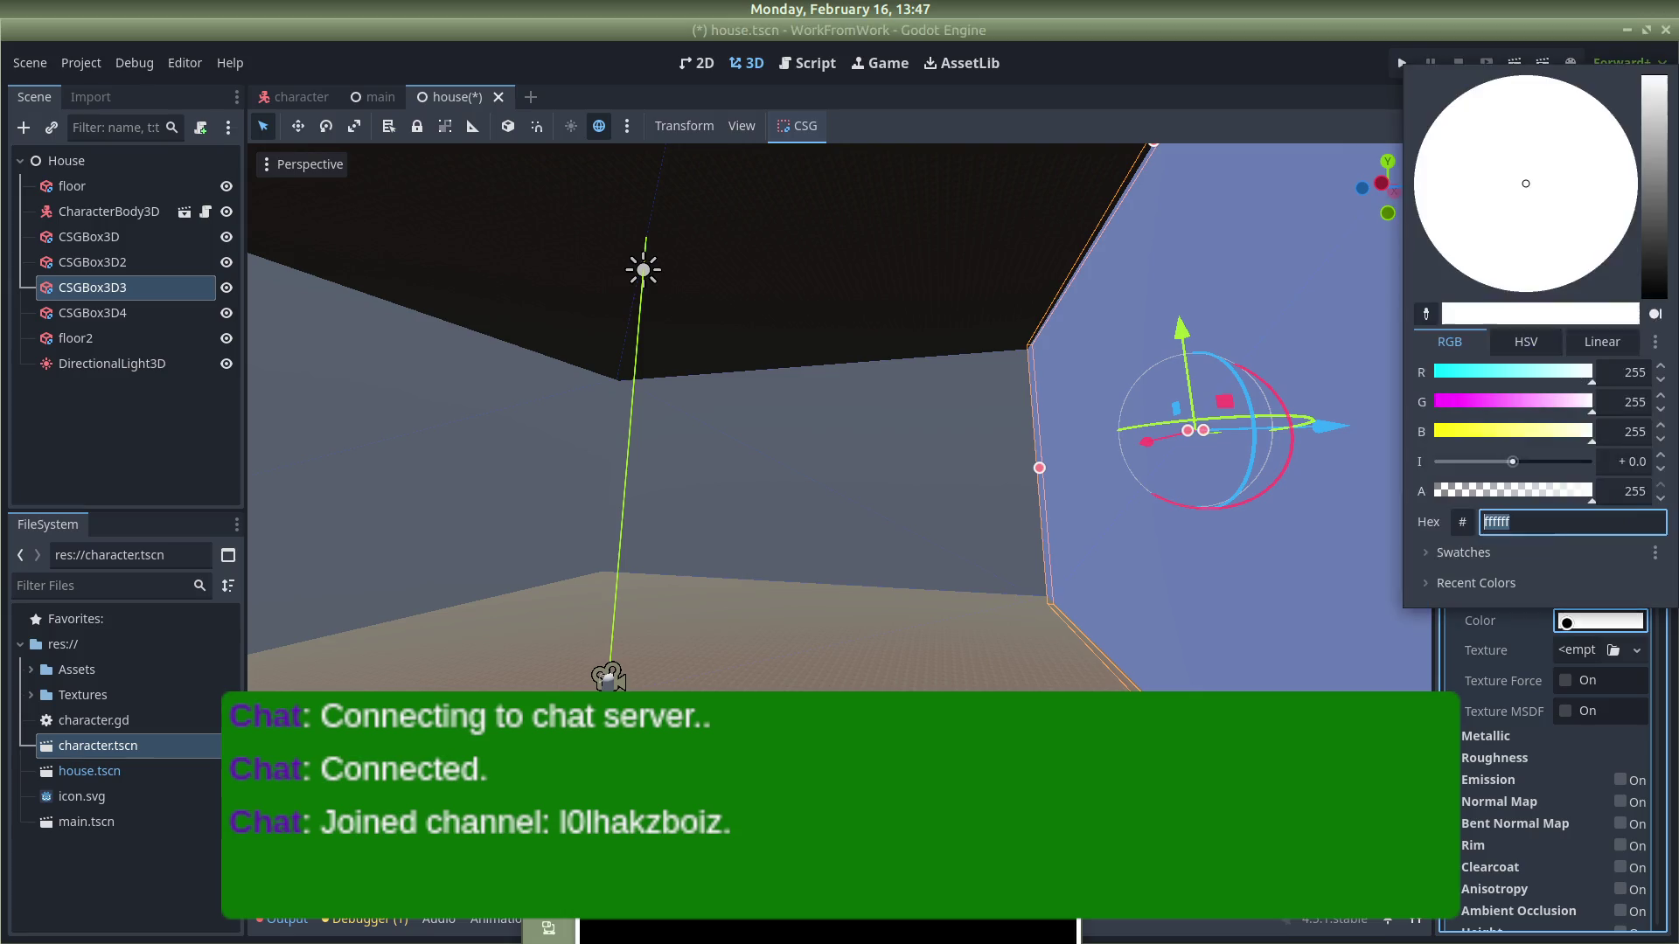
{"action": "mouse_move", "coordinate": [1530, 393]}
{"action": "left_mouse_down"}
{"action": "mouse_move", "coordinate": [1496, 400]}
{"action": "mouse_move", "coordinate": [1548, 429]}
{"action": "left_mouse_up"}
{"action": "left_click", "coordinate": [1477, 423]}
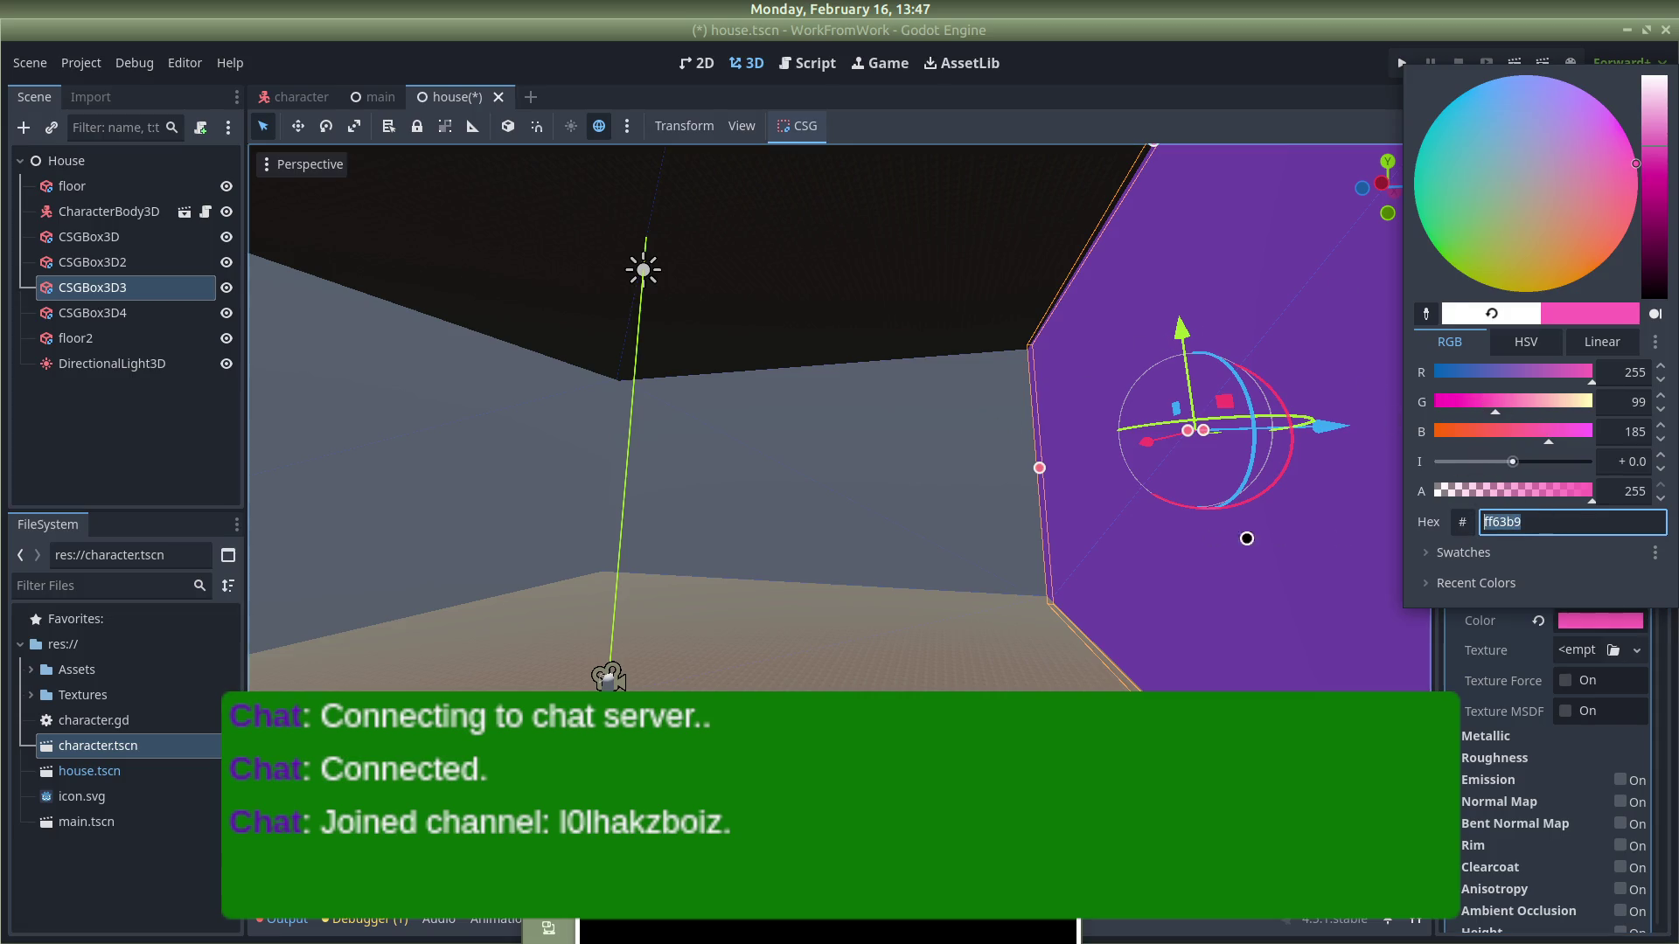
{"action": "left_click", "coordinate": [847, 509]}
Step: Give wall CSGBox3D a new material with the same ff63b9 albedo colour
{"action": "left_click", "coordinate": [963, 476]}
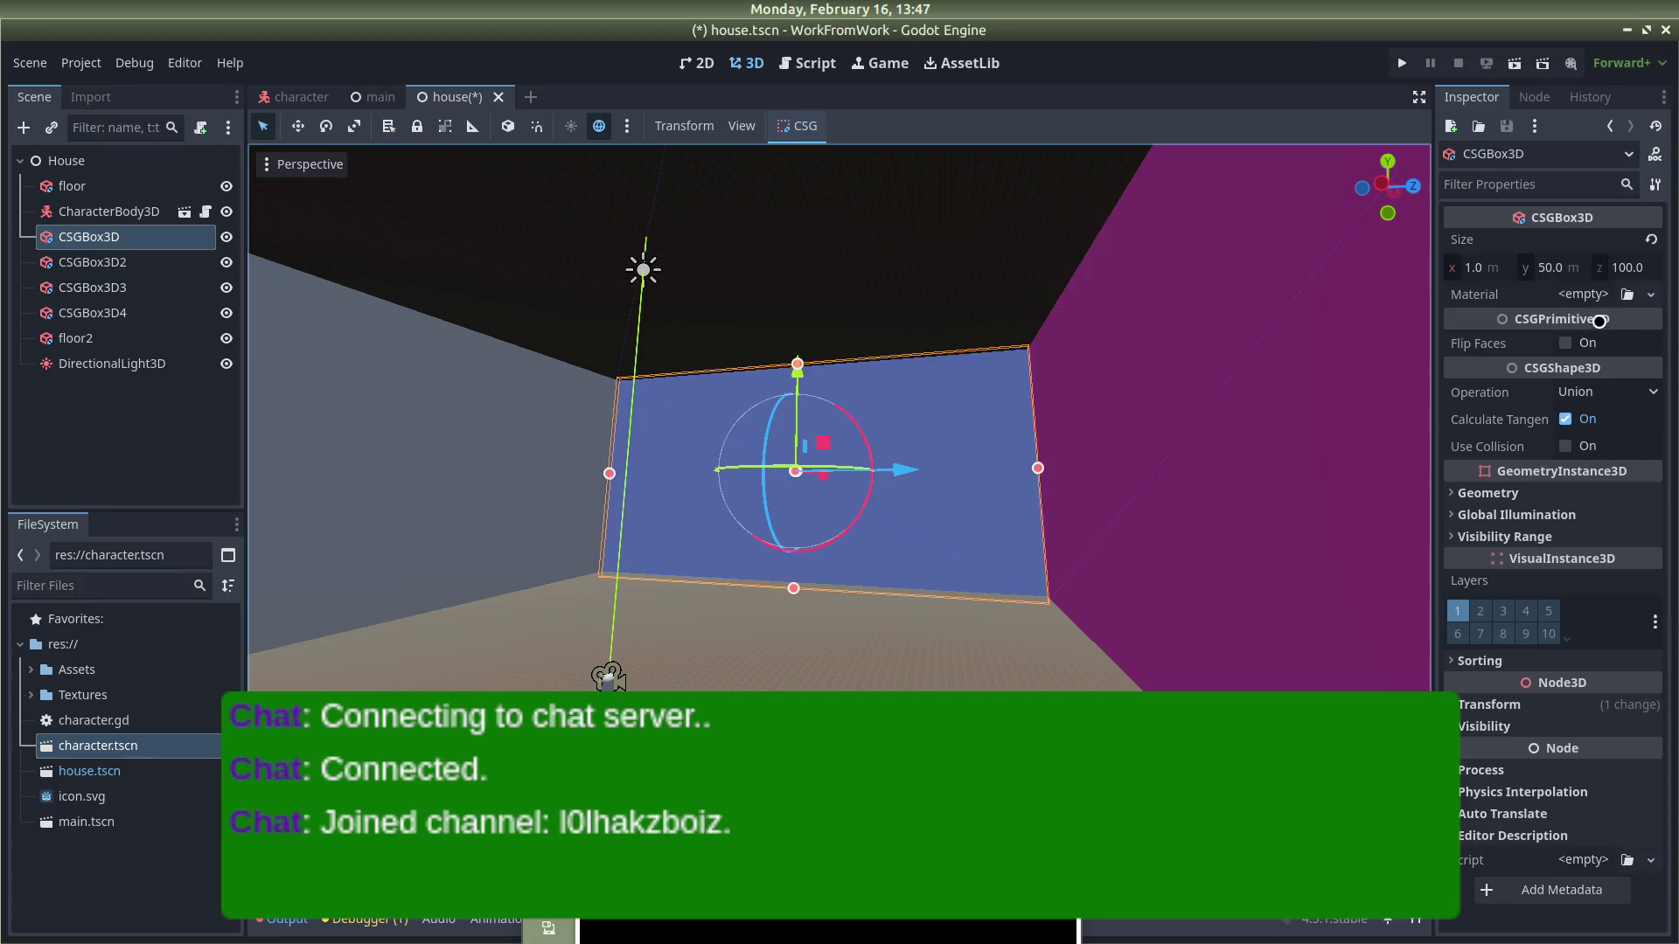
{"action": "left_click", "coordinate": [1651, 295]}
{"action": "left_click", "coordinate": [1556, 347]}
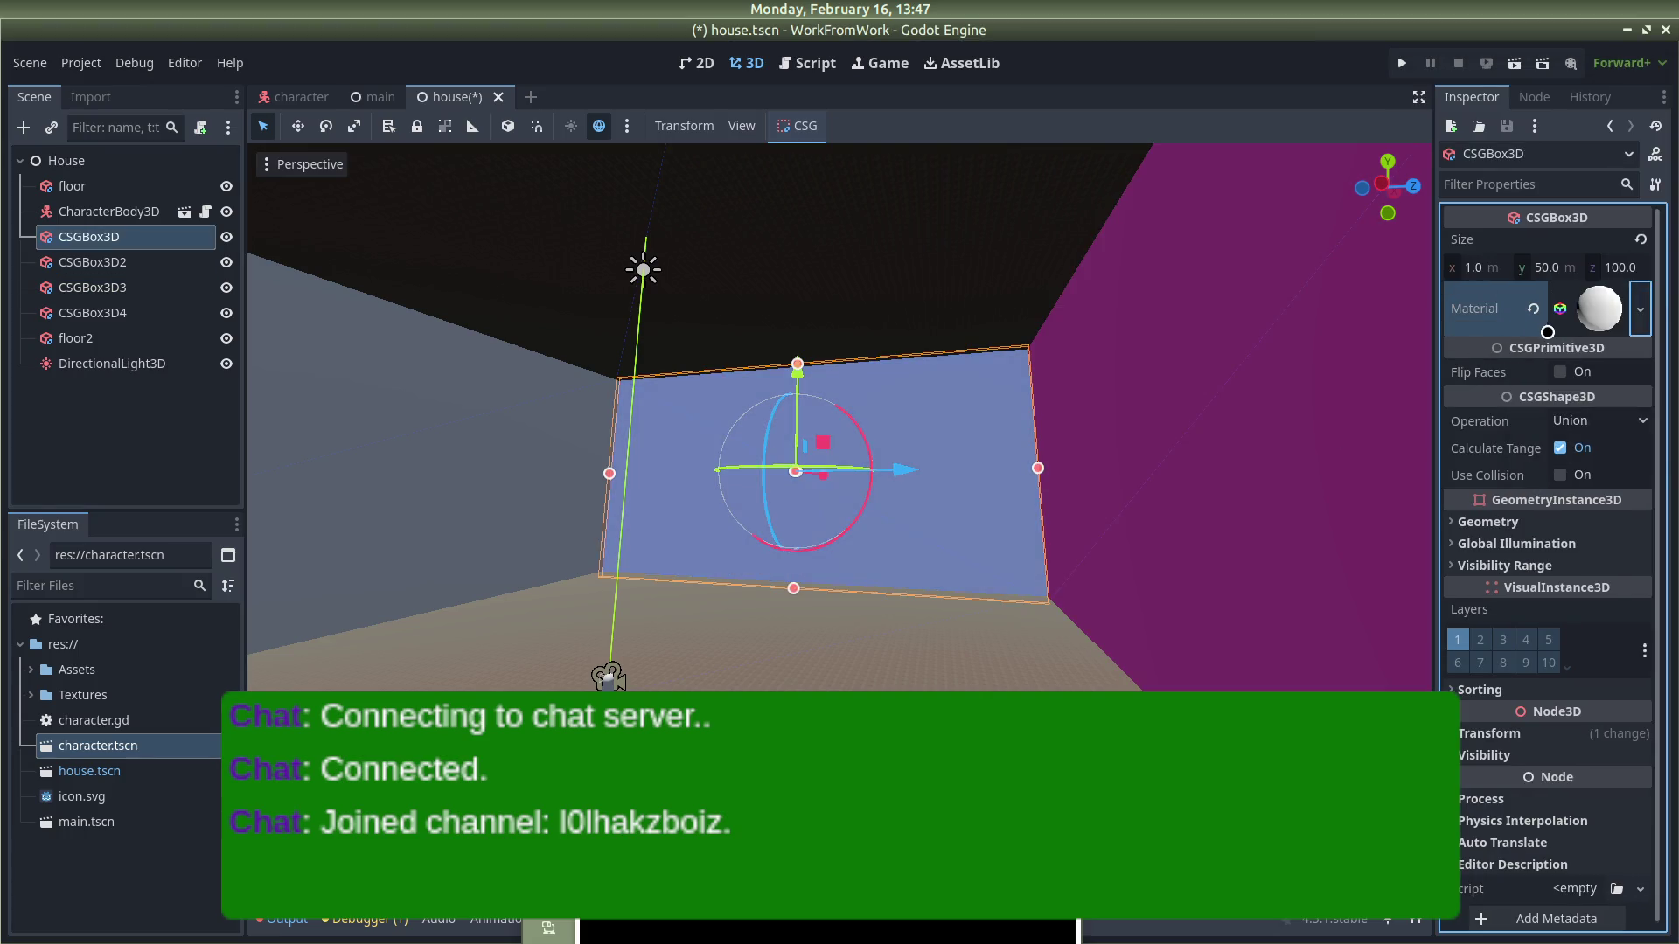
{"action": "left_click", "coordinate": [1598, 308]}
{"action": "left_click", "coordinate": [1478, 601]}
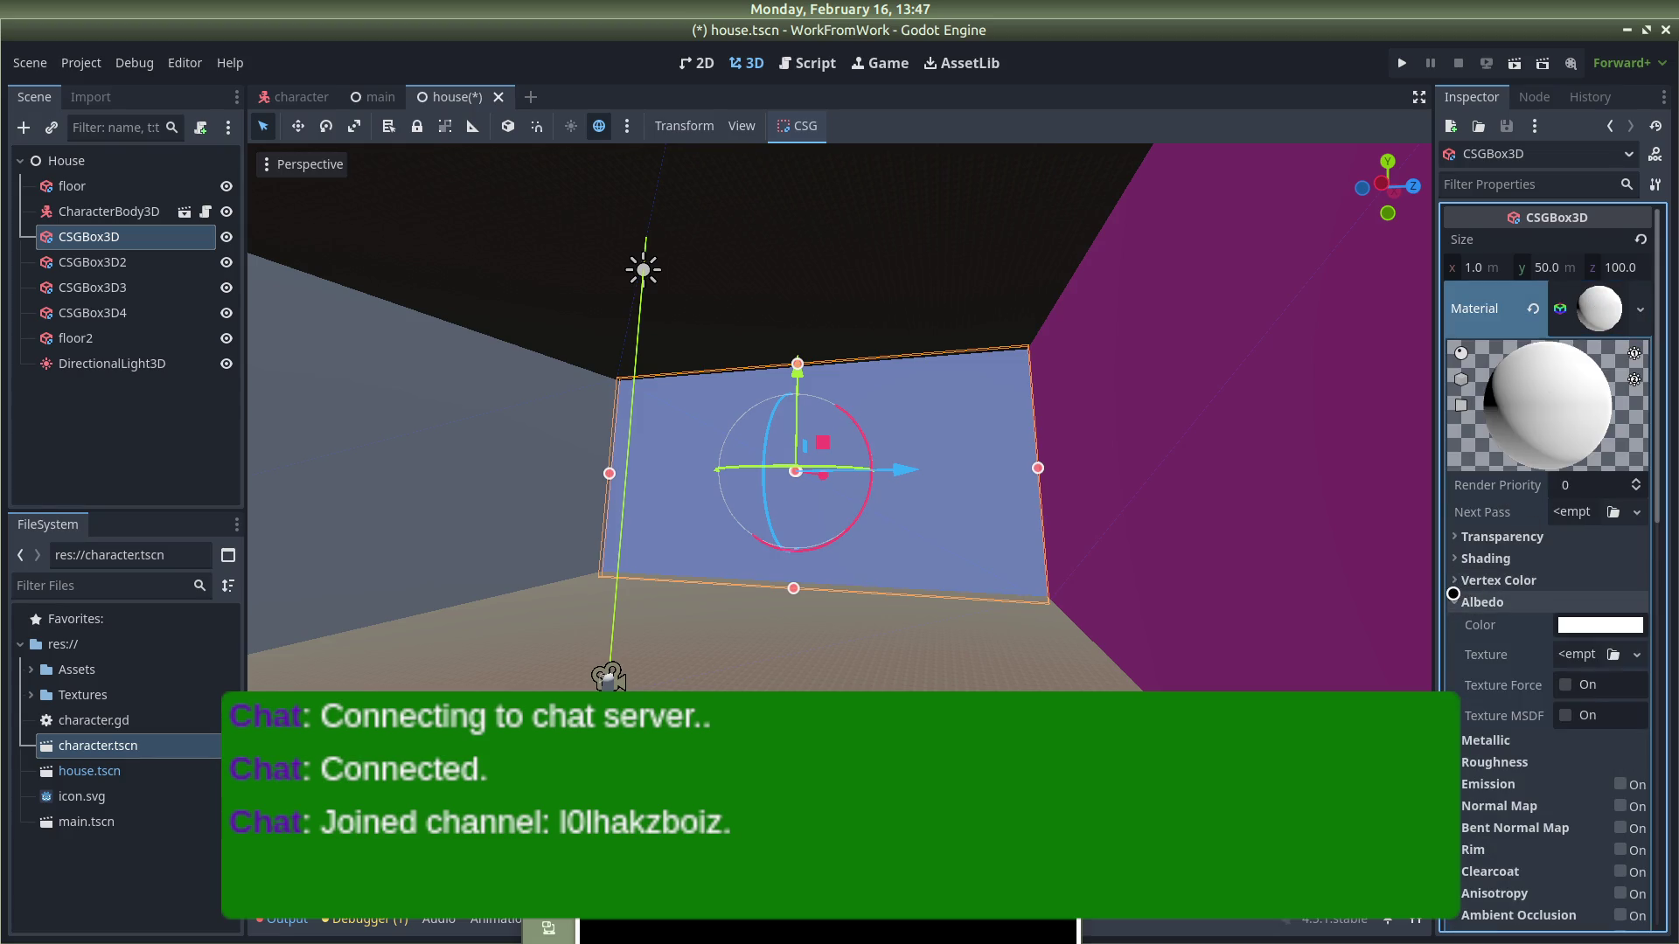
{"action": "left_click", "coordinate": [1600, 624]}
{"action": "type", "text": "ff63b9"}
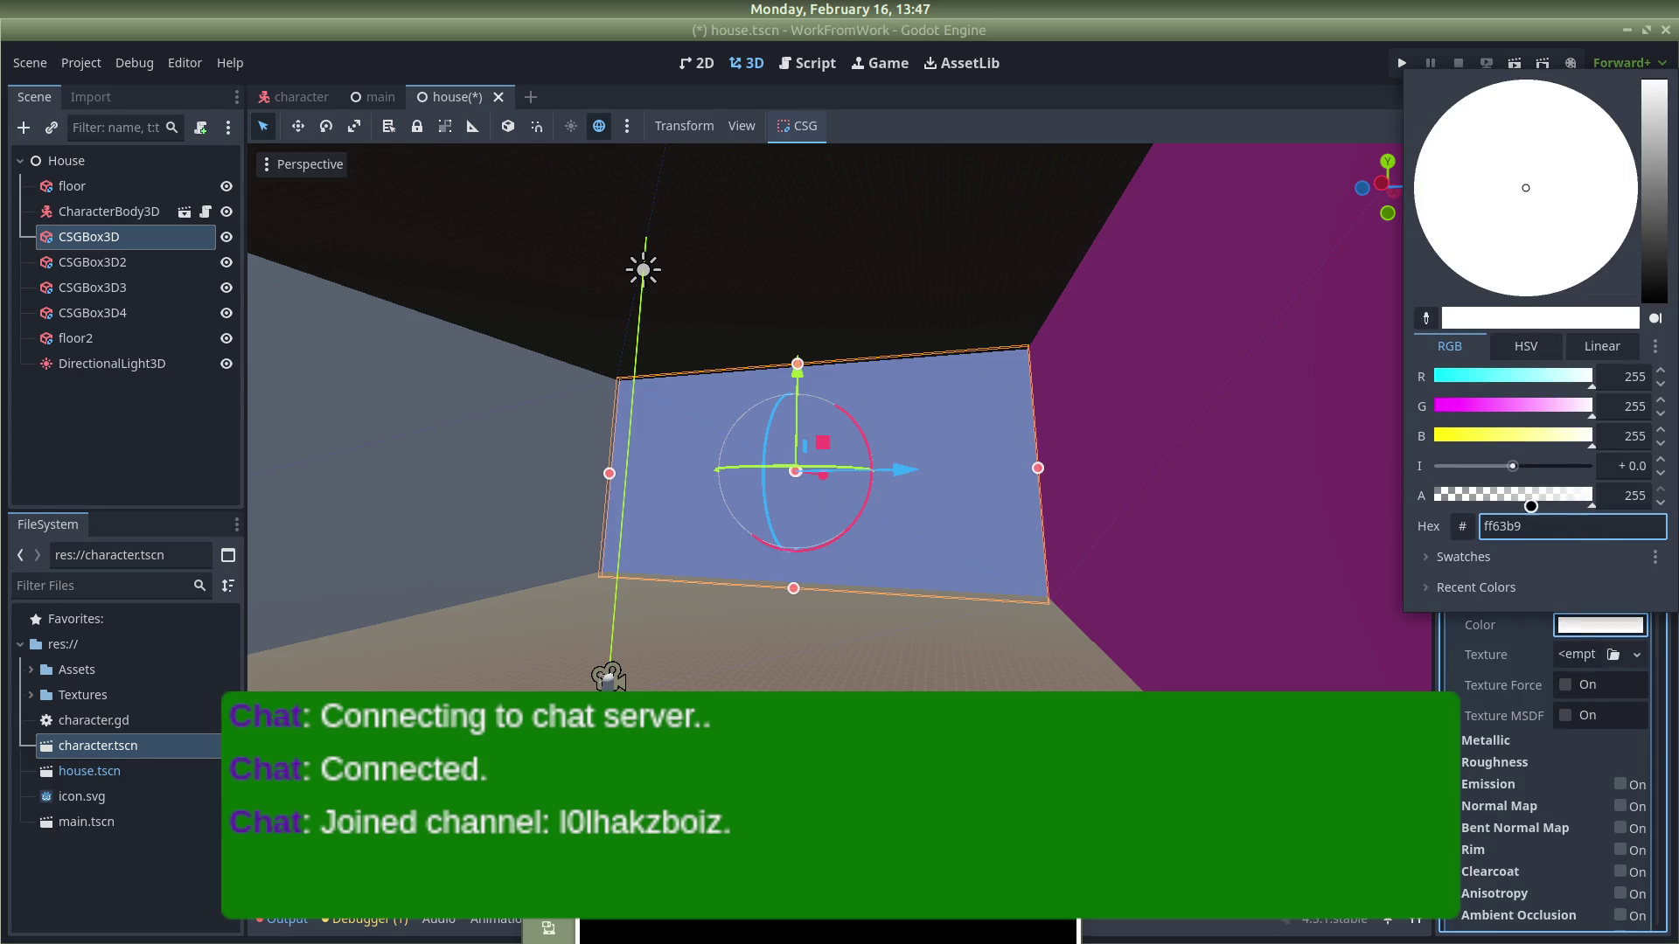
{"action": "key", "text": "Return"}
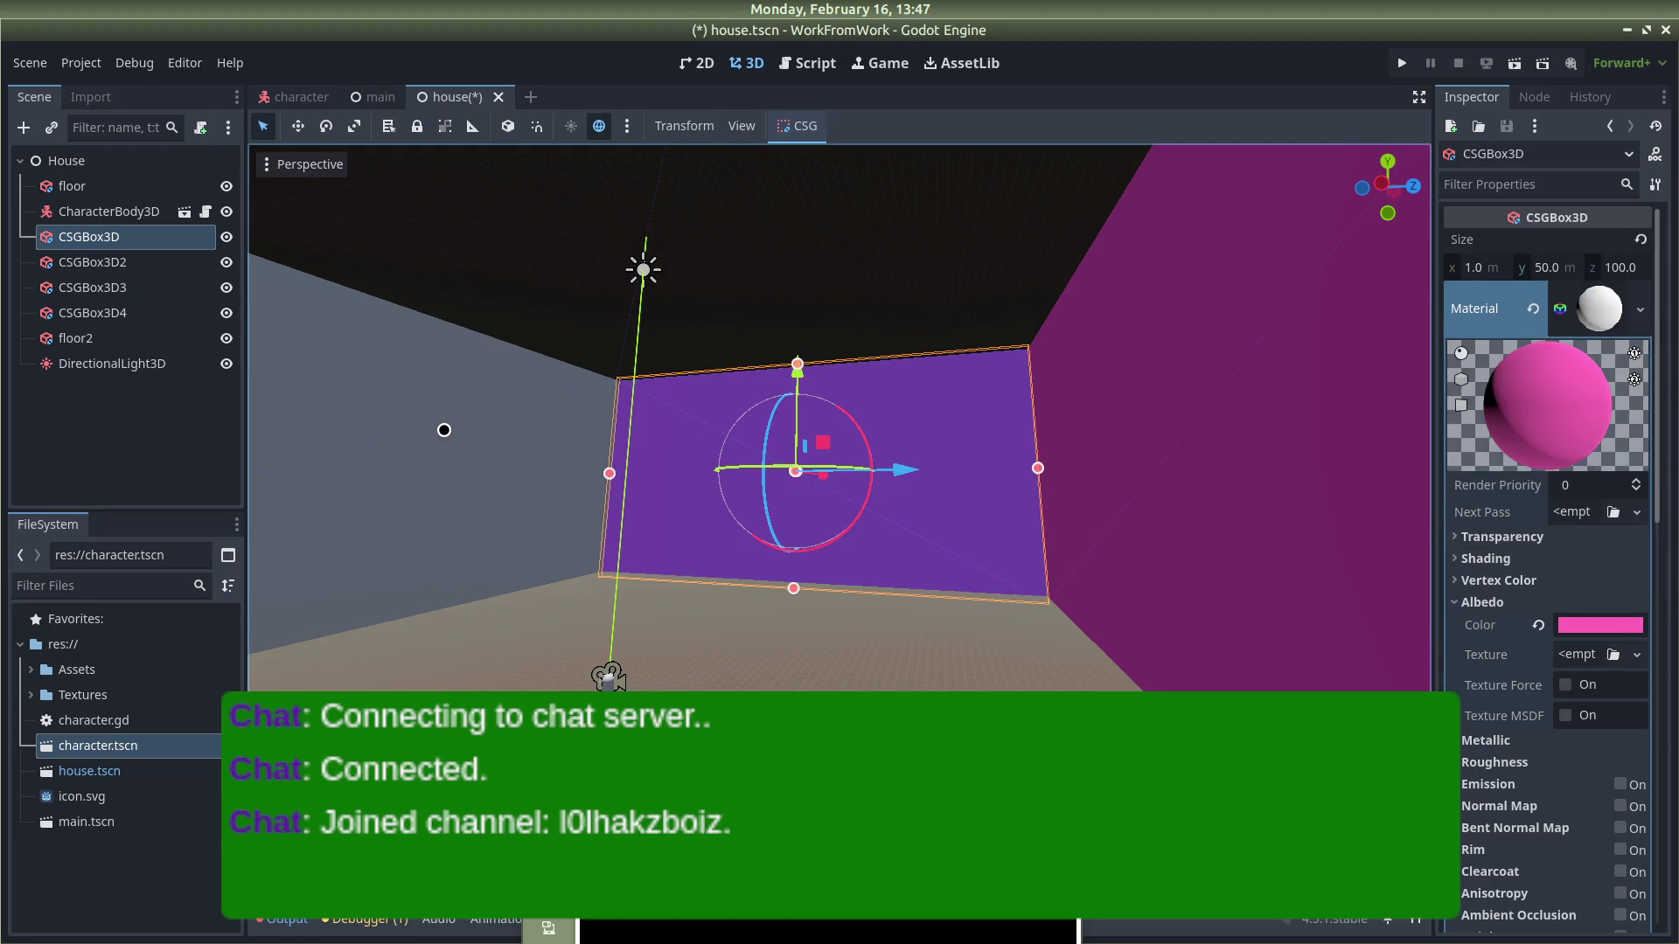
{"action": "left_click", "coordinate": [455, 439]}
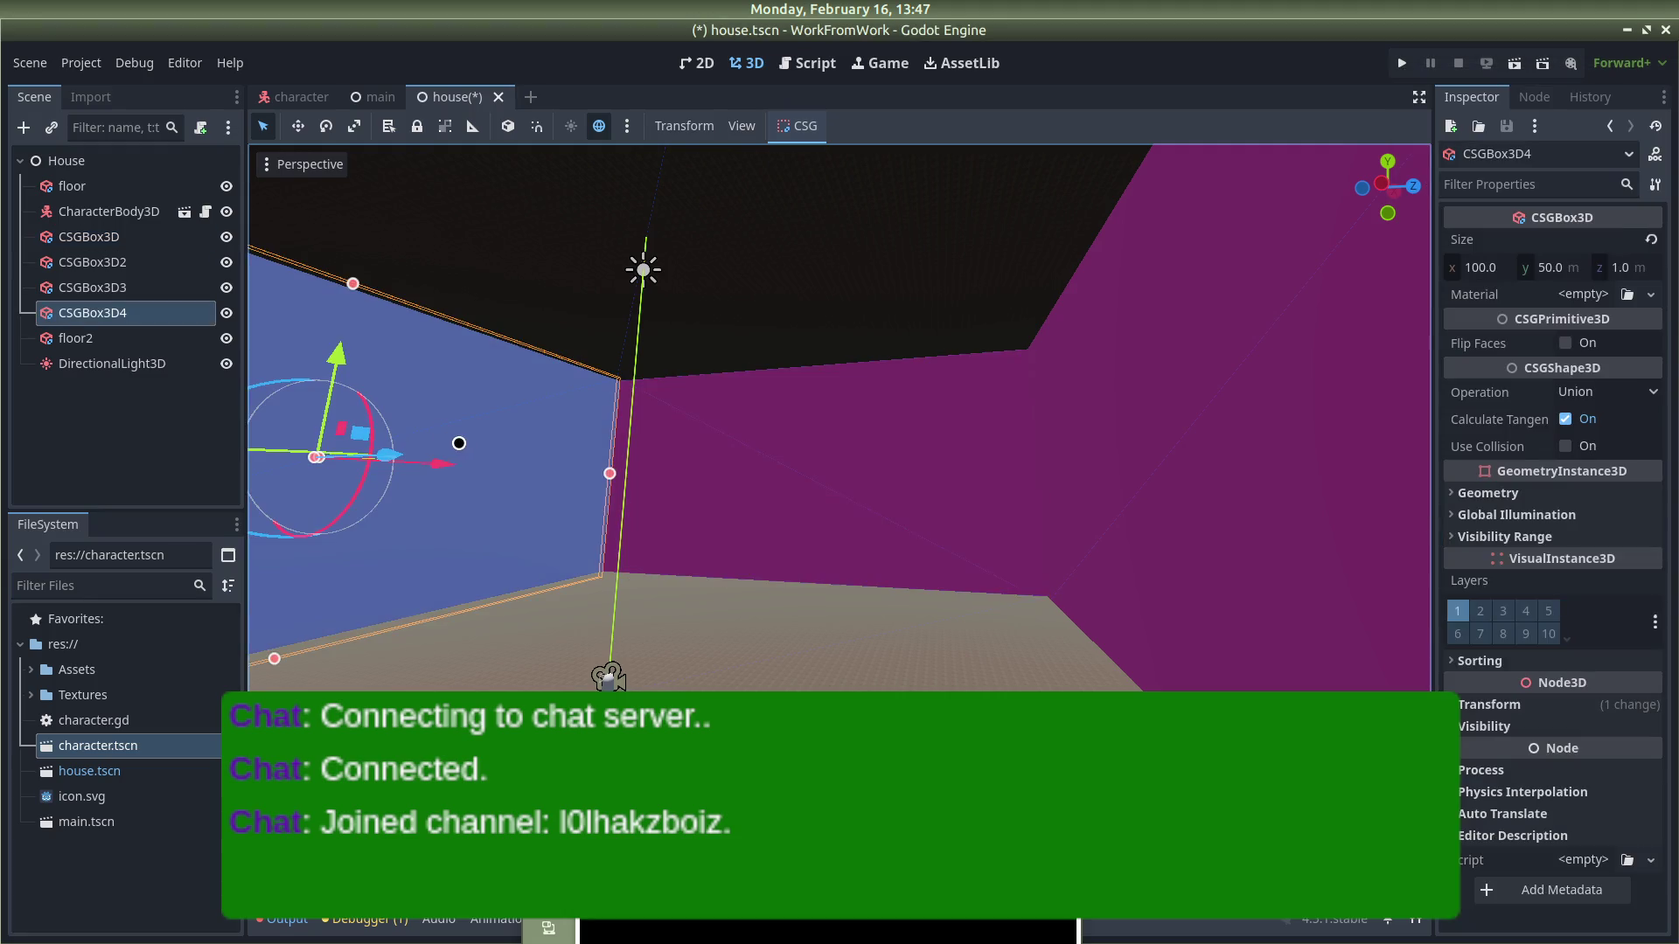
Step: Give wall CSGBox3D4 a new StandardMaterial3D with pink ff63b9 albedo
{"action": "left_click", "coordinate": [1651, 294]}
{"action": "left_click", "coordinate": [1569, 344]}
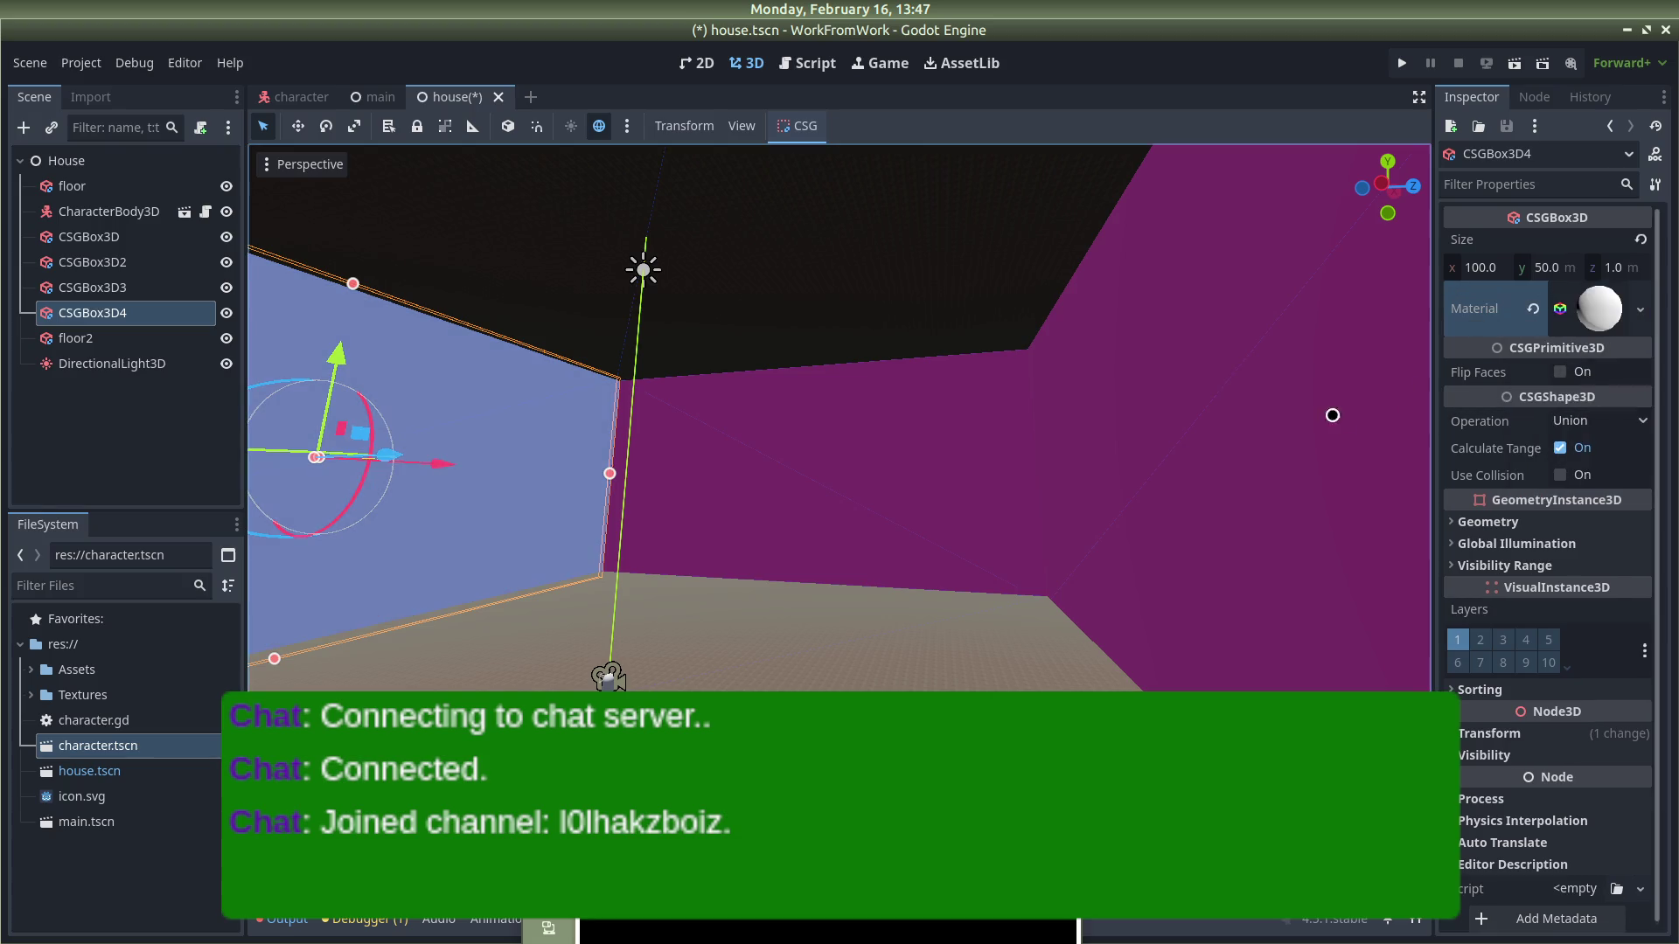
{"action": "left_click", "coordinate": [1611, 302]}
{"action": "left_click", "coordinate": [1455, 603]}
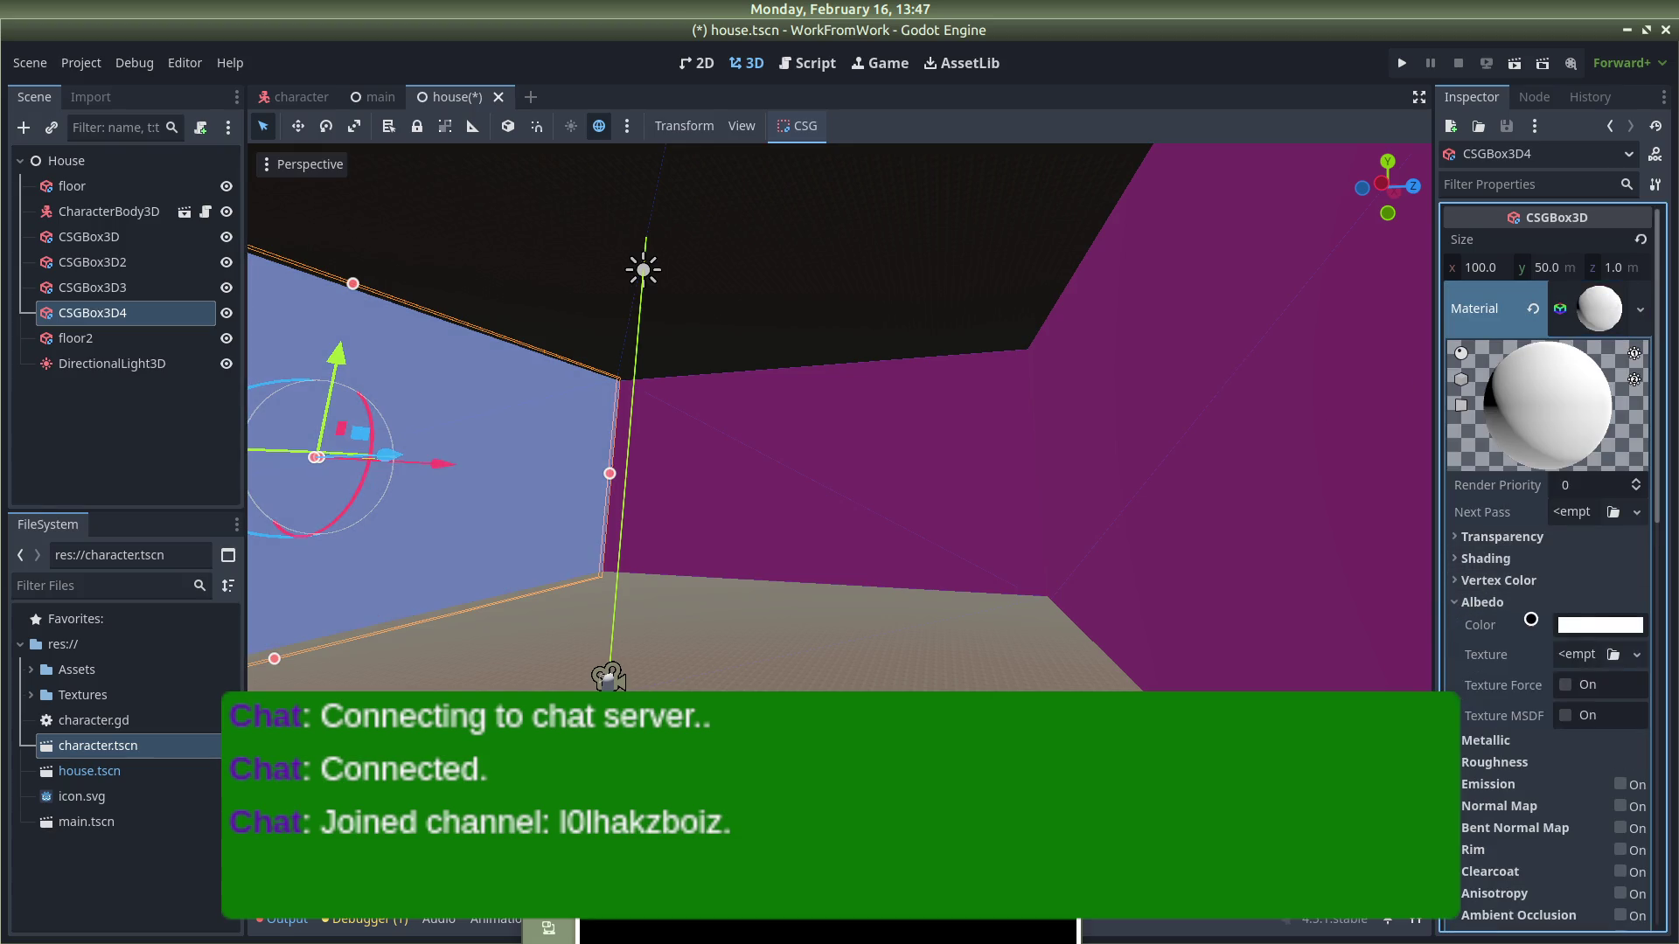
{"action": "left_click", "coordinate": [1576, 625]}
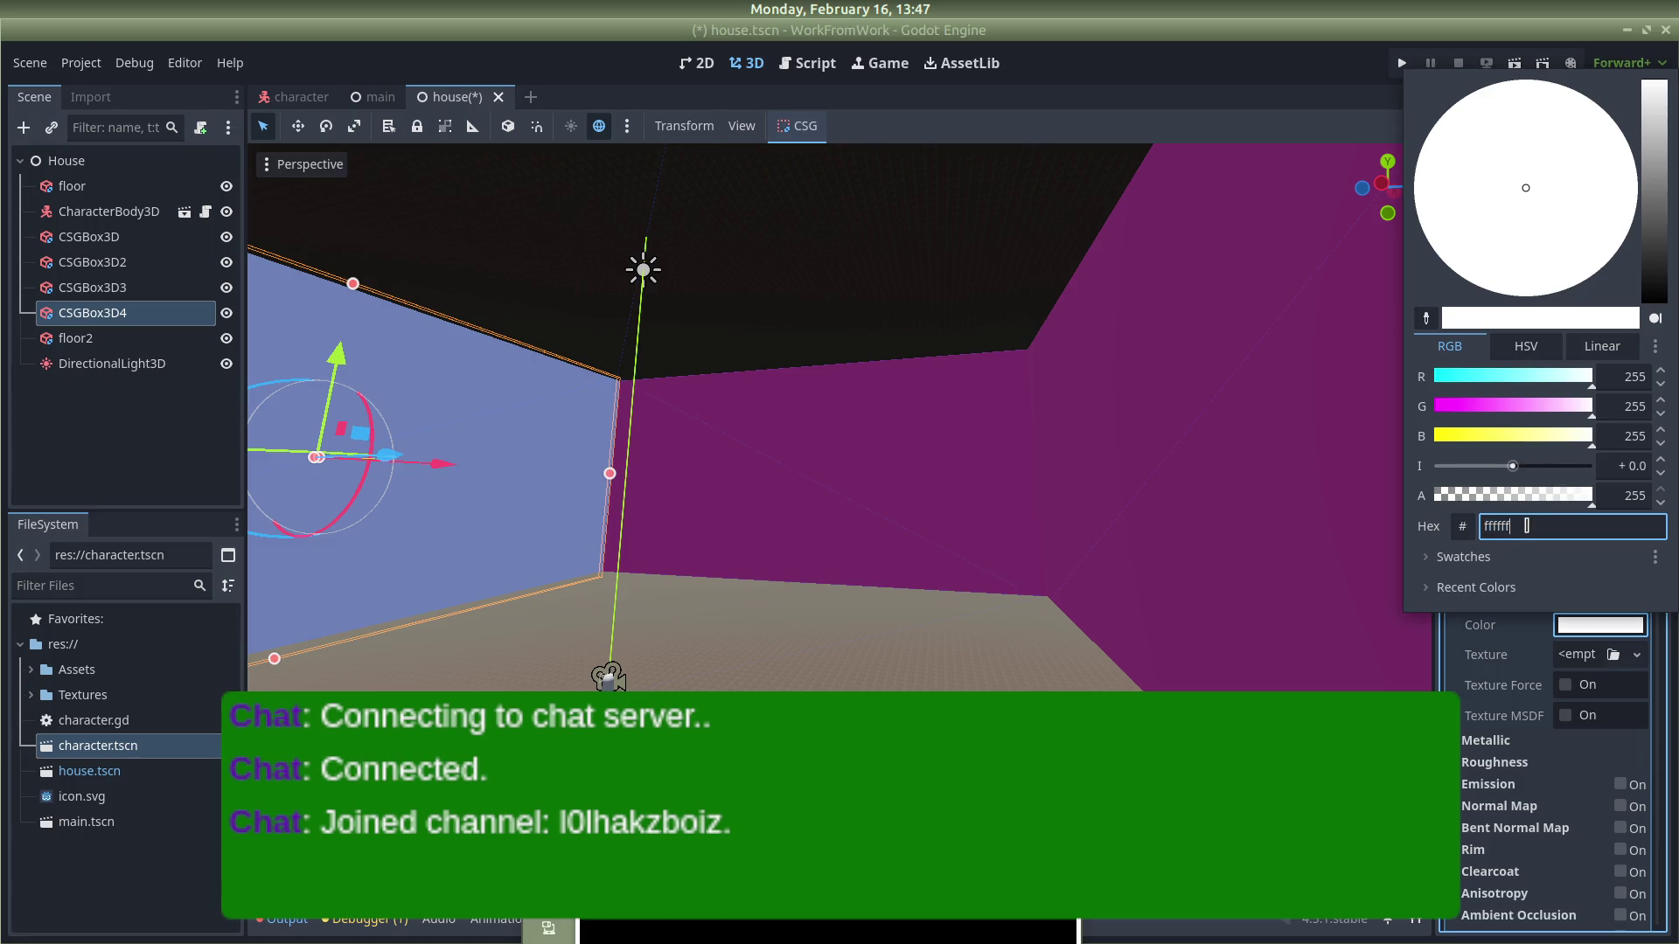
{"action": "key", "text": "ctrl+a"}
{"action": "key", "text": "BackSpace"}
{"action": "key", "text": "Return"}
Step: Give the back wall CSGBox3D2 a new material with pink albedo
{"action": "mouse_move", "coordinate": [839, 522]}
{"action": "left_mouse_down"}
{"action": "mouse_move", "coordinate": [1277, 495]}
{"action": "mouse_move", "coordinate": [343, 538]}
{"action": "left_mouse_up"}
{"action": "left_click", "coordinate": [738, 454]}
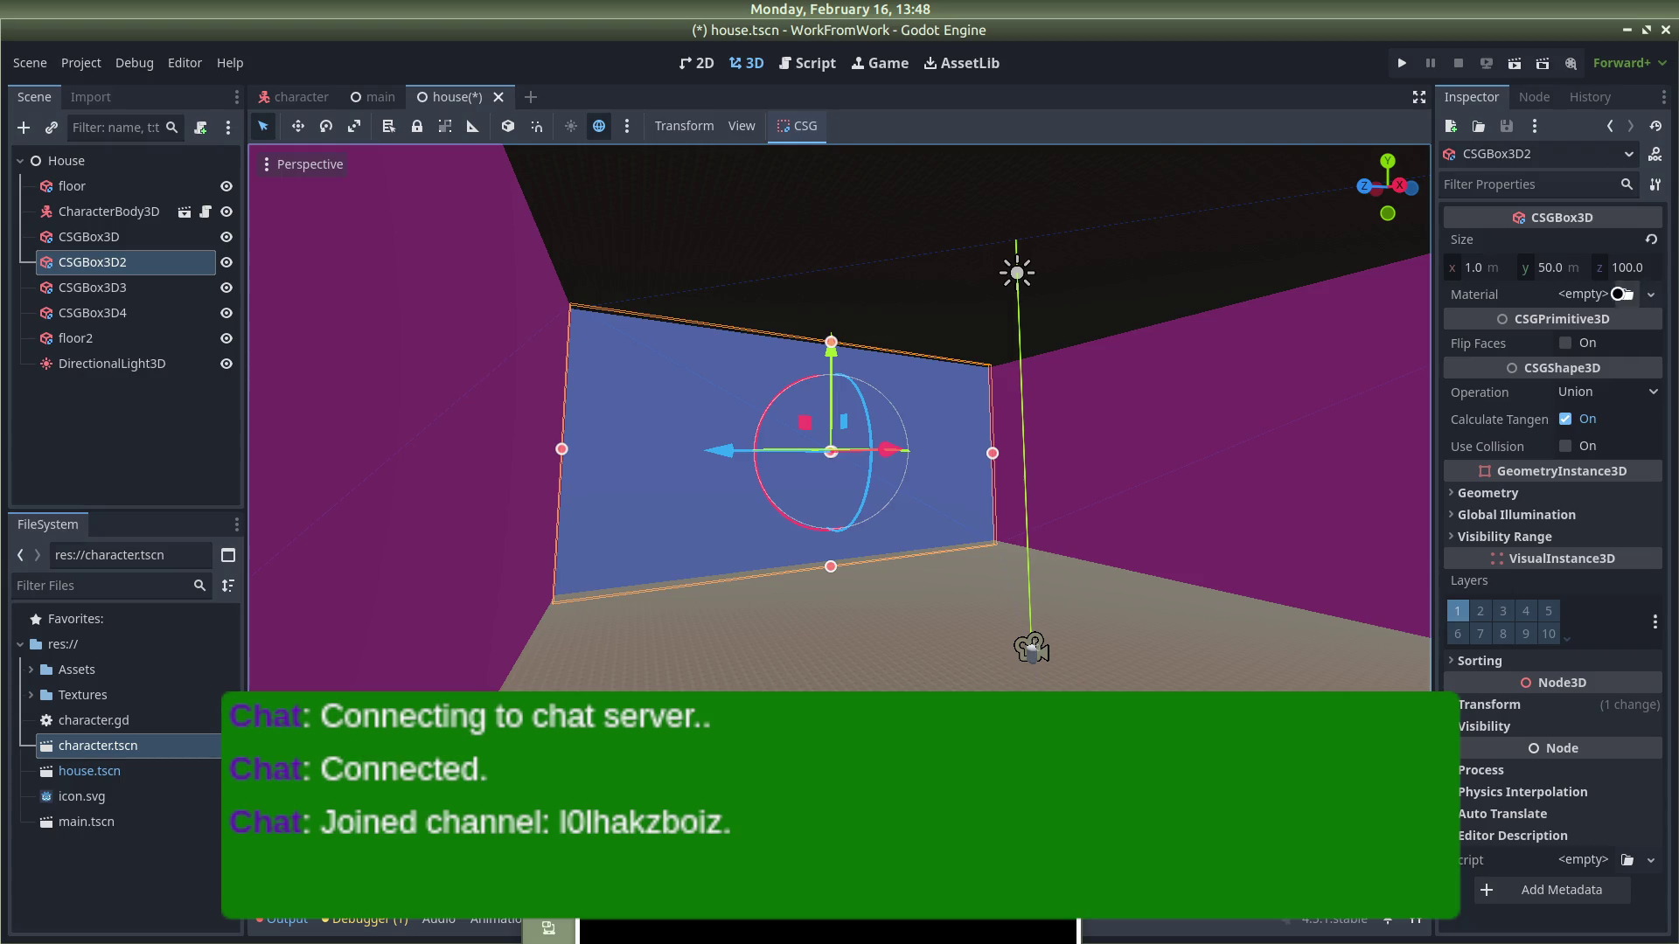
{"action": "left_click", "coordinate": [1651, 295]}
{"action": "left_click", "coordinate": [1603, 346]}
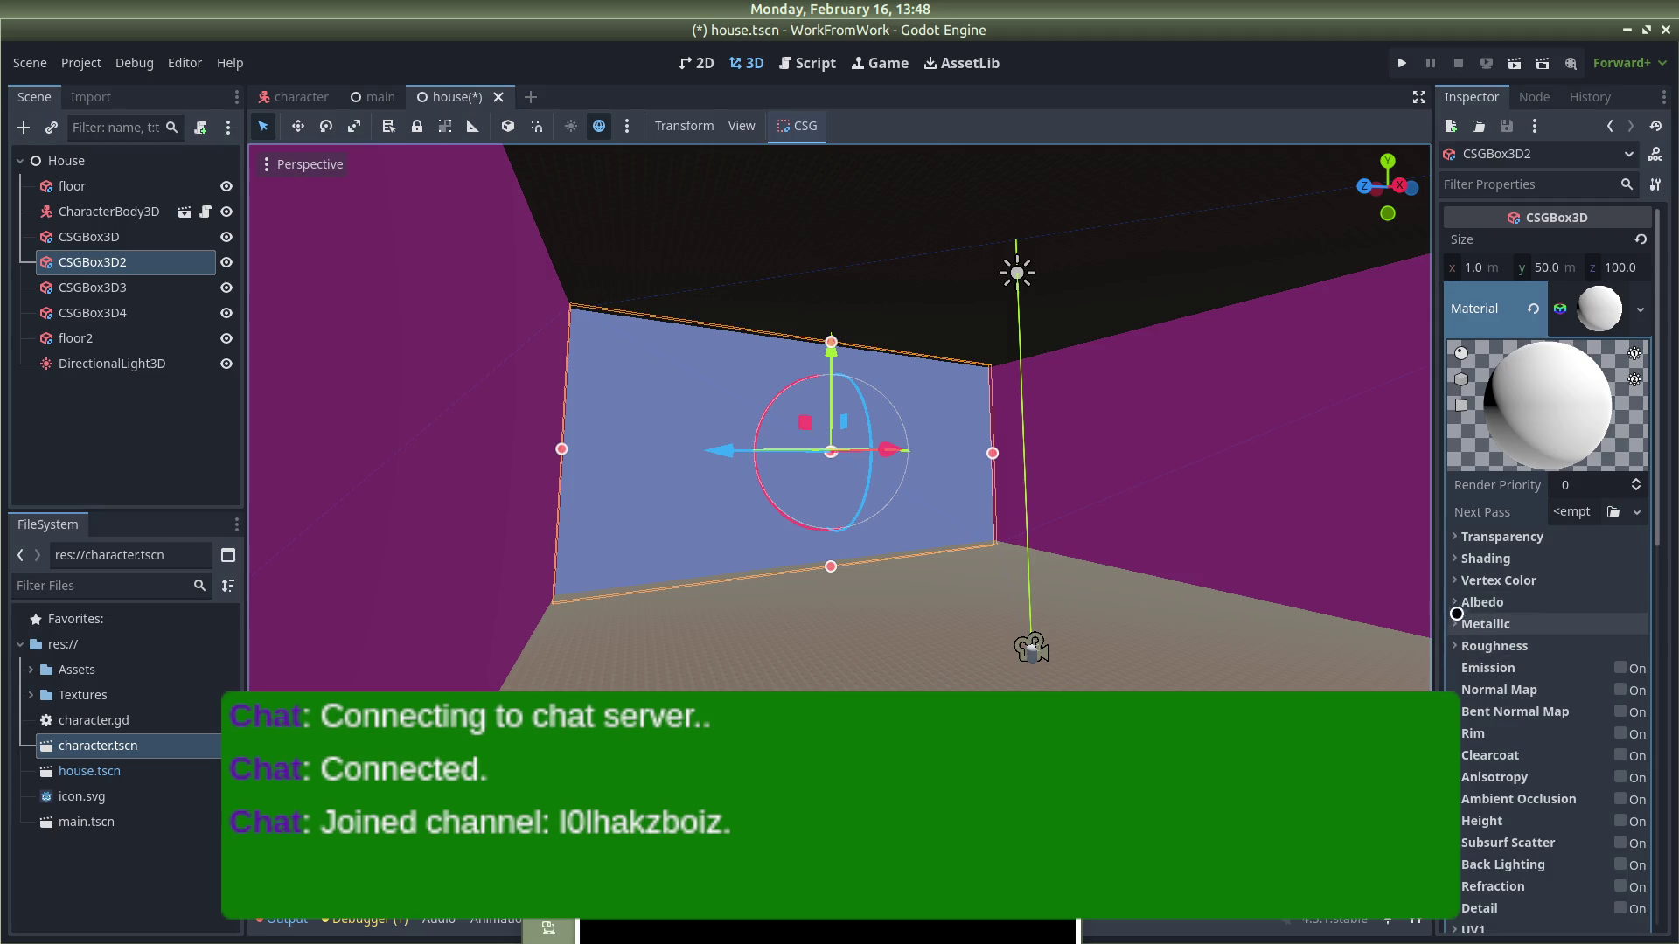
{"action": "left_click", "coordinate": [1457, 602]}
{"action": "left_click", "coordinate": [1589, 617]}
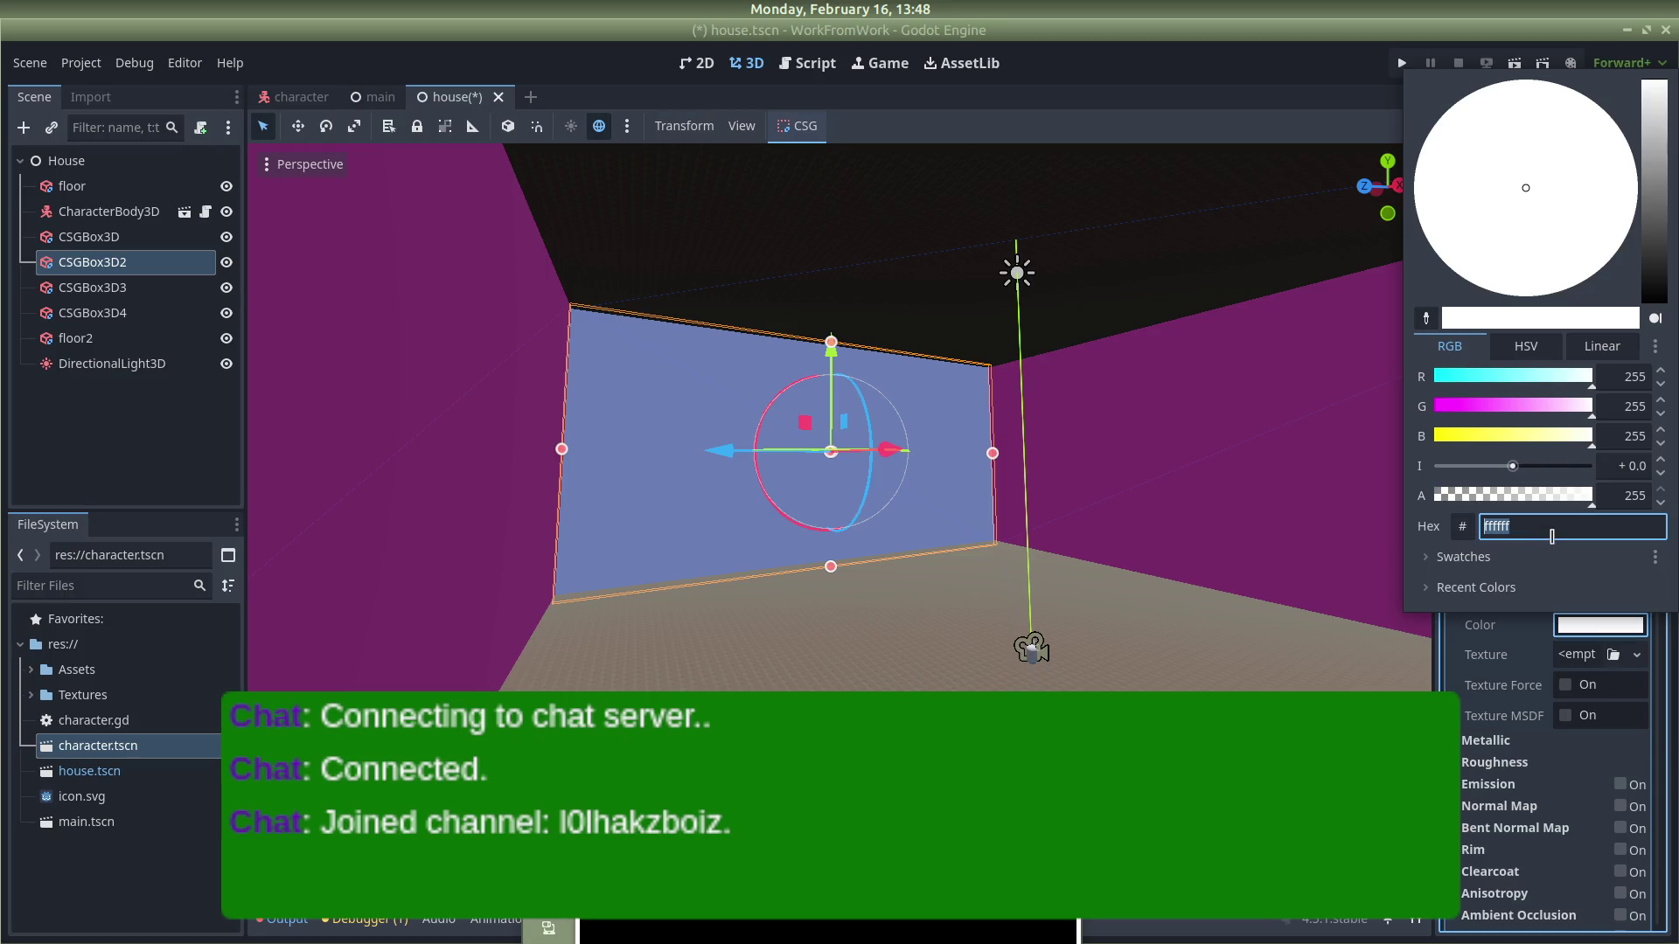
{"action": "left_click", "coordinate": [1335, 488]}
Step: Check CSGBox3D4, save house.tscn and run the project with F5
{"action": "left_click", "coordinate": [1171, 528]}
{"action": "scroll", "coordinate": [1171, 528], "scroll_direction": "down", "scroll_amount": 5}
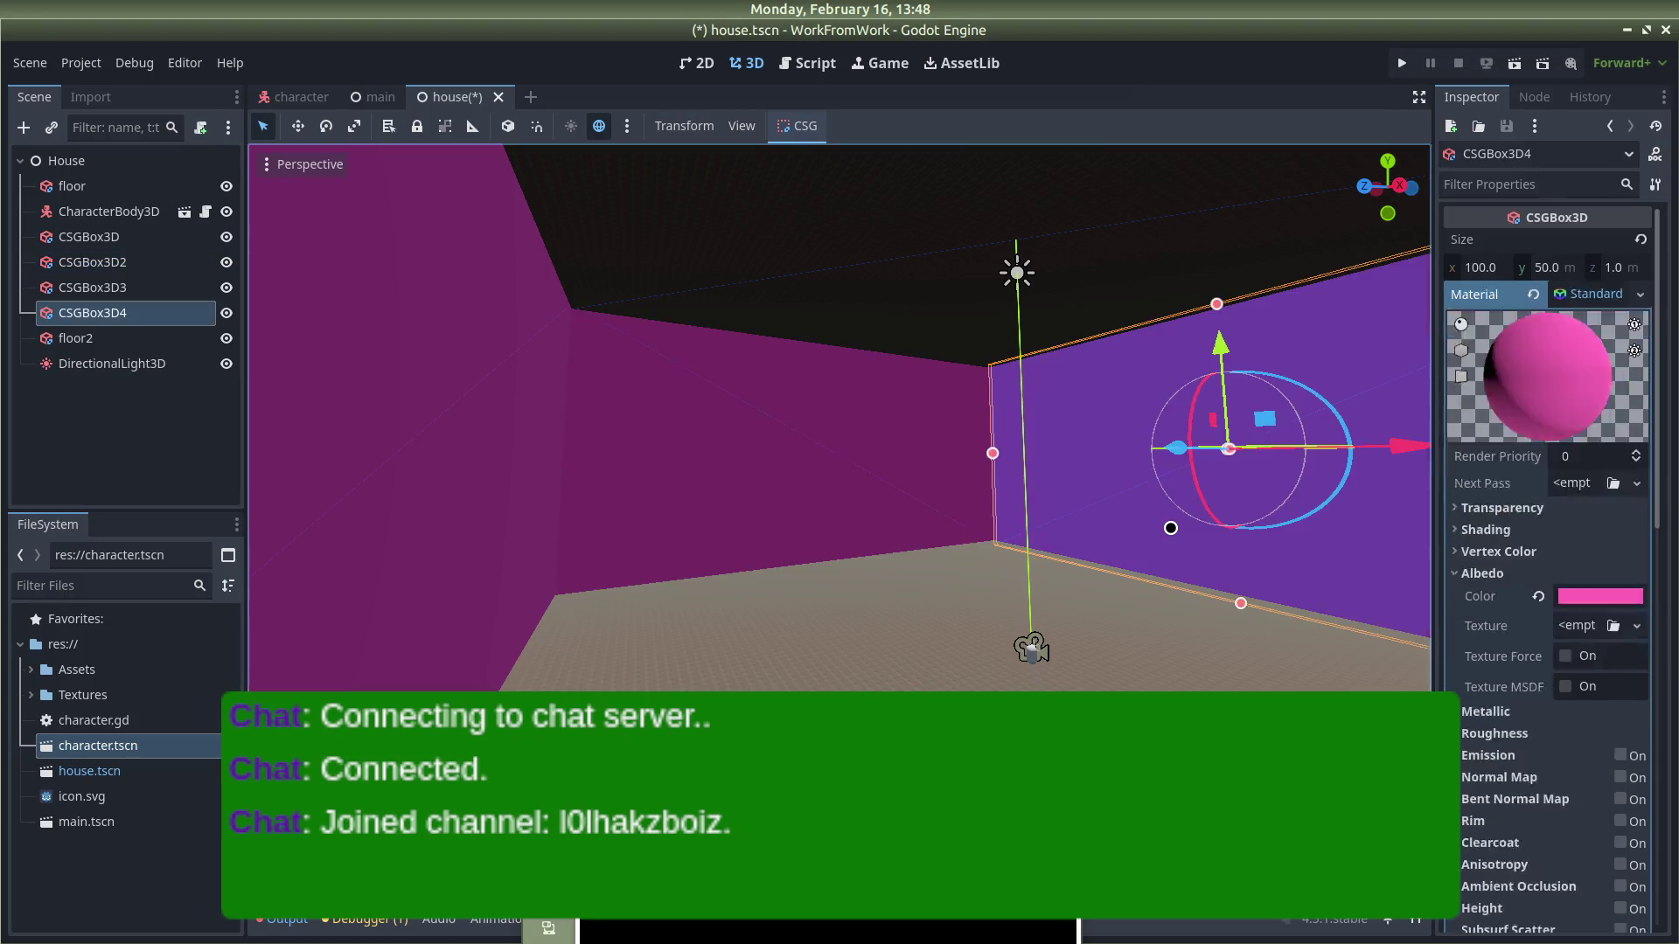
{"action": "key", "text": "ctrl+s"}
{"action": "key", "text": "F5"}
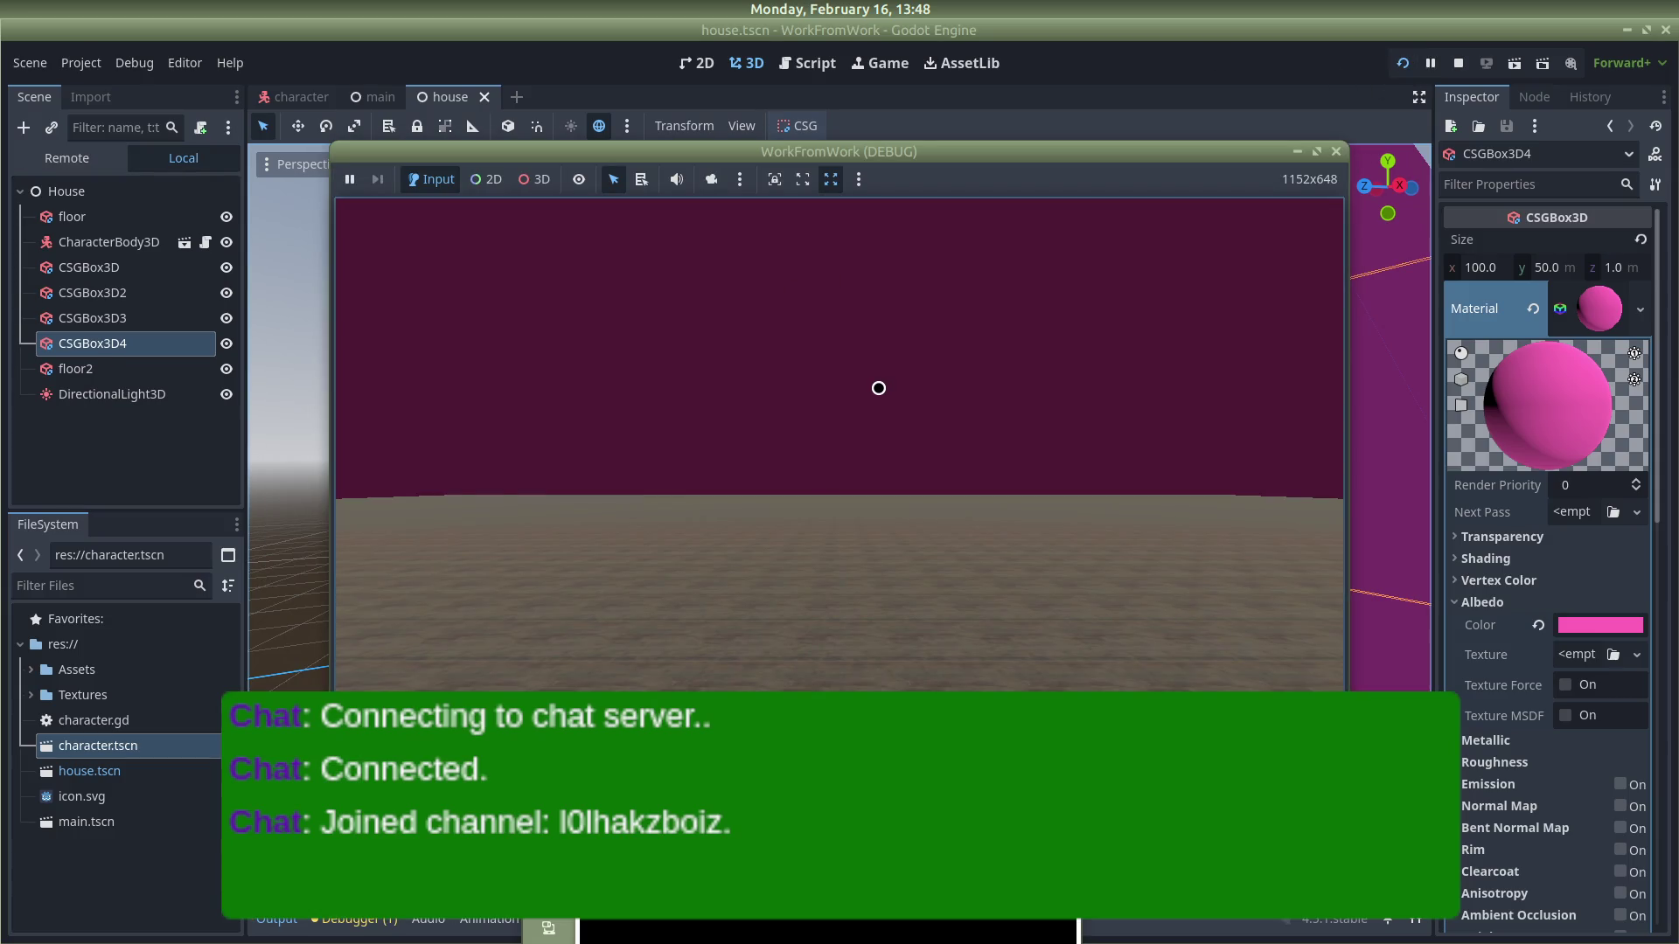
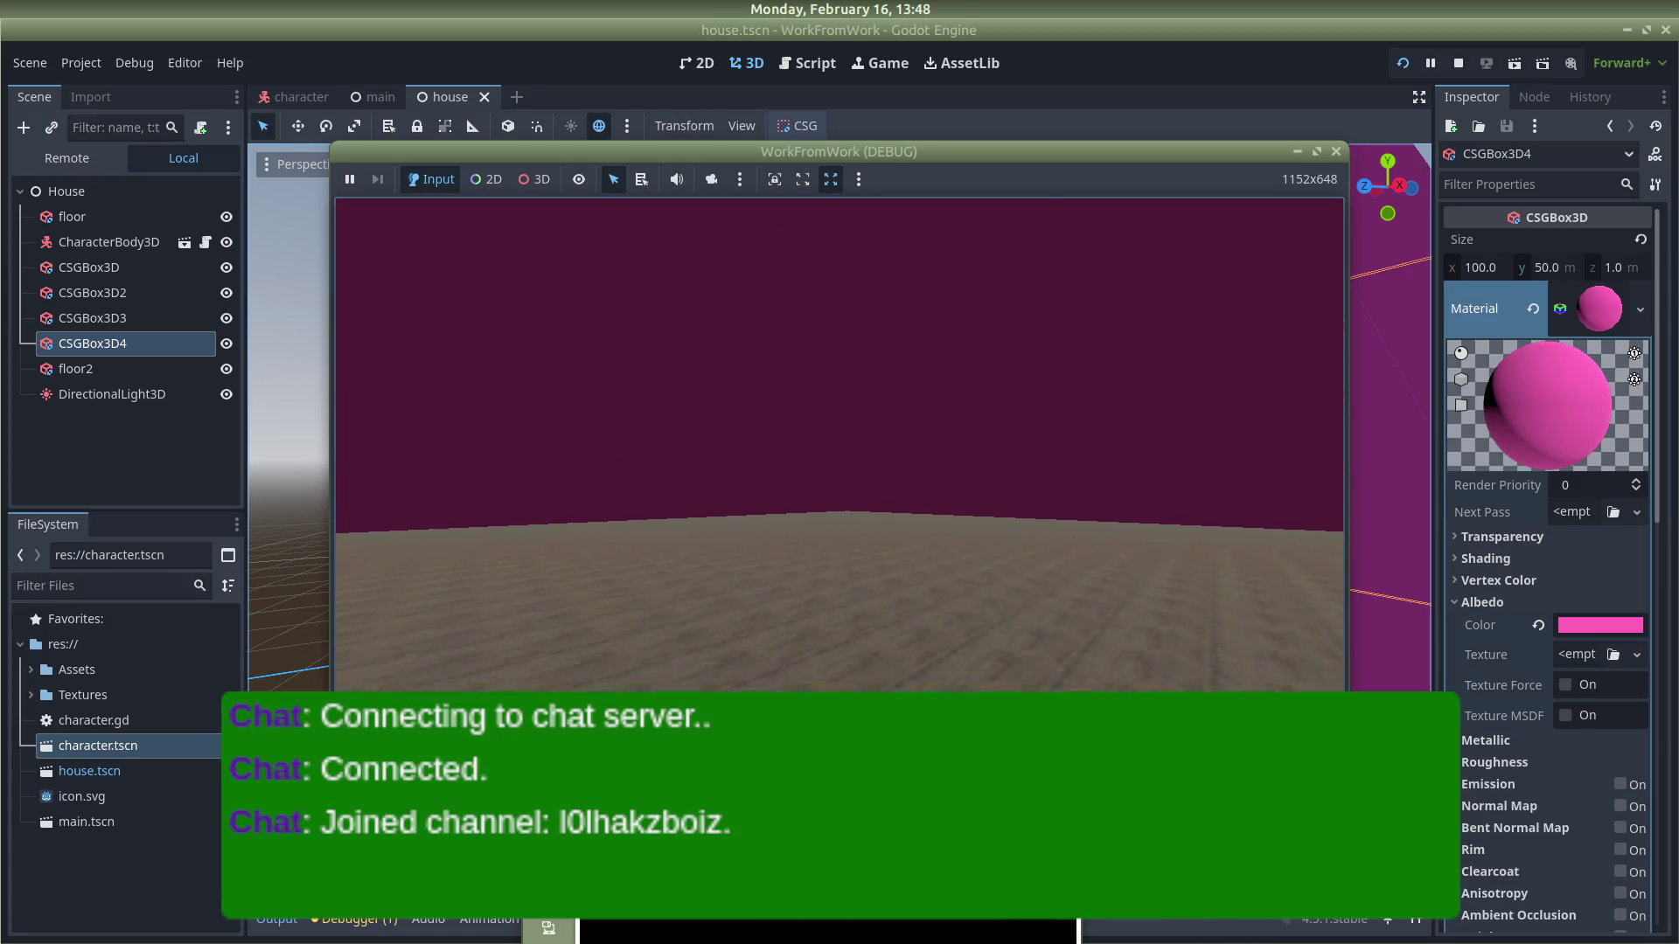
Step: Close the running WorkFromWork game window, look down on the house, and select the CSGBox3D3 wall
{"action": "left_click", "coordinate": [1338, 160]}
{"action": "scroll", "coordinate": [974, 589], "scroll_direction": "down", "scroll_amount": 3}
{"action": "scroll", "coordinate": [1049, 627], "scroll_direction": "up", "scroll_amount": 3}
{"action": "mouse_move", "coordinate": [1049, 627]}
{"action": "left_mouse_down"}
{"action": "mouse_move", "coordinate": [1098, 161]}
{"action": "mouse_move", "coordinate": [911, 503]}
{"action": "left_mouse_up"}
{"action": "left_click", "coordinate": [930, 491]}
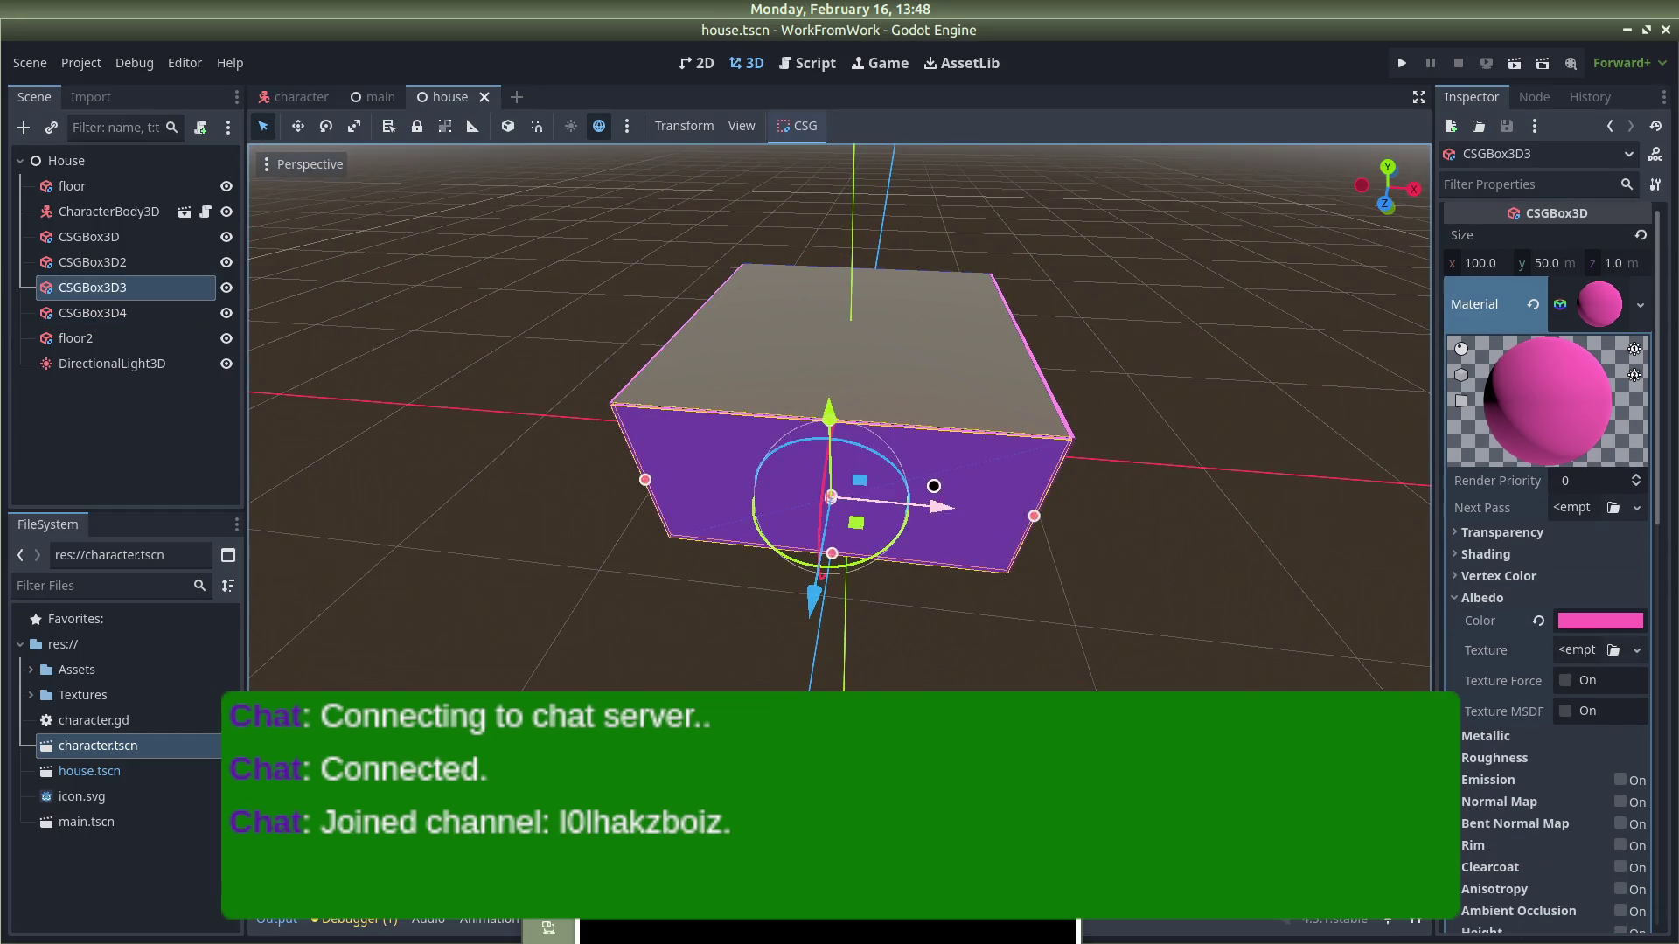
Step: Set CSGBox3D3's Size y to 20 m and move it down toward the floor in front view
{"action": "left_click", "coordinate": [1550, 261]}
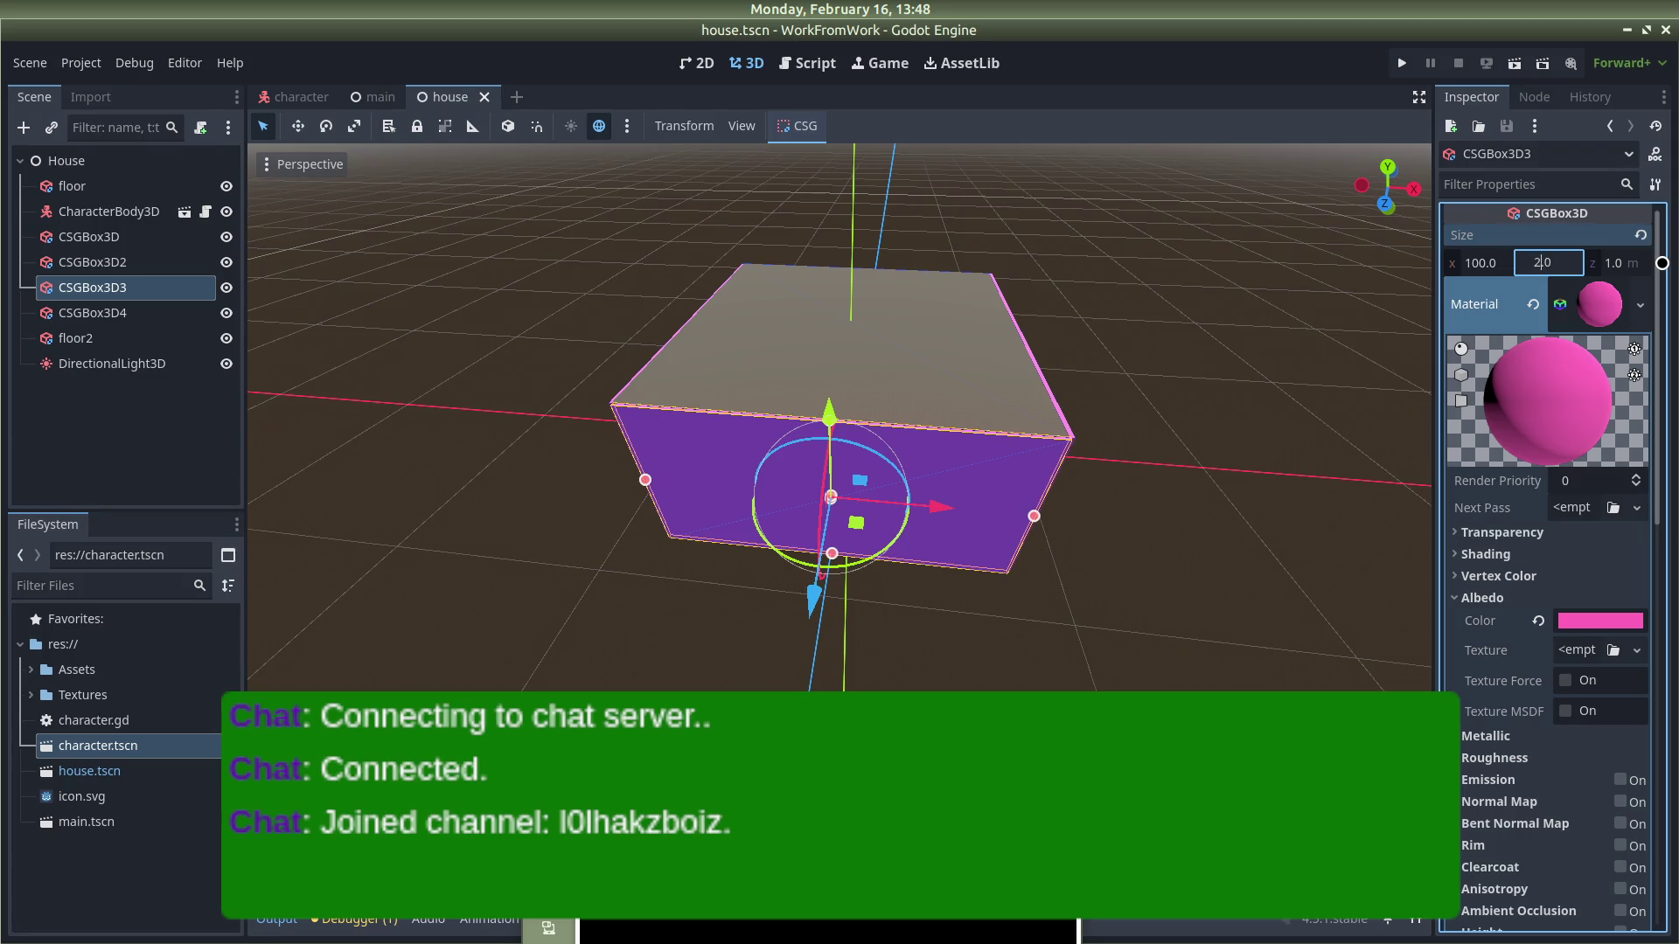
{"action": "key", "text": "Return"}
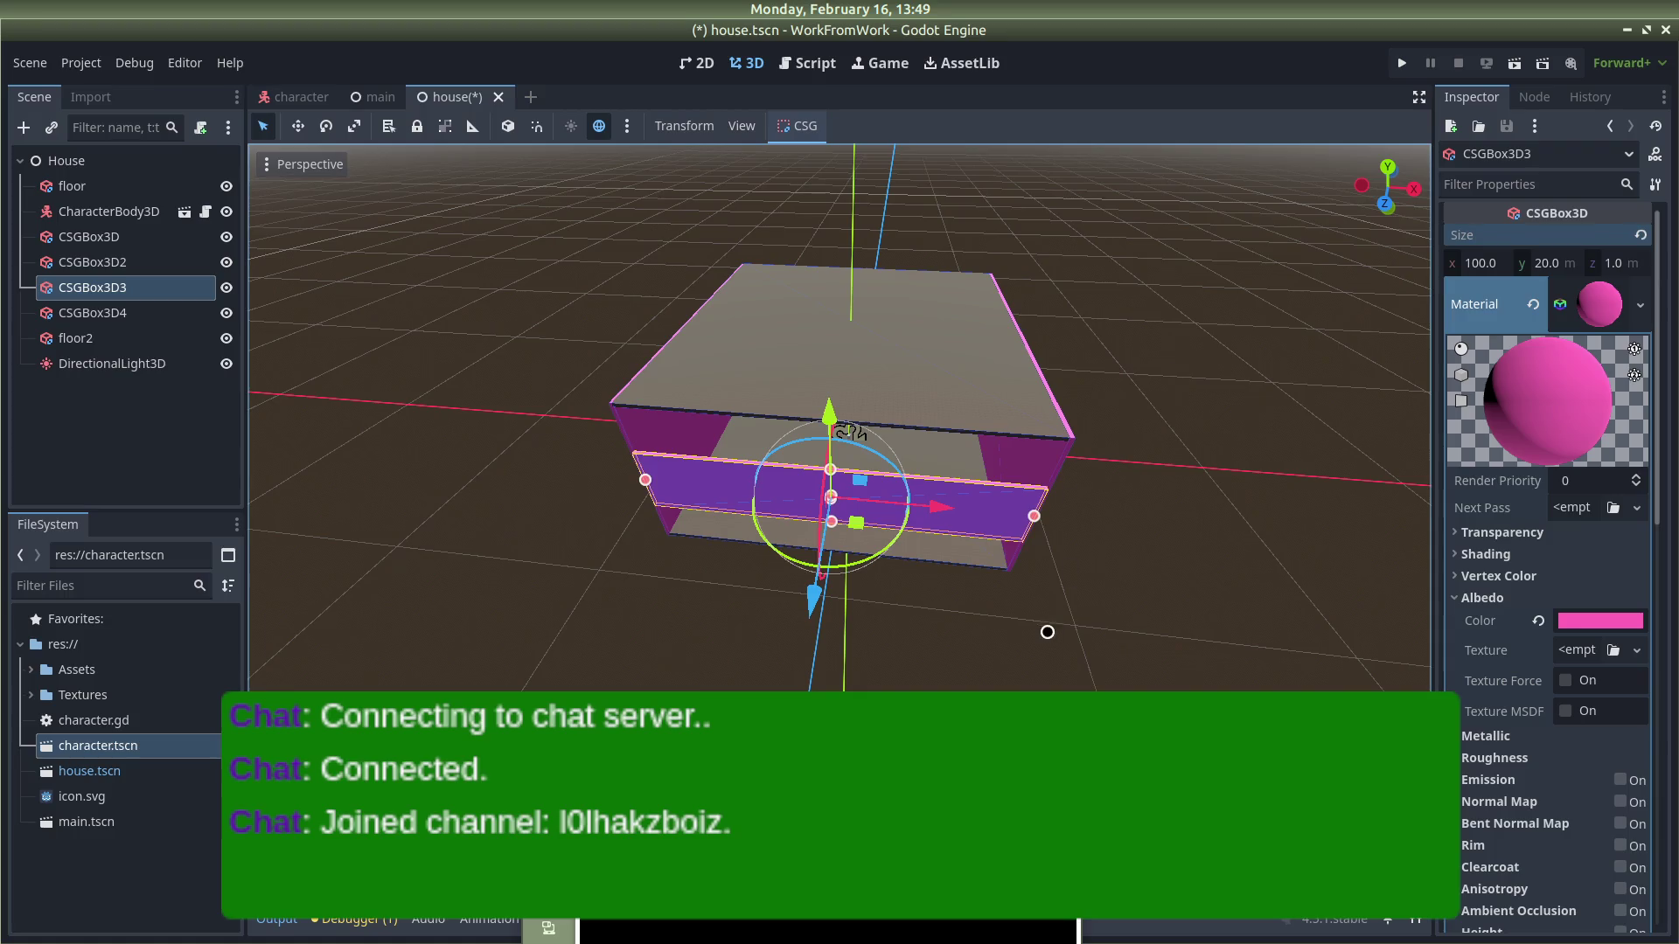
{"action": "key", "text": "KP_1"}
{"action": "left_click_drag", "start_coordinate": [850, 420], "coordinate": [849, 388]}
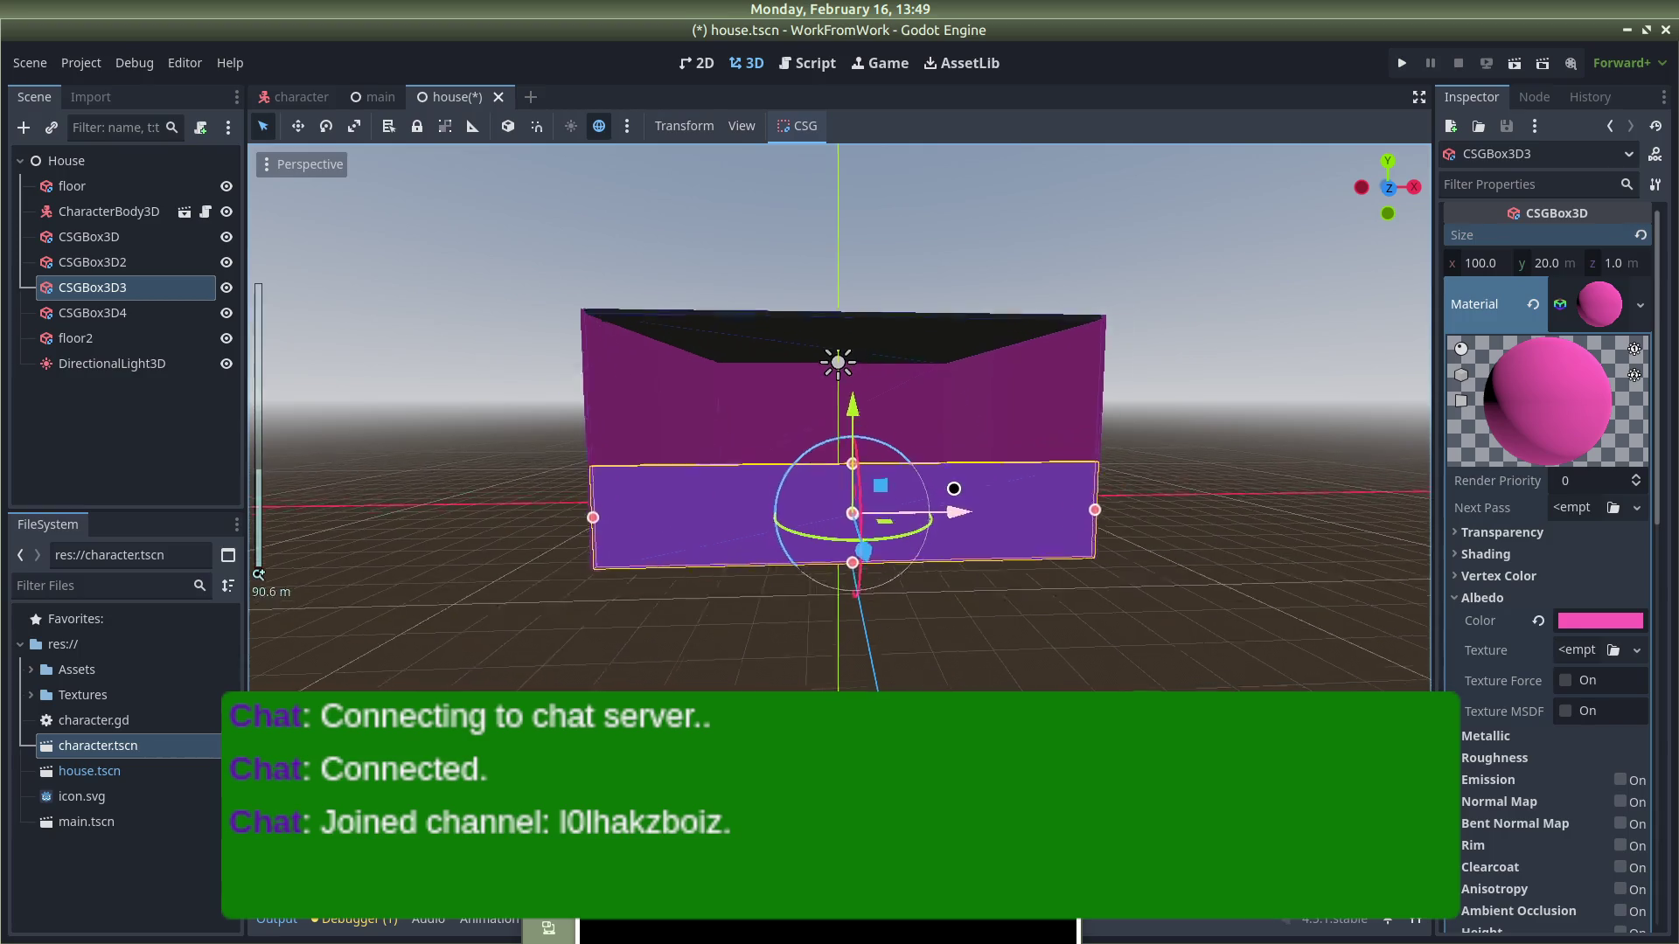
Step: Orbit around to the back wall and select the CSGBox3D wall
{"action": "scroll", "coordinate": [952, 454], "scroll_direction": "up", "scroll_amount": 5}
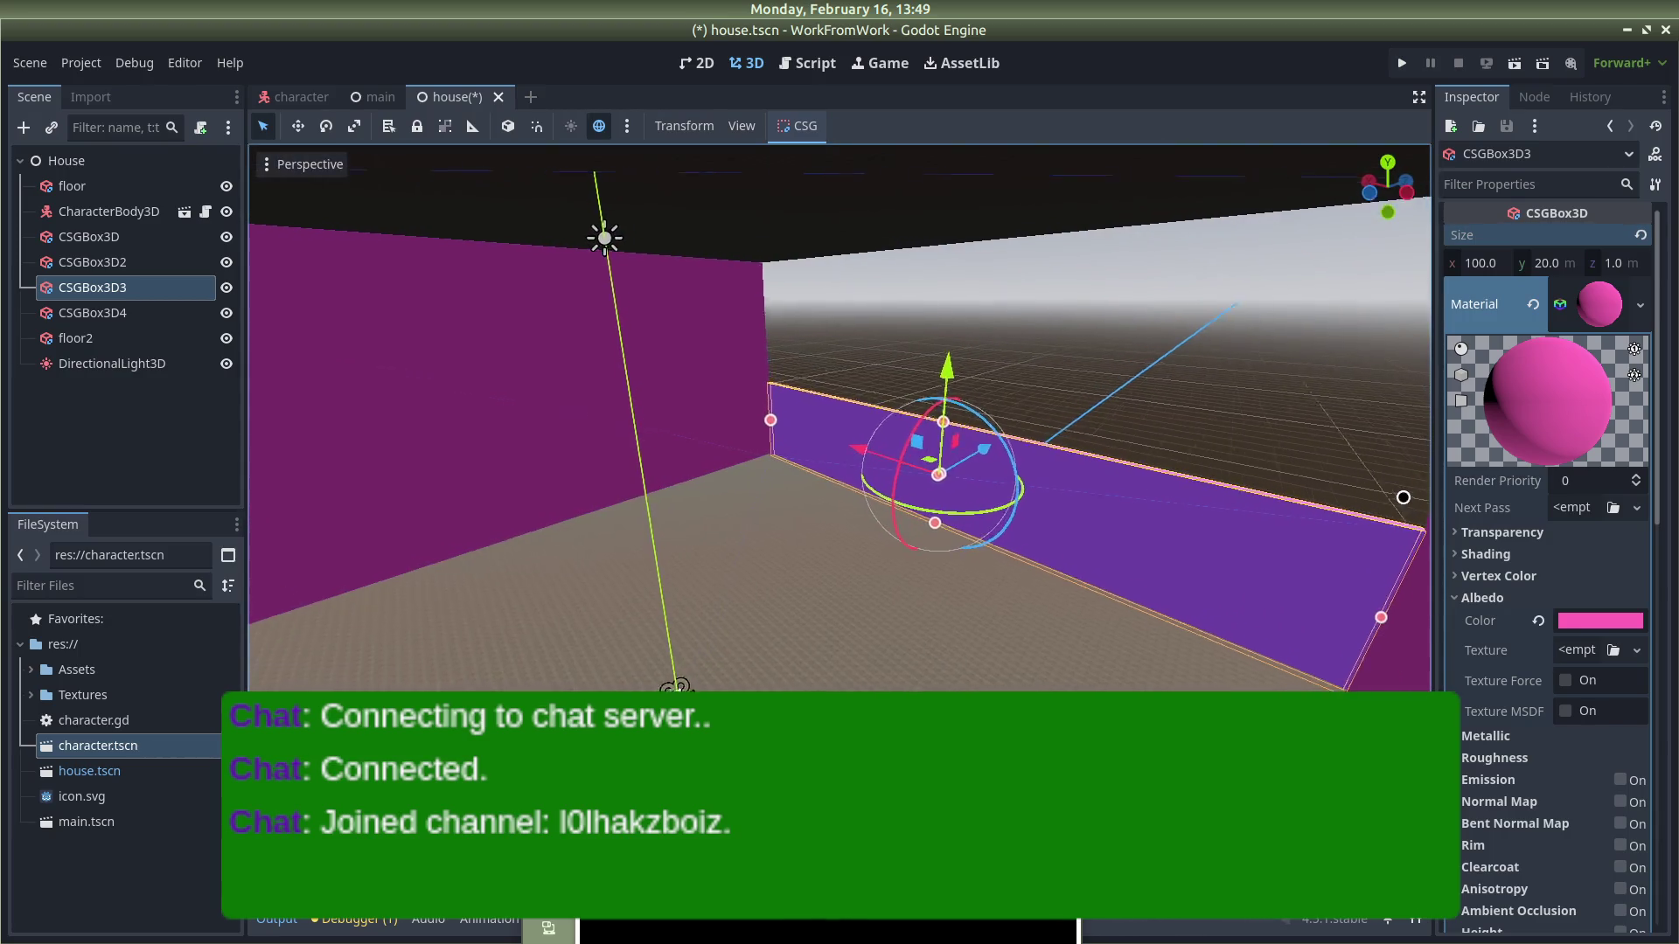
{"action": "left_click_drag", "start_coordinate": [1405, 491], "coordinate": [1339, 428]}
{"action": "left_click_drag", "start_coordinate": [974, 422], "coordinate": [795, 390]}
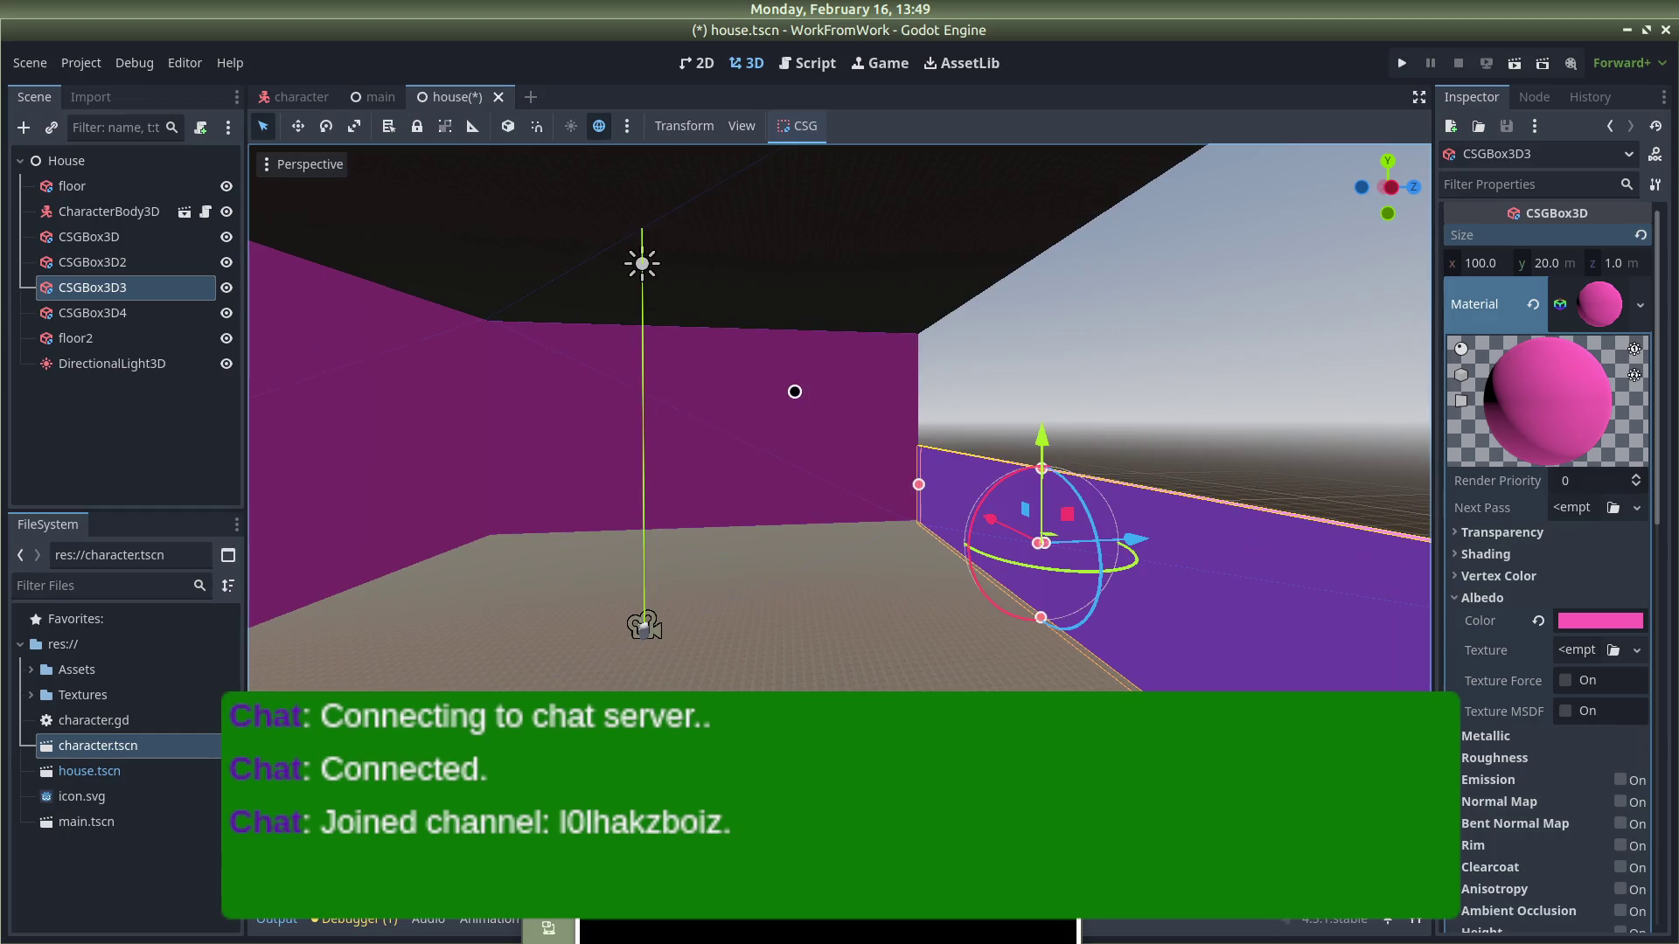
{"action": "left_click", "coordinate": [794, 392]}
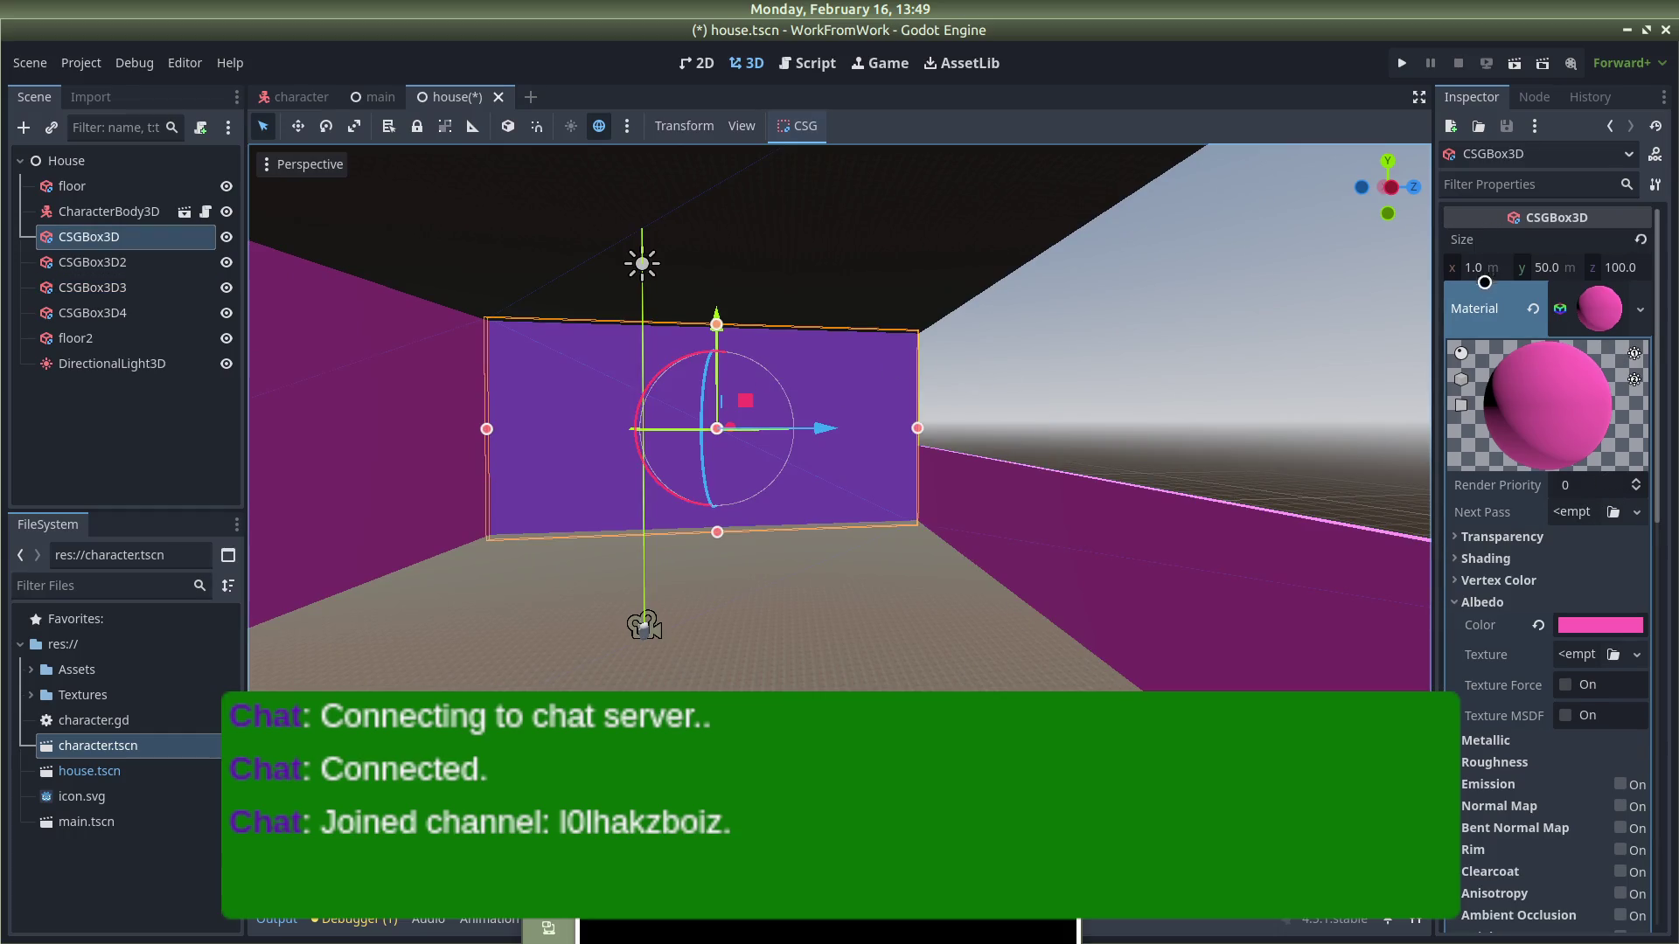
Step: Set the CSGBox3D wall's Size y to 20 m and drag it down toward the floor
{"action": "left_click", "coordinate": [1547, 266]}
{"action": "type", "text": "0"}
{"action": "key", "text": "Return"}
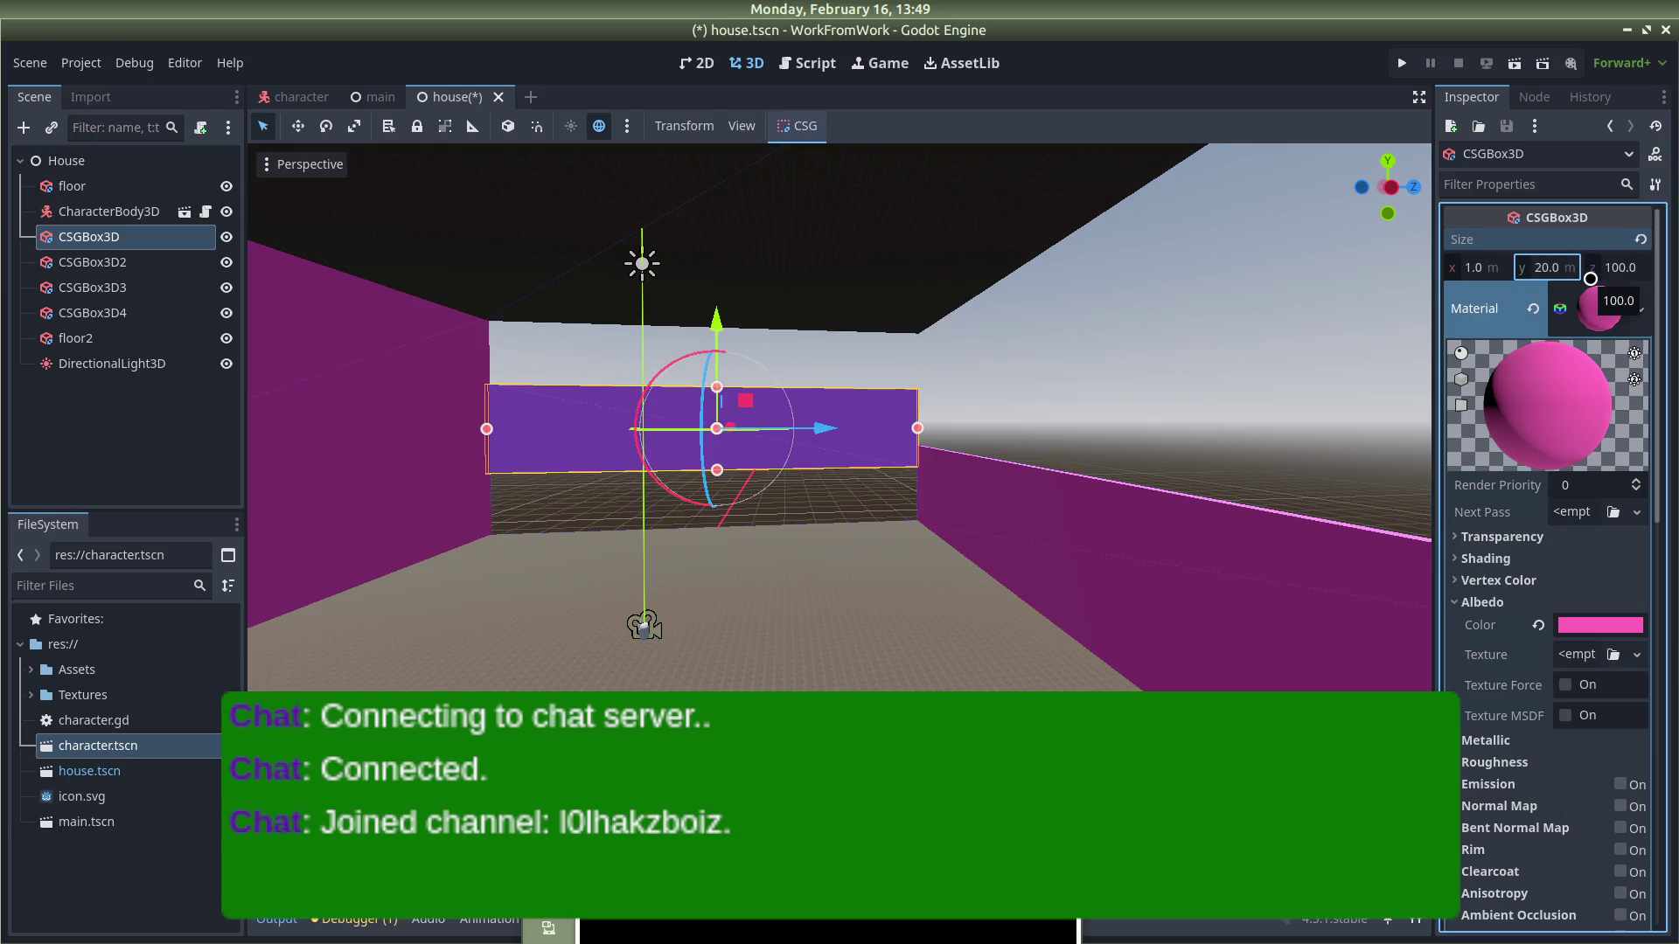
{"action": "left_click_drag", "start_coordinate": [716, 320], "coordinate": [716, 375]}
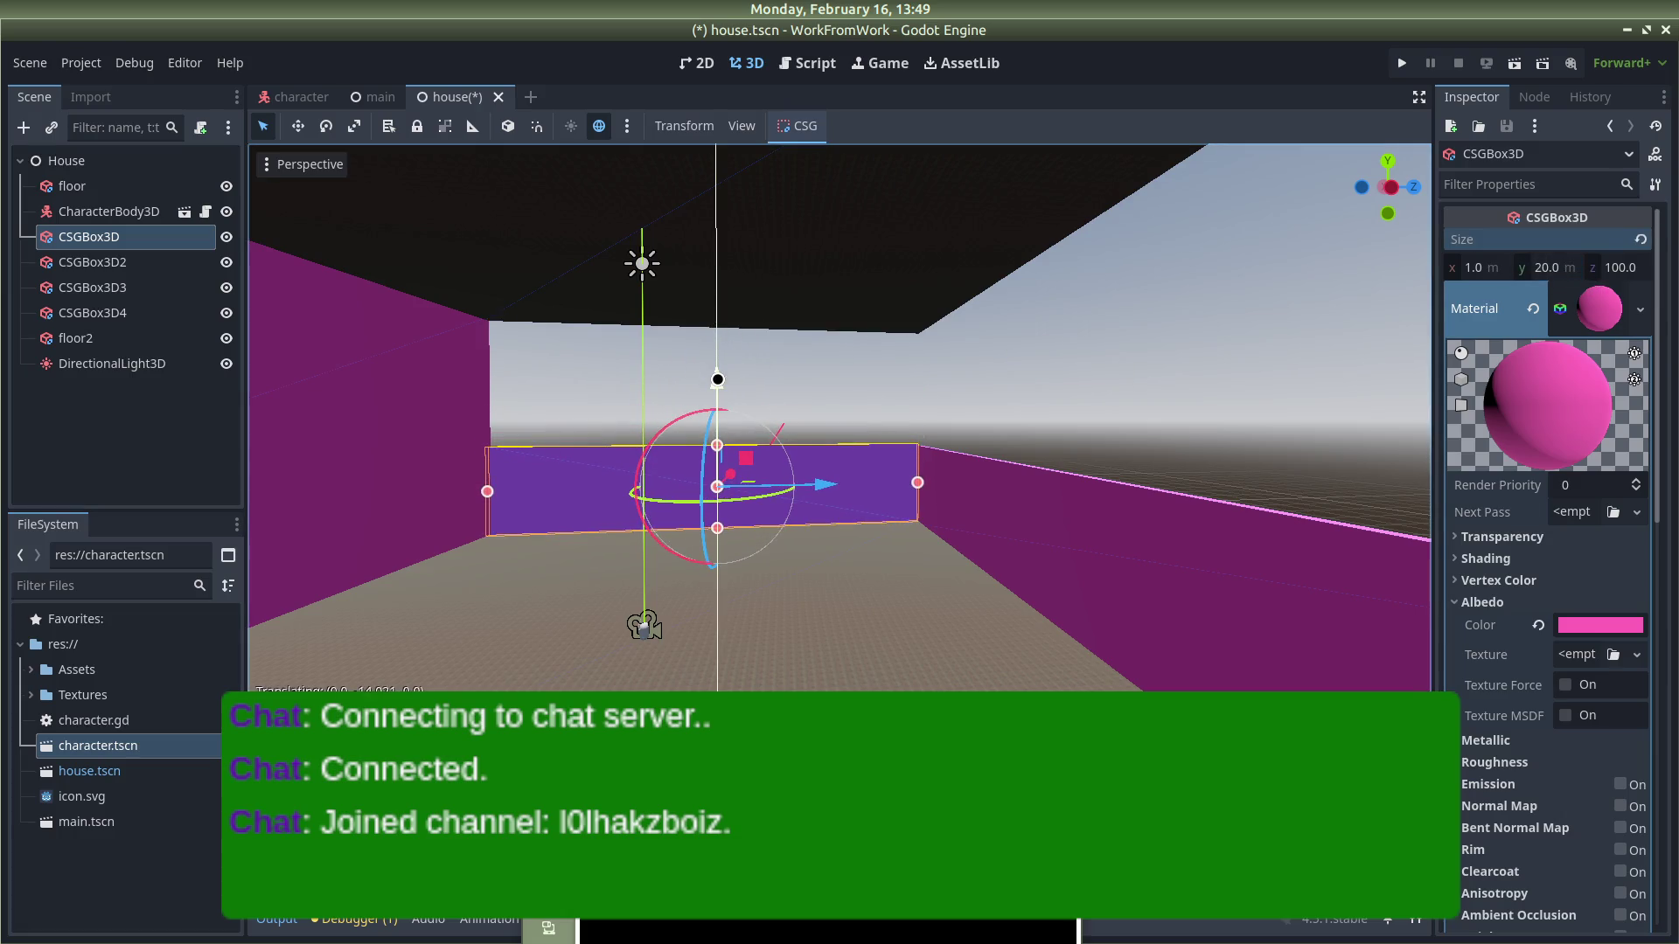
Step: Orbit to another corner of the room and reselect the CSGBox3D wall
{"action": "left_click", "coordinate": [917, 380]}
{"action": "left_click_drag", "start_coordinate": [918, 381], "coordinate": [1173, 390]}
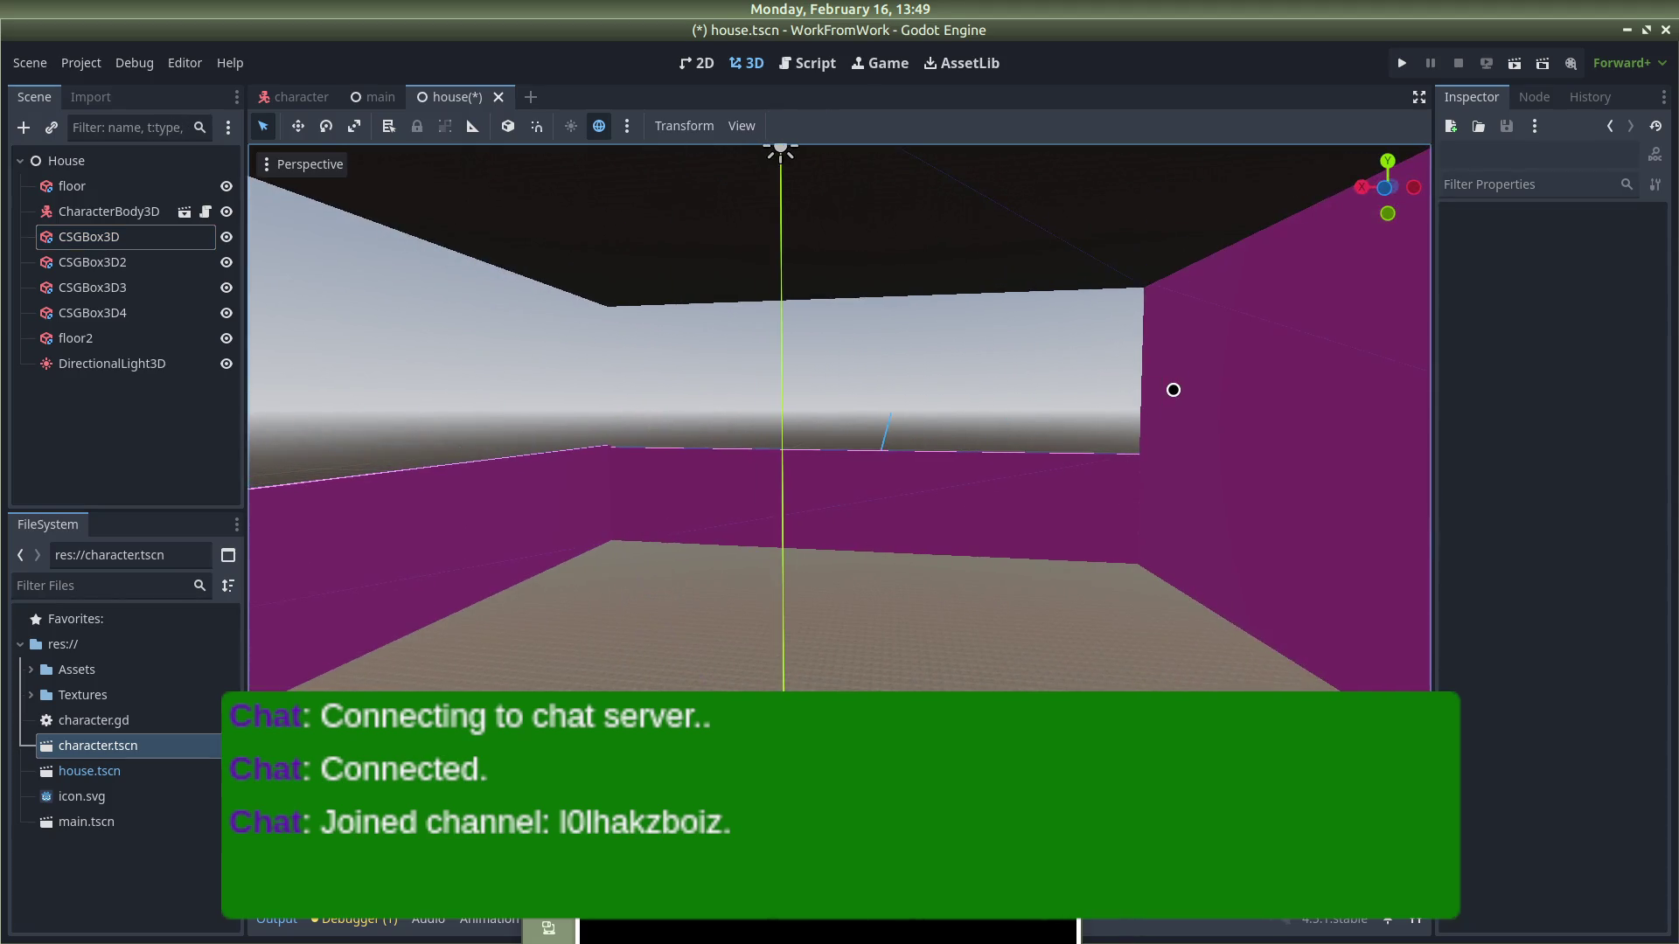
{"action": "scroll", "coordinate": [903, 370], "scroll_direction": "up", "scroll_amount": 2}
{"action": "mouse_move", "coordinate": [904, 370]}
{"action": "left_mouse_down"}
{"action": "mouse_move", "coordinate": [944, 345]}
{"action": "mouse_move", "coordinate": [626, 464]}
{"action": "left_mouse_up"}
{"action": "left_click", "coordinate": [624, 464]}
{"action": "left_click_drag", "start_coordinate": [691, 401], "coordinate": [563, 405]}
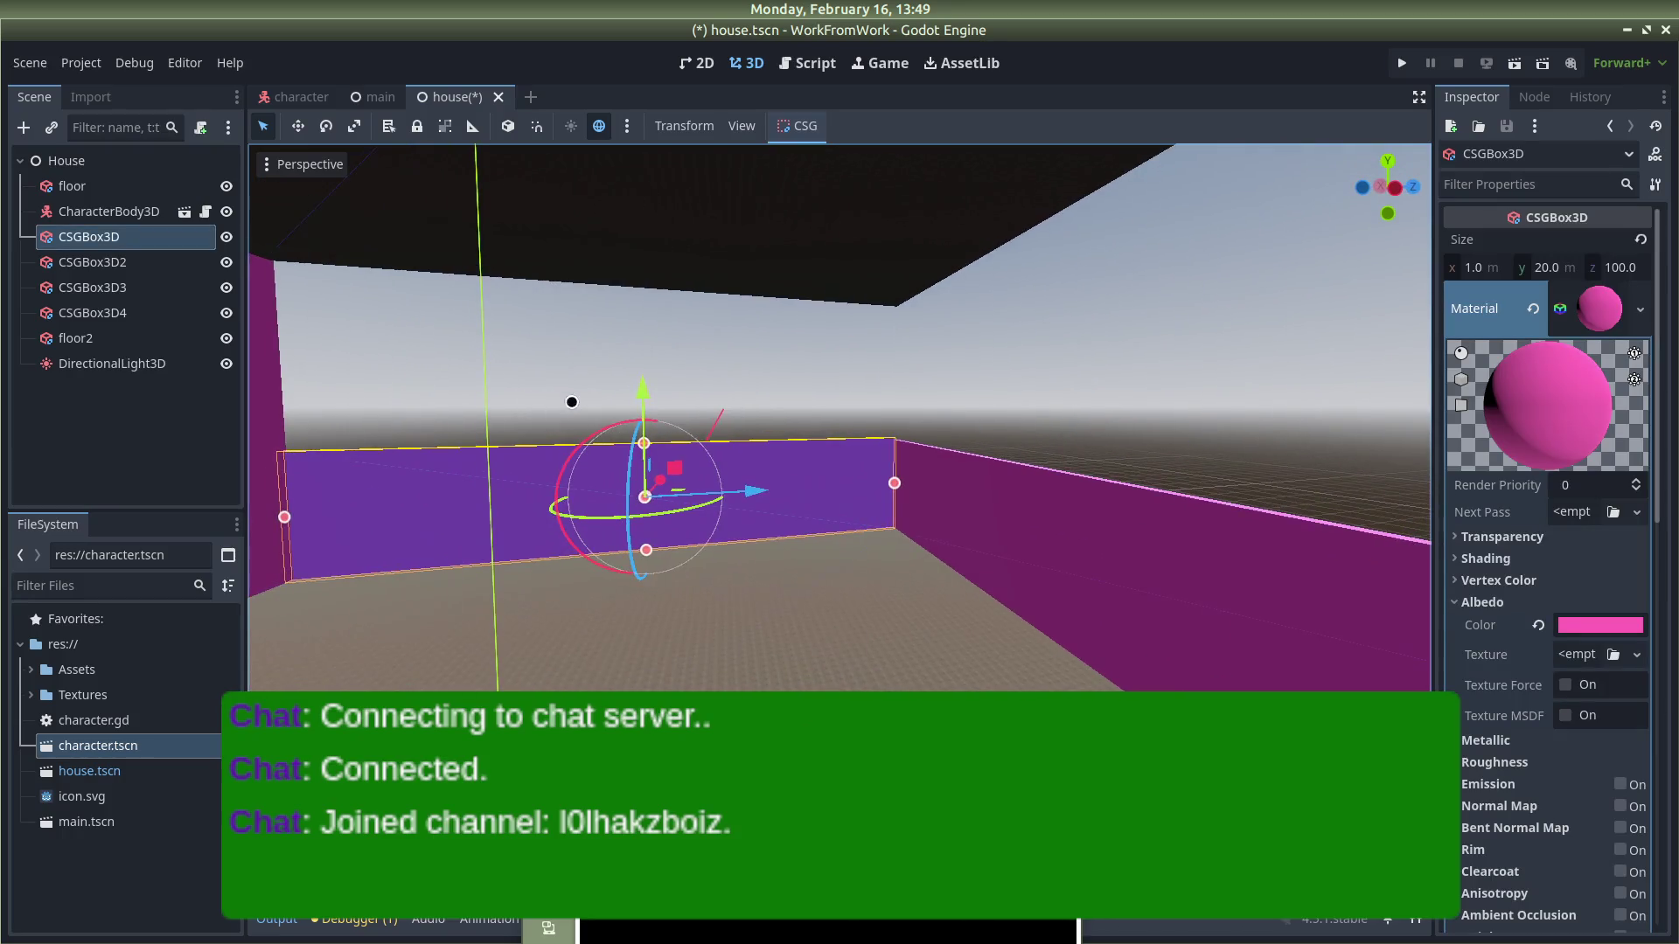
{"action": "scroll", "coordinate": [1611, 591], "scroll_direction": "down", "scroll_amount": 5}
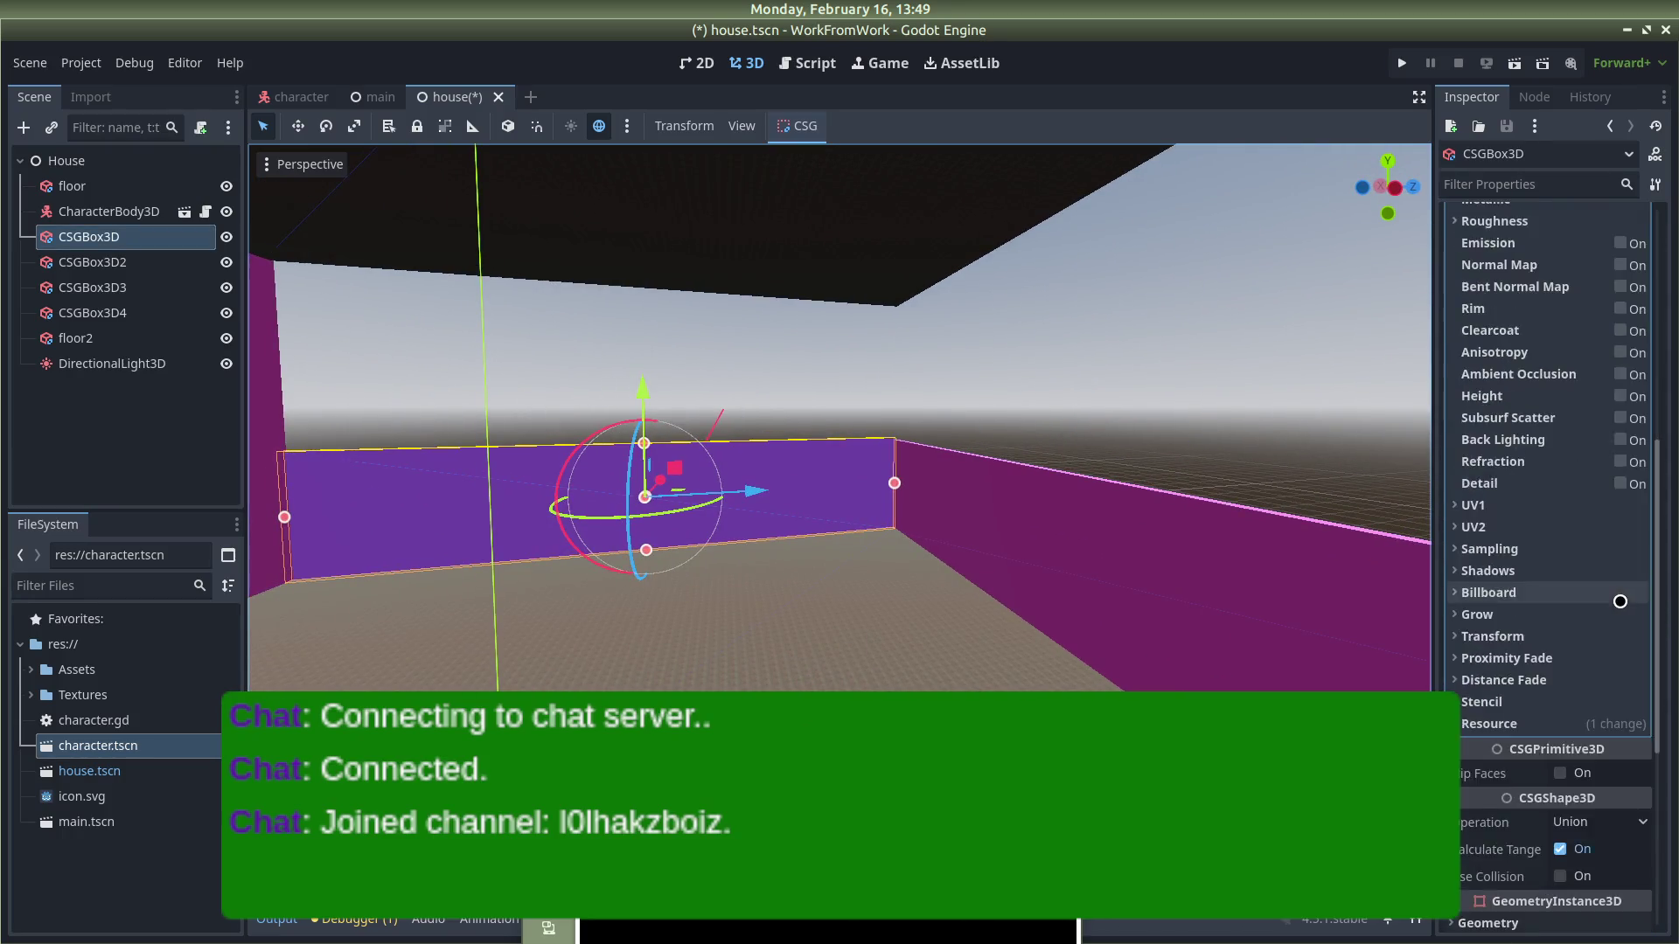
{"action": "scroll", "coordinate": [1455, 420], "scroll_direction": "up", "scroll_amount": 4}
{"action": "scroll", "coordinate": [1455, 420], "scroll_direction": "up", "scroll_amount": 2}
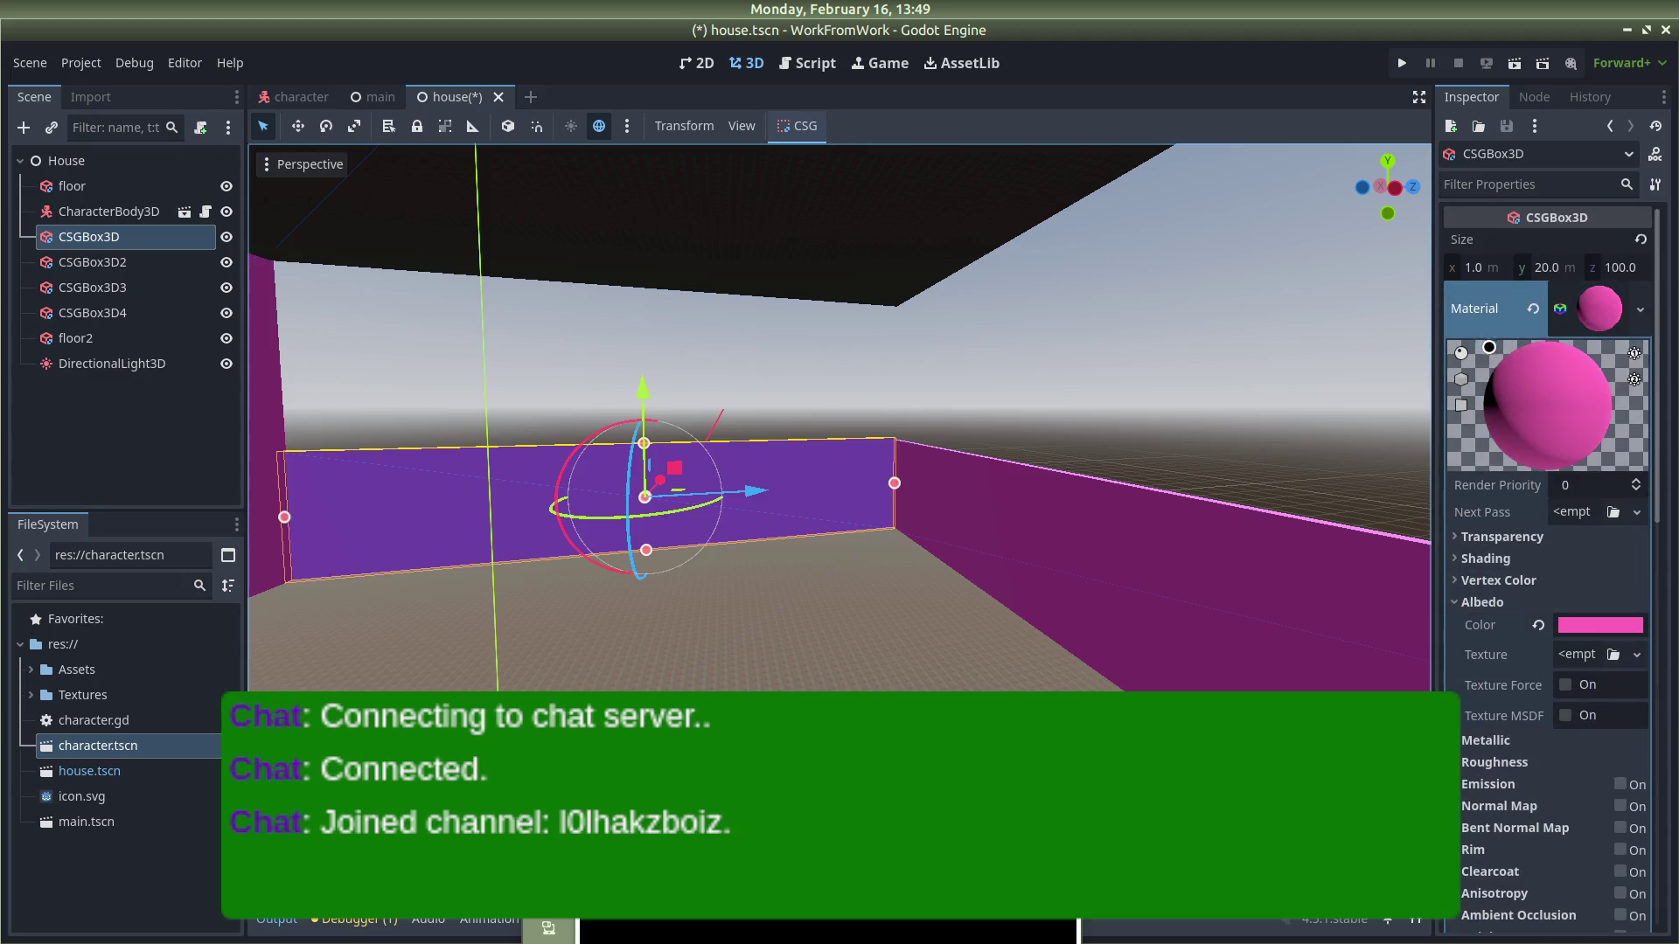
Step: Collapse the material details and expand Transform for CSGBox3D and CSGBox3D3, checking CSGBox3D3's Position y
{"action": "left_click", "coordinate": [1609, 310]}
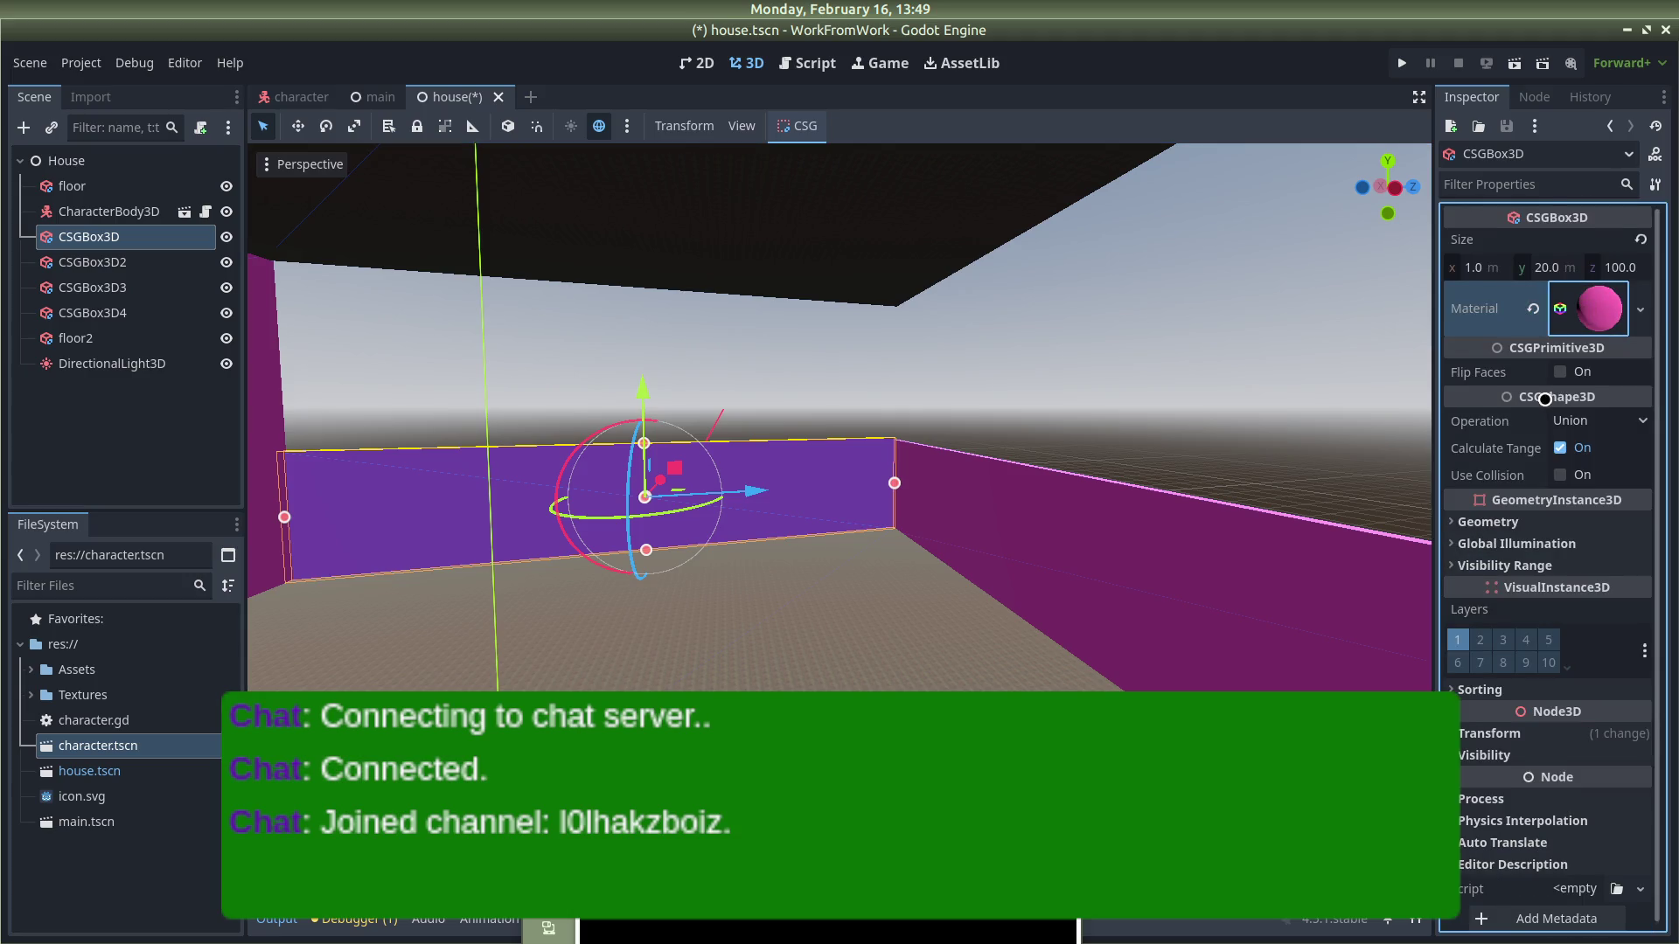
{"action": "left_click", "coordinate": [1504, 733]}
{"action": "scroll", "coordinate": [1588, 704], "scroll_direction": "down", "scroll_amount": 2}
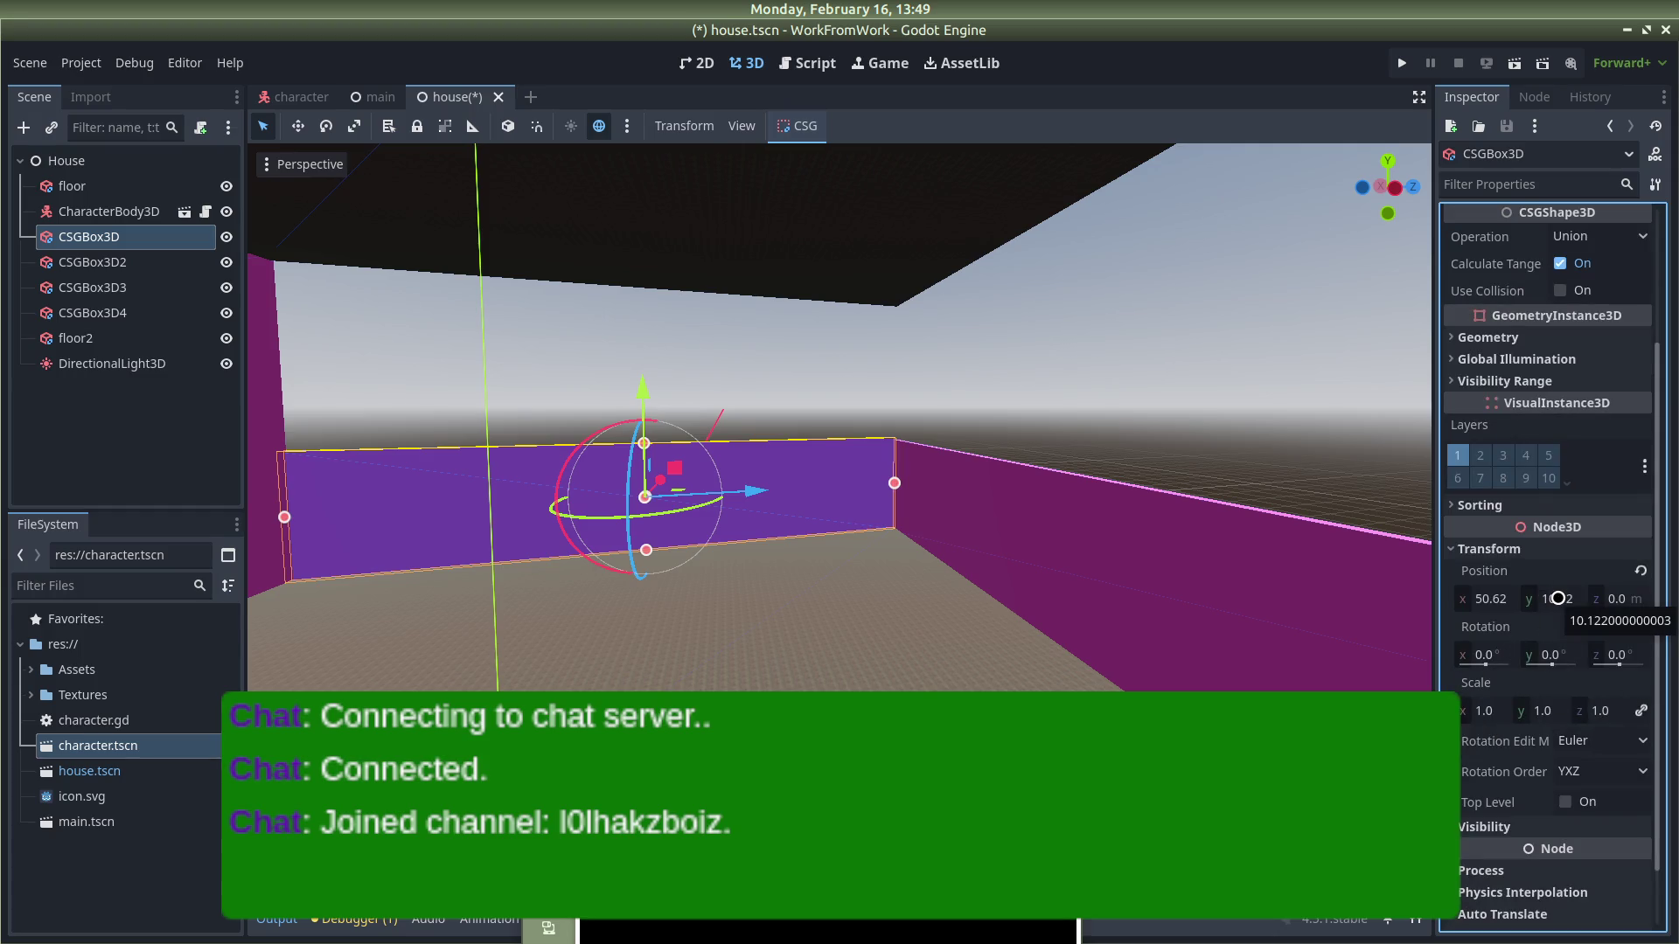
{"action": "left_click", "coordinate": [1063, 552]}
{"action": "scroll", "coordinate": [1503, 294], "scroll_direction": "down", "scroll_amount": 1}
{"action": "scroll", "coordinate": [1502, 294], "scroll_direction": "up", "scroll_amount": 3}
{"action": "left_click", "coordinate": [1589, 298]}
{"action": "left_click", "coordinate": [1487, 733]}
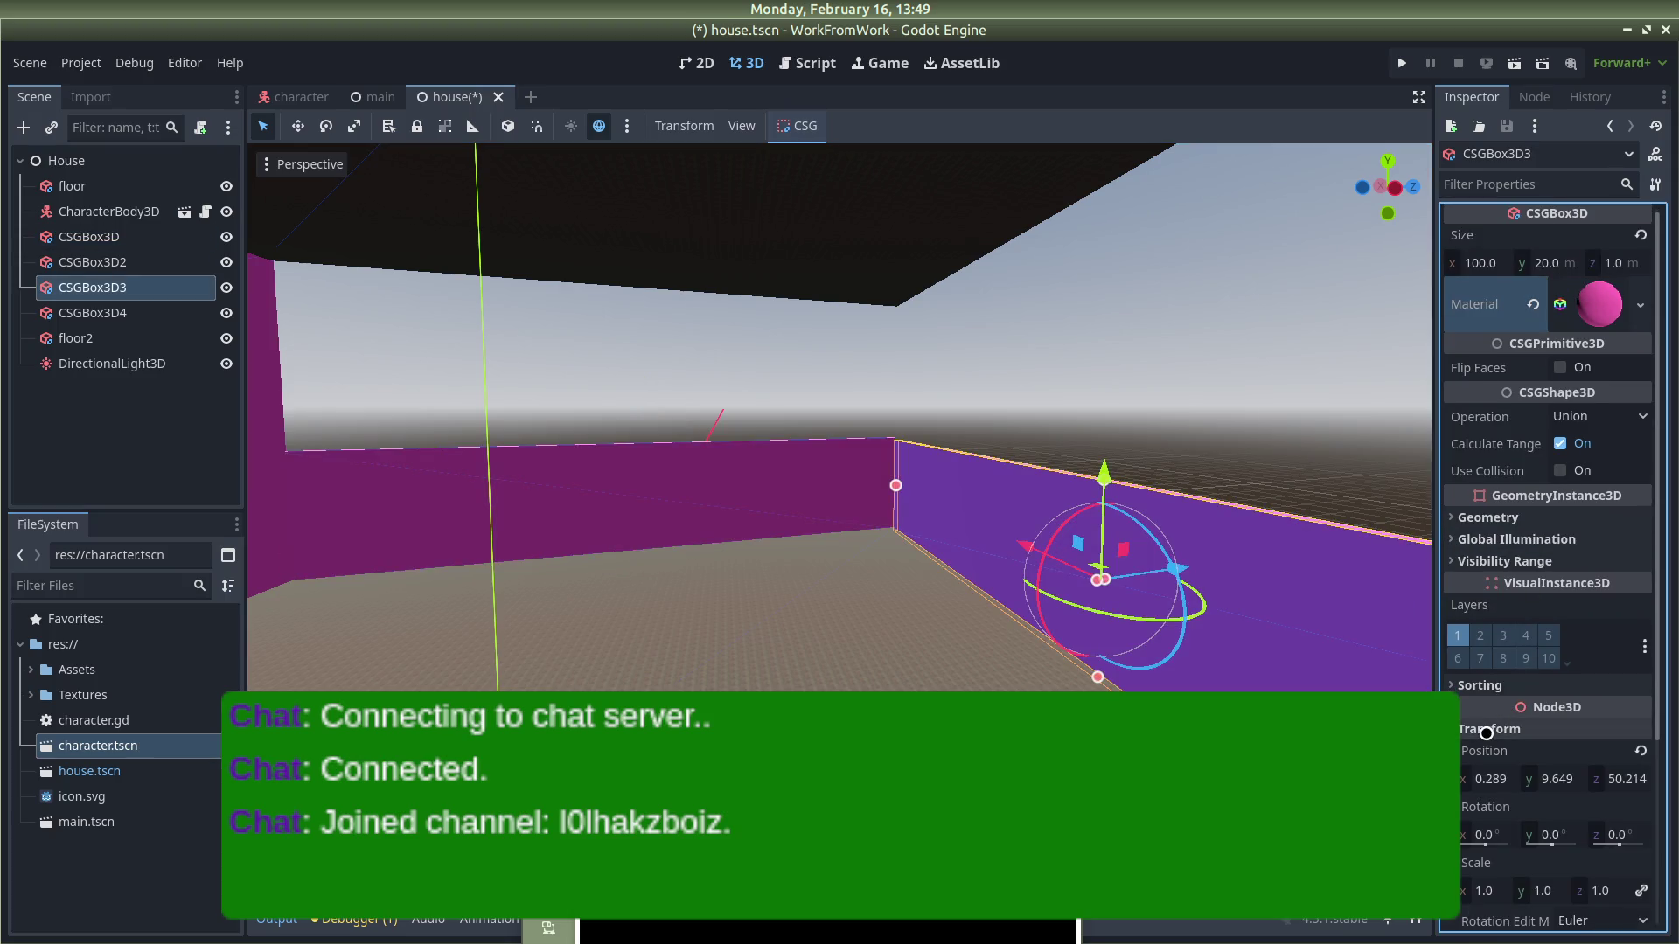
{"action": "left_click", "coordinate": [1555, 778]}
{"action": "type", "text": "10"}
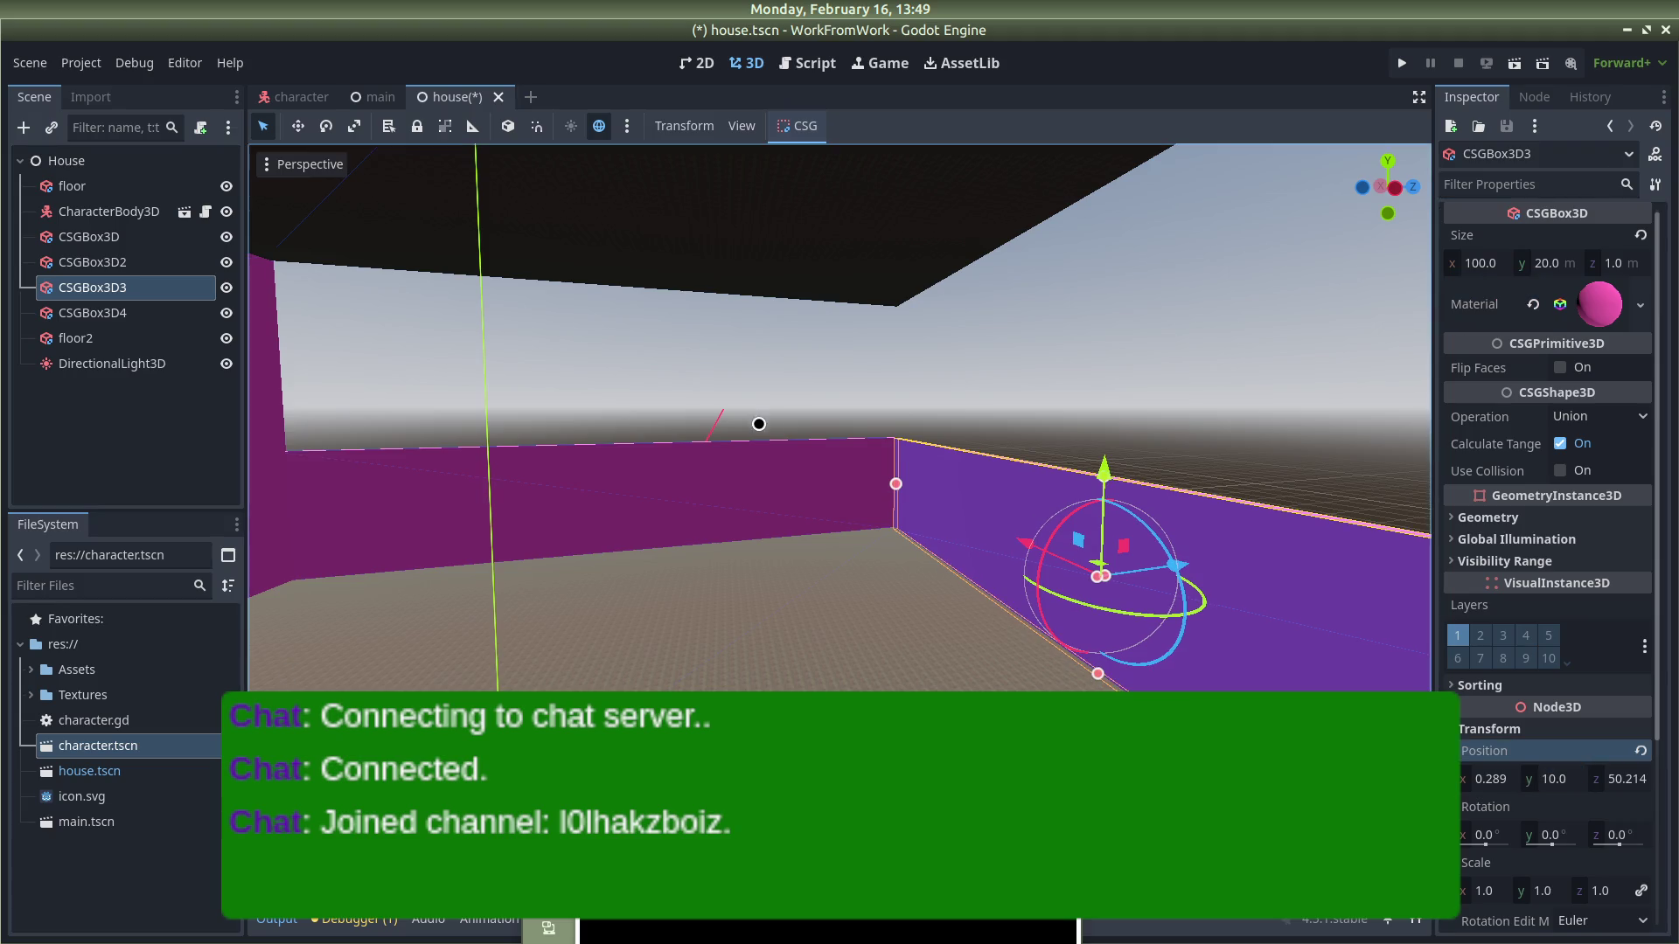
Step: Set the CSGBox3D wall's Position y to 10.0 so it sits on the floor
{"action": "left_click", "coordinate": [820, 519]}
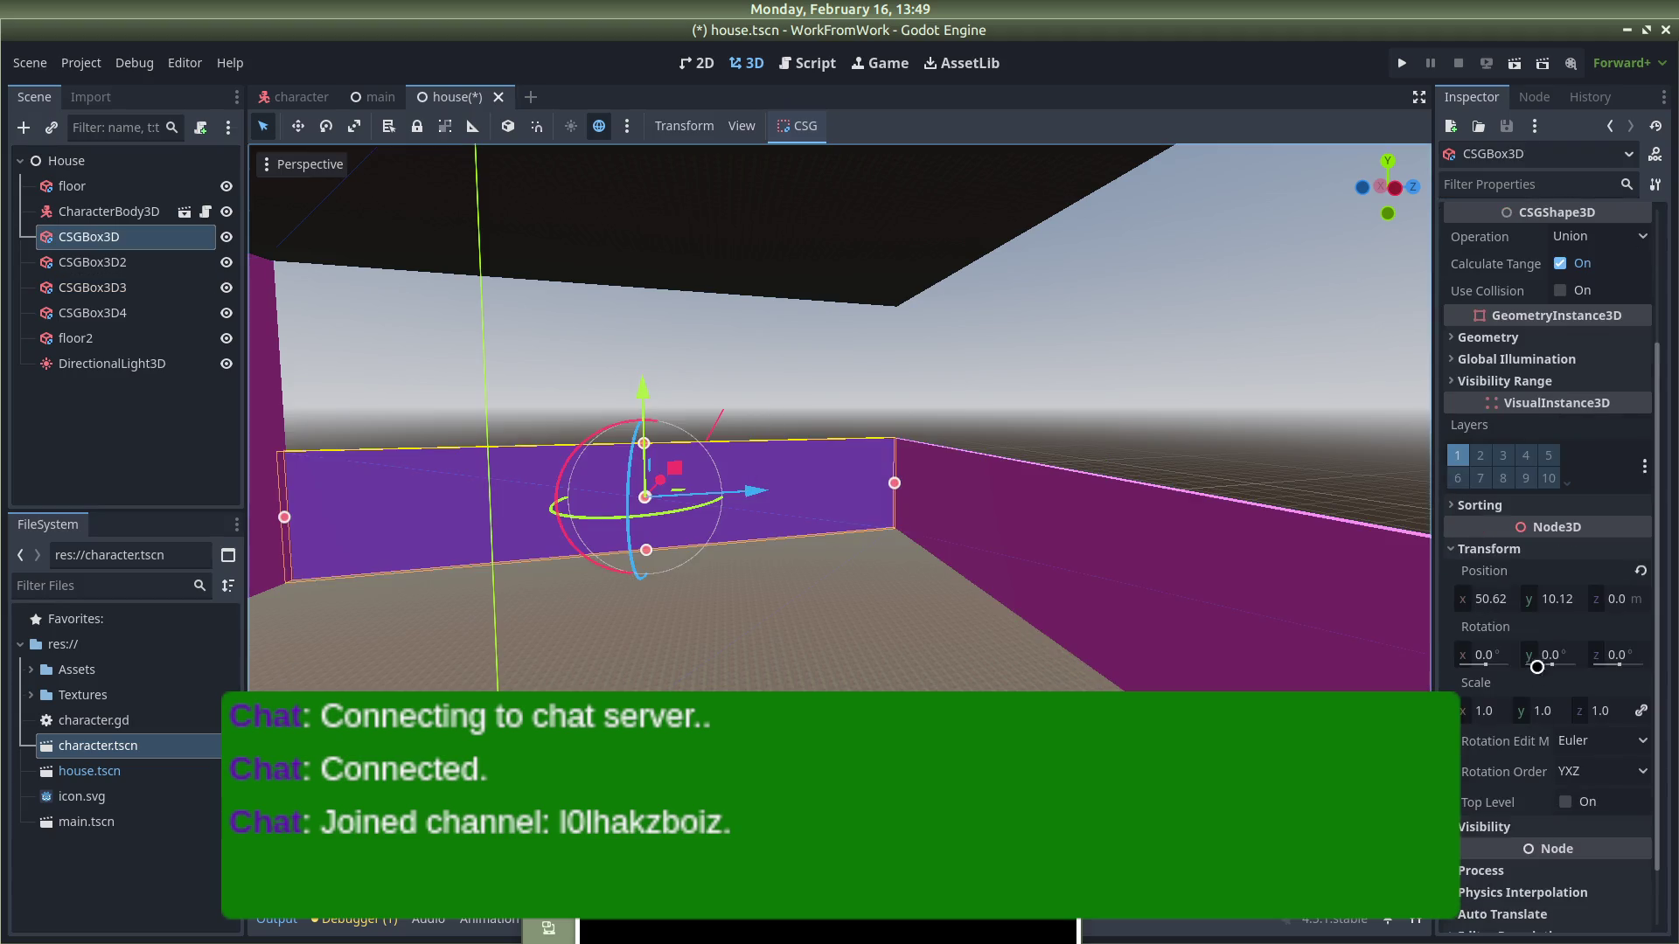
{"action": "left_click", "coordinate": [1559, 599]}
{"action": "type", "text": "0"}
{"action": "key", "text": "Return"}
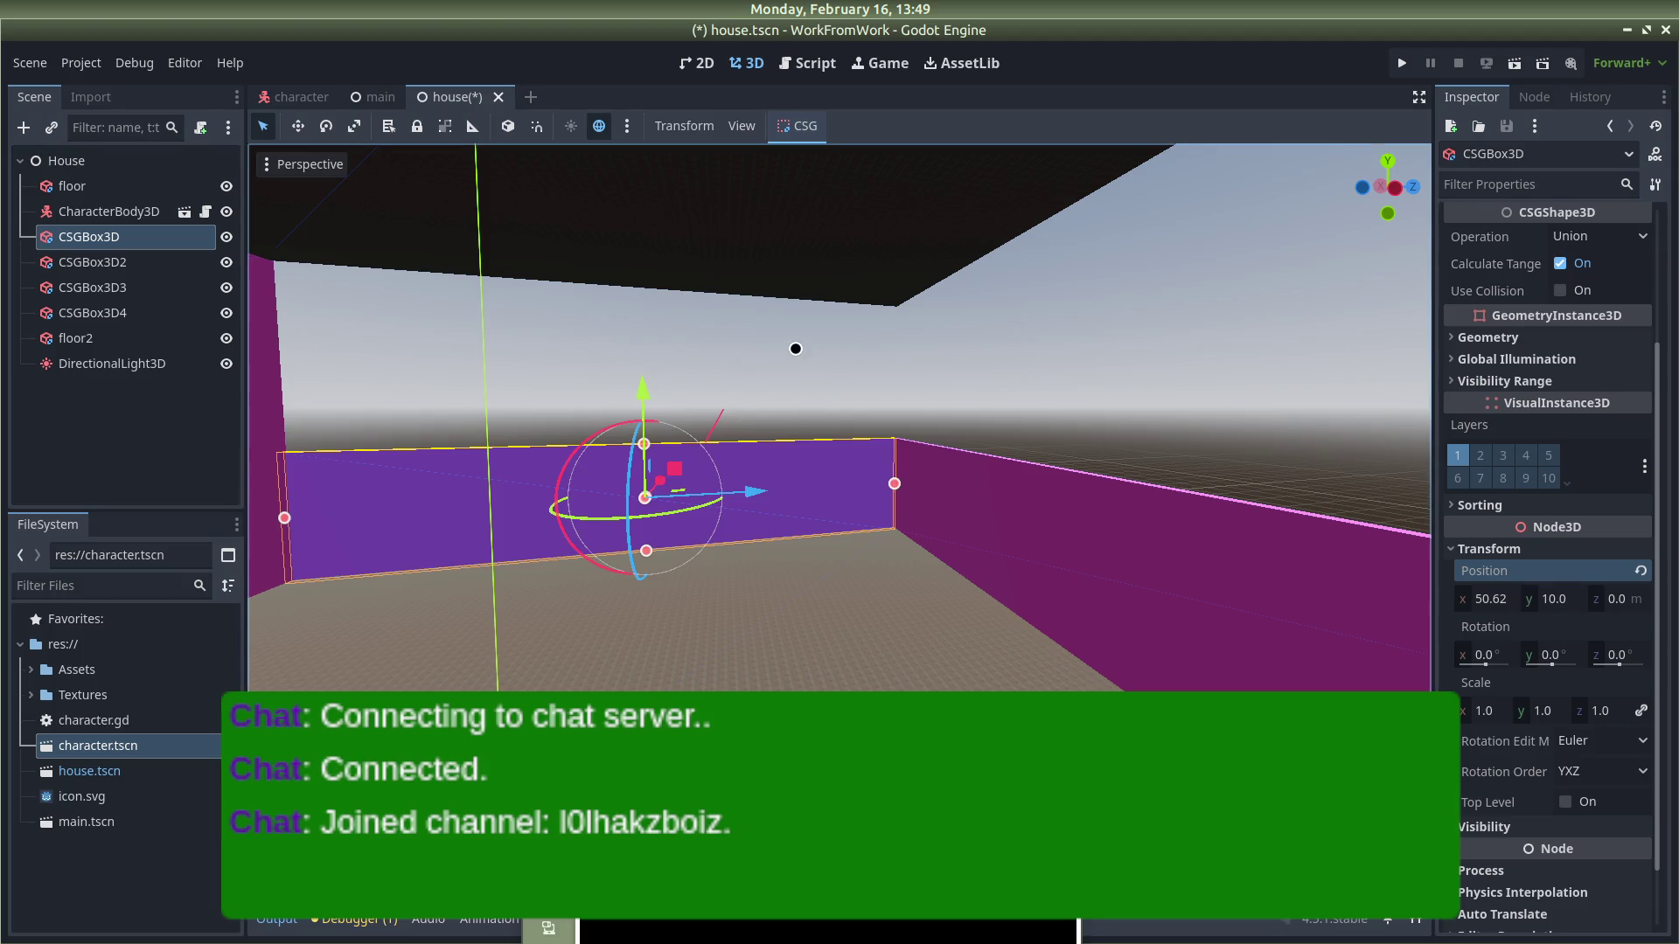
{"action": "left_click", "coordinate": [1026, 370]}
{"action": "scroll", "coordinate": [1563, 573], "scroll_direction": "down", "scroll_amount": 5}
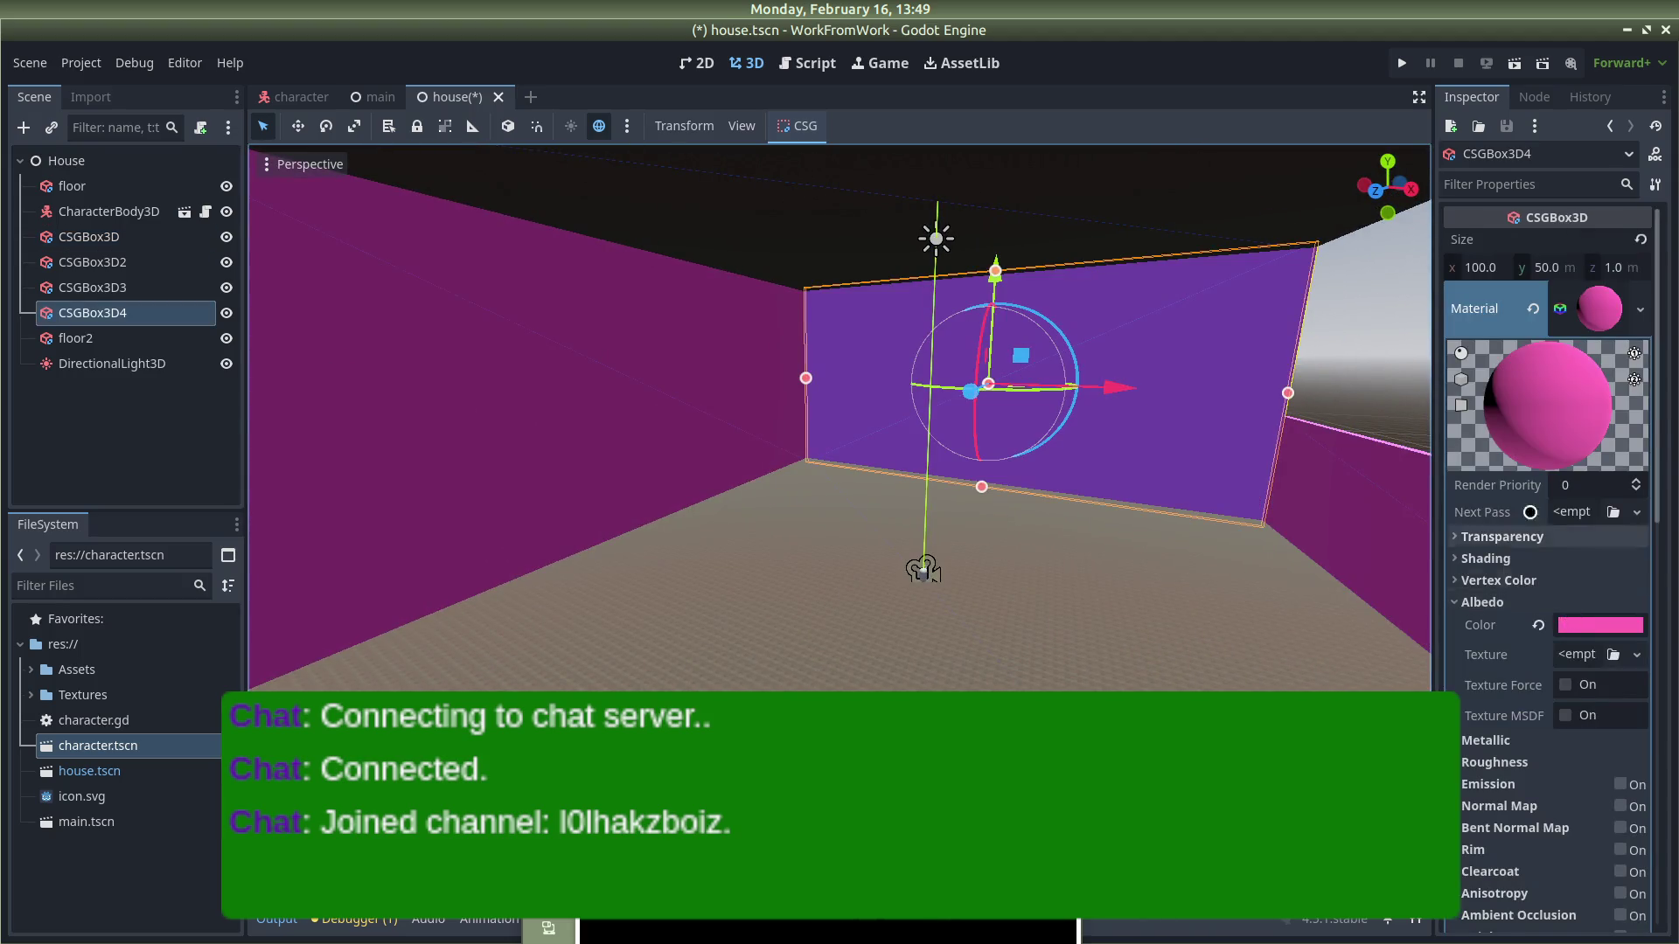
Step: Set the CSGBox3D4 back wall's Transform Position y to 10
{"action": "scroll", "coordinate": [1562, 573], "scroll_direction": "down", "scroll_amount": 3}
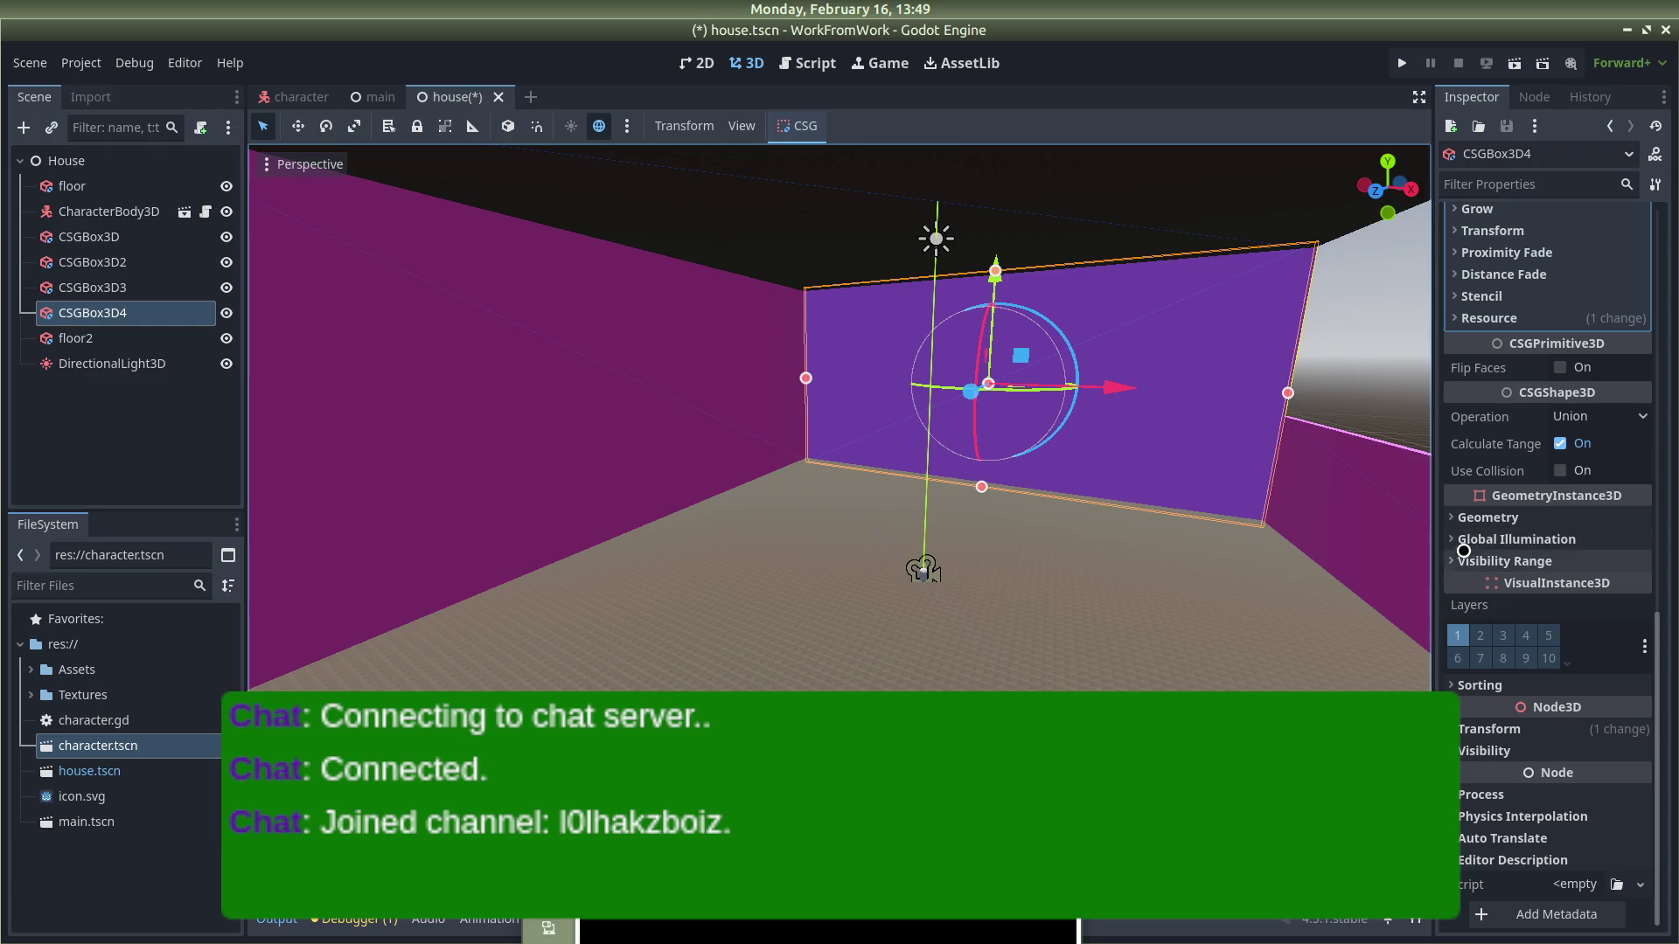
{"action": "left_click", "coordinate": [1461, 729]}
{"action": "left_click", "coordinate": [1559, 778]}
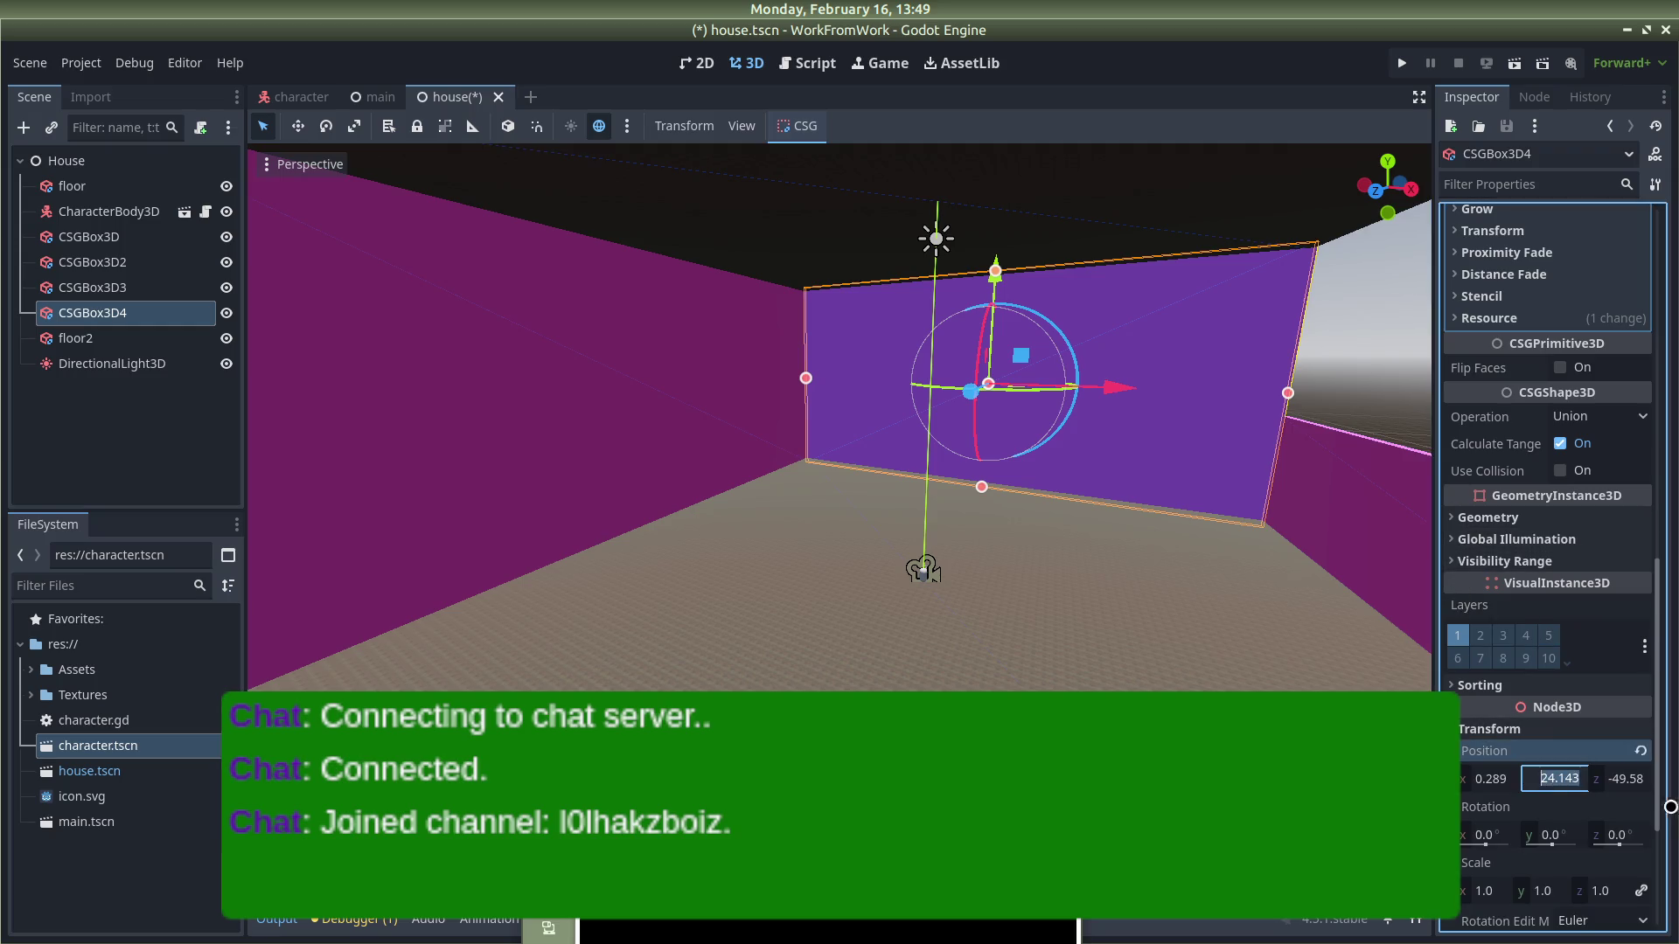
{"action": "type", "text": "10"}
{"action": "key", "text": "Return"}
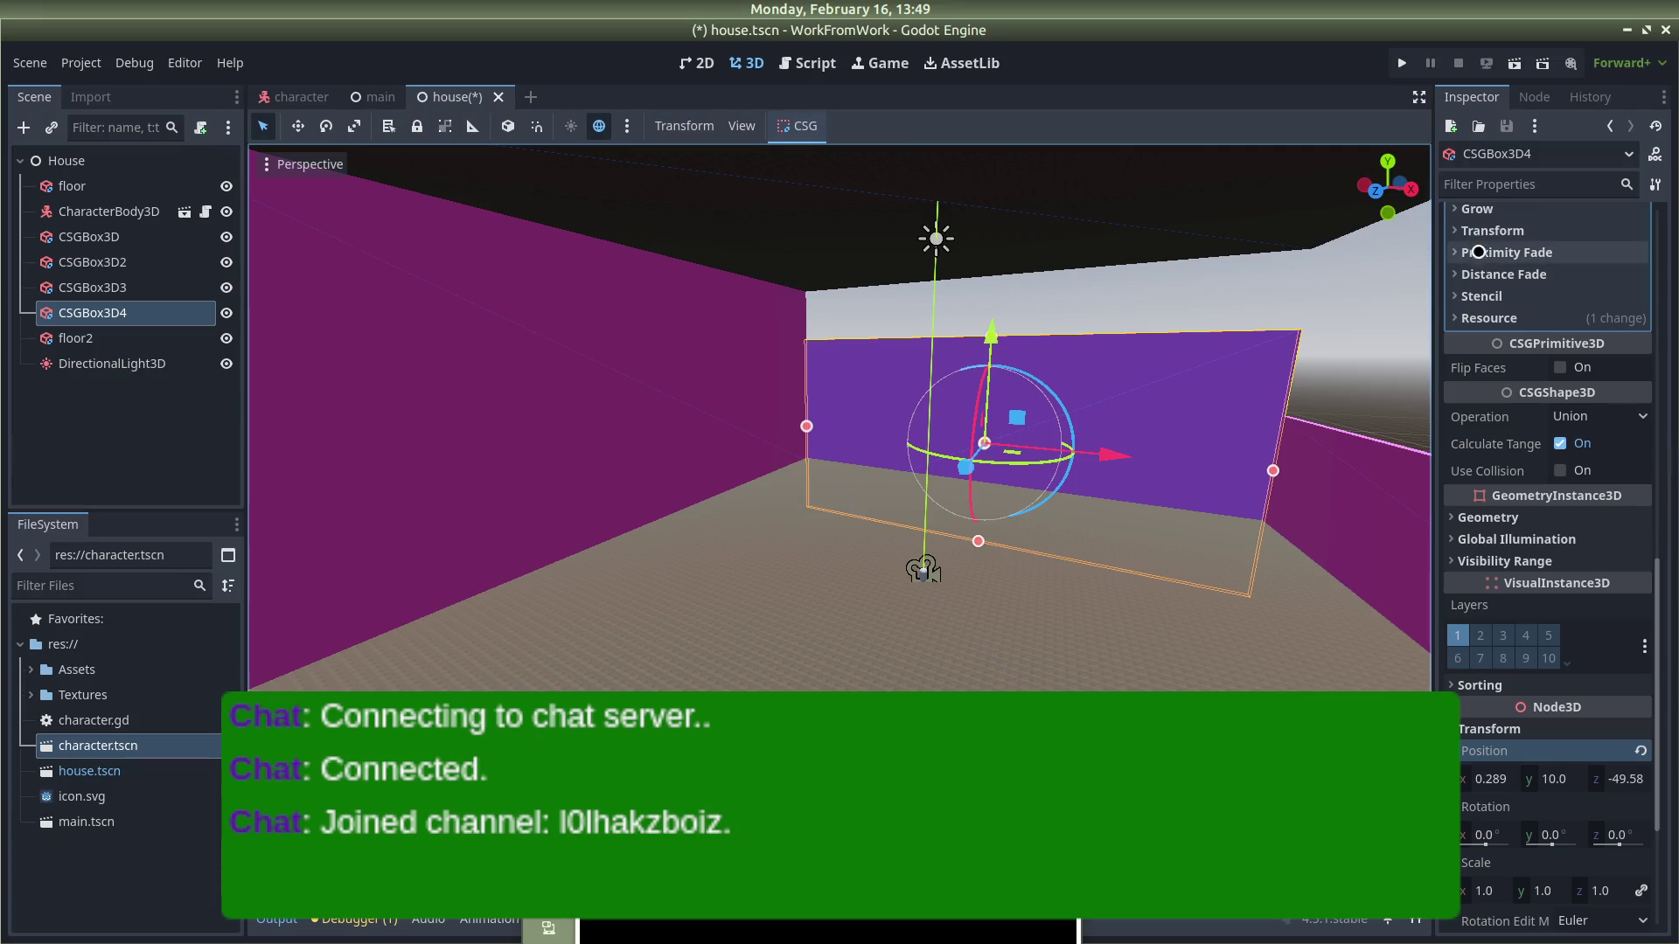
Step: Reduce CSGBox3D4's Size y to 20 m
{"action": "scroll", "coordinate": [1574, 437], "scroll_direction": "up", "scroll_amount": 10}
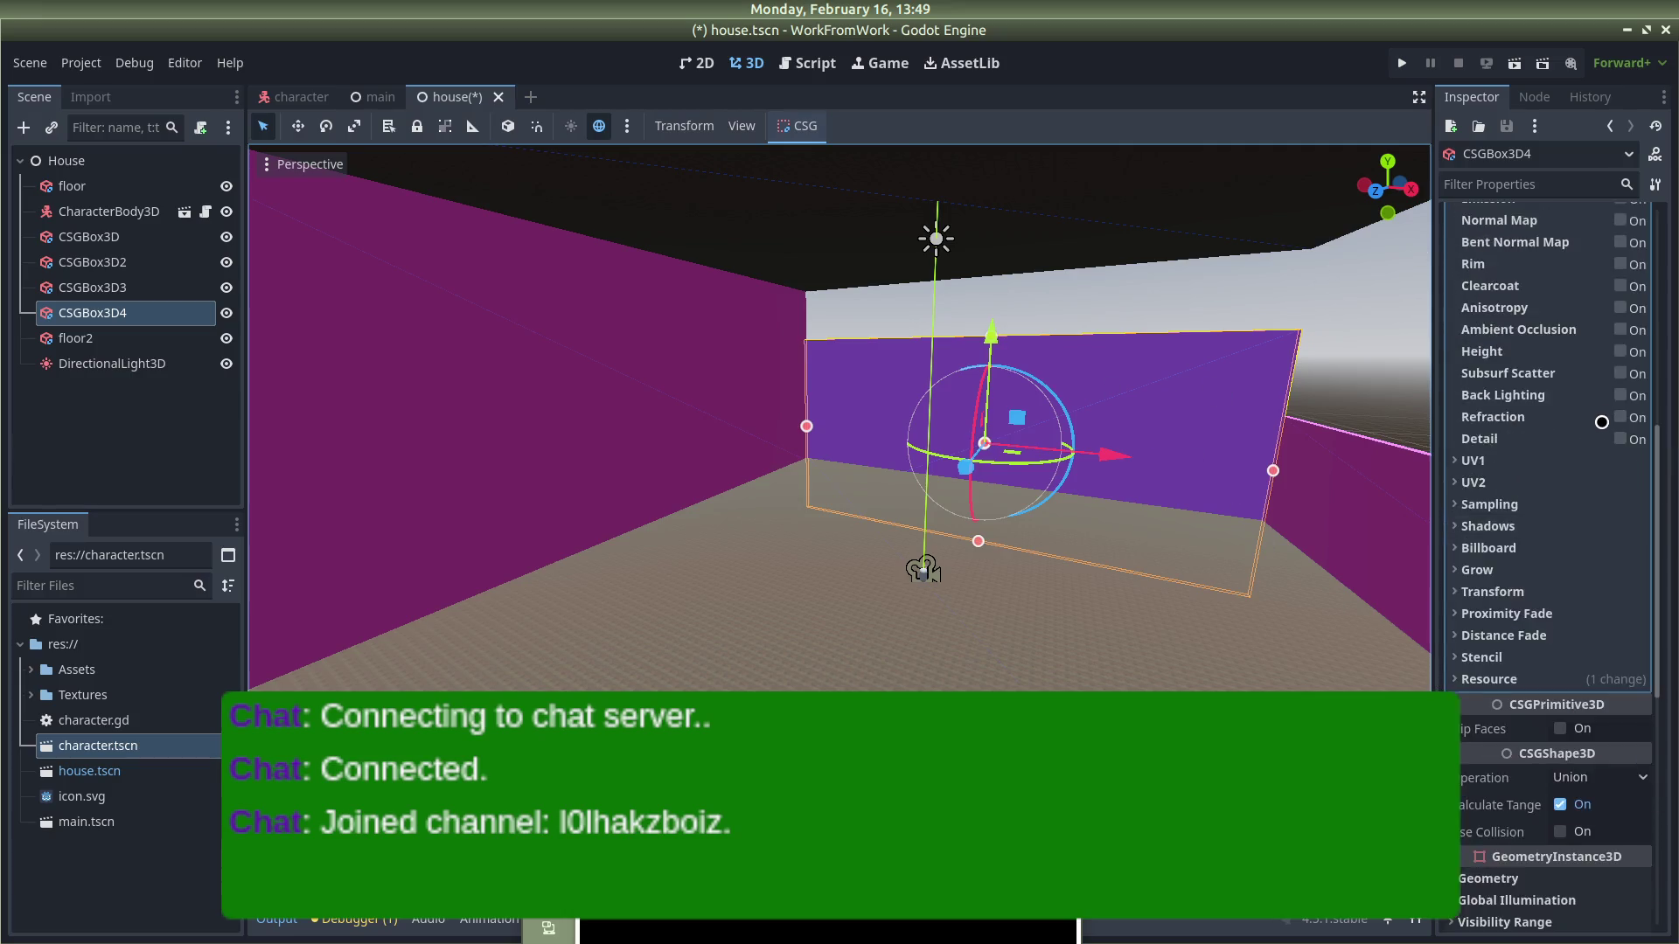
{"action": "left_click", "coordinate": [1550, 265]}
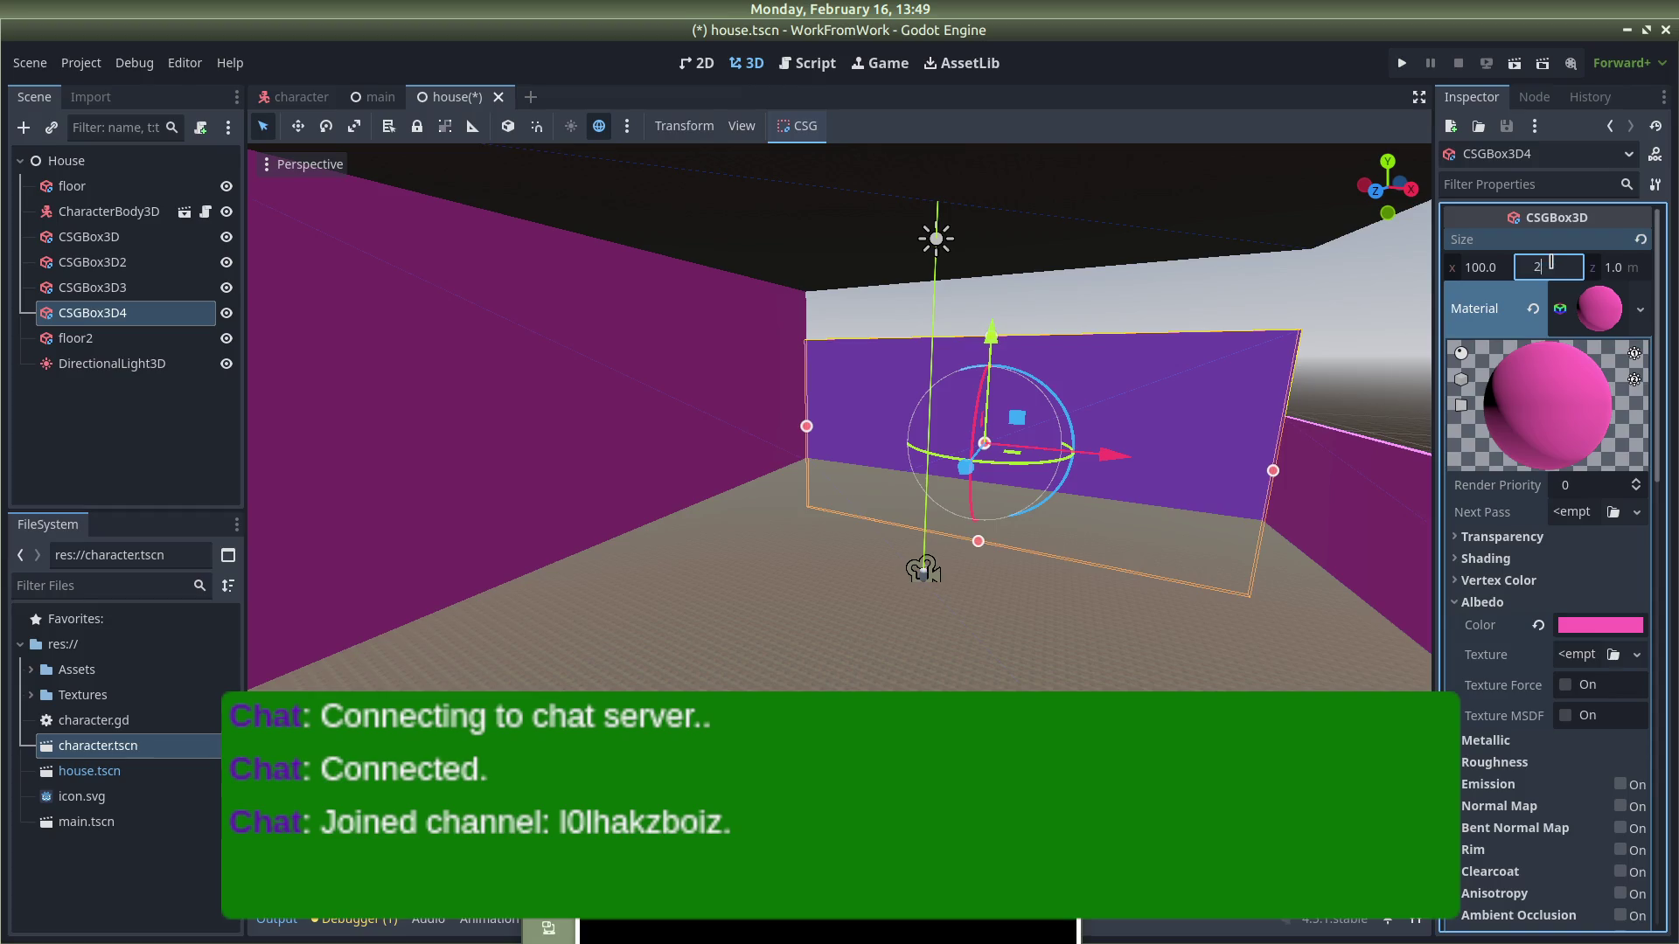
{"action": "type", "text": "0.0"}
{"action": "key", "text": "Return"}
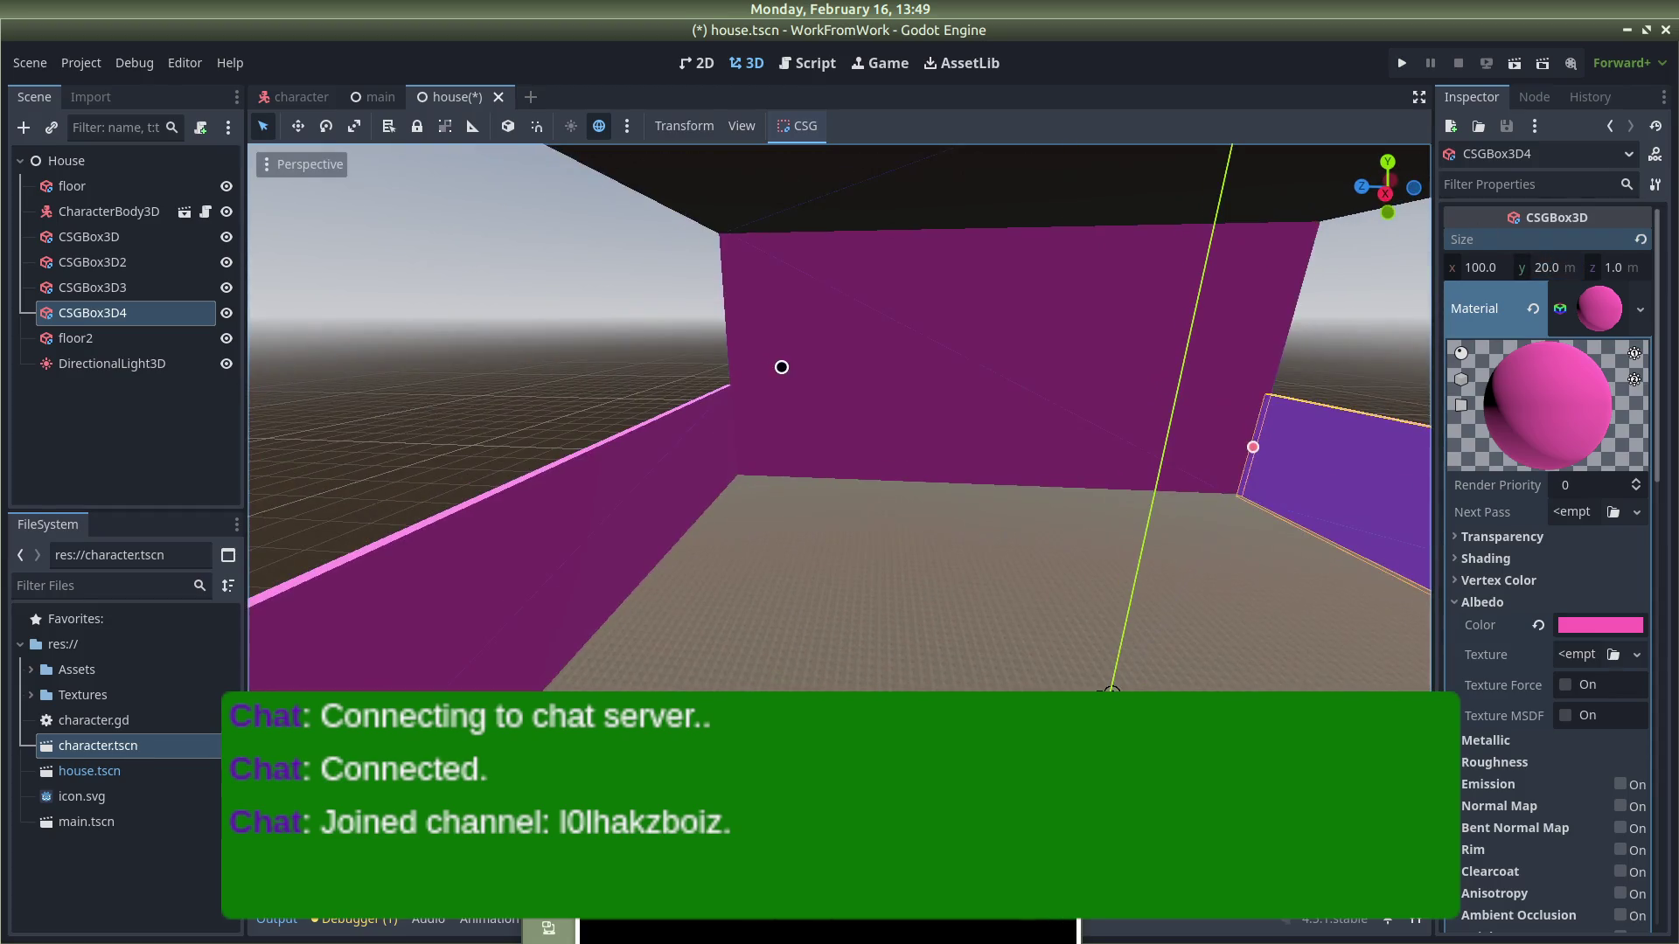
{"action": "left_click", "coordinate": [781, 368]}
{"action": "scroll", "coordinate": [1557, 797], "scroll_direction": "down", "scroll_amount": 15}
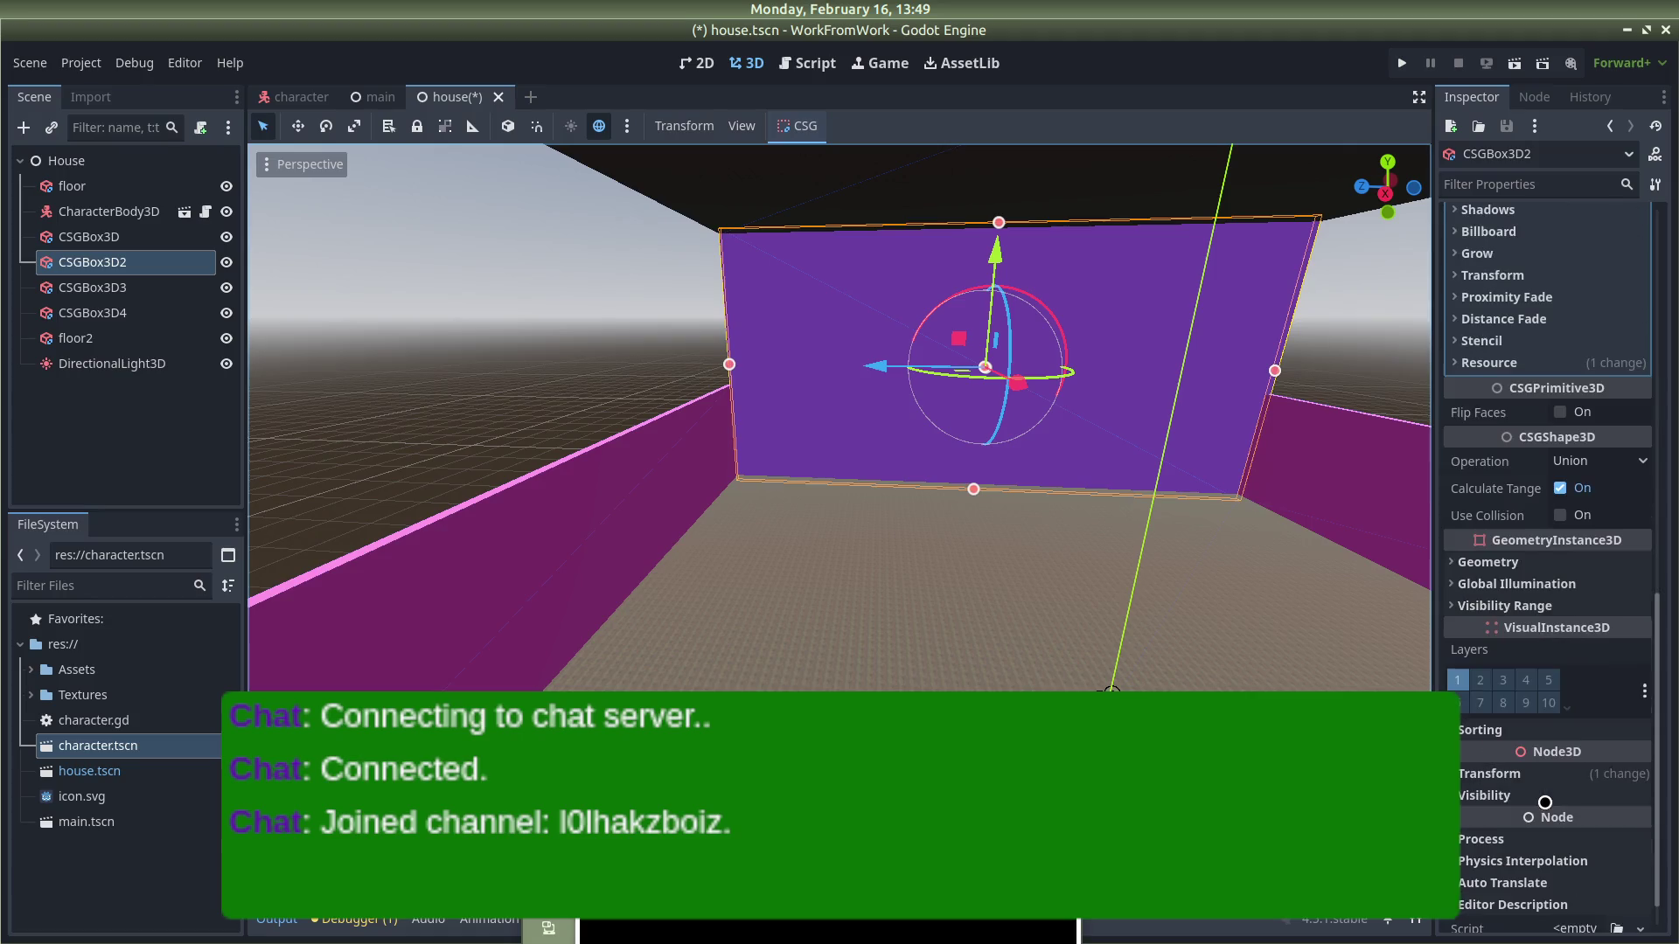
Step: Set CSGBox3D2's Transform Position y to 10.0
{"action": "left_click", "coordinate": [1490, 728]}
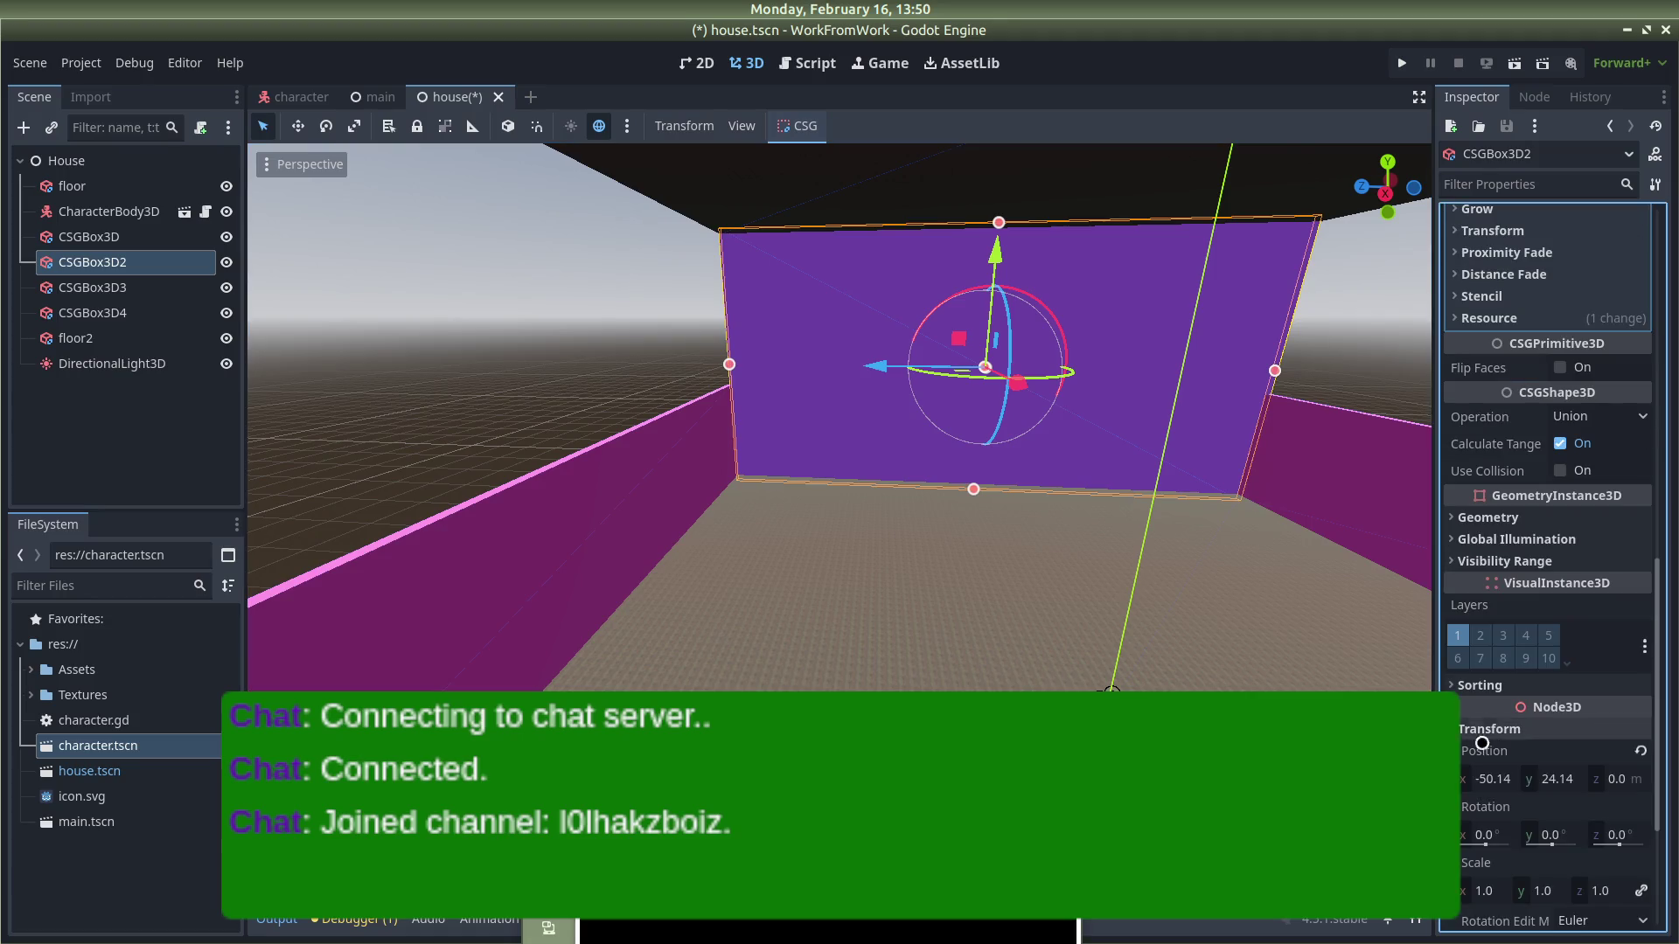
{"action": "left_click", "coordinate": [1559, 778]}
{"action": "type", "text": "0"}
{"action": "key", "text": "Return"}
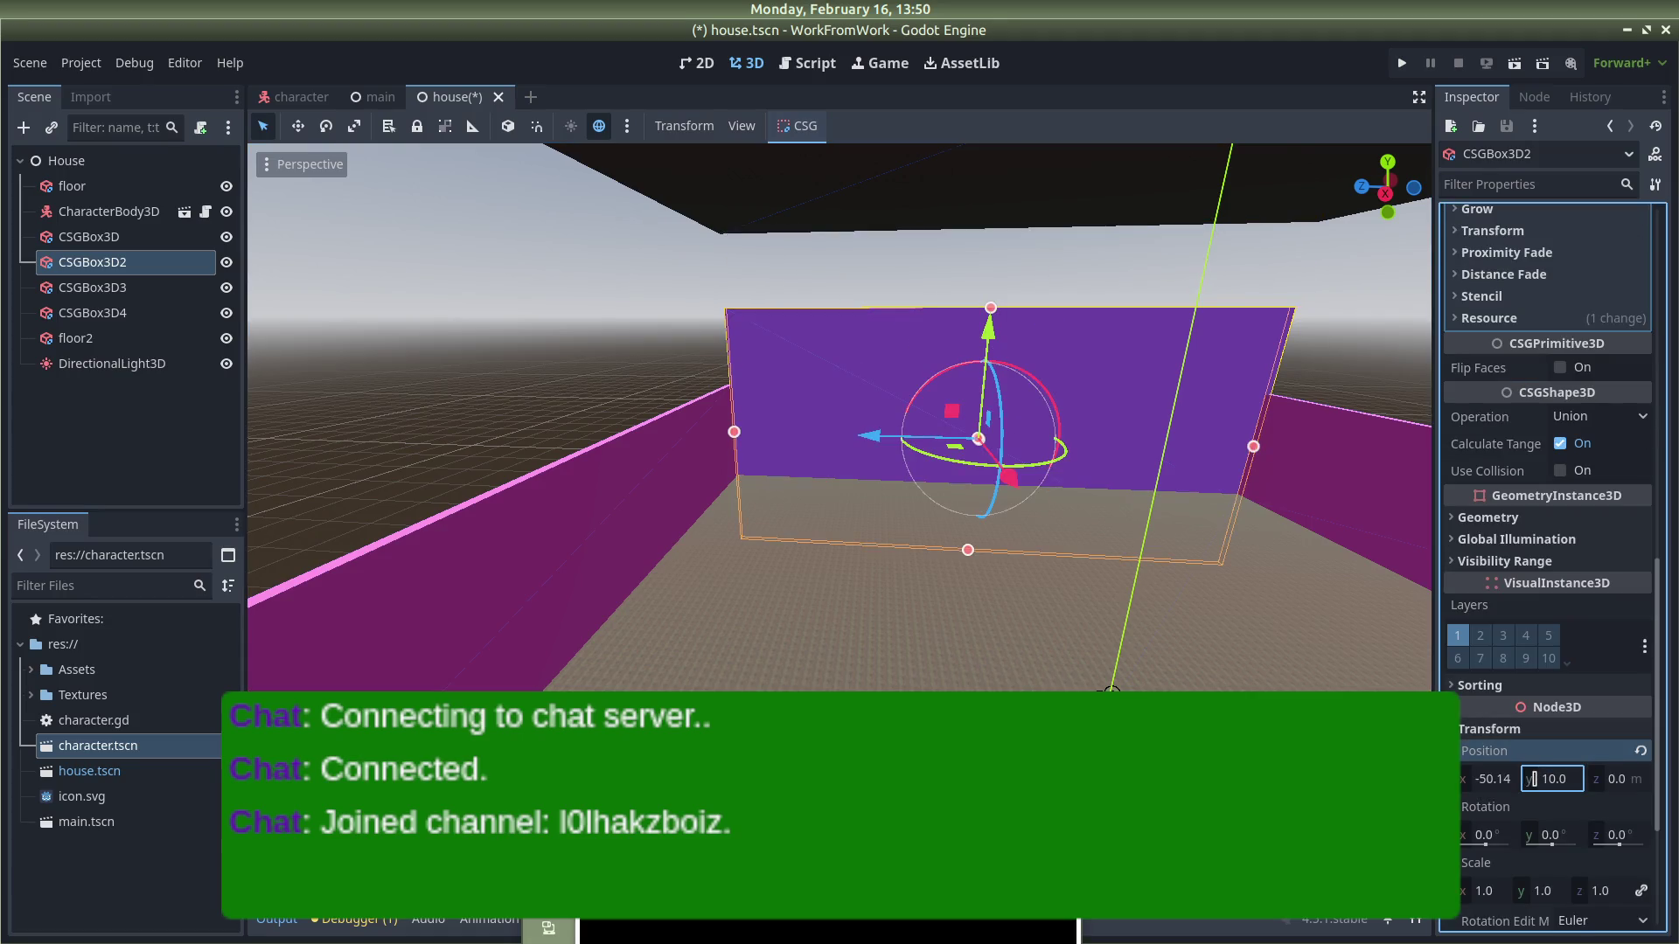
Step: Set CSGBox3D2's Size y to 20 m and clear the selection
{"action": "scroll", "coordinate": [1539, 516], "scroll_direction": "up", "scroll_amount": 15}
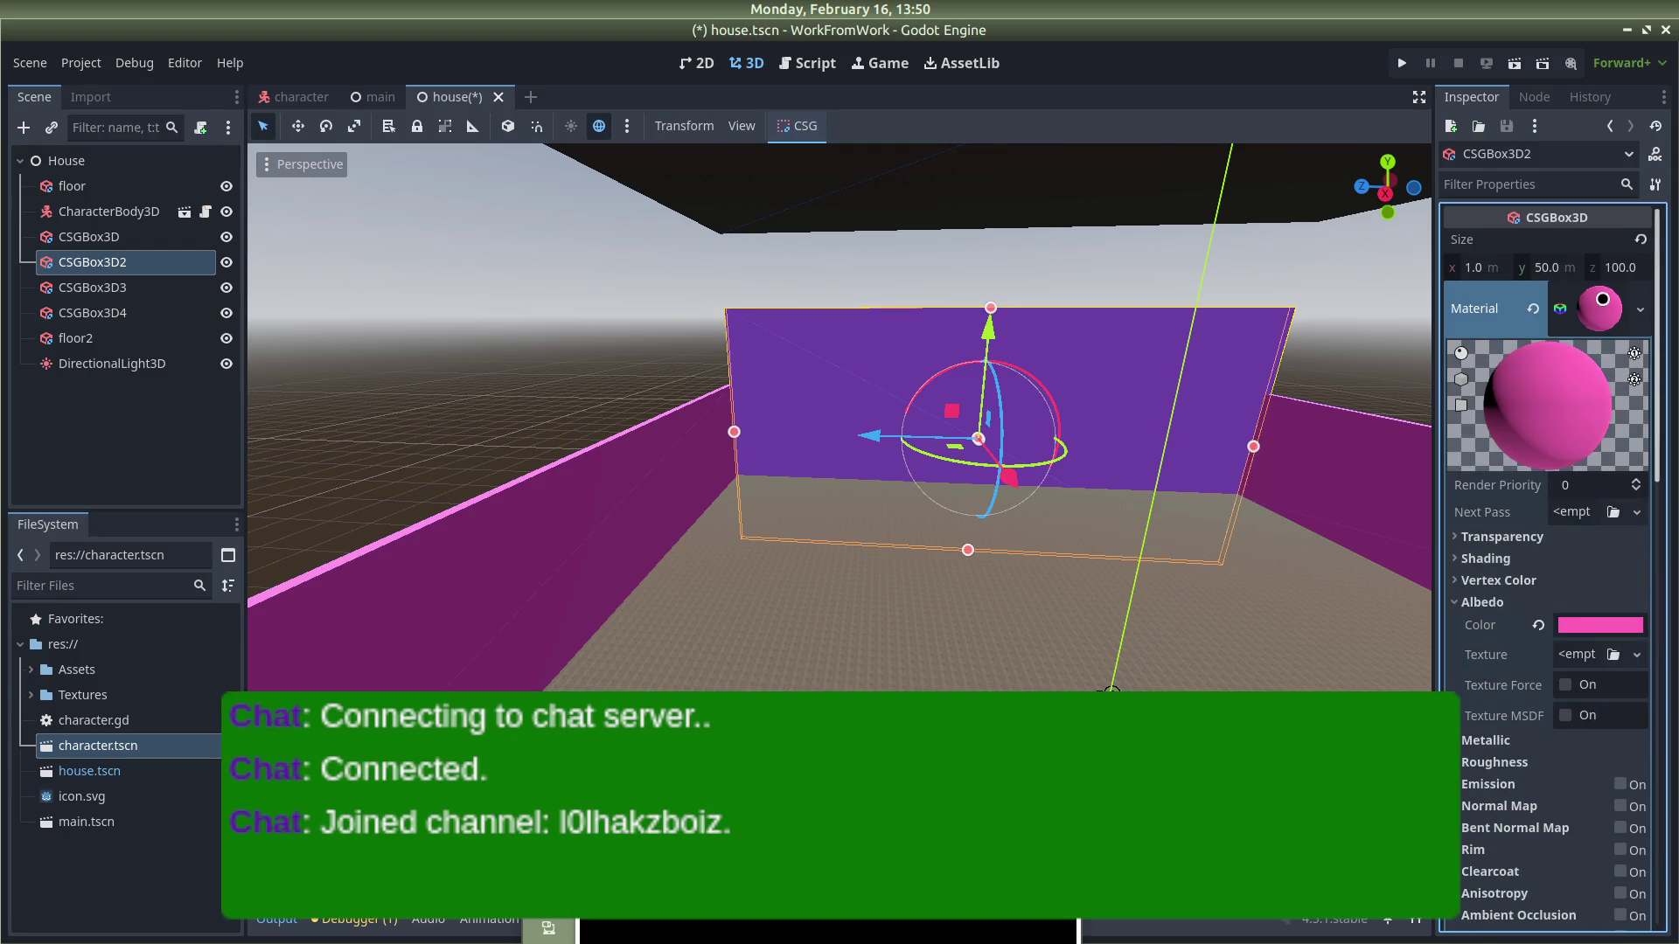
{"action": "left_click", "coordinate": [1553, 269]}
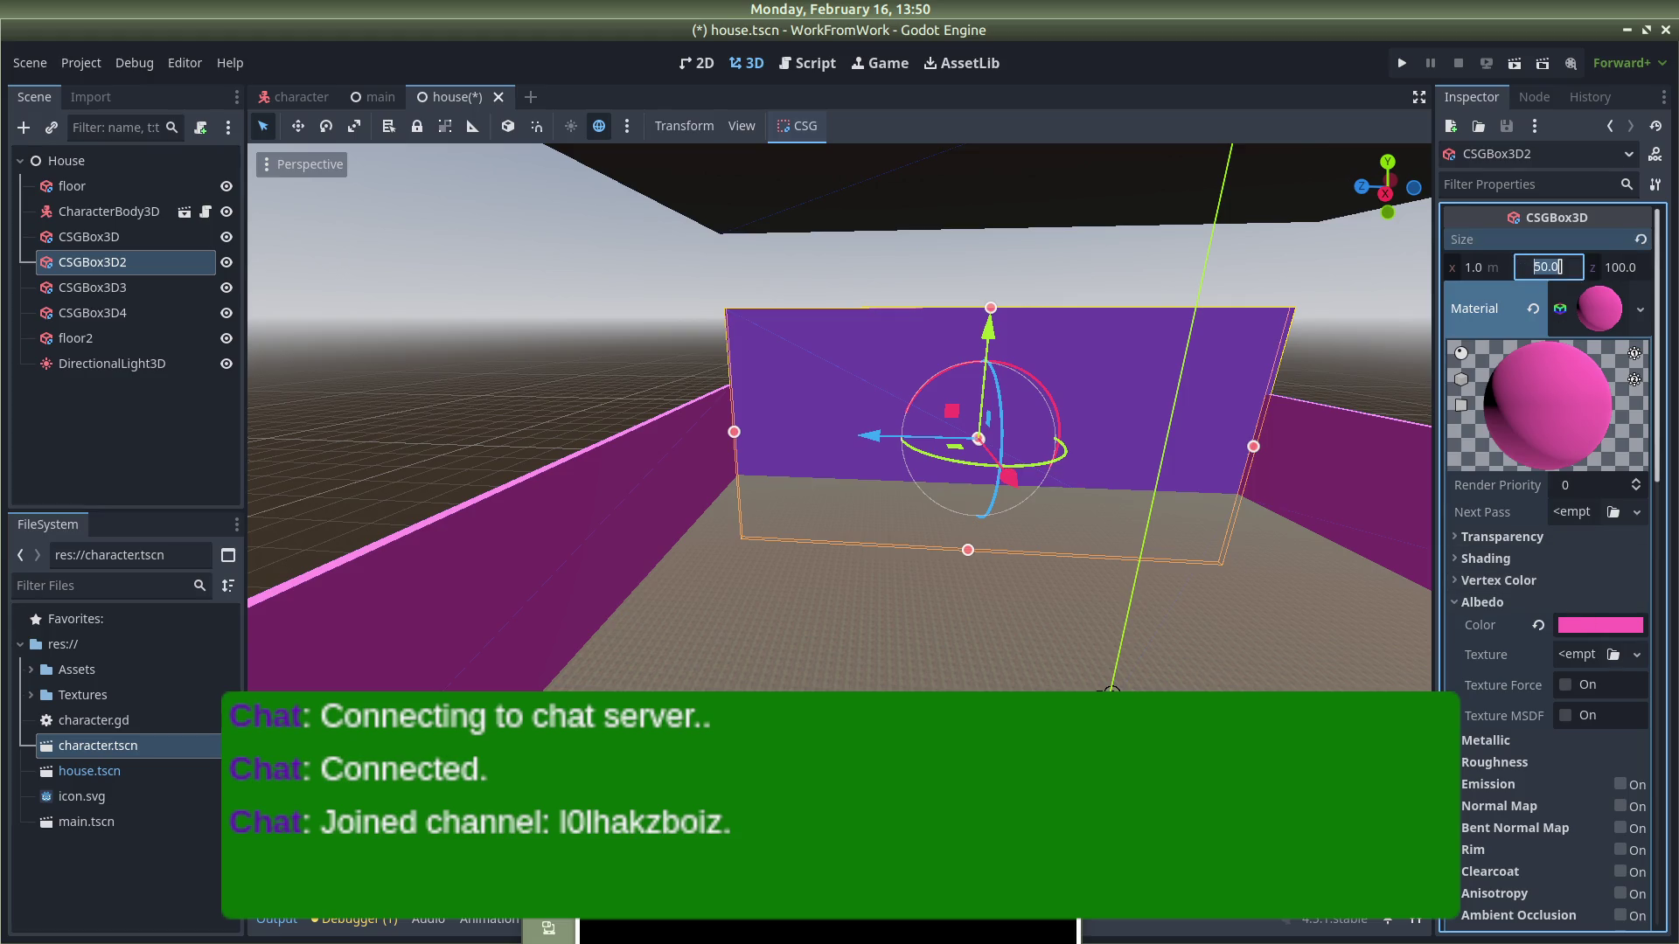
{"action": "type", "text": "20"}
{"action": "key", "text": "Return"}
{"action": "key", "text": "Return"}
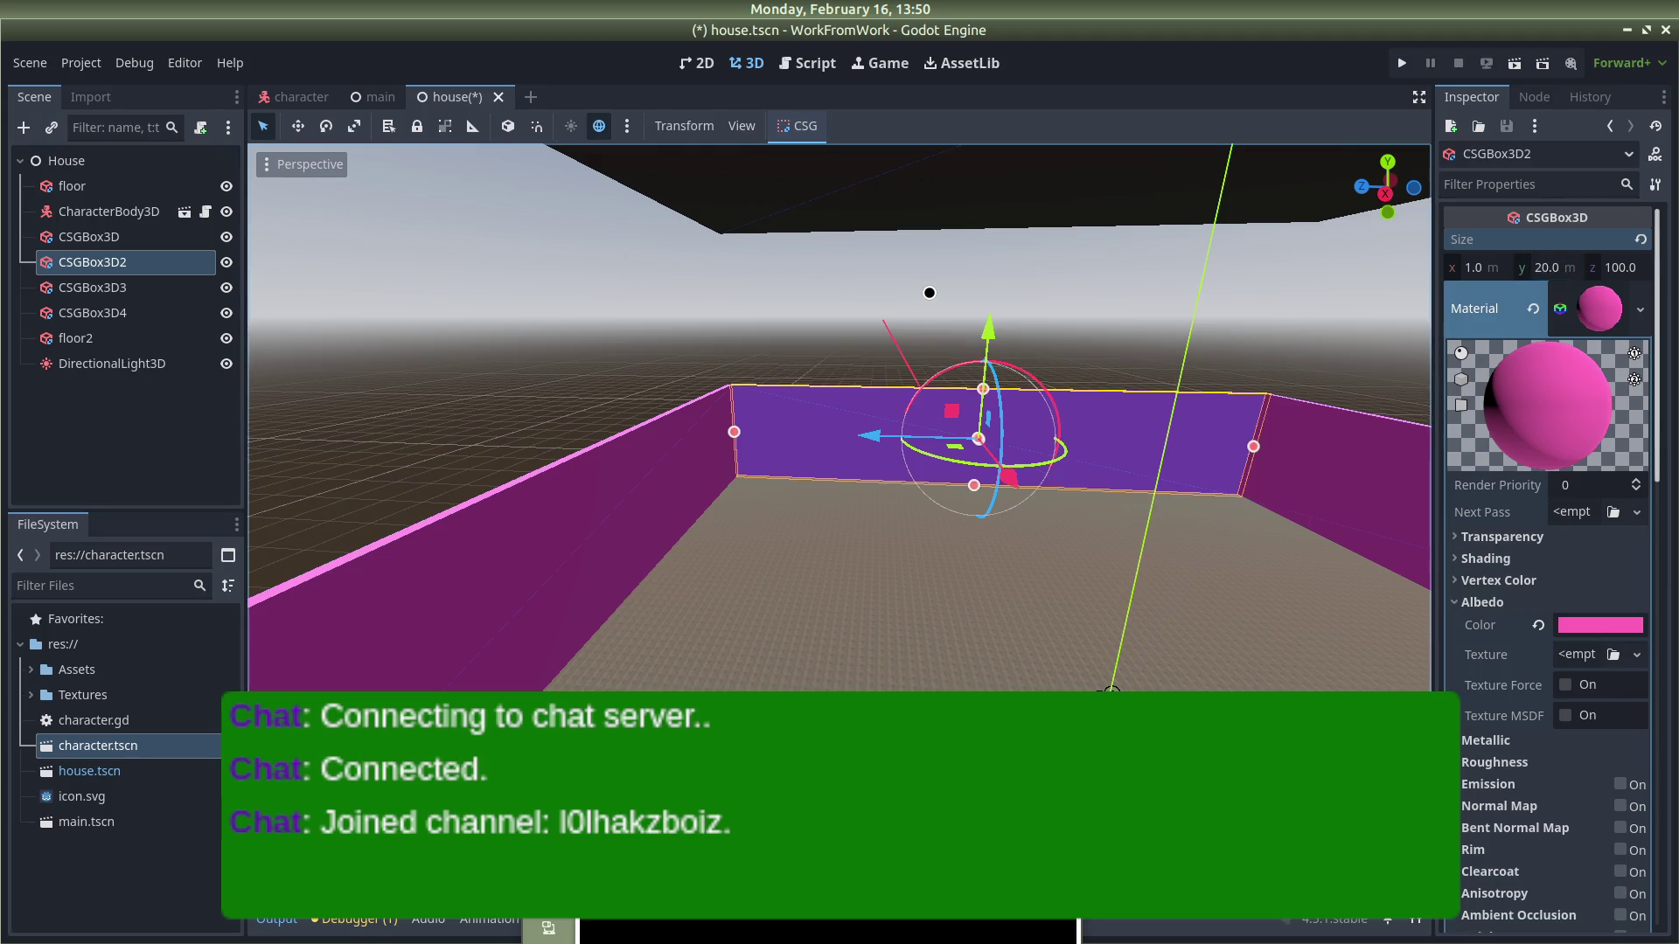
{"action": "left_click", "coordinate": [938, 292]}
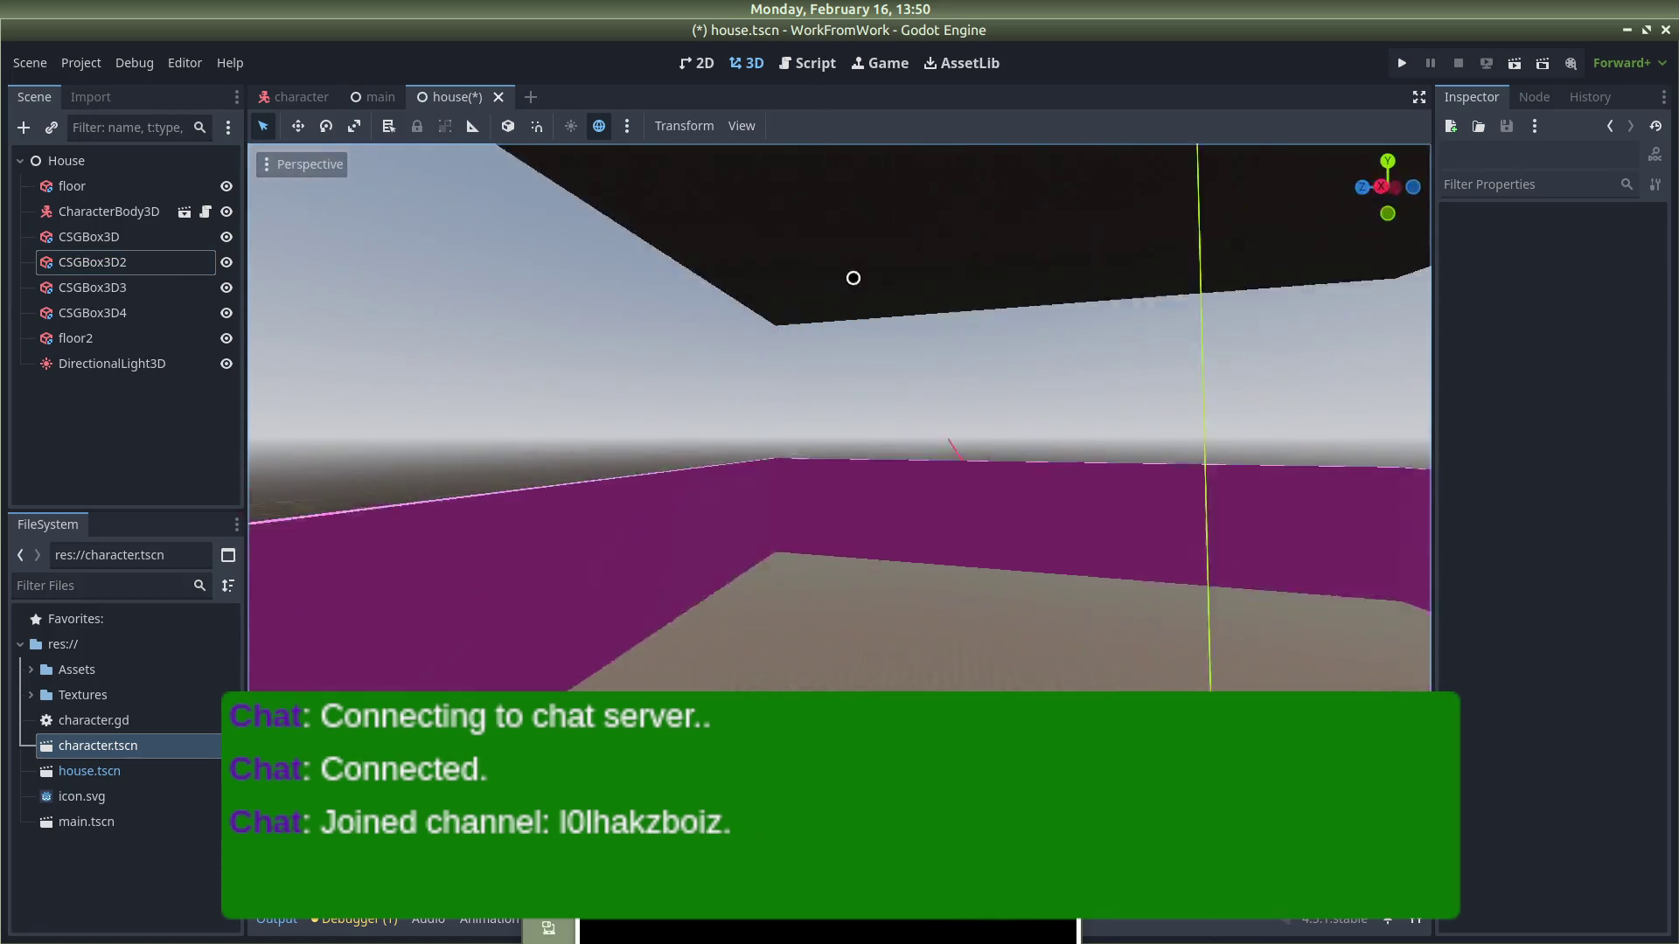
Step: Set the back wall CSGBox3D4's Position z to -50
{"action": "mouse_move", "coordinate": [854, 278]}
{"action": "left_mouse_down"}
{"action": "mouse_move", "coordinate": [690, 292]}
{"action": "mouse_move", "coordinate": [1057, 521]}
{"action": "mouse_move", "coordinate": [1240, 438]}
{"action": "mouse_move", "coordinate": [1184, 418]}
{"action": "left_mouse_up"}
{"action": "left_click", "coordinate": [1166, 329]}
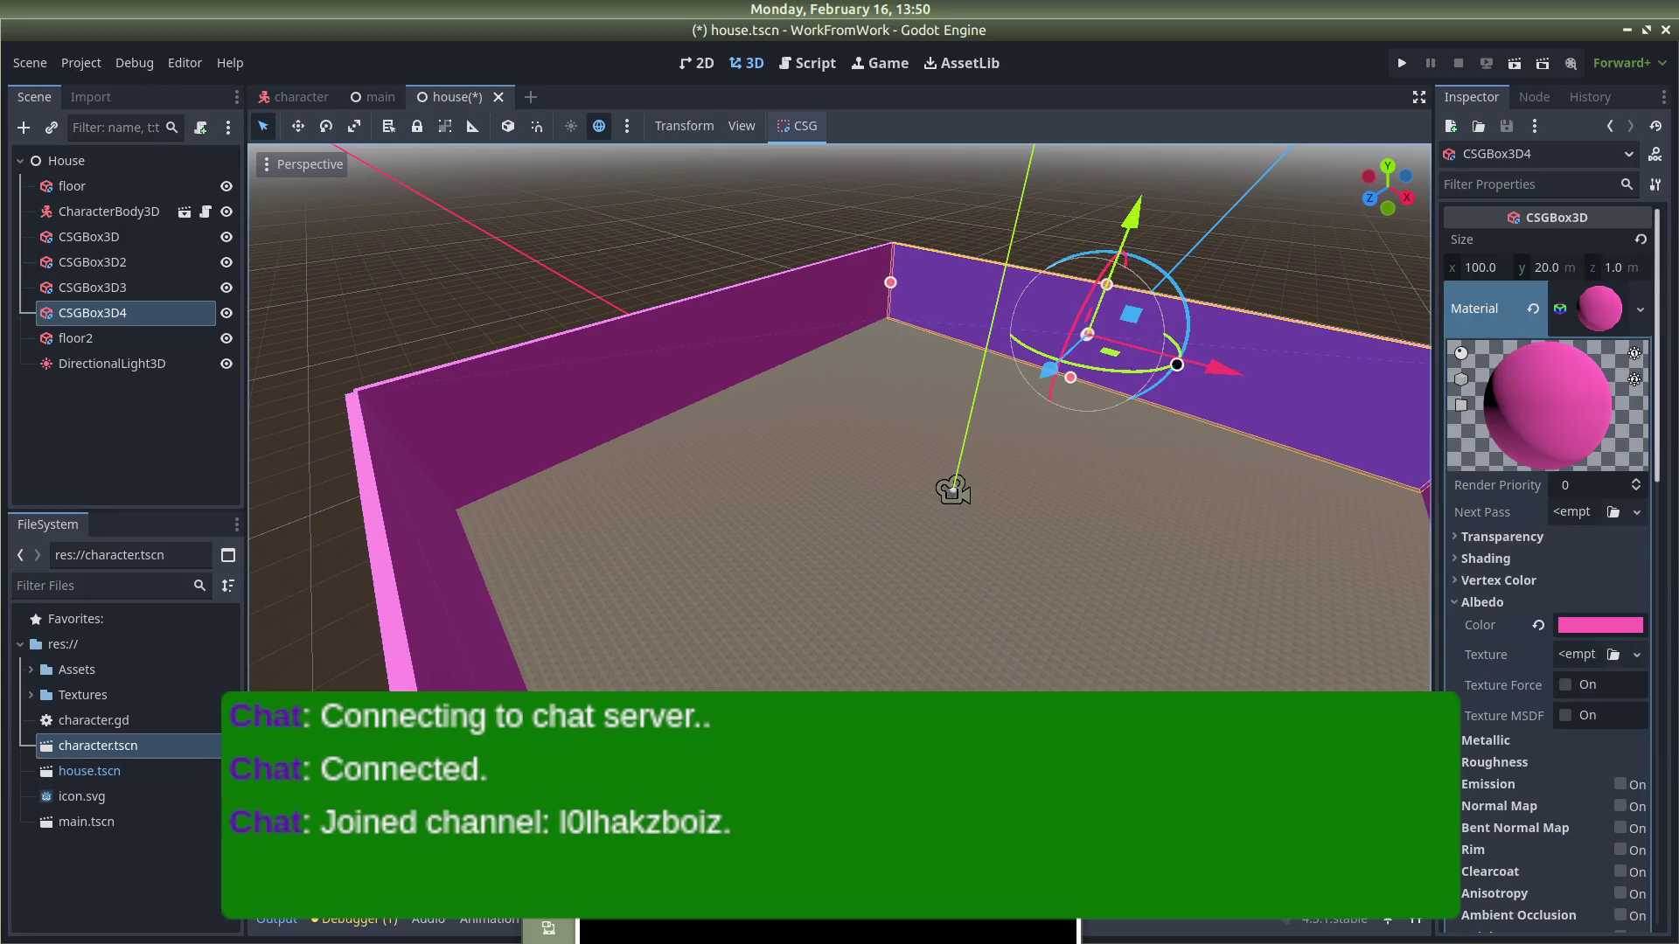
{"action": "scroll", "coordinate": [1610, 541], "scroll_direction": "down", "scroll_amount": 15}
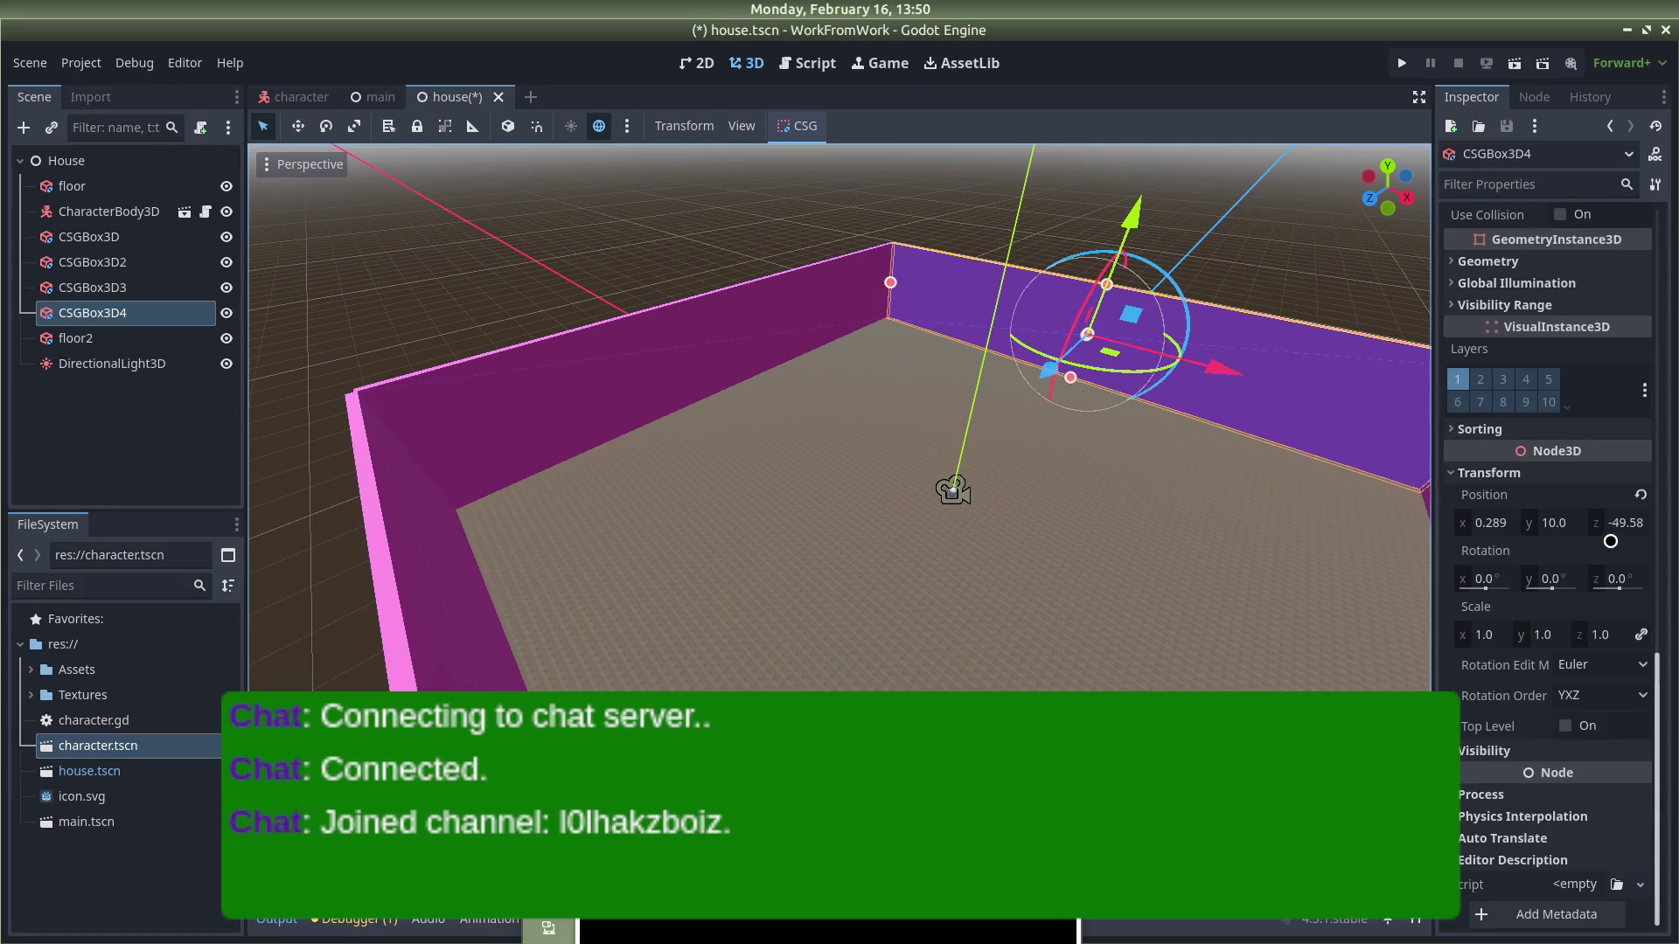
{"action": "left_click", "coordinate": [1649, 524]}
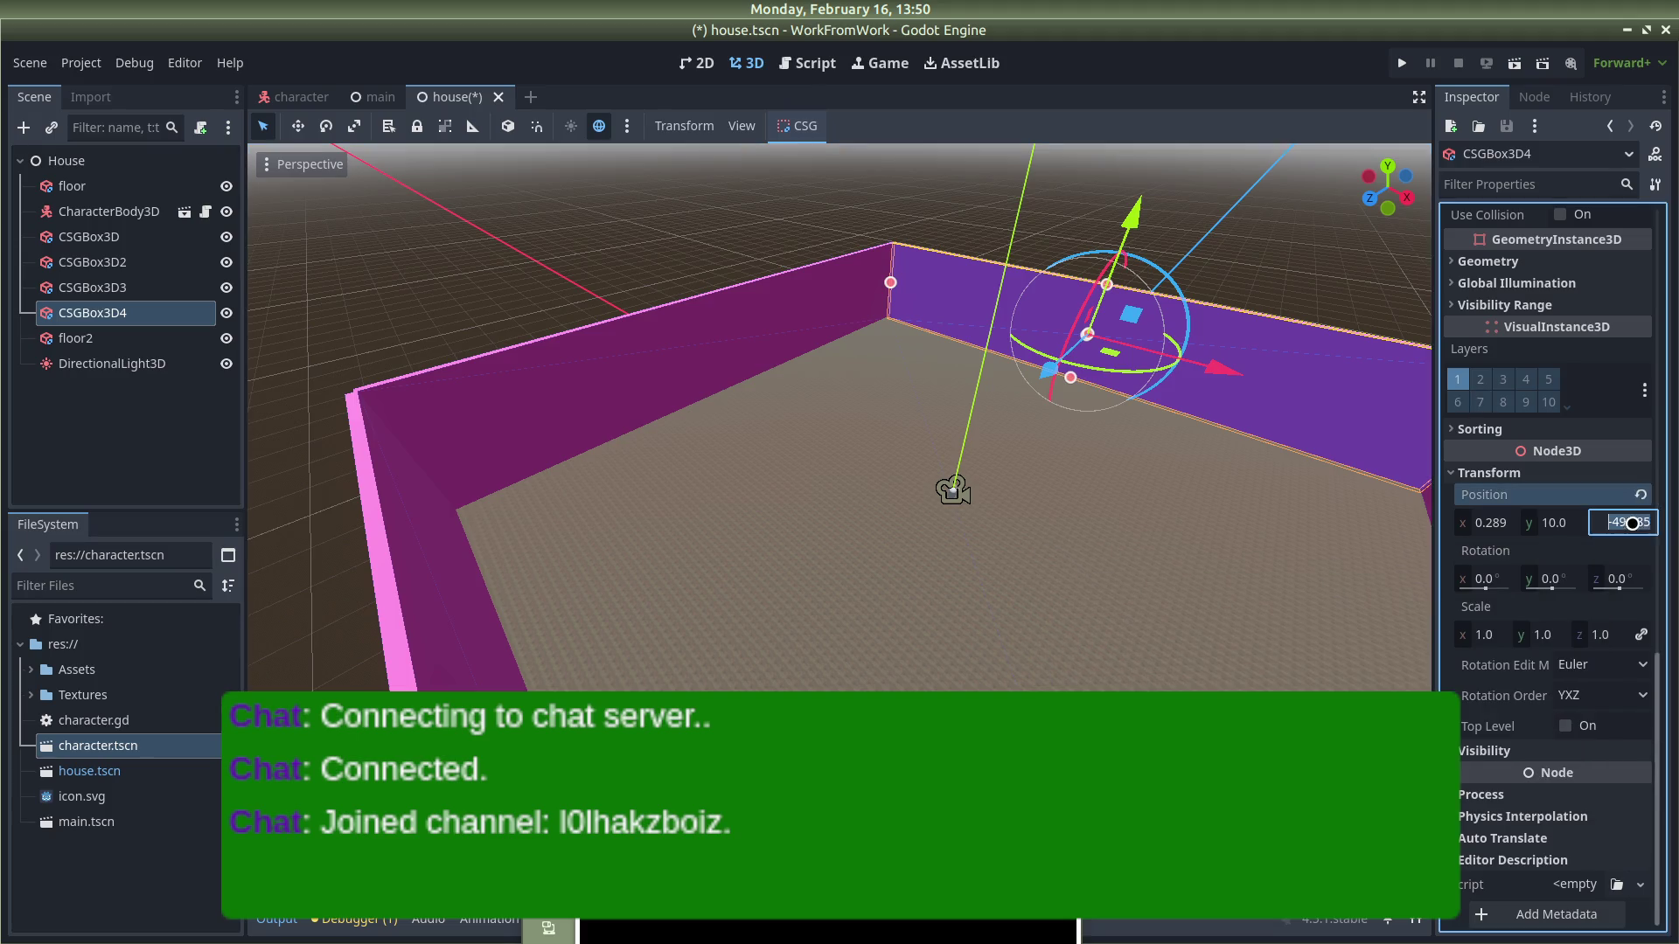
{"action": "type", "text": "-50"}
{"action": "key", "text": "Return"}
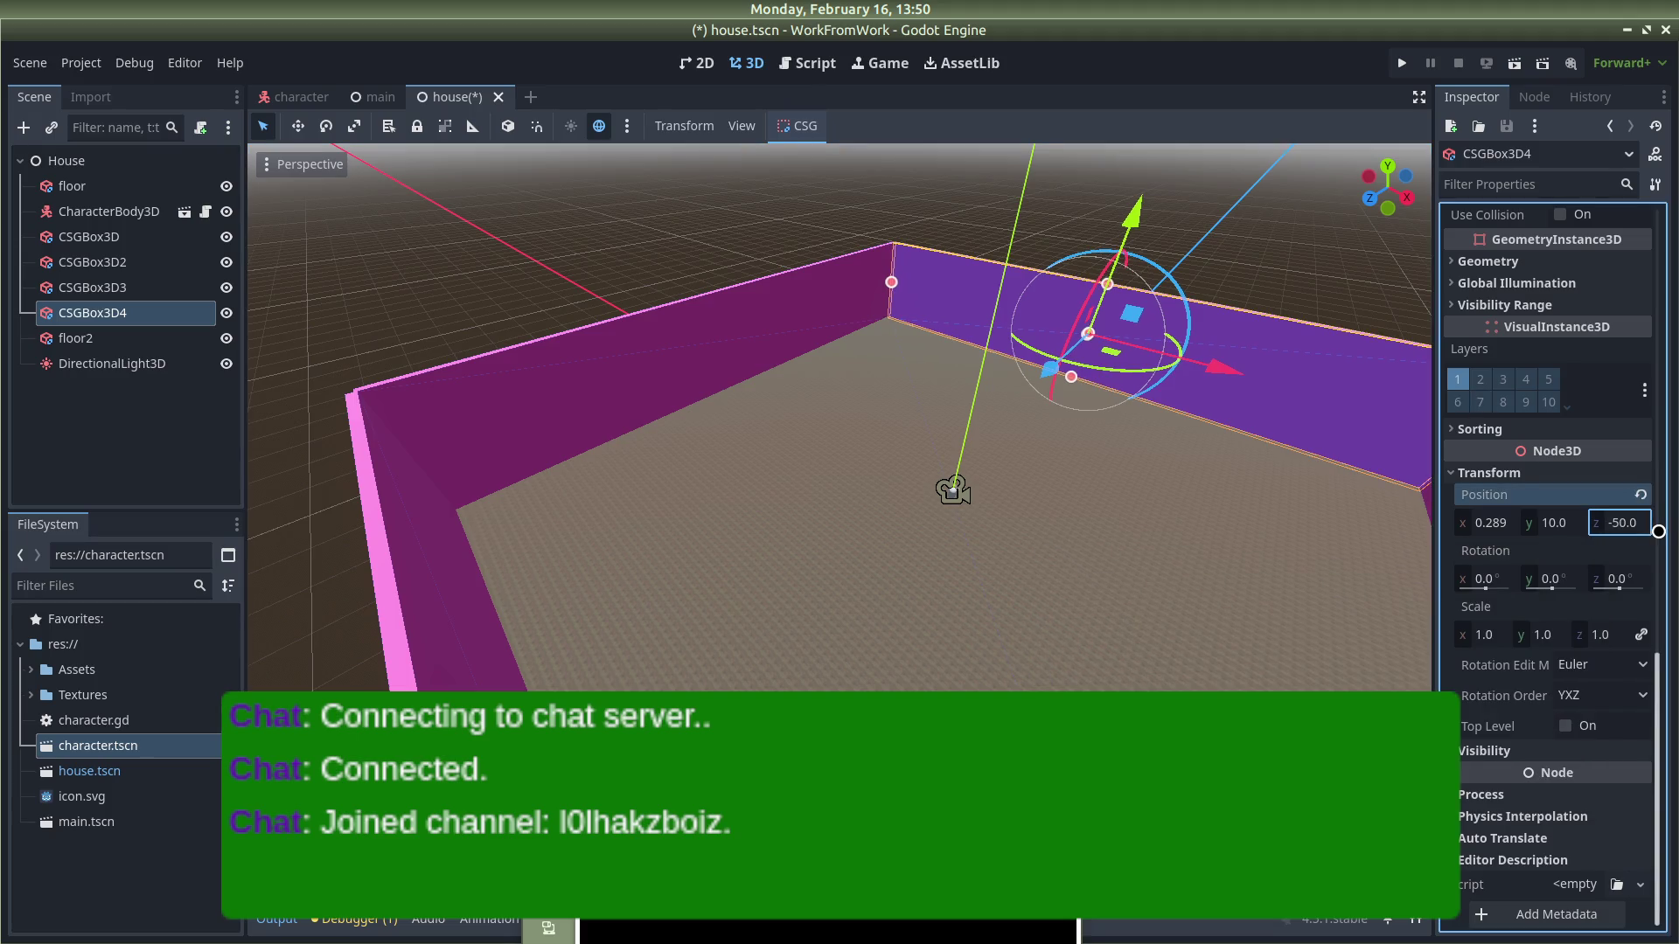
{"action": "left_click", "coordinate": [1486, 530]}
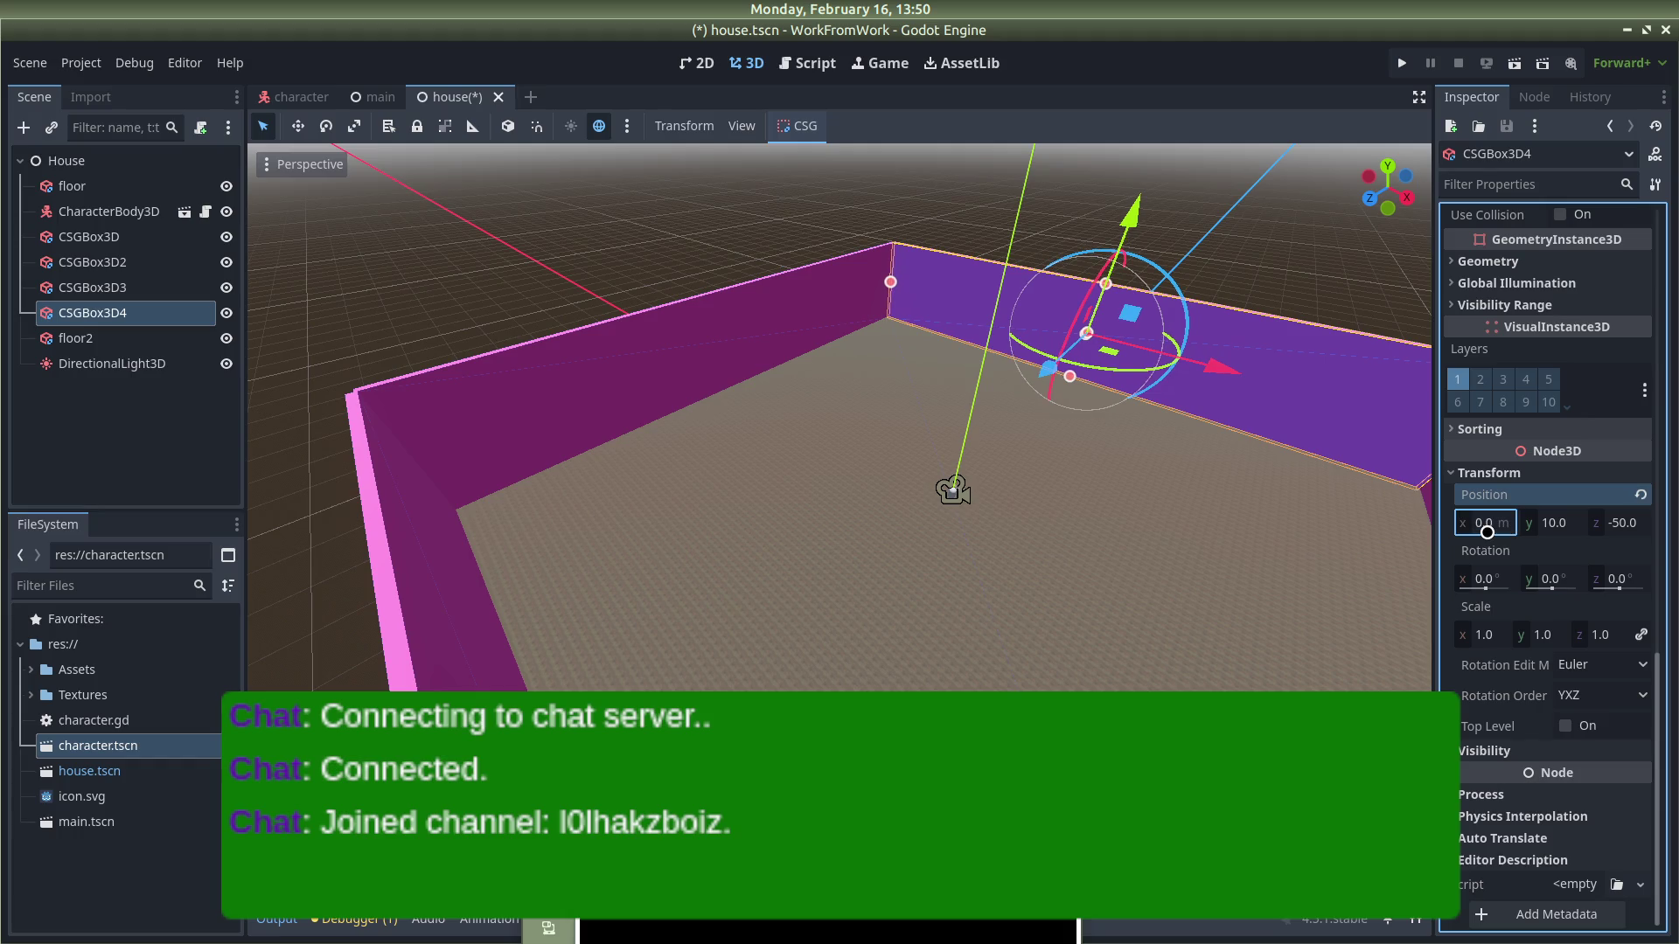
Step: Set the left wall CSGBox3D2's Position x to -50
{"action": "left_click", "coordinate": [665, 354]}
{"action": "scroll", "coordinate": [1599, 539], "scroll_direction": "down", "scroll_amount": 10}
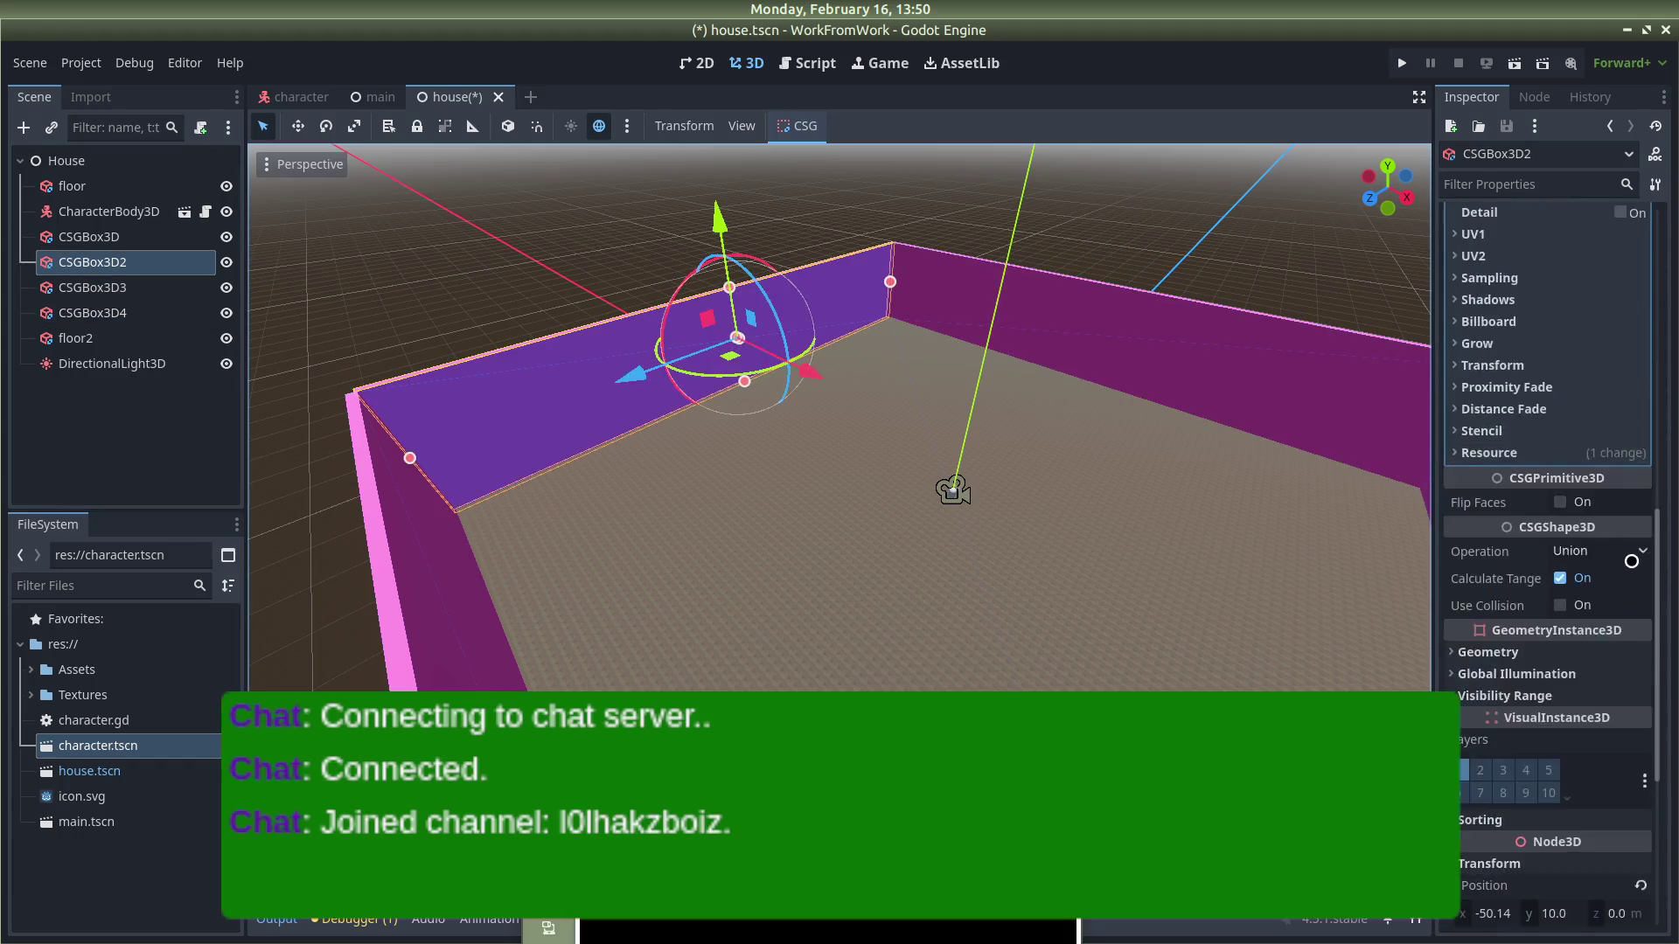
{"action": "left_click", "coordinate": [1476, 522]}
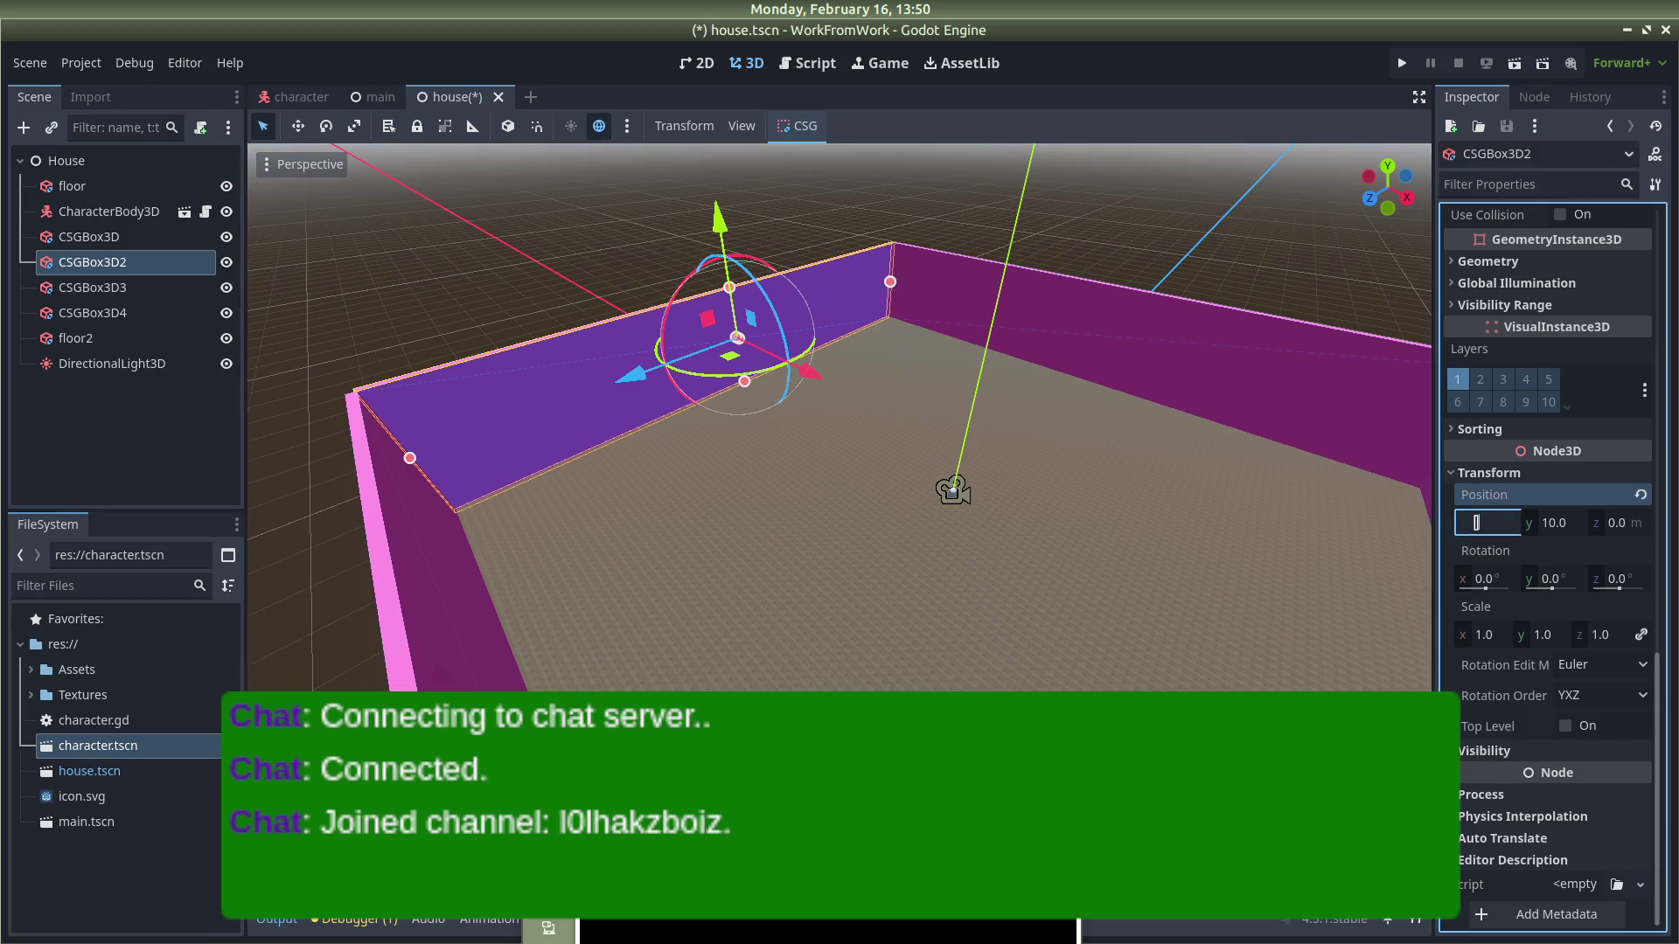
{"action": "type", "text": "-50"}
{"action": "key", "text": "Return"}
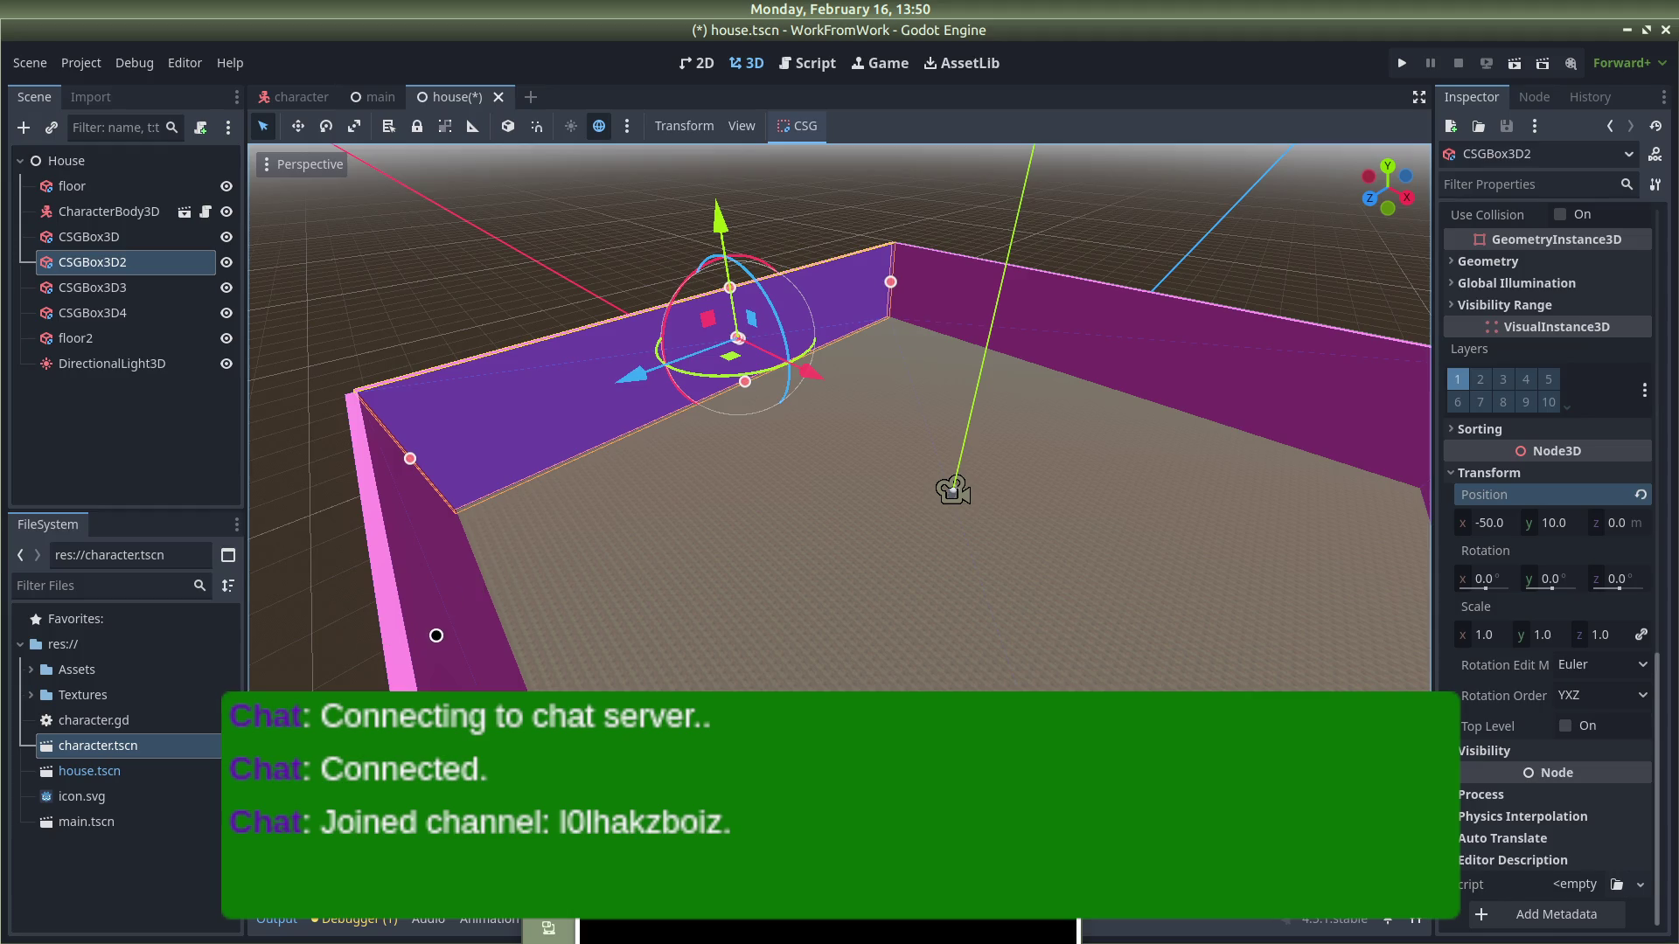
Step: Position CSGBox3D3 at x 0 and z 50
{"action": "left_click", "coordinate": [436, 636]}
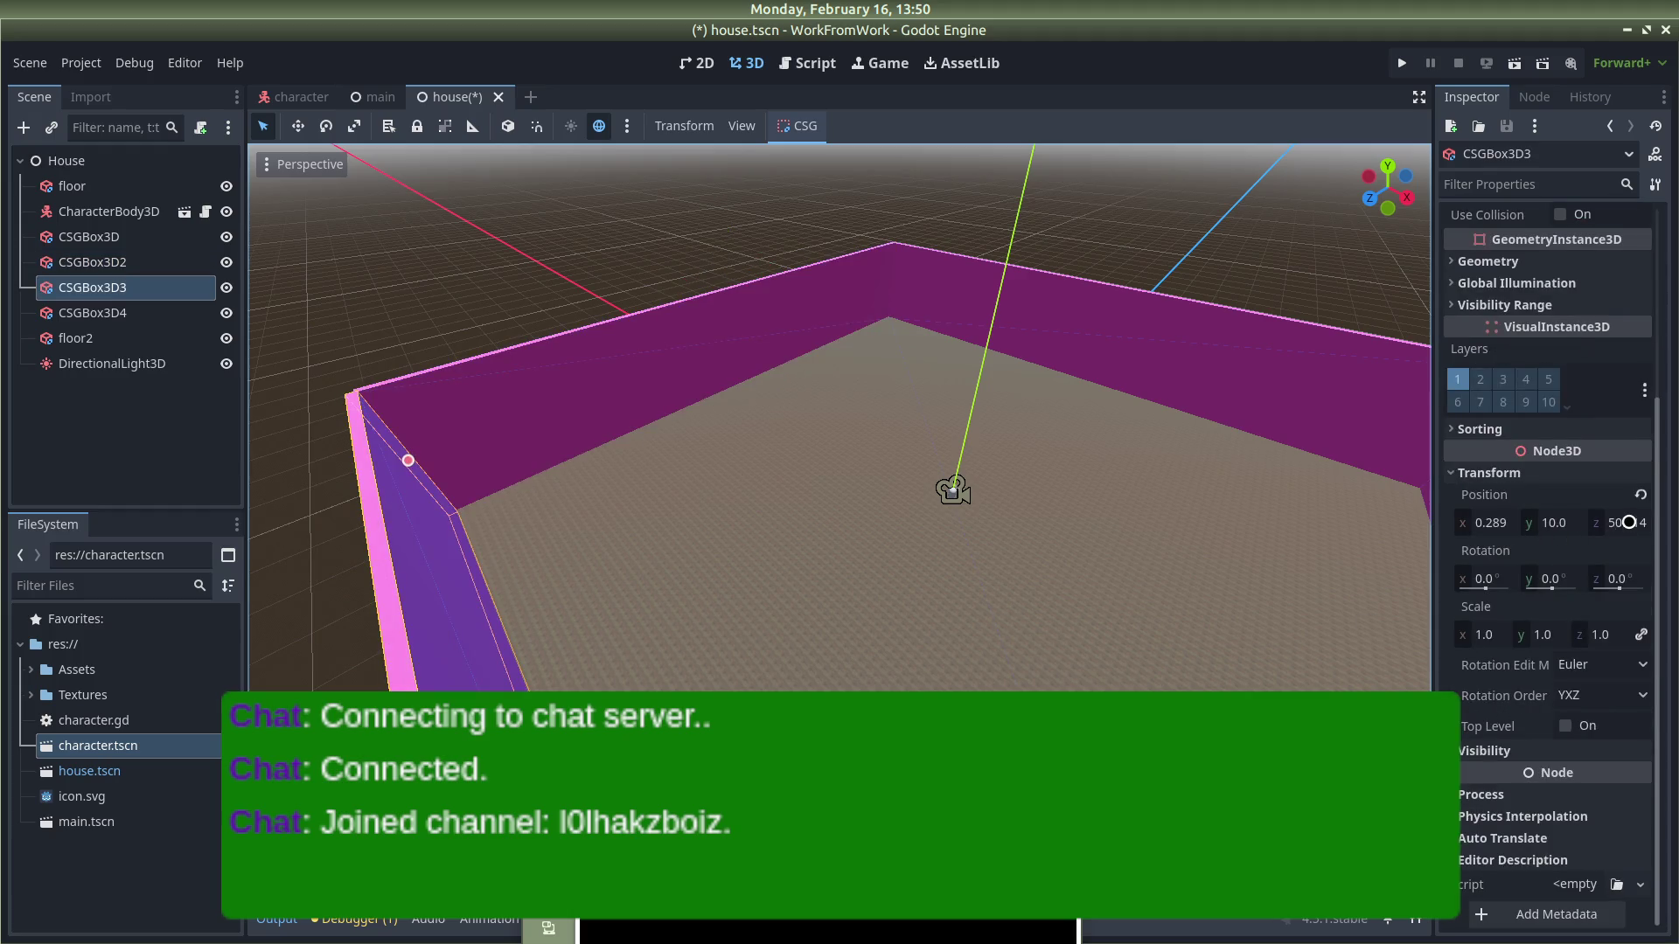
{"action": "left_click", "coordinate": [1501, 522]}
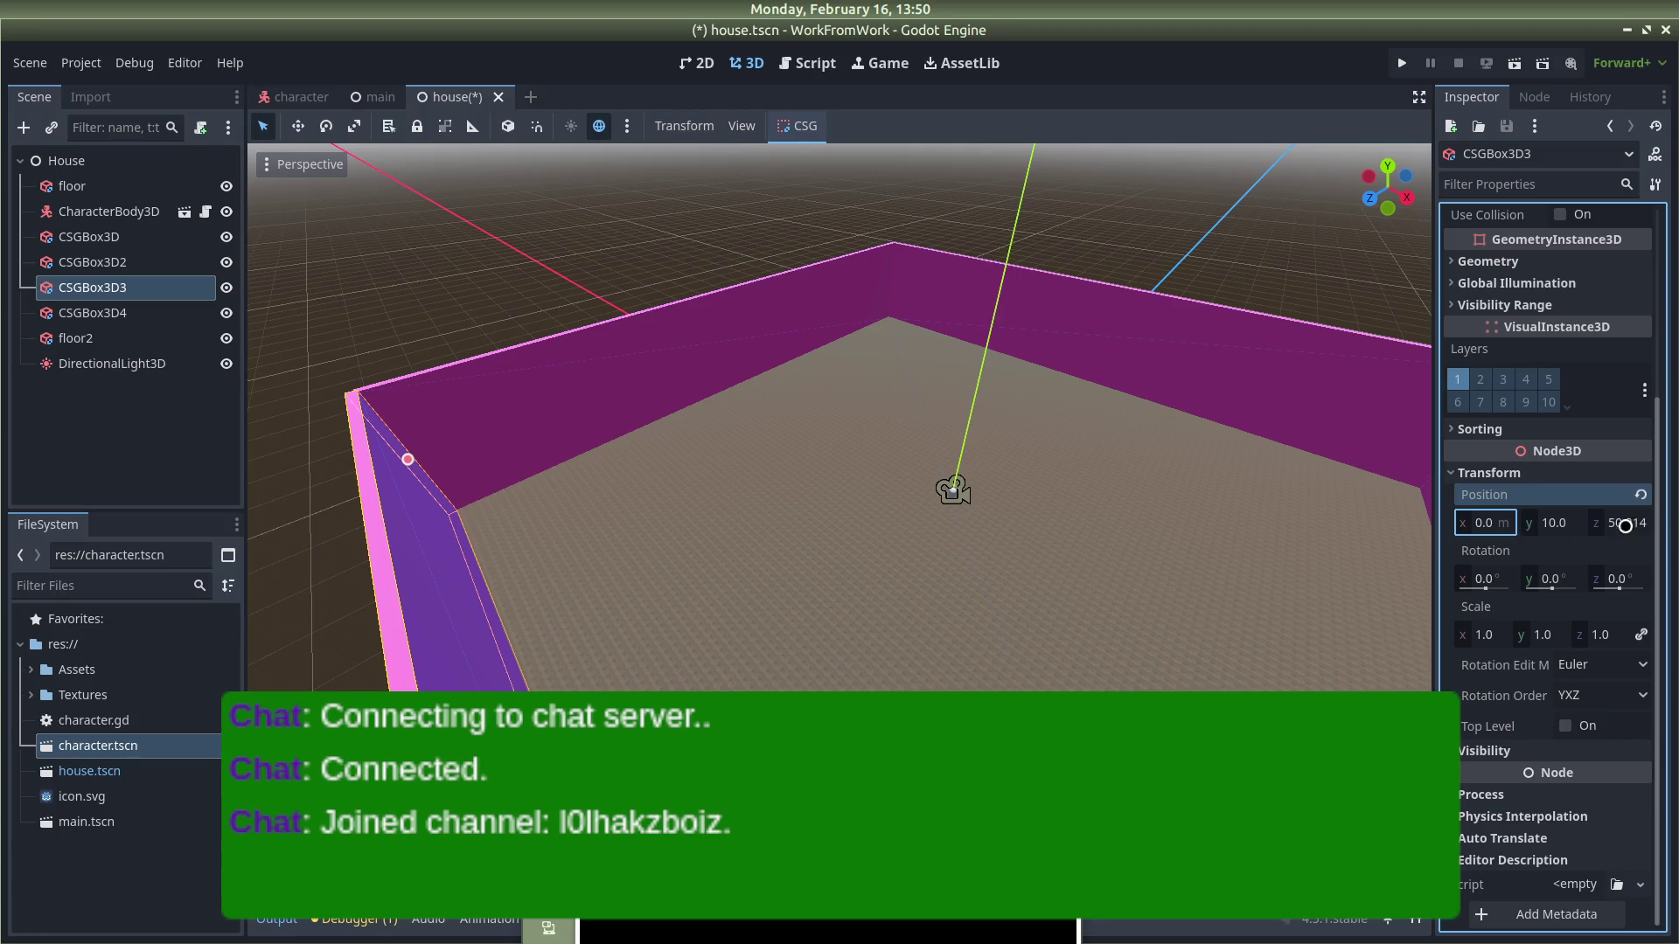
{"action": "left_click", "coordinate": [1630, 526]}
{"action": "mouse_move", "coordinate": [787, 437]}
{"action": "left_mouse_down"}
{"action": "mouse_move", "coordinate": [910, 382]}
{"action": "mouse_move", "coordinate": [664, 350]}
{"action": "left_mouse_up"}
Step: Set the far wall CSGBox3D's Position x to 50 to close the corners
{"action": "left_click", "coordinate": [939, 353]}
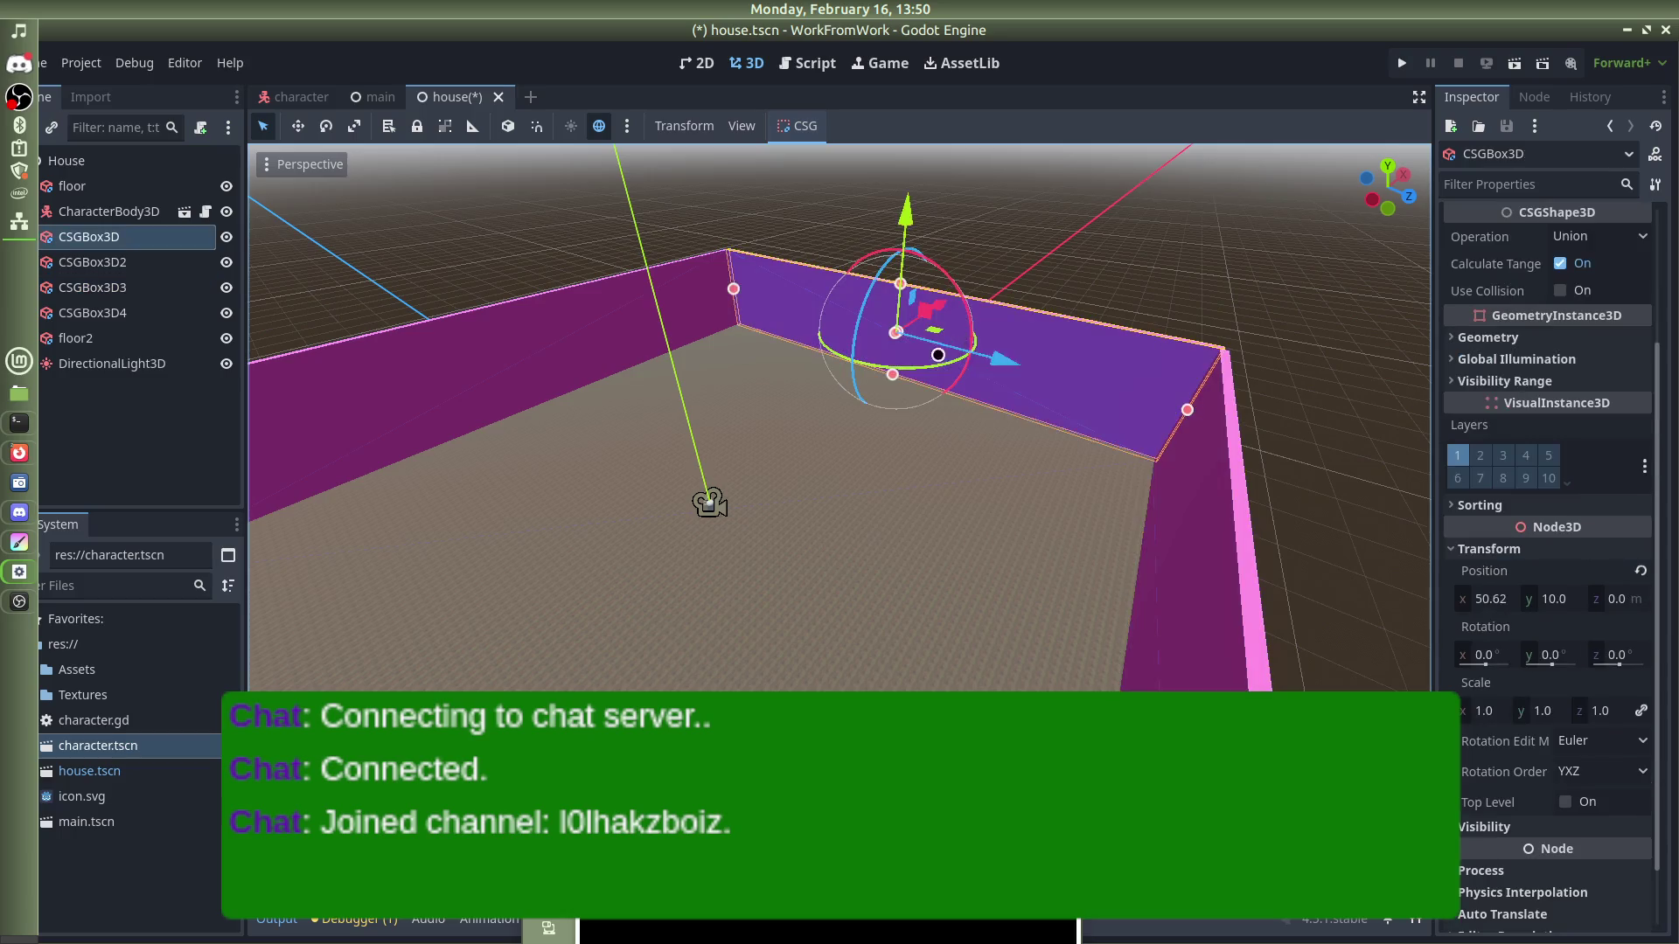
{"action": "left_click", "coordinate": [1502, 598]}
{"action": "type", "text": "50"}
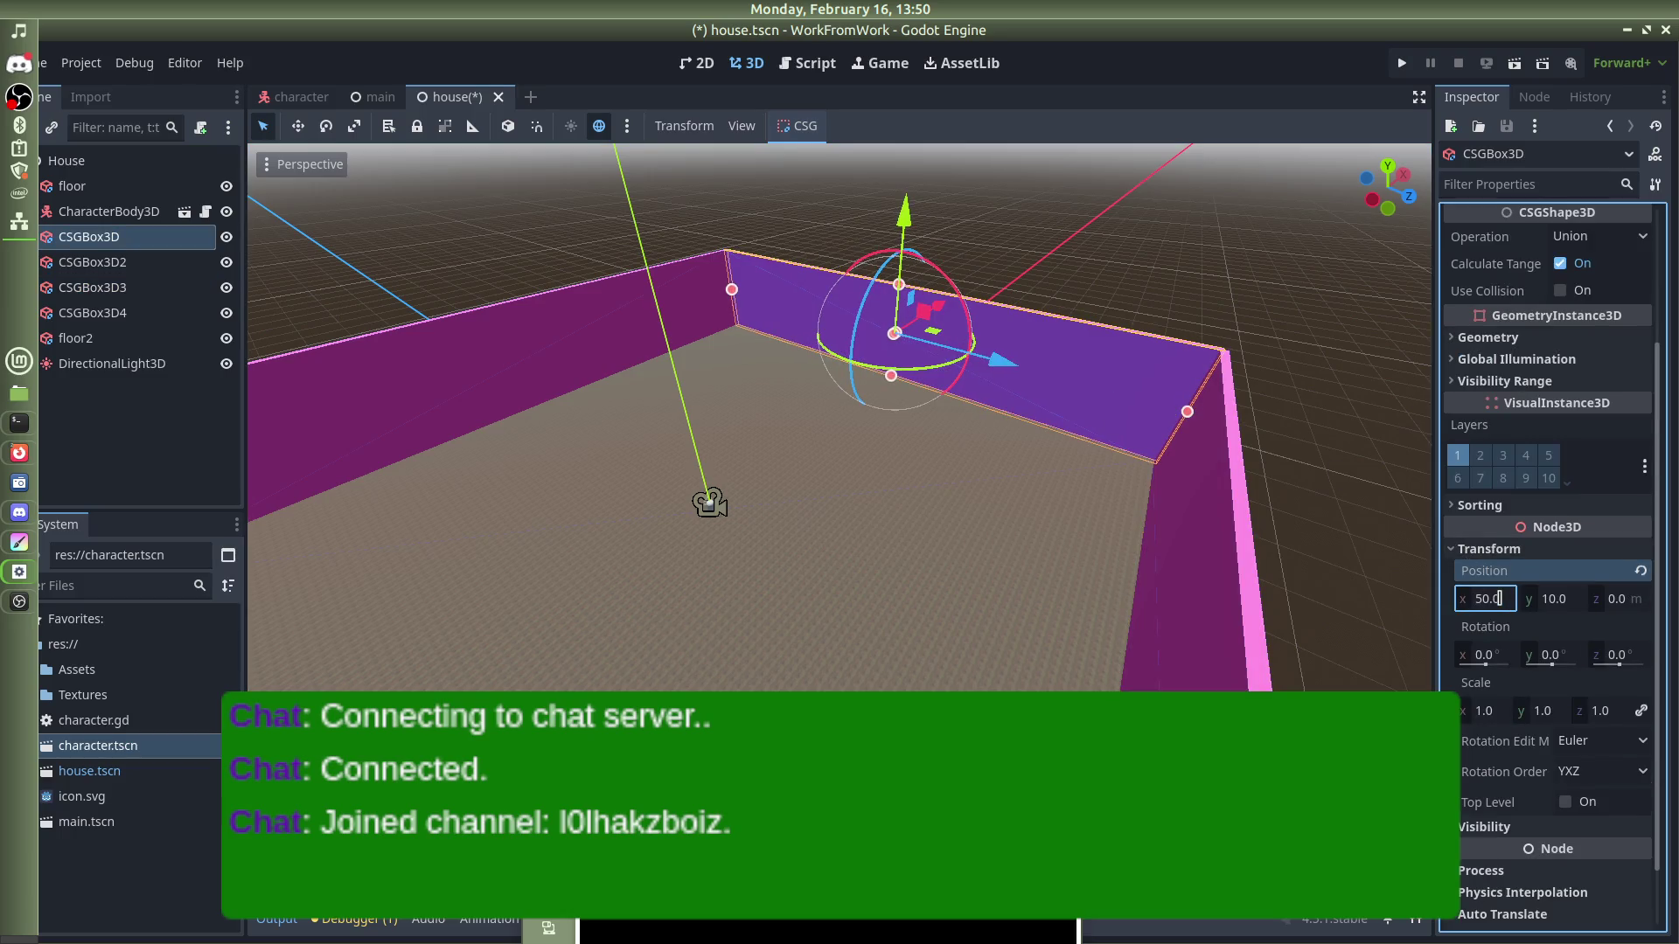
{"action": "left_click", "coordinate": [884, 289]}
{"action": "scroll", "coordinate": [582, 645], "scroll_direction": "up", "scroll_amount": 5}
{"action": "scroll", "coordinate": [955, 427], "scroll_direction": "down", "scroll_amount": 5}
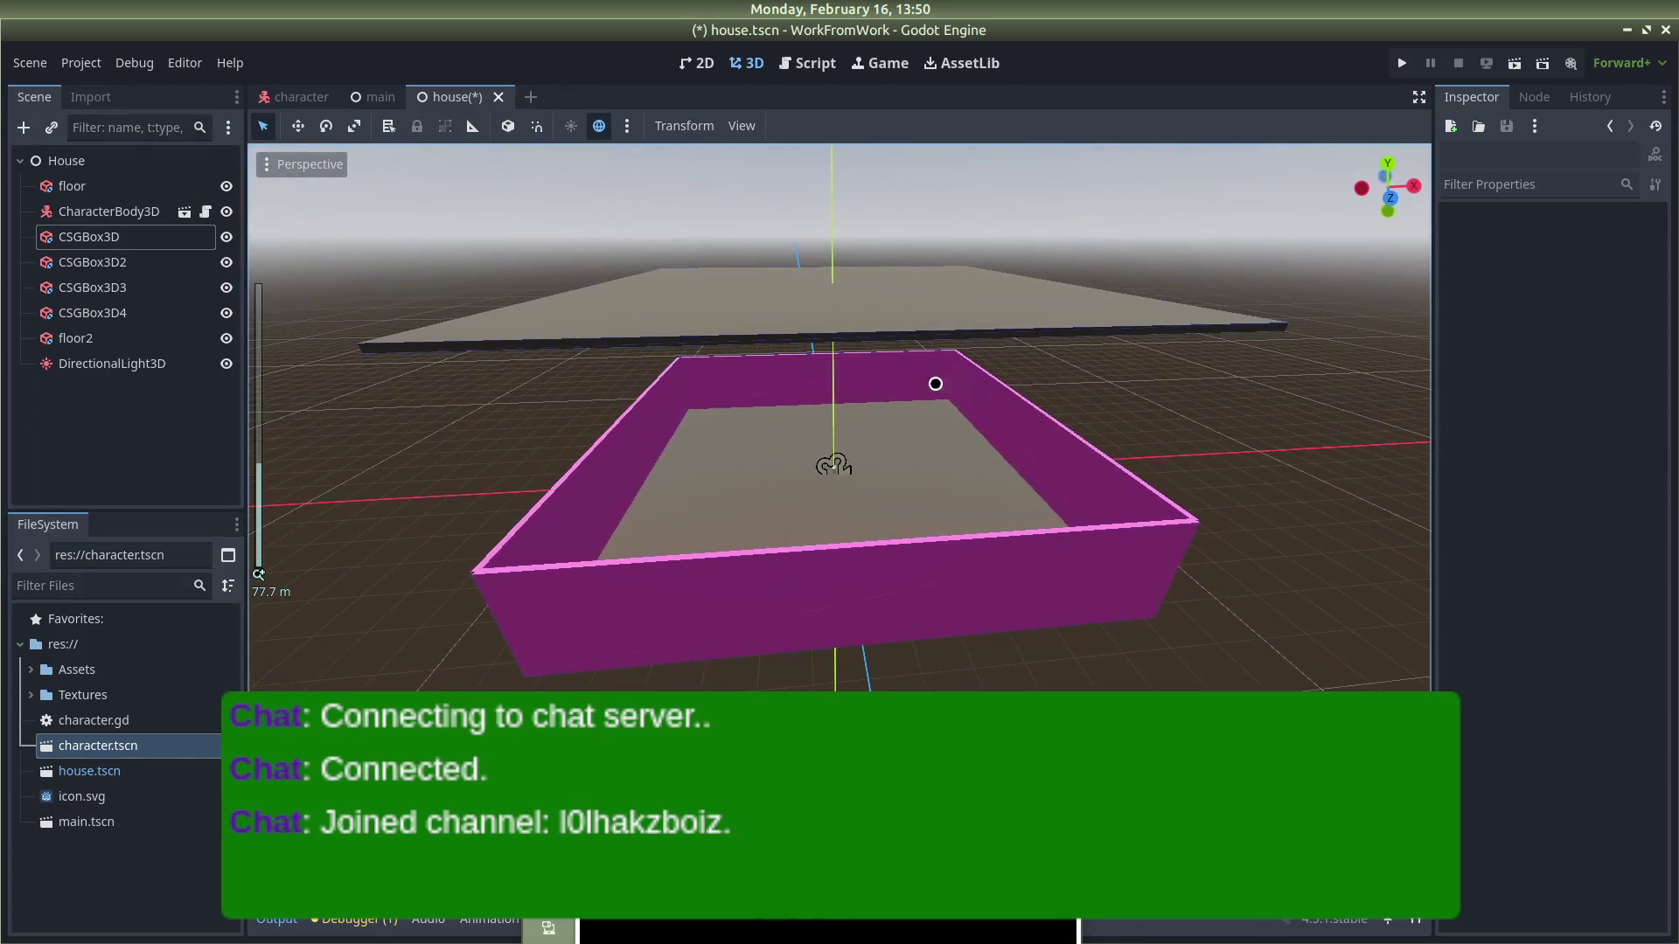
Step: Lower the directional light to about 10 m above the house
{"action": "left_click", "coordinate": [896, 277]}
{"action": "scroll", "coordinate": [875, 394], "scroll_direction": "up", "scroll_amount": 10}
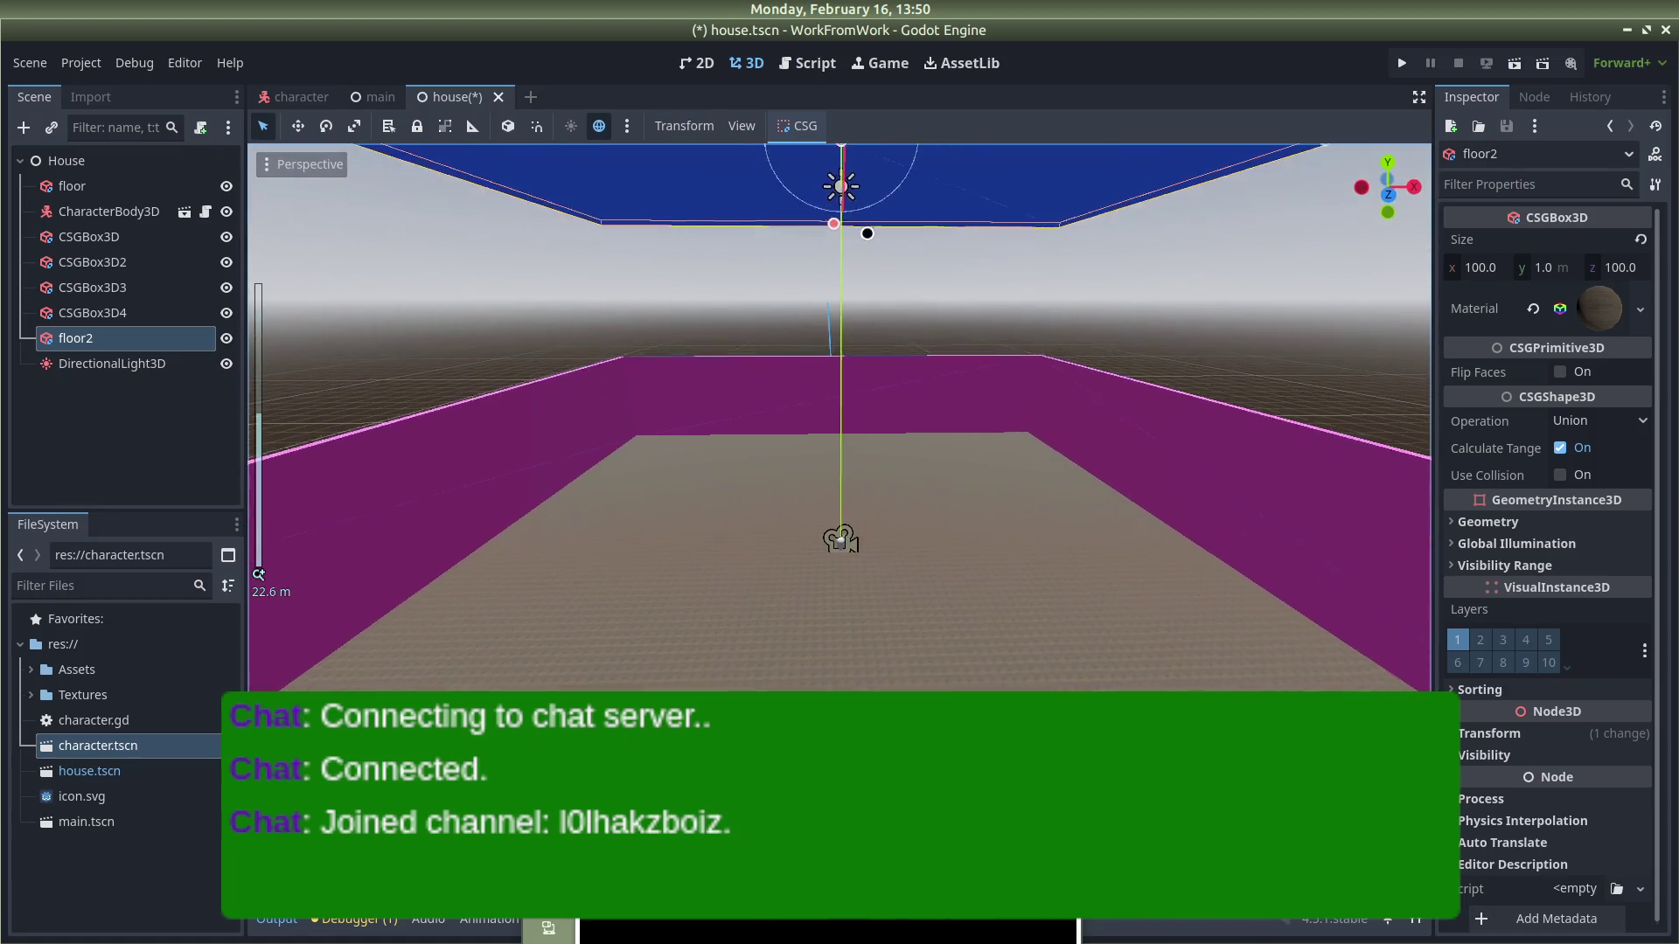
{"action": "left_click", "coordinate": [841, 185]}
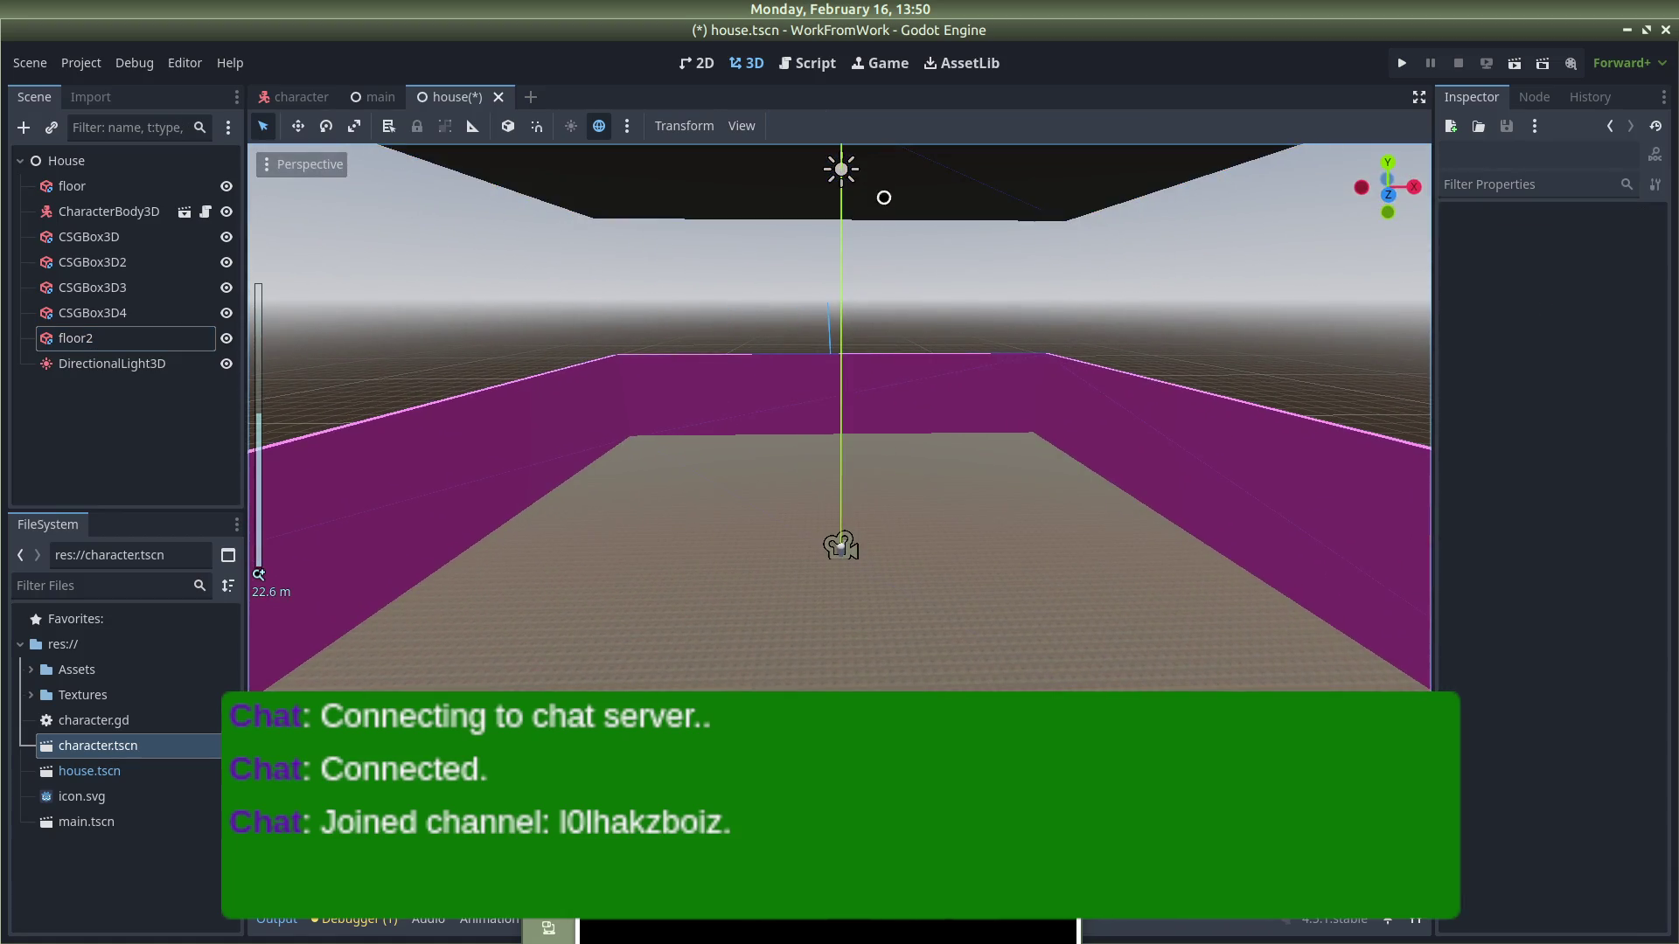
{"action": "left_click", "coordinate": [852, 197]}
{"action": "left_click_drag", "start_coordinate": [853, 200], "coordinate": [846, 366]}
{"action": "scroll", "coordinate": [855, 244], "scroll_direction": "down", "scroll_amount": 5}
{"action": "left_click_drag", "start_coordinate": [846, 510], "coordinate": [847, 515]}
{"action": "scroll", "coordinate": [847, 515], "scroll_direction": "up", "scroll_amount": 3}
{"action": "scroll", "coordinate": [867, 378], "scroll_direction": "down", "scroll_amount": 12}
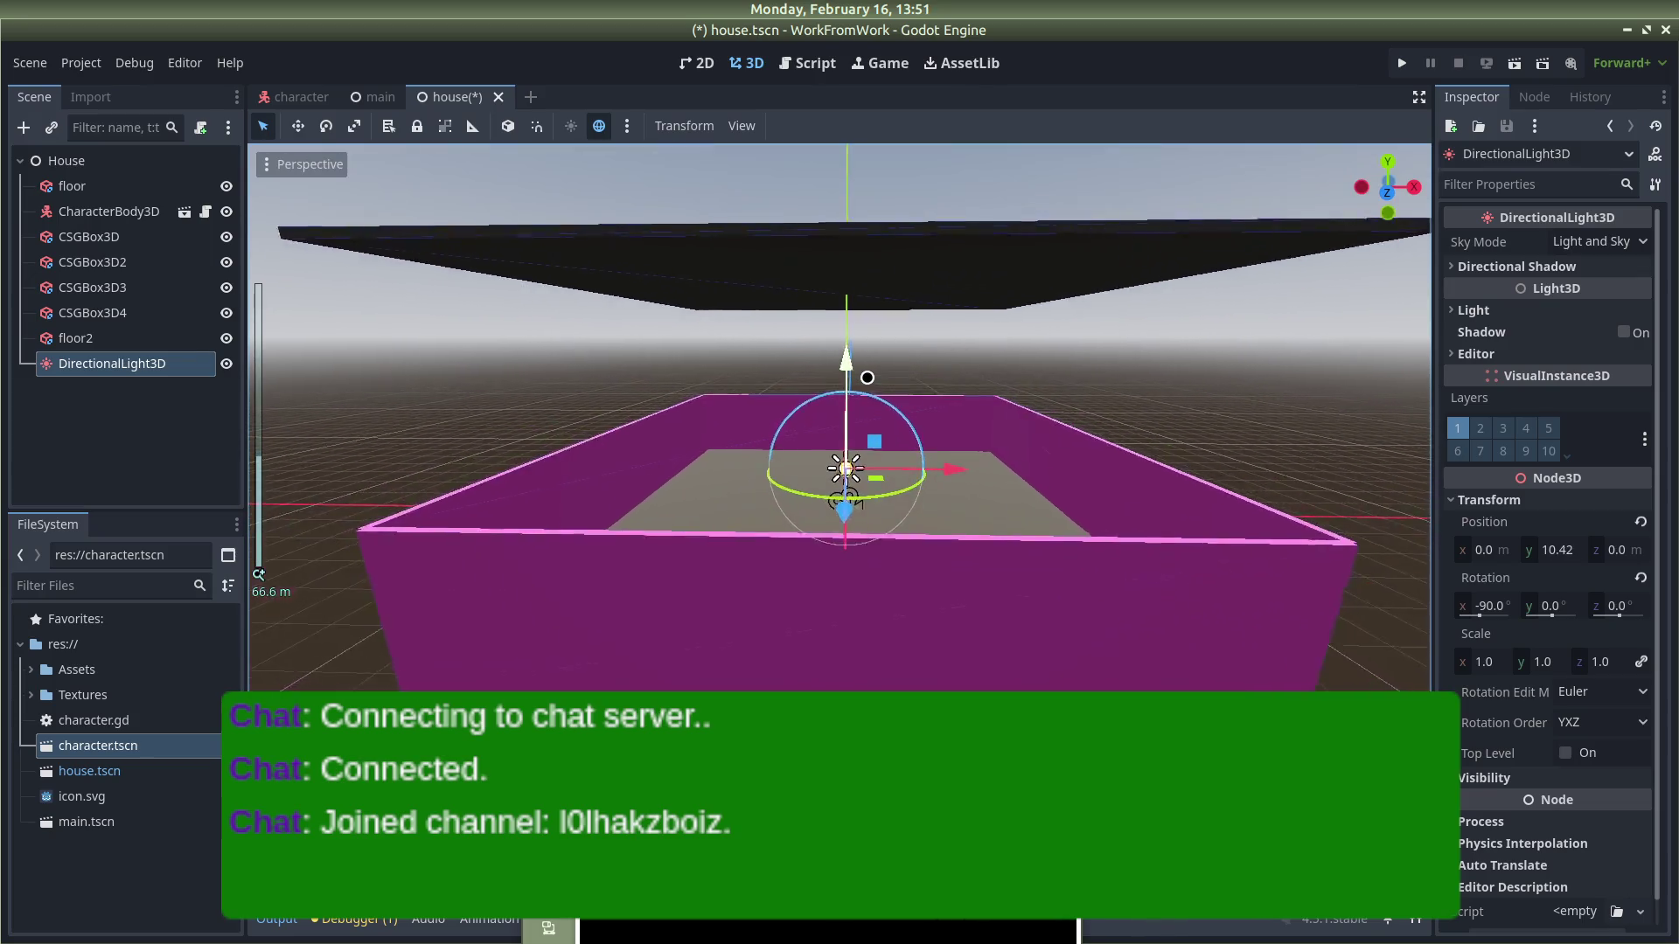
Step: Raise the floor2 slab above the walls to about 20 m as a roof, save, and test-run
{"action": "left_click", "coordinate": [881, 359]}
{"action": "left_click_drag", "start_coordinate": [843, 238], "coordinate": [842, 319]}
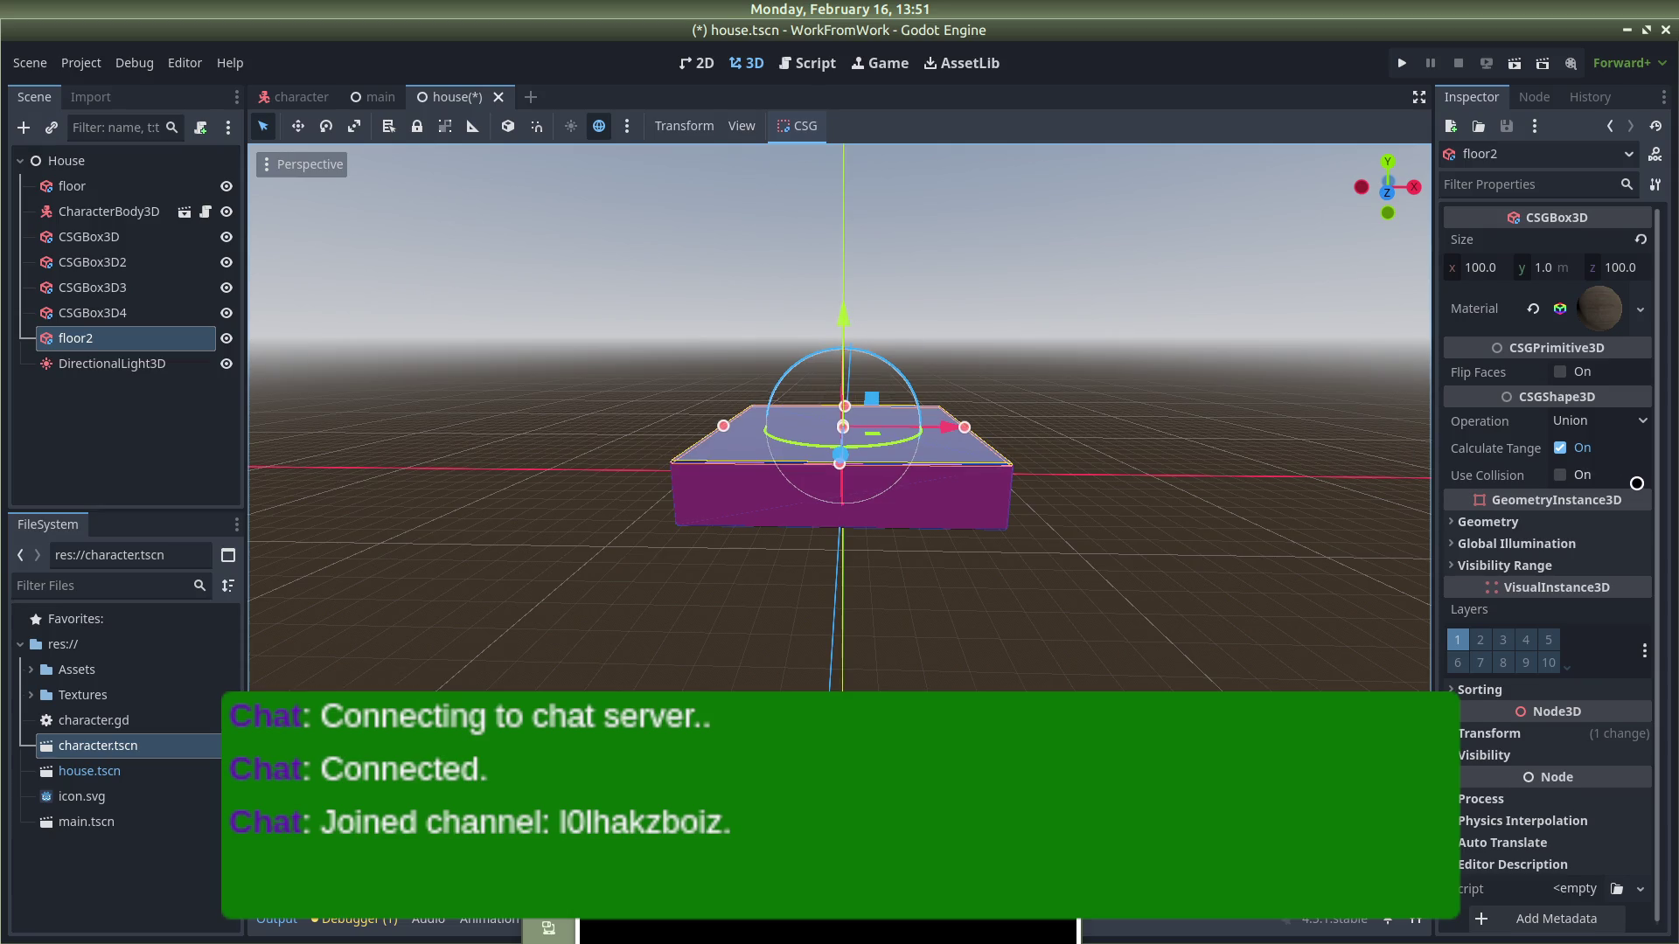
{"action": "scroll", "coordinate": [1625, 489], "scroll_direction": "down", "scroll_amount": 1}
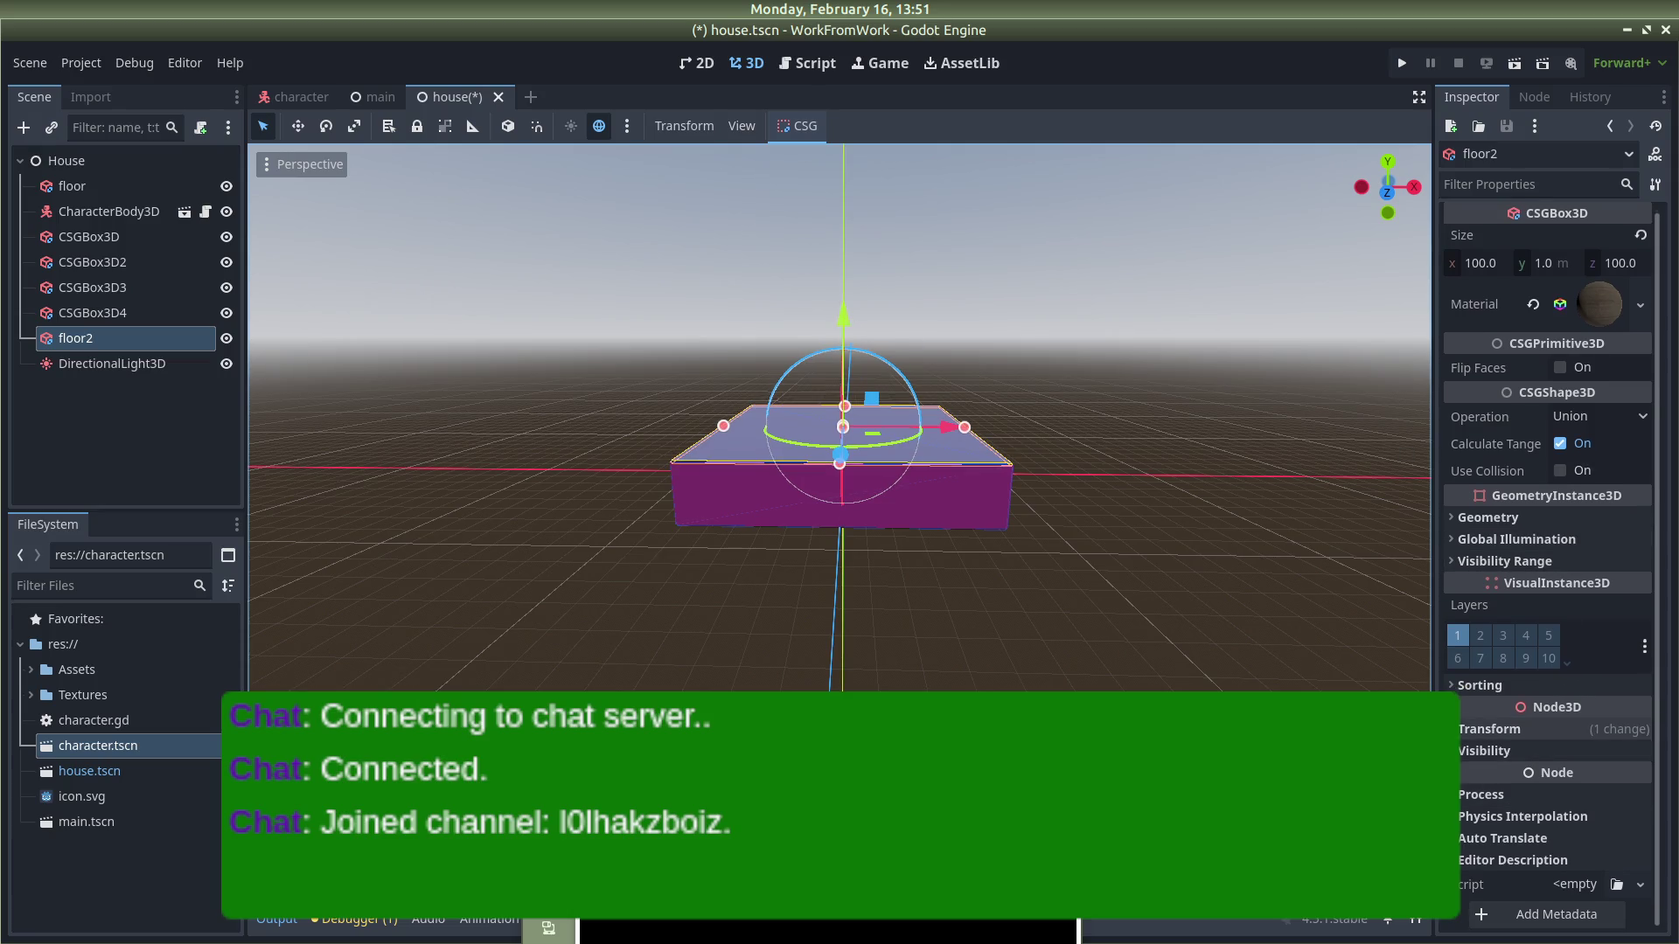
{"action": "left_click", "coordinate": [1489, 728]}
{"action": "left_click", "coordinate": [1556, 523]}
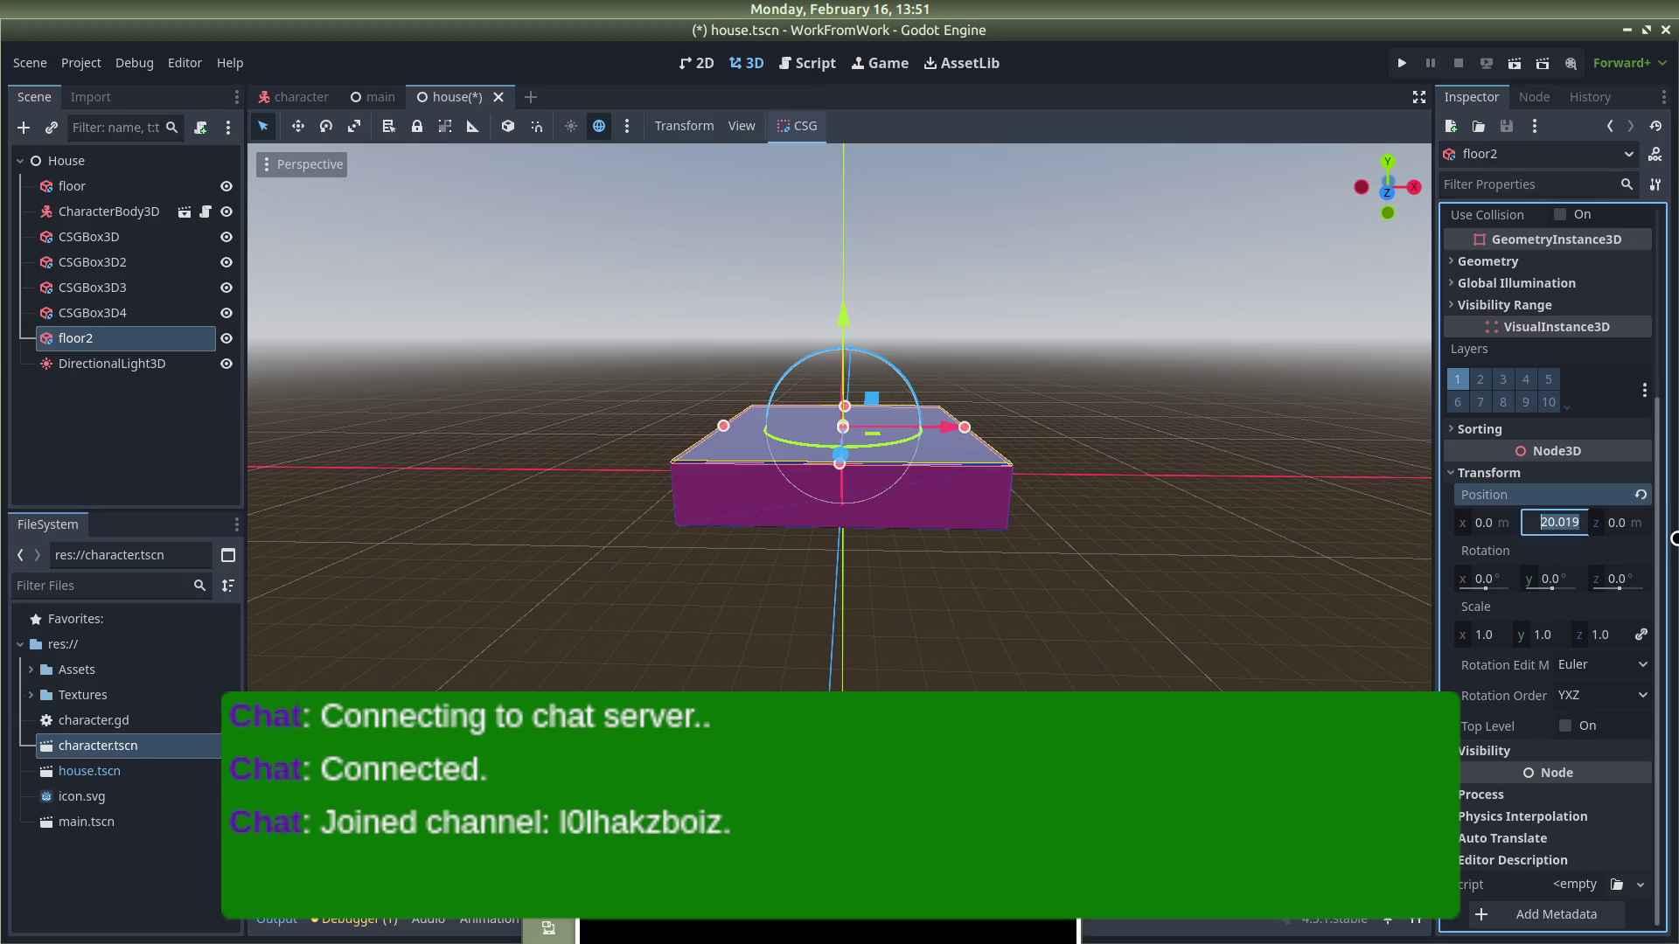
{"action": "left_click", "coordinate": [1022, 361]}
{"action": "key", "text": "ctrl+s"}
{"action": "left_click", "coordinate": [1387, 64]}
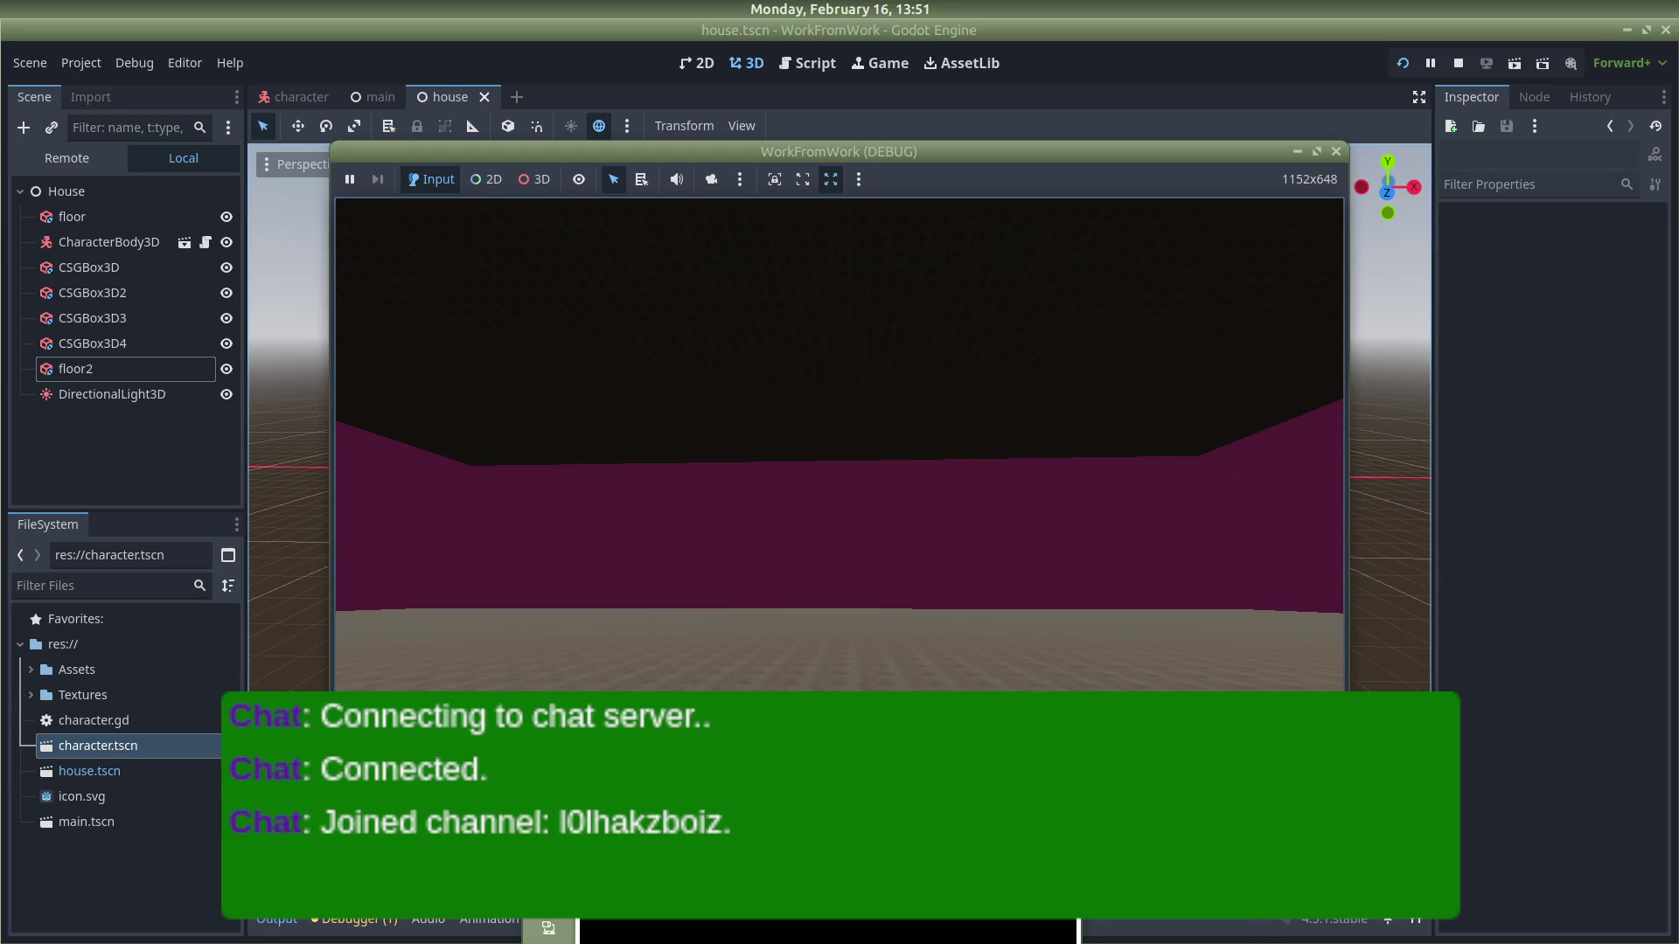
{"action": "key", "text": "Escape"}
{"action": "left_click", "coordinate": [127, 398]}
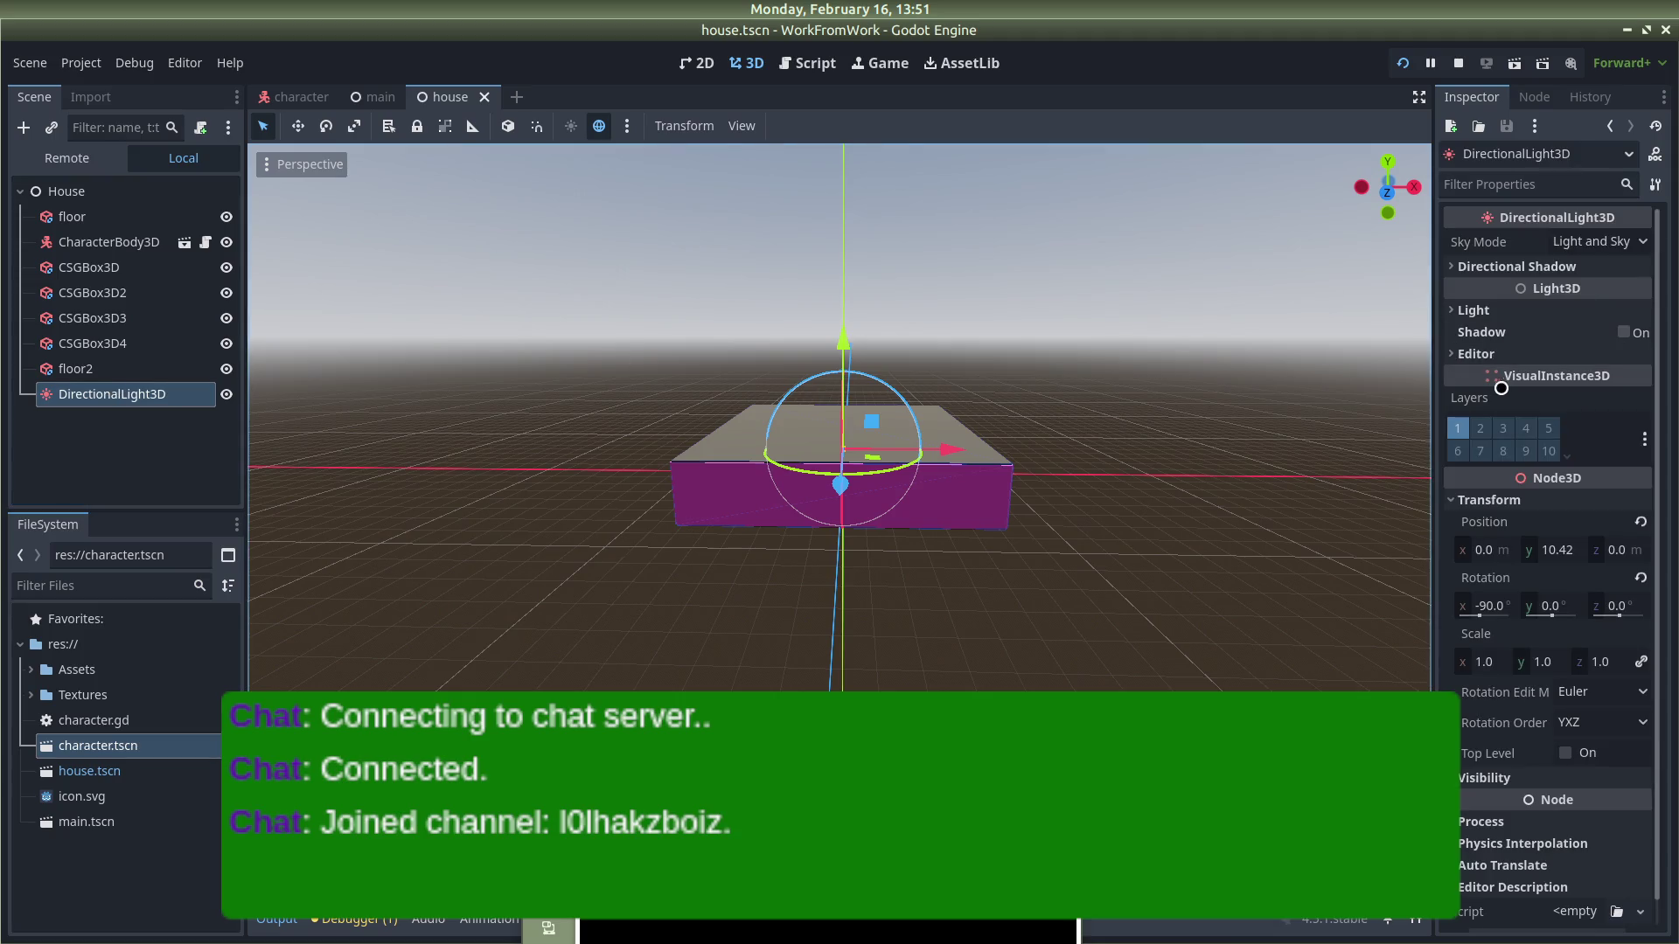
Step: Turn on the directional light's shadows and increase its angular distance
{"action": "left_click", "coordinate": [1615, 326]}
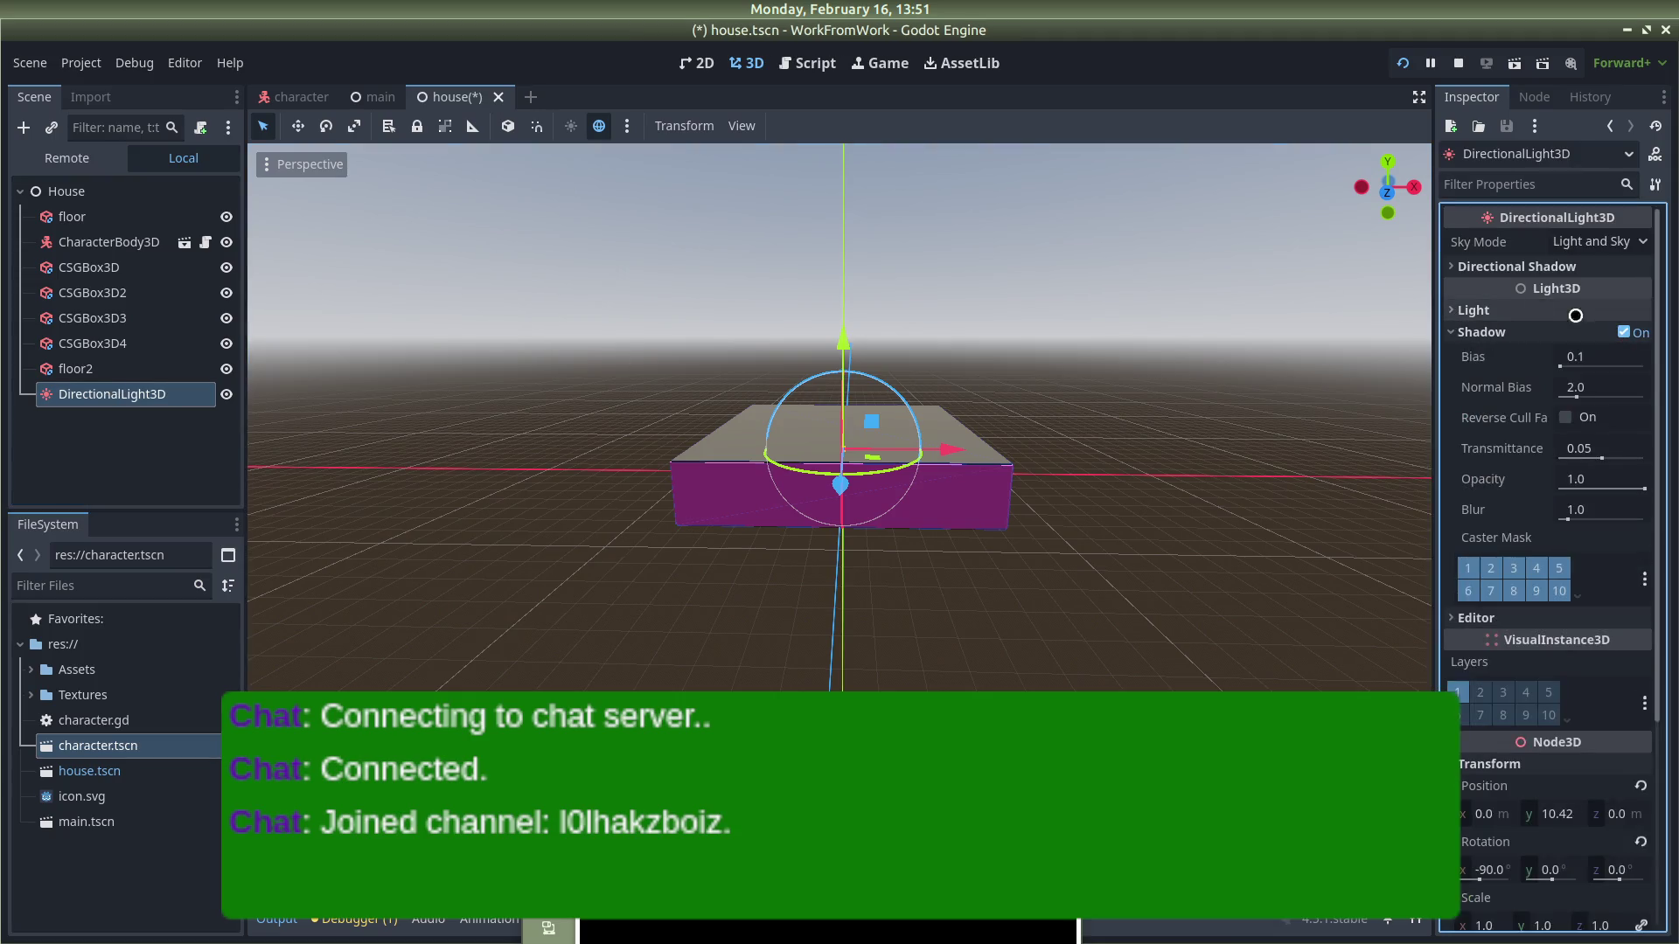
{"action": "left_click", "coordinate": [1454, 310]}
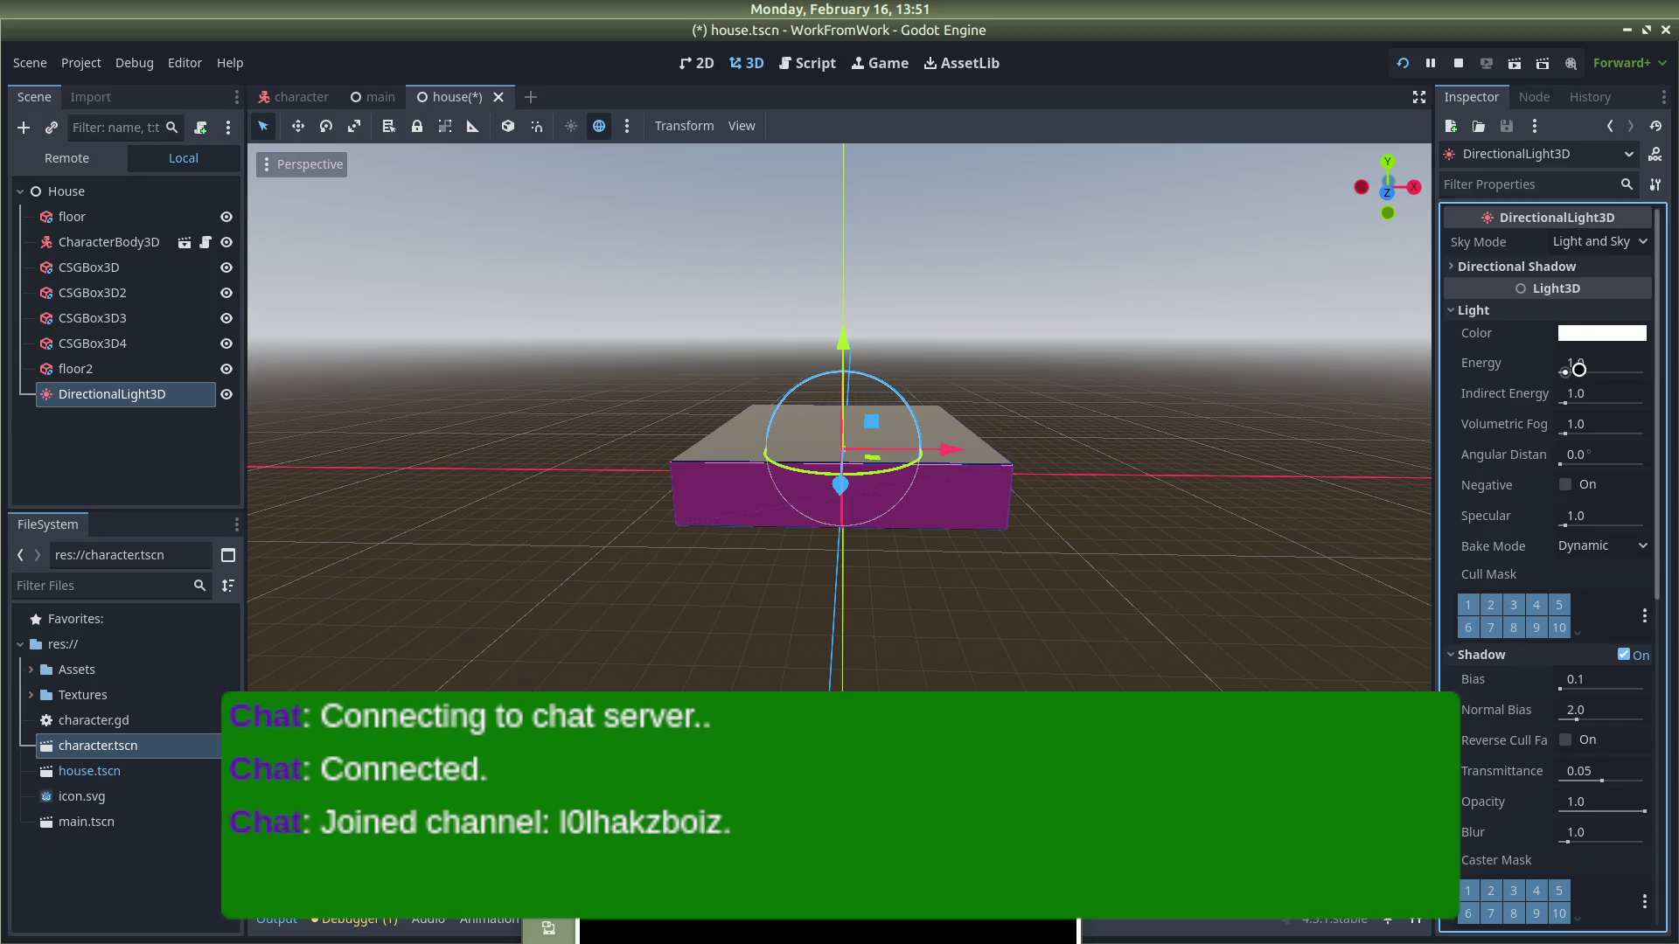
{"action": "left_click_drag", "start_coordinate": [1568, 461], "coordinate": [1609, 455]}
{"action": "scroll", "coordinate": [941, 648], "scroll_direction": "up", "scroll_amount": 5}
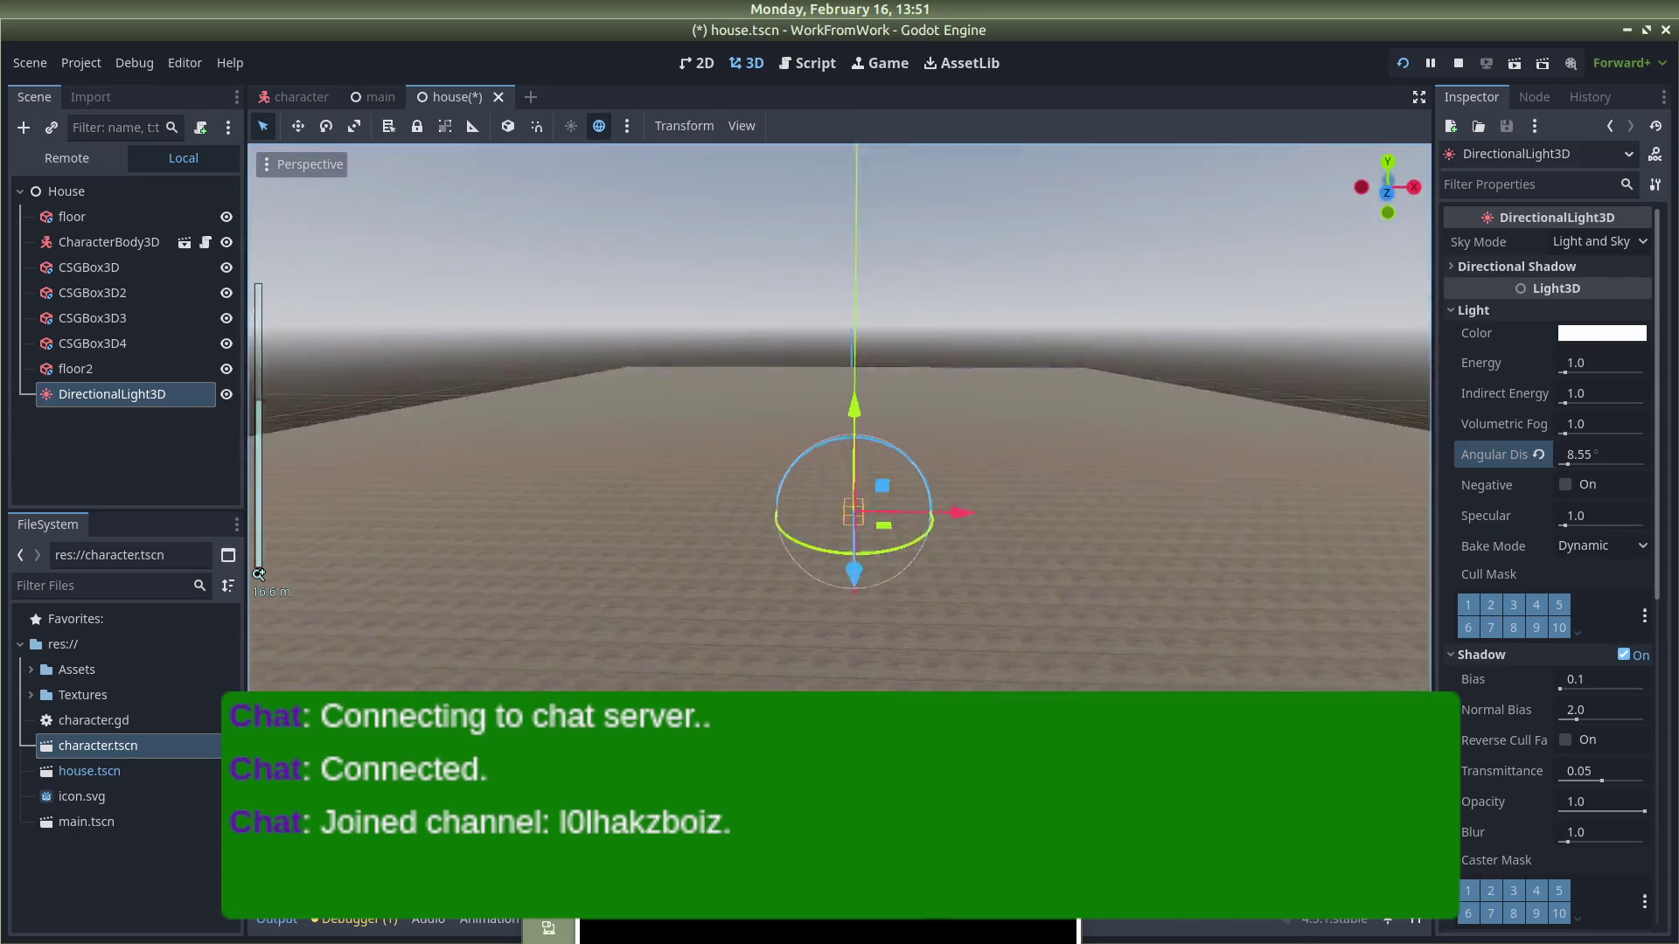
Step: Orbit and zoom the view into the magenta-walled room to inspect the lighting
{"action": "left_click_drag", "start_coordinate": [960, 288], "coordinate": [960, 160]}
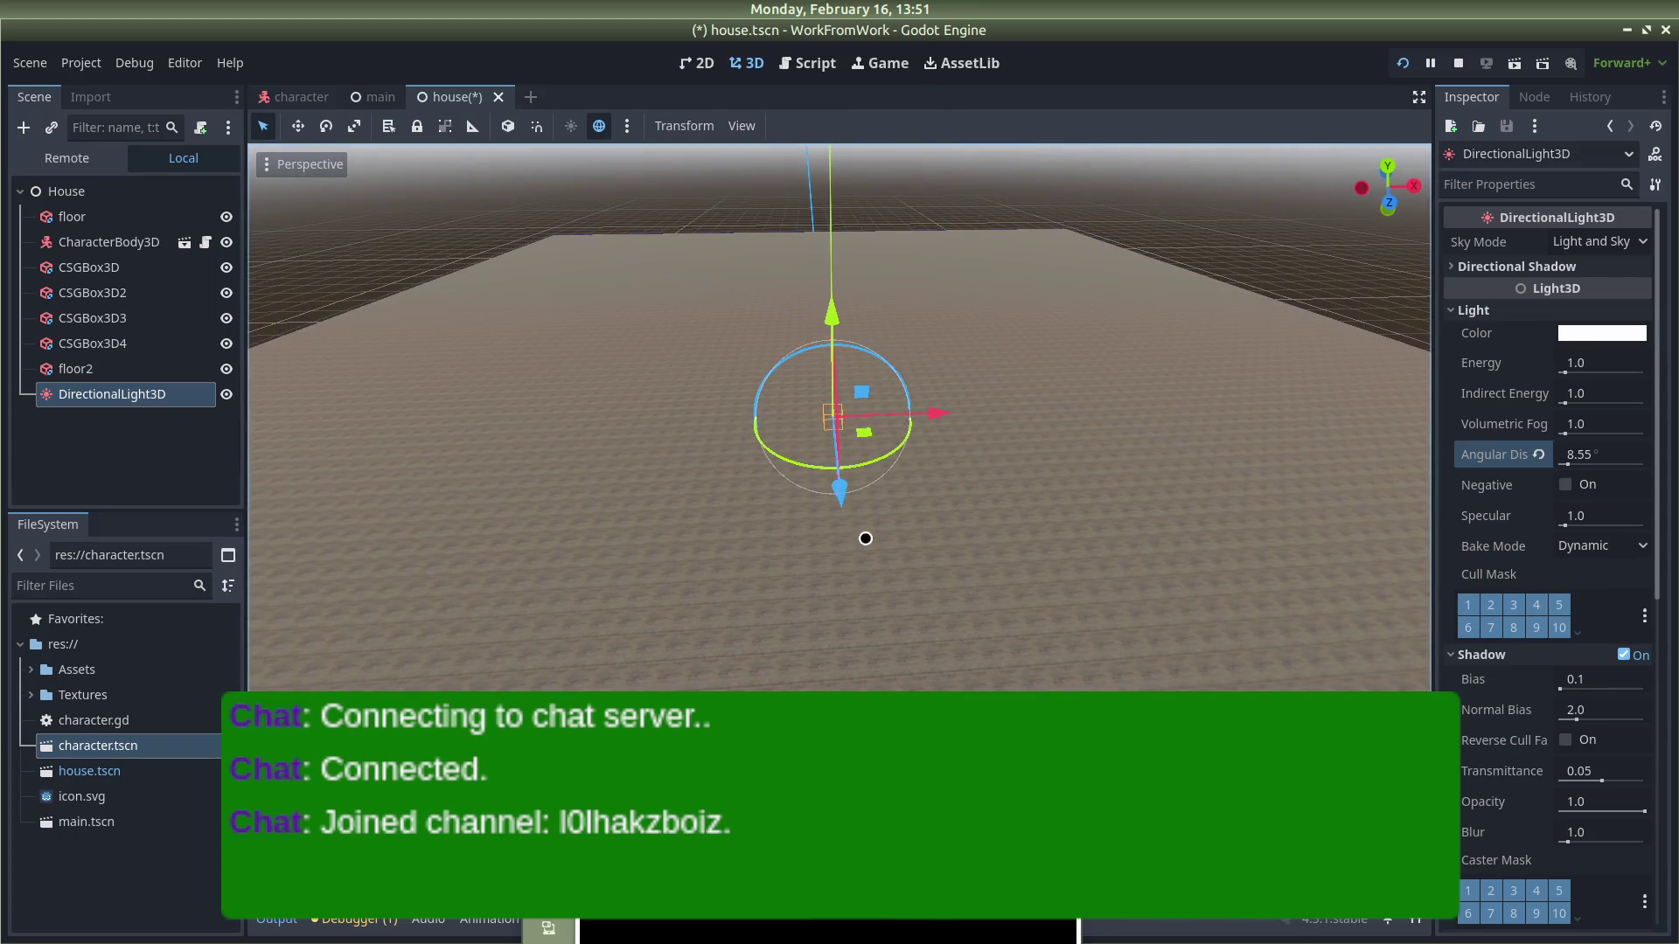
{"action": "scroll", "coordinate": [873, 443], "scroll_direction": "up", "scroll_amount": 5}
{"action": "mouse_move", "coordinate": [874, 442]}
{"action": "left_mouse_down"}
{"action": "mouse_move", "coordinate": [874, 384]}
{"action": "mouse_move", "coordinate": [941, 513]}
{"action": "mouse_move", "coordinate": [964, 472]}
{"action": "mouse_move", "coordinate": [952, 457]}
{"action": "left_mouse_up"}
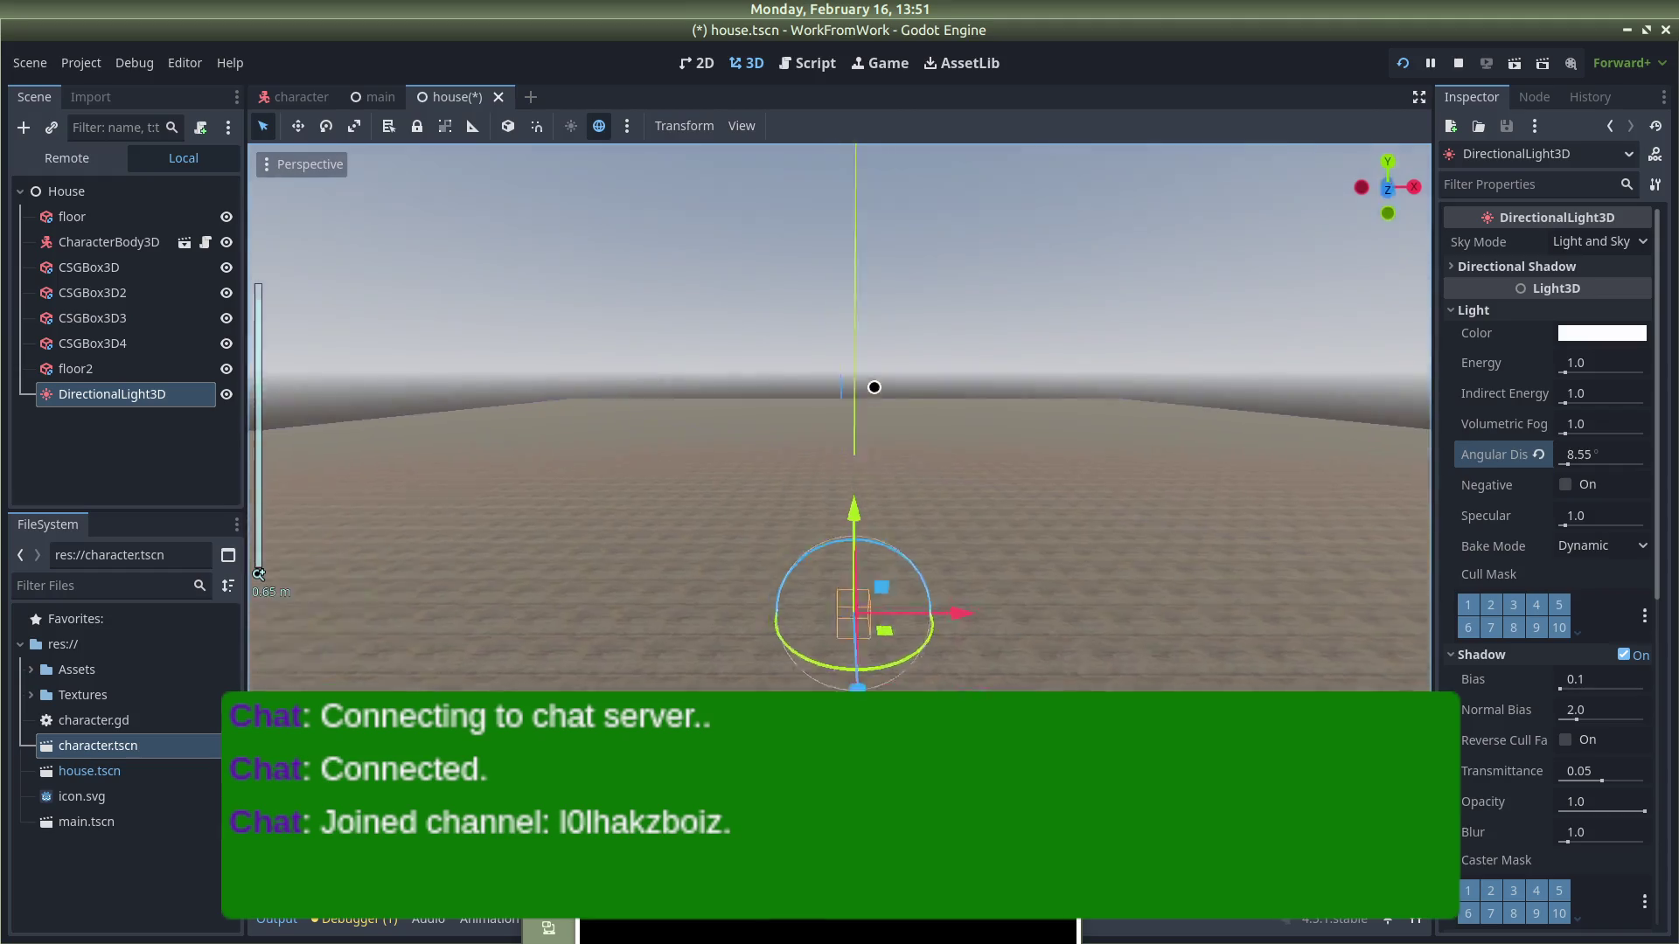
{"action": "left_click", "coordinate": [817, 461]}
{"action": "scroll", "coordinate": [823, 399], "scroll_direction": "down", "scroll_amount": 2}
{"action": "scroll", "coordinate": [823, 399], "scroll_direction": "down", "scroll_amount": 10}
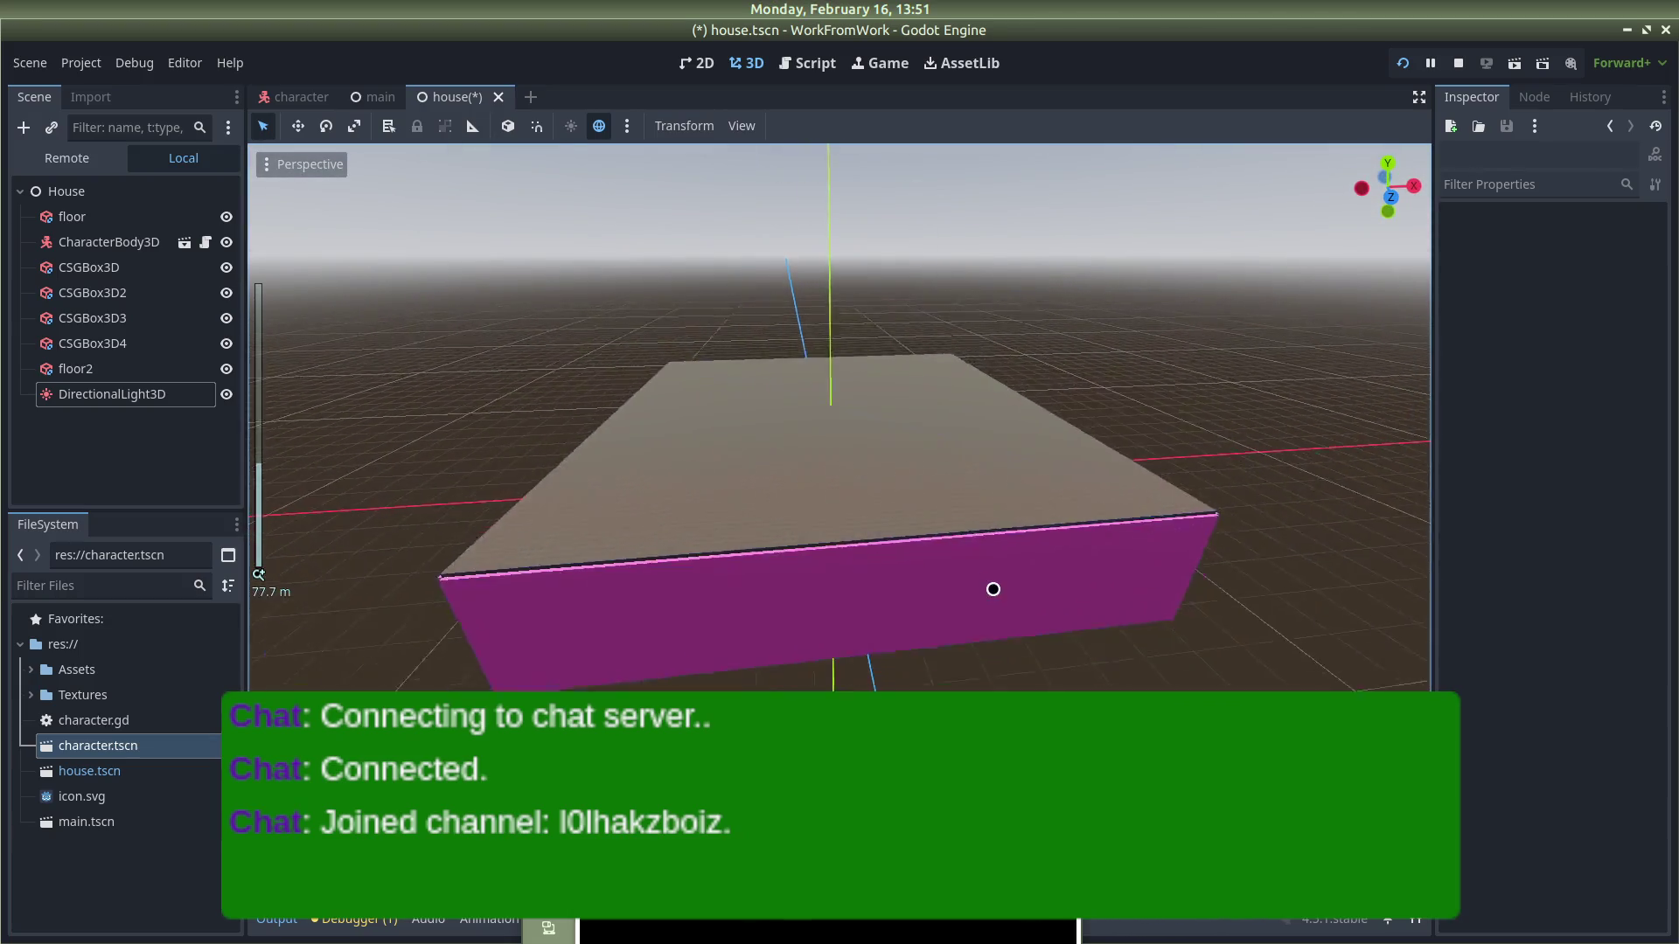
{"action": "scroll", "coordinate": [994, 590], "scroll_direction": "down", "scroll_amount": 3}
{"action": "mouse_move", "coordinate": [959, 592]}
{"action": "left_mouse_down"}
{"action": "mouse_move", "coordinate": [933, 491]}
{"action": "mouse_move", "coordinate": [917, 489]}
{"action": "left_mouse_up"}
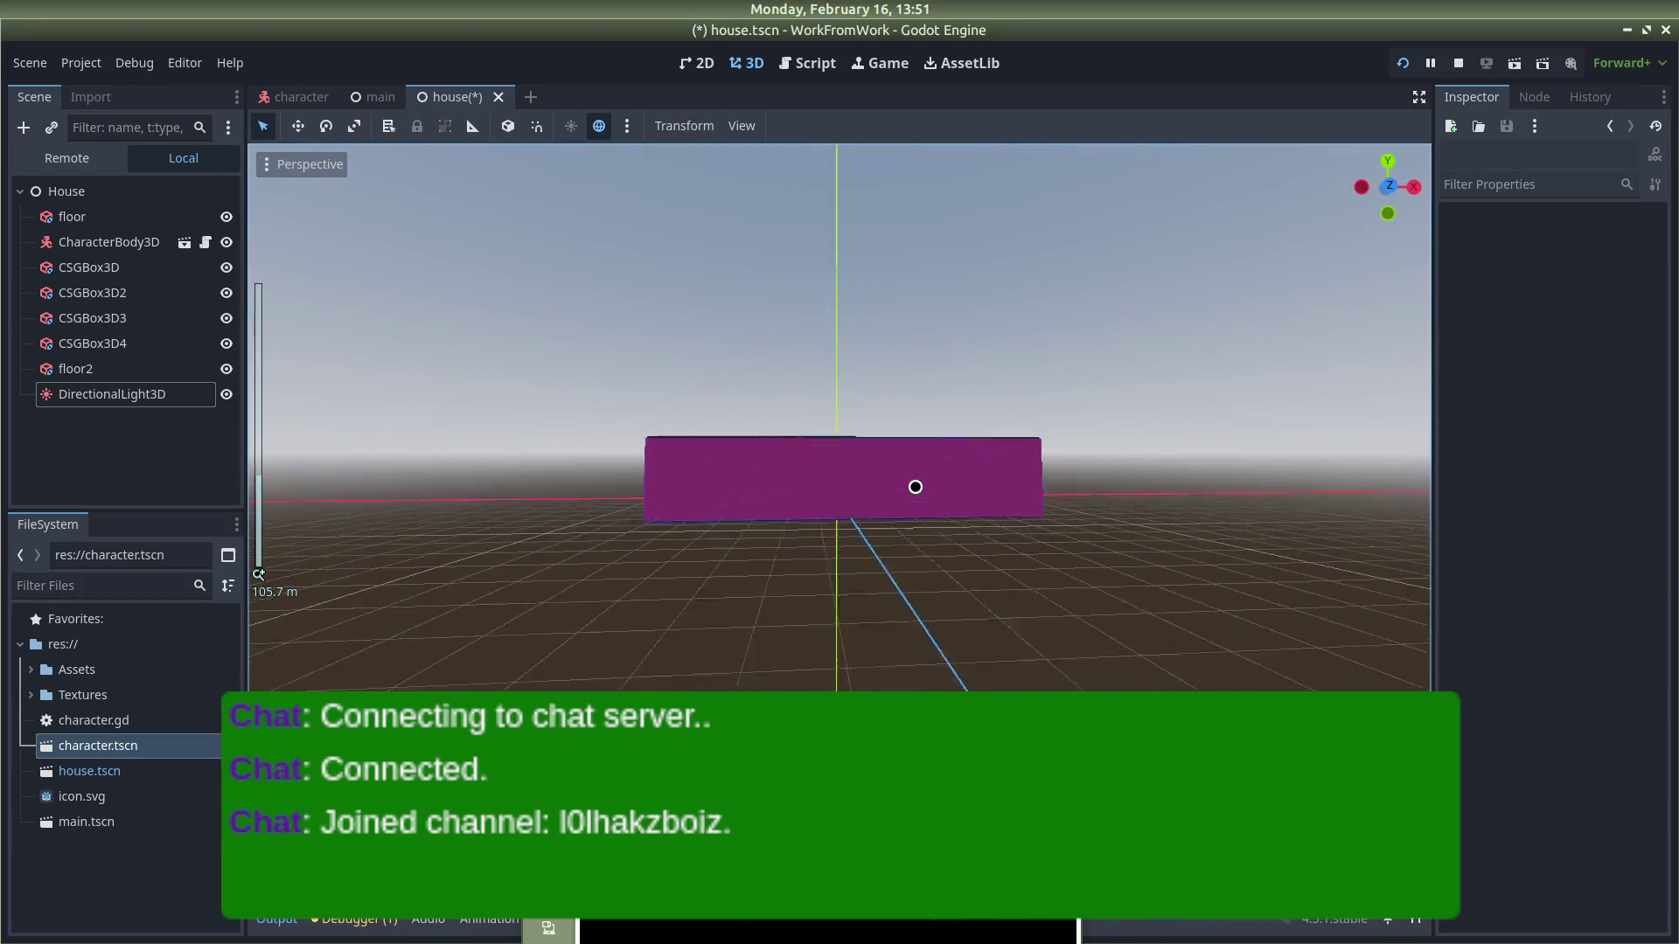
{"action": "scroll", "coordinate": [916, 488], "scroll_direction": "up", "scroll_amount": 8}
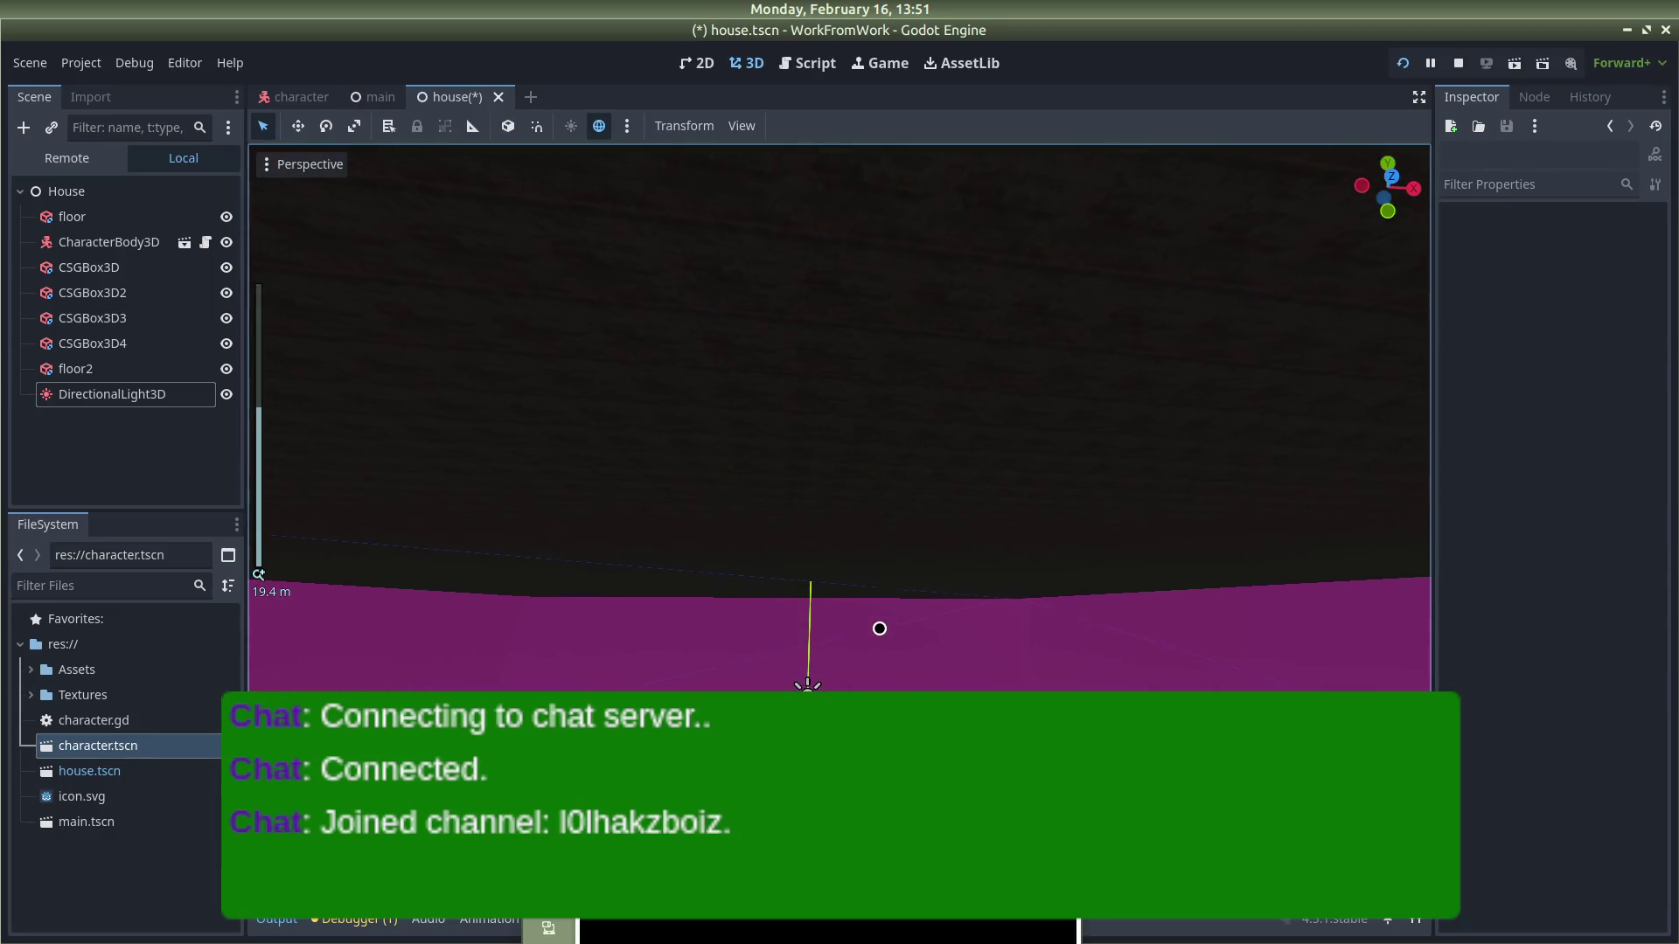
{"action": "scroll", "coordinate": [880, 628], "scroll_direction": "up", "scroll_amount": 5}
{"action": "mouse_move", "coordinate": [888, 577]}
{"action": "left_mouse_down"}
{"action": "mouse_move", "coordinate": [877, 464]}
{"action": "mouse_move", "coordinate": [849, 521]}
{"action": "left_mouse_up"}
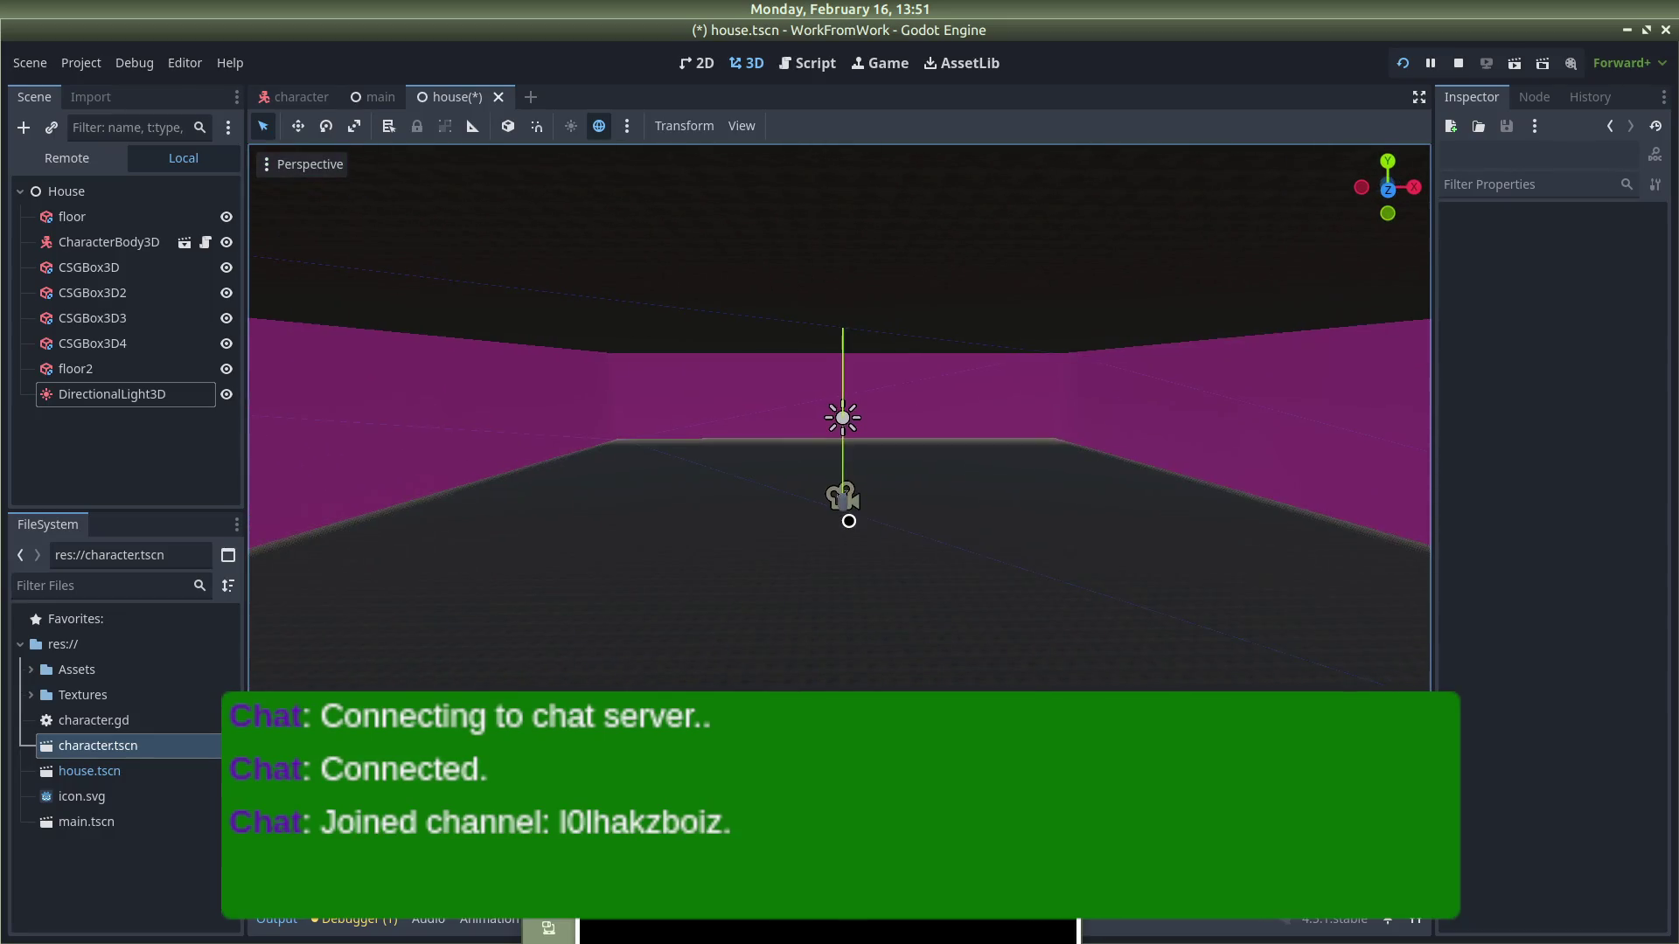
Step: Raise the directional light to about 18.90 m and widen its angular distance to 35.15°
{"action": "left_click", "coordinate": [845, 413]}
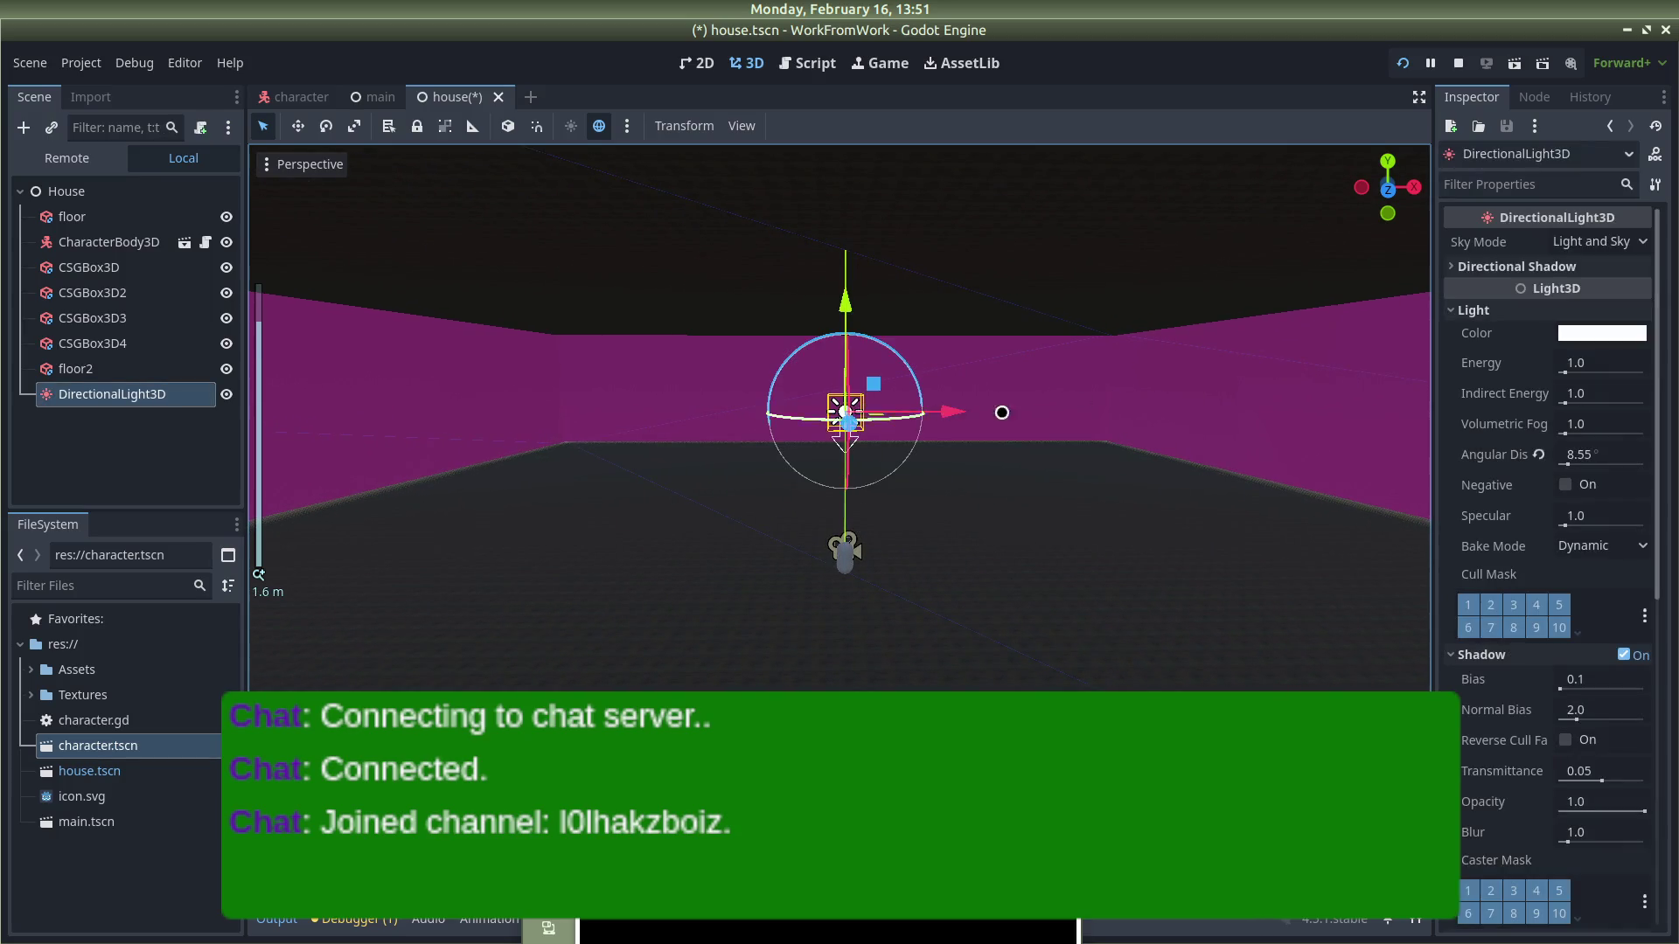
{"action": "left_click_drag", "start_coordinate": [864, 302], "coordinate": [877, 149]}
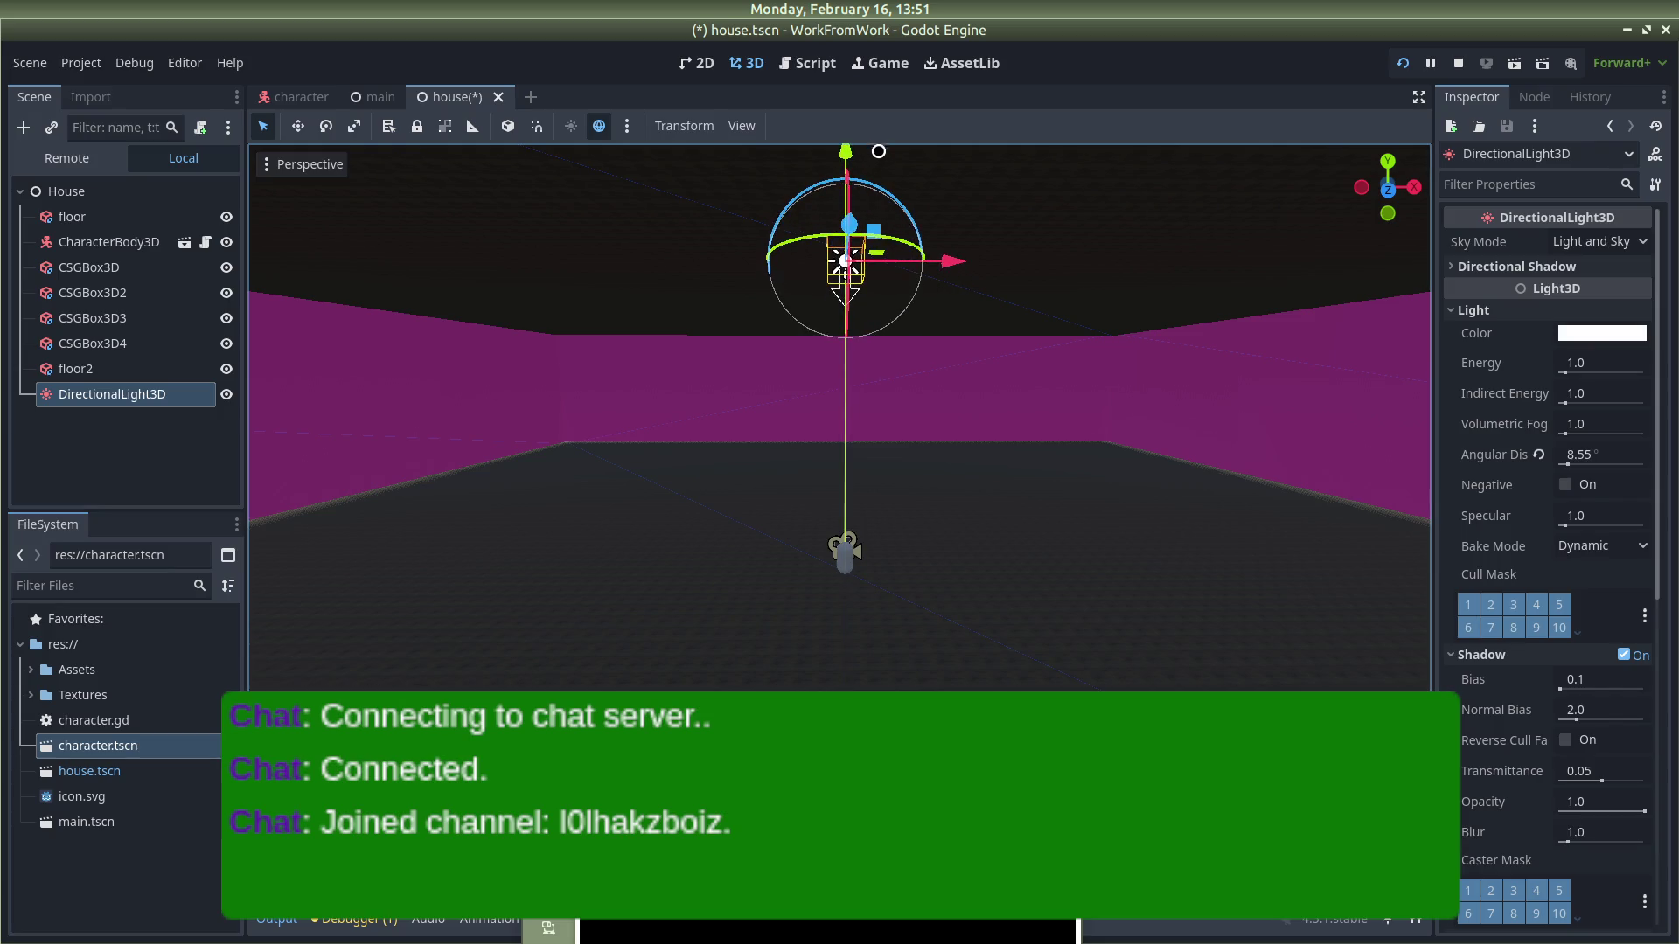
{"action": "left_click", "coordinate": [1574, 458]}
{"action": "left_click_drag", "start_coordinate": [1575, 459], "coordinate": [1593, 458]}
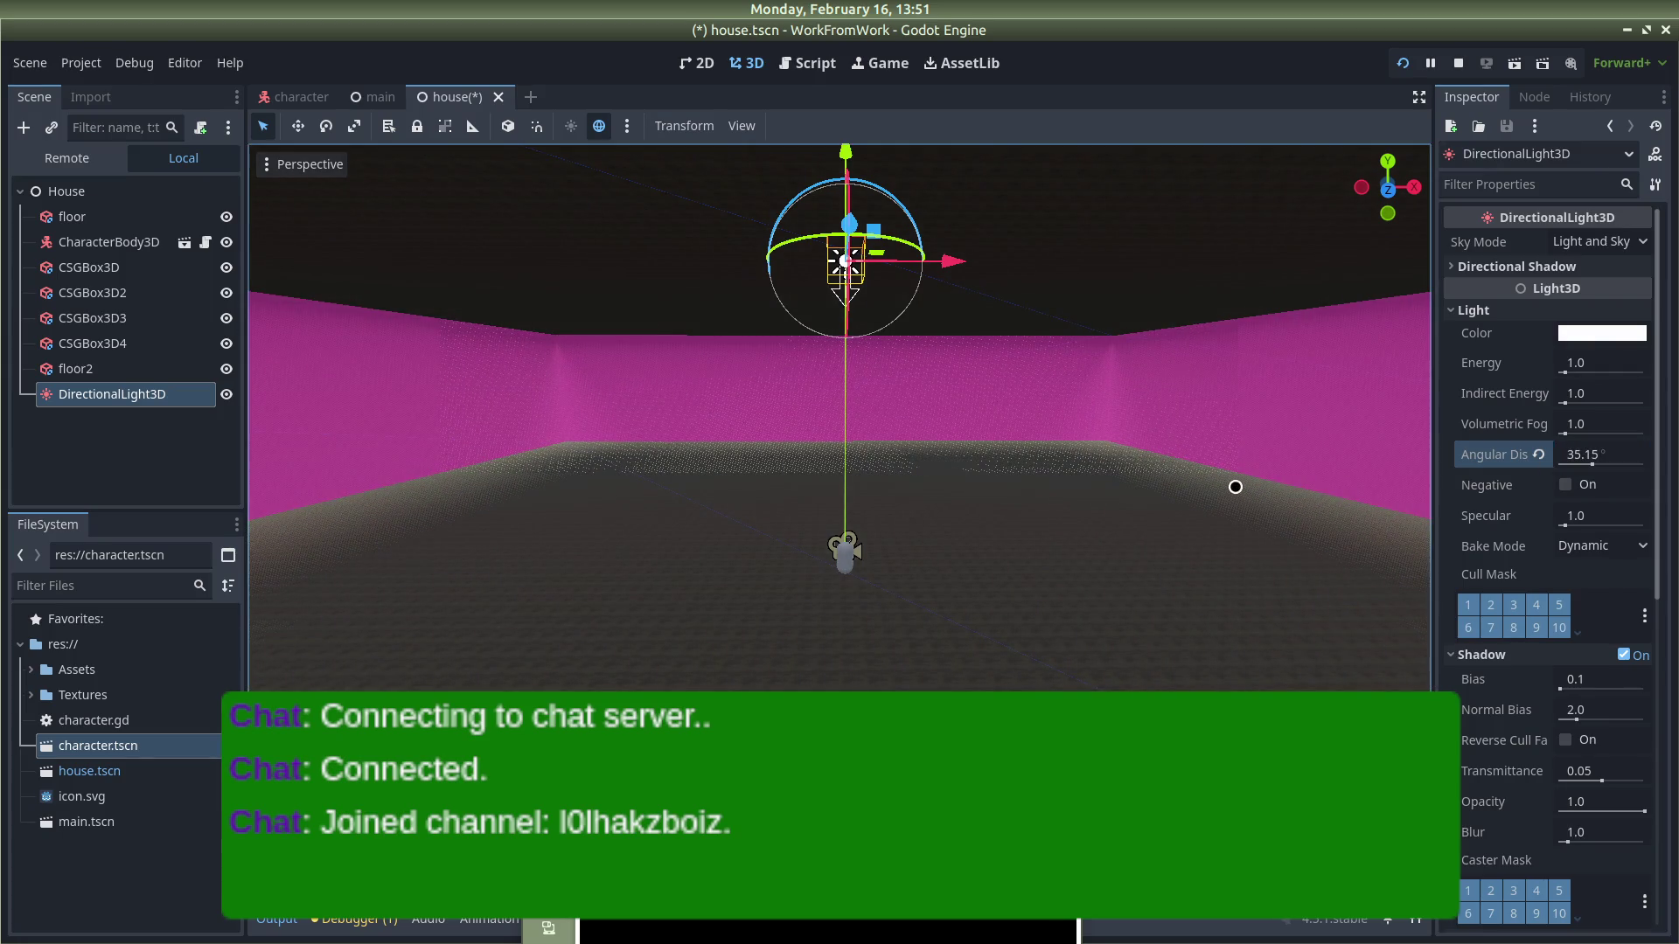
{"action": "scroll", "coordinate": [1589, 543], "scroll_direction": "down", "scroll_amount": 5}
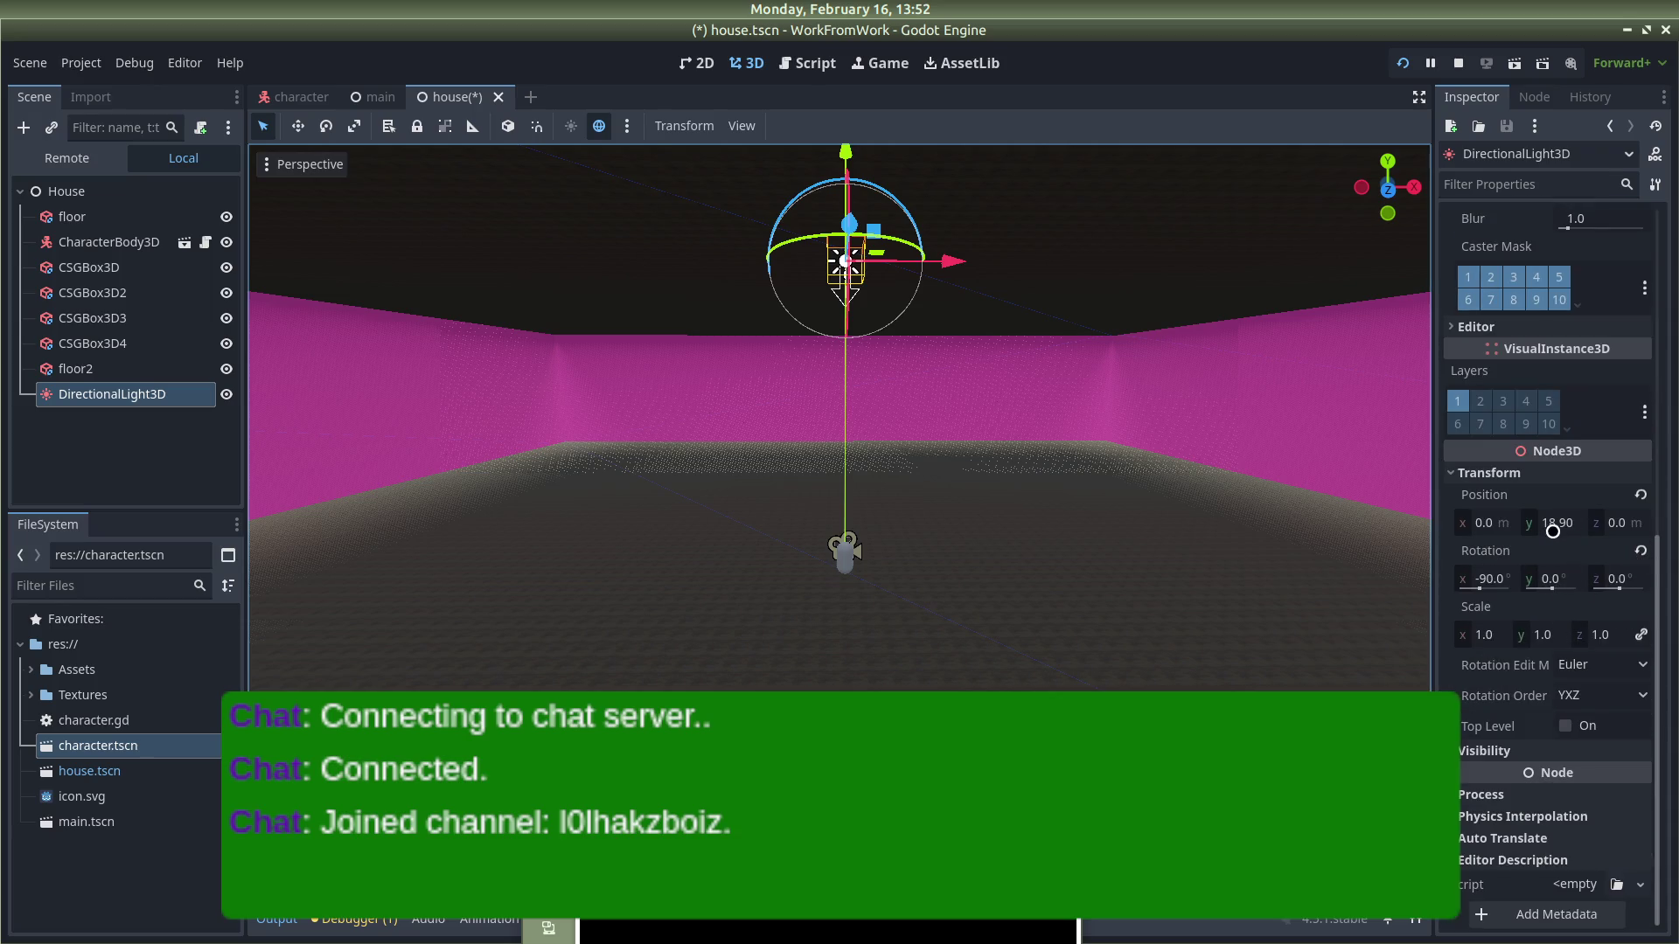
Step: Set the light's Position y to 19 and narrow its angular distance to 26.8°
{"action": "left_click", "coordinate": [1553, 531]}
{"action": "type", "text": "19"}
{"action": "key", "text": "Return"}
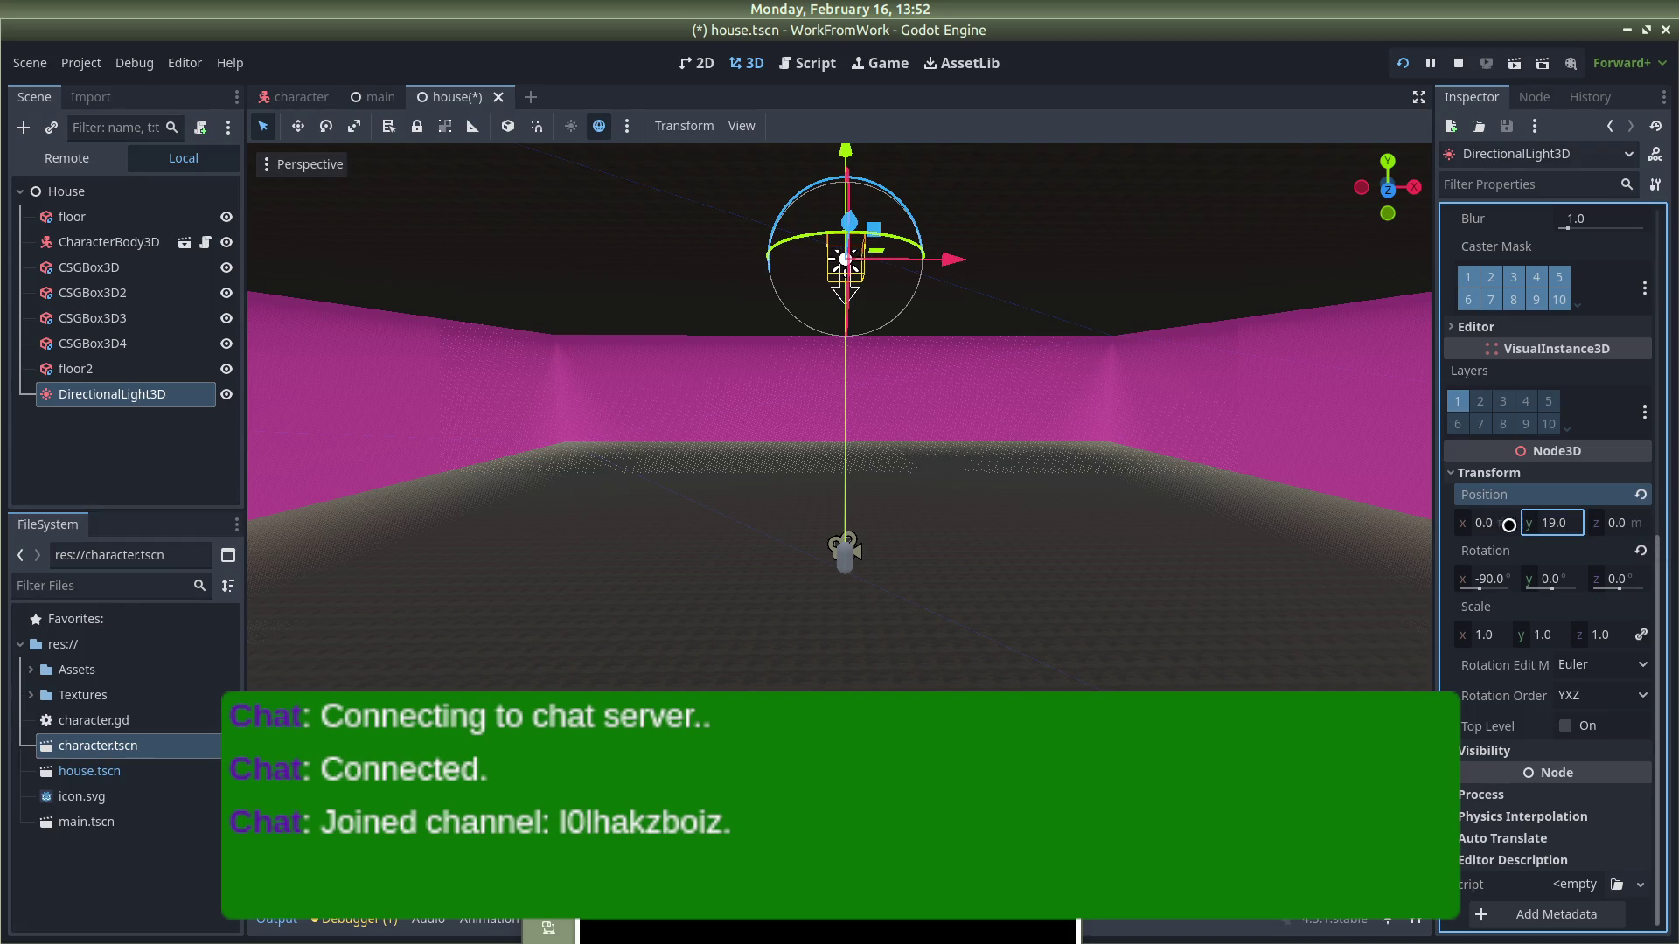
{"action": "scroll", "coordinate": [1528, 511], "scroll_direction": "up", "scroll_amount": 8}
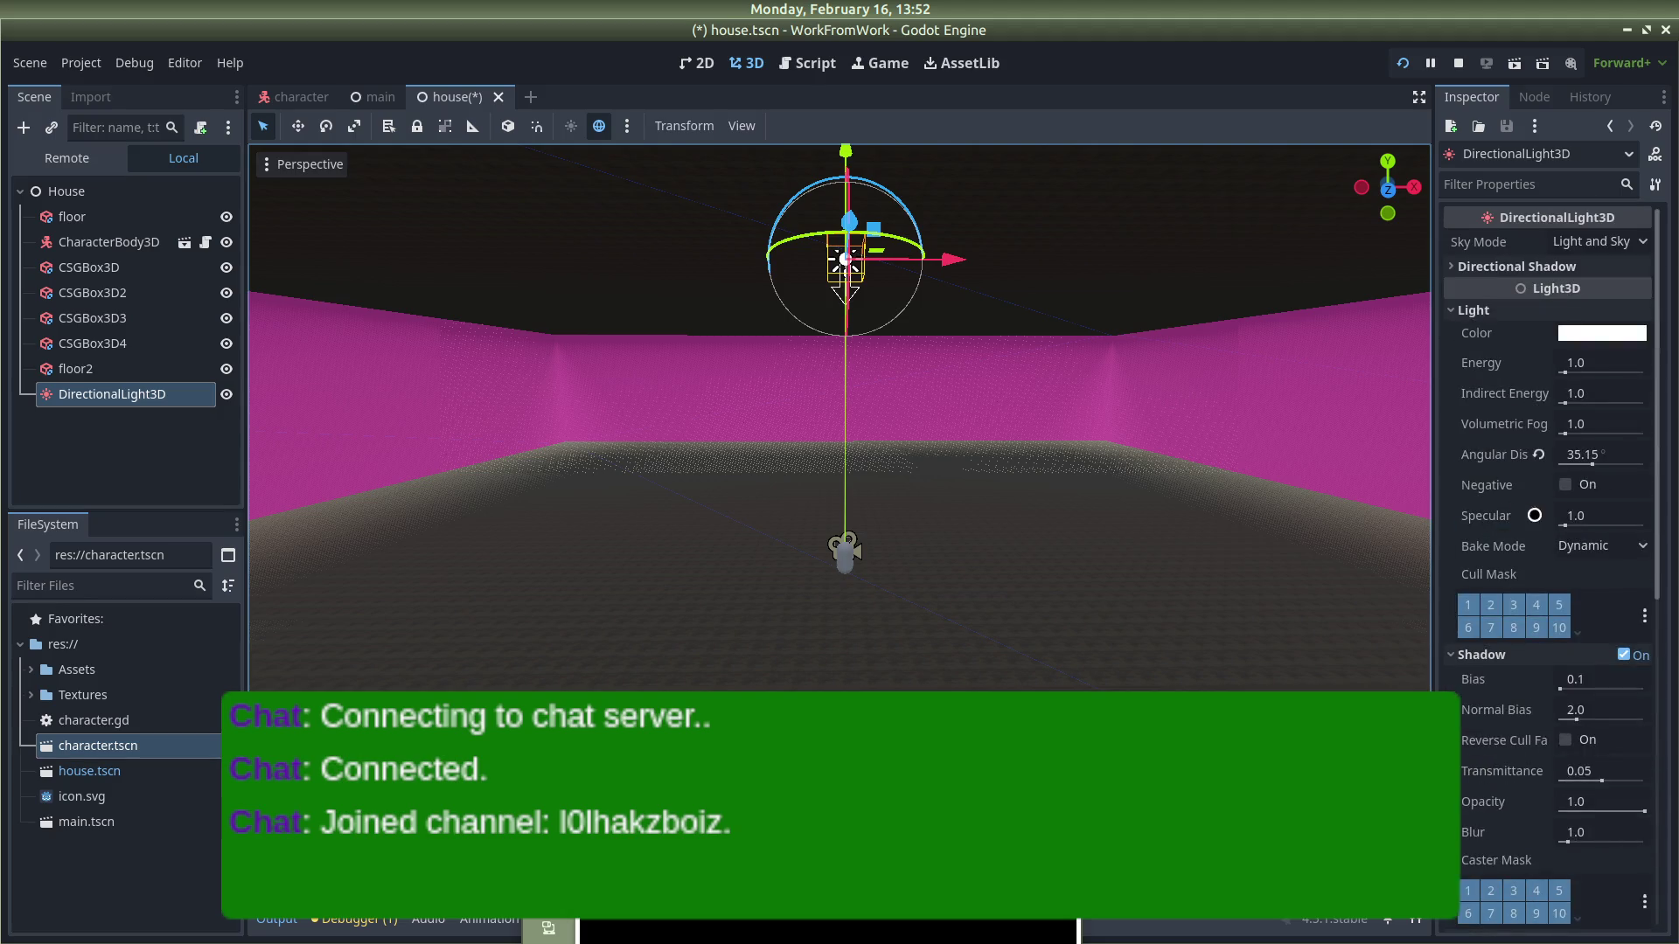
{"action": "left_click_drag", "start_coordinate": [1591, 465], "coordinate": [1584, 467]}
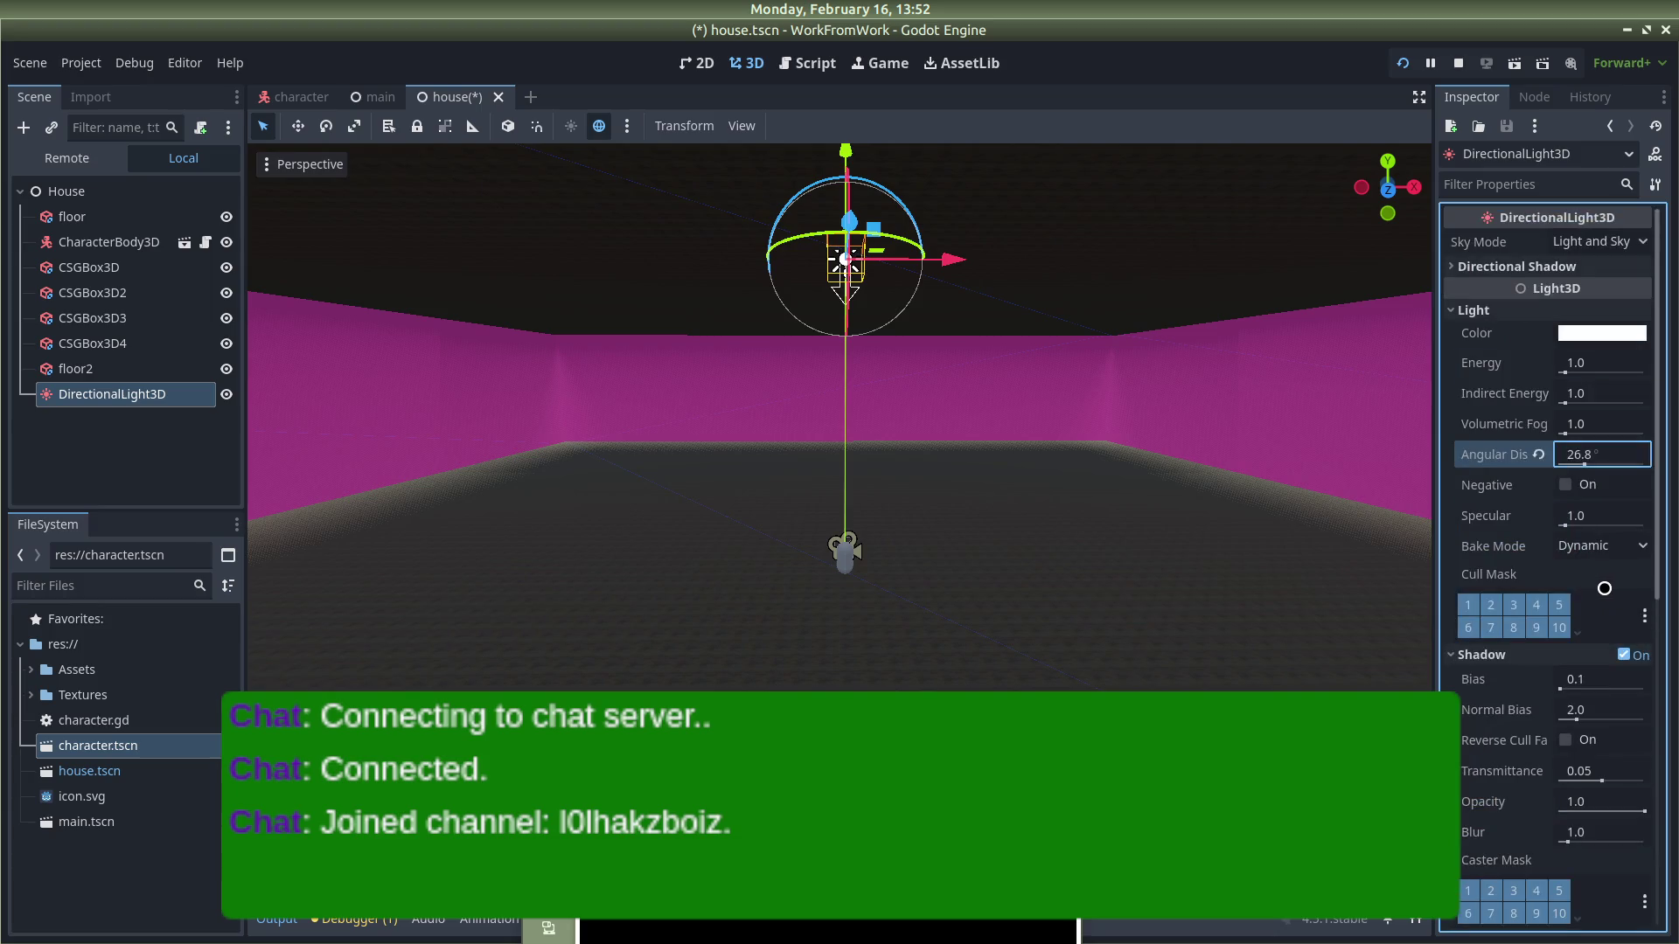
Step: Toggle the light's shadows off and back on, then save the house scene
{"action": "scroll", "coordinate": [1591, 569], "scroll_direction": "down", "scroll_amount": 1}
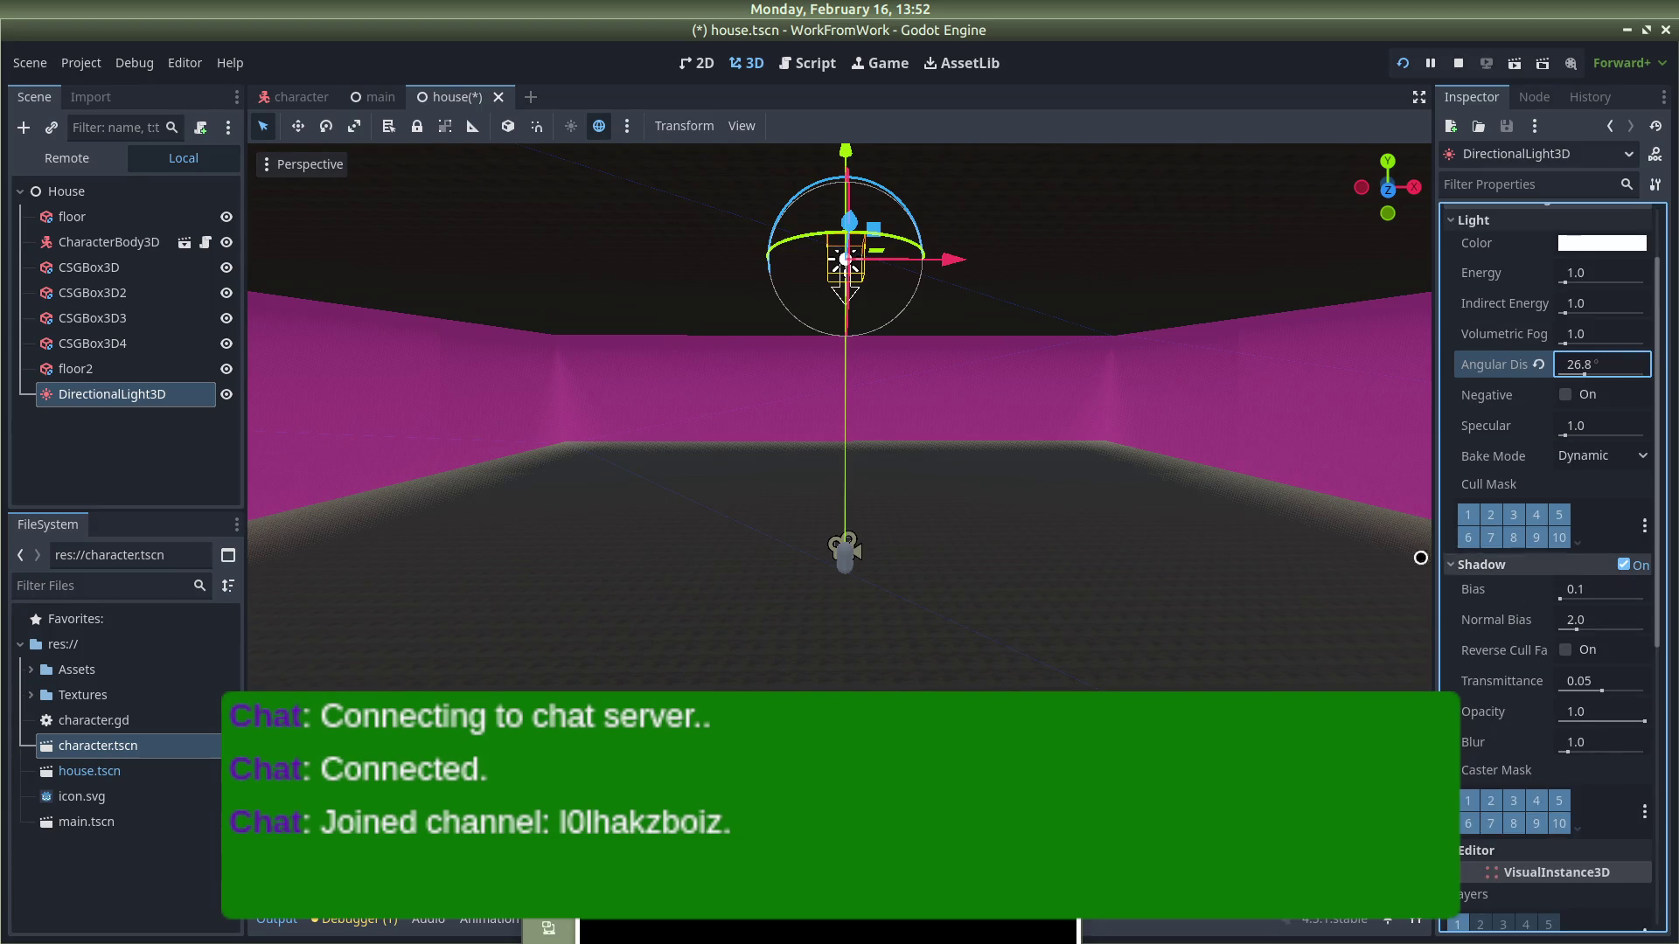
{"action": "left_click", "coordinate": [1624, 565]}
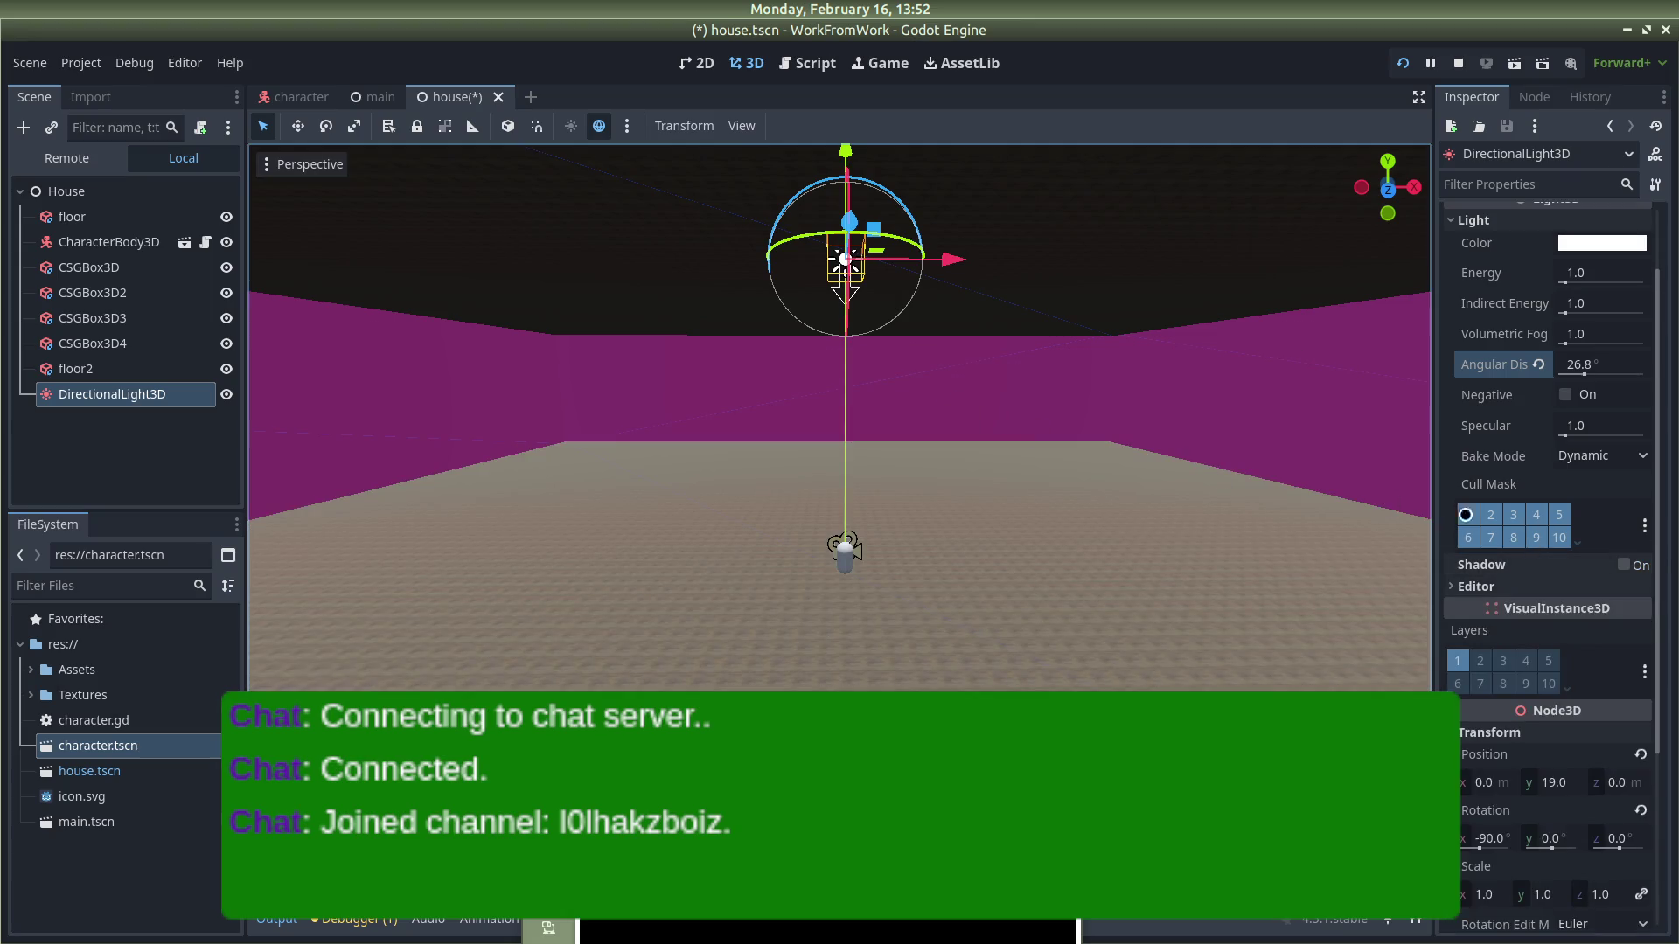
{"action": "left_click", "coordinate": [1621, 572]}
{"action": "key", "text": "ctrl+s"}
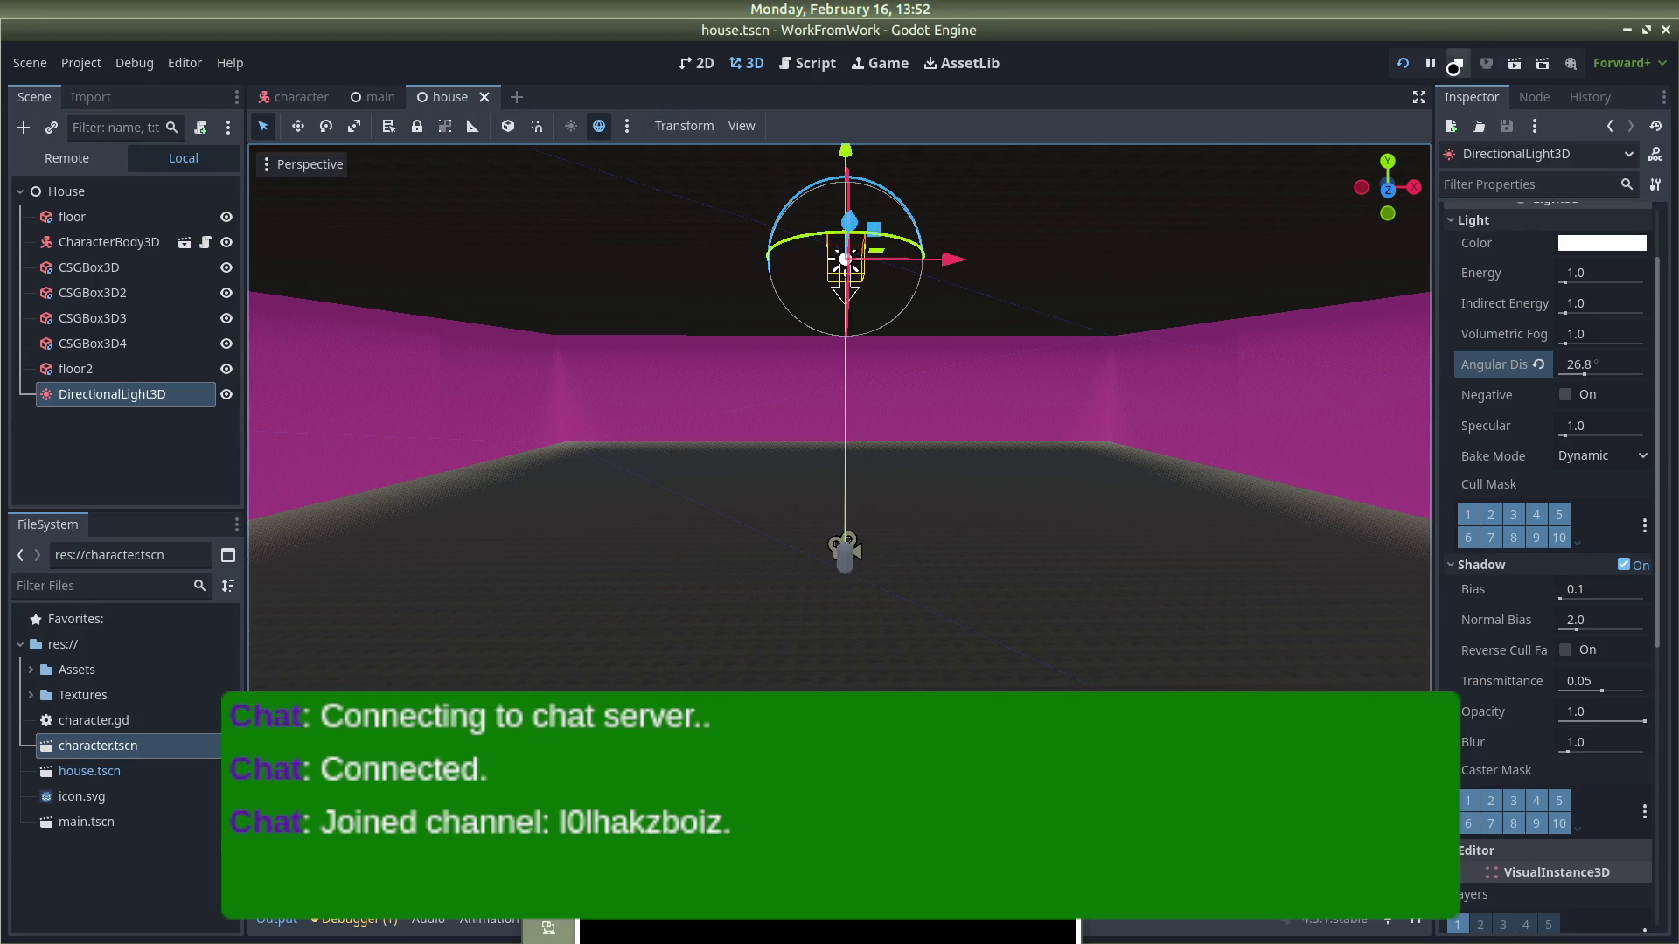
Step: Run the game, turn off the light's shadows, and raise its energy to 4.629
{"action": "left_click", "coordinate": [1402, 63]}
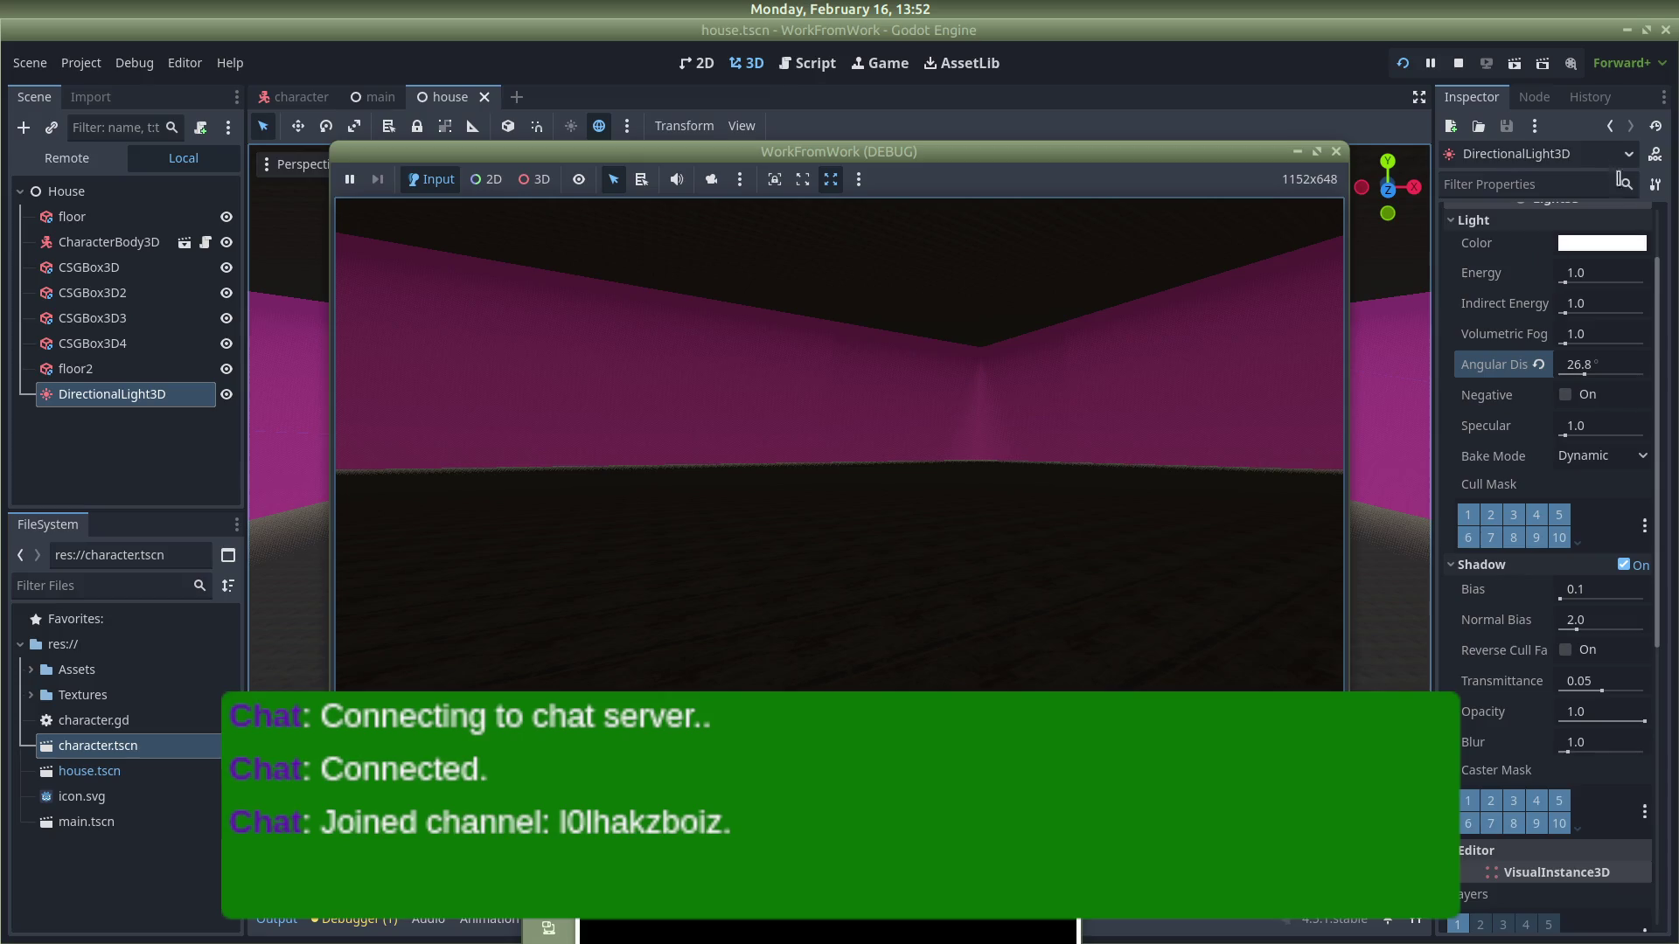
{"action": "left_click", "coordinate": [1623, 565]}
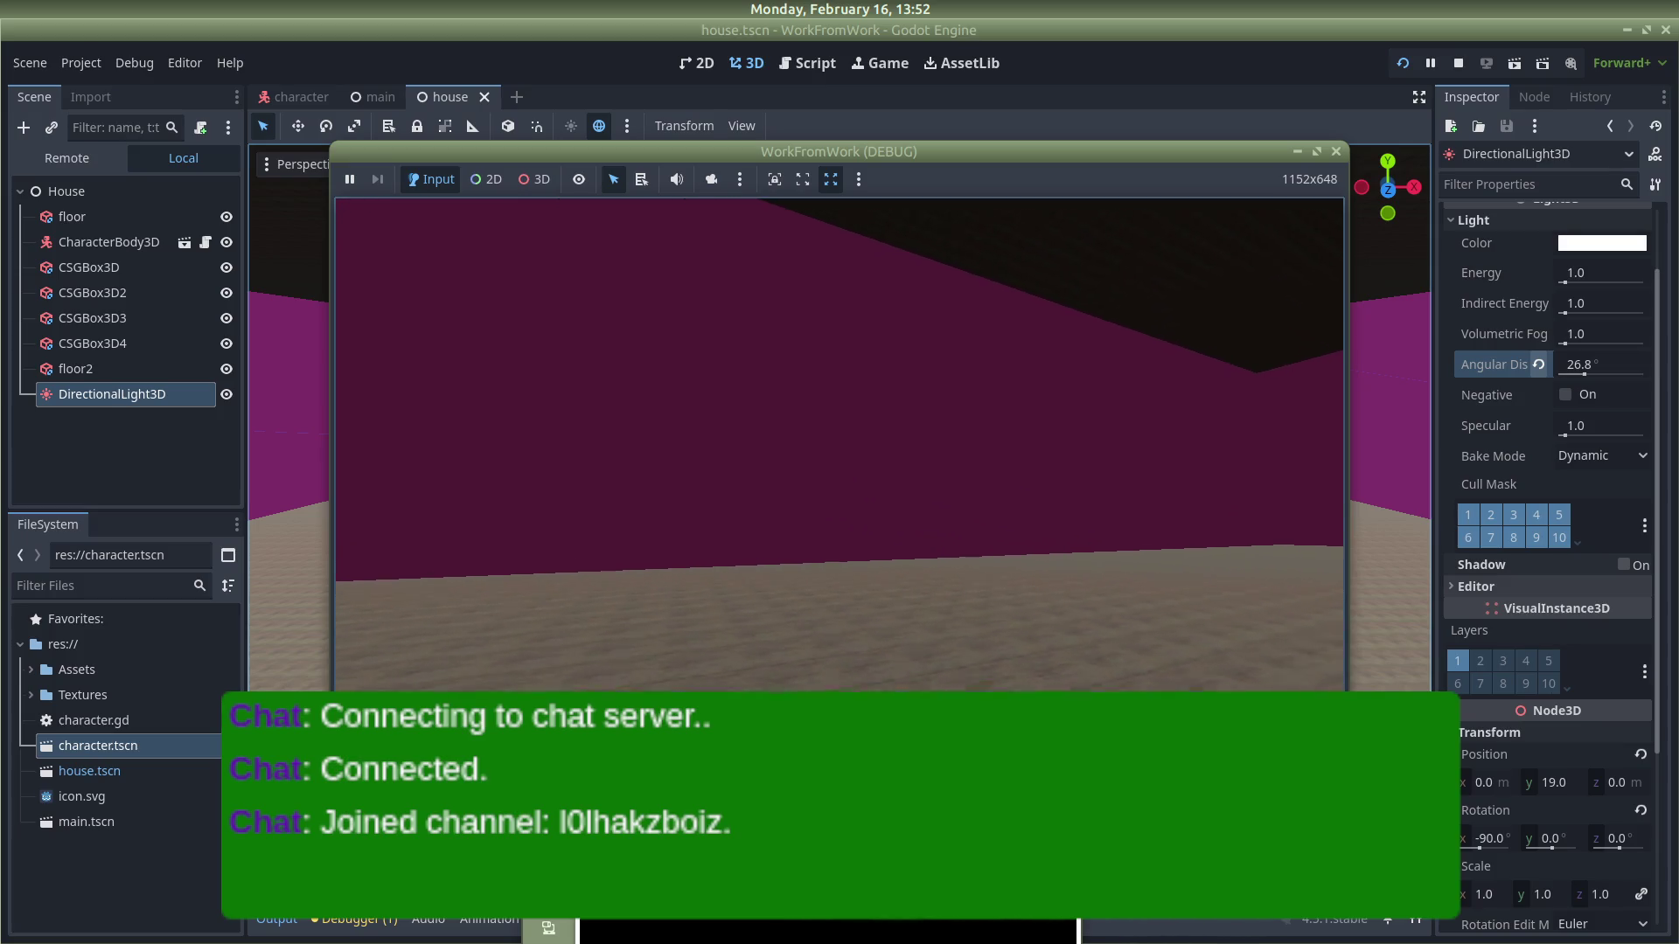
{"action": "key", "text": "alt+Tab"}
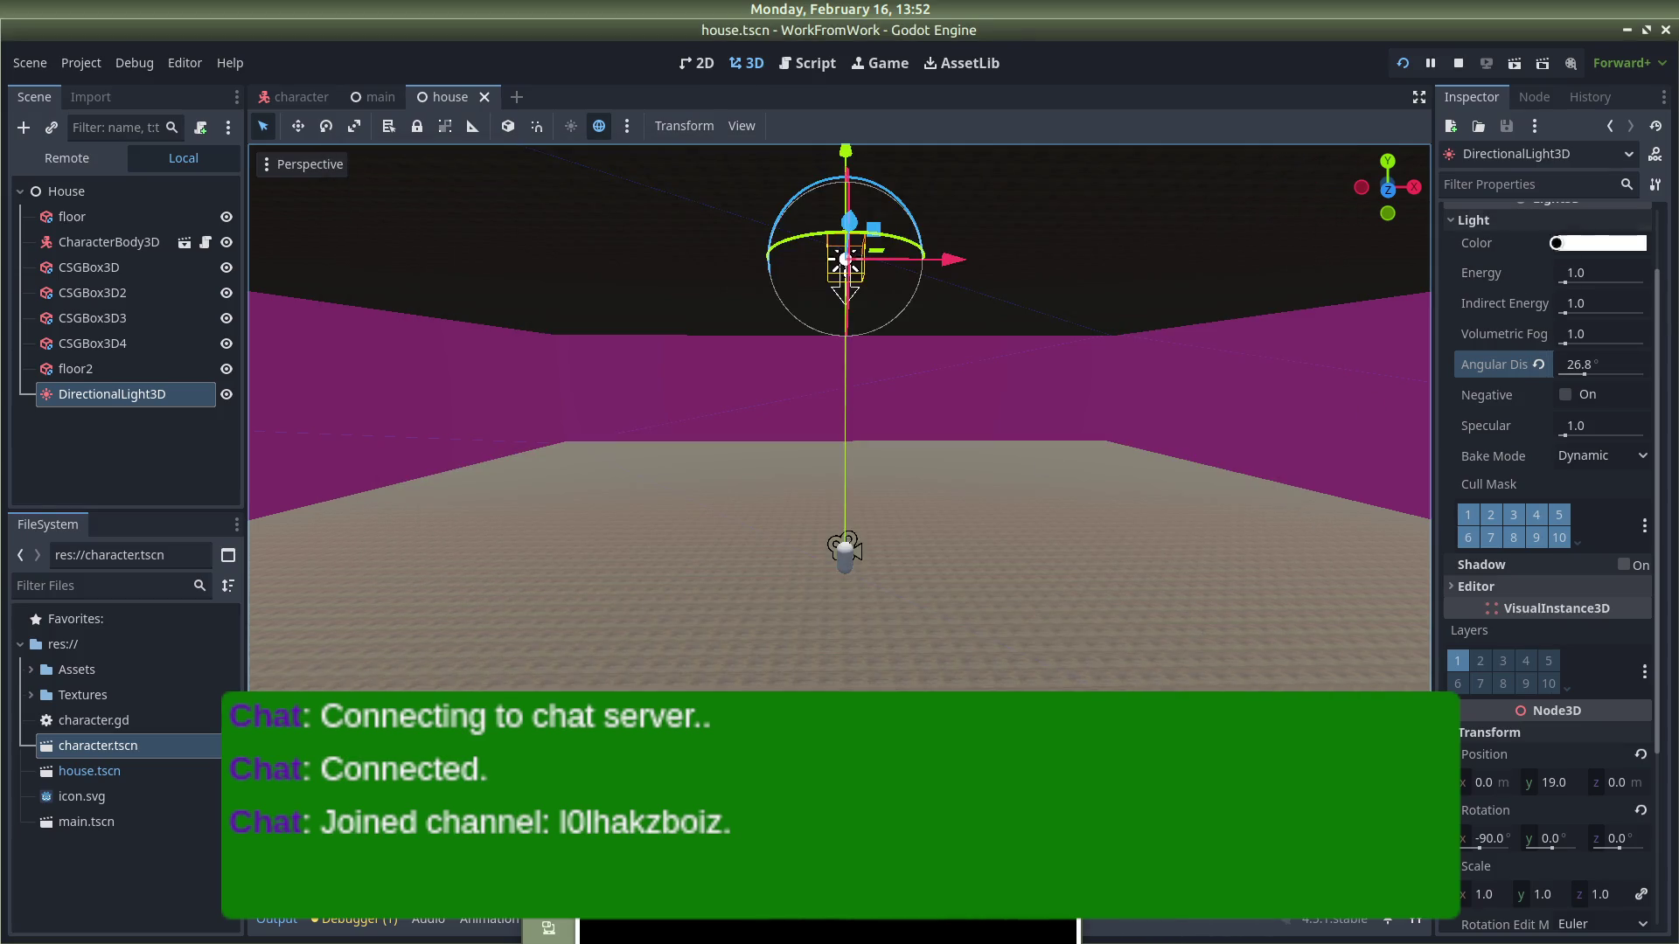
{"action": "left_click_drag", "start_coordinate": [1567, 278], "coordinate": [1591, 277]}
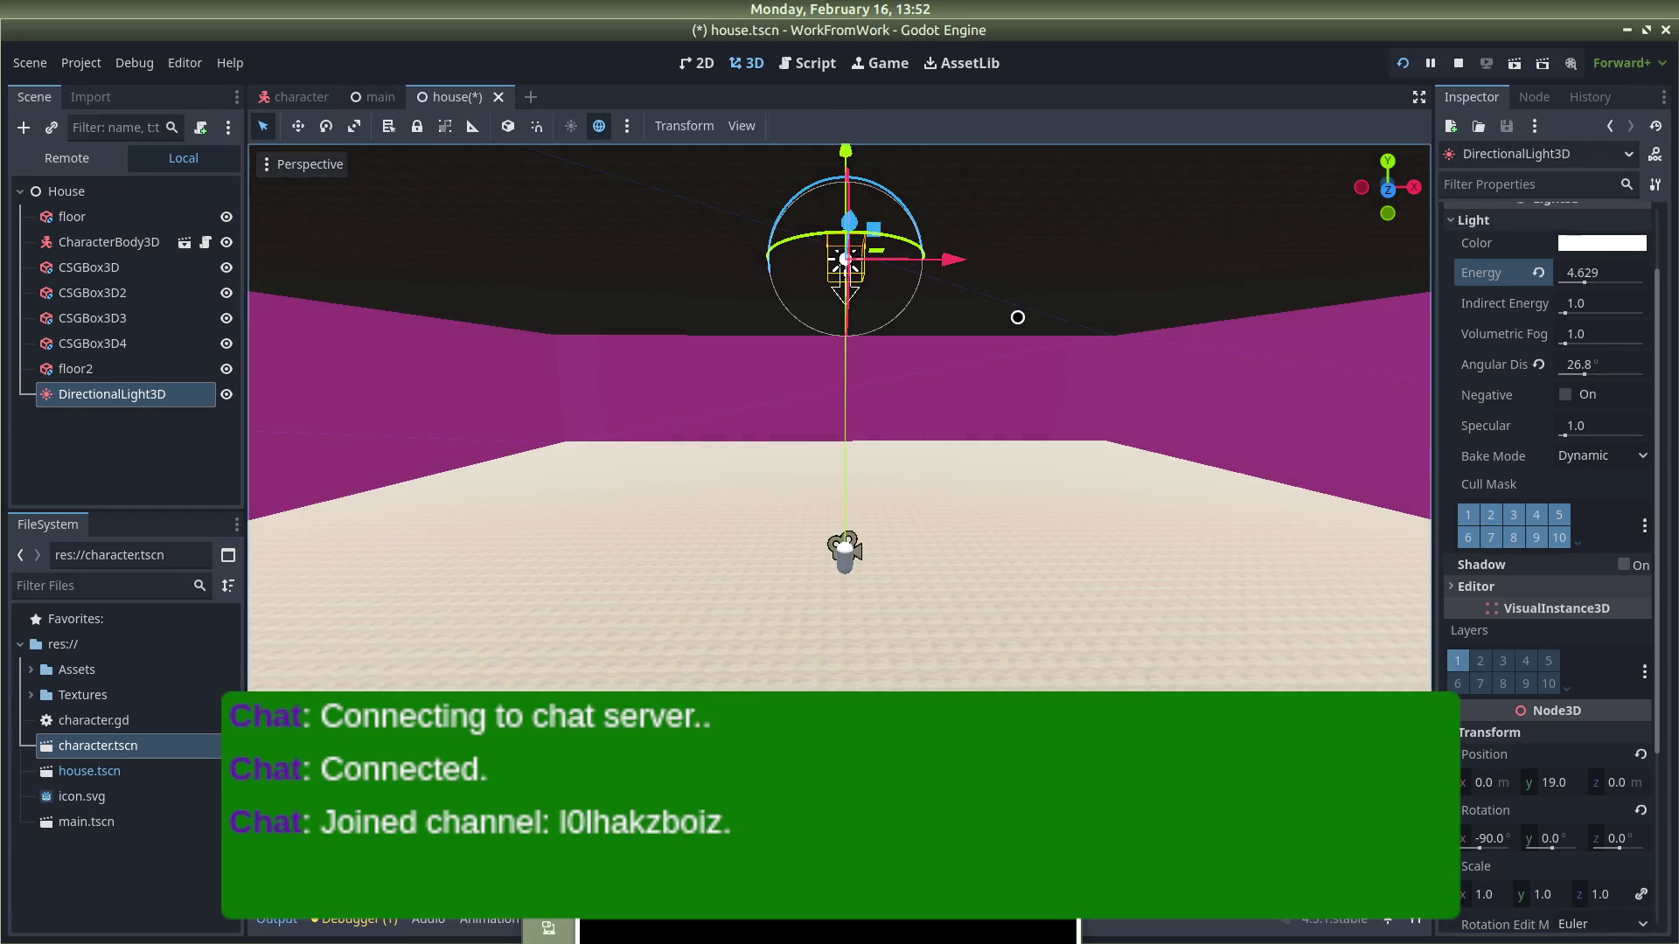
Step: Check the brighter house in the running game, stop it, and reselect the directional light
{"action": "left_click", "coordinate": [1018, 318]}
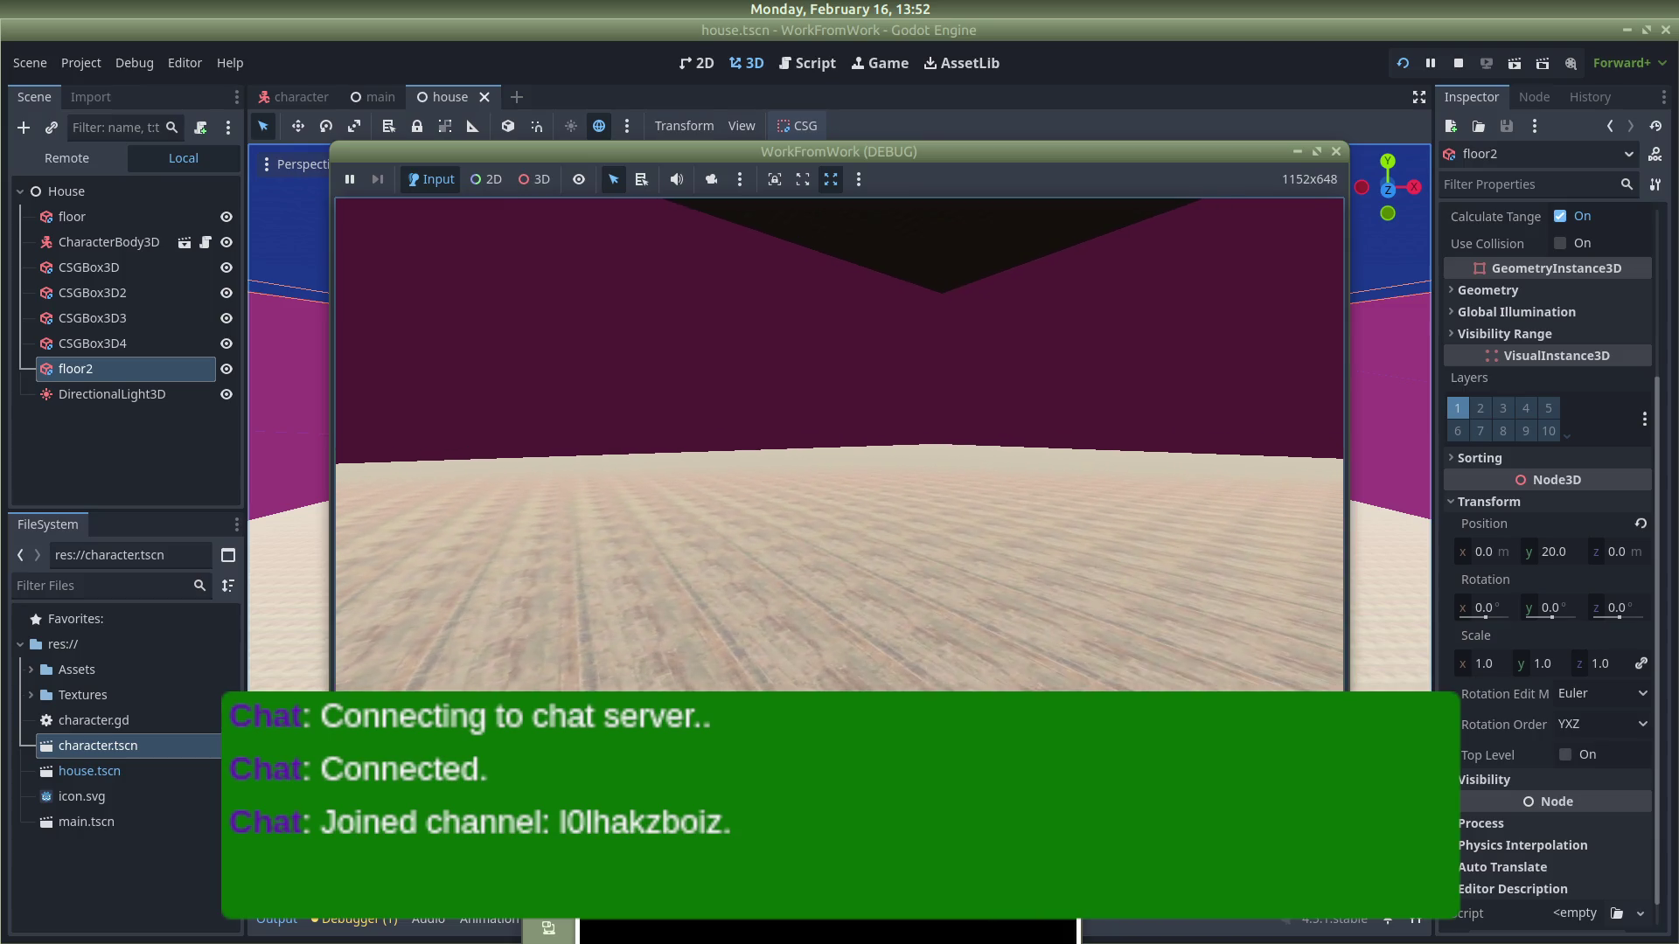
{"action": "key", "text": "Escape"}
{"action": "key", "text": "alt+Tab"}
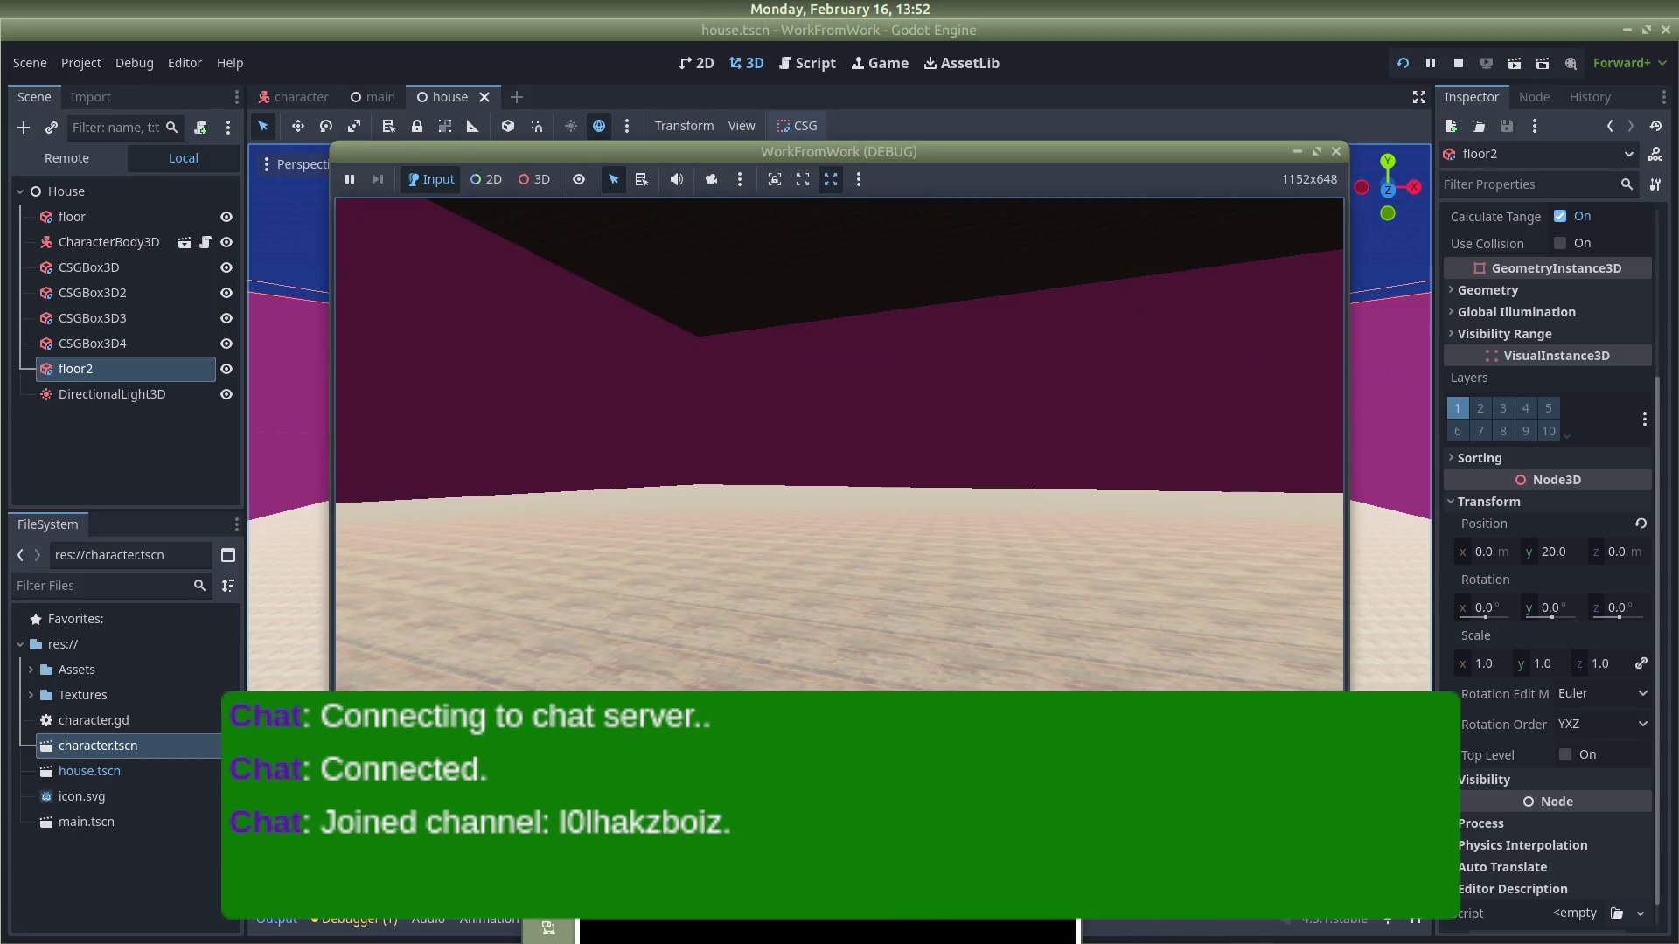
{"action": "left_click", "coordinate": [1333, 152]}
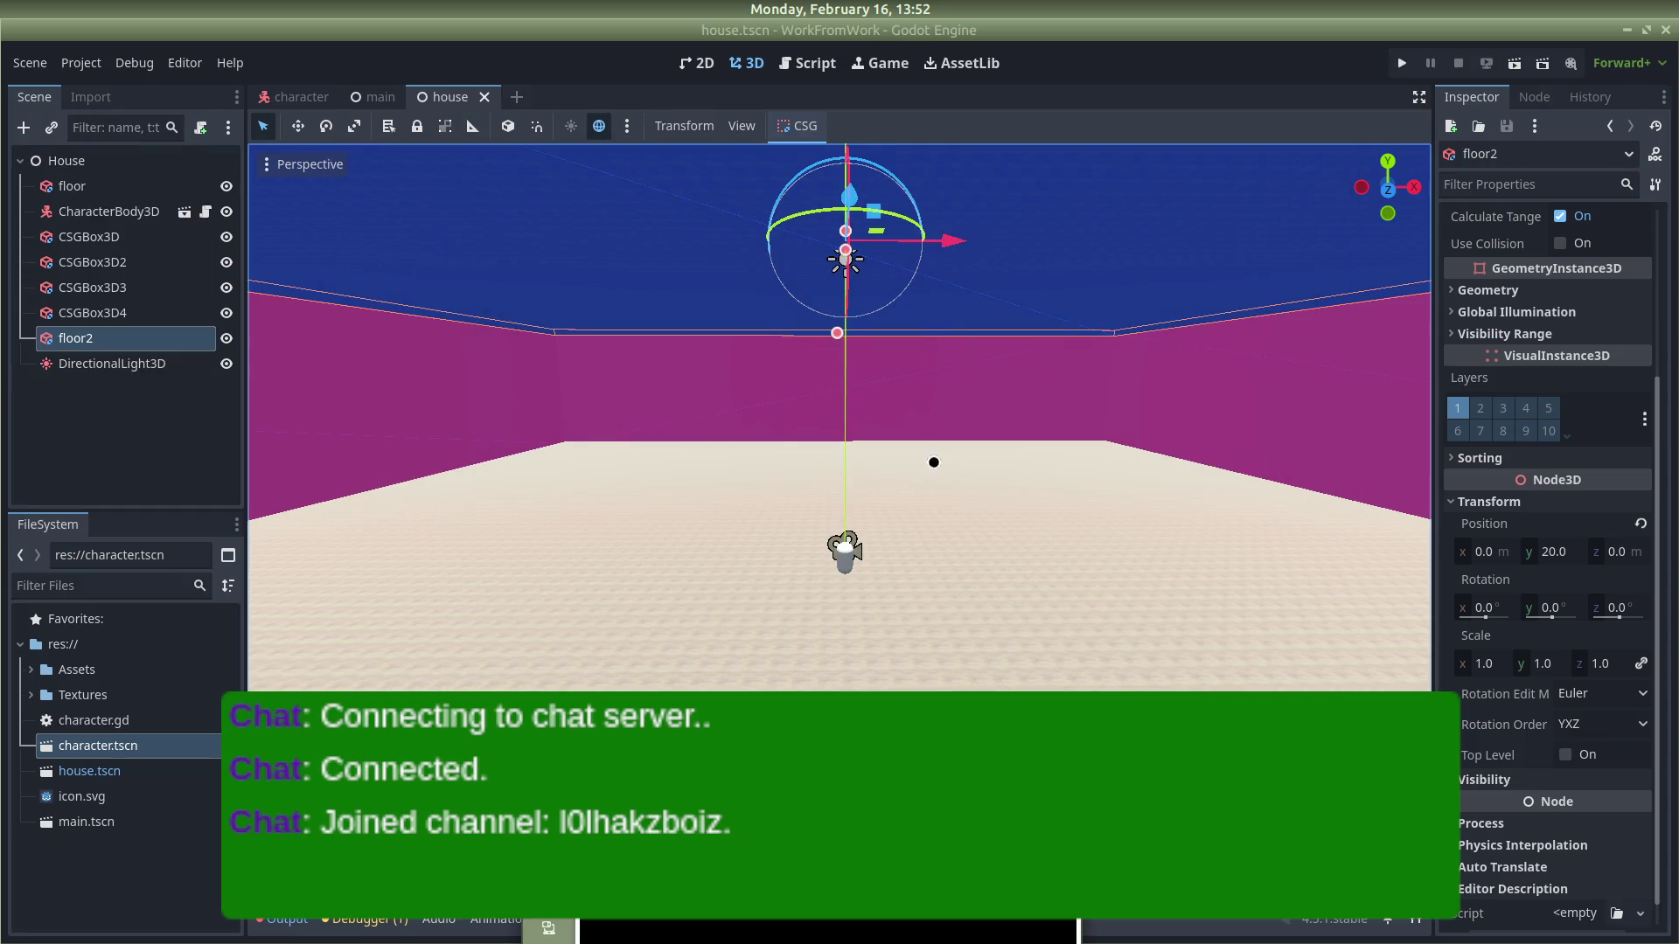
{"action": "scroll", "coordinate": [1640, 452], "scroll_direction": "up", "scroll_amount": 4}
{"action": "scroll", "coordinate": [1528, 420], "scroll_direction": "up", "scroll_amount": 1}
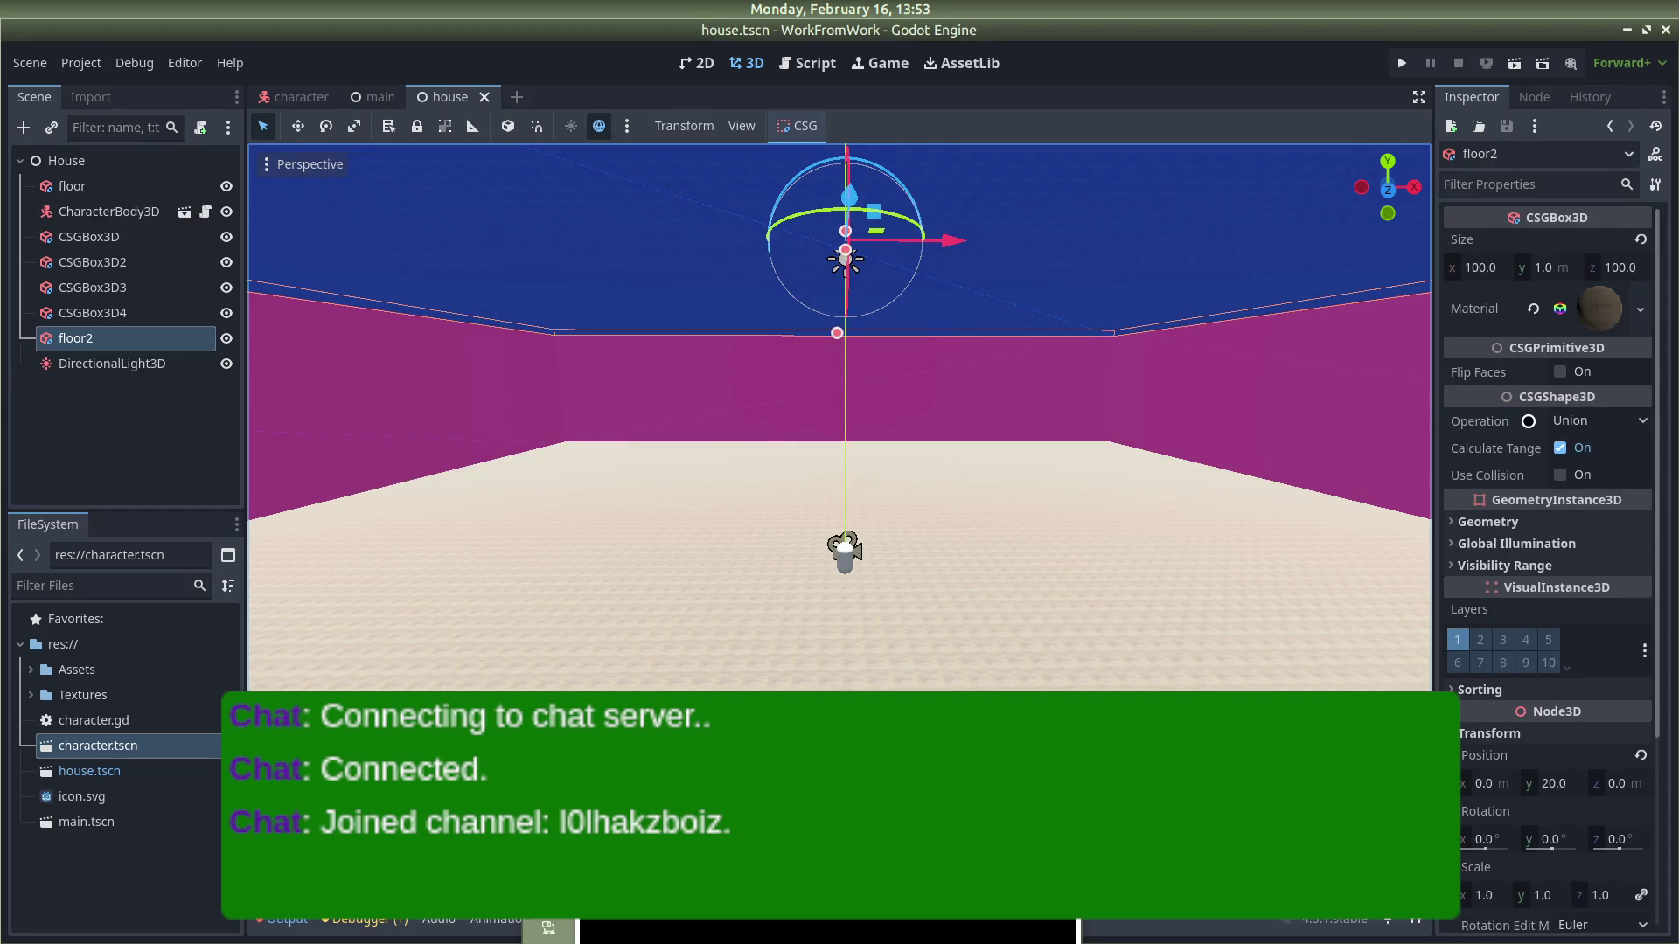
{"action": "left_click", "coordinate": [83, 360]}
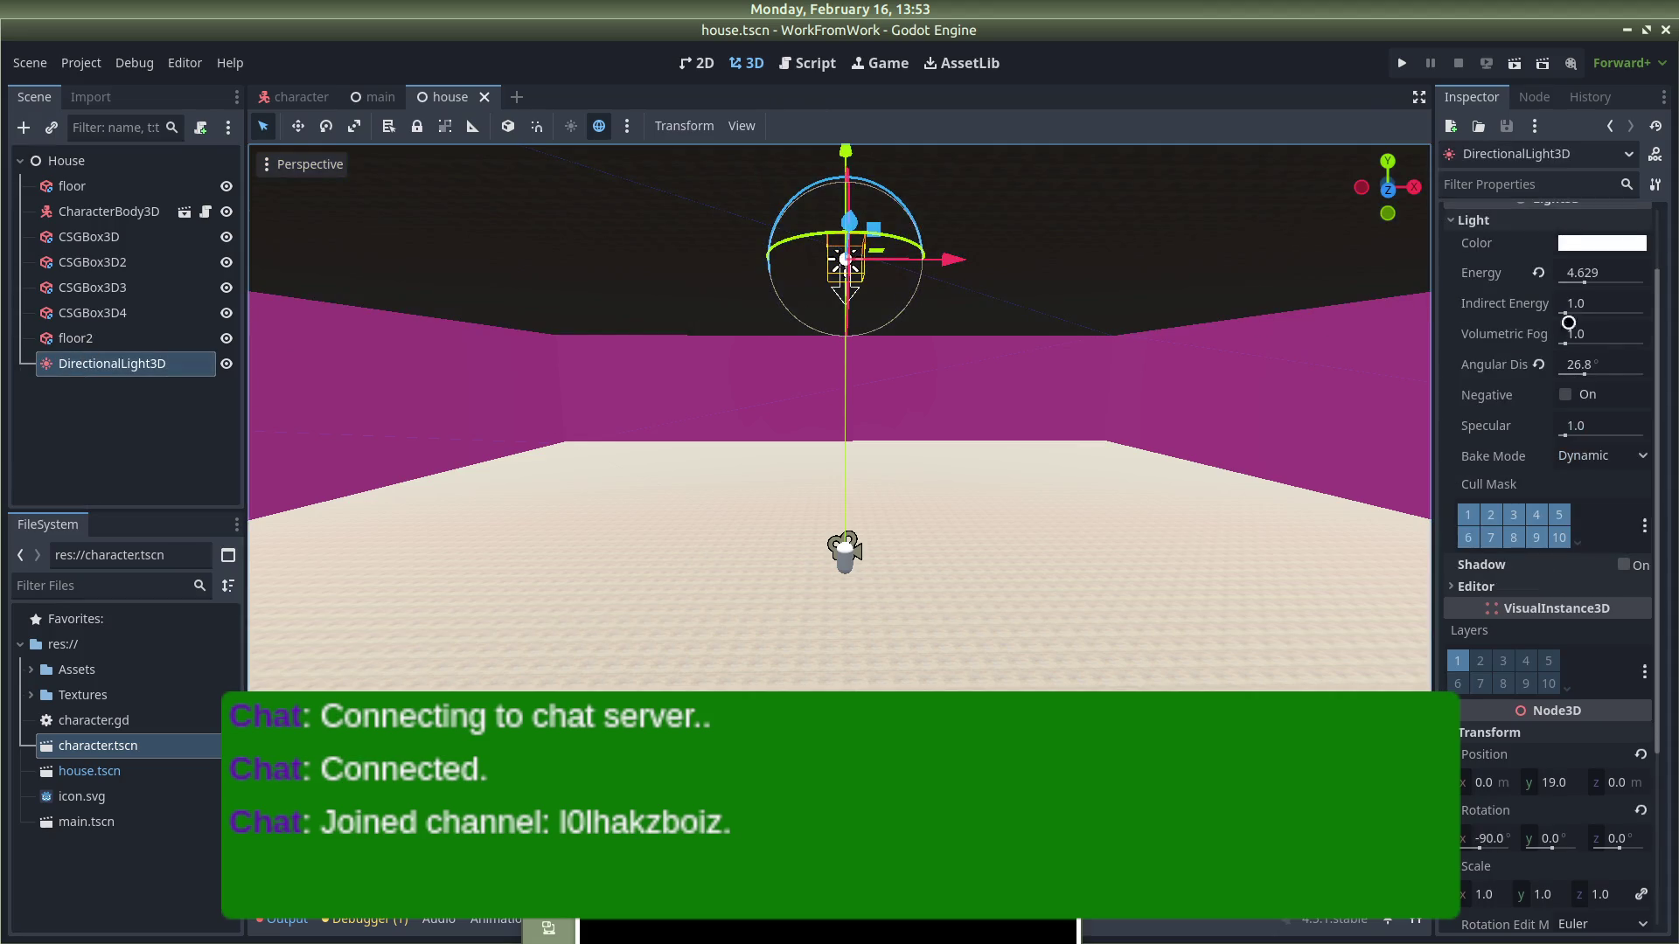
Step: Lower the DirectionalLight3D energy to 0.5, then save and test-run the darker lighting
{"action": "left_click_drag", "start_coordinate": [1581, 280], "coordinate": [1558, 281]}
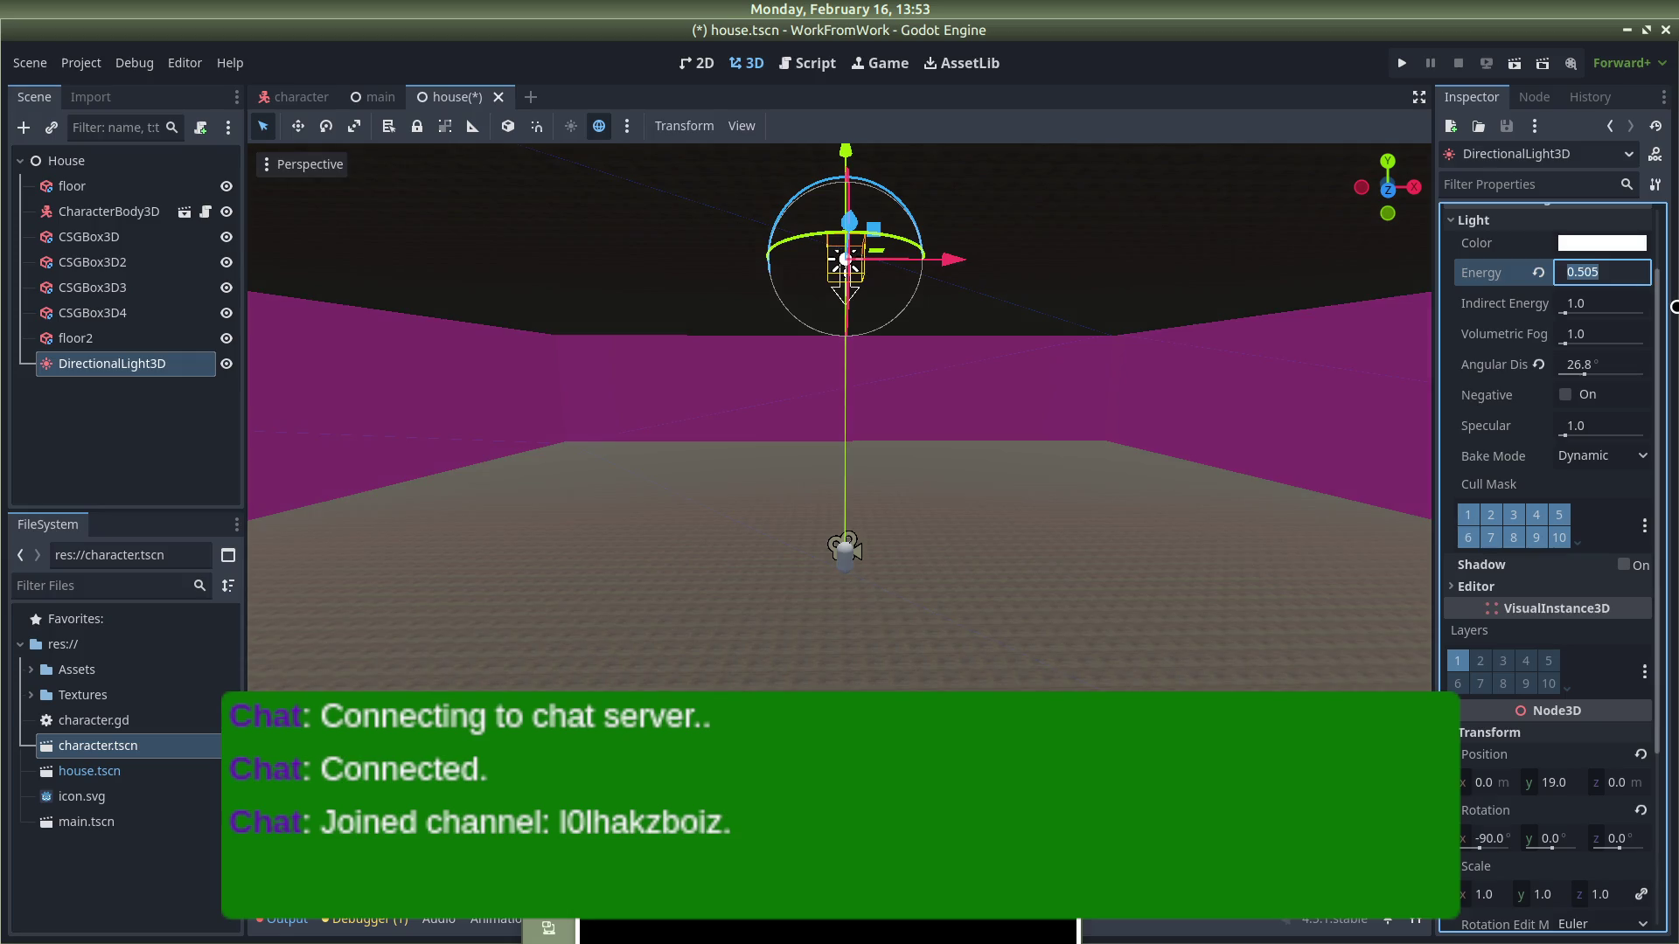
{"action": "type", "text": "0.5"}
{"action": "left_click", "coordinate": [1402, 63]}
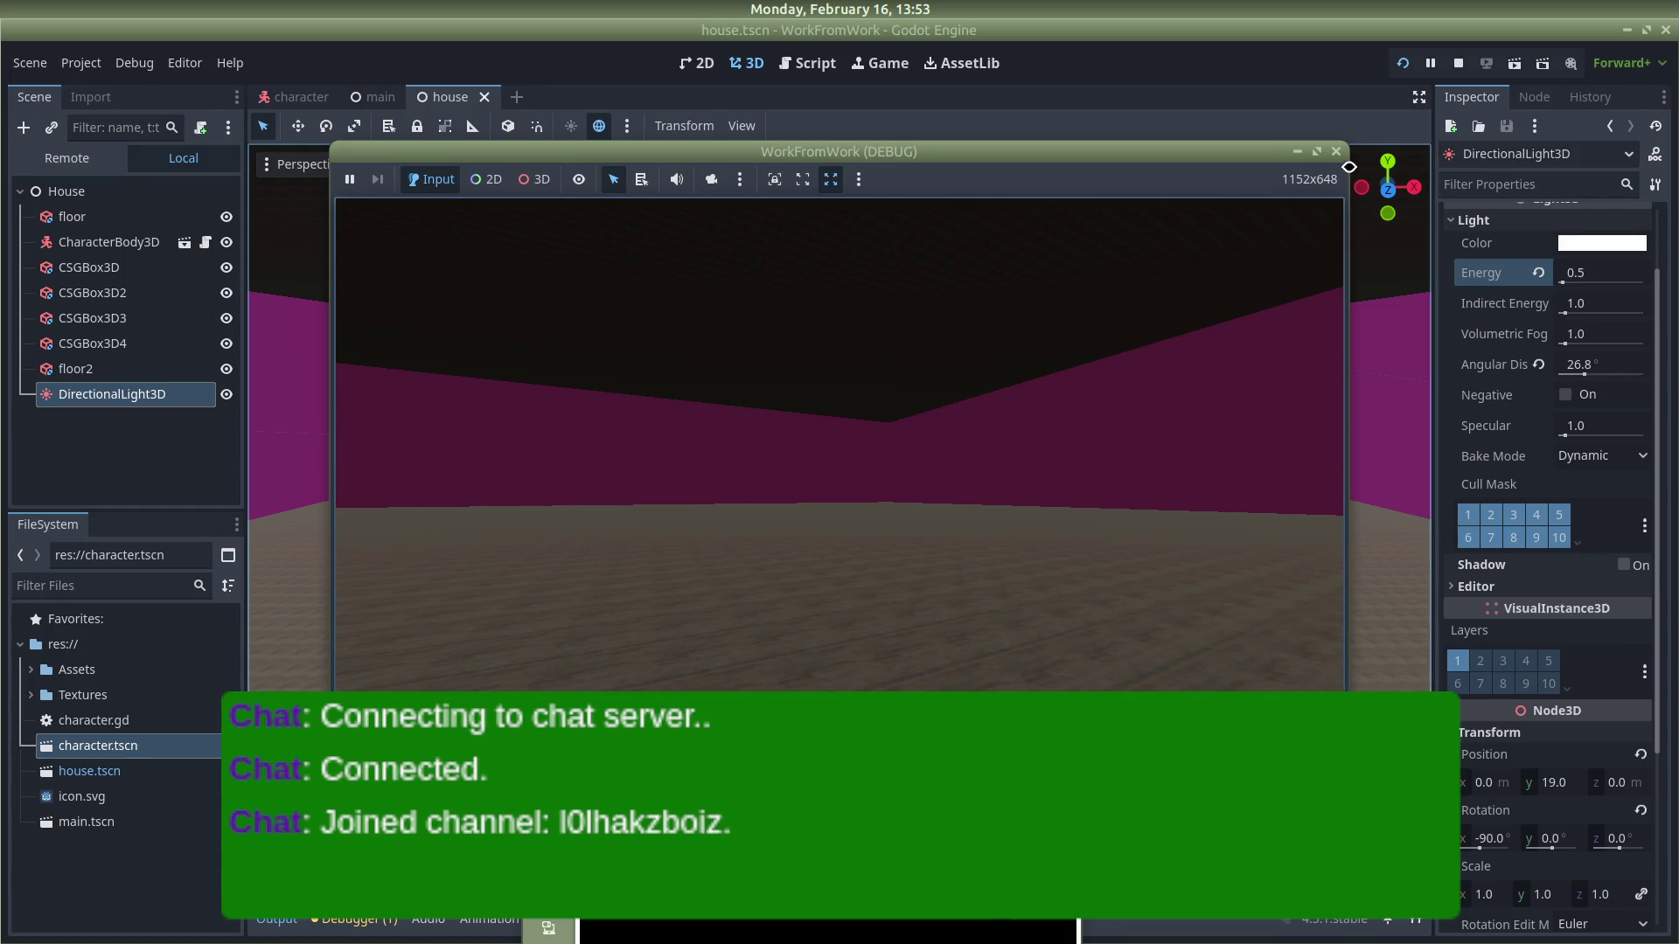
{"action": "left_click", "coordinate": [1318, 159]}
Step: Set the first selected wall to Position y 2.5 and Size y 5
{"action": "left_click", "coordinate": [1070, 373]}
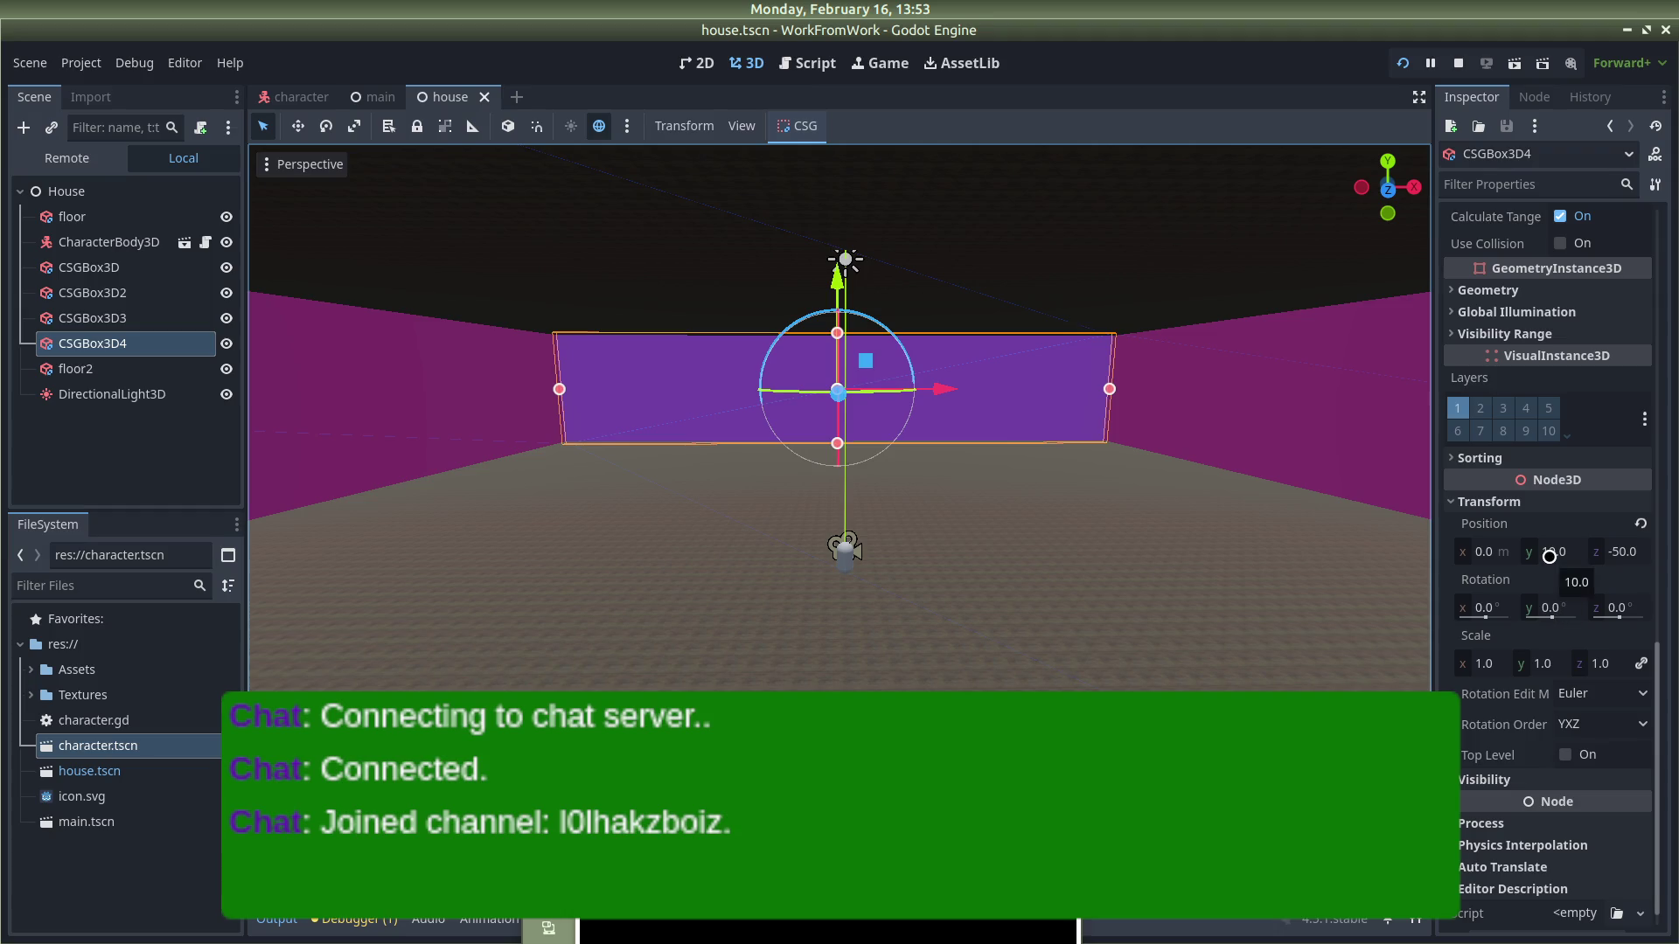
{"action": "scroll", "coordinate": [1574, 390], "scroll_direction": "up", "scroll_amount": 10}
{"action": "scroll", "coordinate": [1574, 392], "scroll_direction": "down", "scroll_amount": 4}
{"action": "scroll", "coordinate": [1574, 392], "scroll_direction": "down", "scroll_amount": 5}
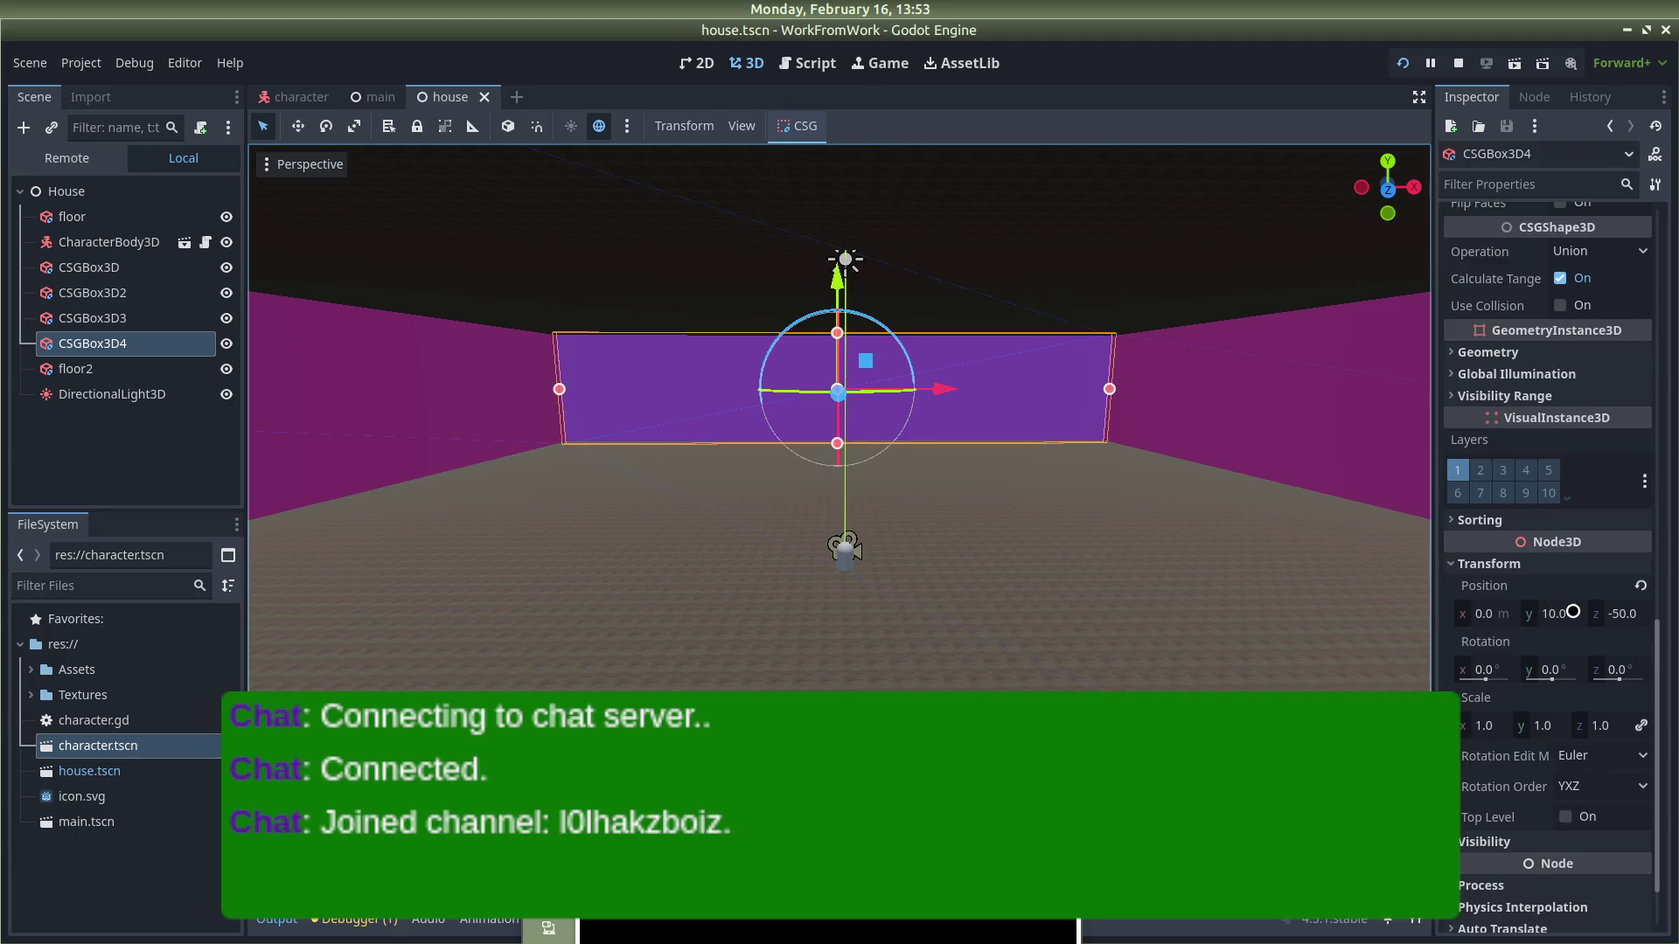
{"action": "left_click", "coordinate": [1556, 612]}
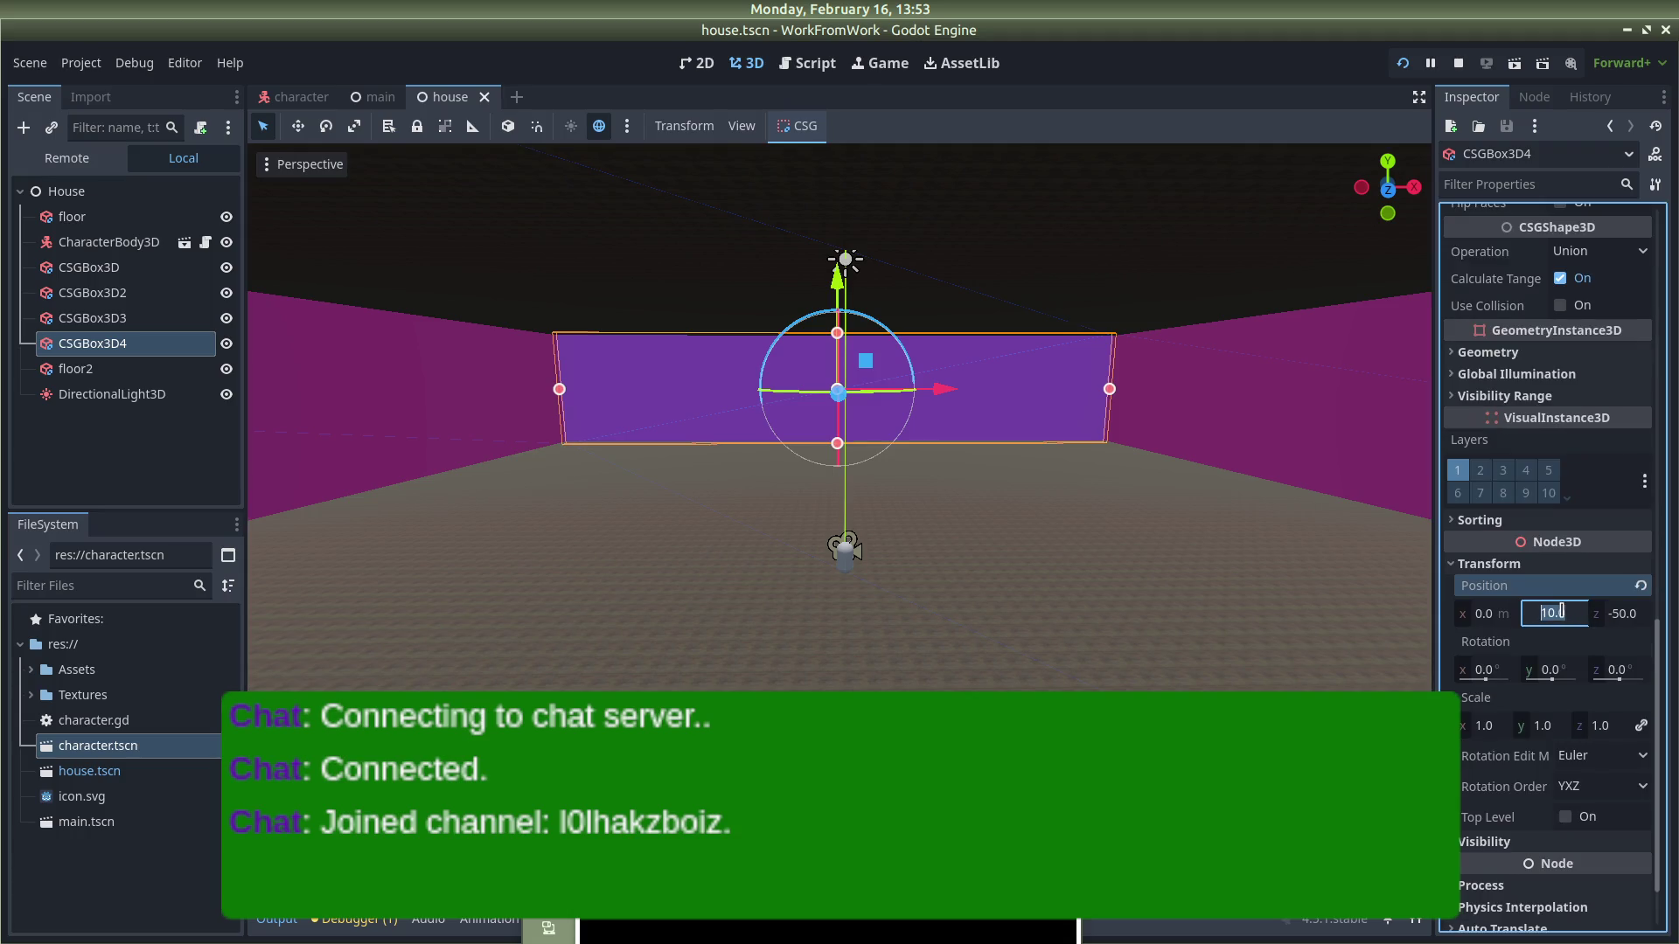
{"action": "type", "text": "2.5"}
{"action": "key", "text": "Return"}
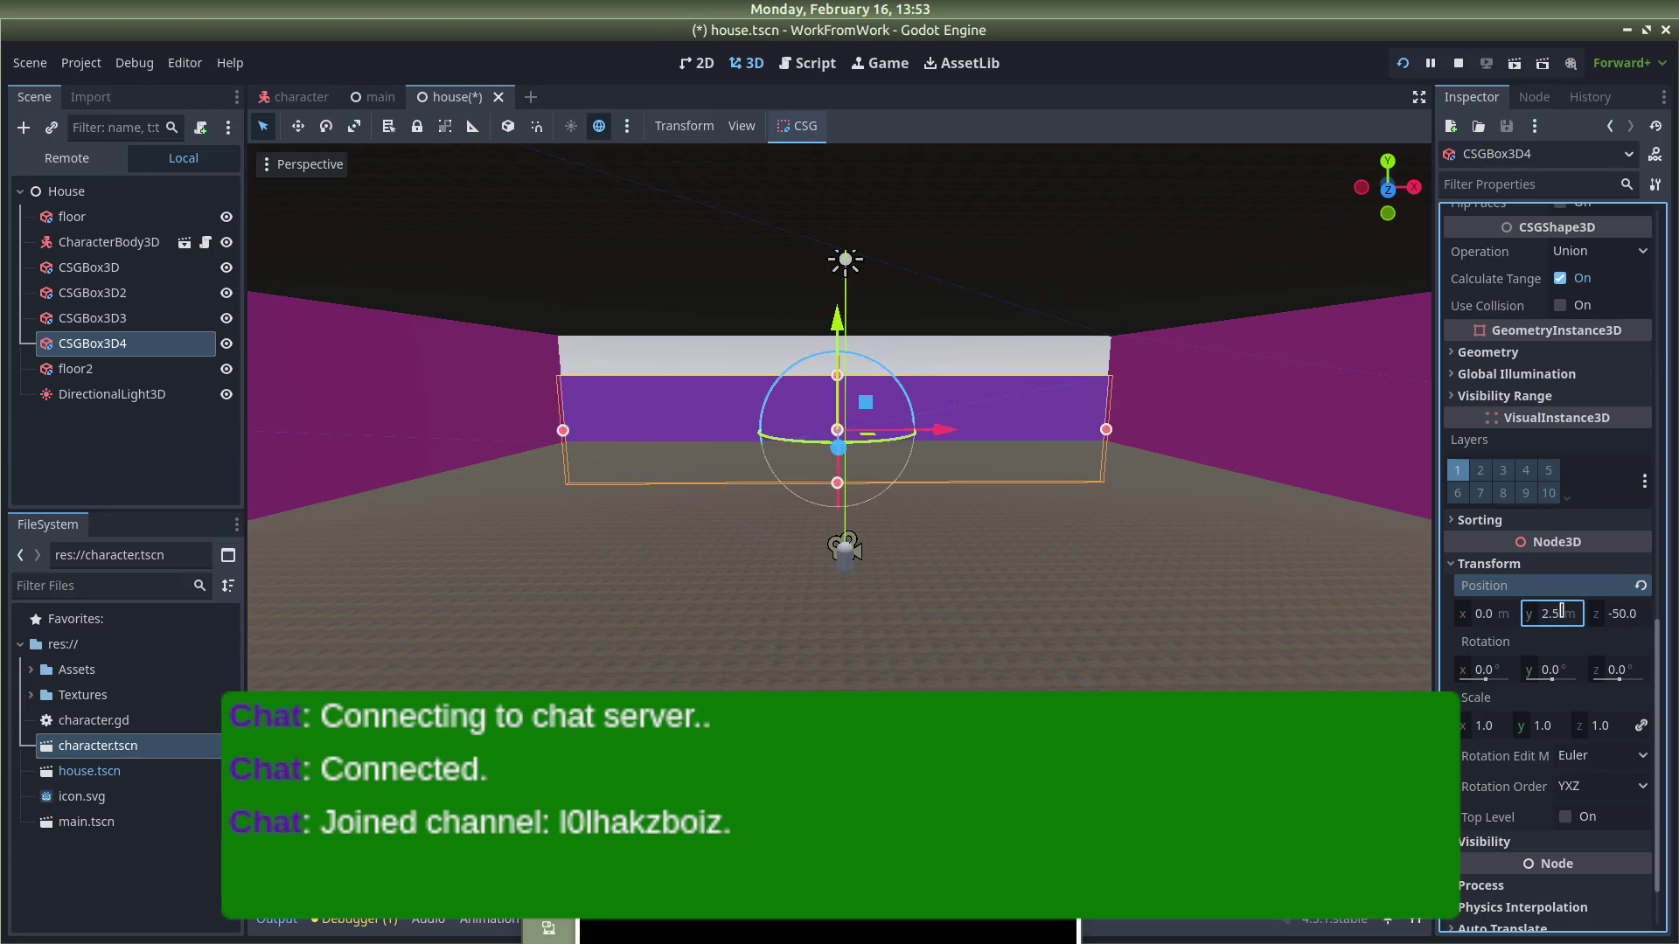
{"action": "scroll", "coordinate": [1574, 525], "scroll_direction": "up", "scroll_amount": 15}
{"action": "scroll", "coordinate": [1587, 500], "scroll_direction": "up", "scroll_amount": 3}
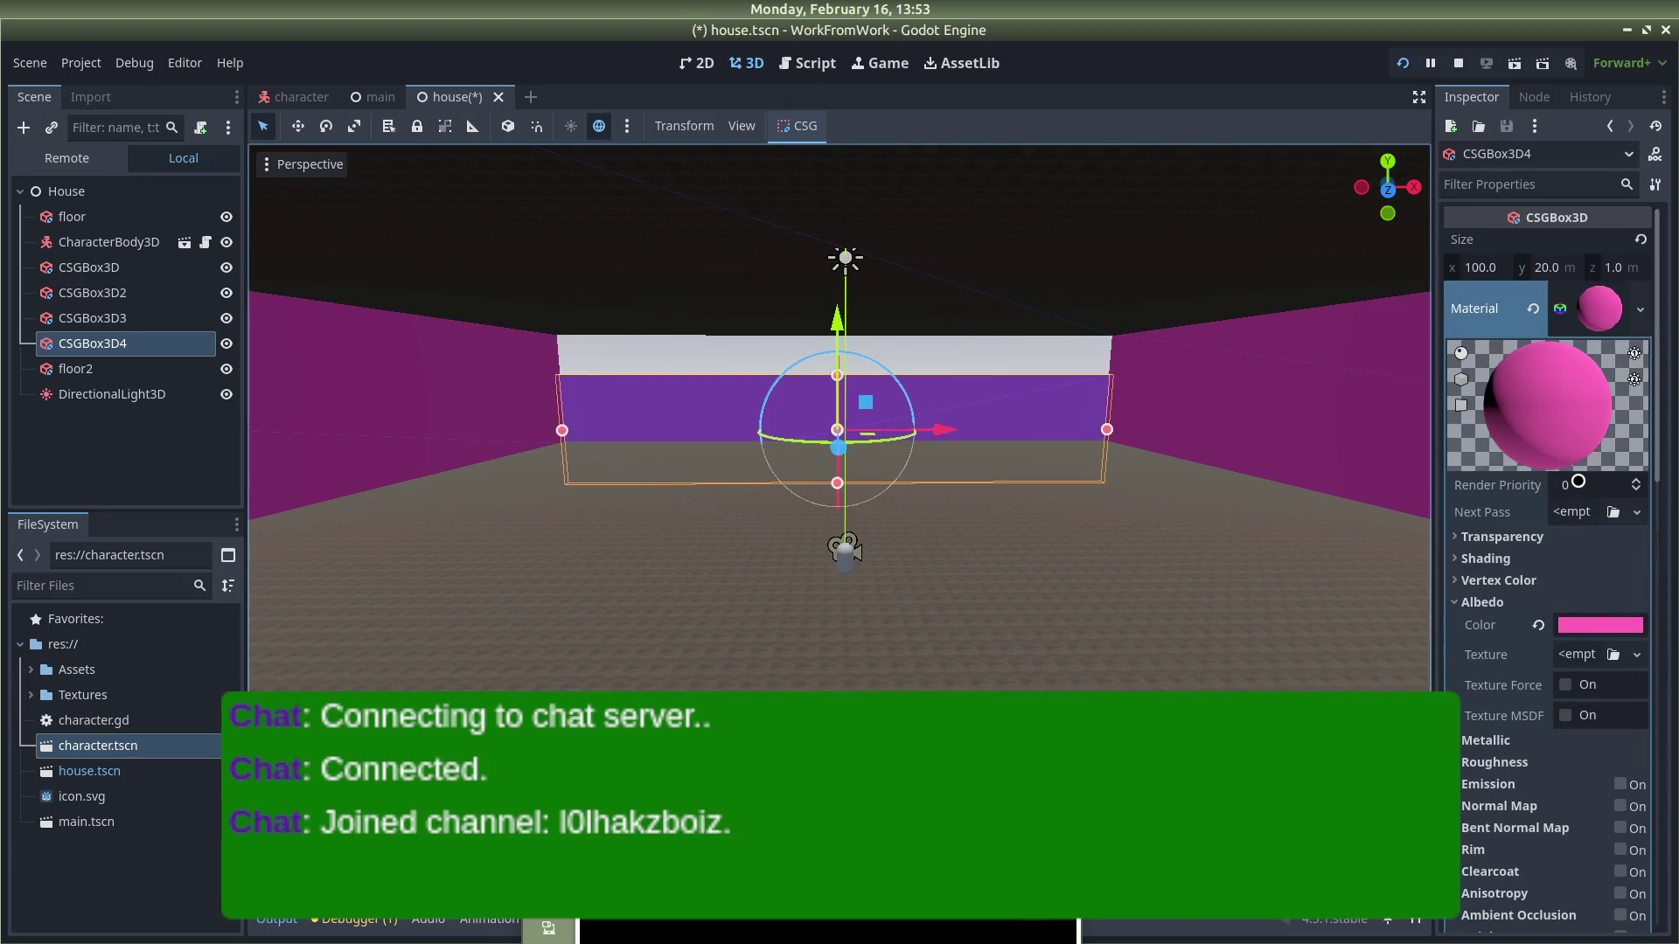
{"action": "left_click", "coordinate": [1547, 278]}
{"action": "type", "text": "5"}
{"action": "key", "text": "Return"}
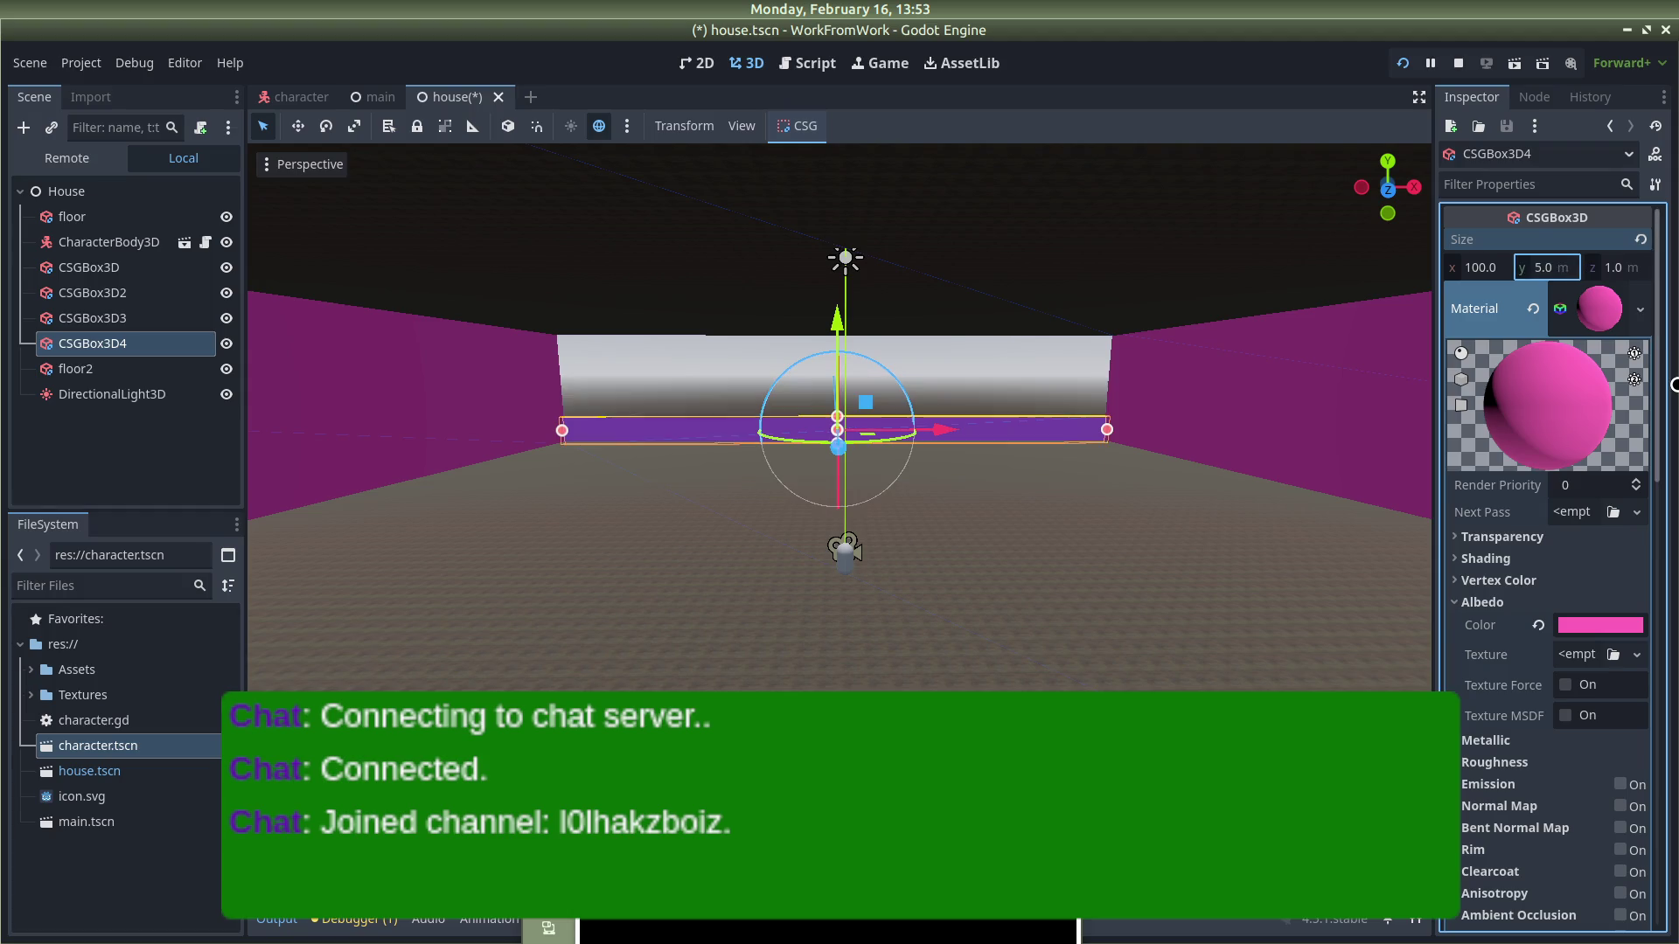
Step: Lower the left wall CSGBox3D2 and set its height to 5
{"action": "left_click", "coordinate": [420, 421]}
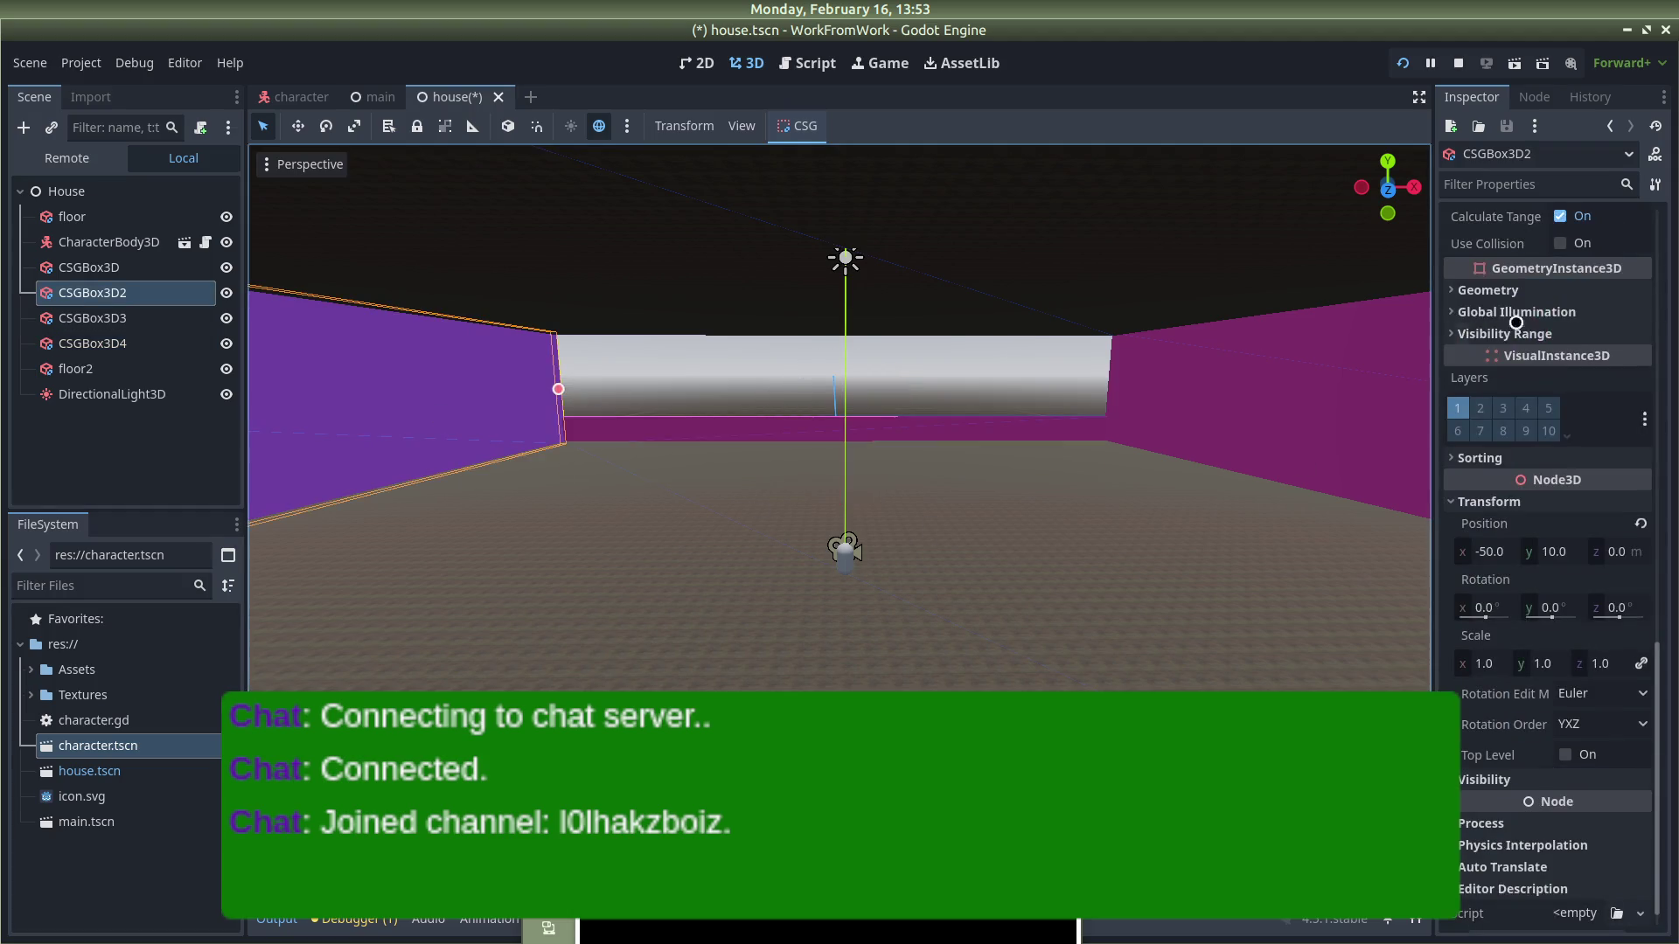
{"action": "left_click", "coordinate": [1549, 554]}
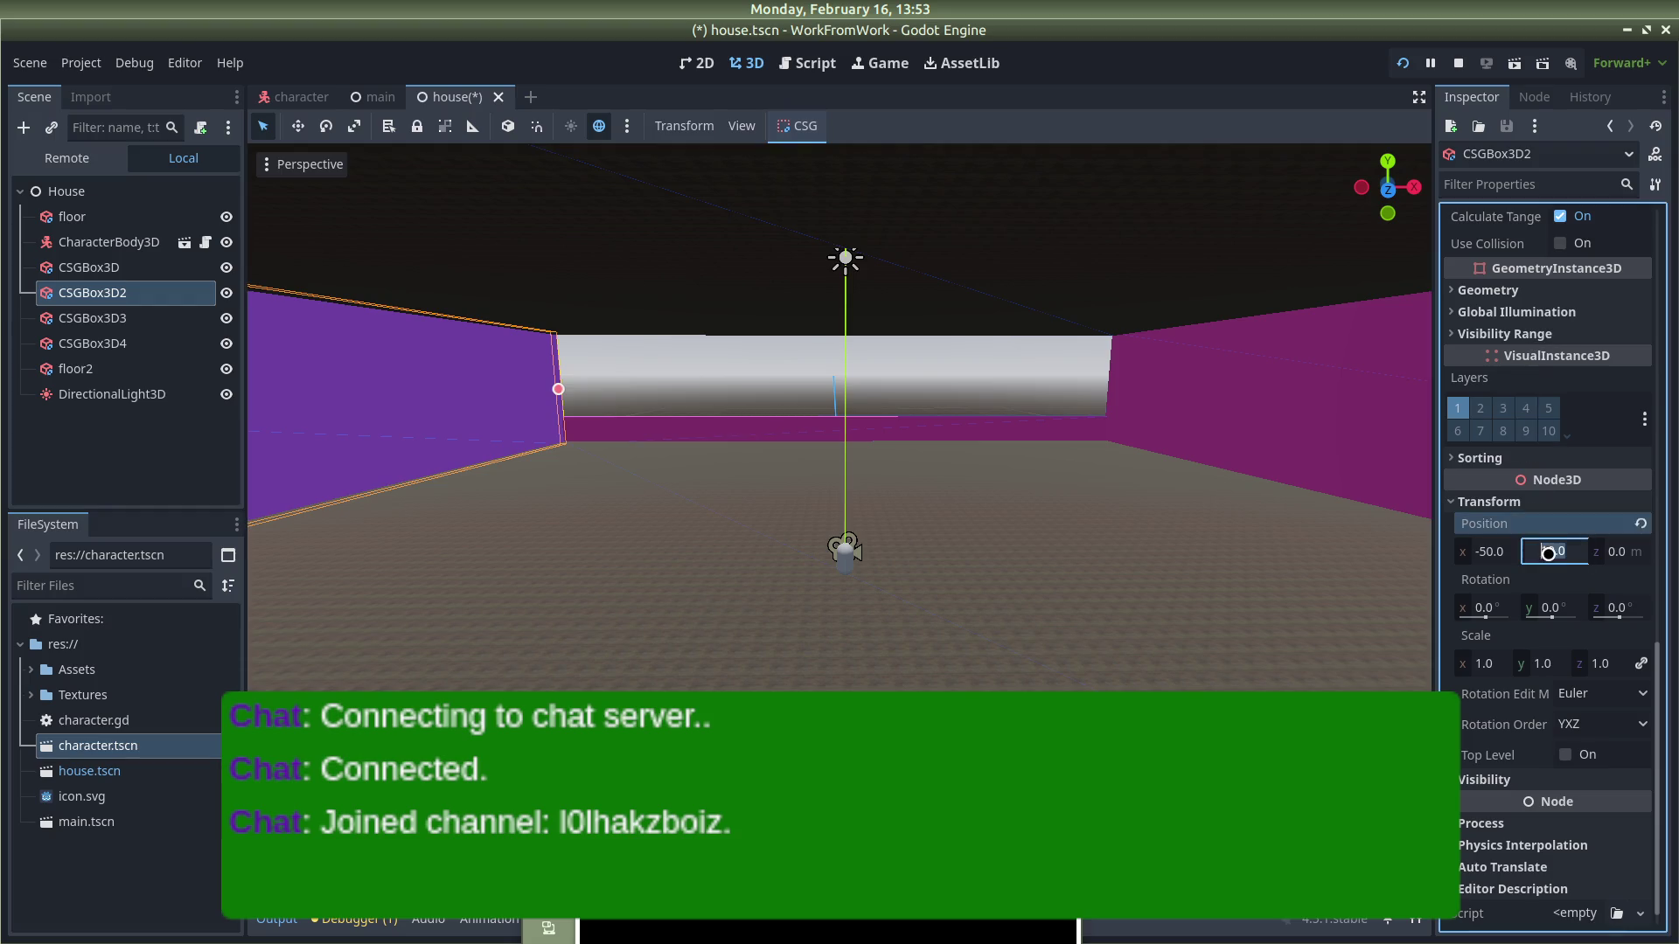
{"action": "type", "text": "5"}
{"action": "key", "text": "Return"}
{"action": "scroll", "coordinate": [1567, 557], "scroll_direction": "down", "scroll_amount": 1}
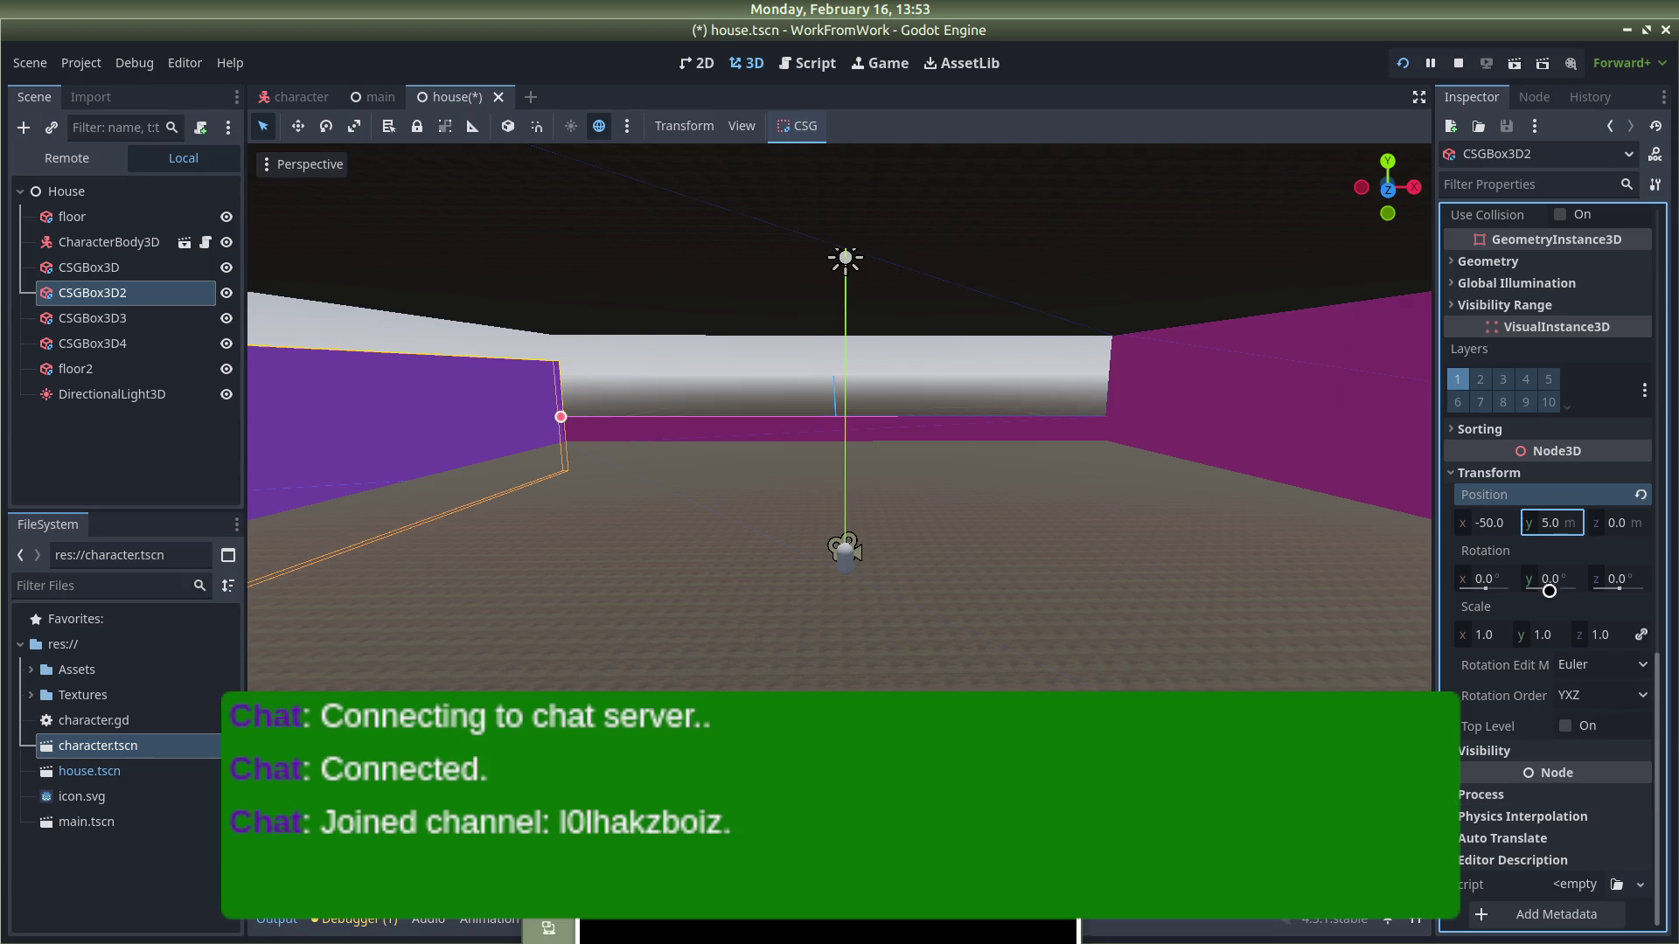
{"action": "scroll", "coordinate": [1557, 529], "scroll_direction": "down", "scroll_amount": 15}
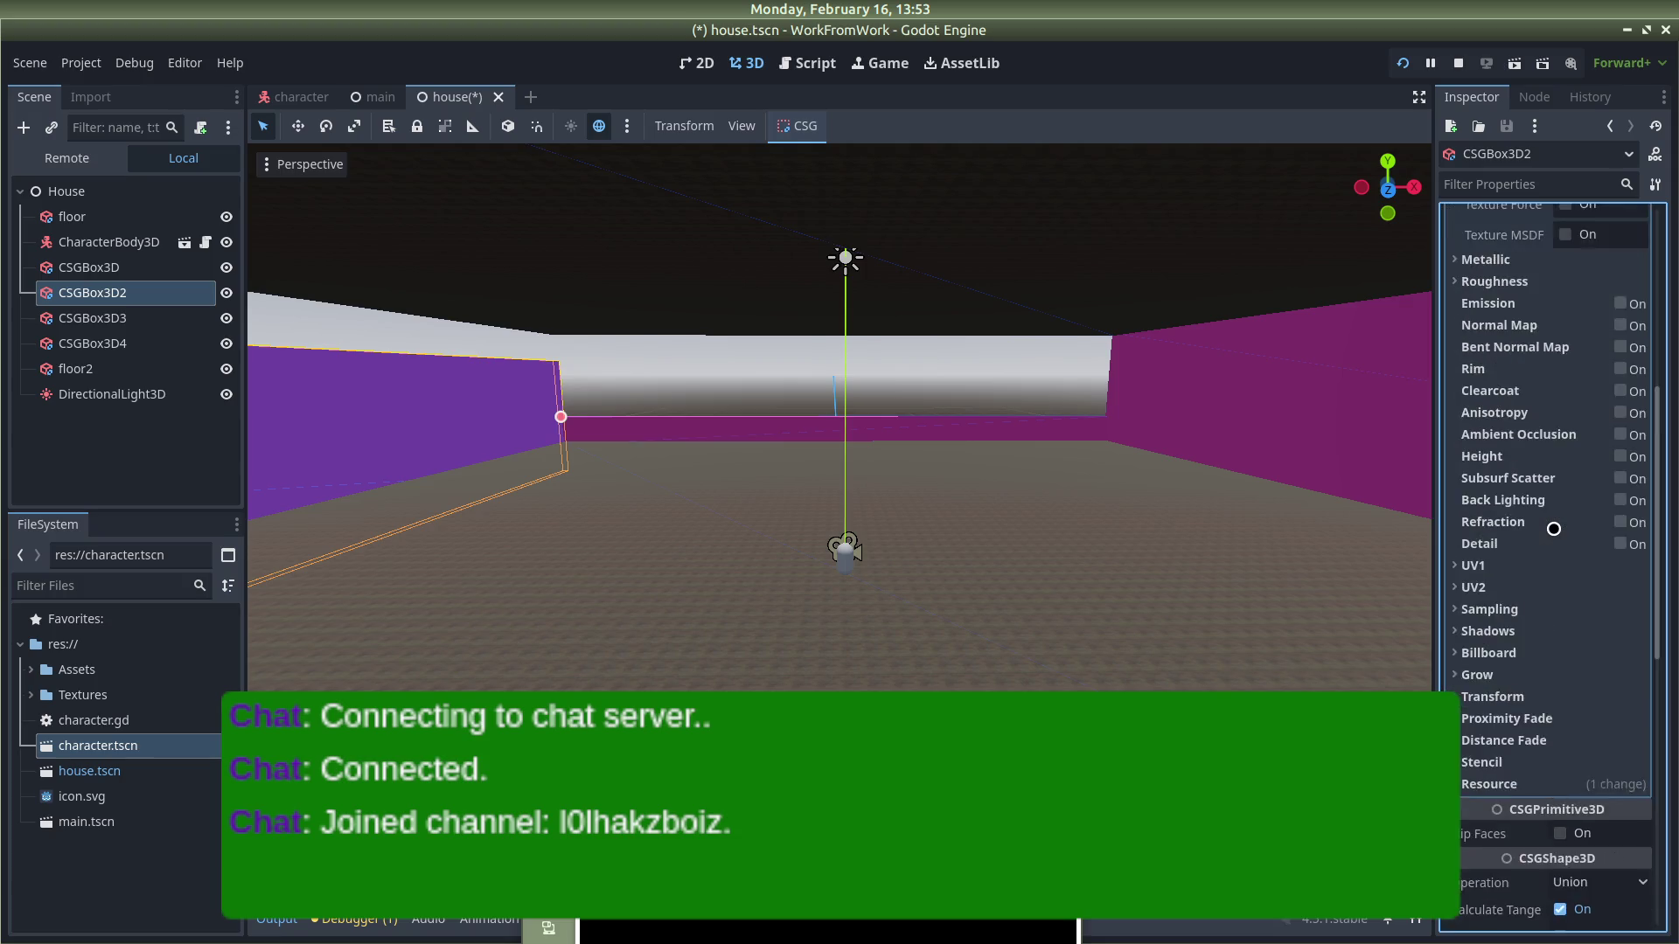
{"action": "scroll", "coordinate": [1547, 518], "scroll_direction": "down", "scroll_amount": 15}
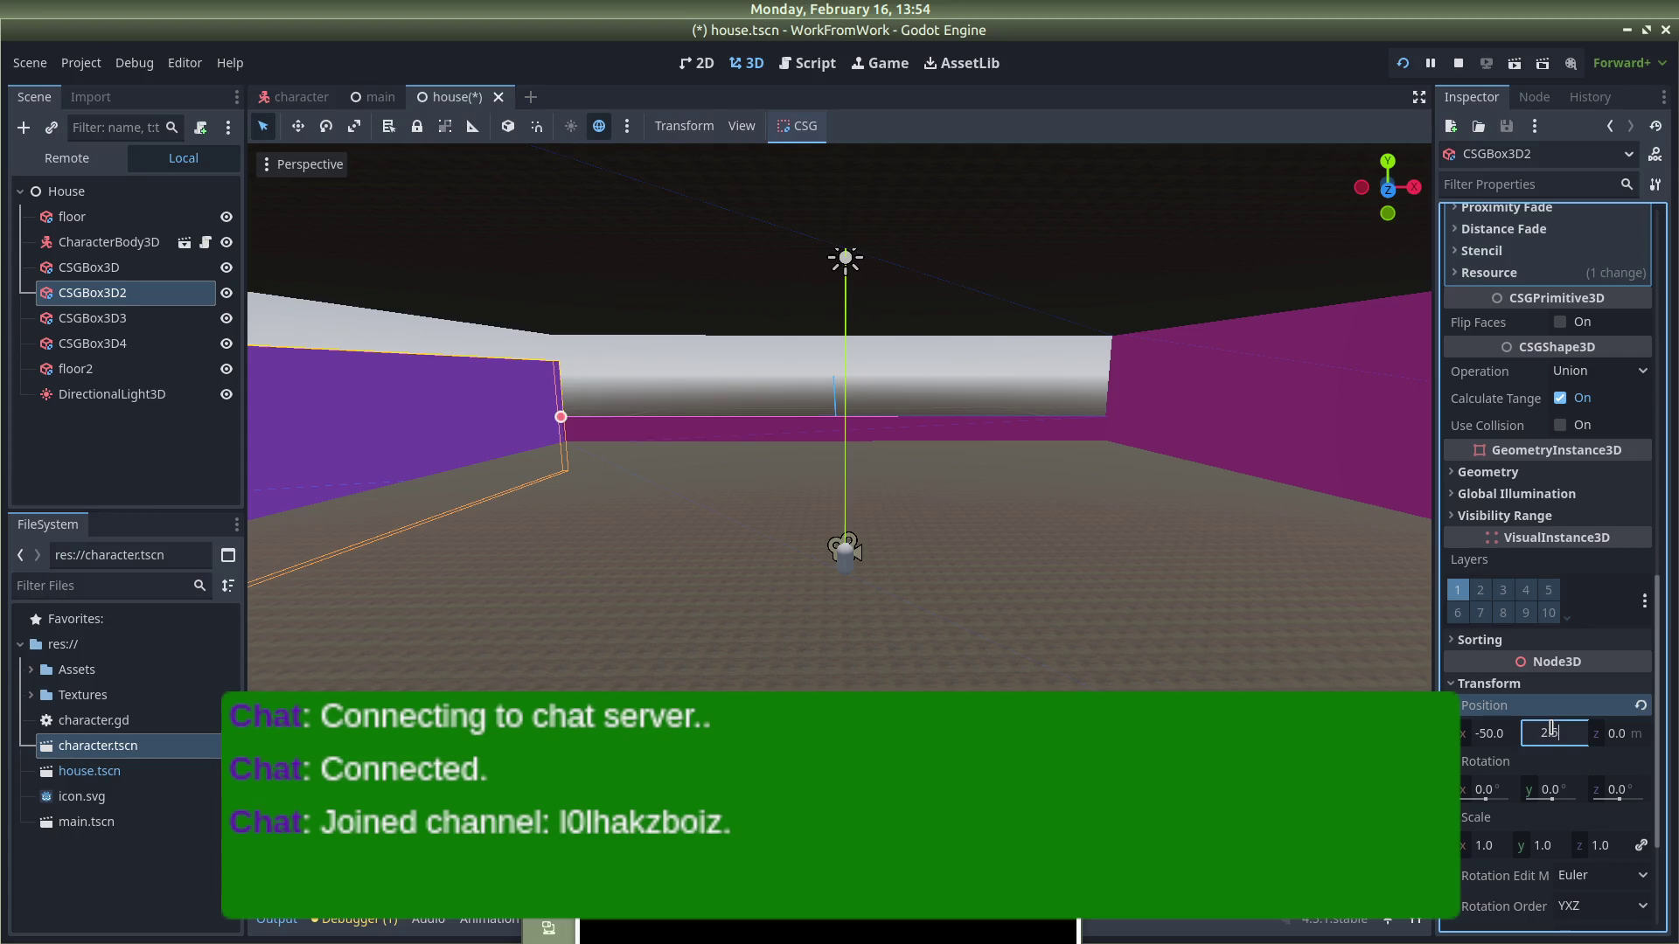
{"action": "key", "text": "Return"}
{"action": "scroll", "coordinate": [1550, 731], "scroll_direction": "up", "scroll_amount": 20}
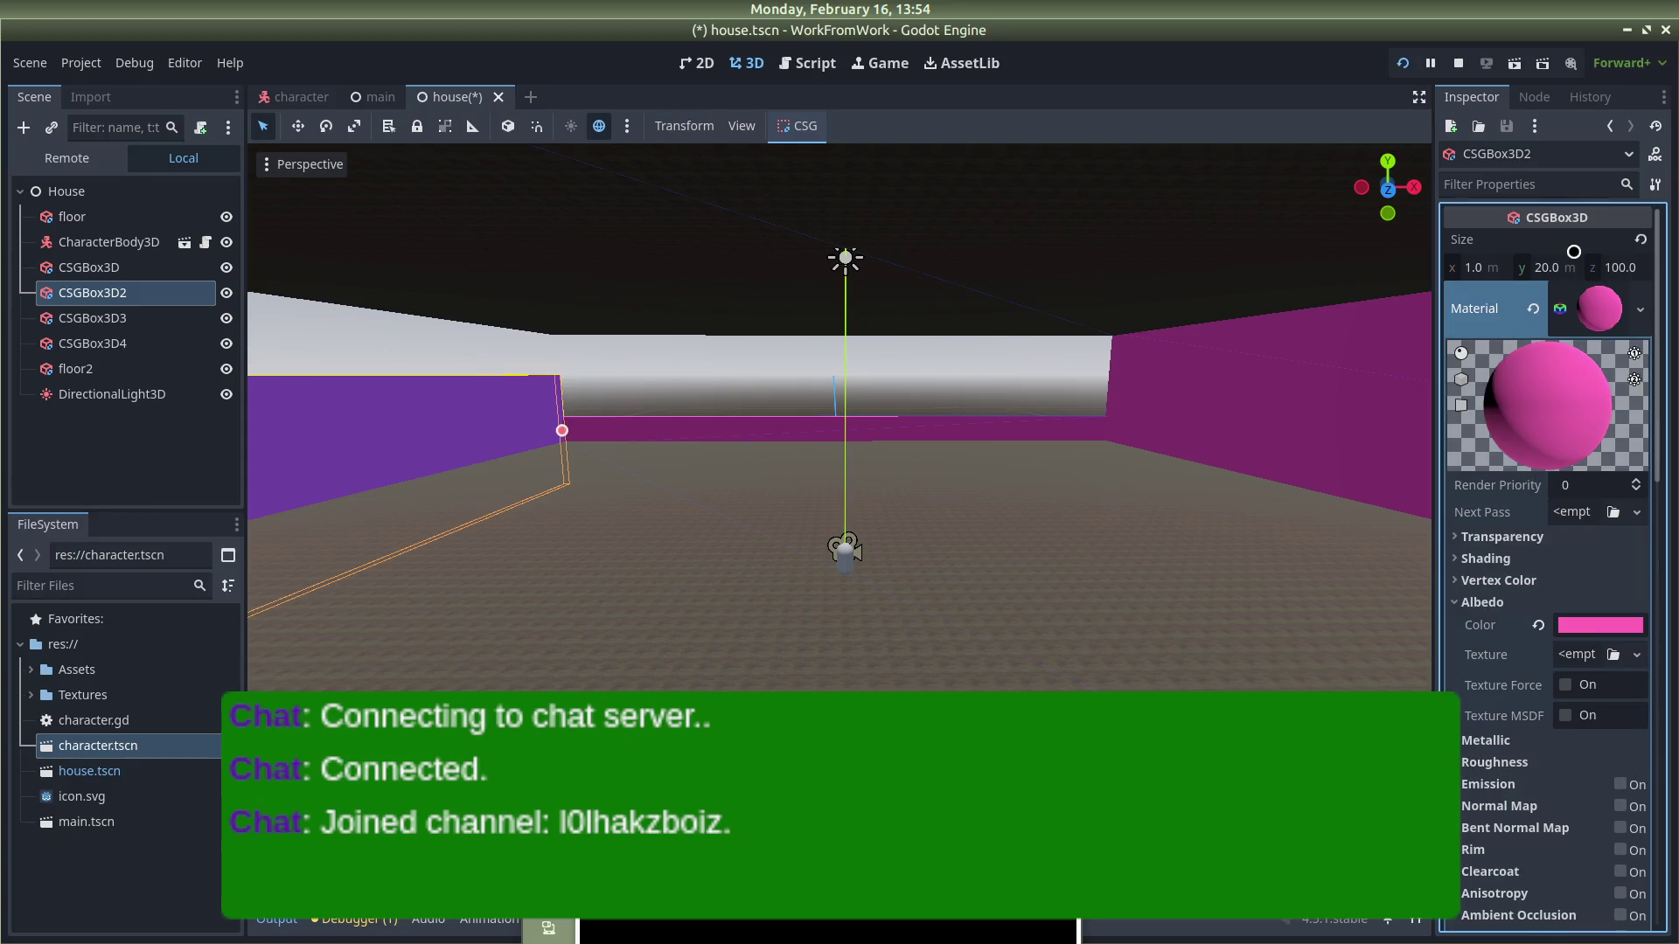
{"action": "left_click", "coordinate": [1555, 266]}
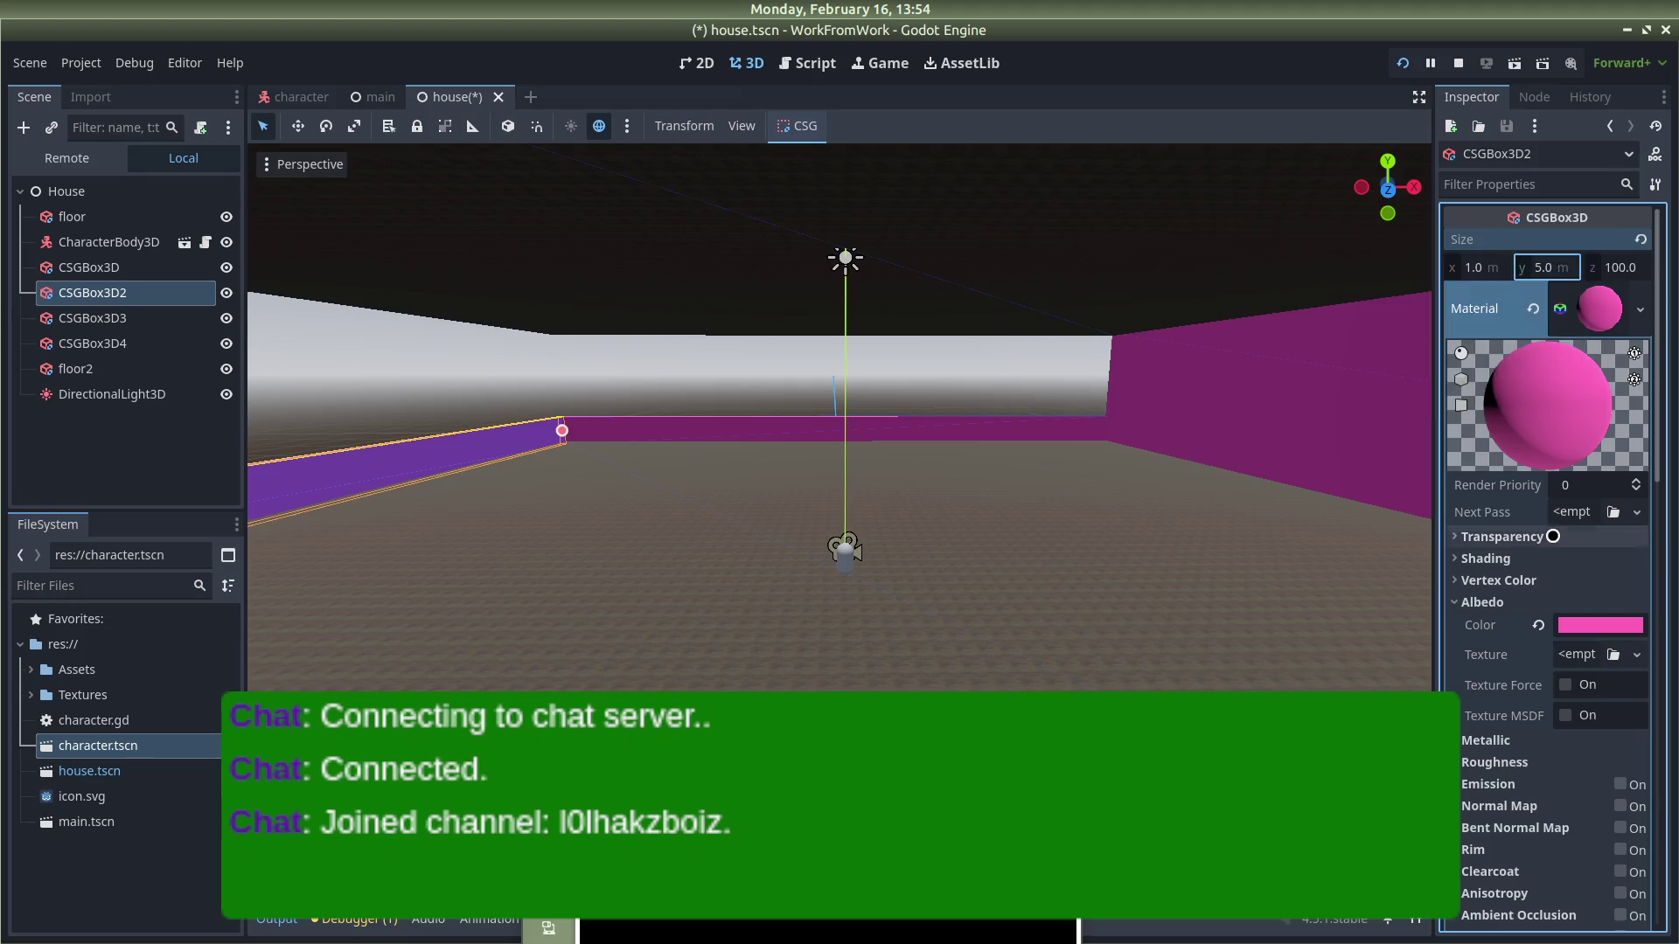
{"action": "scroll", "coordinate": [1554, 542], "scroll_direction": "down", "scroll_amount": 10}
{"action": "left_click", "coordinate": [1217, 415]}
Step: Set the CSGBox3D wall to Position y 2.5 and Size y 5
{"action": "scroll", "coordinate": [1510, 657], "scroll_direction": "down", "scroll_amount": 1}
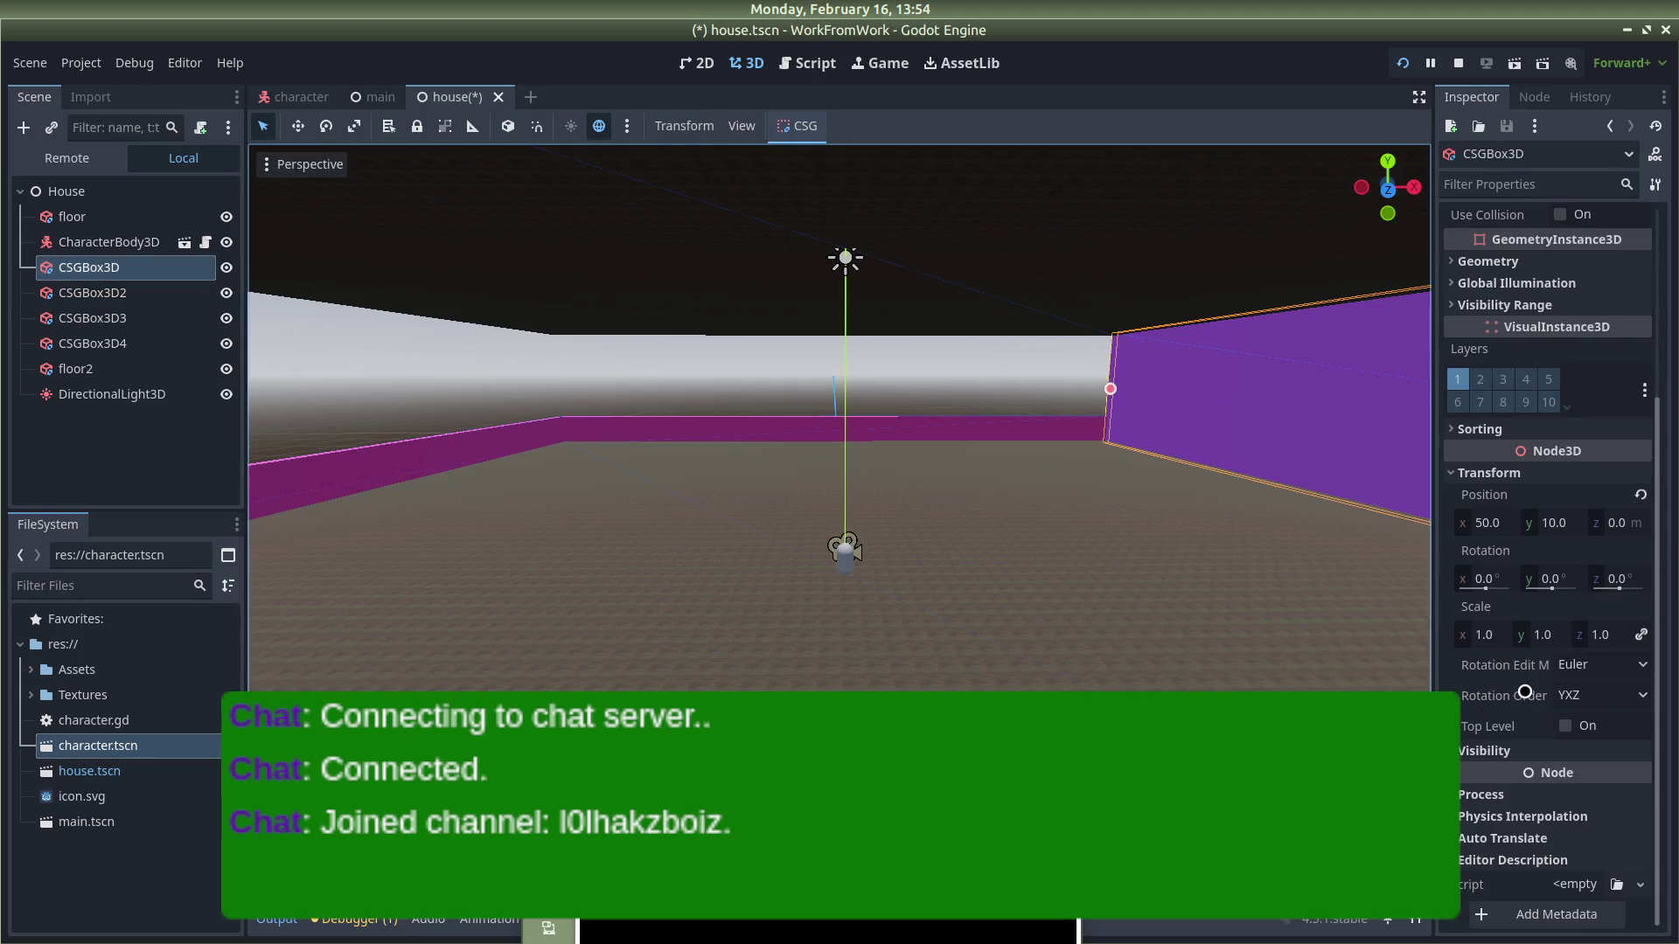
{"action": "left_click", "coordinate": [1563, 519]}
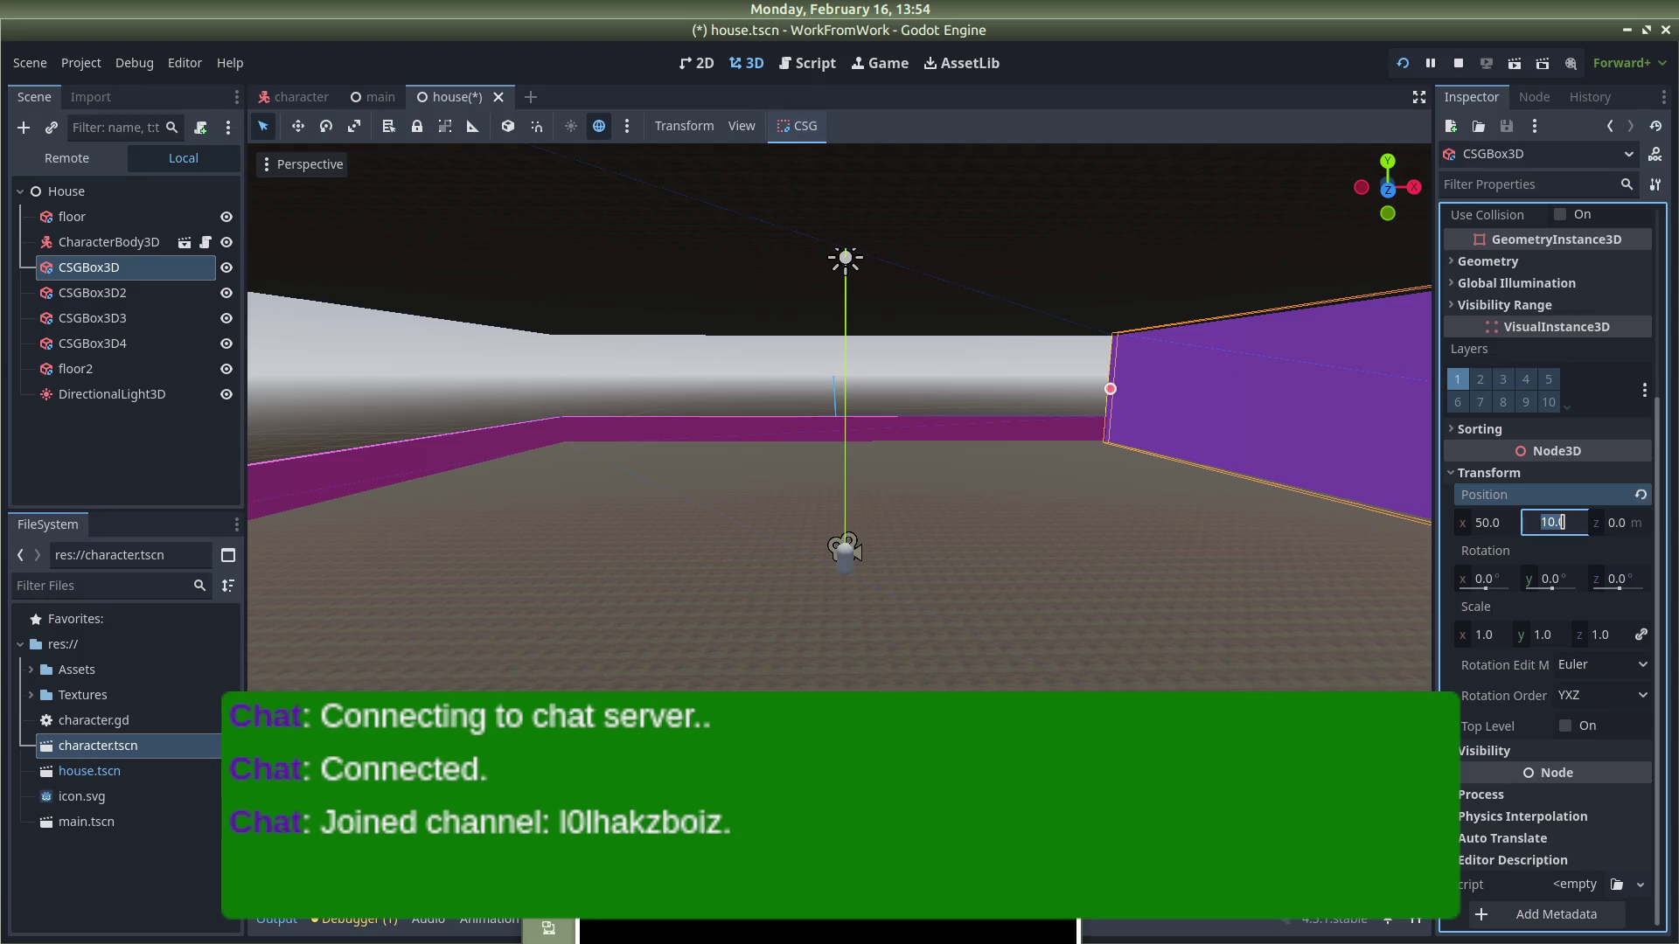
{"action": "type", "text": "2.5"}
{"action": "key", "text": "Return"}
{"action": "scroll", "coordinate": [1574, 507], "scroll_direction": "up", "scroll_amount": 5}
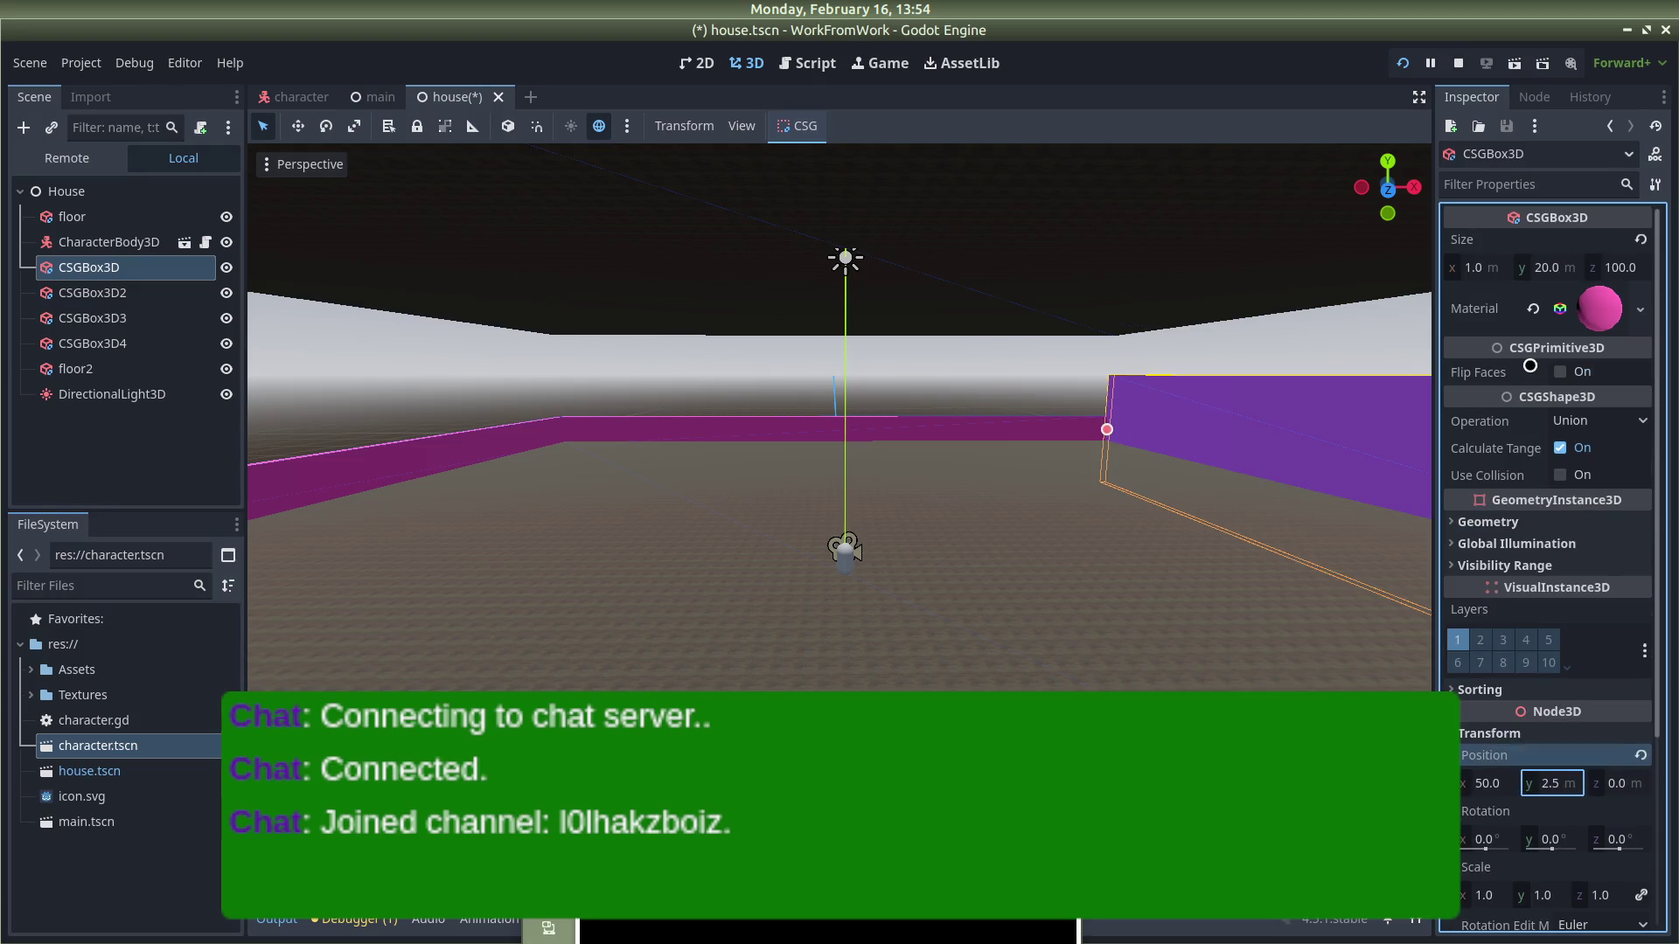
{"action": "left_click", "coordinate": [1548, 272]}
{"action": "type", "text": "5"}
{"action": "key", "text": "Return"}
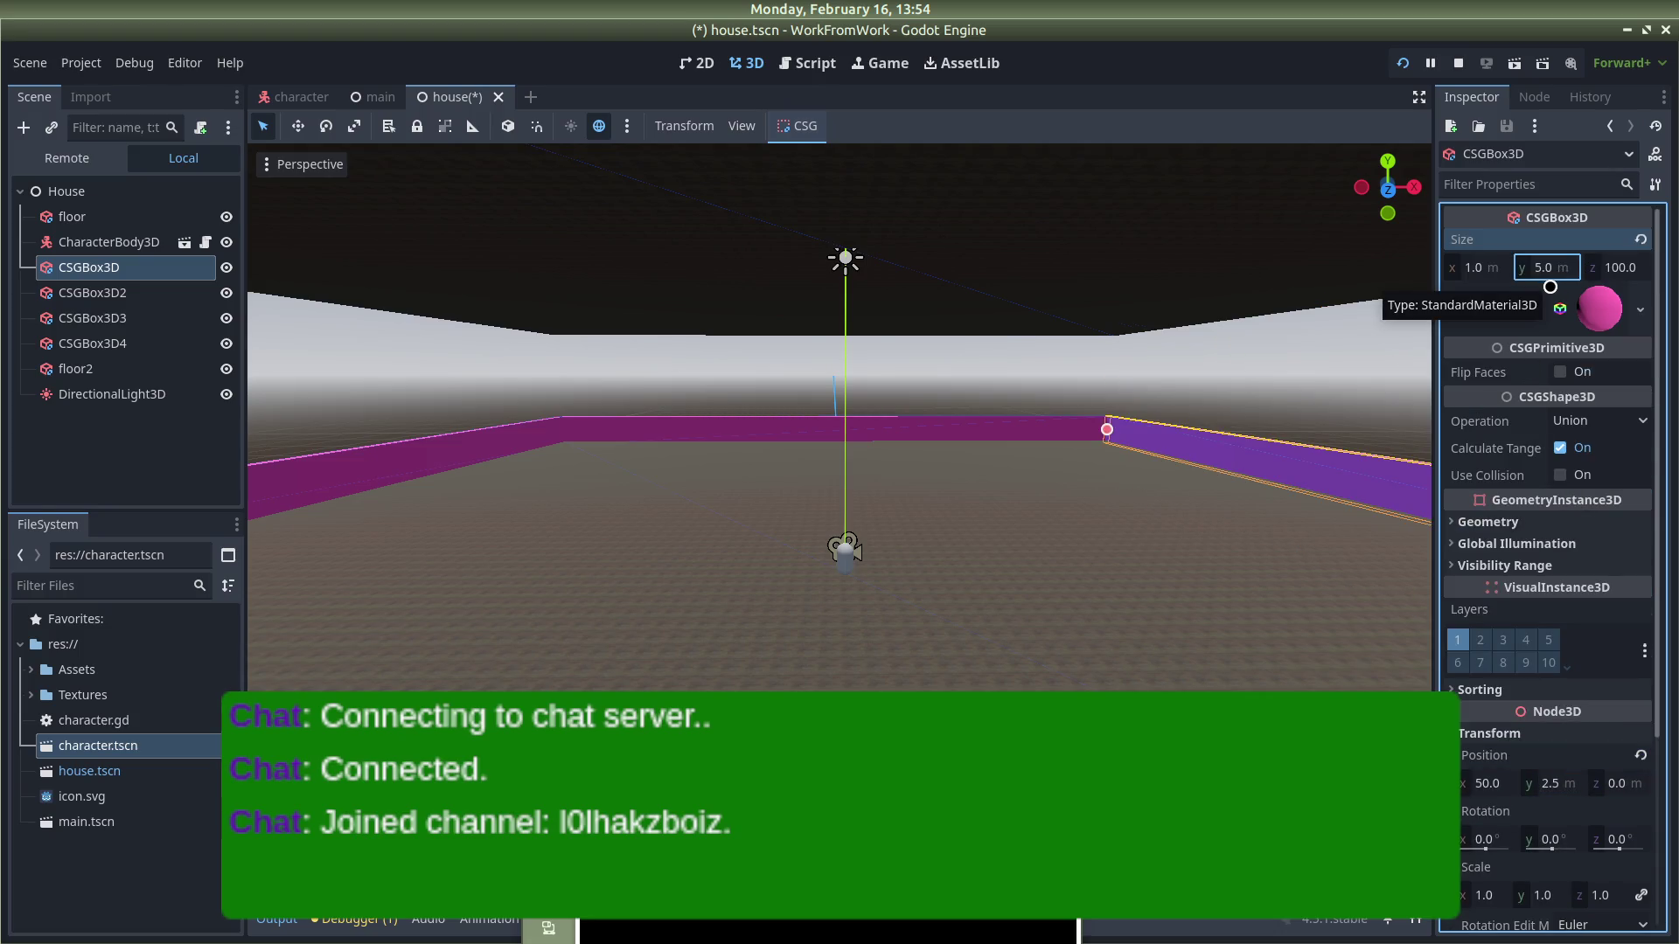
Step: Give the purple CSGBox3D3 wall Position y 2.5 and Size y 5
{"action": "mouse_move", "coordinate": [1300, 498]}
{"action": "left_mouse_down"}
{"action": "mouse_move", "coordinate": [1019, 443]}
{"action": "mouse_move", "coordinate": [547, 480]}
{"action": "mouse_move", "coordinate": [740, 437]}
{"action": "left_mouse_up"}
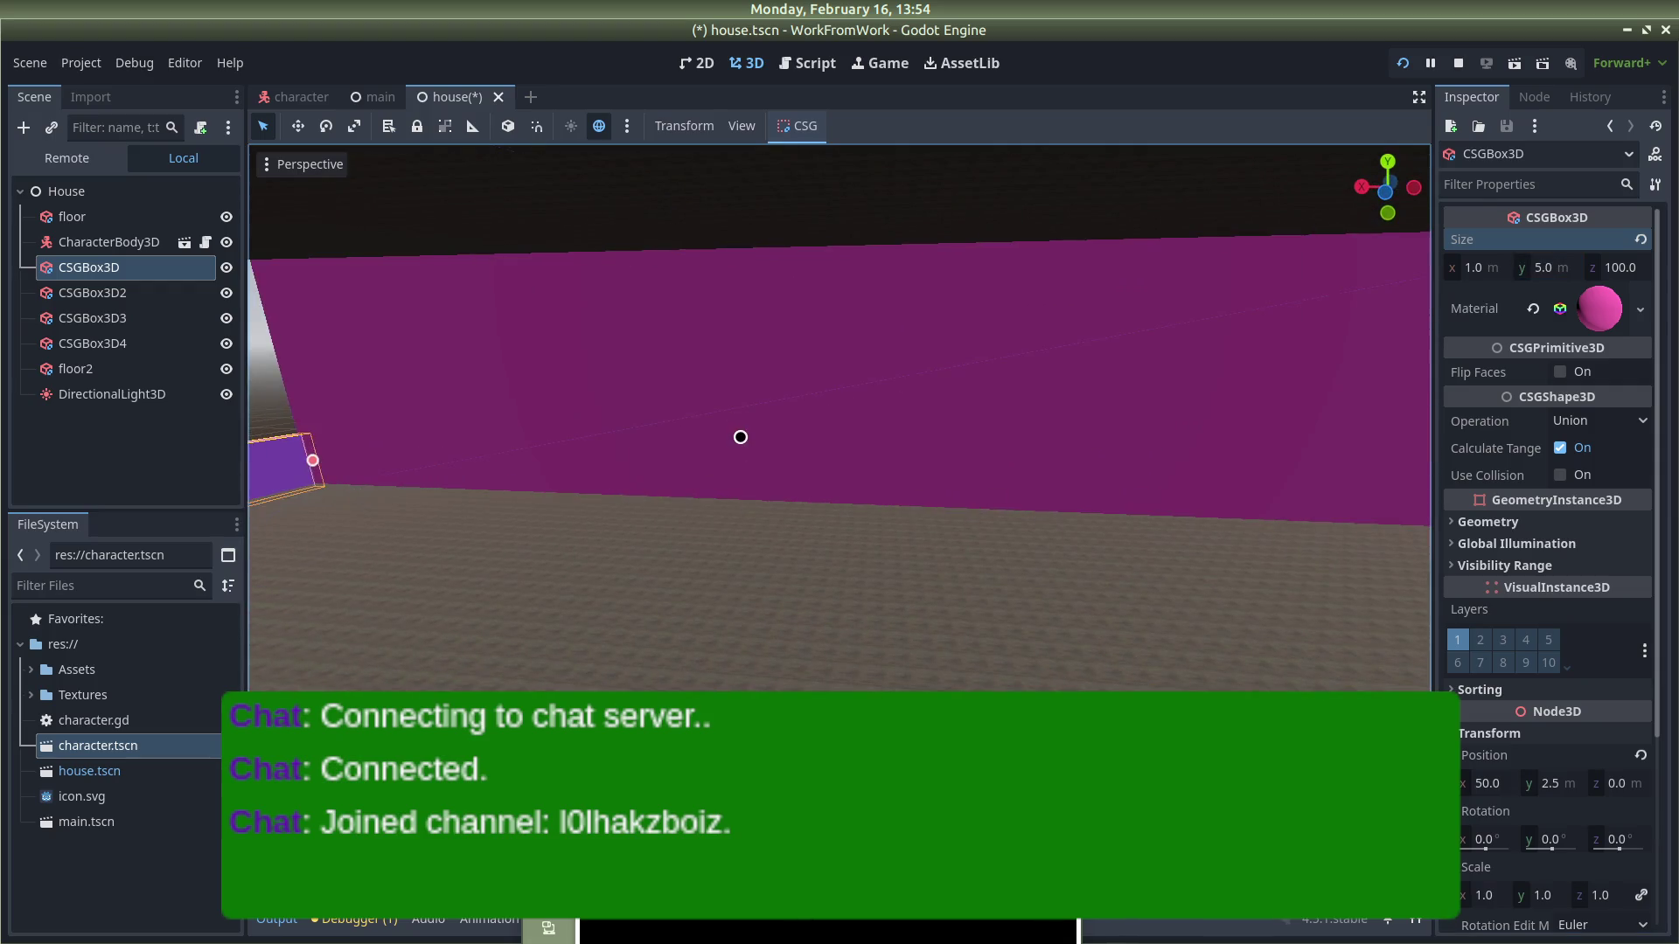
{"action": "left_click", "coordinate": [740, 437]}
{"action": "left_click", "coordinate": [1550, 518]}
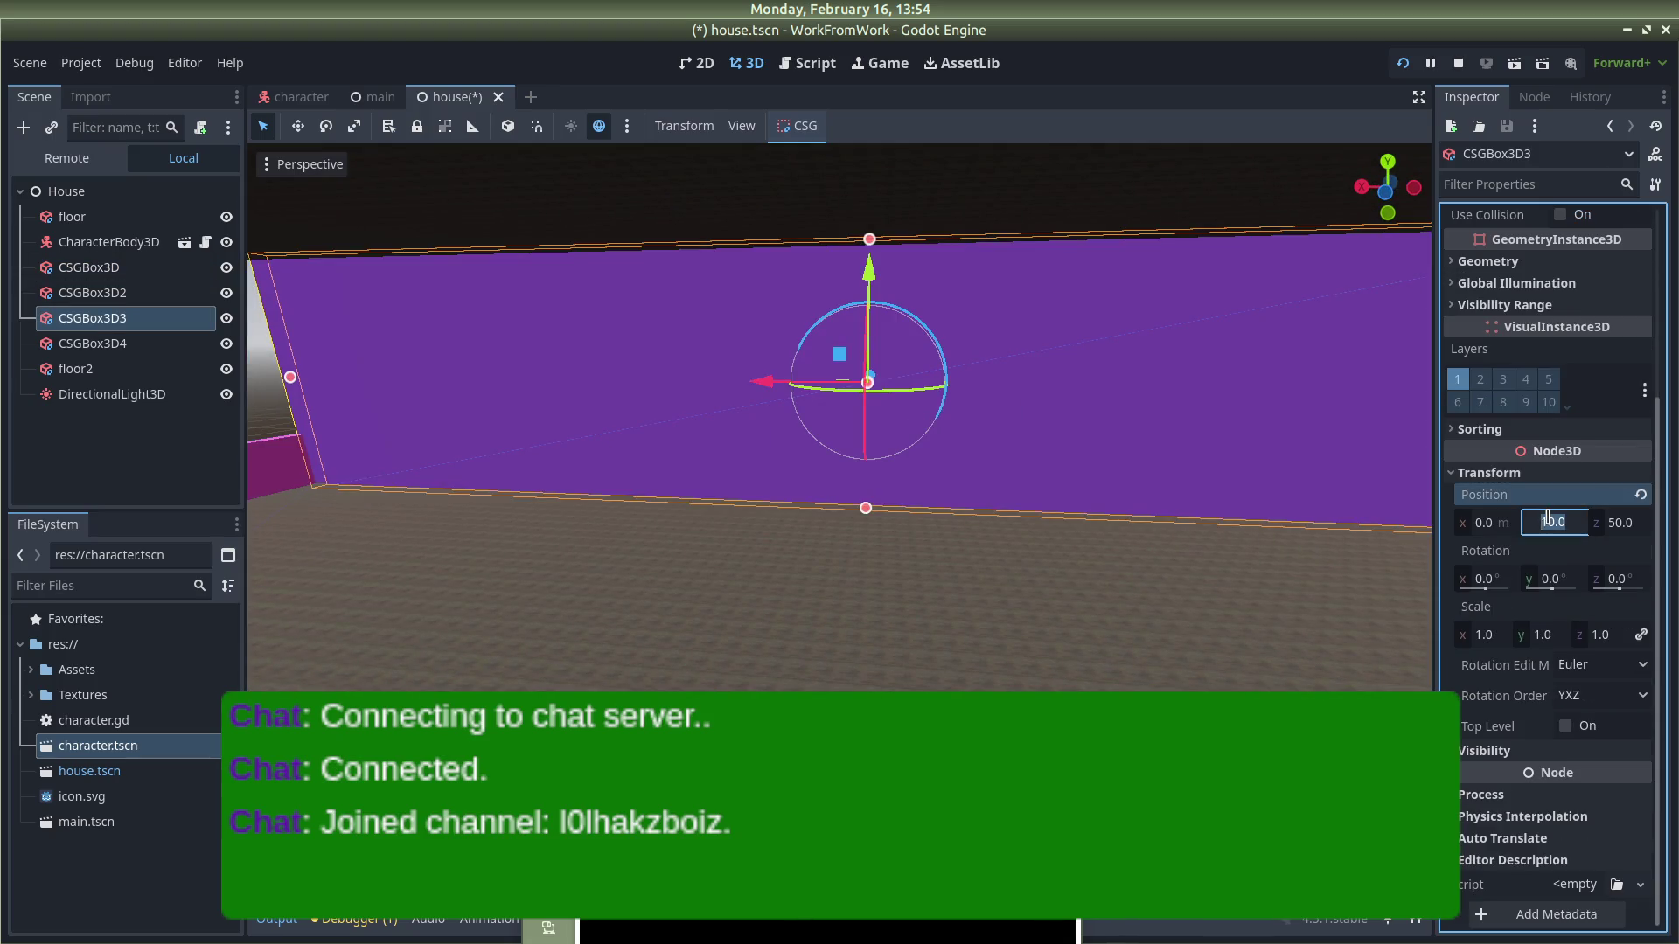
{"action": "key", "text": "Return"}
{"action": "scroll", "coordinate": [1529, 509], "scroll_direction": "up", "scroll_amount": 3}
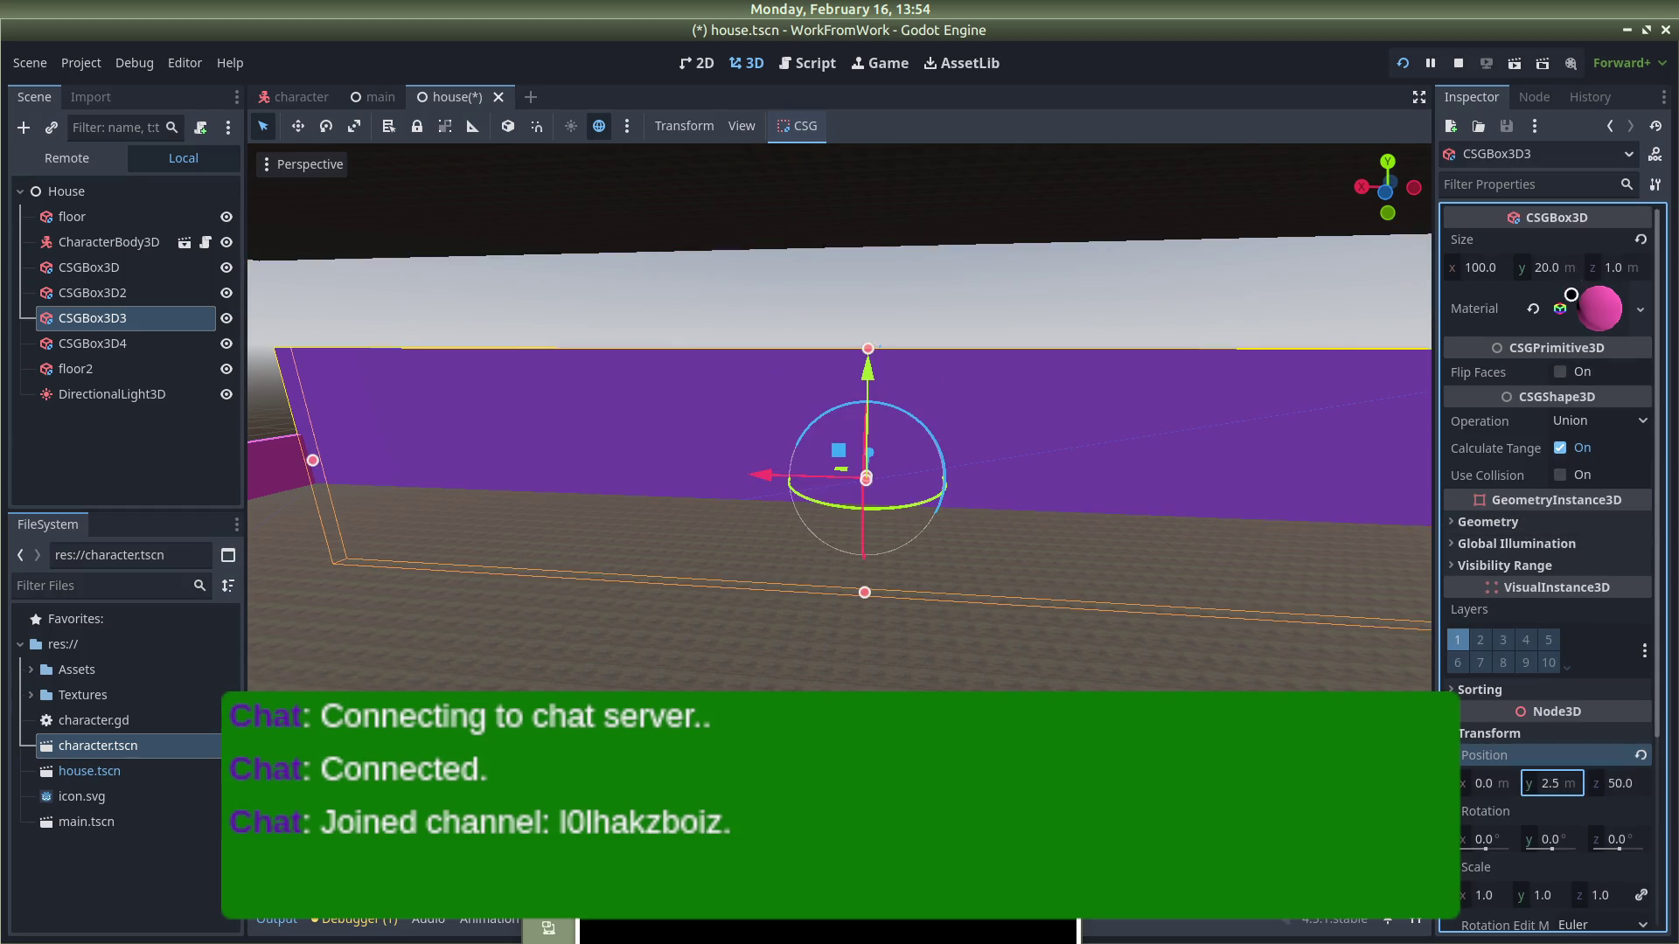
{"action": "left_click", "coordinate": [1553, 260]}
{"action": "type", "text": "5"}
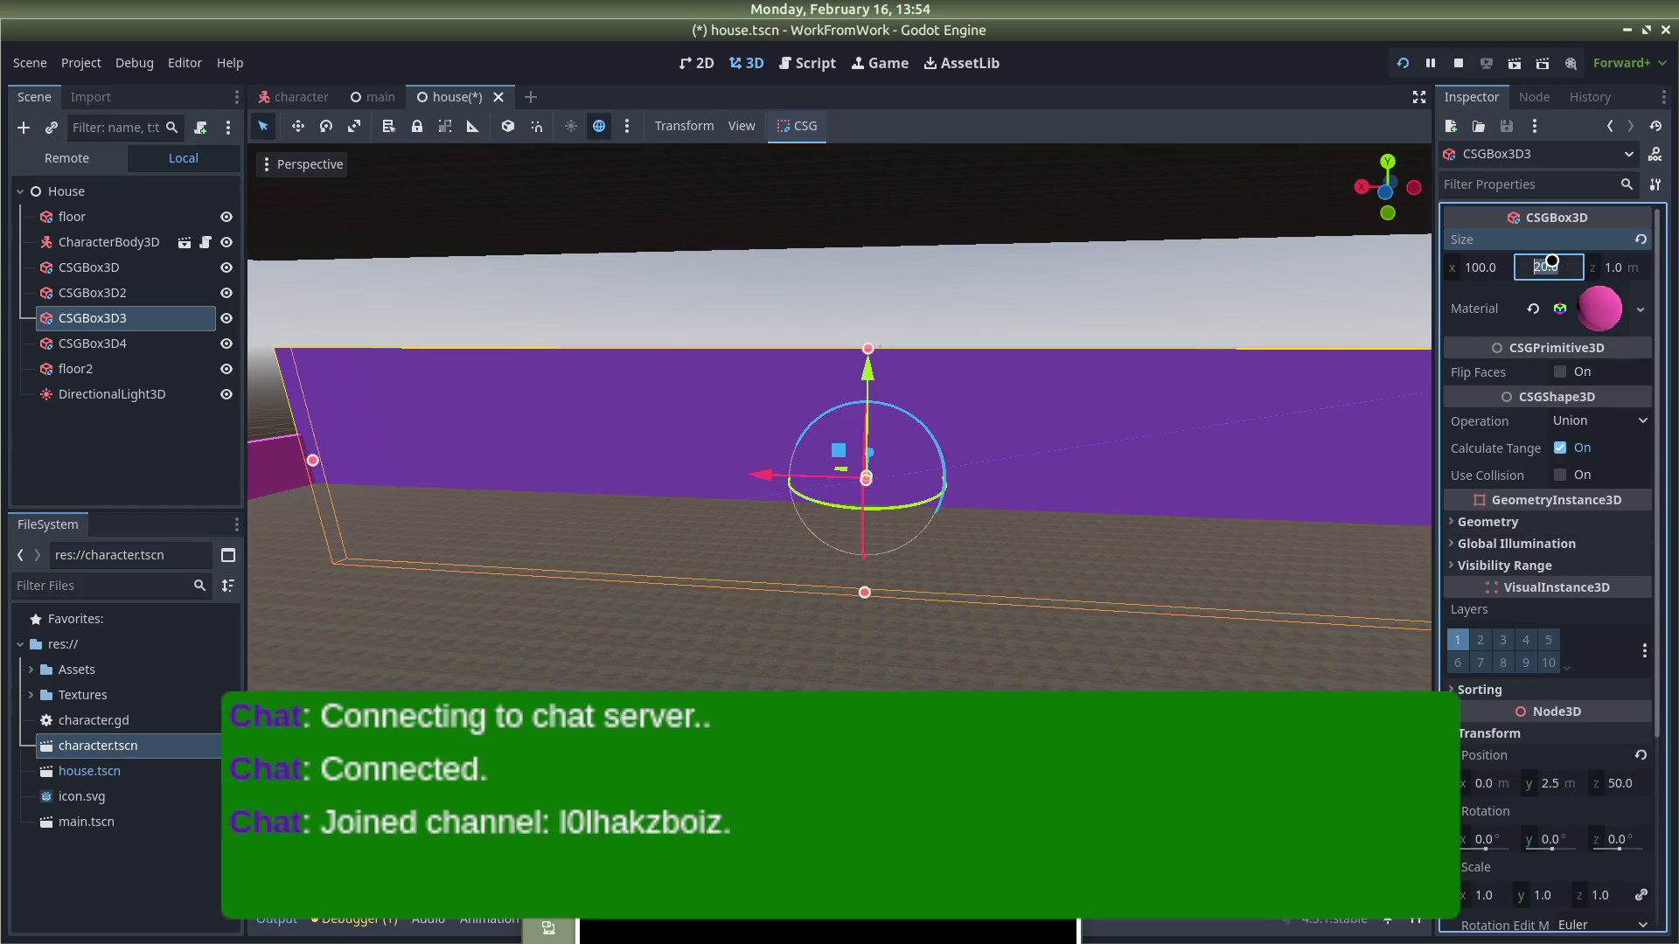
{"action": "key", "text": "Return"}
{"action": "left_click", "coordinate": [992, 336]}
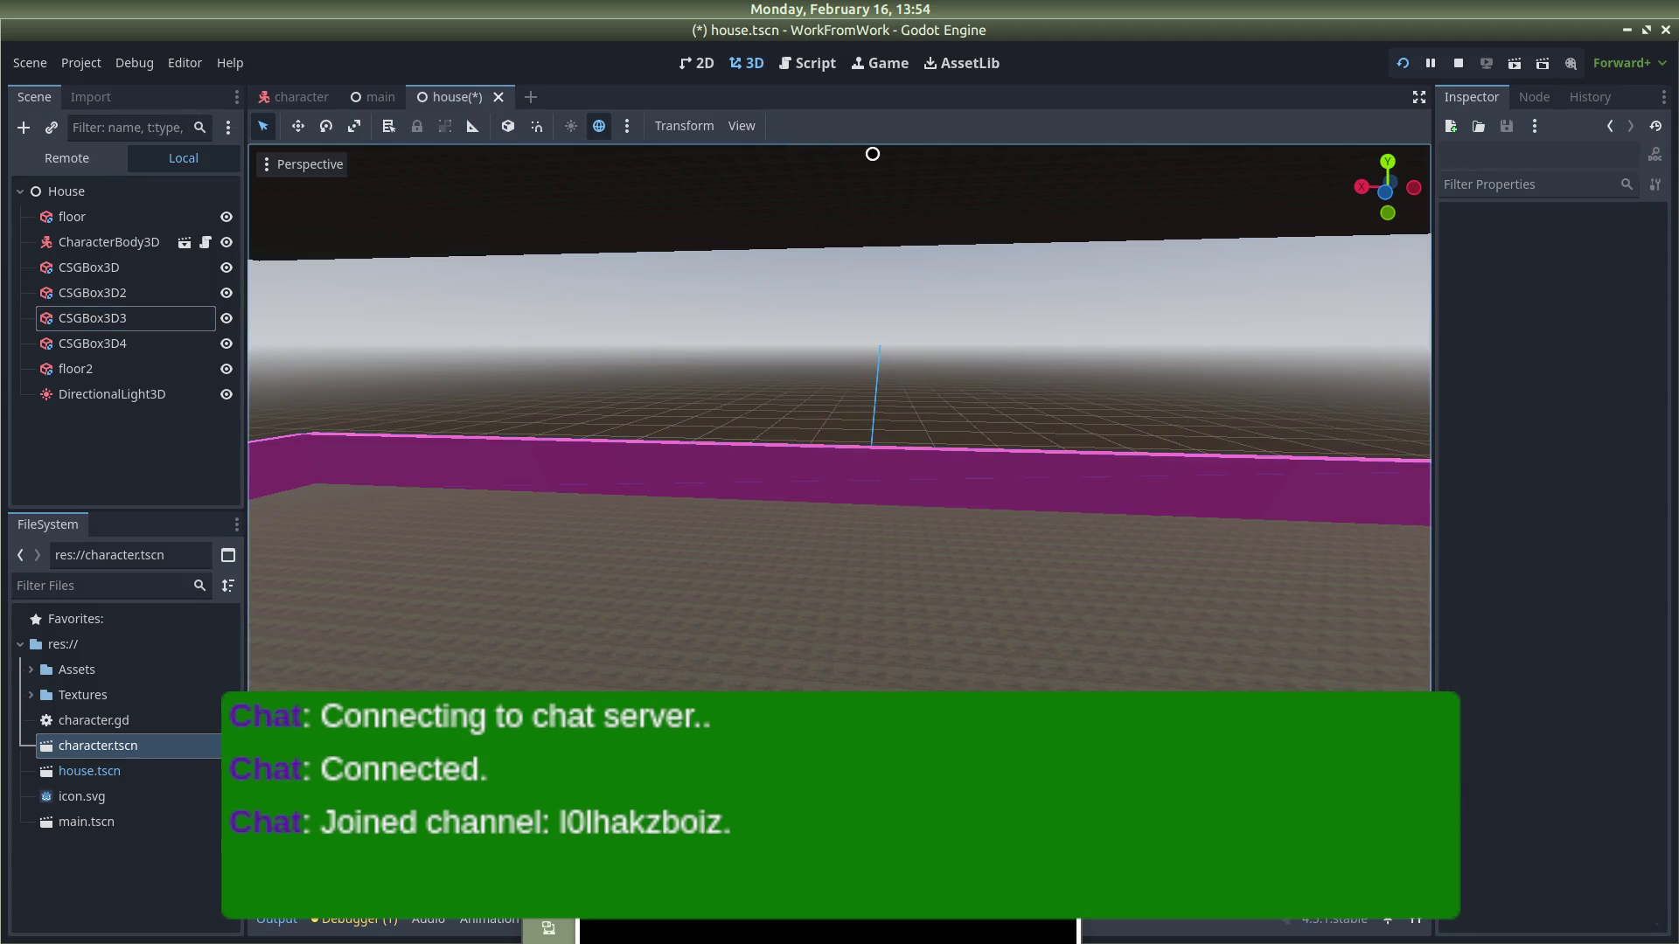
Step: Lower the floor2 slab to Position y 5
{"action": "left_click", "coordinate": [897, 221]}
{"action": "scroll", "coordinate": [1608, 596], "scroll_direction": "down", "scroll_amount": 2}
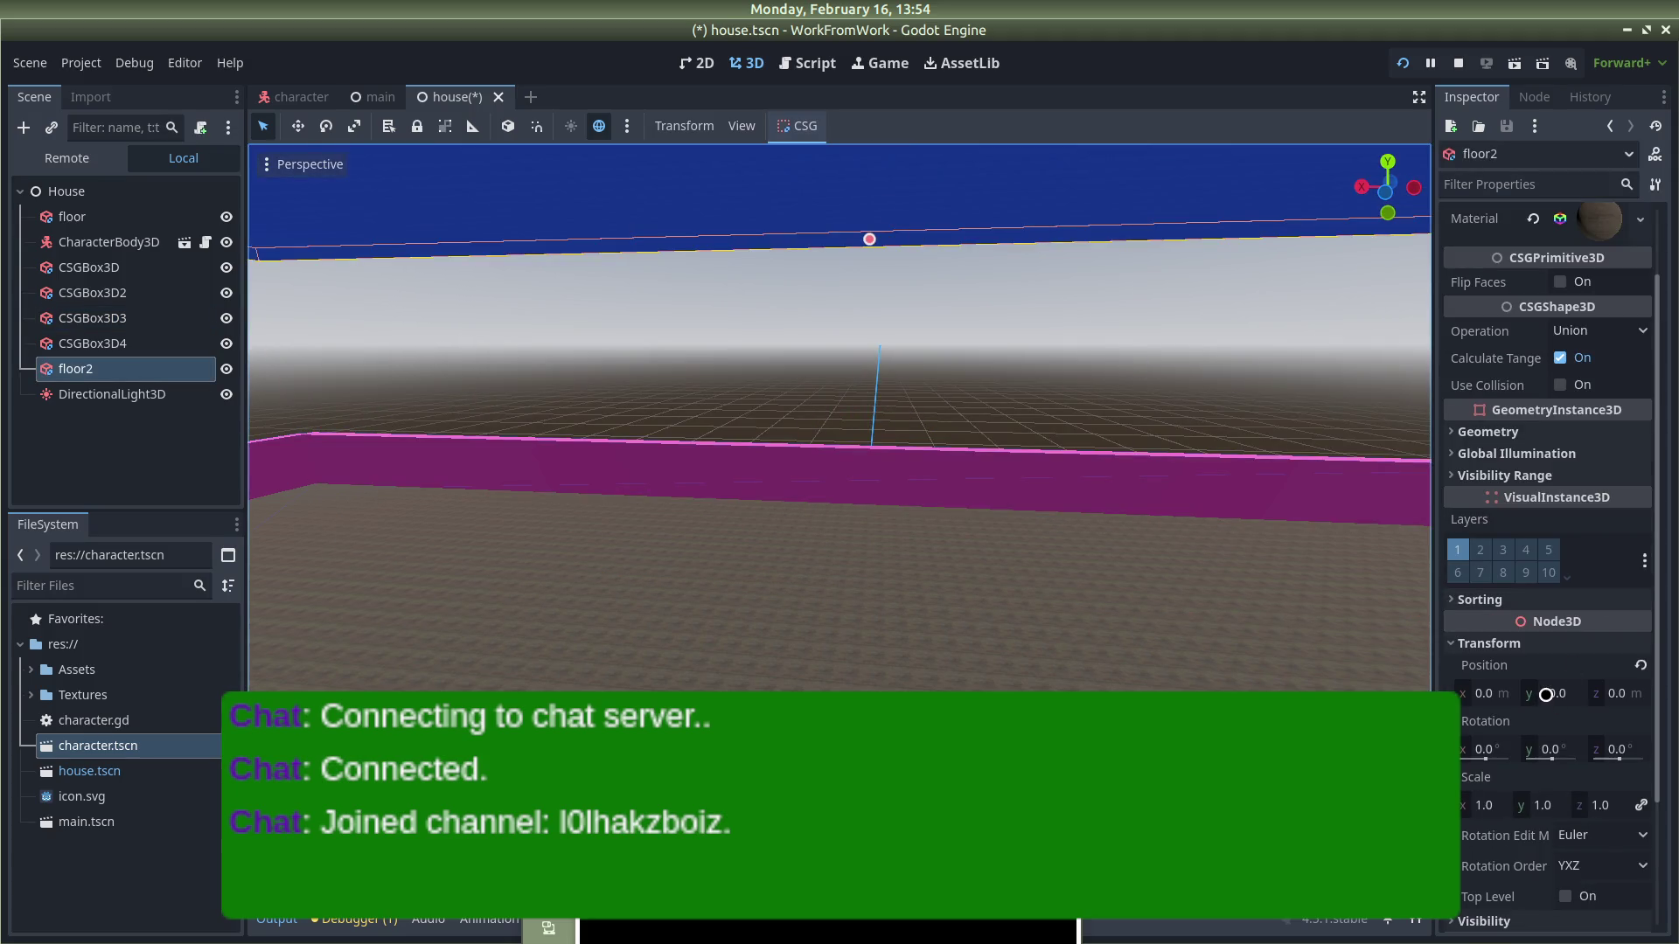
{"action": "left_click", "coordinate": [1546, 693]}
{"action": "type", "text": "5"}
{"action": "key", "text": "Return"}
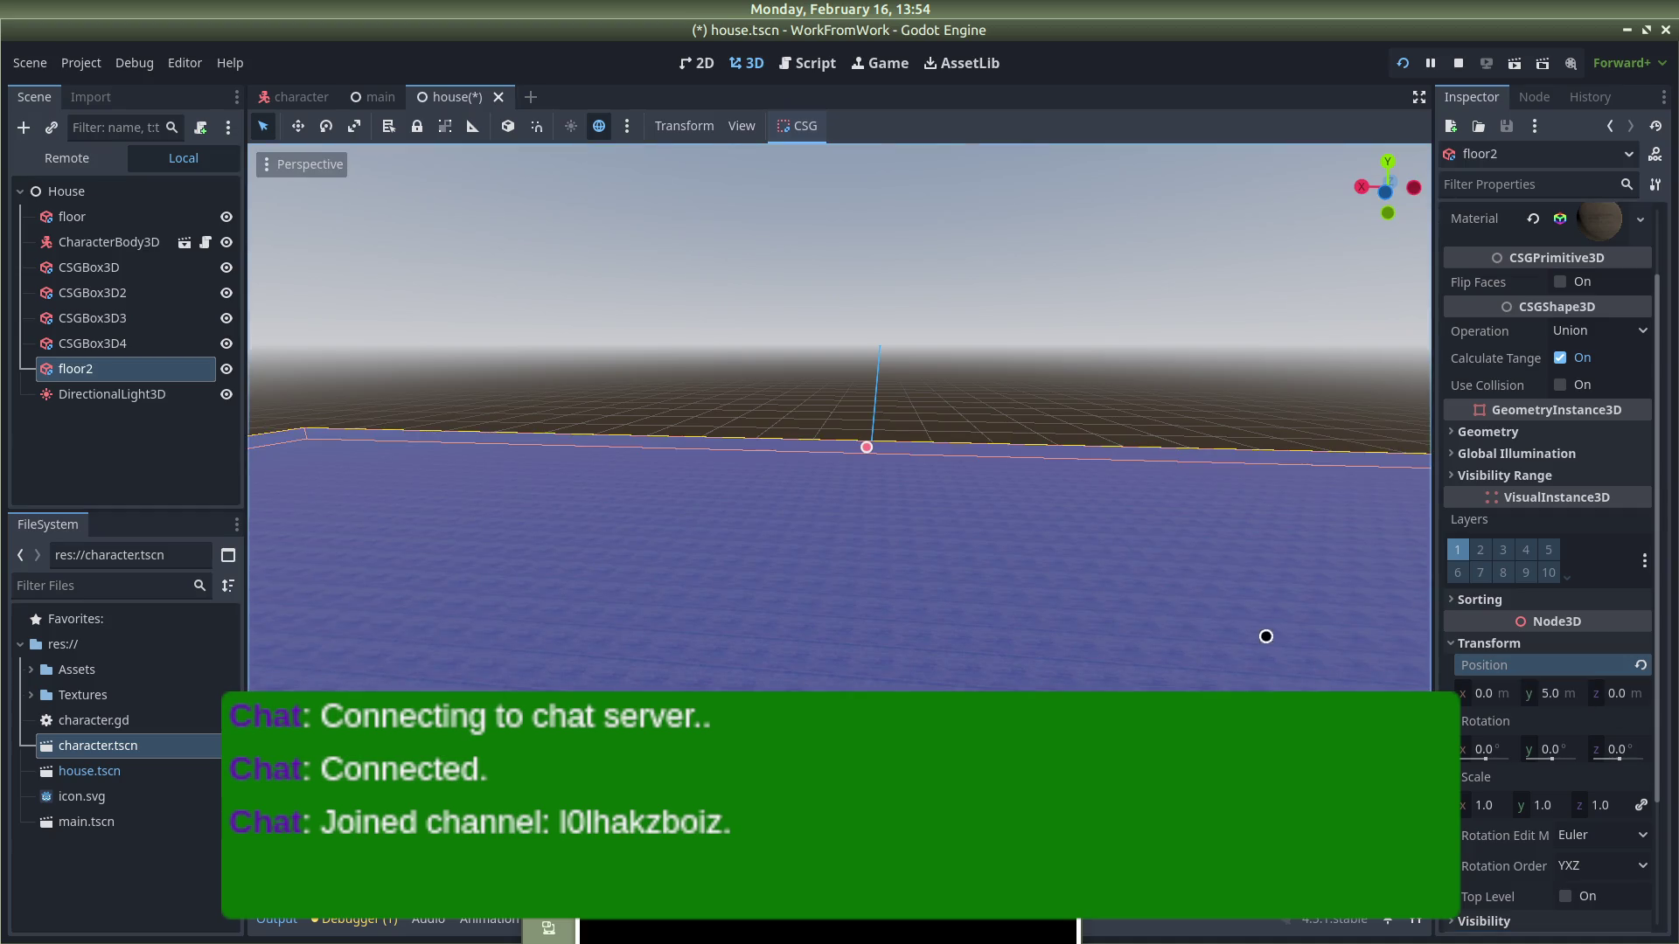
{"action": "left_click_drag", "start_coordinate": [1302, 655], "coordinate": [1137, 390]}
{"action": "scroll", "coordinate": [1148, 462], "scroll_direction": "down", "scroll_amount": 2}
{"action": "scroll", "coordinate": [1147, 462], "scroll_direction": "down", "scroll_amount": 5}
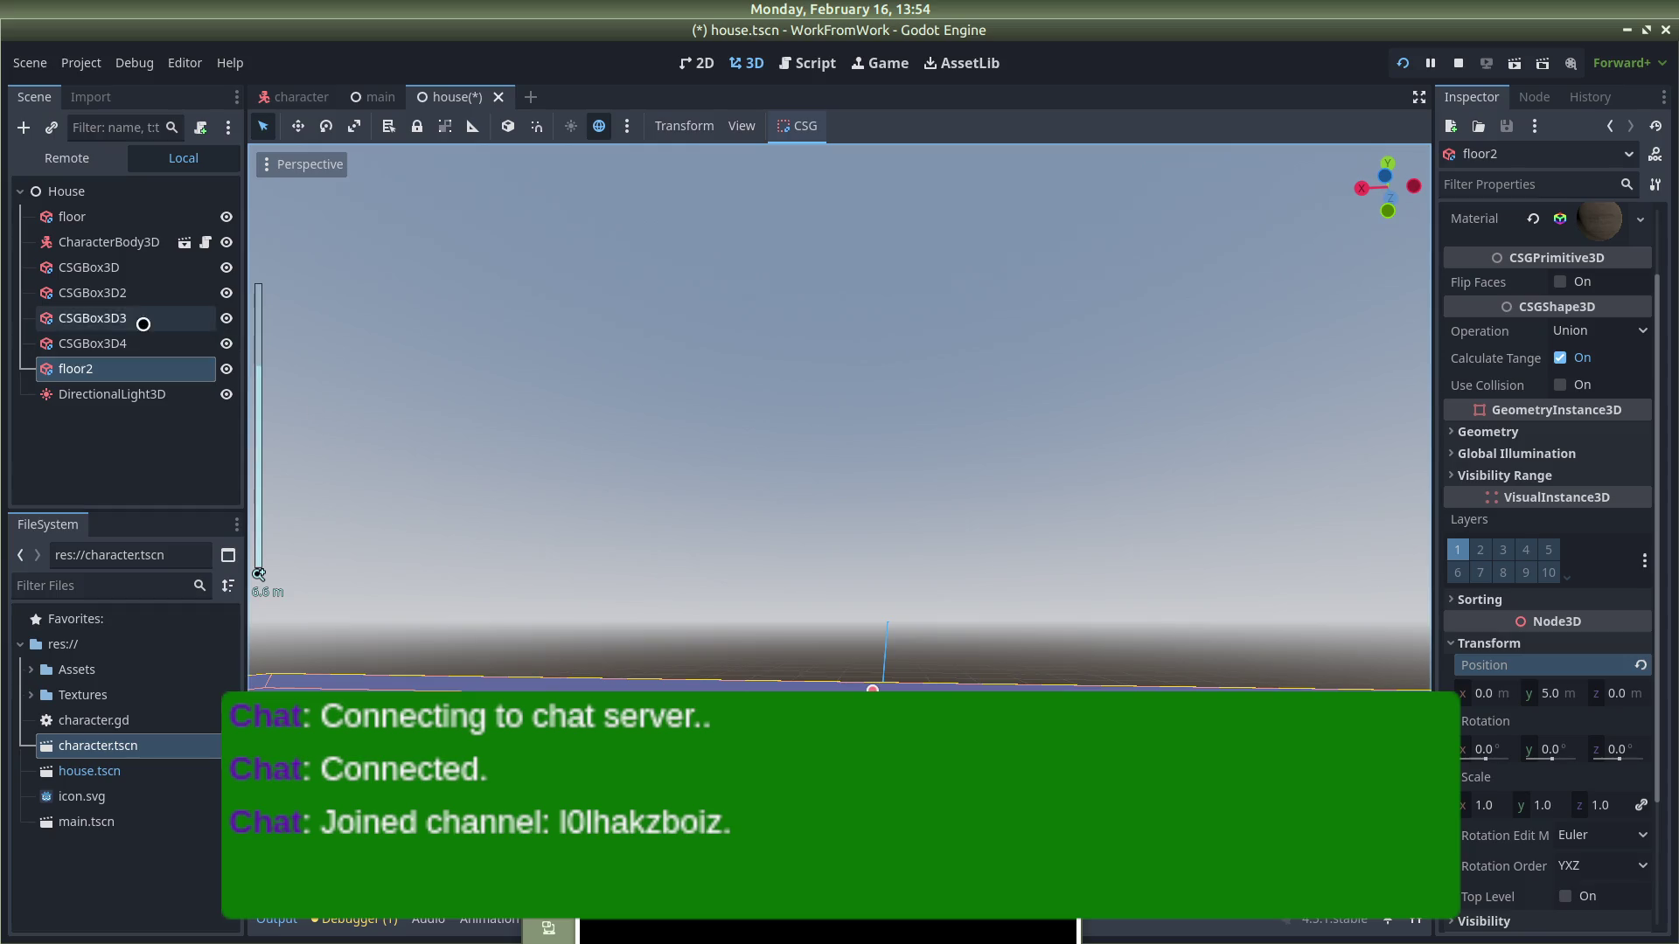
Step: Set the DirectionalLight3D to Position y 4, save the scene, and relaunch the game
{"action": "left_click", "coordinate": [97, 391]}
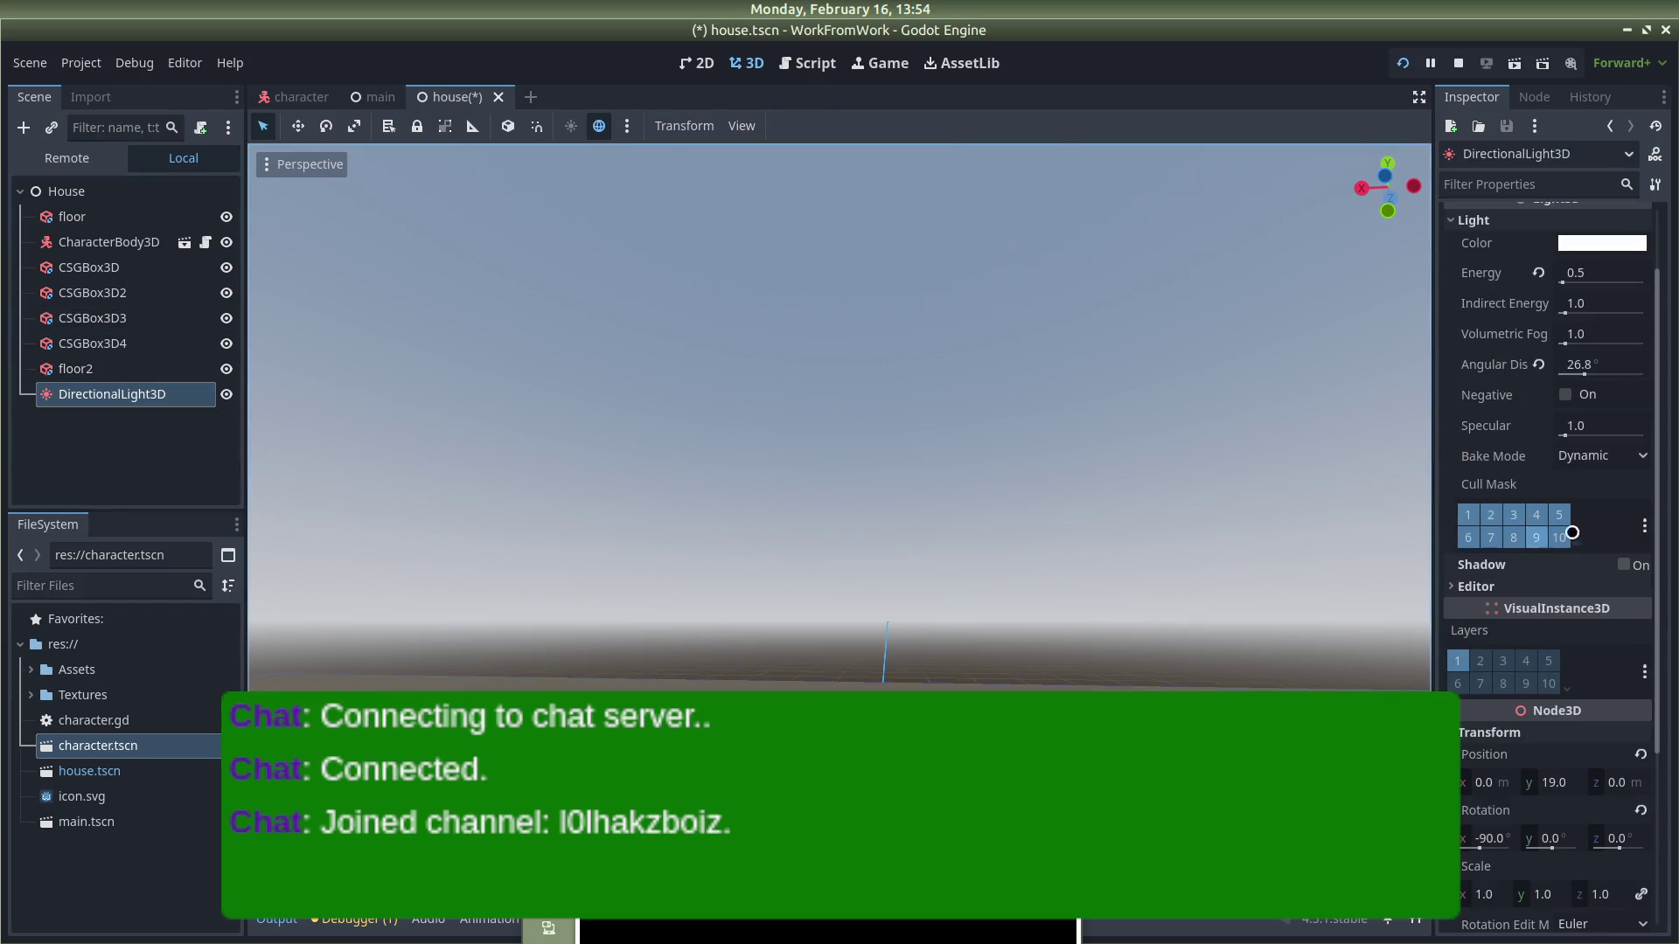
{"action": "scroll", "coordinate": [1536, 514], "scroll_direction": "down", "scroll_amount": 3}
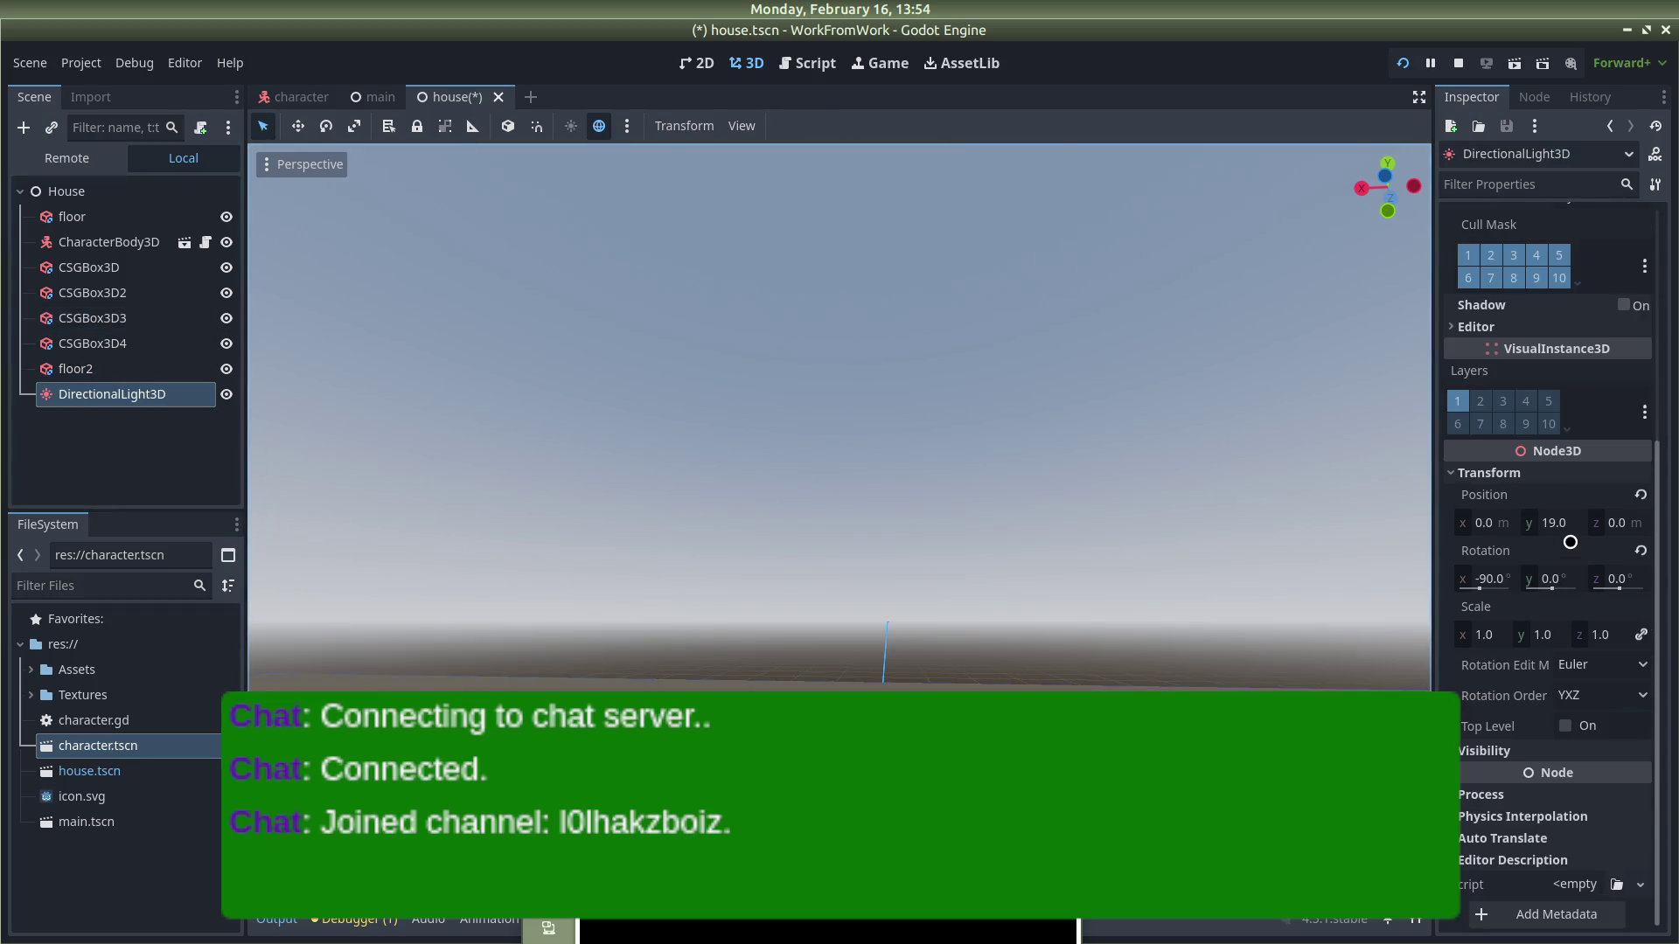
{"action": "left_click", "coordinate": [1561, 525]}
{"action": "type", "text": "4"}
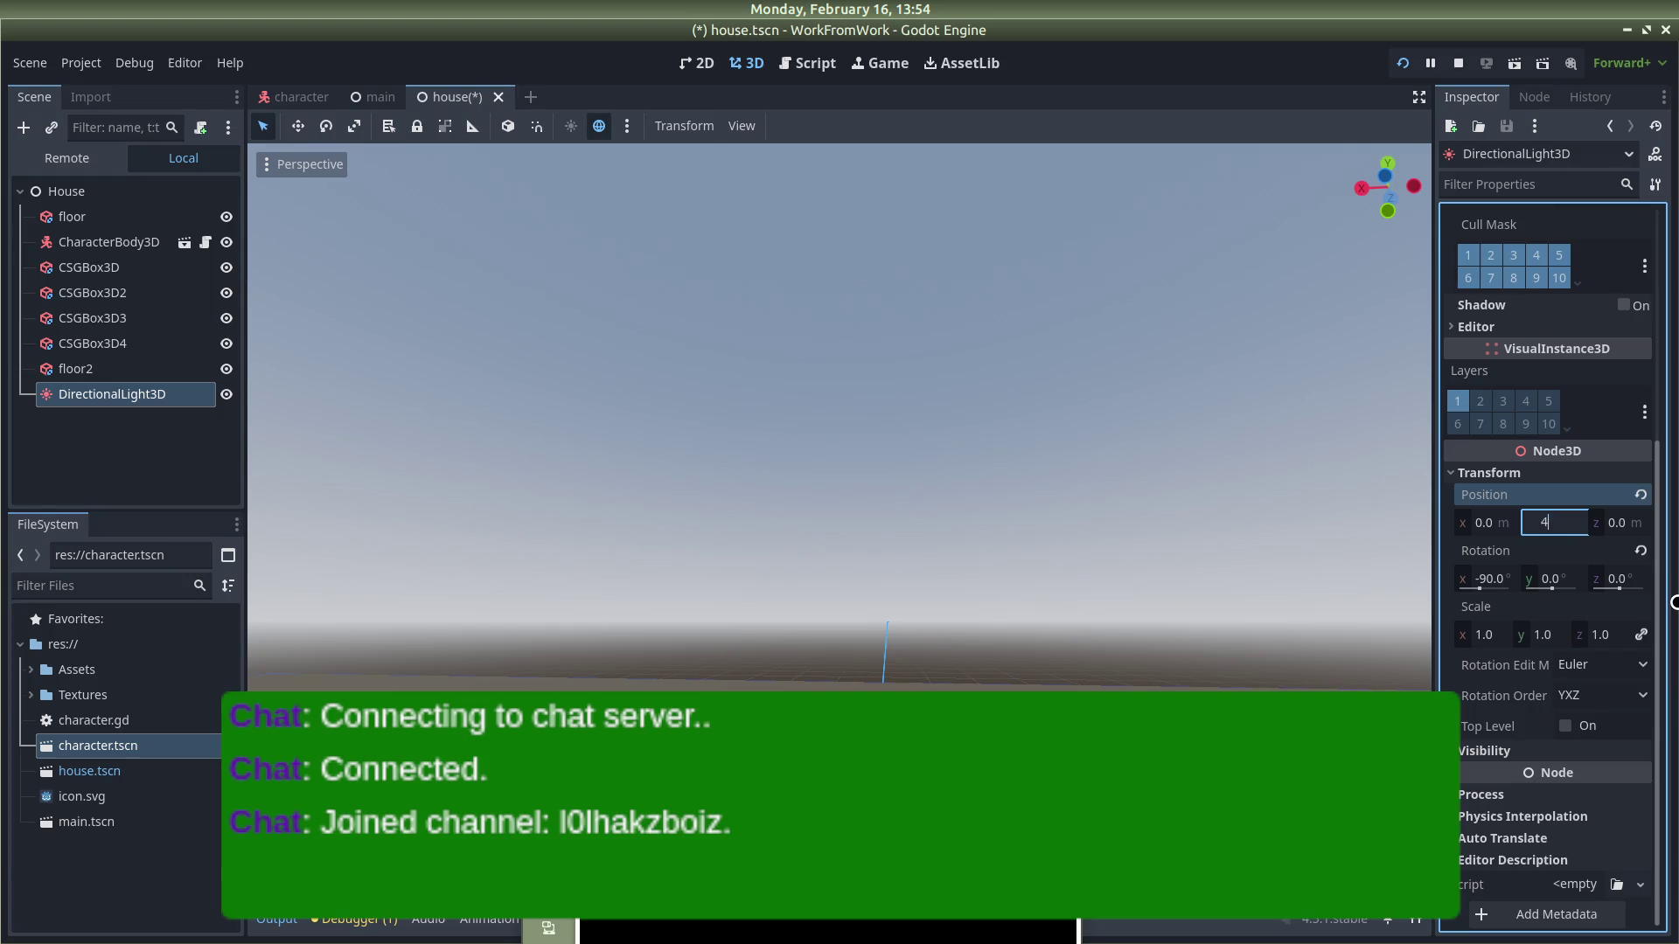
{"action": "key", "text": "ctrl+s"}
{"action": "left_click", "coordinate": [1458, 63]}
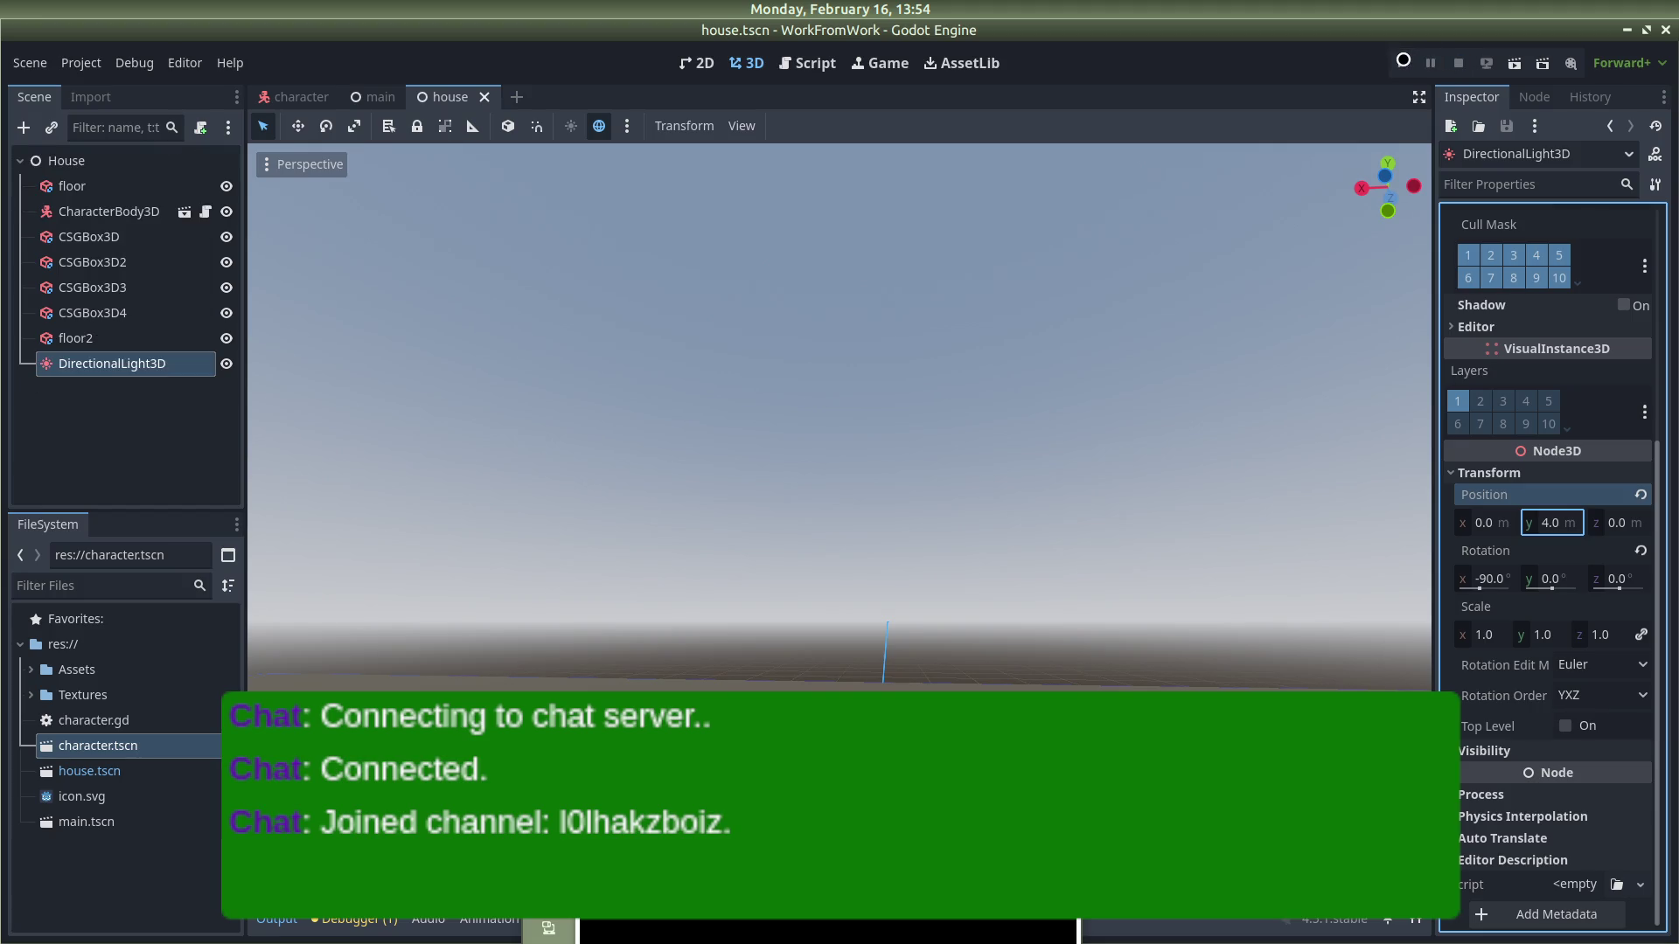
{"action": "left_click", "coordinate": [1403, 61]}
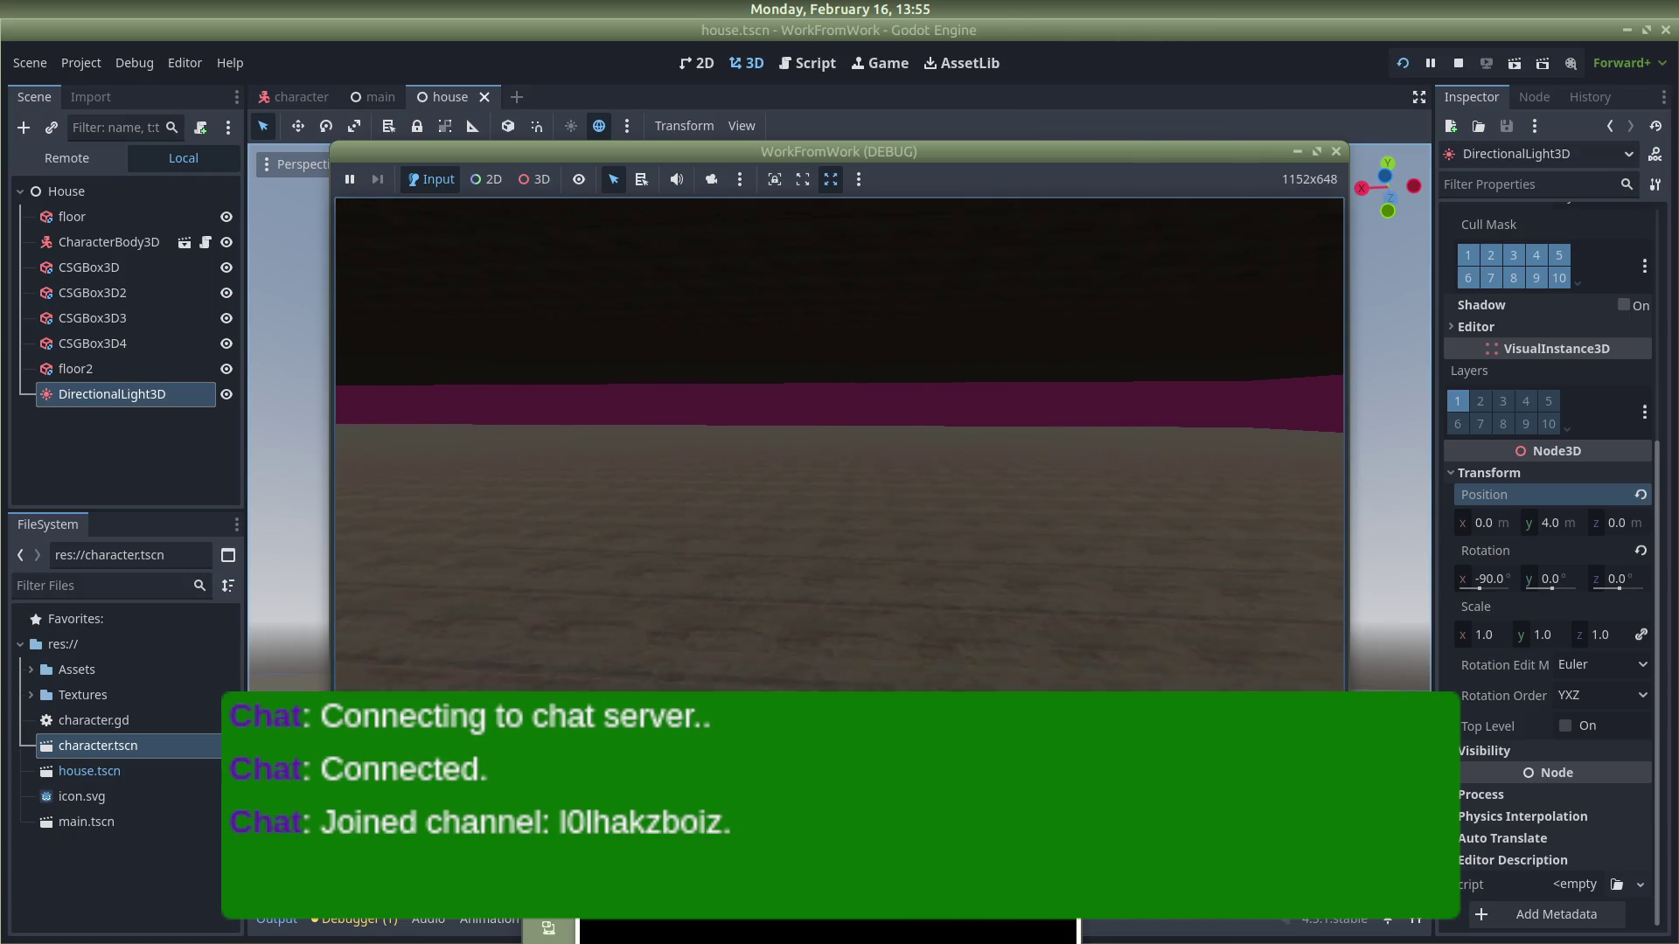
Step: End the playtest of the low-roofed house and return to the editor
{"action": "key", "text": "Escape"}
{"action": "scroll", "coordinate": [678, 554], "scroll_direction": "down", "scroll_amount": 3}
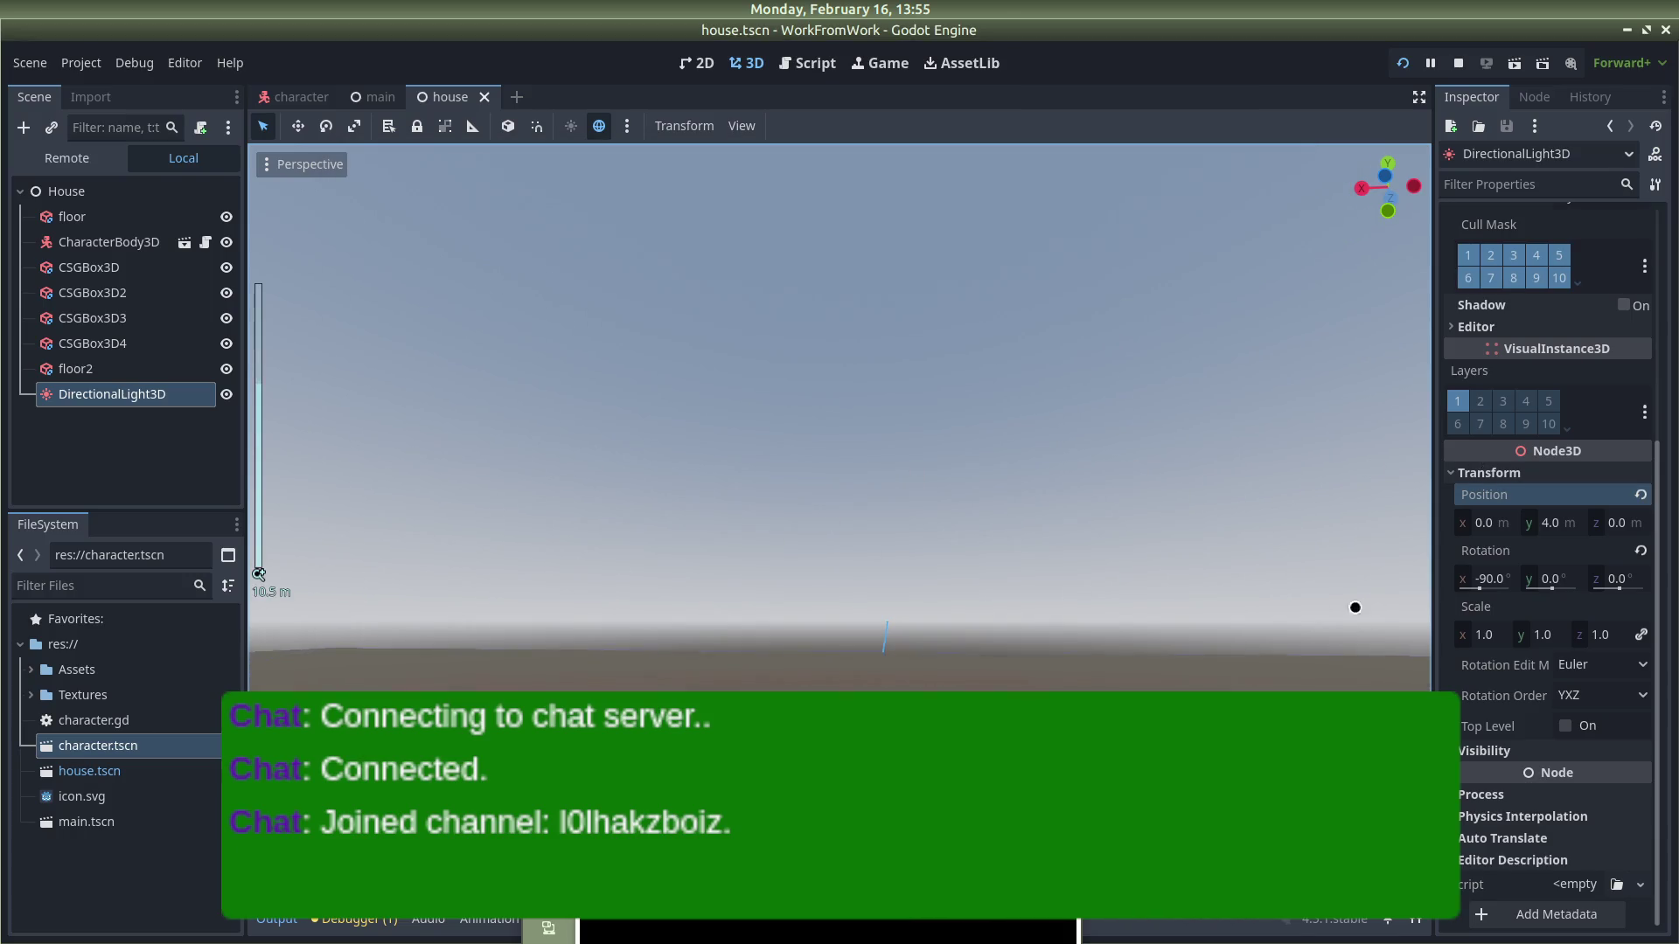
Step: Raise the DirectionalLight3D to Position y 5.5
{"action": "scroll", "coordinate": [1176, 624], "scroll_direction": "up", "scroll_amount": 5}
{"action": "left_click", "coordinate": [1565, 523]}
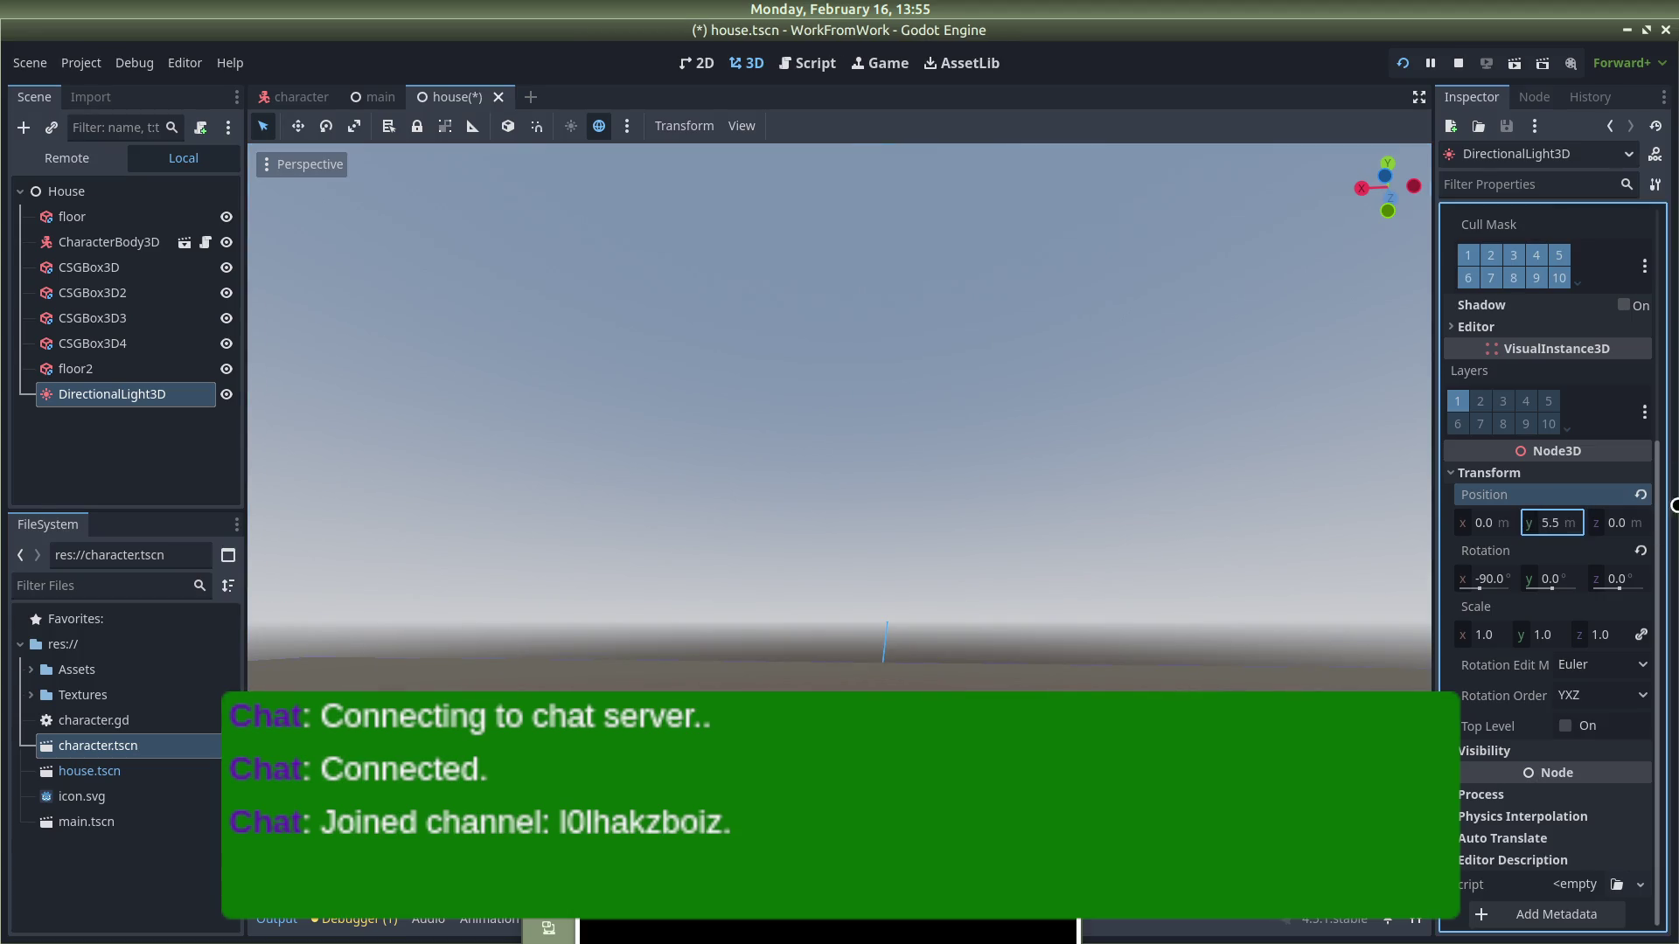
{"action": "scroll", "coordinate": [1528, 717], "scroll_direction": "up", "scroll_amount": 4}
{"action": "scroll", "coordinate": [1118, 632], "scroll_direction": "down", "scroll_amount": 4}
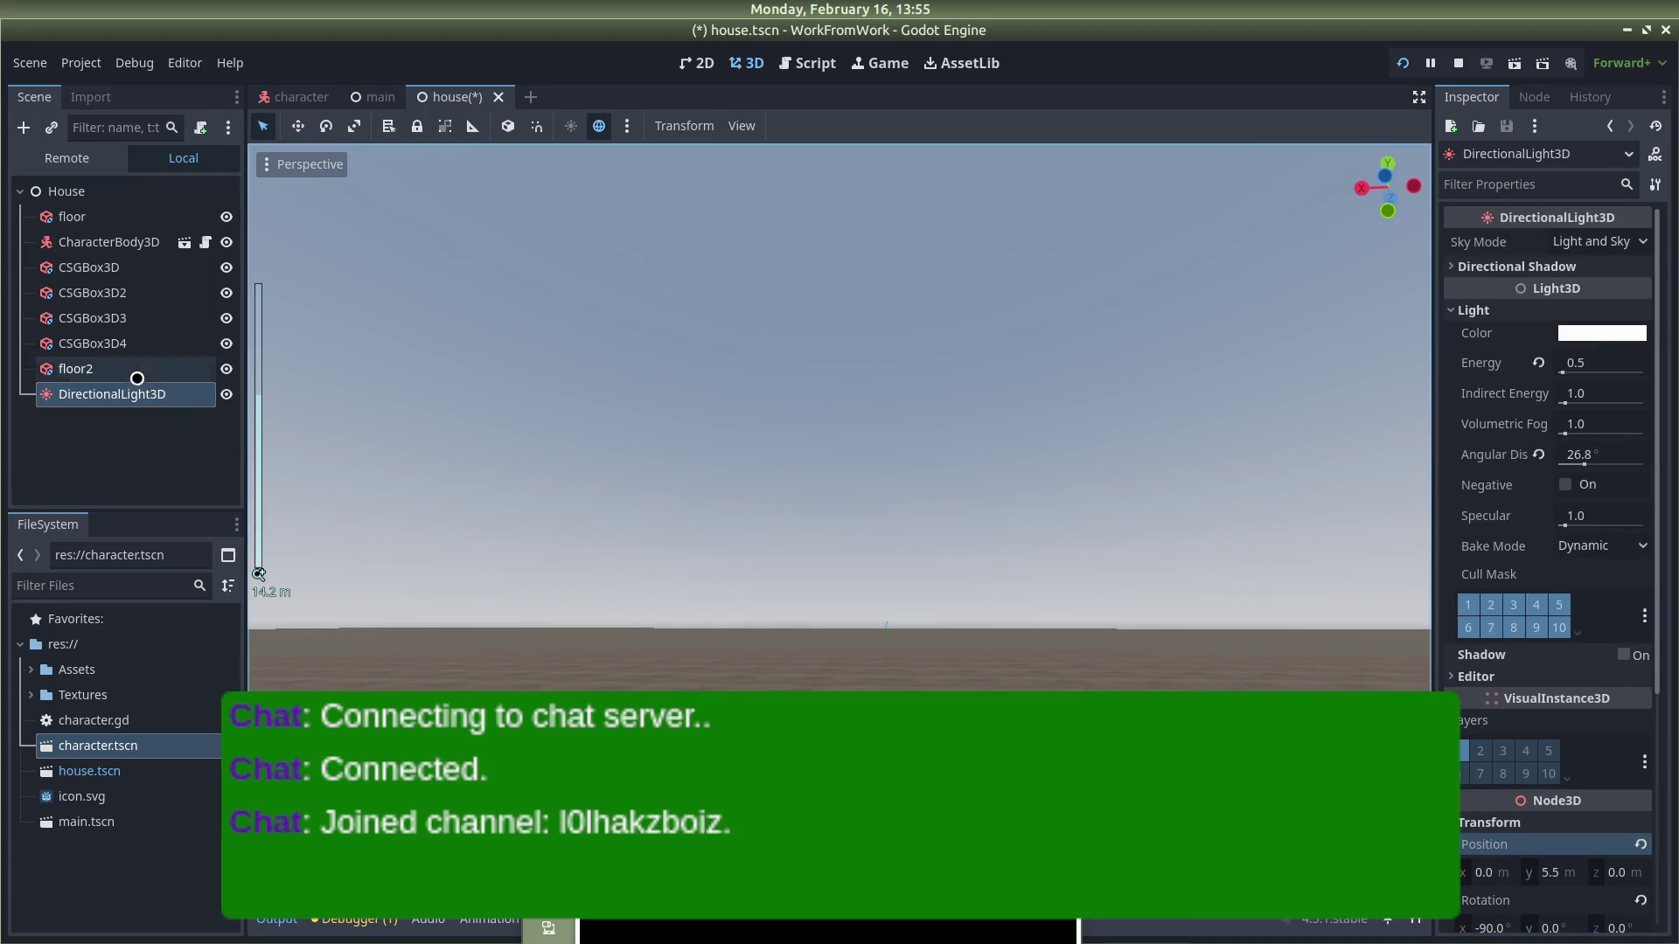
Step: Rename floor2 to 'roof' and raise it to Position y 6
{"action": "left_click", "coordinate": [75, 368]}
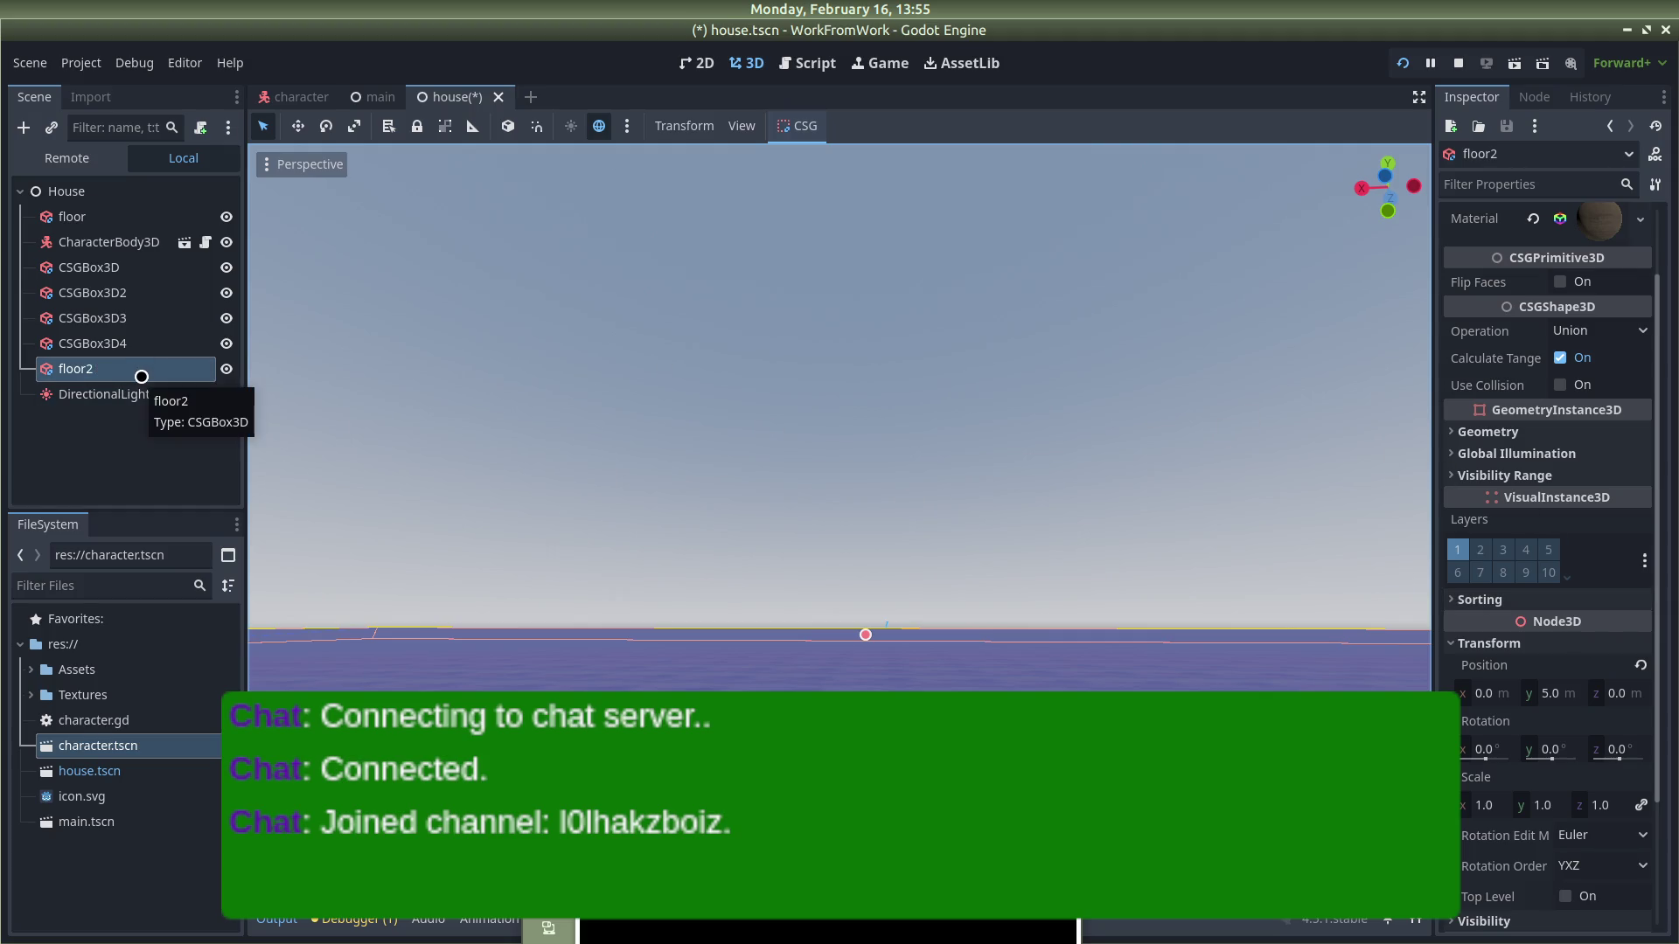
{"action": "double_click", "coordinate": [141, 376]}
{"action": "type", "text": "roof"}
{"action": "key", "text": "Return"}
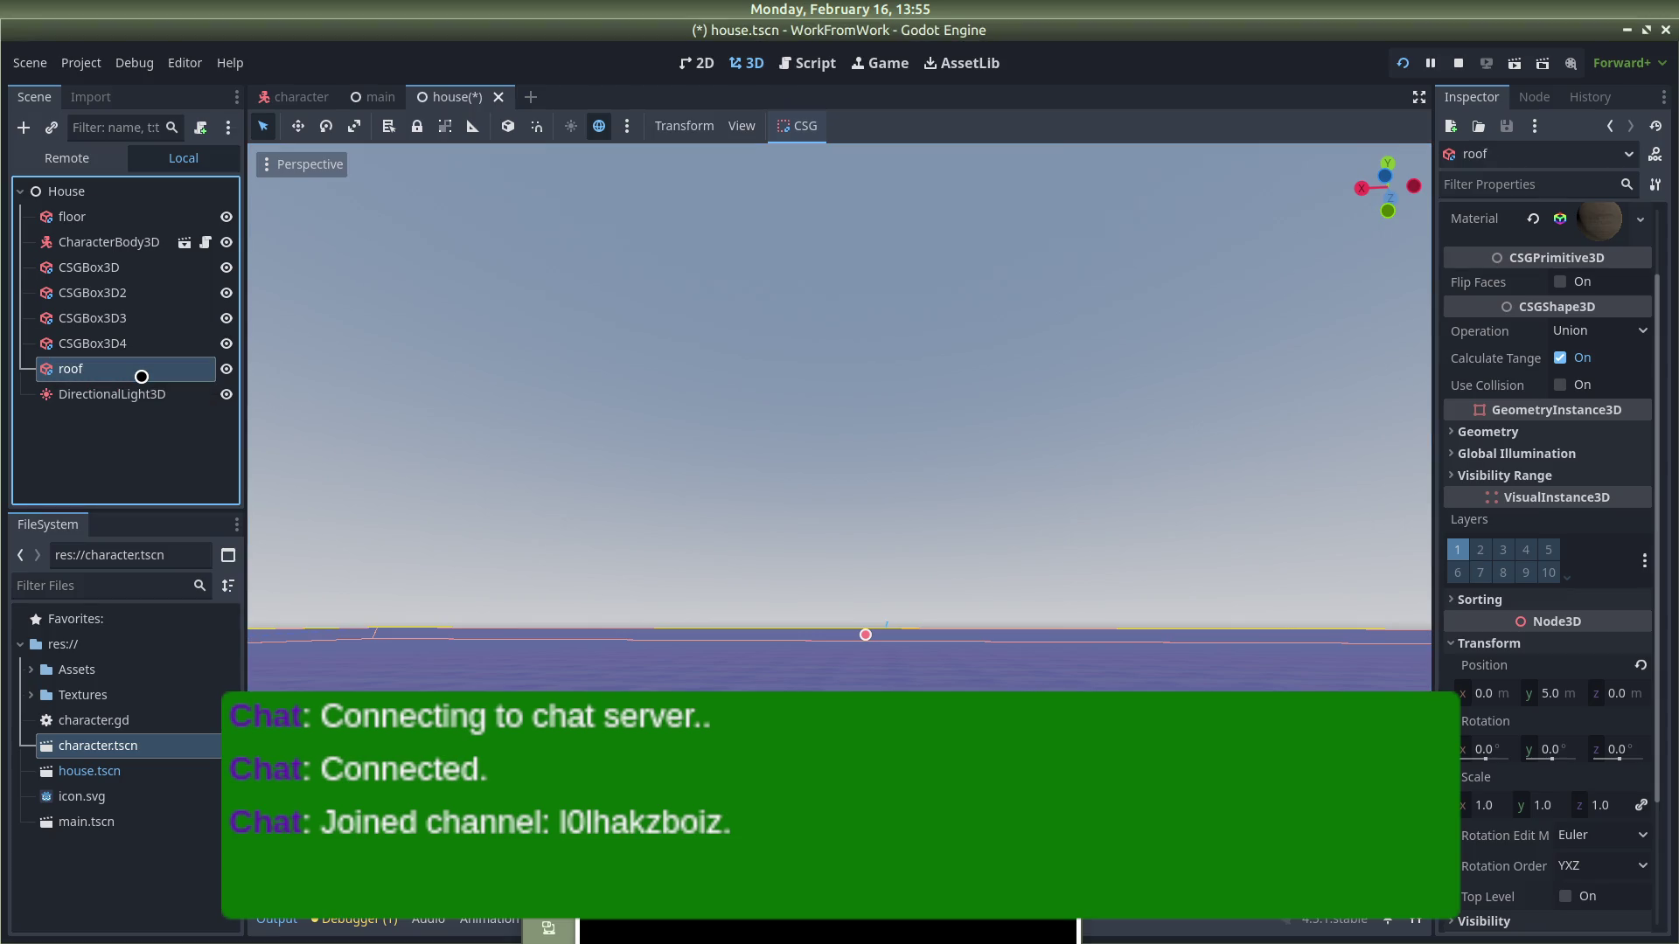
{"action": "scroll", "coordinate": [1536, 626], "scroll_direction": "down", "scroll_amount": 3}
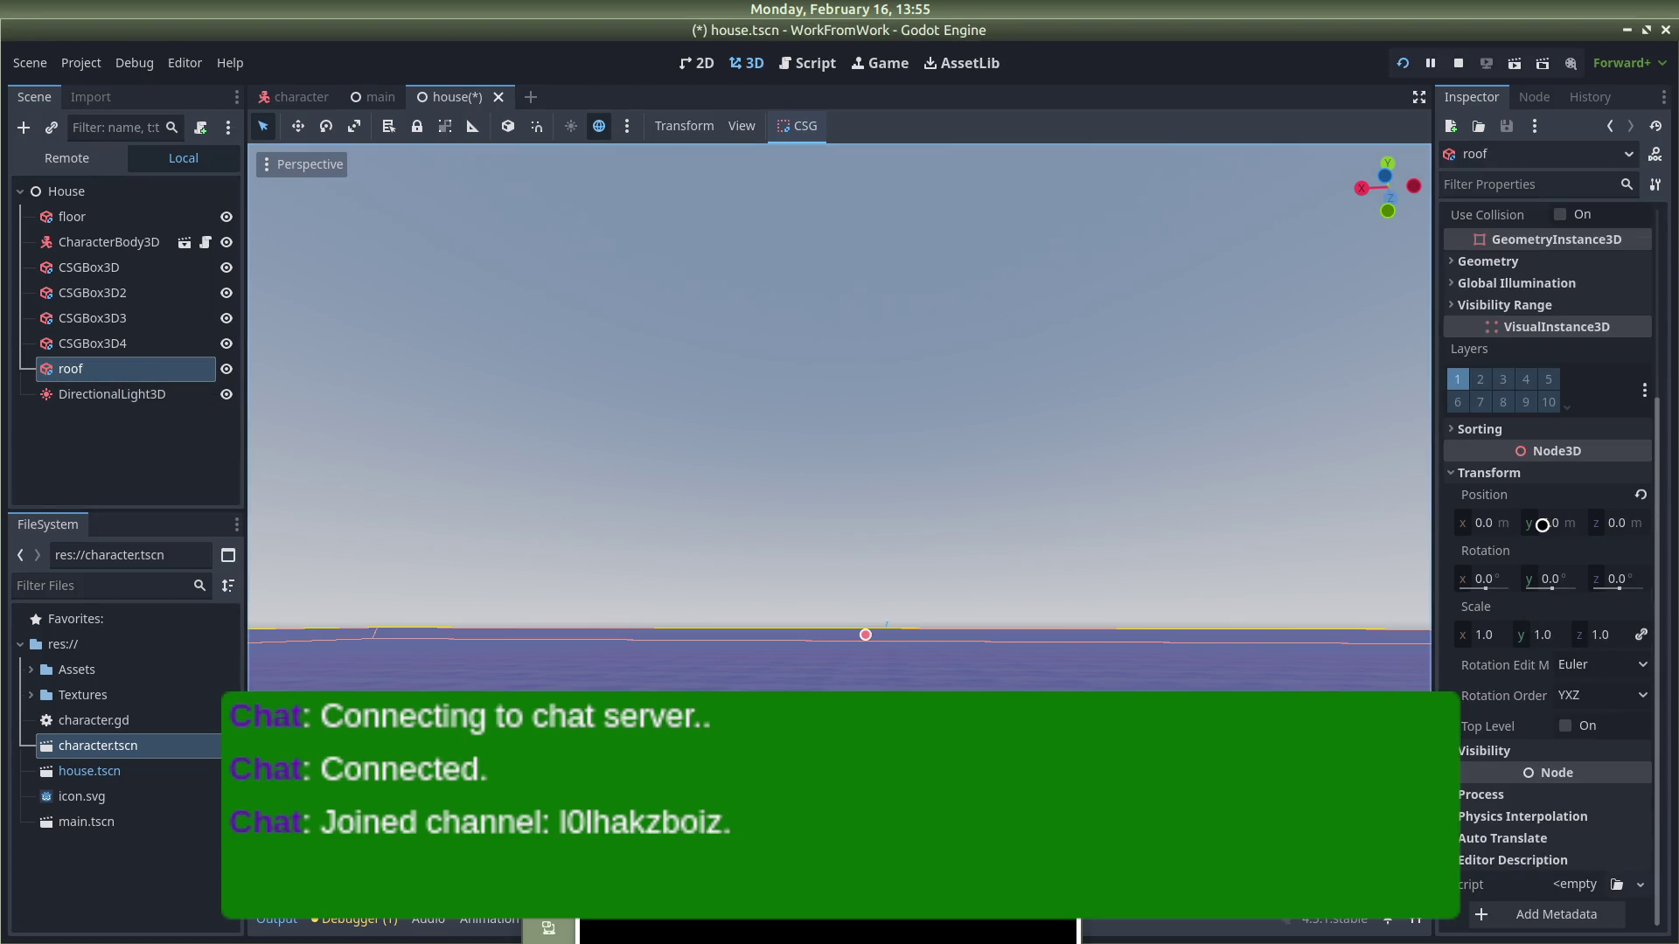
{"action": "left_click_drag", "start_coordinate": [1543, 526], "coordinate": [1675, 560]}
{"action": "key", "text": "Return"}
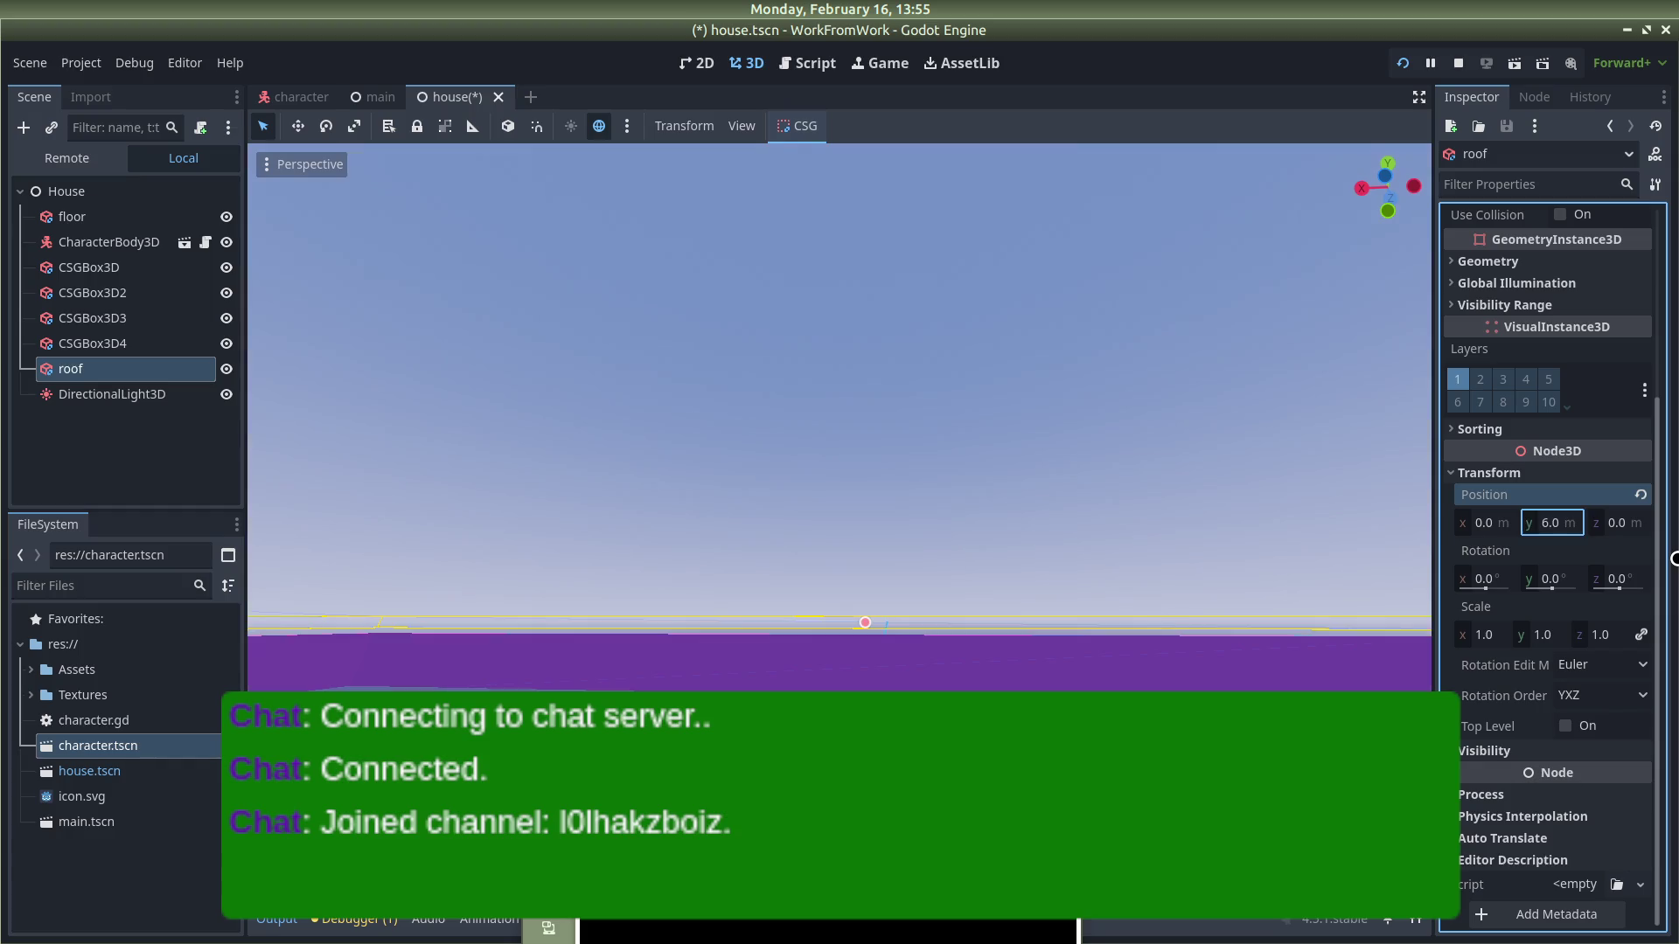
{"action": "left_click", "coordinate": [68, 347]}
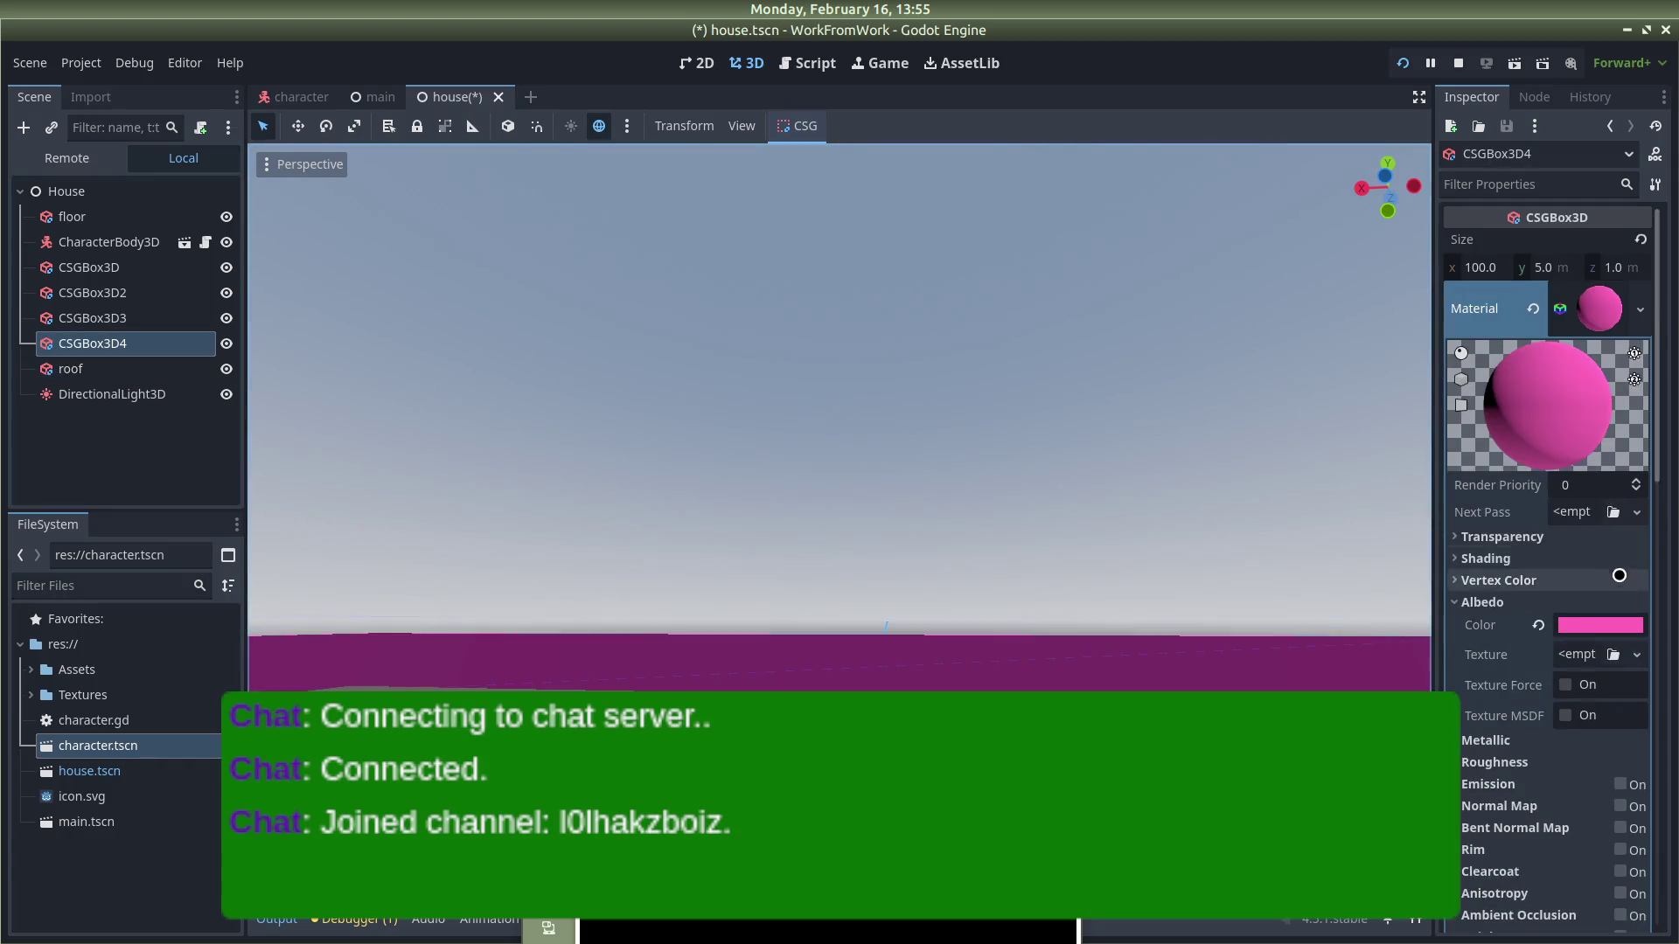
Step: Make CSGBox3D4 and CSGBox3D3 taller and set their Position y to 3
{"action": "left_click", "coordinate": [1549, 268]}
{"action": "type", "text": "6"}
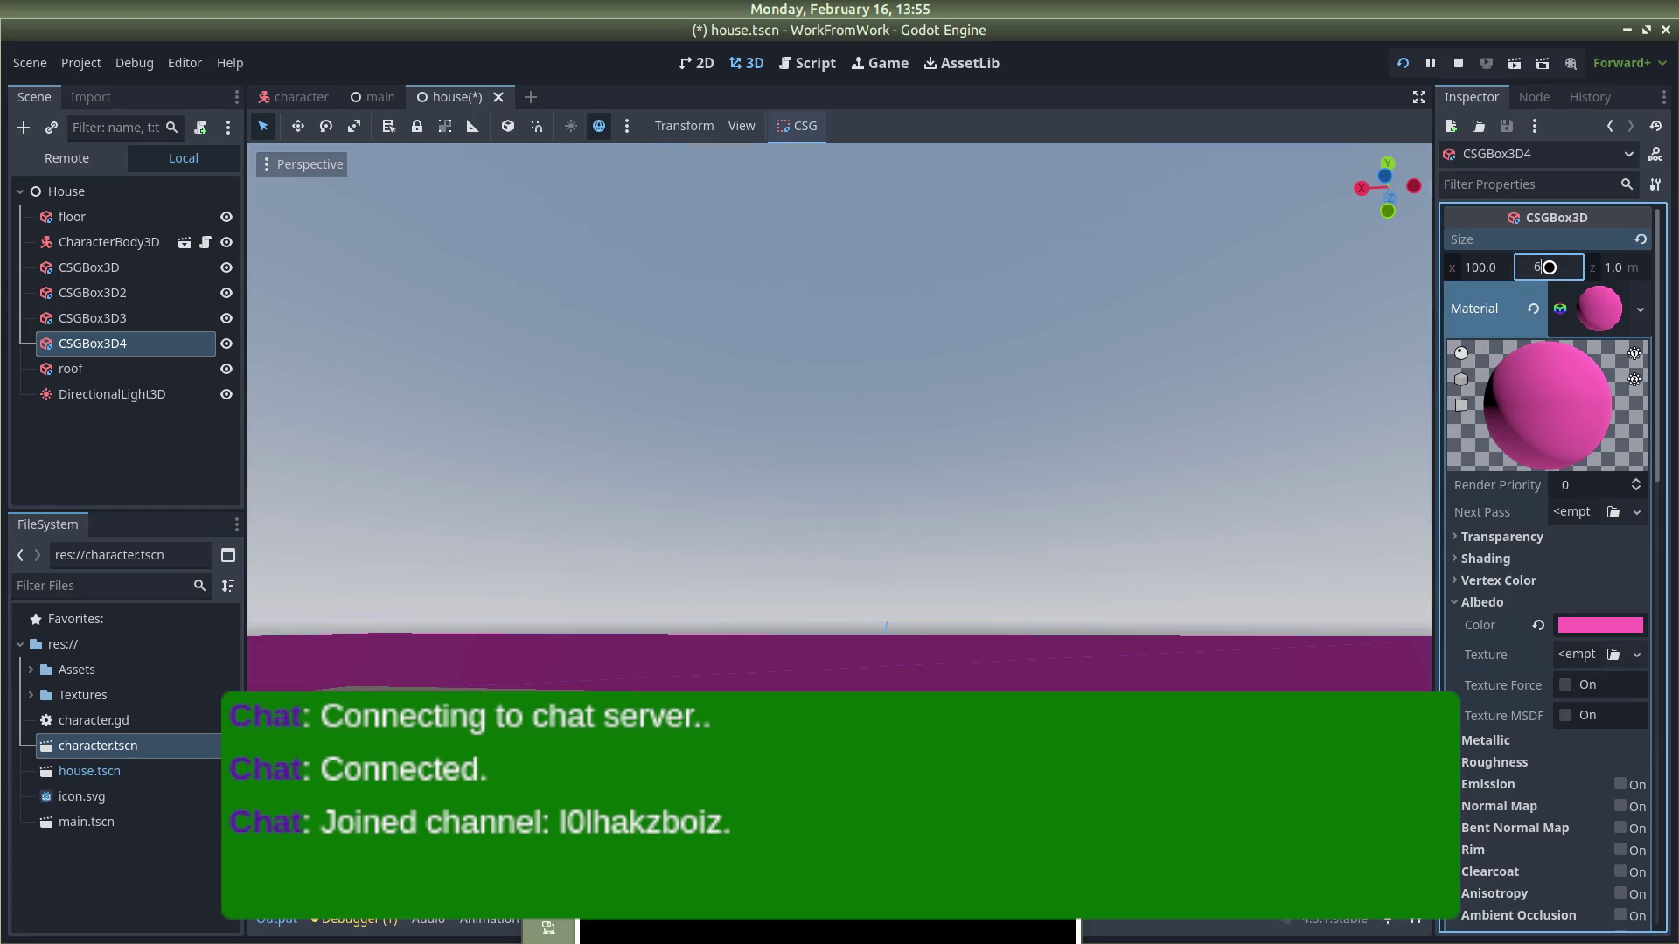
{"action": "scroll", "coordinate": [1548, 542], "scroll_direction": "down", "scroll_amount": 15}
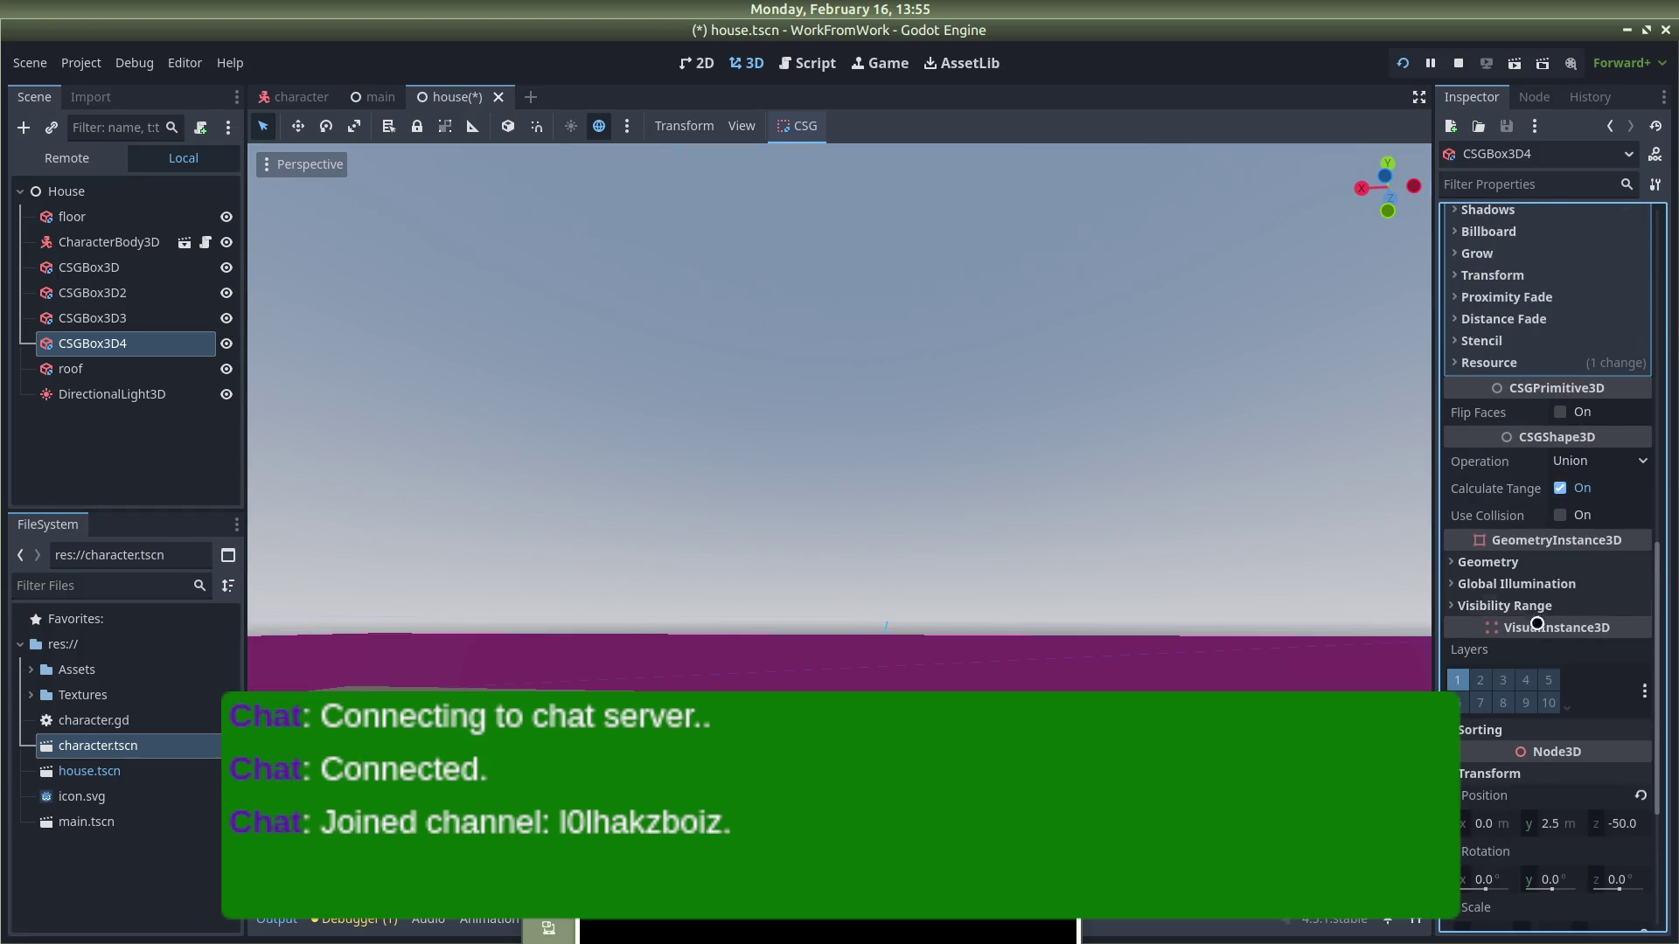
{"action": "left_click", "coordinate": [1560, 544]}
{"action": "key", "text": "Return"}
{"action": "left_click", "coordinate": [121, 320]}
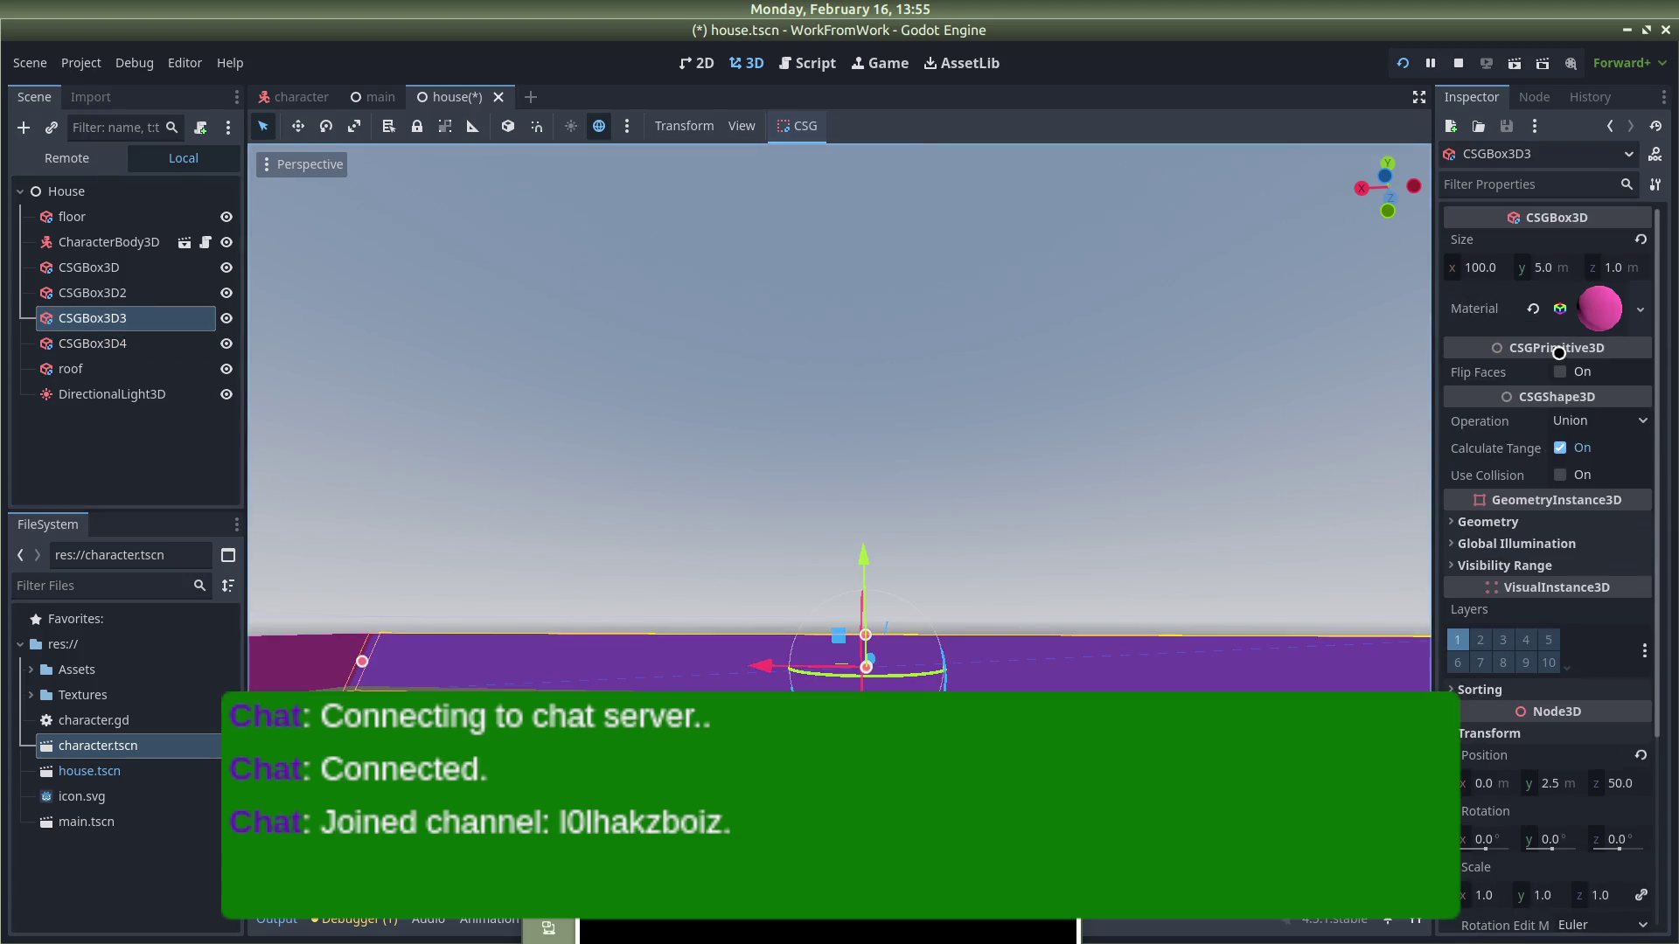
{"action": "left_click_drag", "start_coordinate": [1548, 267], "coordinate": [1553, 268]}
{"action": "scroll", "coordinate": [1471, 388], "scroll_direction": "down", "scroll_amount": 3}
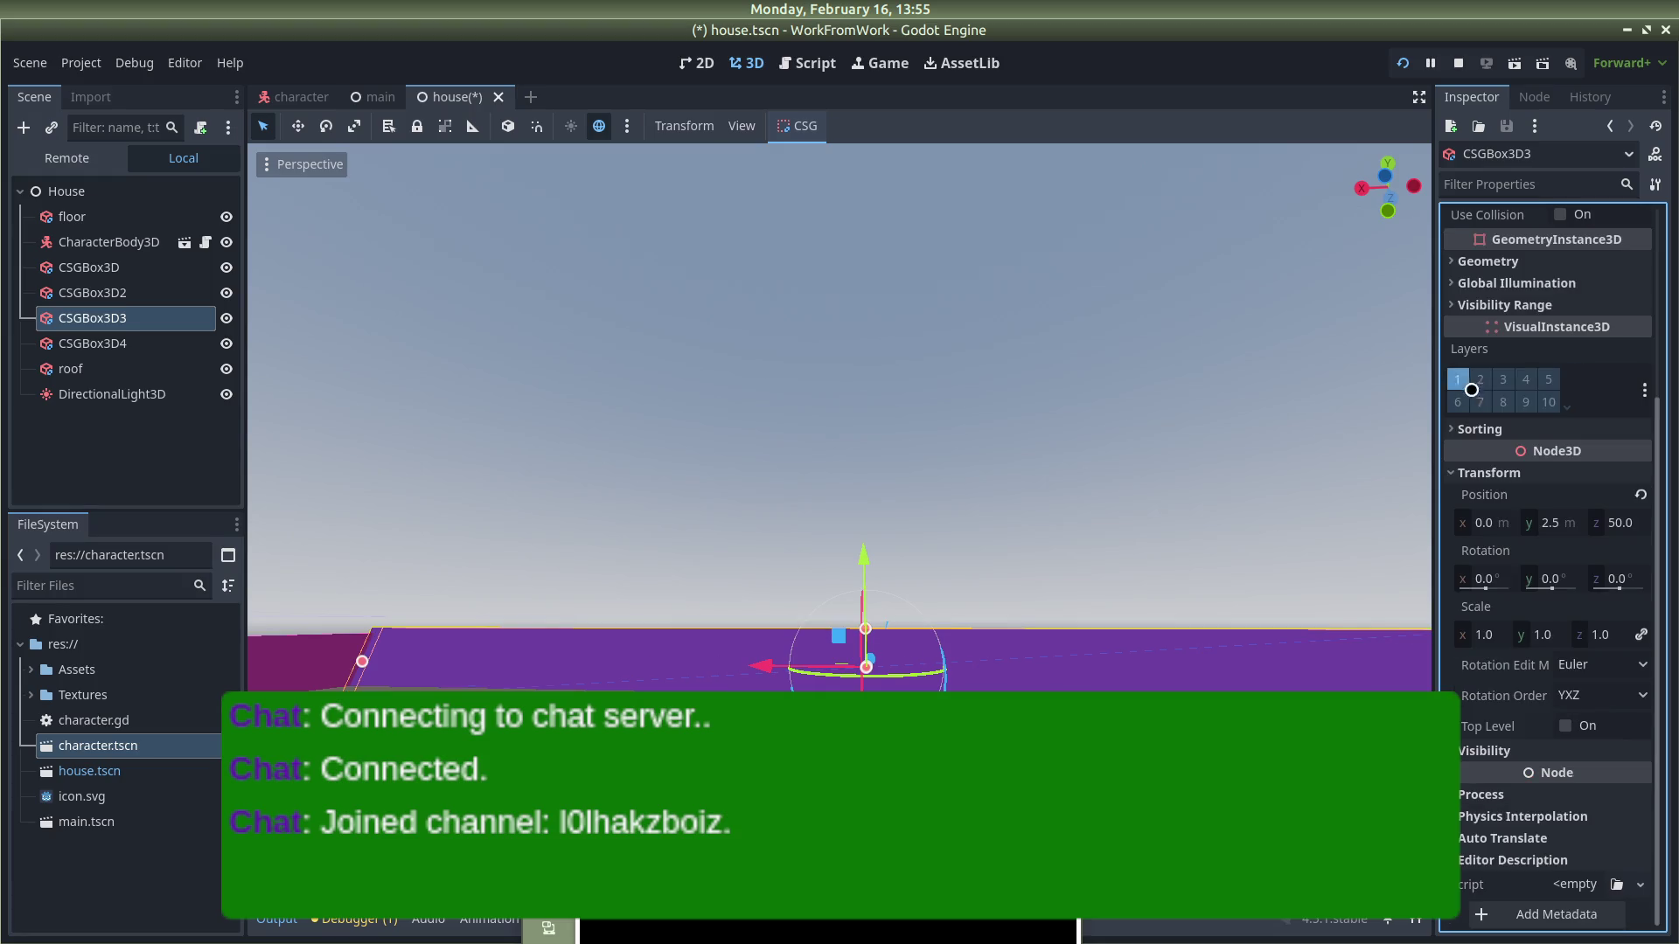
{"action": "left_click", "coordinate": [1548, 523]}
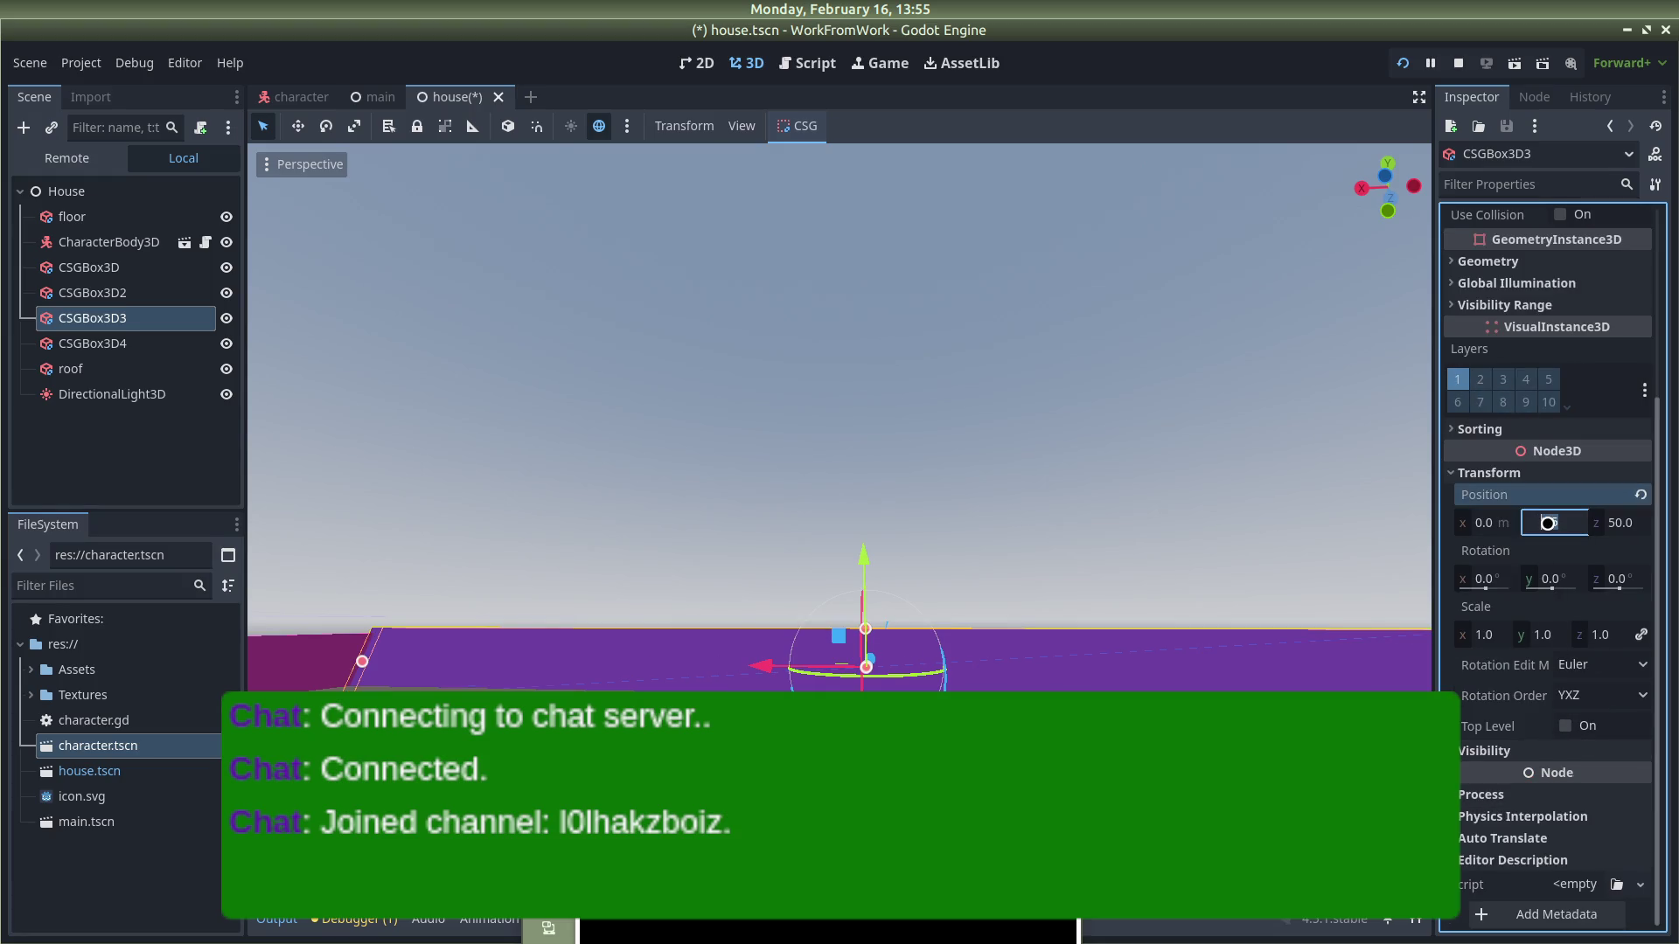
{"action": "key", "text": "Return"}
Step: Make CSGBox3D2 and CSGBox3D taller and set their Position y to 3
{"action": "left_click", "coordinate": [93, 292]}
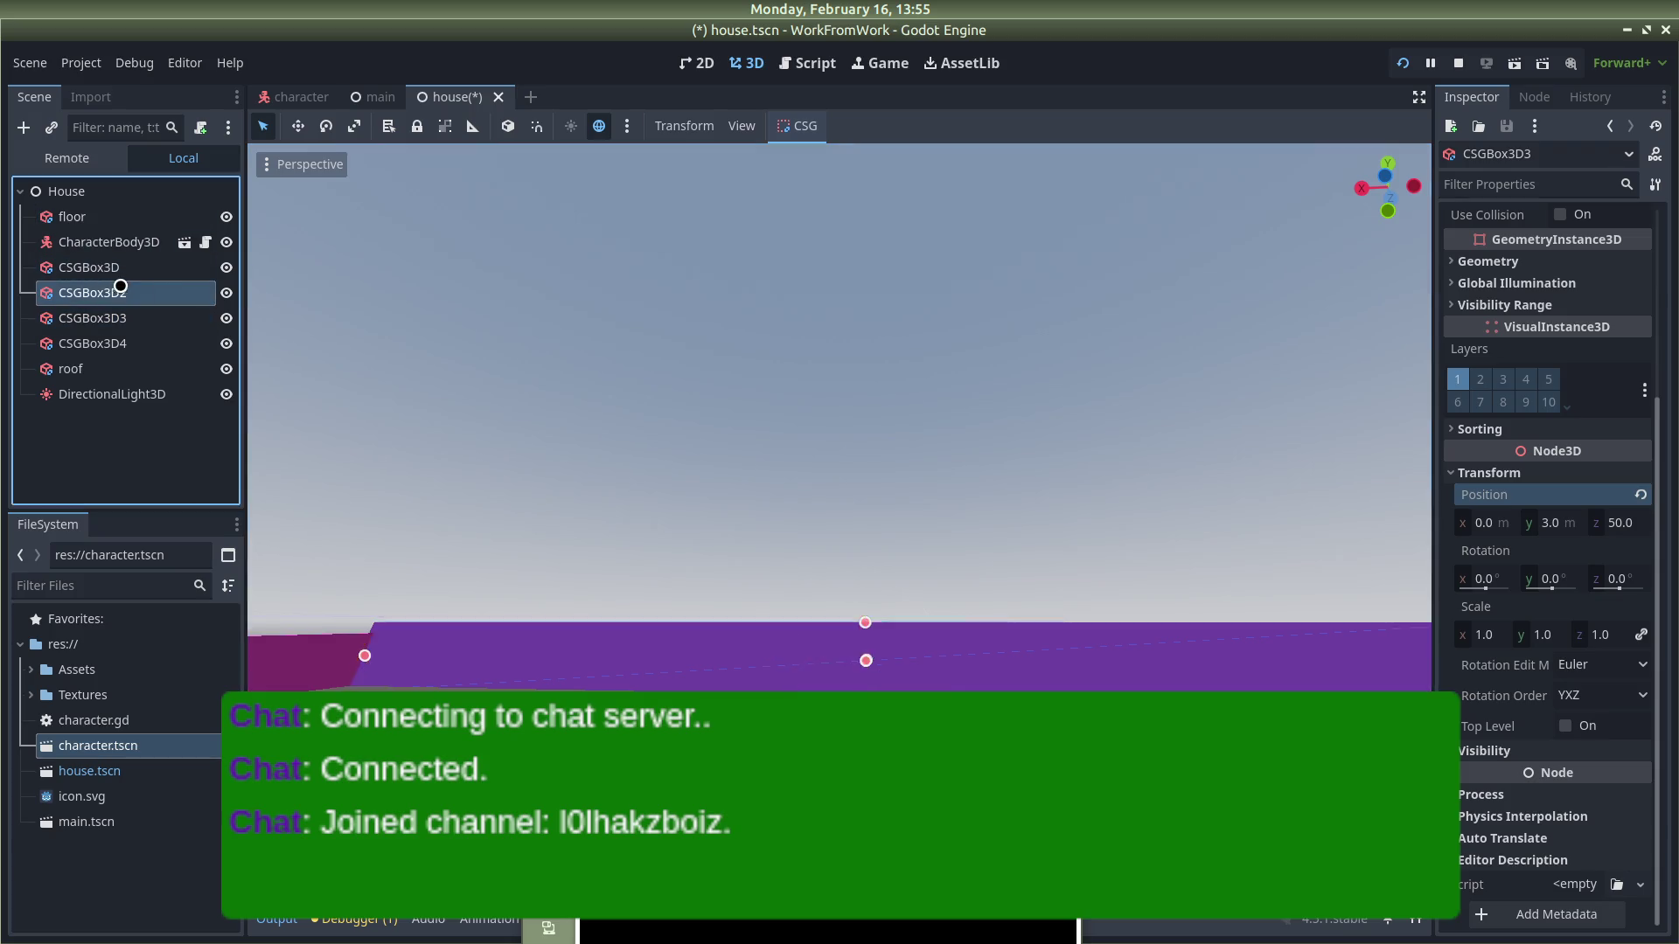
{"action": "scroll", "coordinate": [1596, 683], "scroll_direction": "down", "scroll_amount": 3}
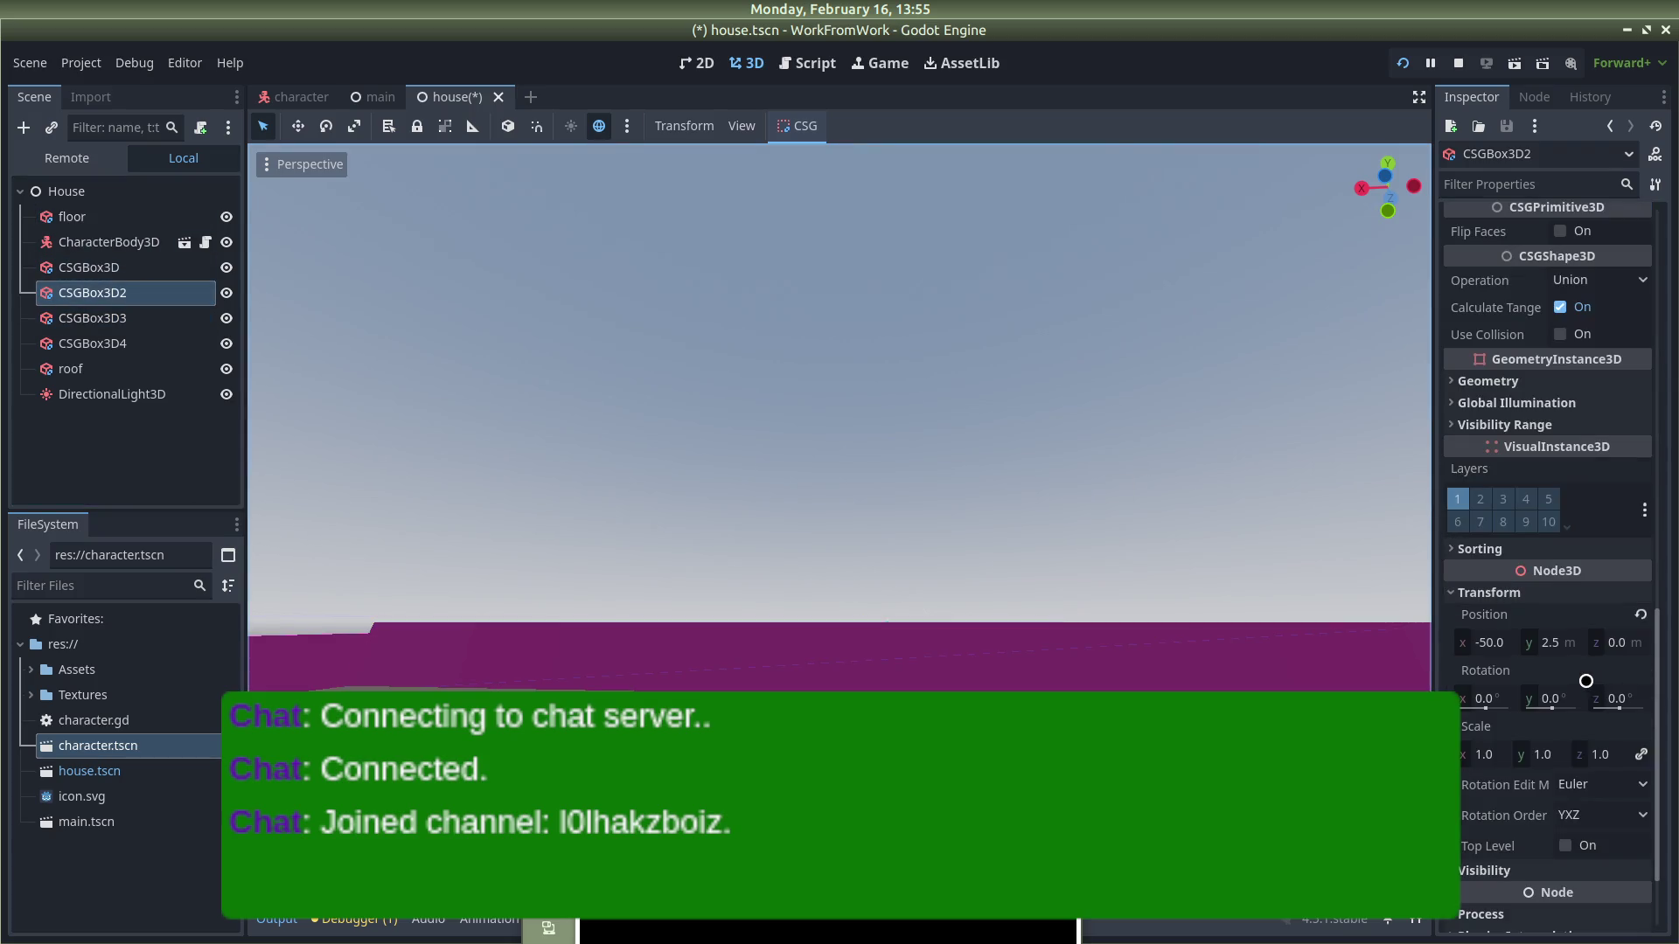
{"action": "left_click", "coordinate": [1552, 642]}
{"action": "type", "text": "6"}
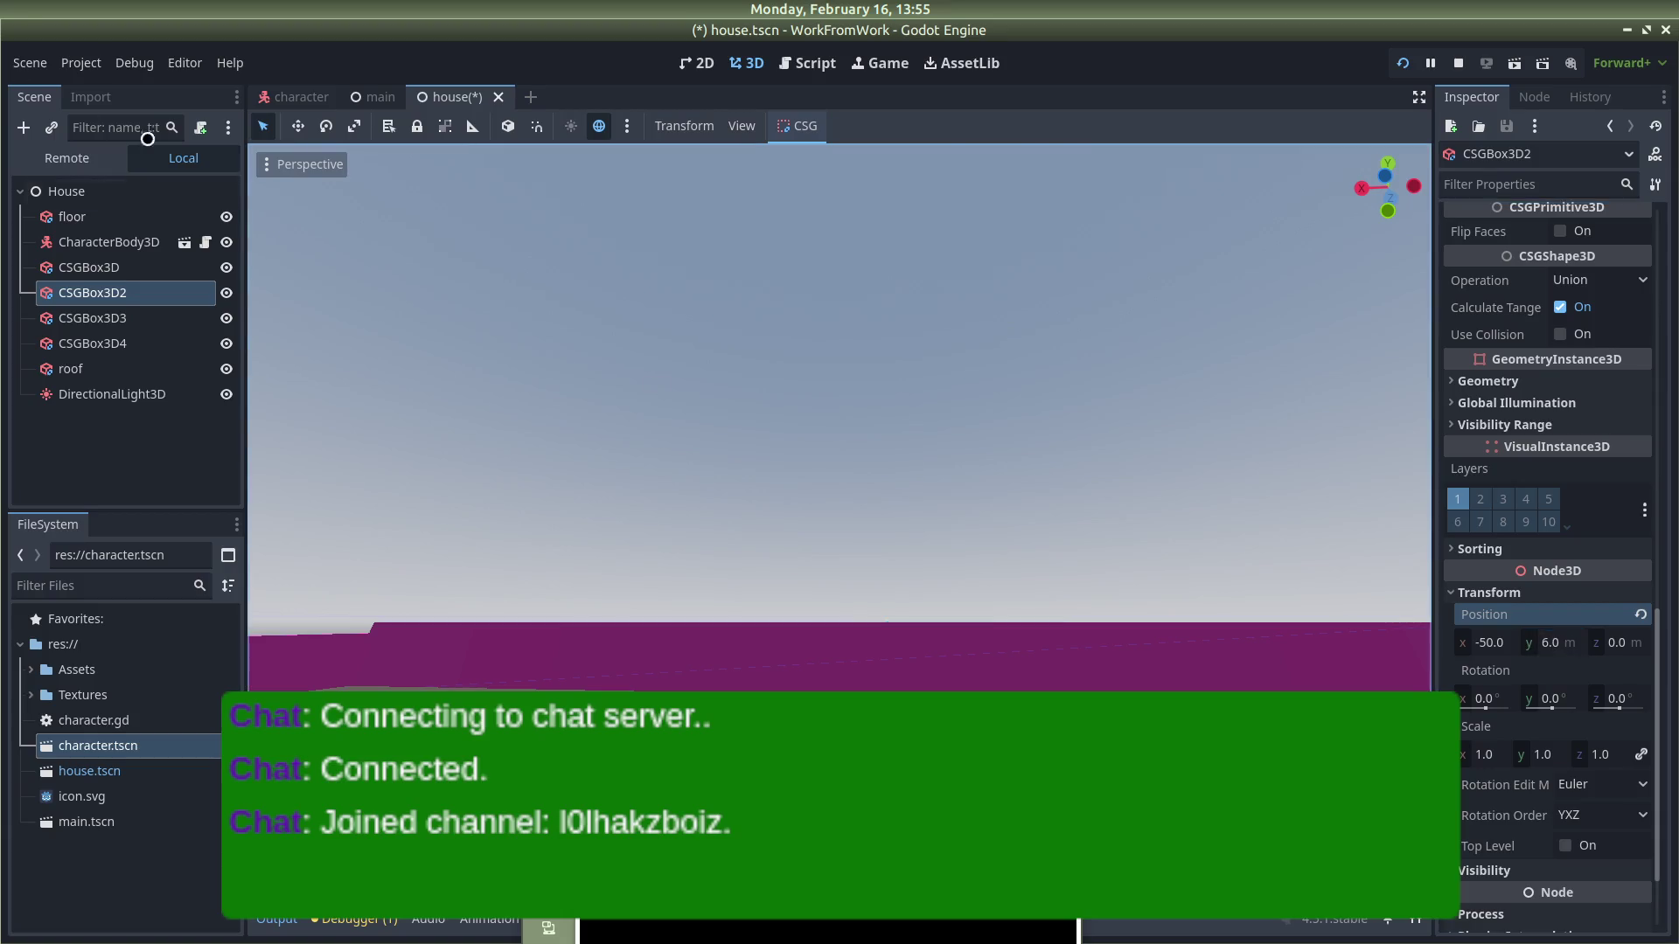
{"action": "scroll", "coordinate": [1544, 725], "scroll_direction": "down", "scroll_amount": 2}
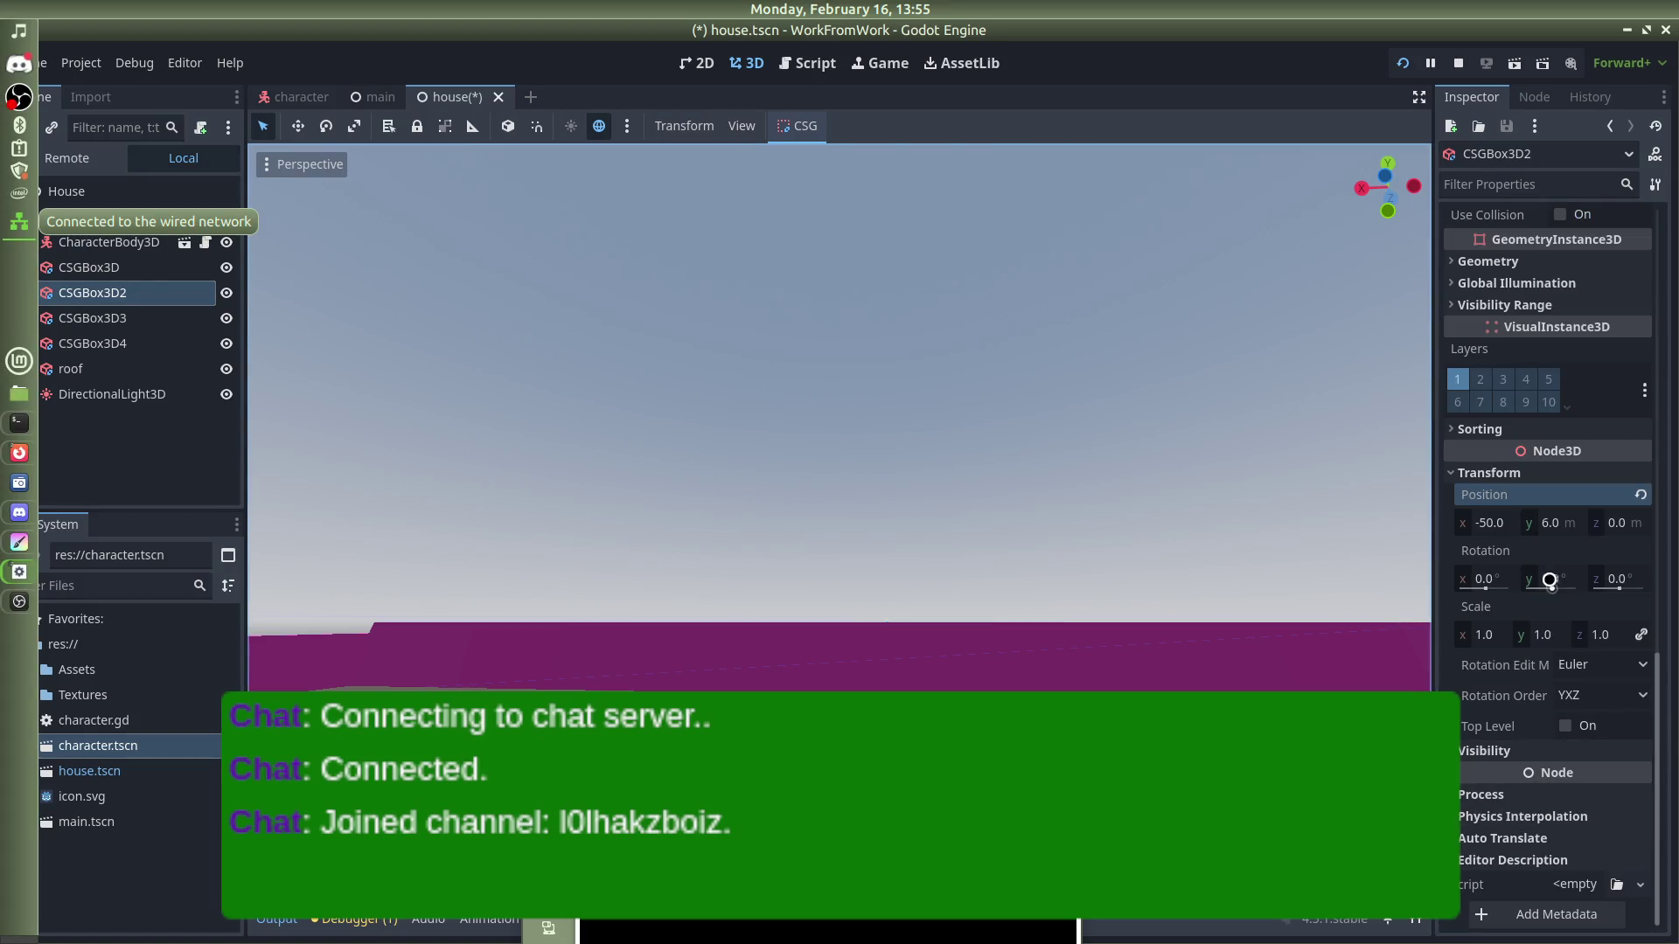
{"action": "scroll", "coordinate": [1555, 528], "scroll_direction": "up", "scroll_amount": 15}
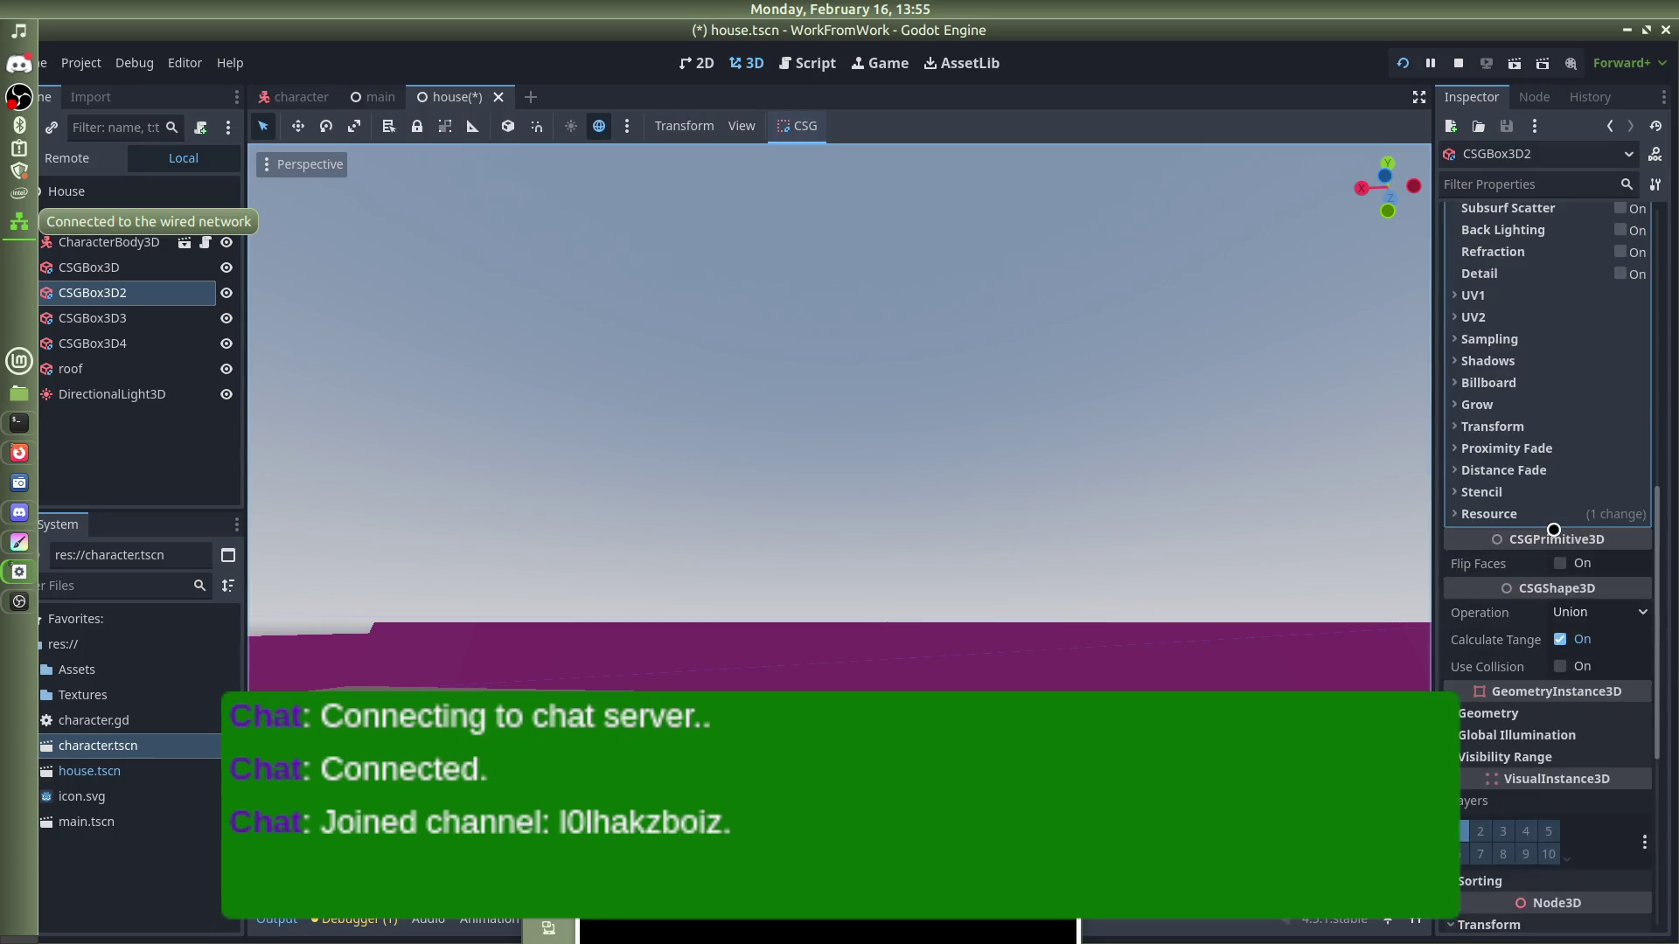
{"action": "left_click", "coordinate": [1543, 265]}
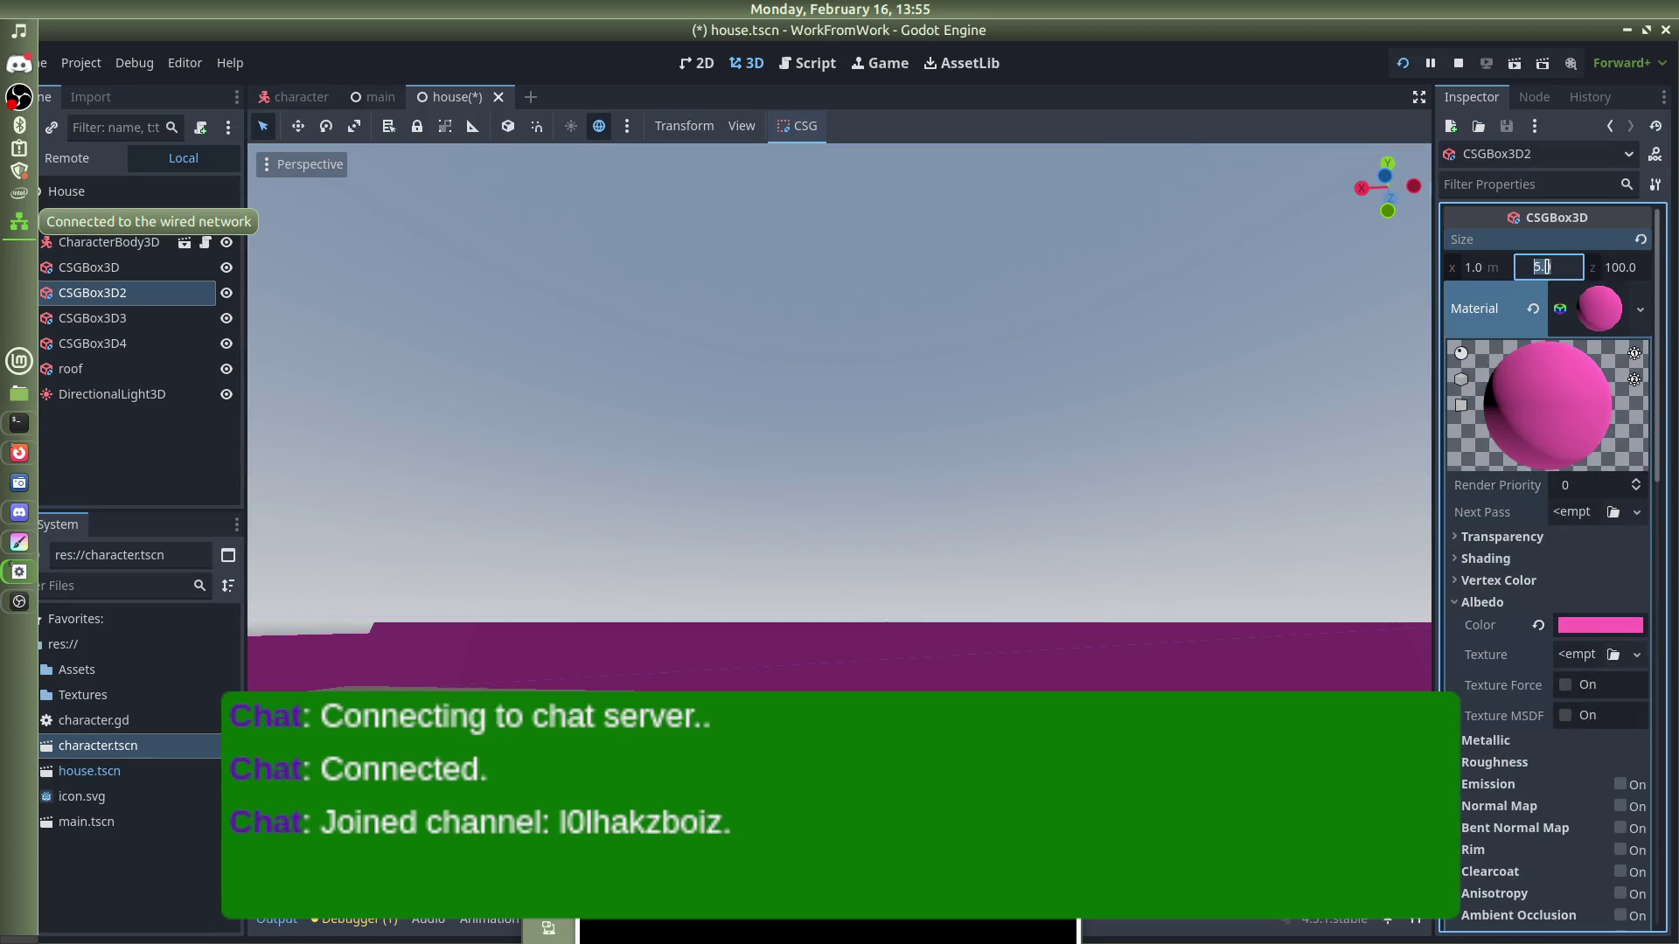
{"action": "scroll", "coordinate": [1545, 267], "scroll_direction": "down", "scroll_amount": 15}
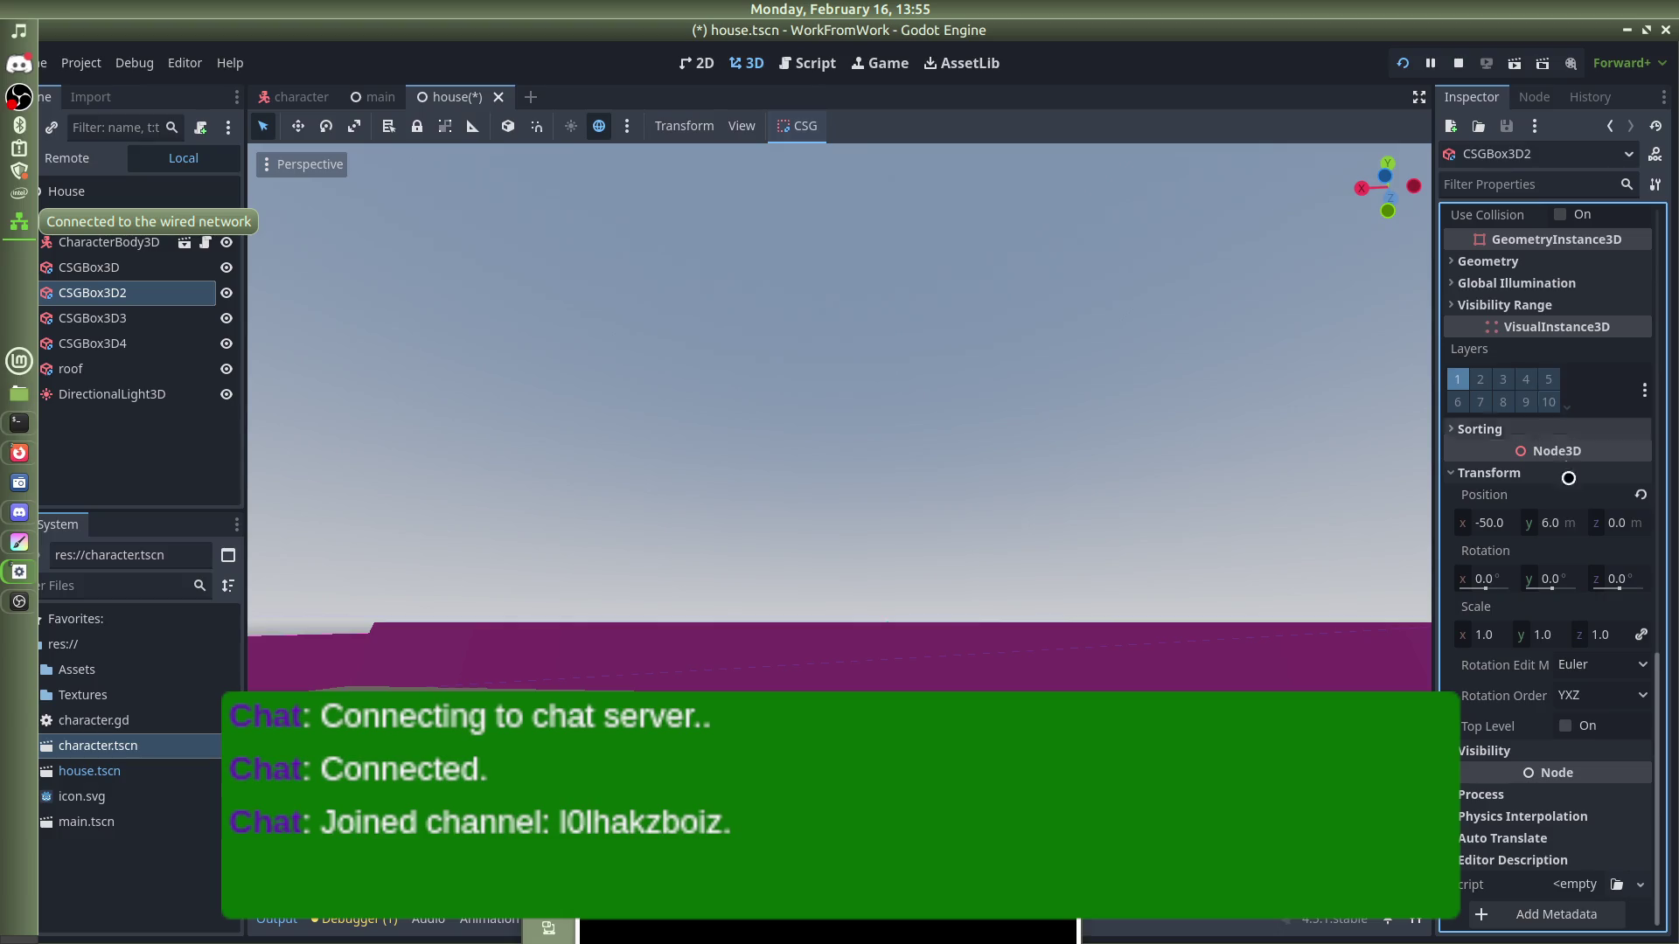
{"action": "left_click", "coordinate": [1549, 522]}
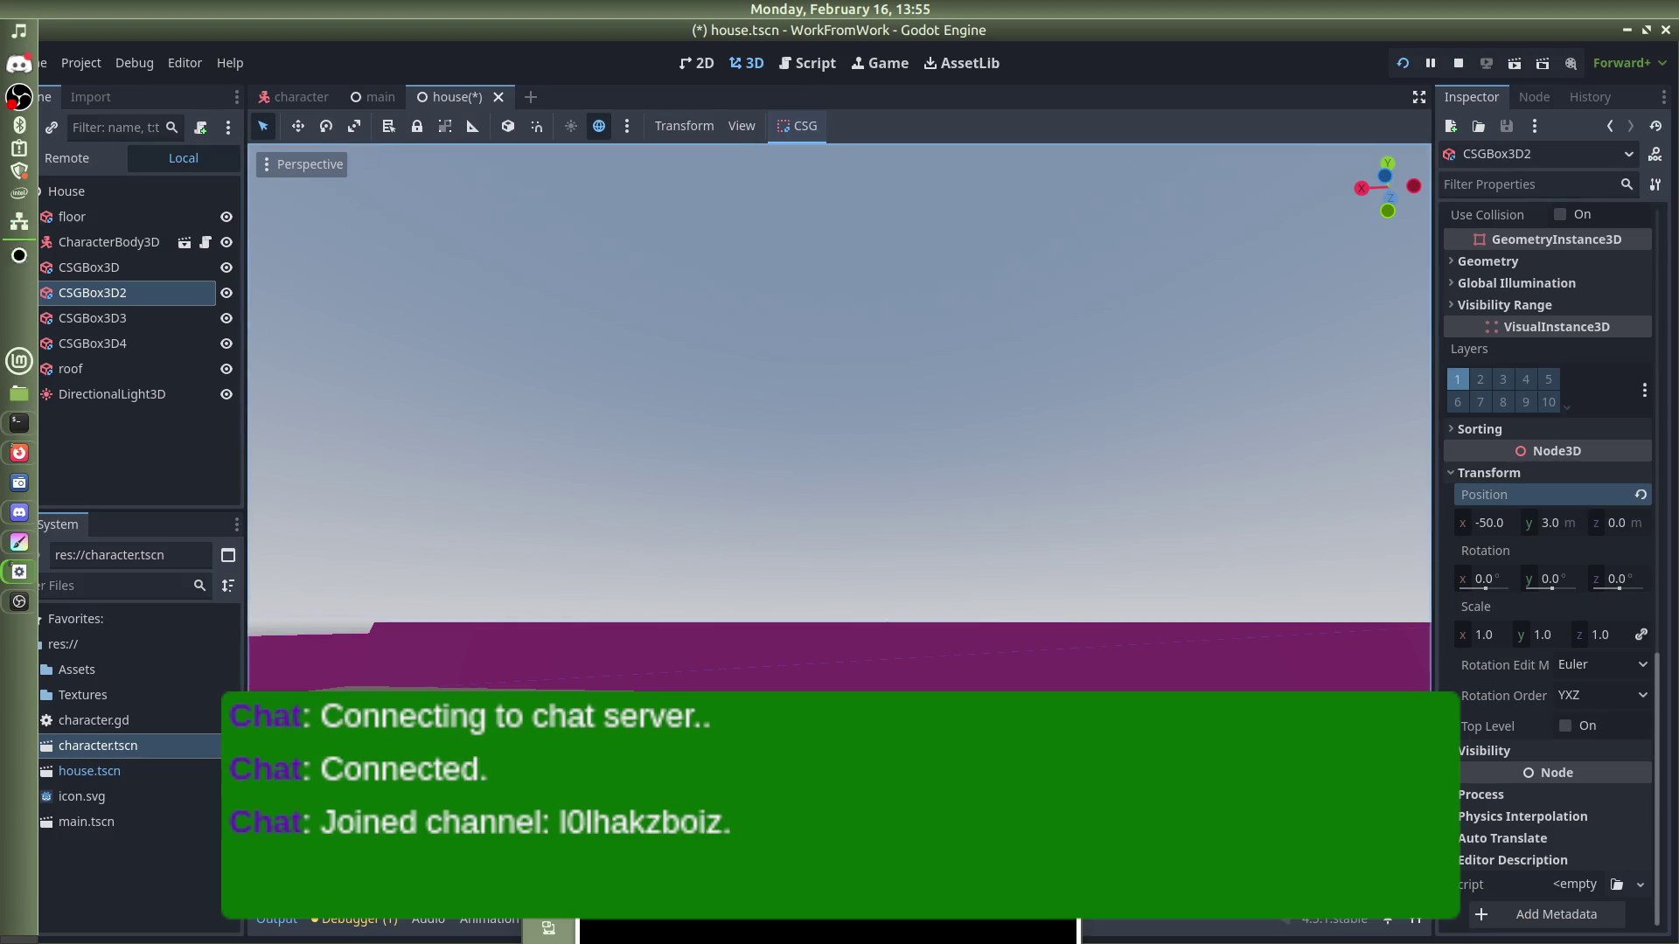
{"action": "left_click", "coordinate": [109, 267]}
{"action": "left_click", "coordinate": [1539, 267]}
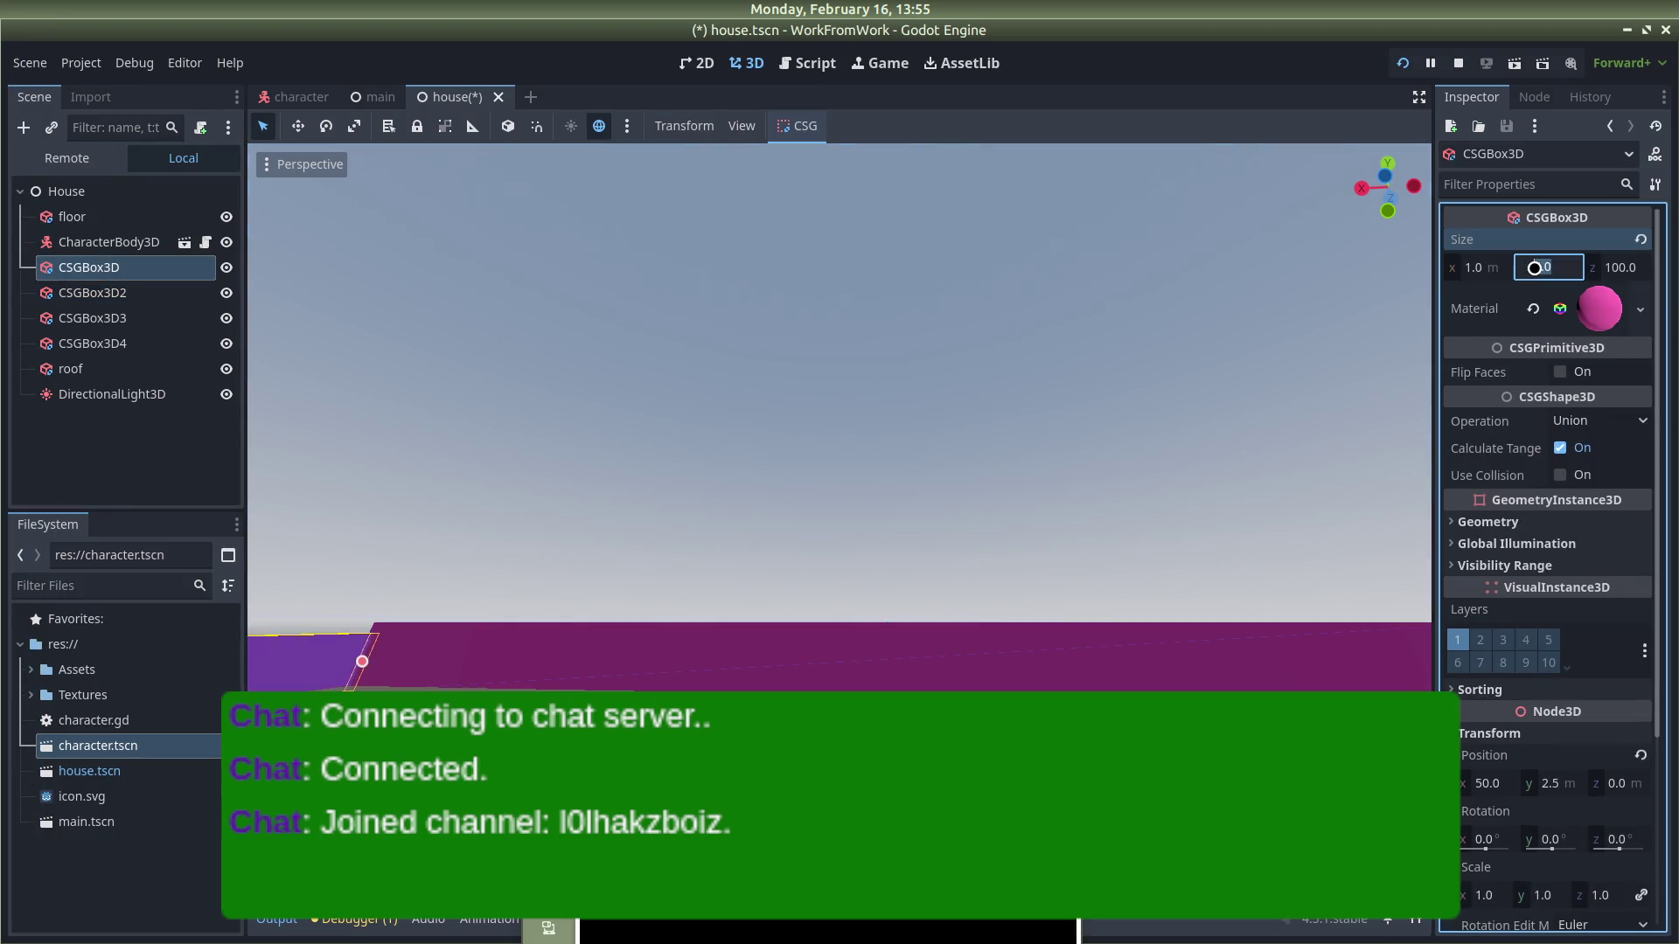
{"action": "scroll", "coordinate": [1508, 374], "scroll_direction": "down", "scroll_amount": 5}
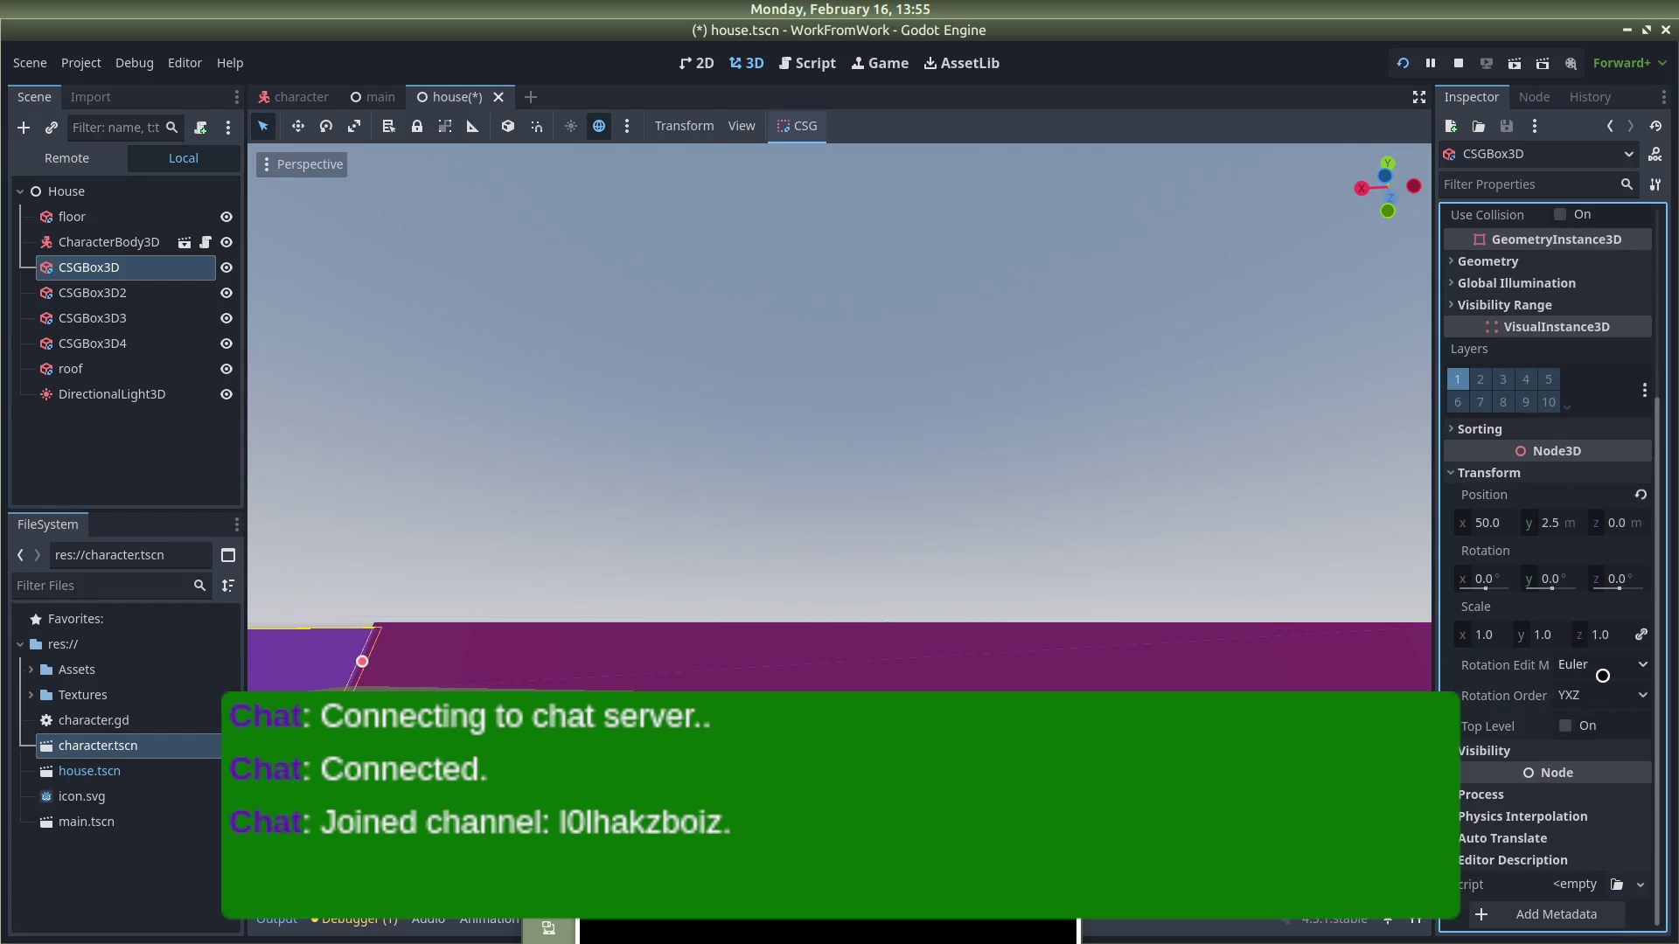
{"action": "left_click", "coordinate": [1568, 517]}
{"action": "type", "text": "3"}
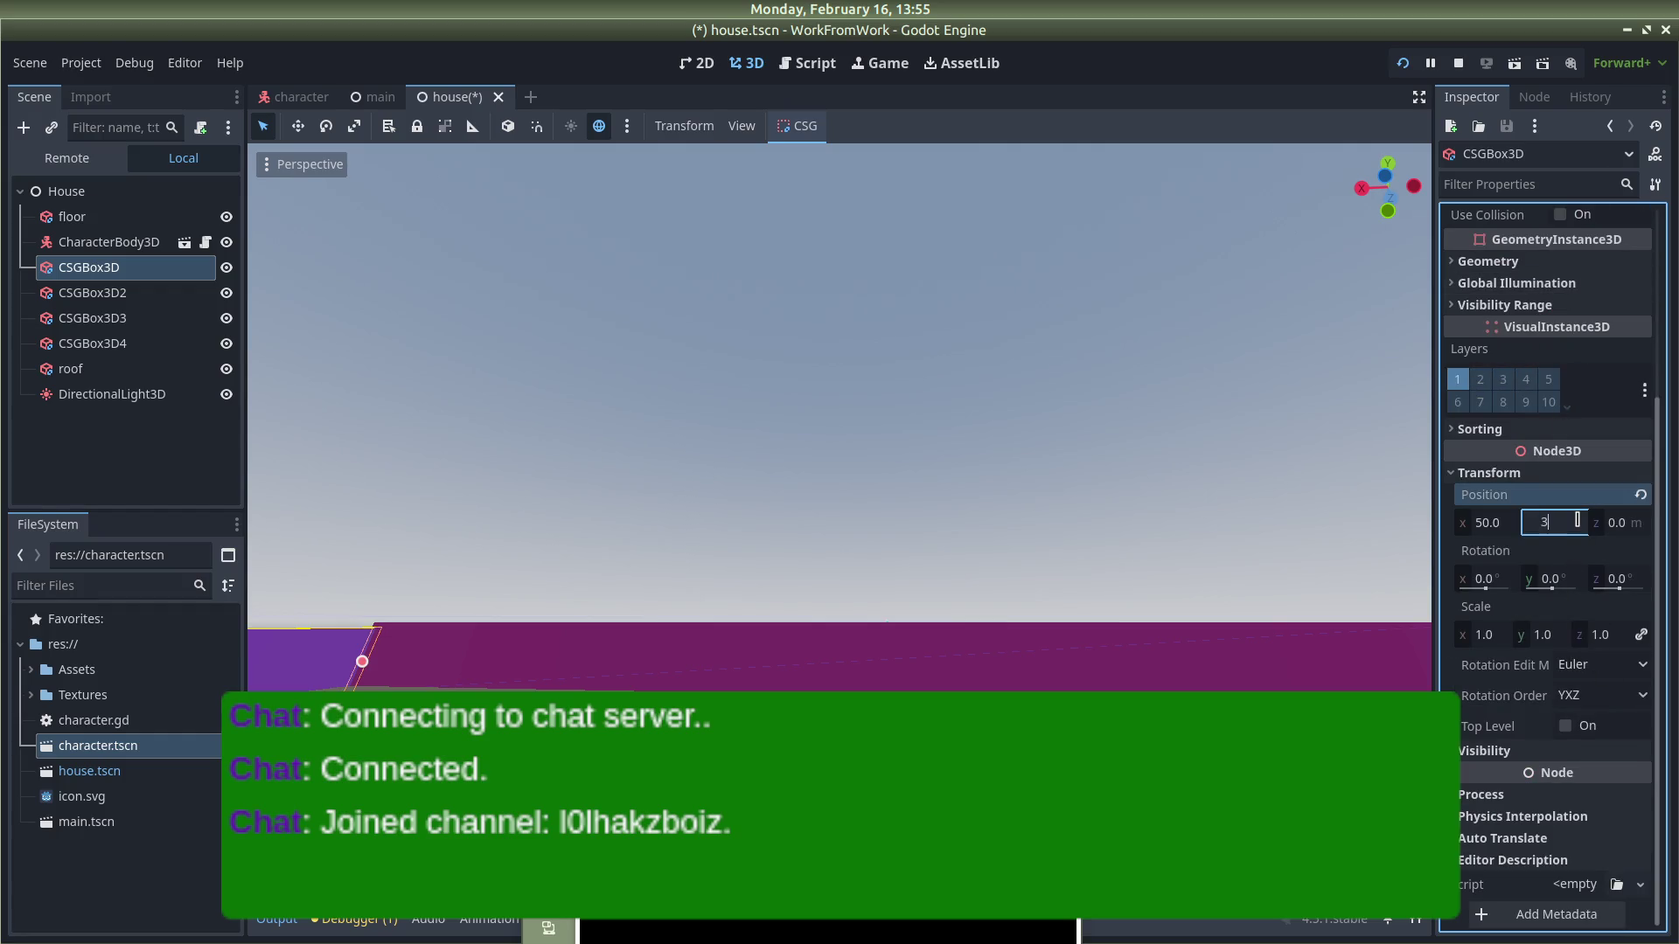
{"action": "left_click", "coordinate": [1185, 498]}
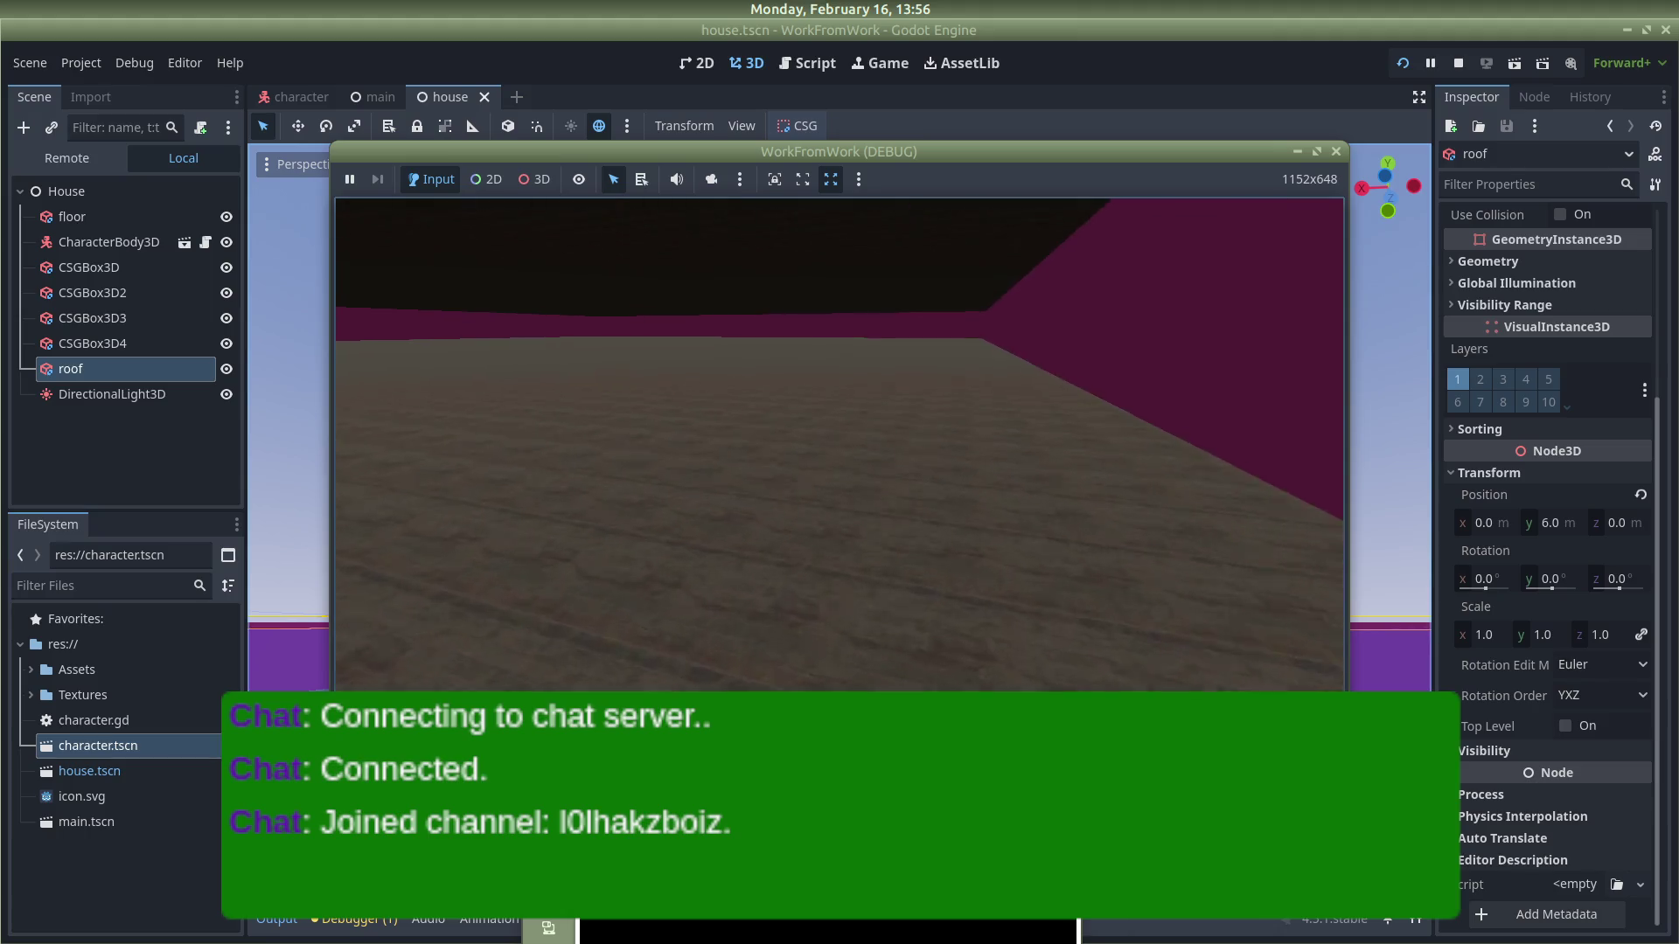
Step: Stop the test run of the closed house with its roof at 6 m
{"action": "left_click", "coordinate": [1329, 146]}
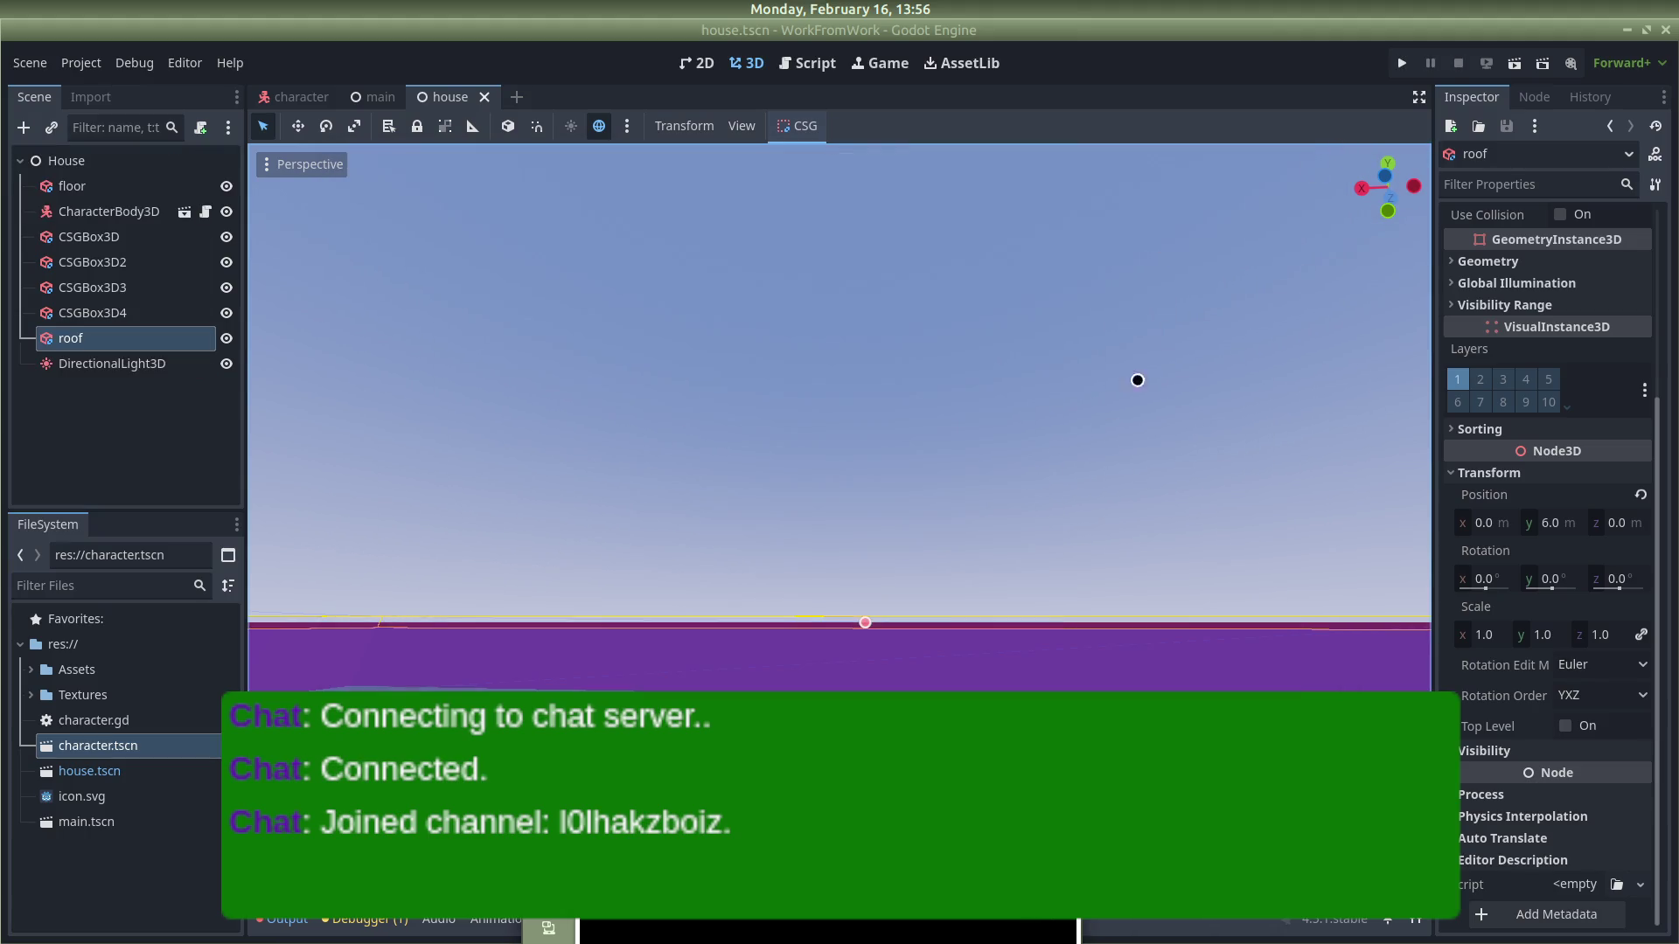
Step: Enable Use Collision on all four wall boxes, CSGBox3D through CSGBox3D4
{"action": "left_click", "coordinate": [105, 313]}
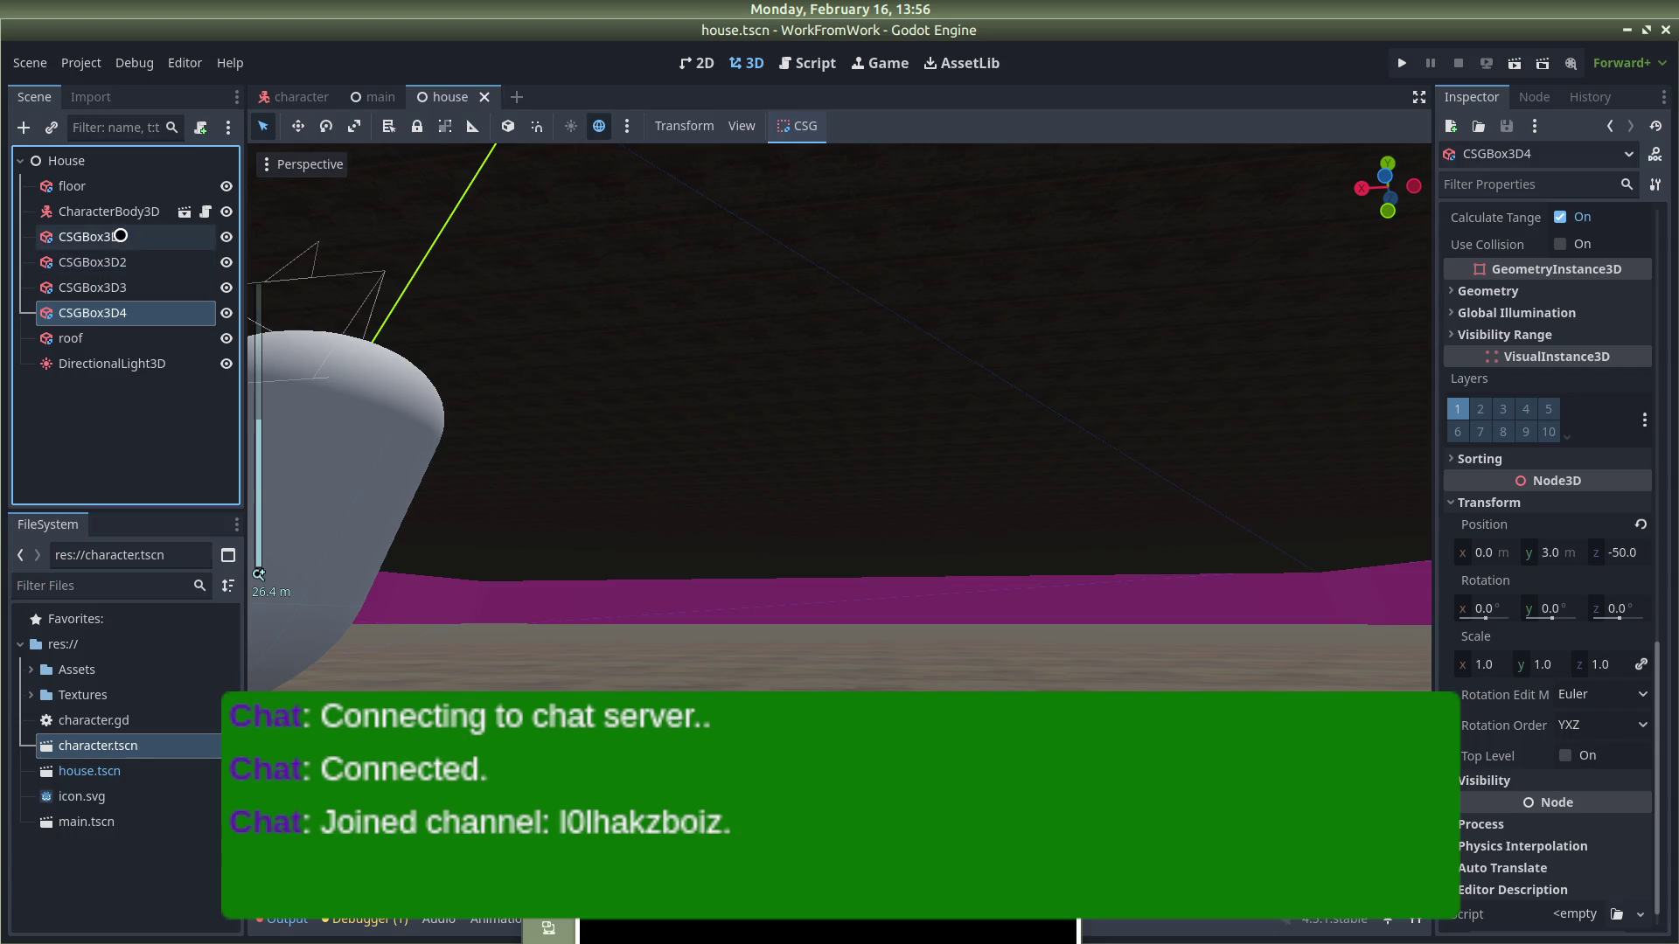
{"action": "left_click", "coordinate": [121, 236], "text": "shift"}
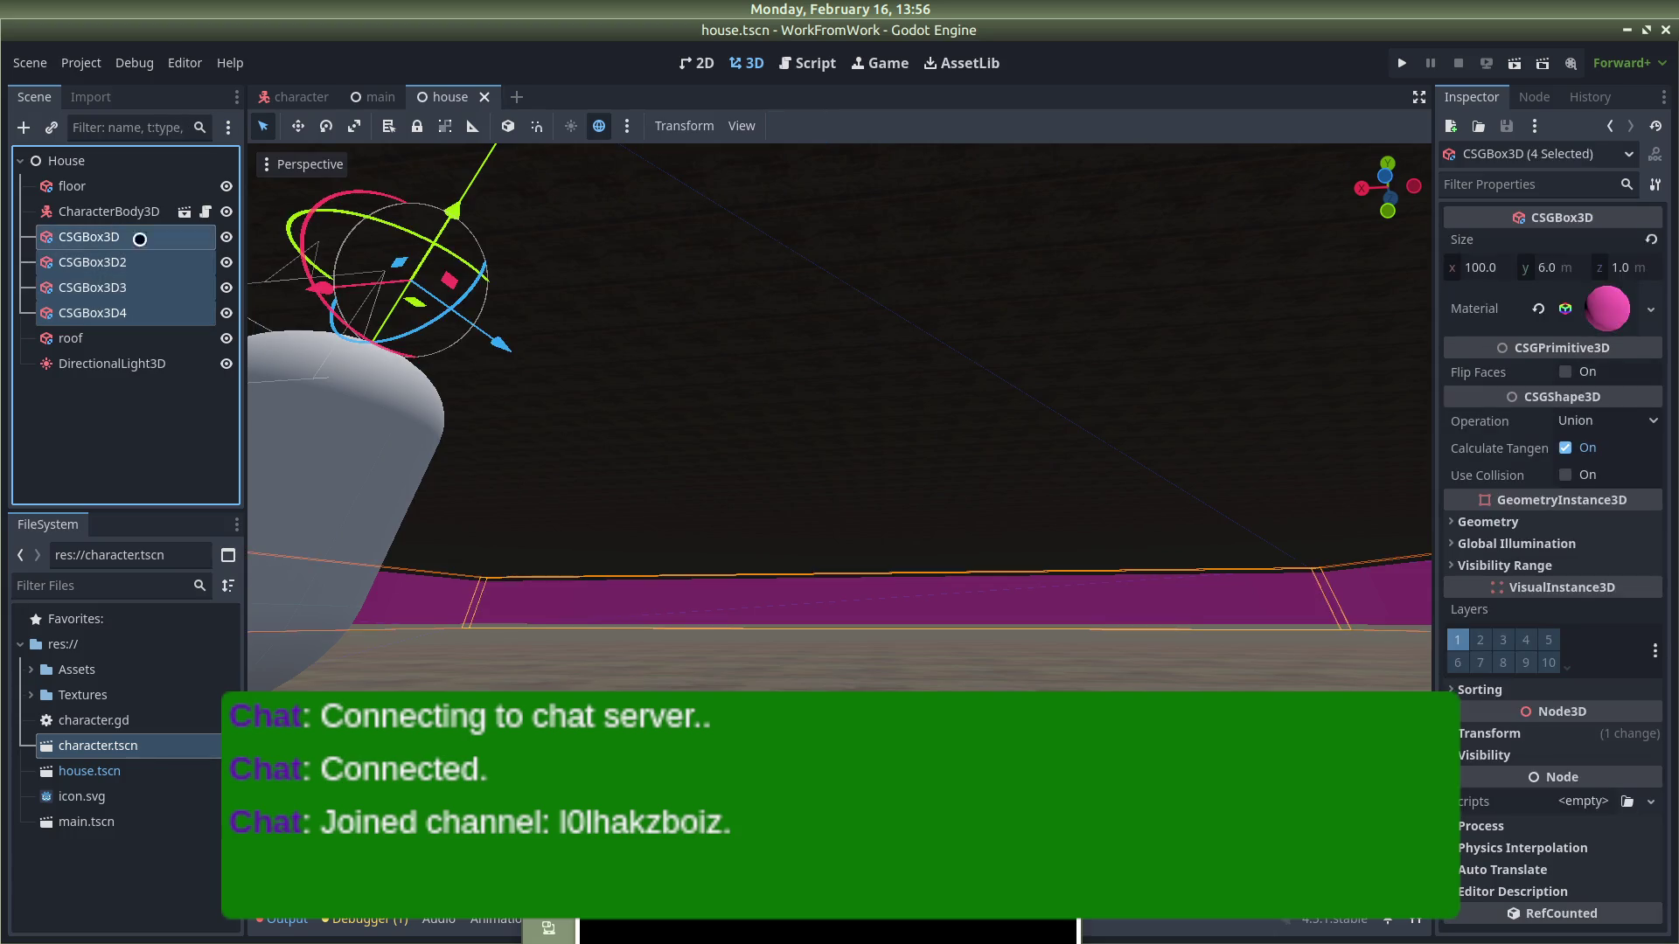
{"action": "left_click", "coordinate": [1575, 477]}
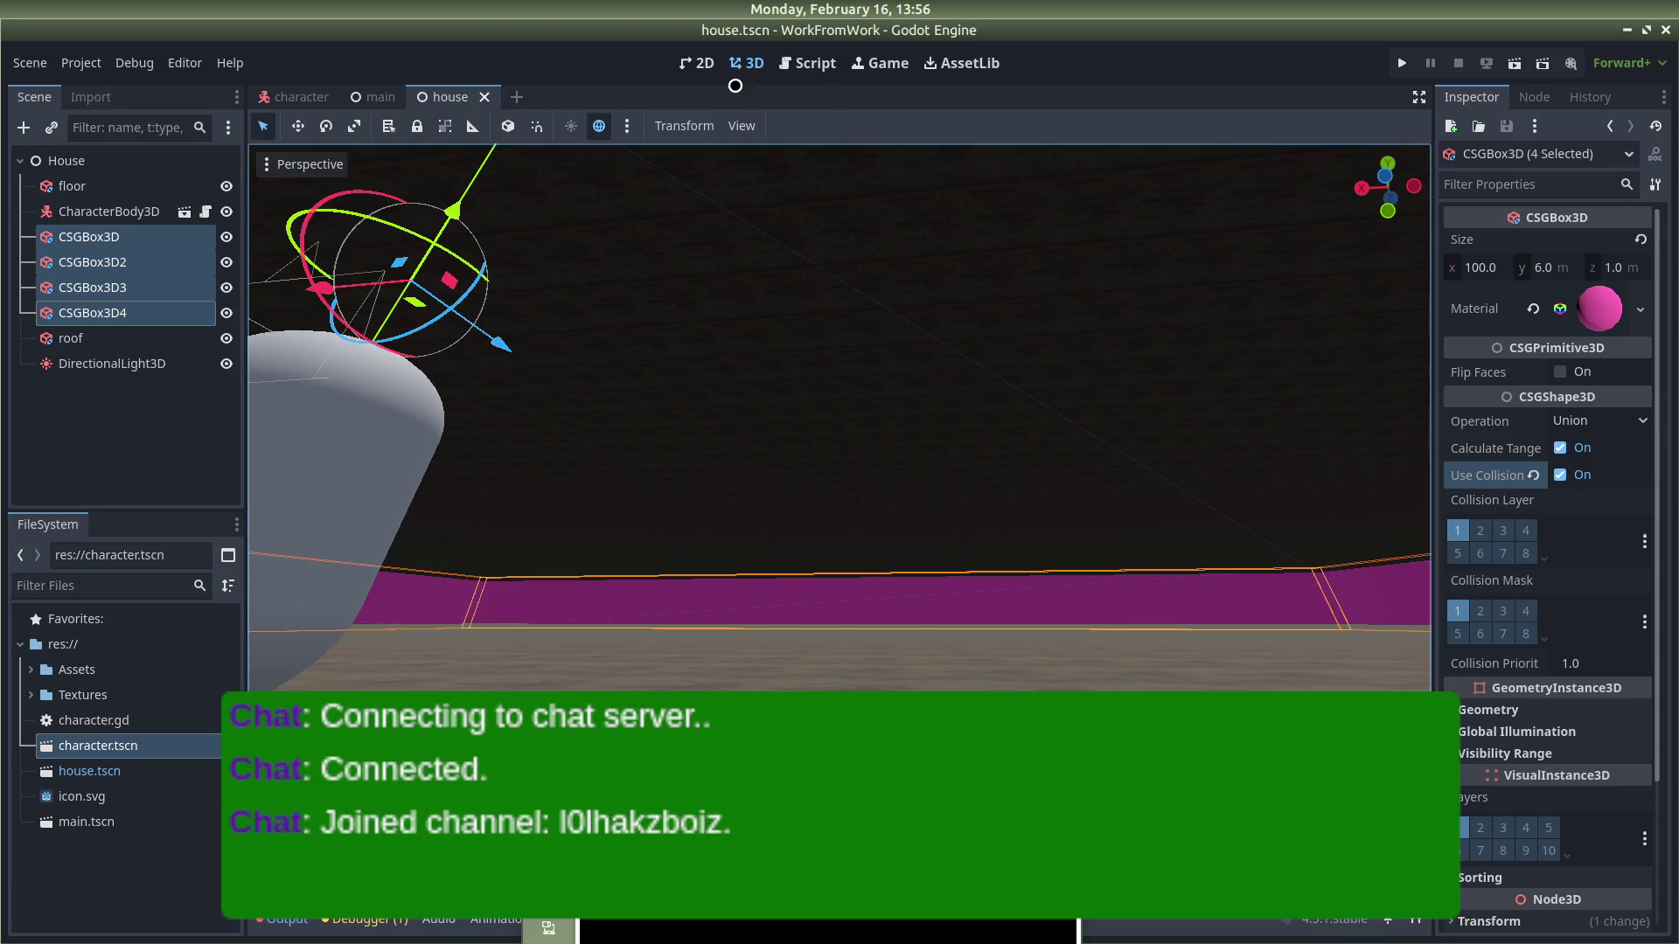
Step: Run the game and walk the player into a wall to confirm collision
{"action": "left_click", "coordinate": [1401, 63]}
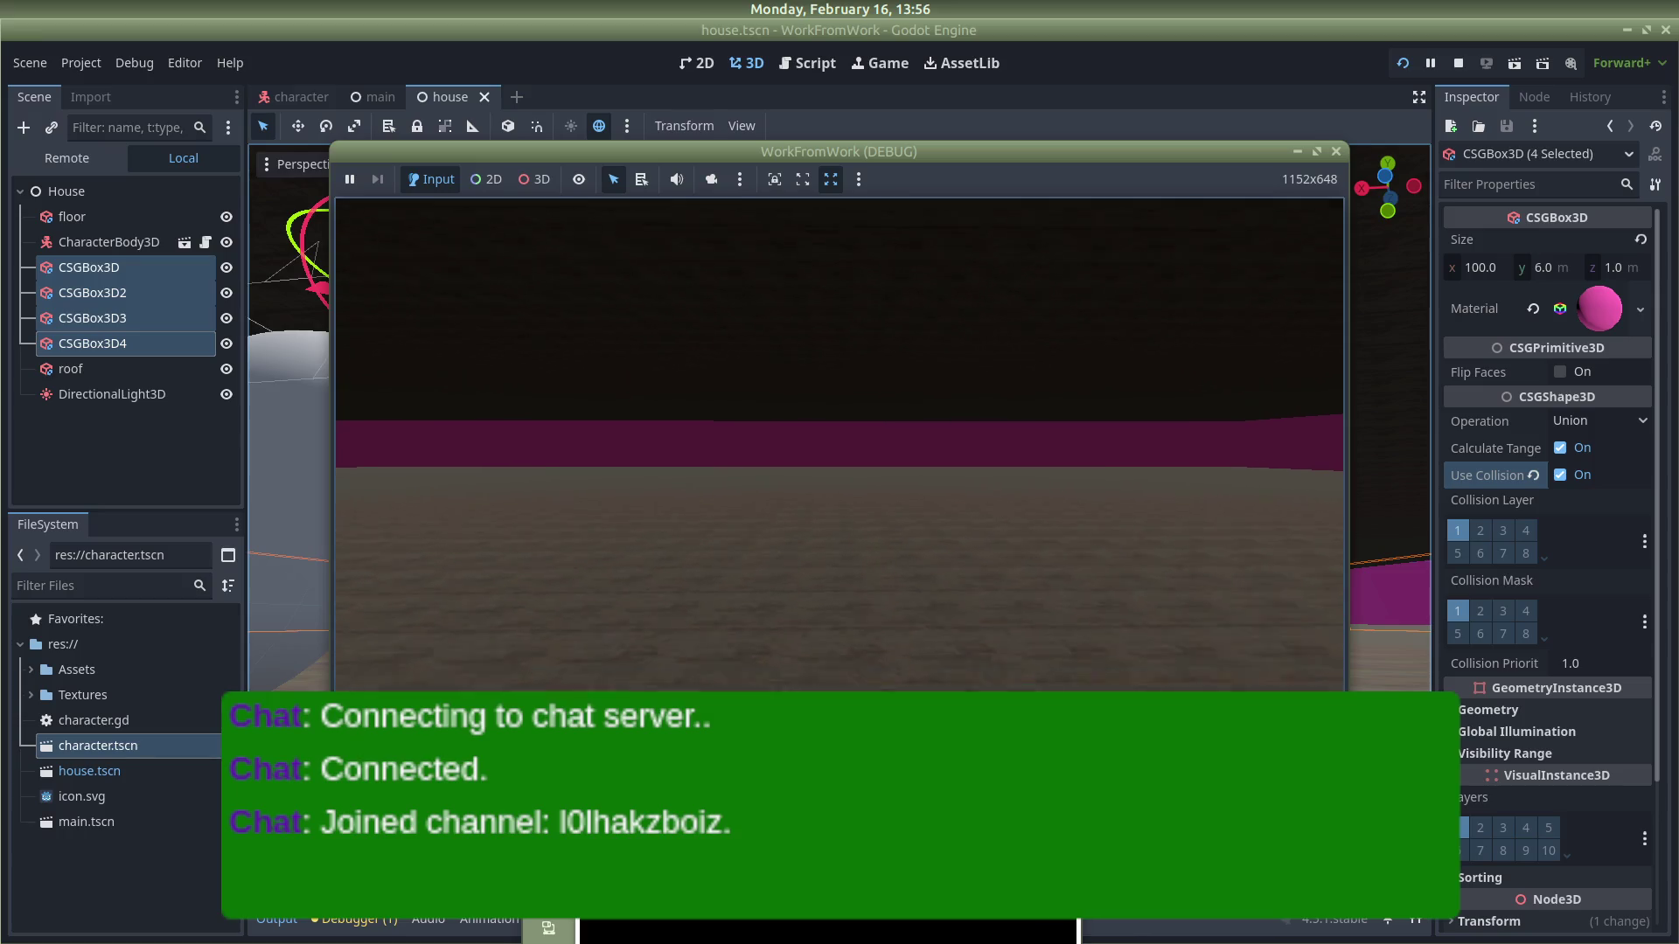
{"action": "key", "text": "w"}
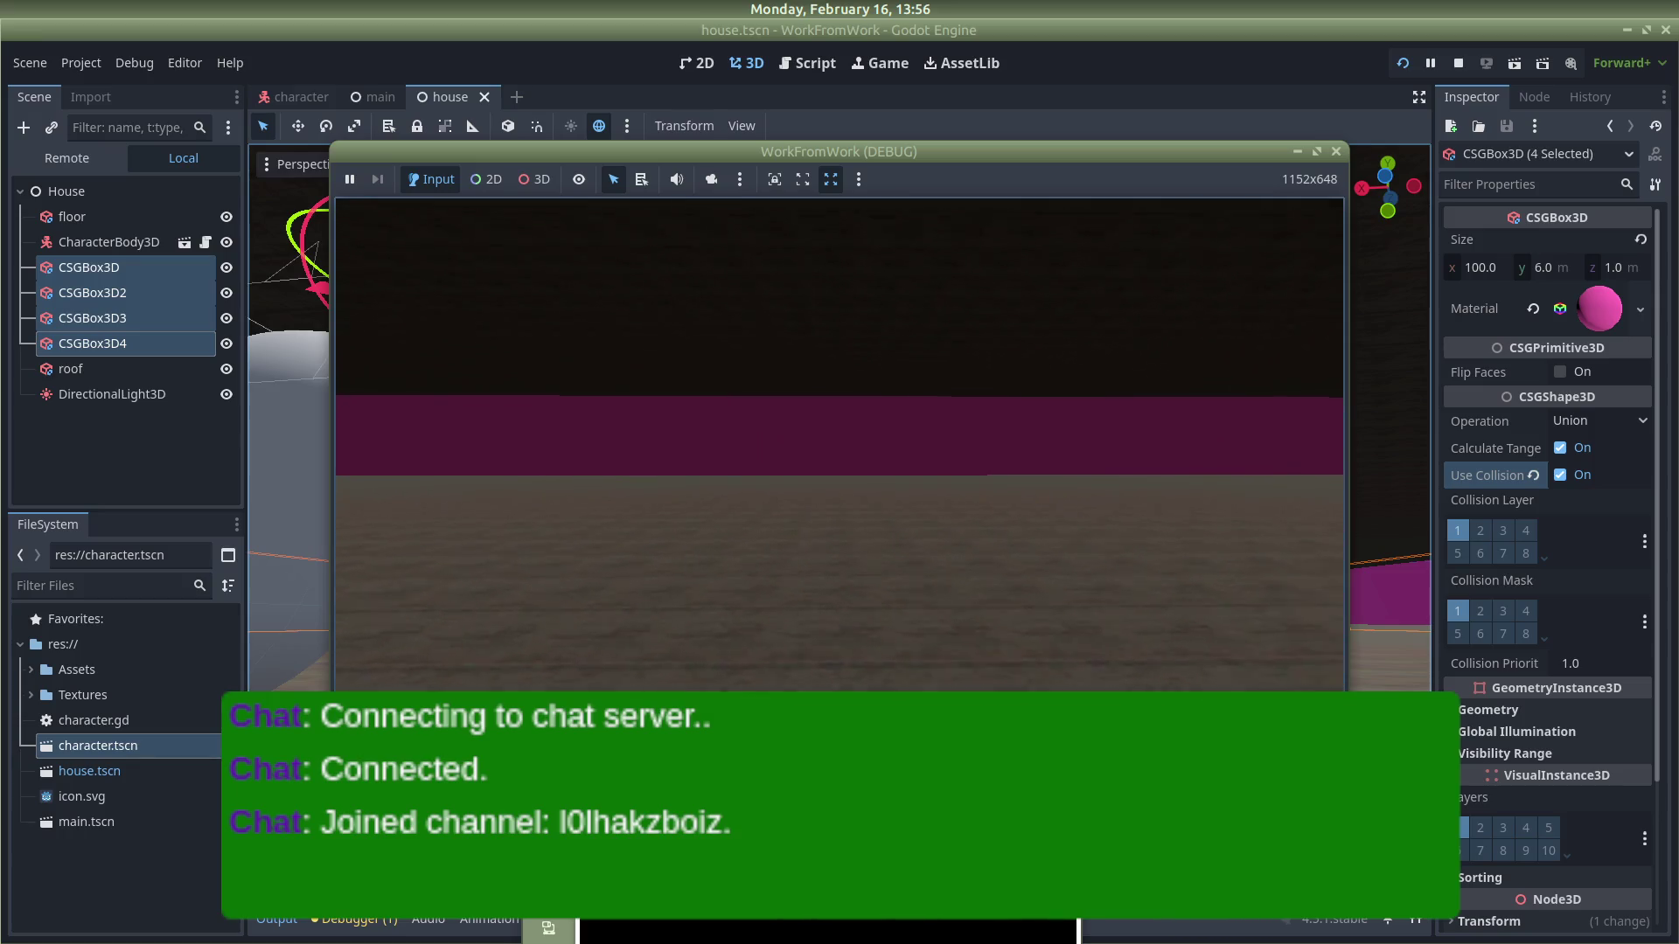
{"action": "key", "text": "w"}
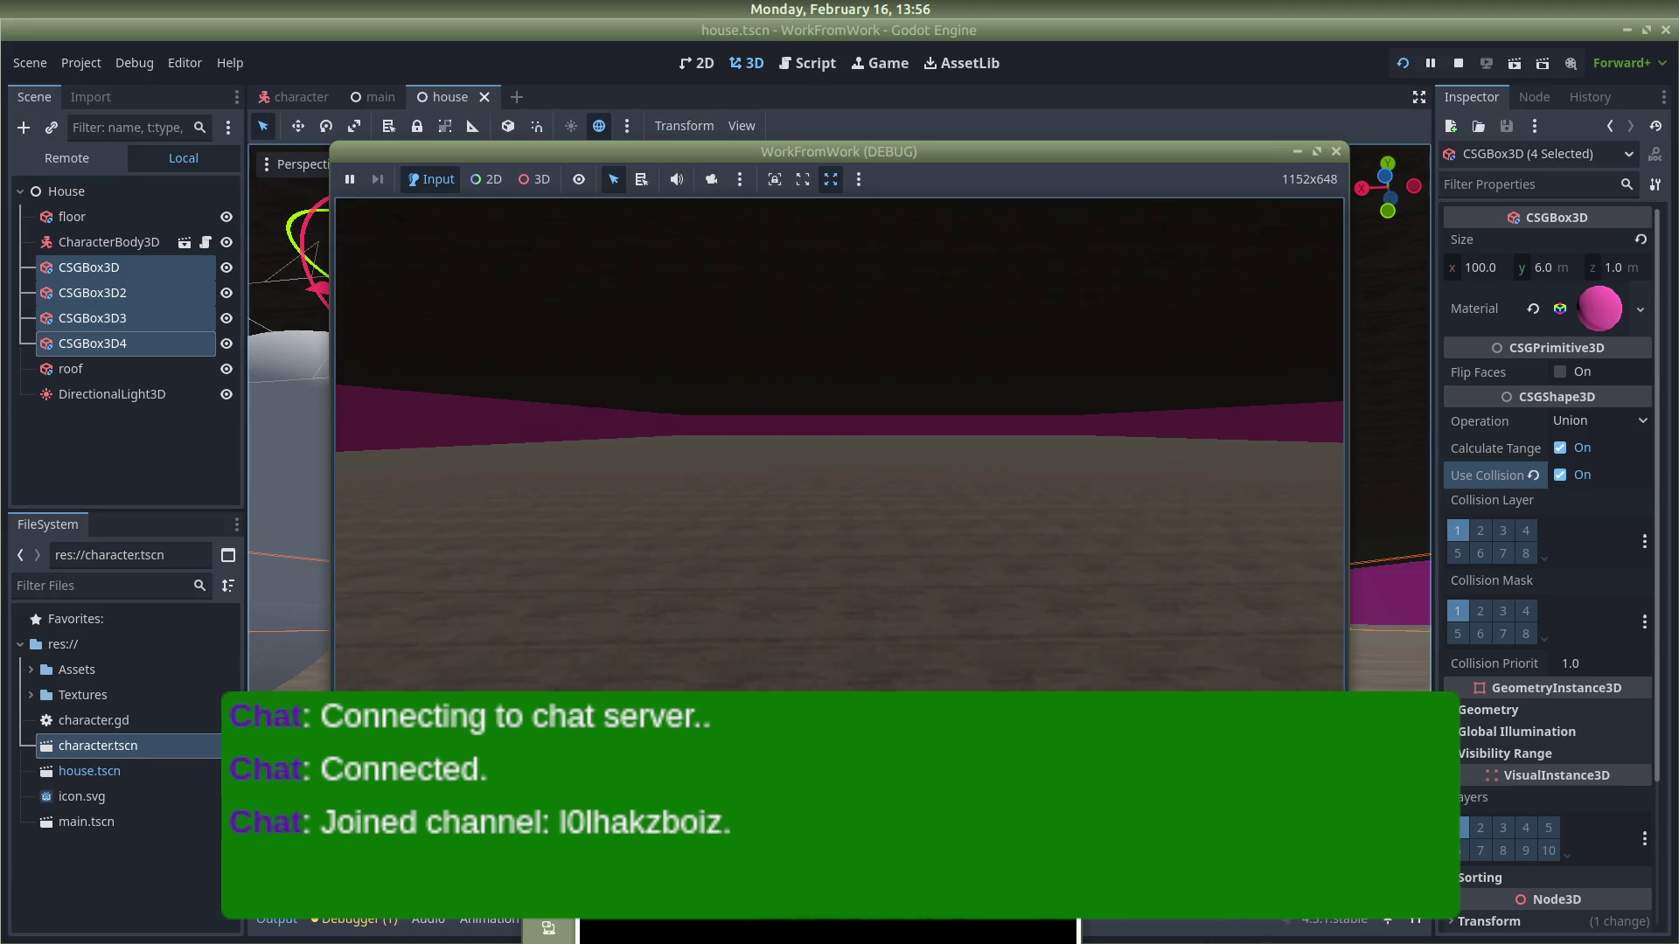
{"action": "key", "text": "Escape"}
{"action": "left_click", "coordinate": [295, 97]}
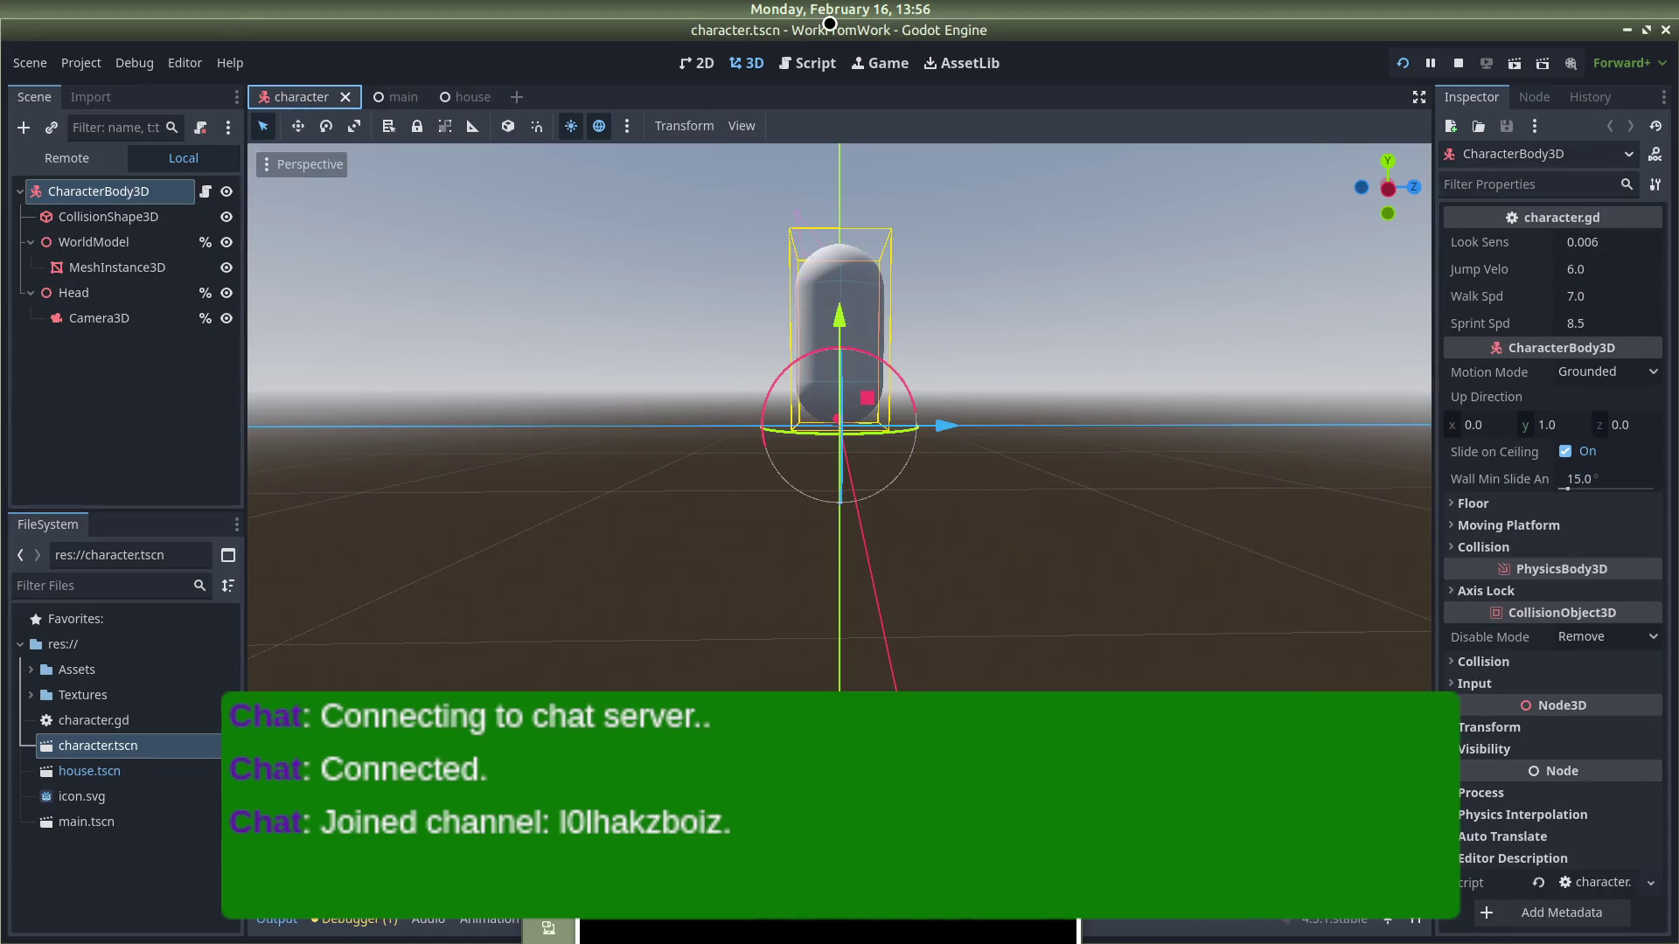
Step: In character.gd set walk_spd to 5.5 and sprint_spd to 9.5, save, and run
{"action": "left_click", "coordinate": [815, 64]}
{"action": "scroll", "coordinate": [713, 324], "scroll_direction": "up", "scroll_amount": 3}
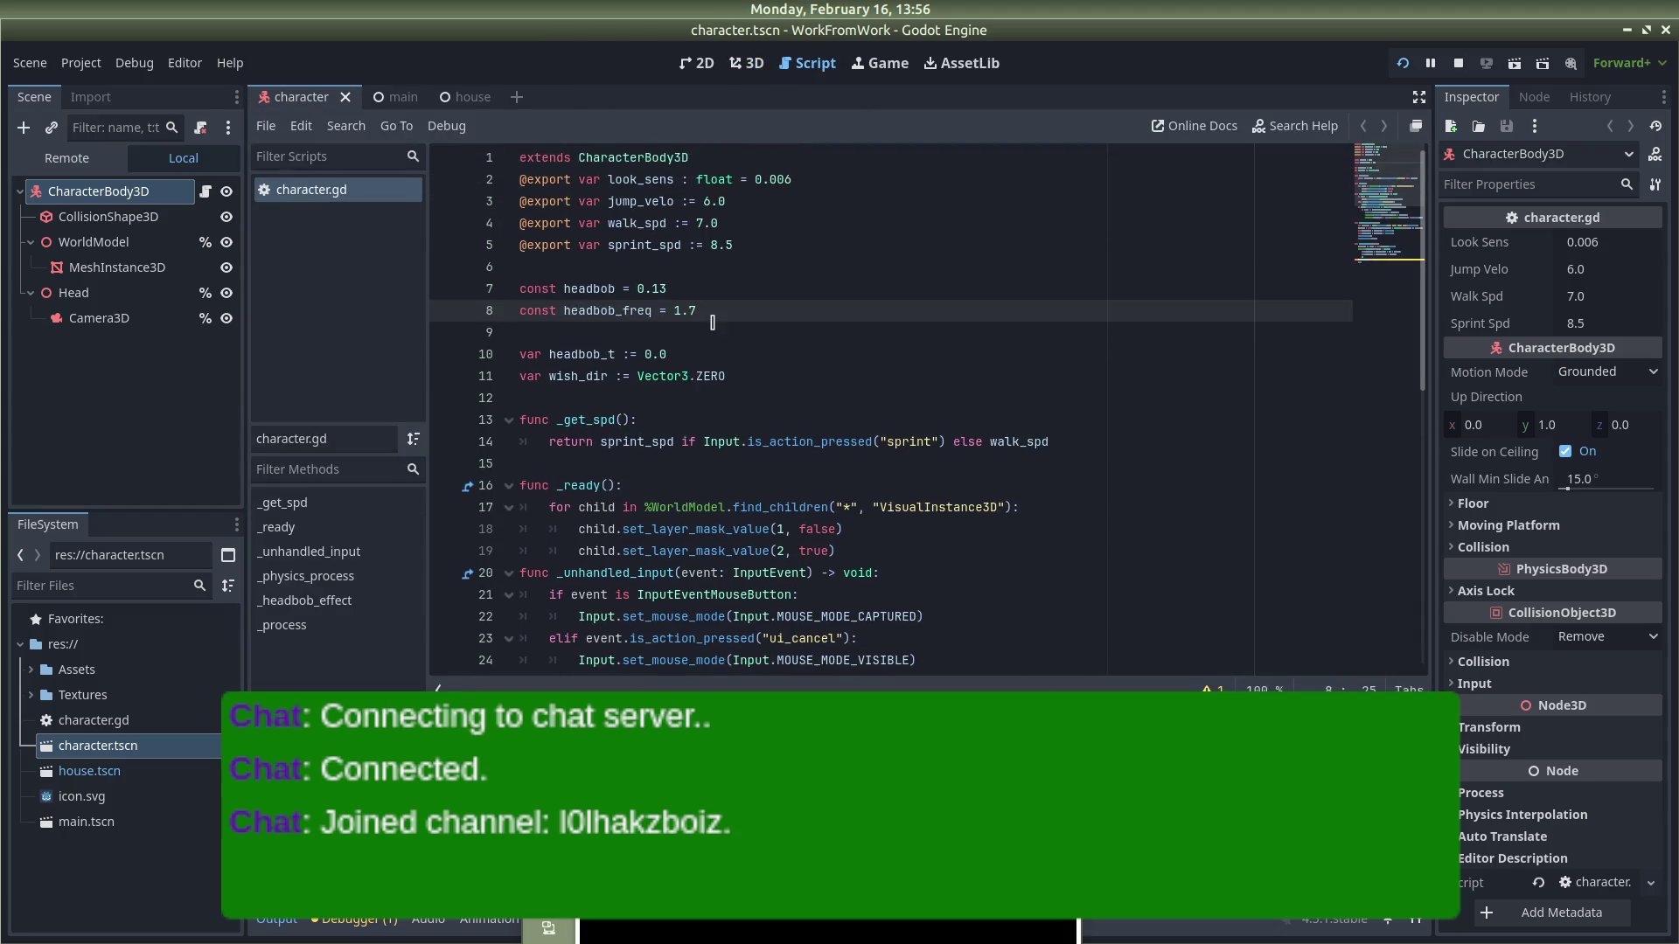
{"action": "left_click_drag", "start_coordinate": [731, 243], "coordinate": [715, 245]}
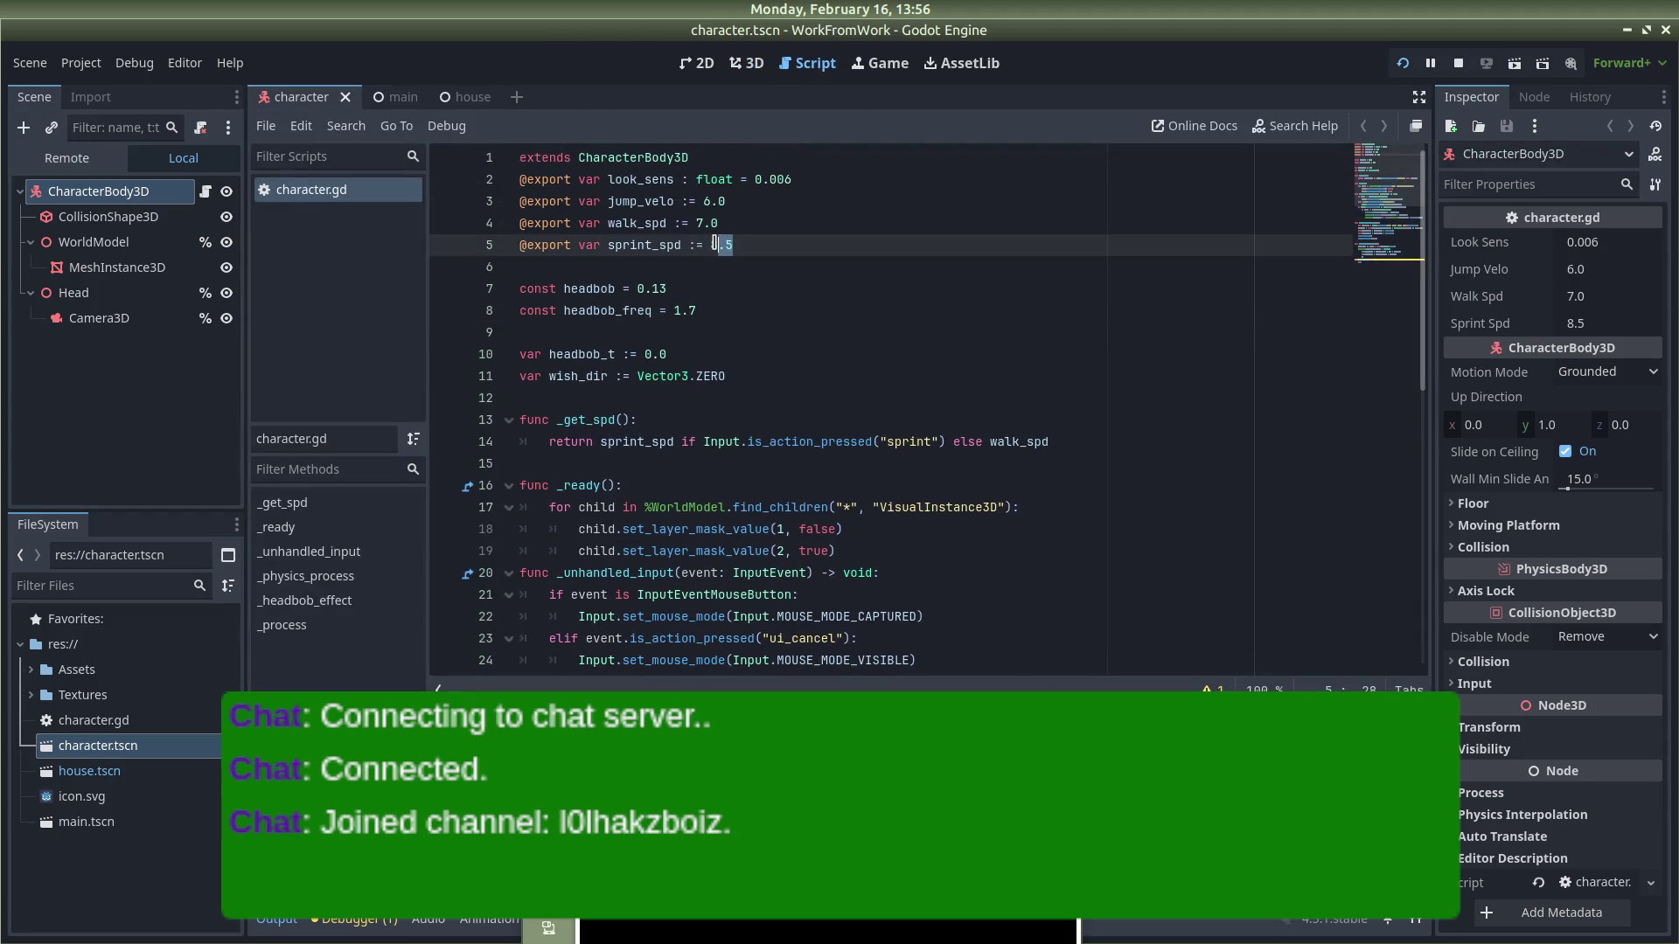
{"action": "left_click", "coordinate": [709, 223]}
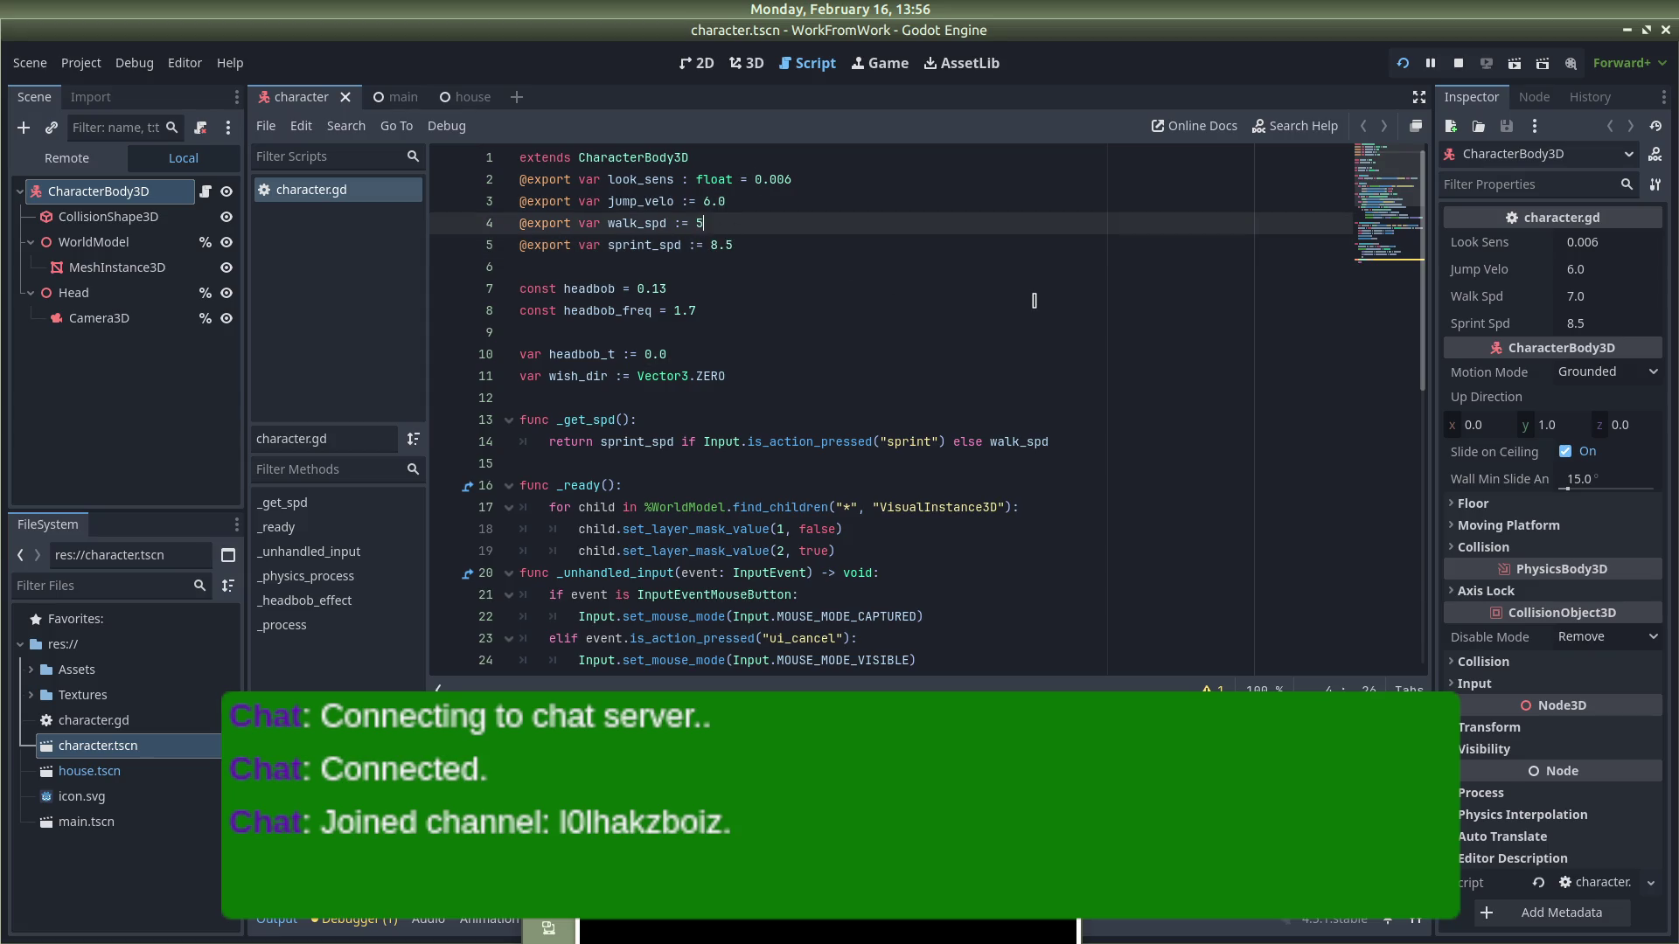
{"action": "left_click", "coordinate": [851, 246]}
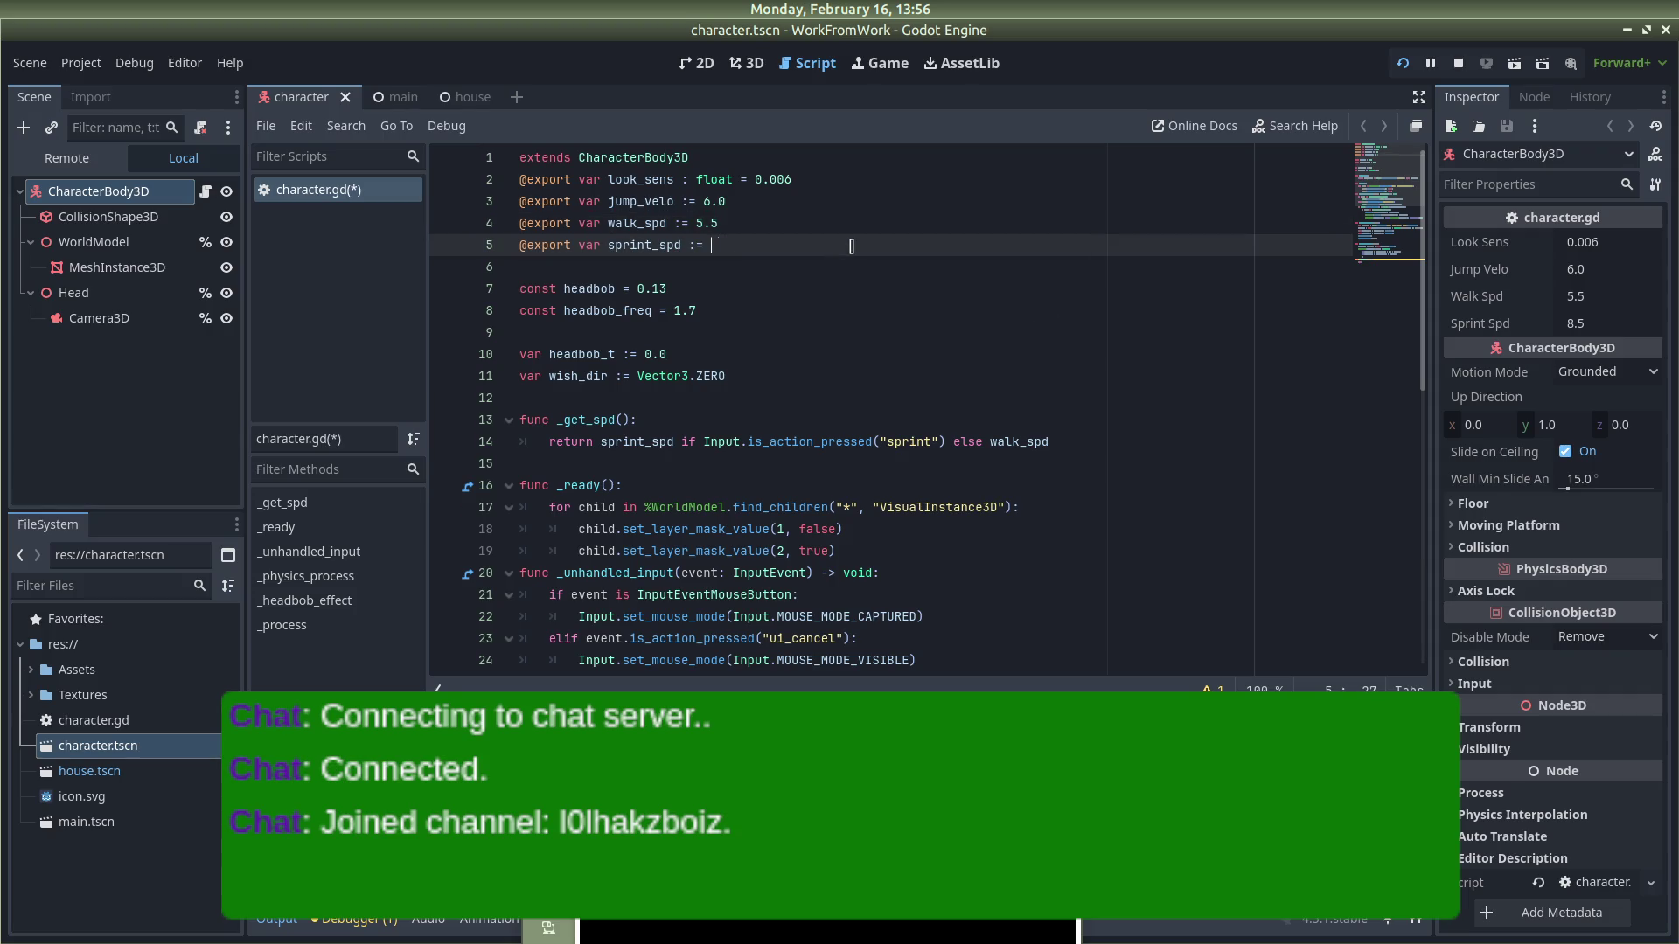
{"action": "type", "text": "9.5"}
{"action": "key", "text": "ctrl+s"}
{"action": "left_click", "coordinate": [1457, 68]}
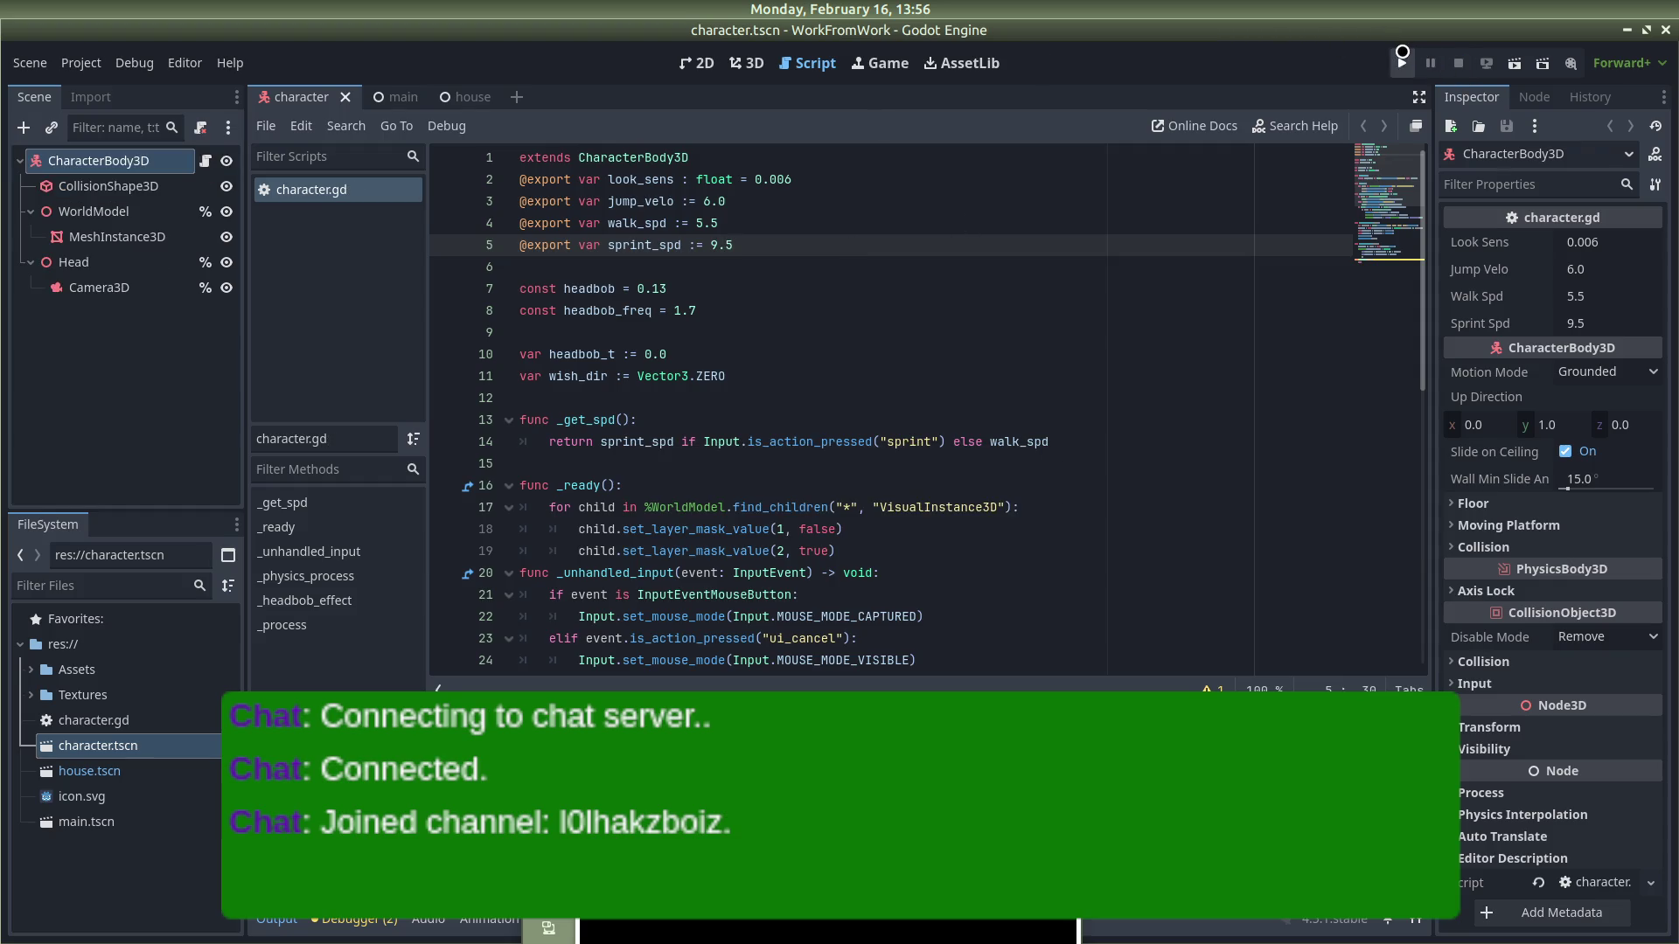